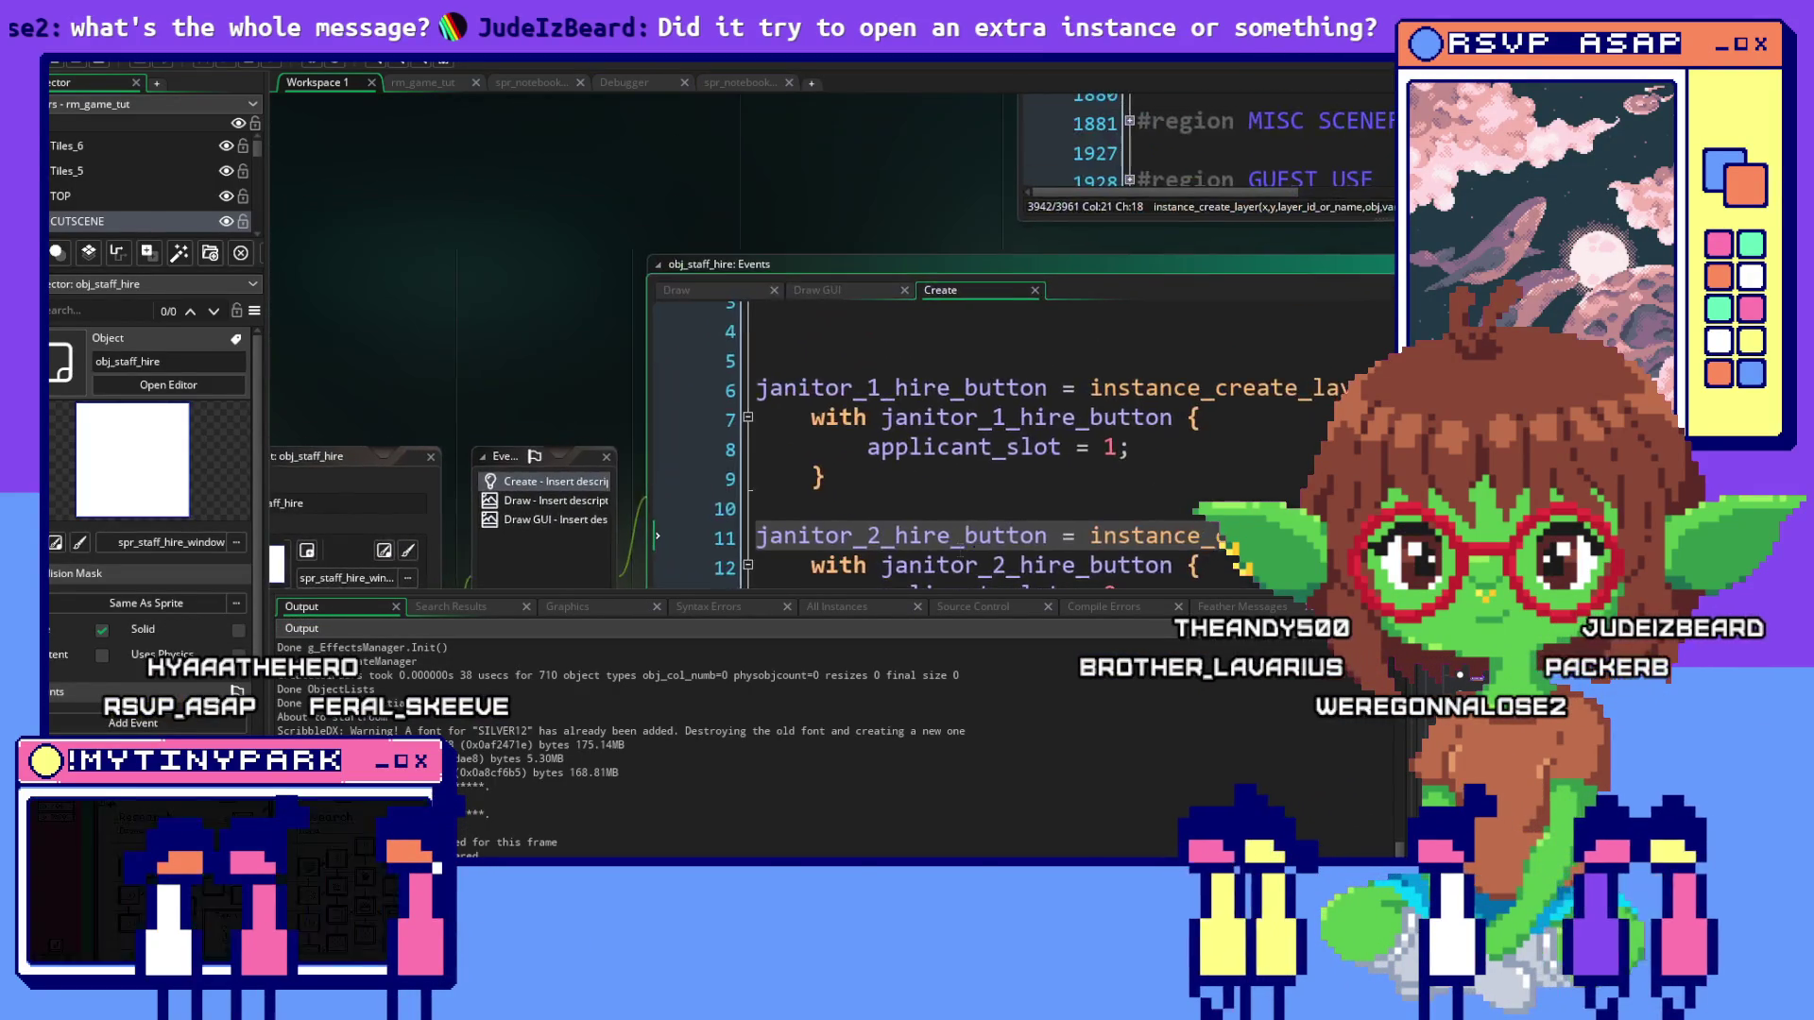
Inspect the janitor_1_hire_button creation line and the obj_button_janitor_hire object's details
left_click(997, 422)
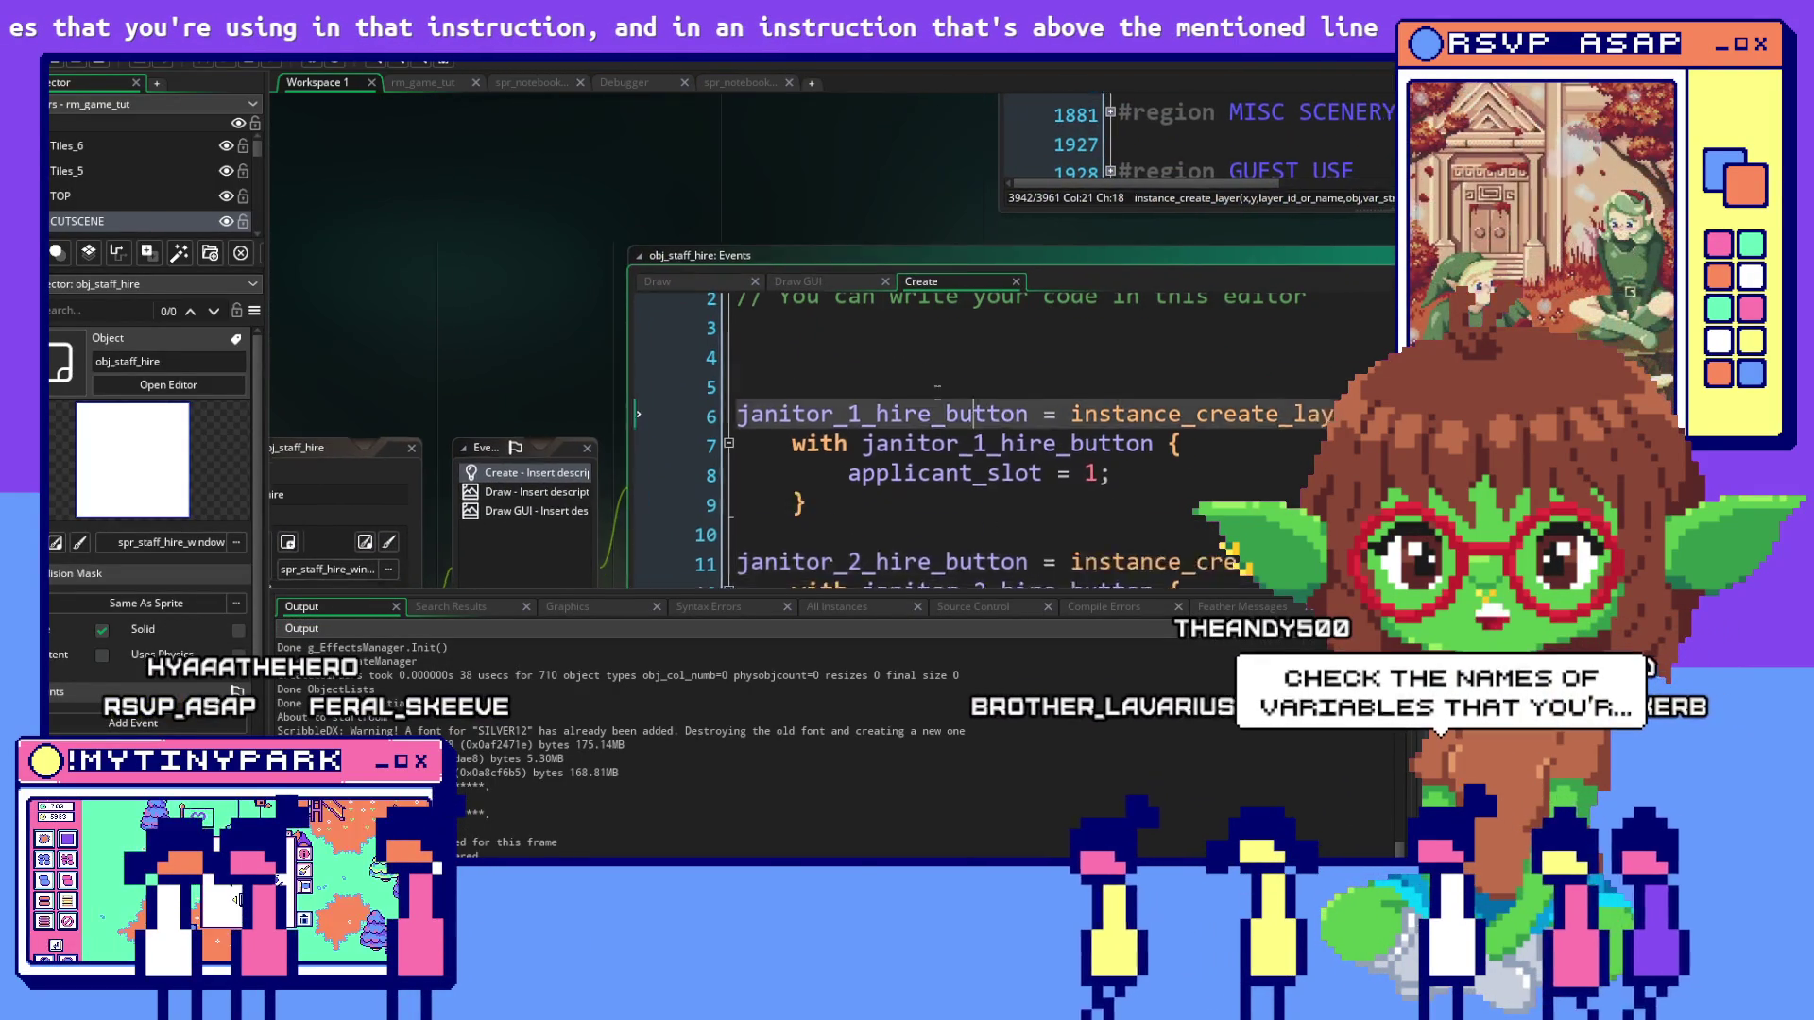
scroll(967, 320, "up", 1)
left_click(1086, 312)
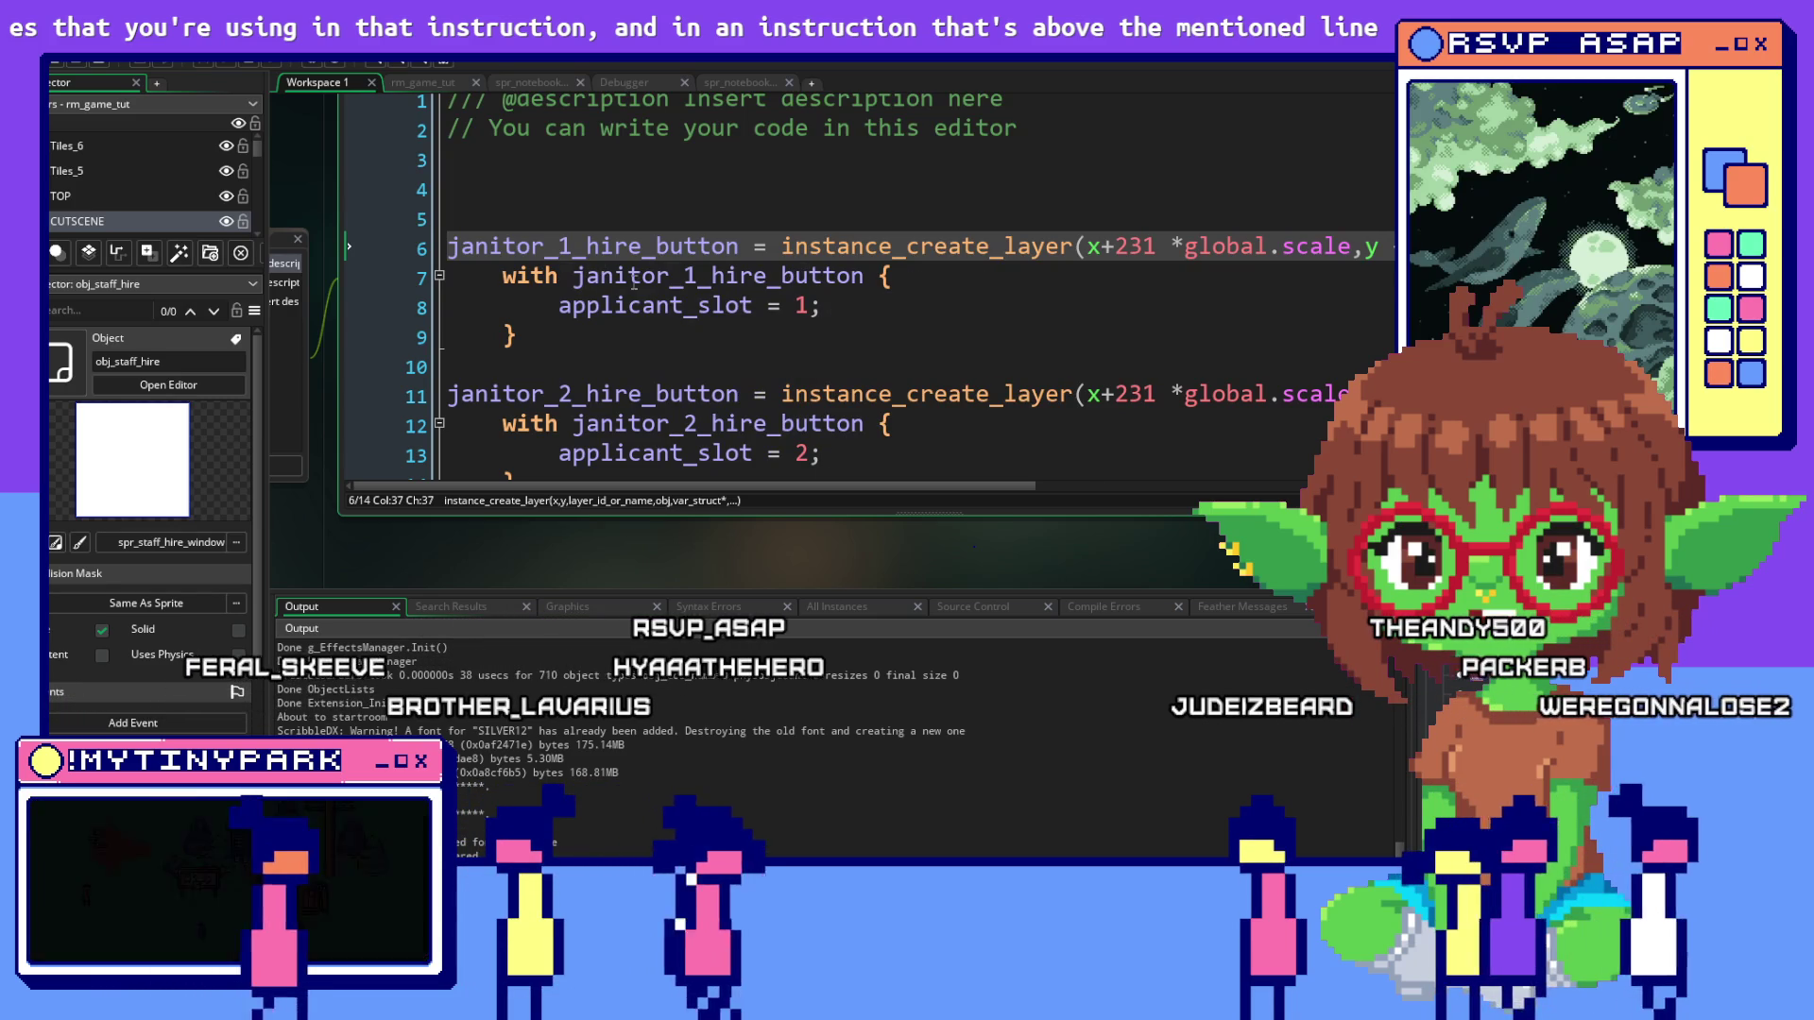
mouse_move(767, 247)
left_mouse_down()
mouse_move(447, 248)
mouse_move(1160, 266)
left_mouse_up()
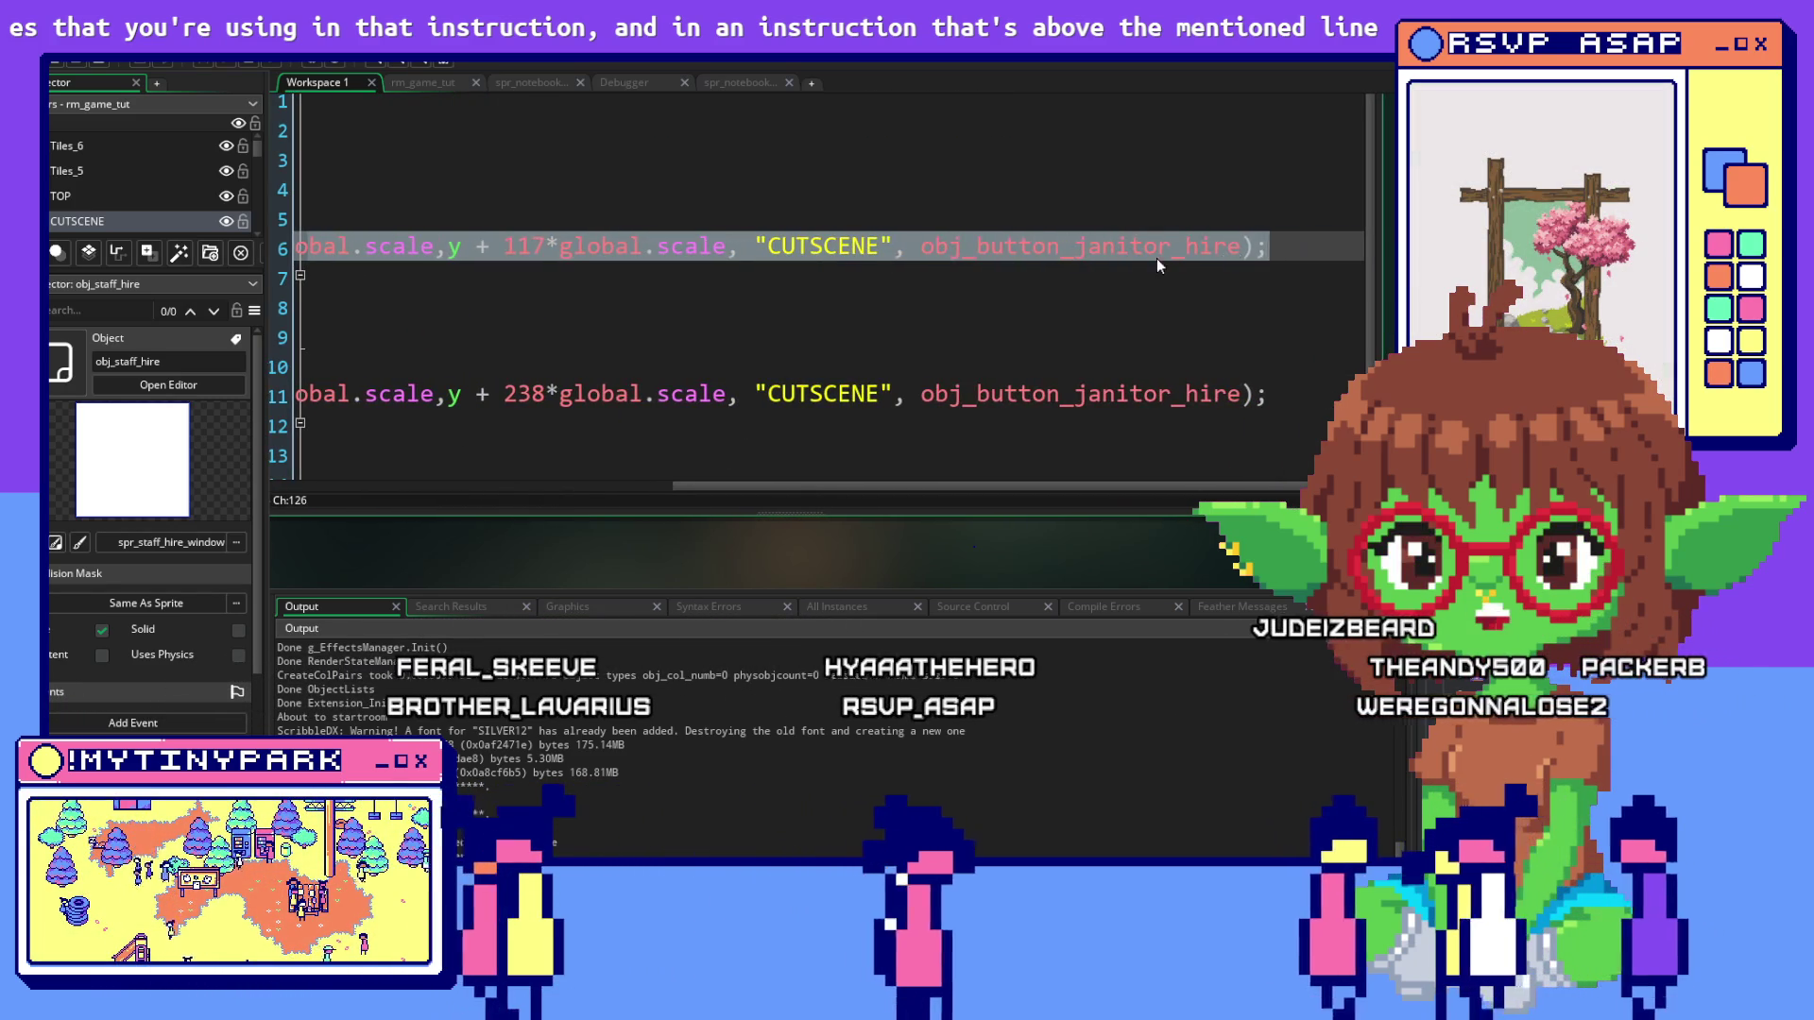
left_click(1005, 248)
left_click(1127, 247)
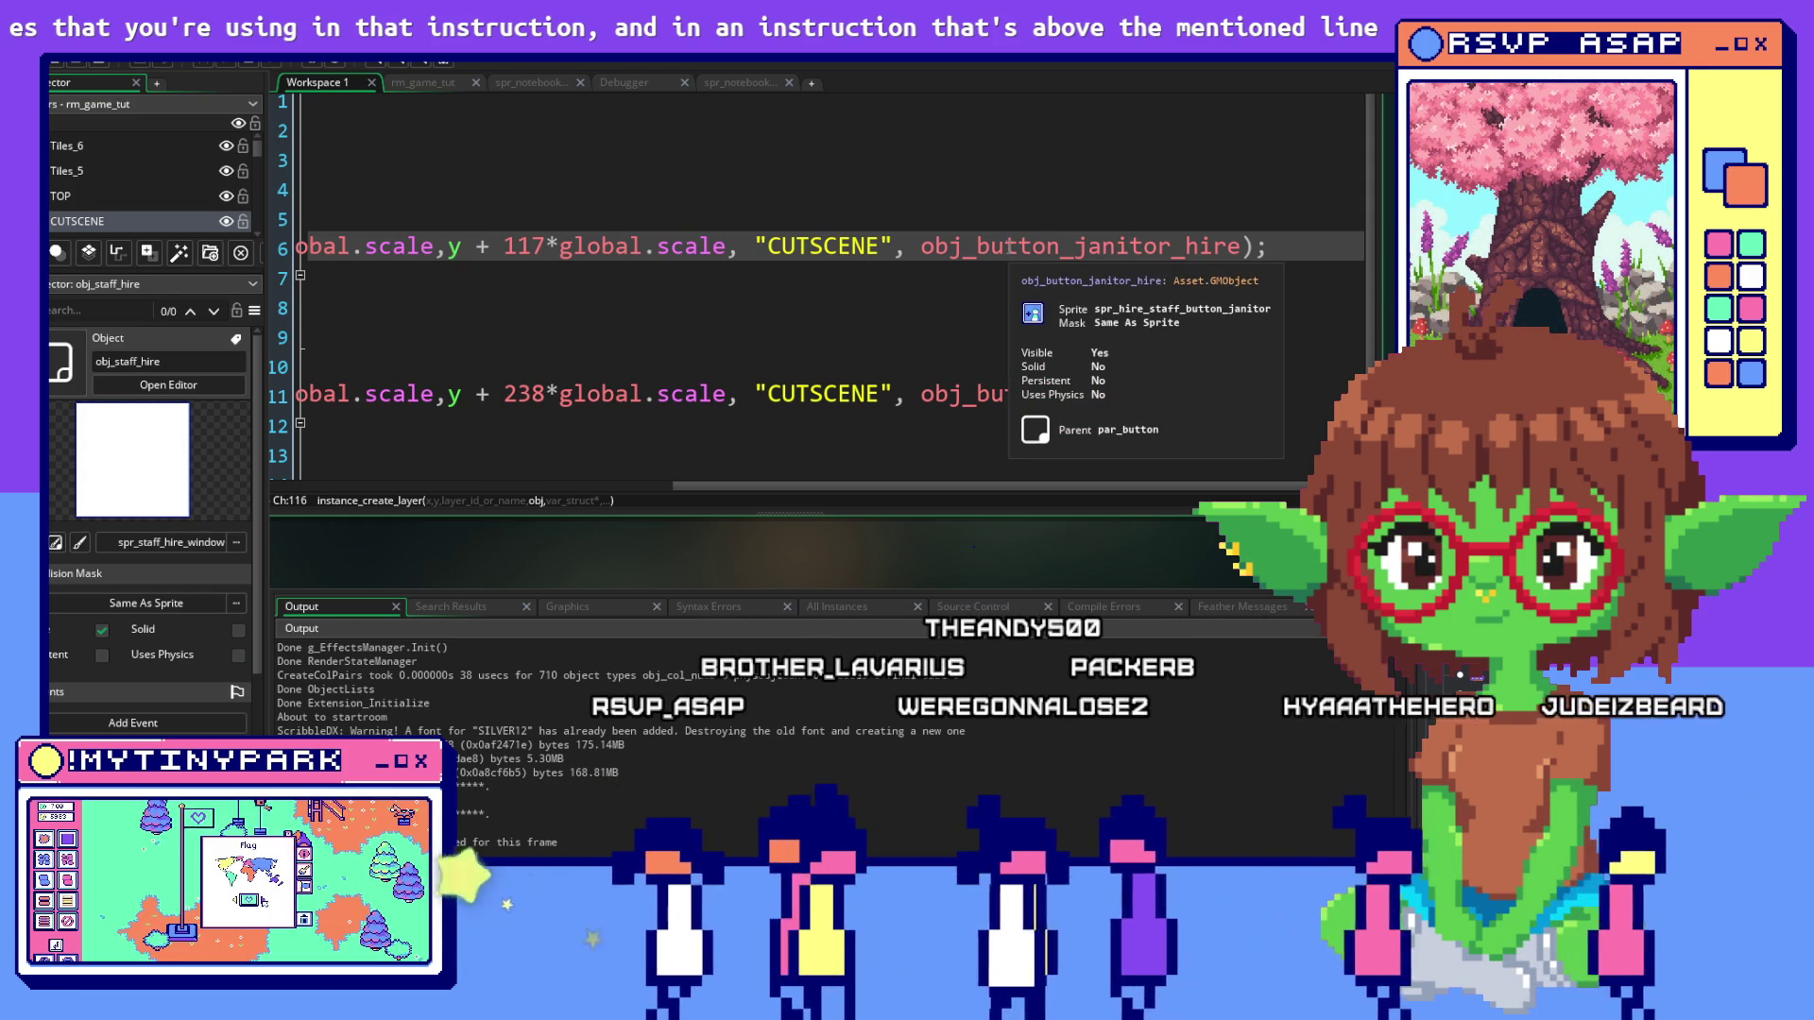
Select the applicant_slot = 1 assignment inside the with statement on line 7
left_click(603, 312)
left_click_drag(508, 276, 255, 289)
left_click(712, 280)
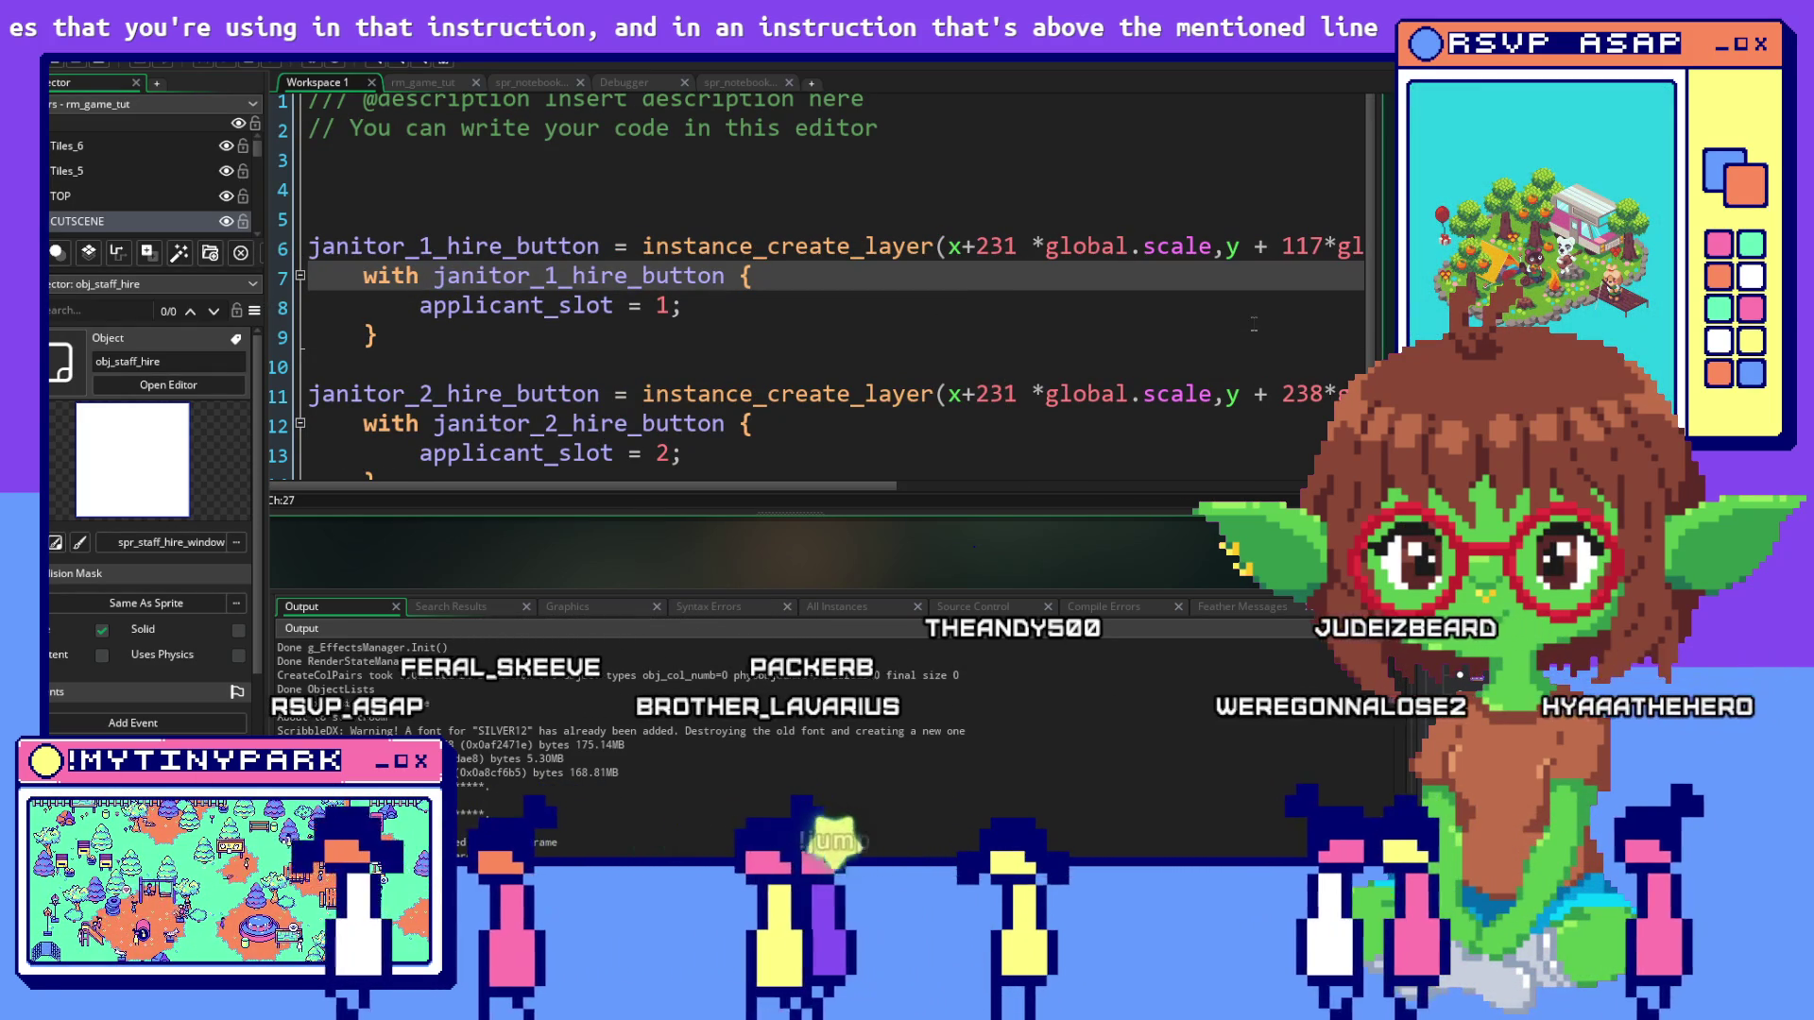
left_click_drag(422, 305, 682, 305)
left_click(475, 305)
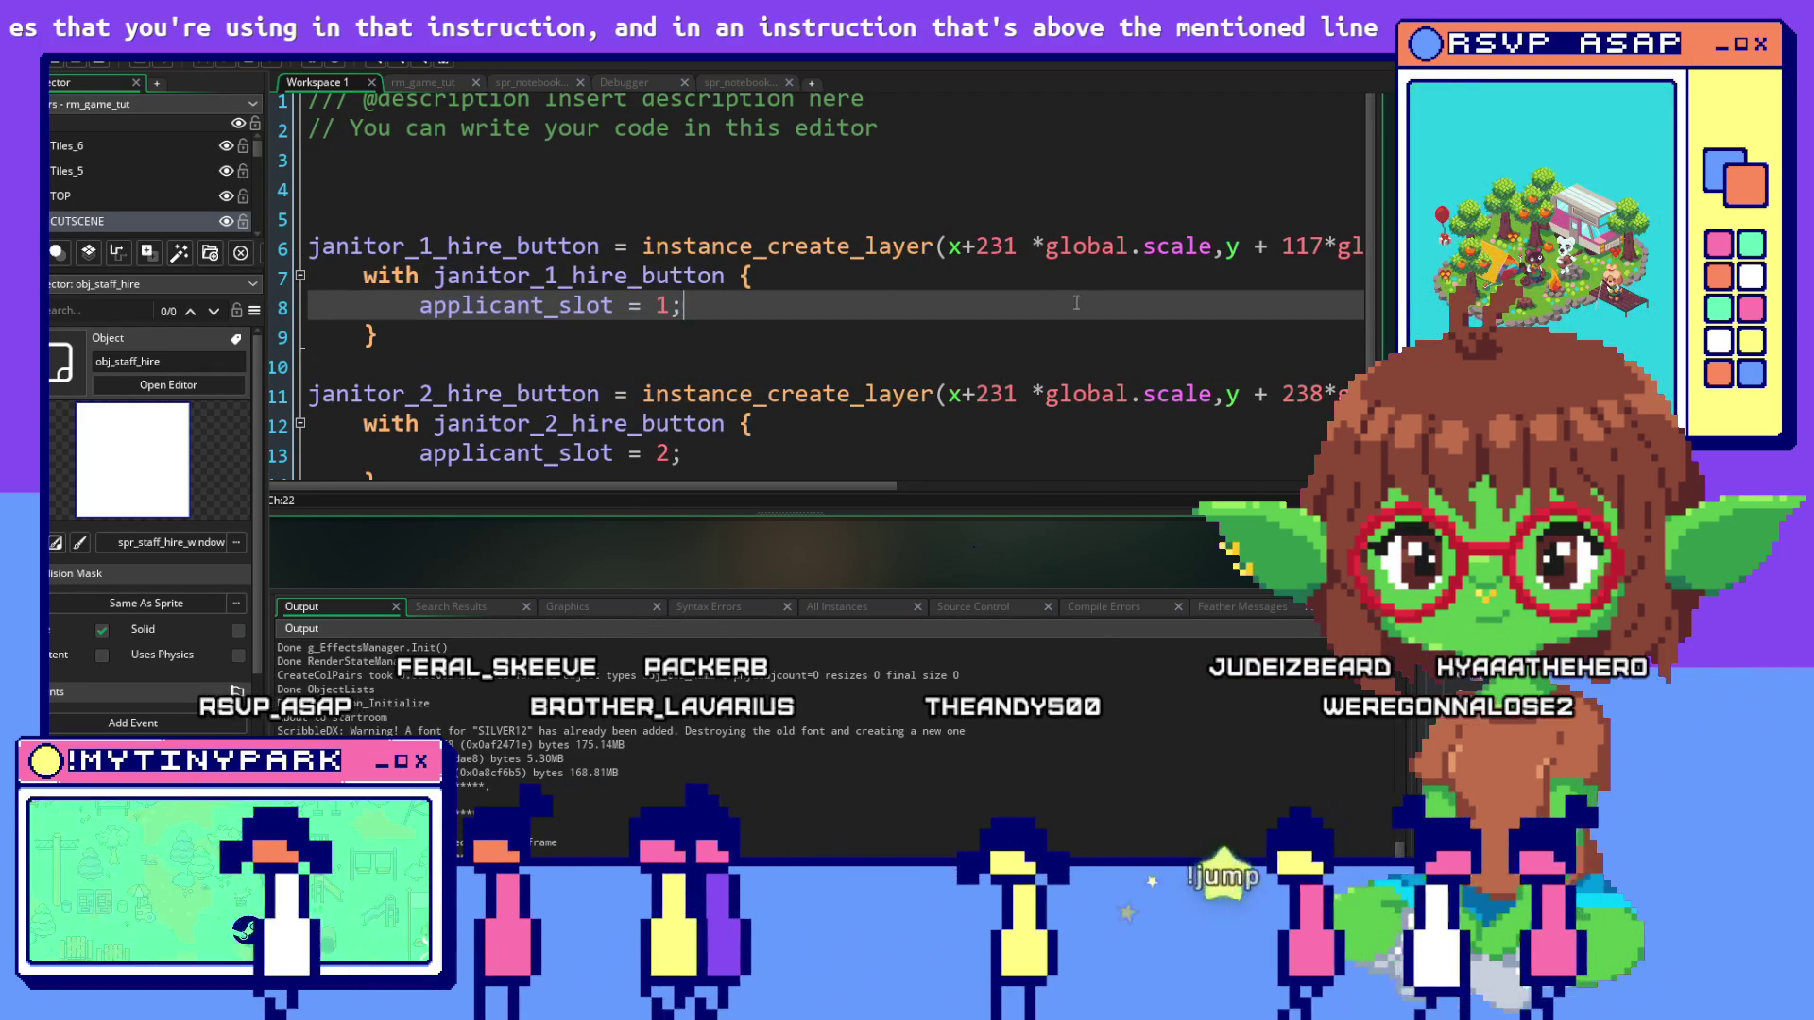
left_click_drag(421, 305, 682, 305)
Review the janitor_2_hire_button creation and applicant_slot = 2, then show the All Instances list
left_click(935, 394)
scroll(877, 357, "down", 1)
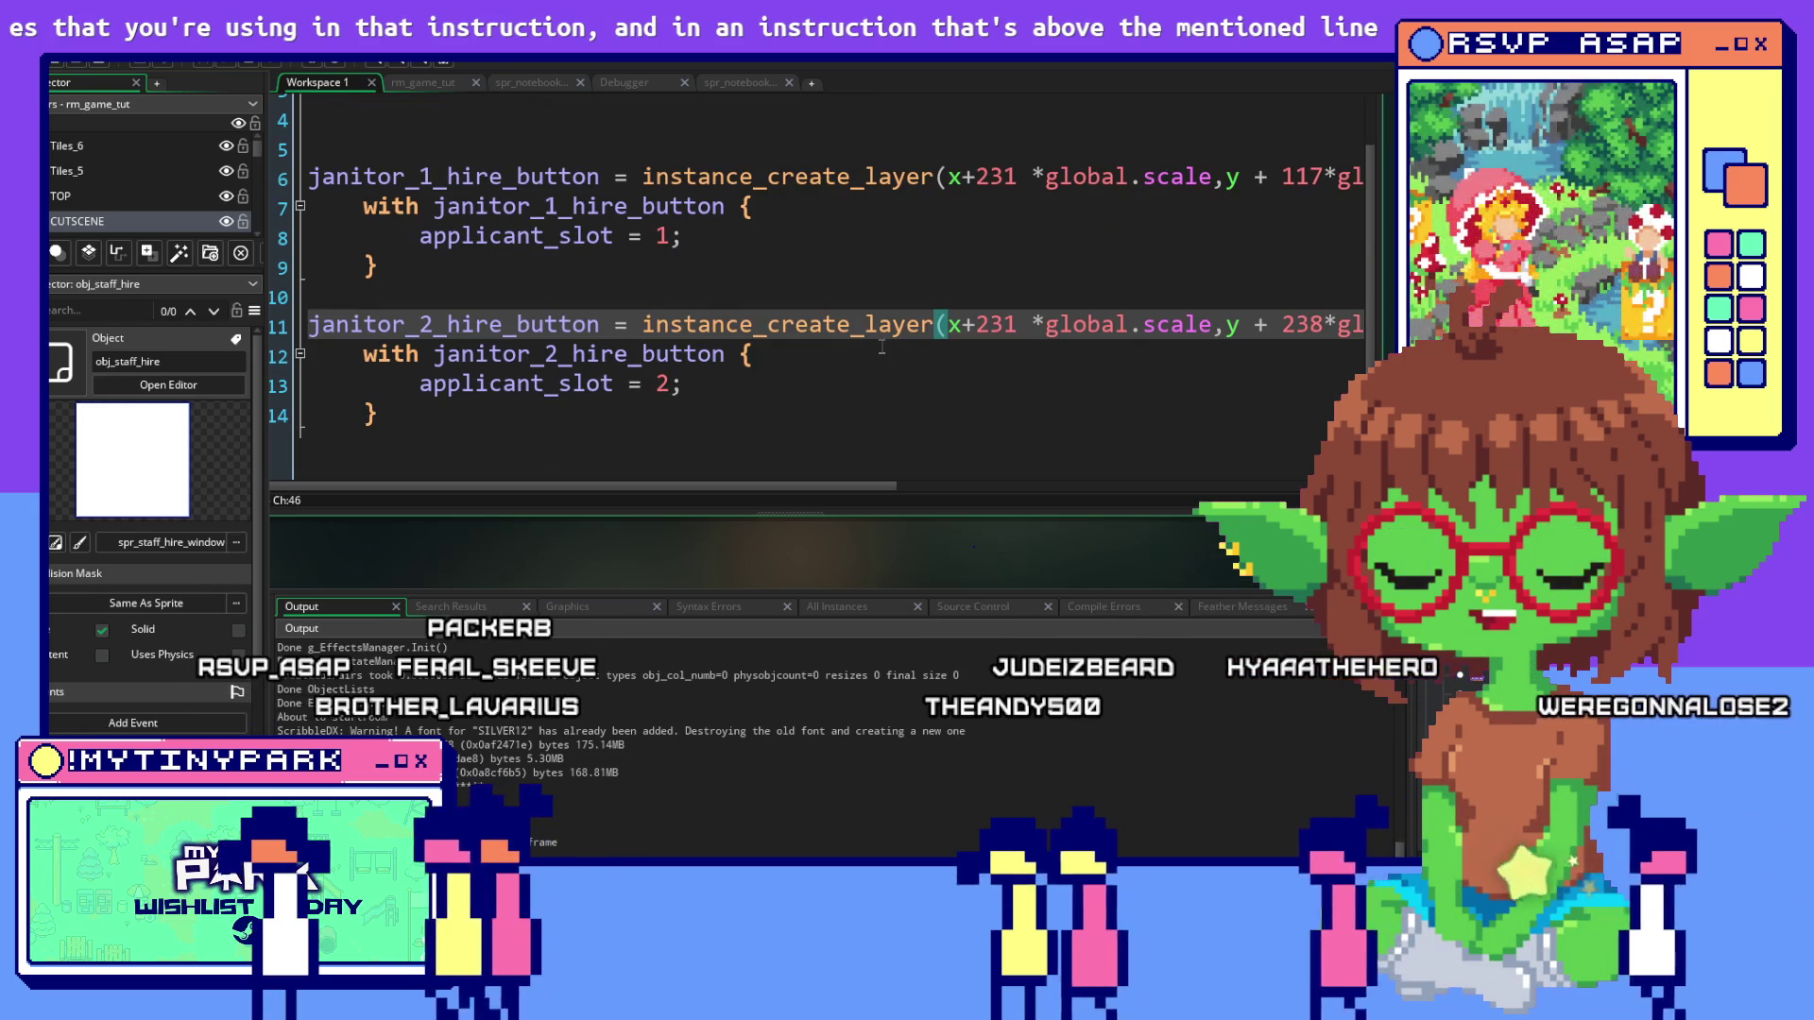
left_click(411, 393)
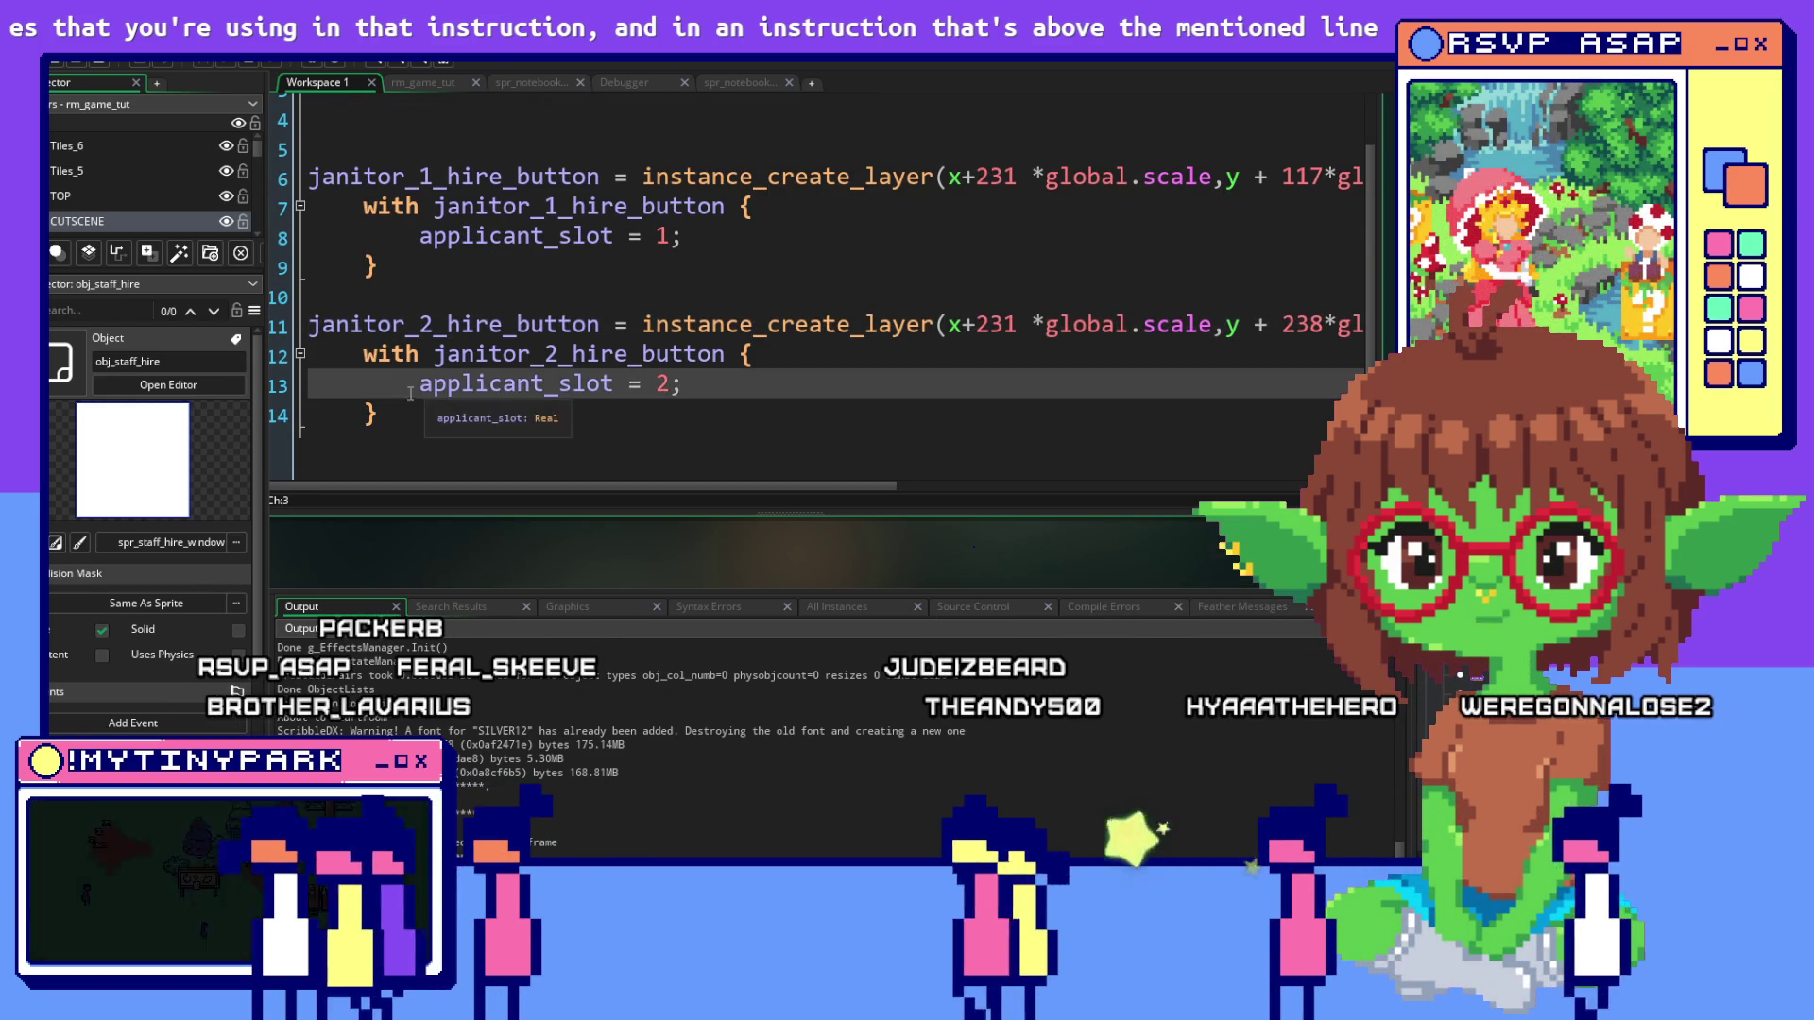
left_click(904, 324)
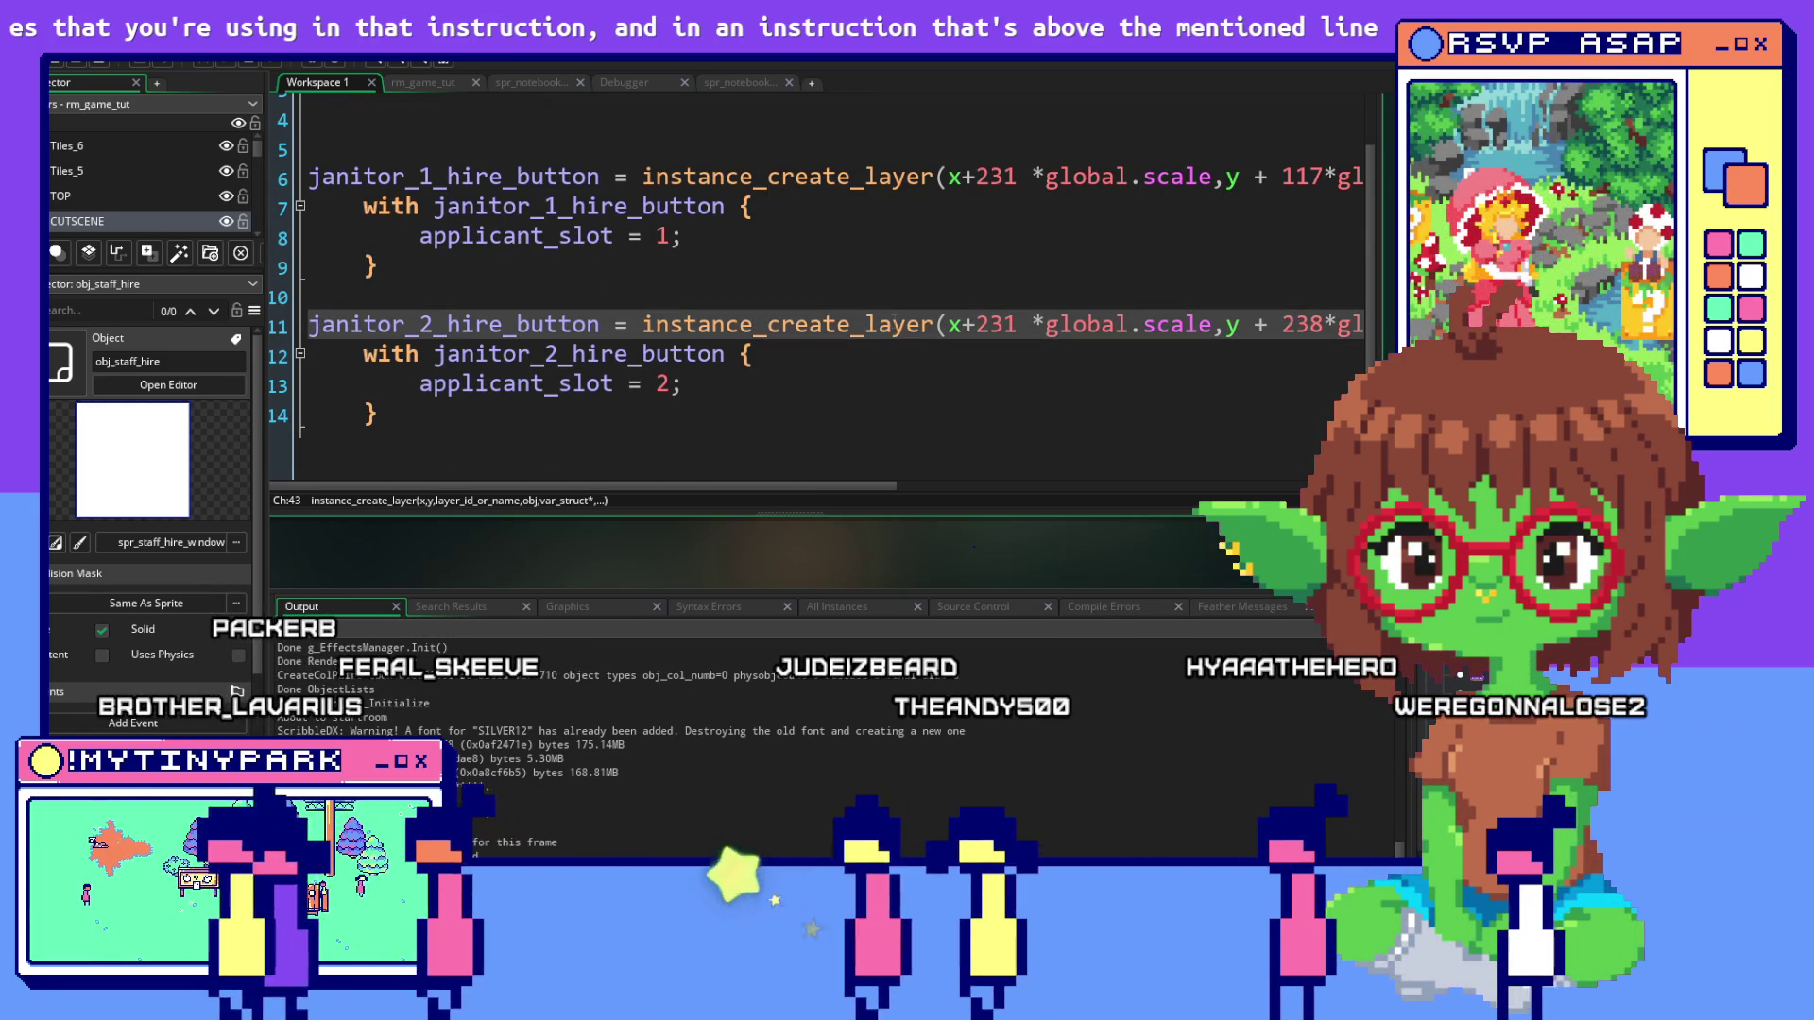
left_click(974, 386)
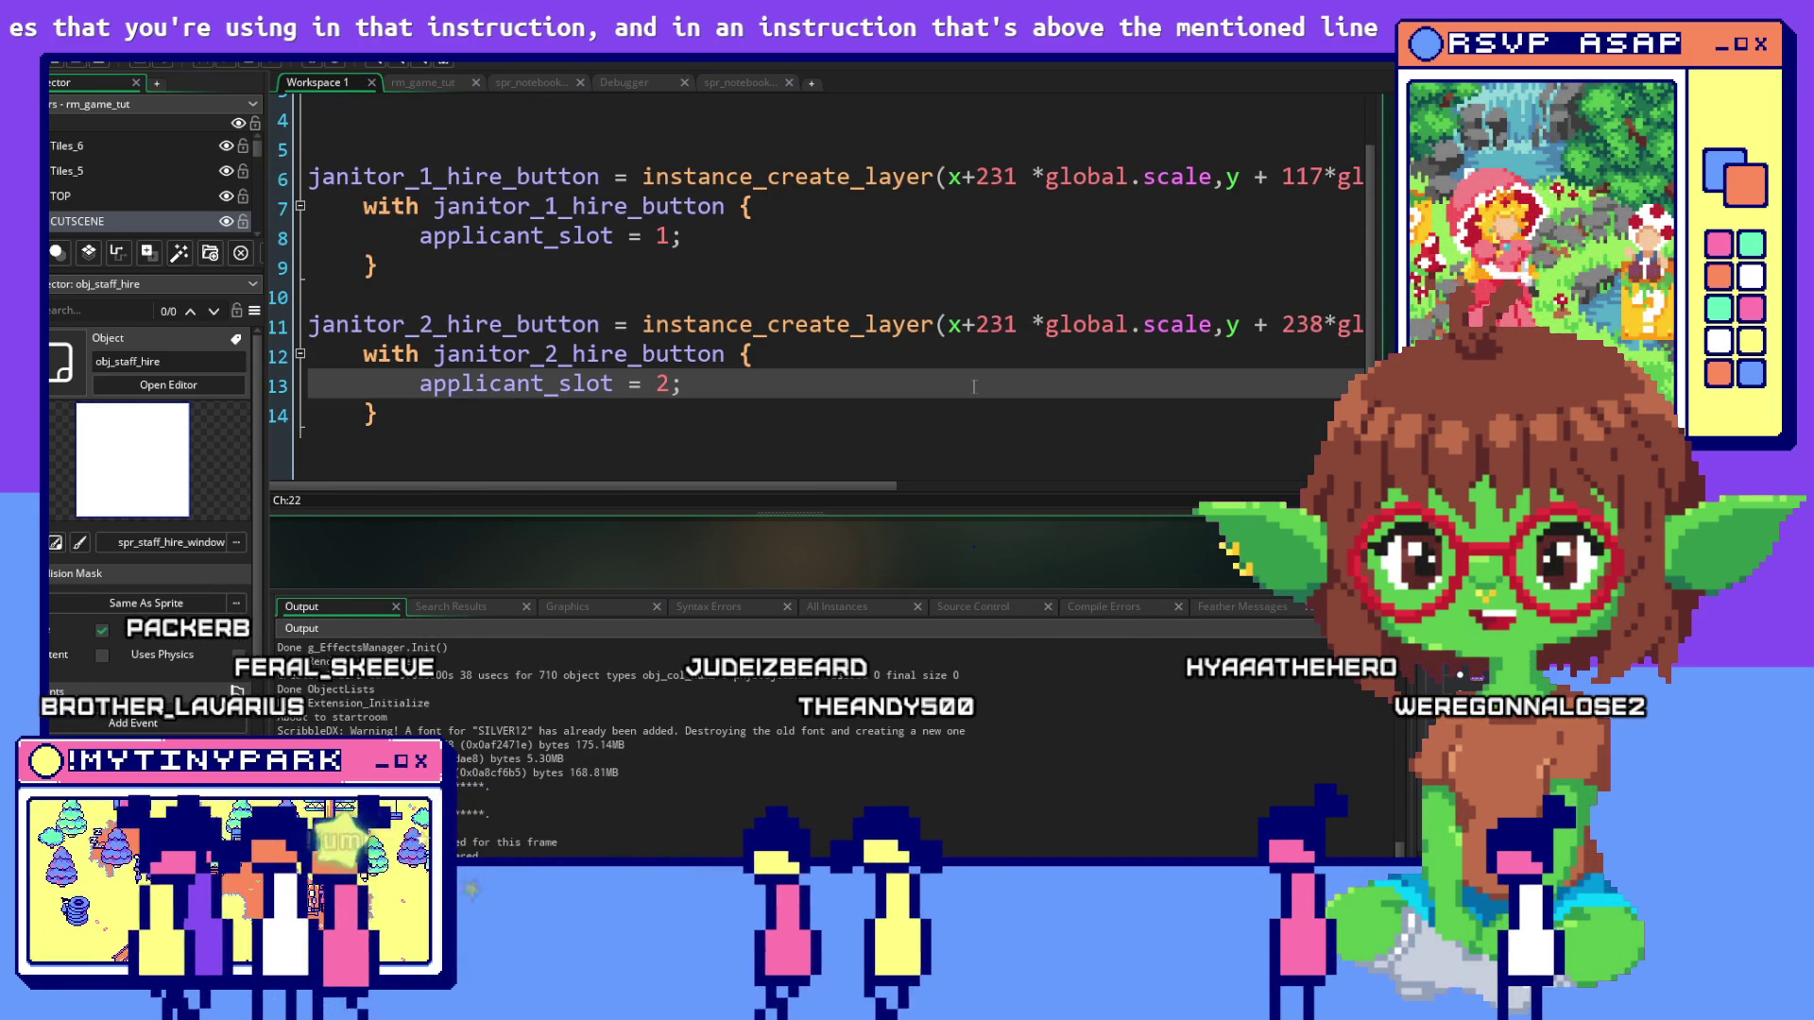
left_click(846, 604)
scroll(695, 733, "up", 3)
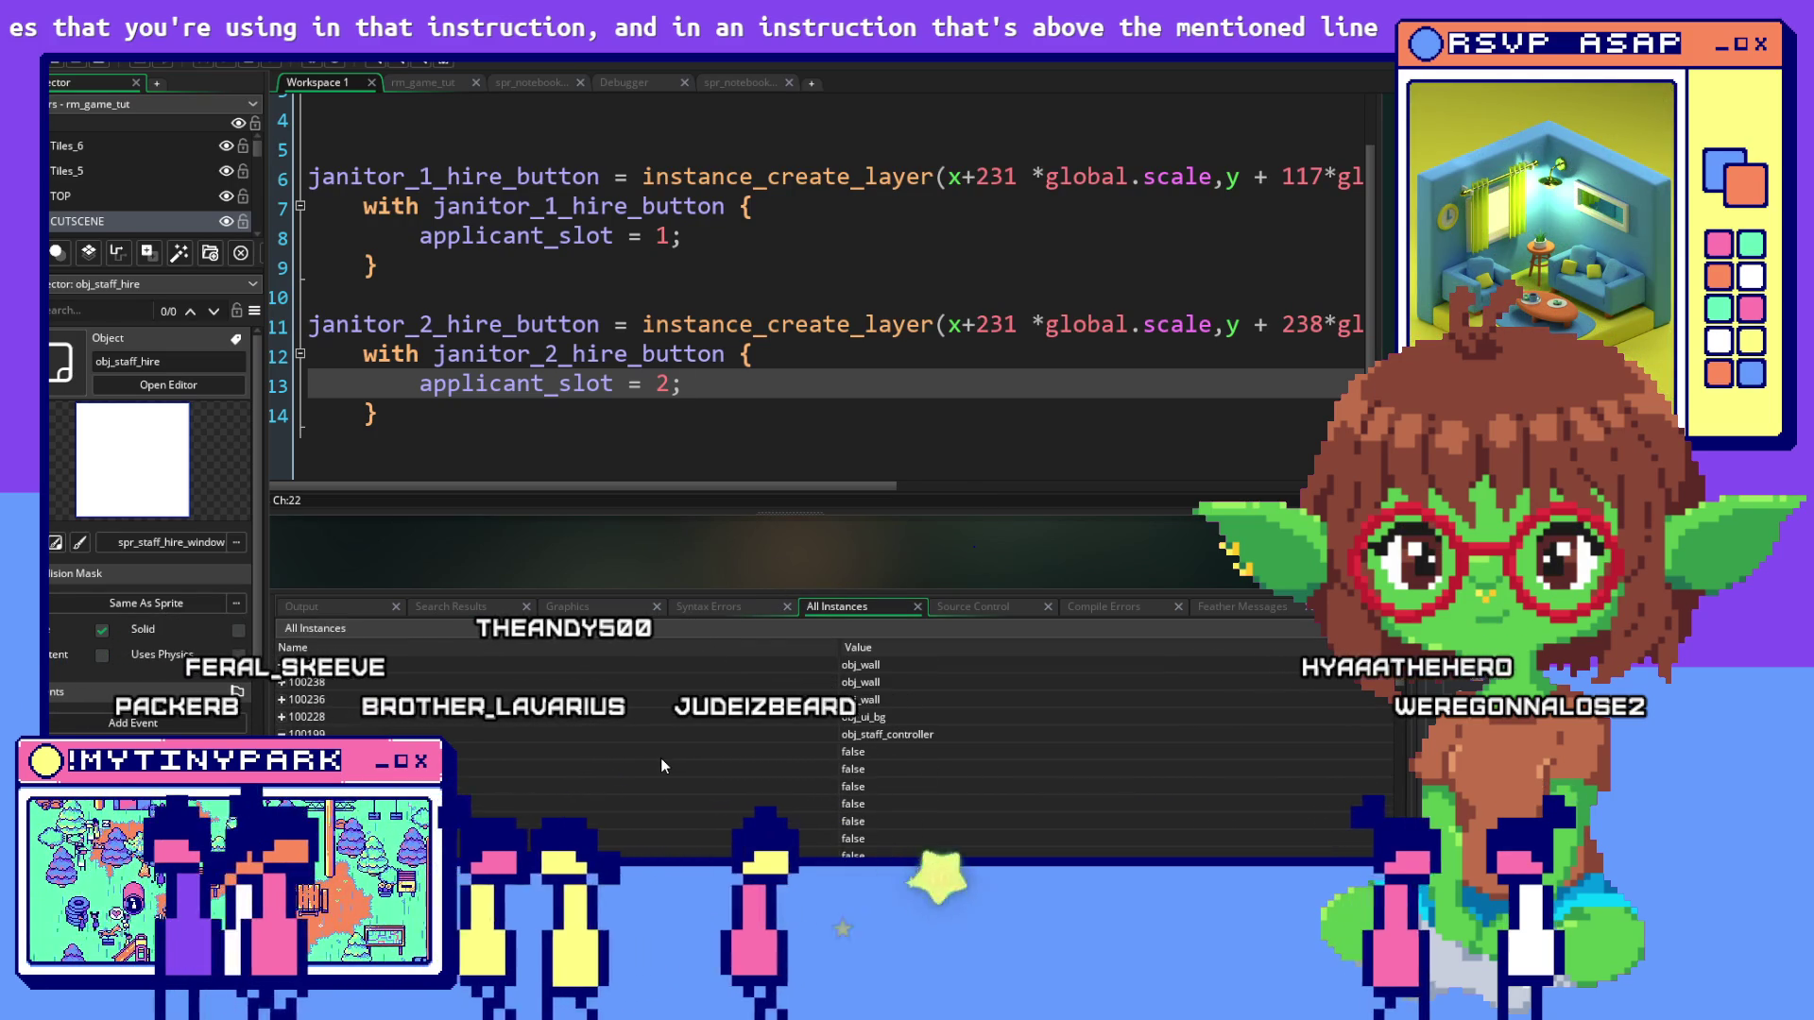
Collapse instance 100199, scroll the All Instances list and glance at the running game
left_click(282, 734)
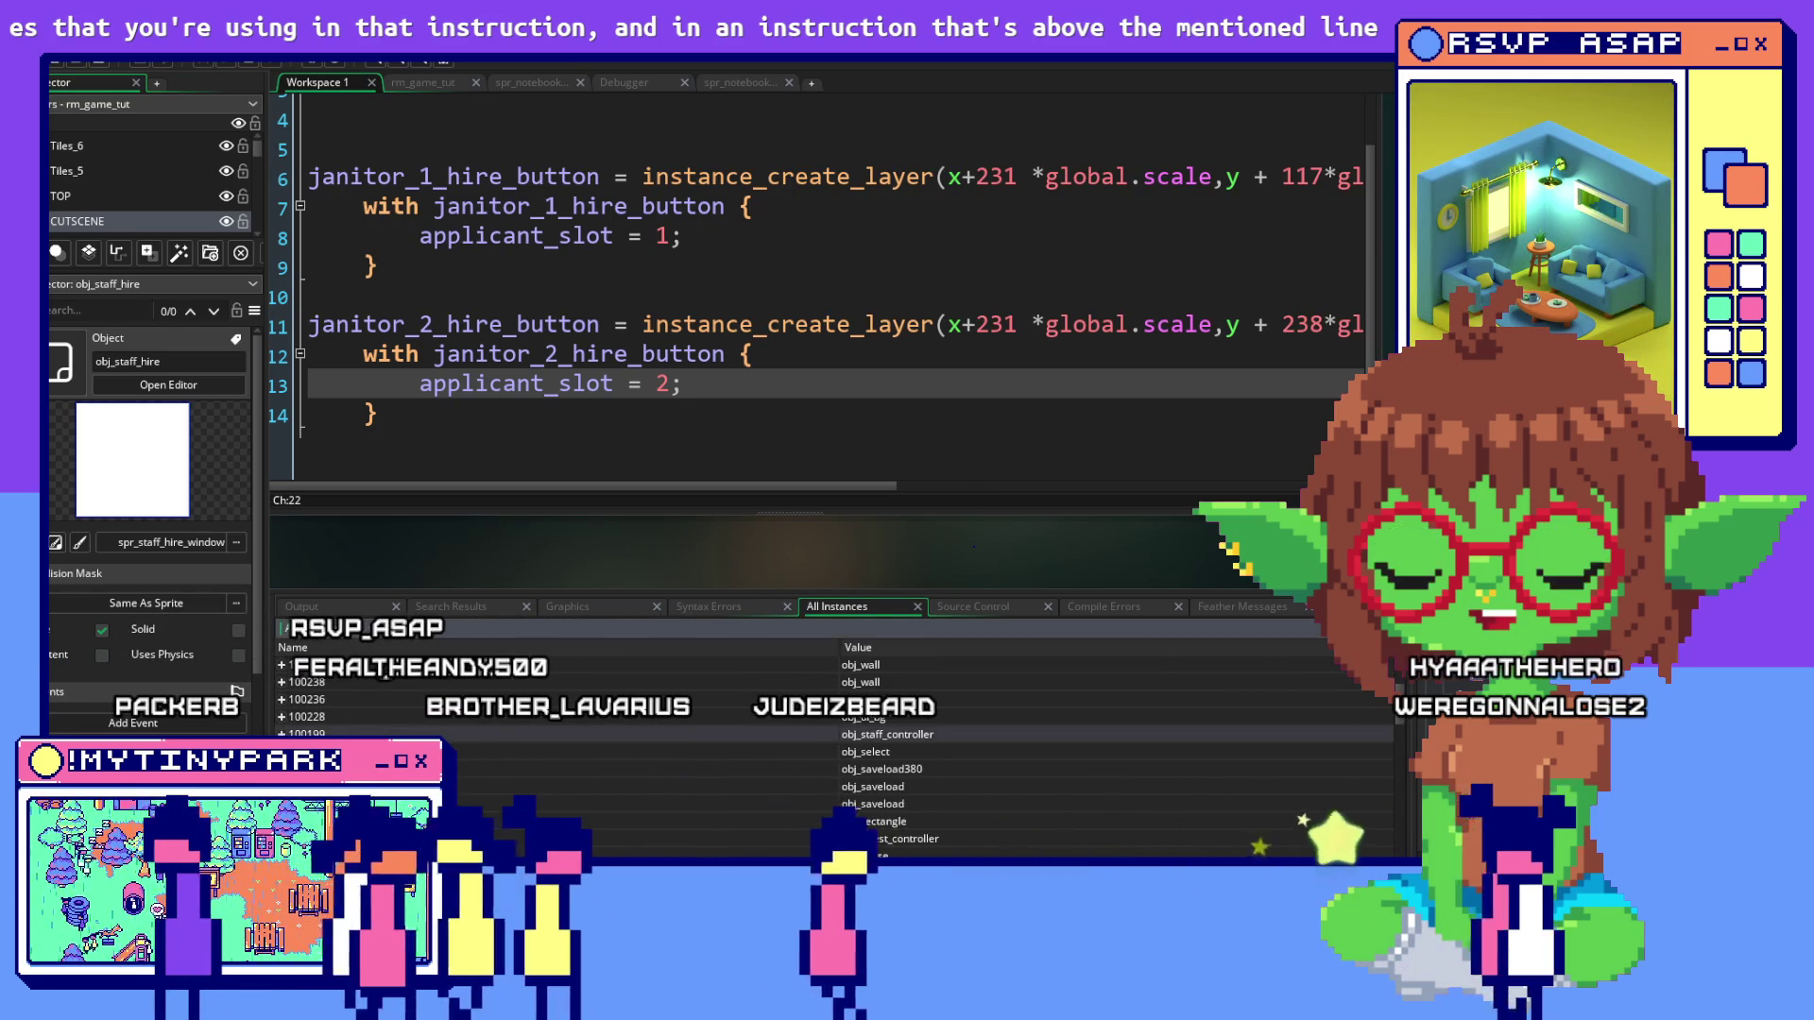
scroll(831, 746, "up", 5)
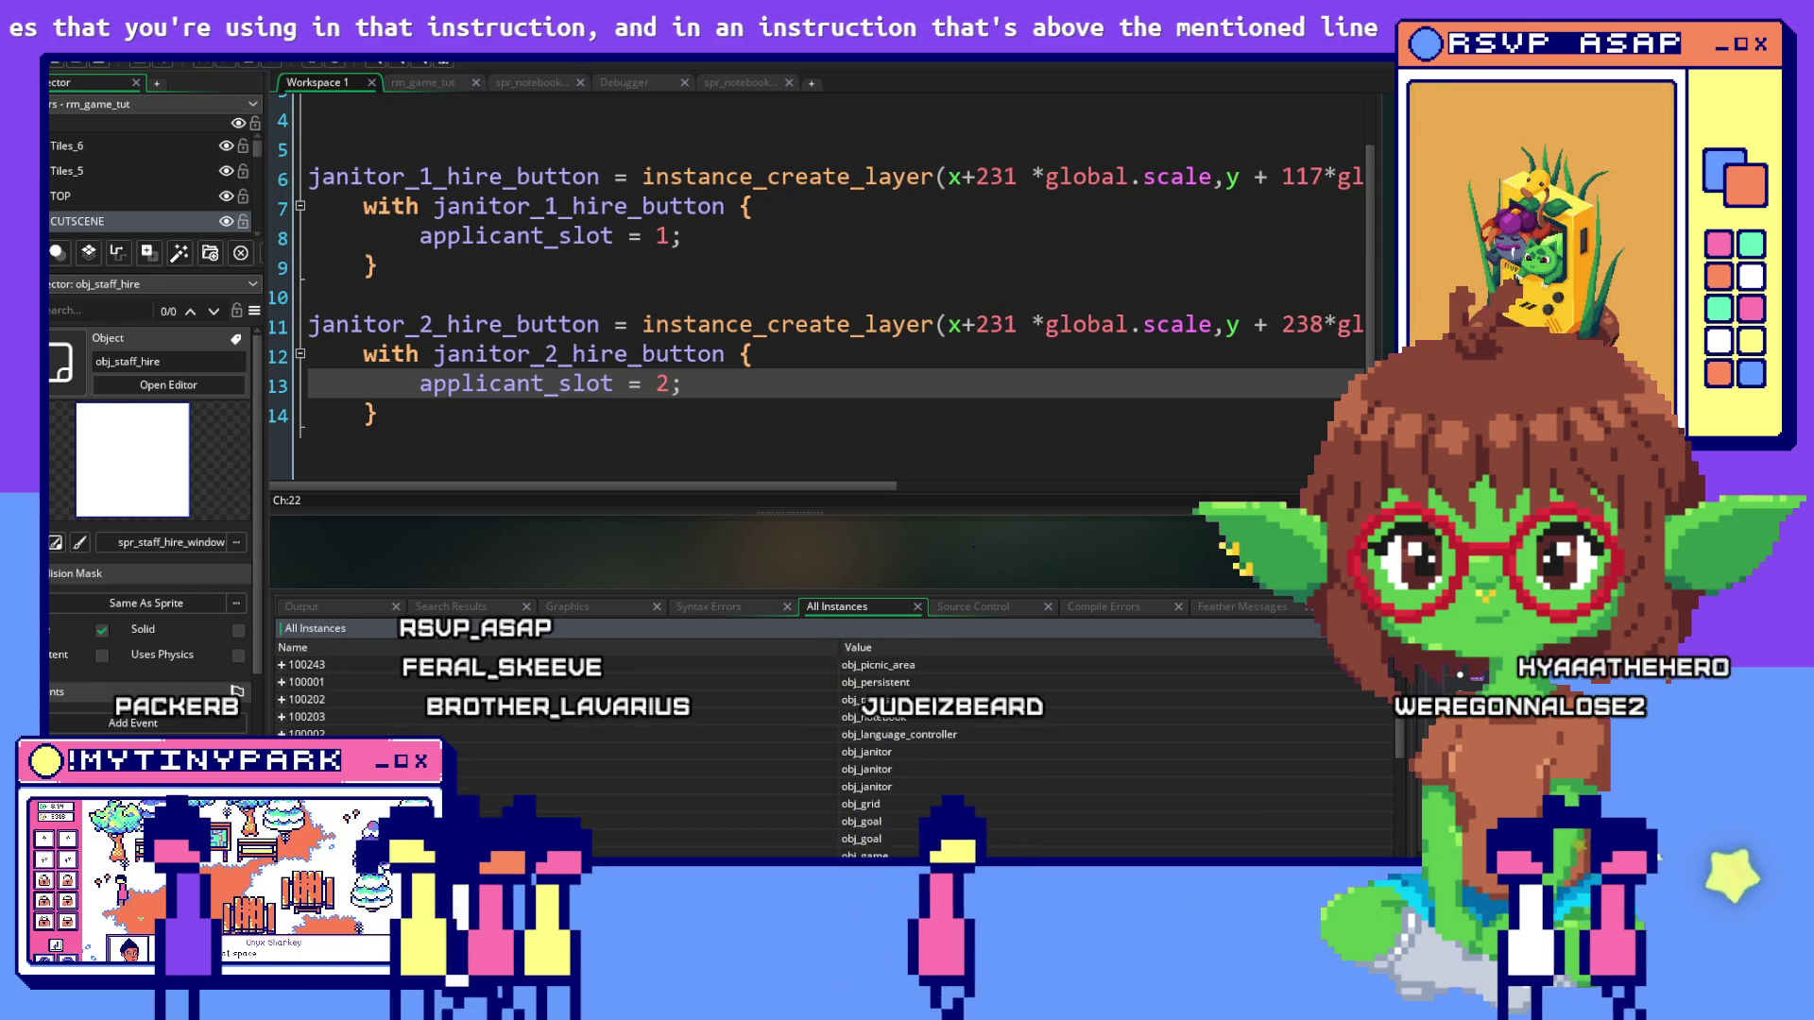
scroll(637, 805, "down", 5)
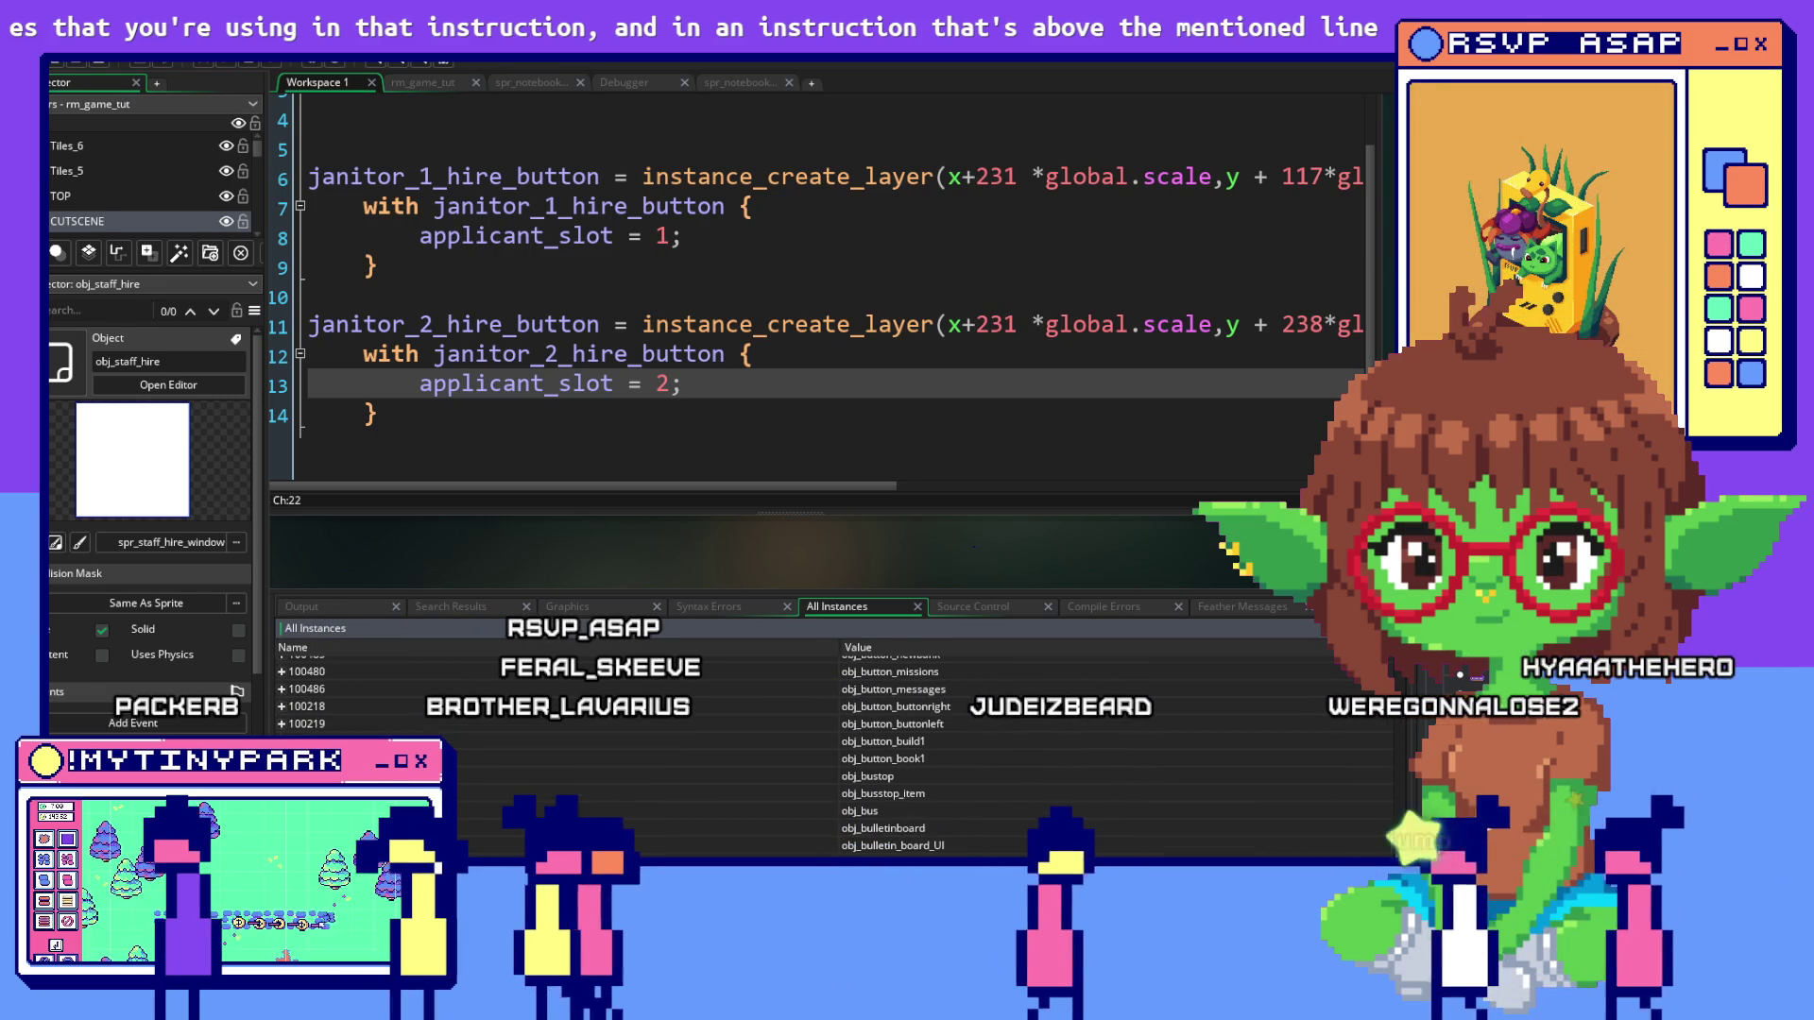
scroll(909, 767, "up", 2)
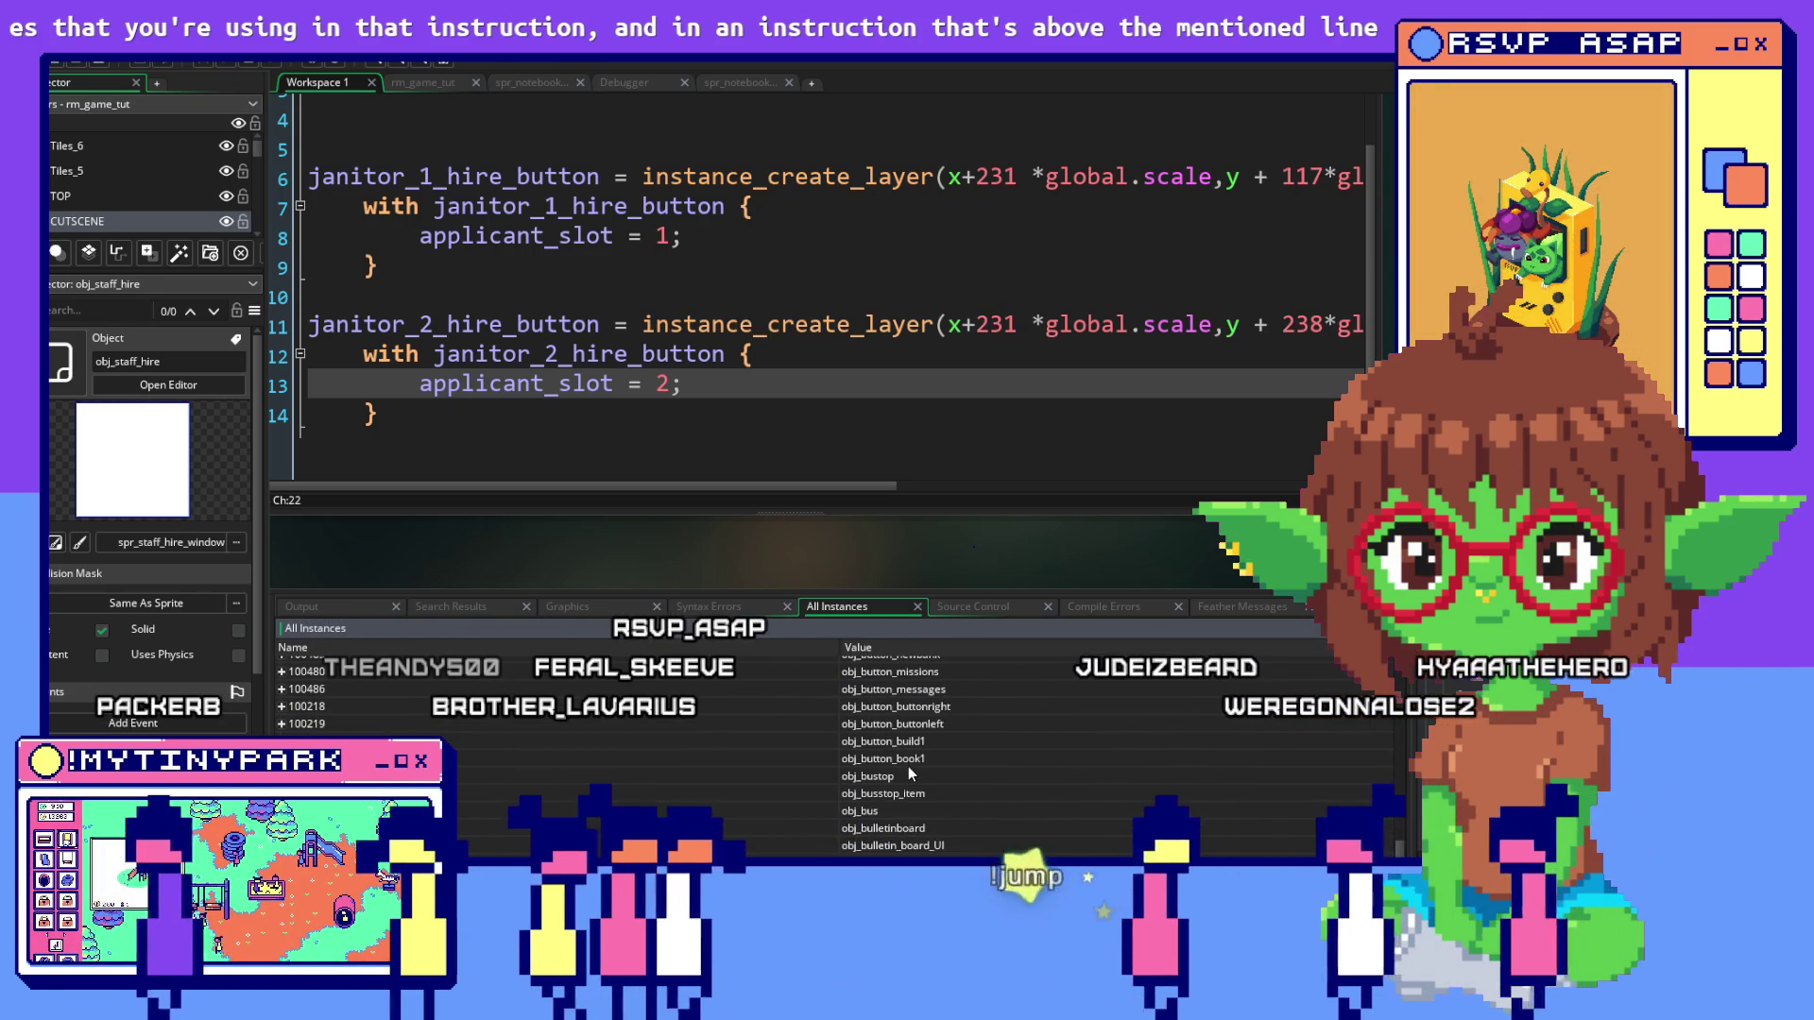
scroll(909, 767, "up", 3)
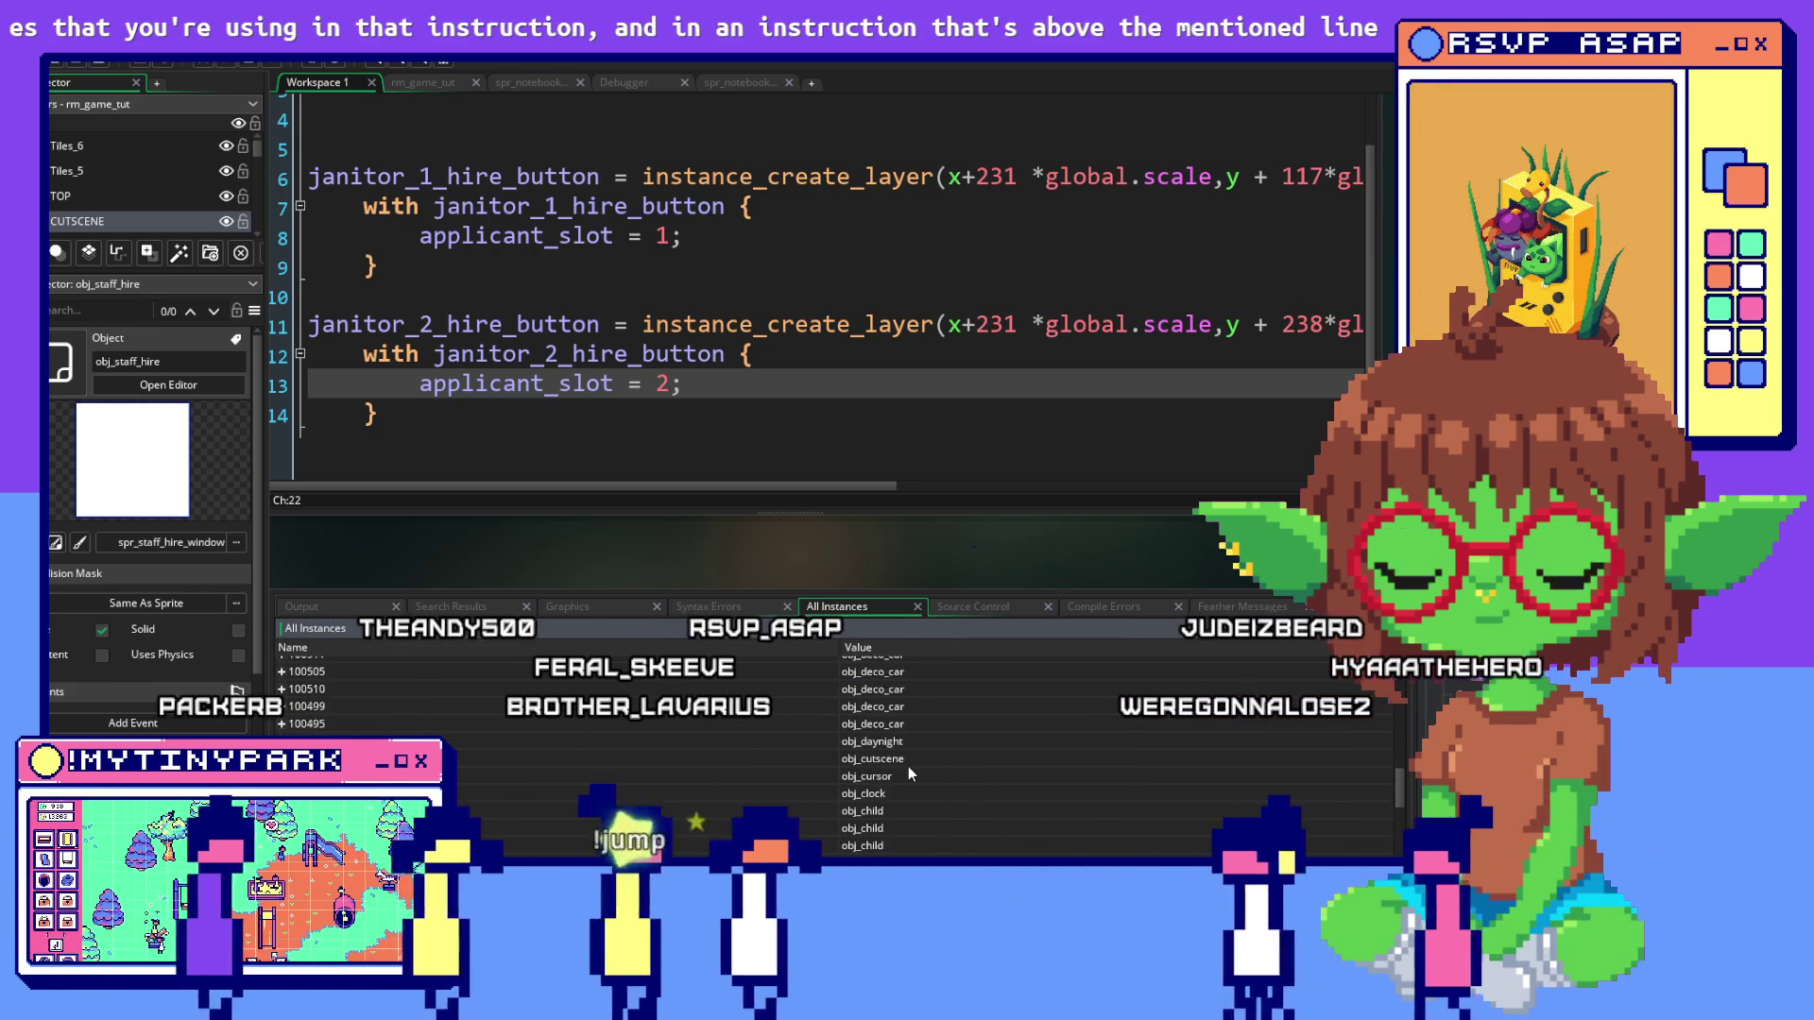
scroll(909, 767, "up", 5)
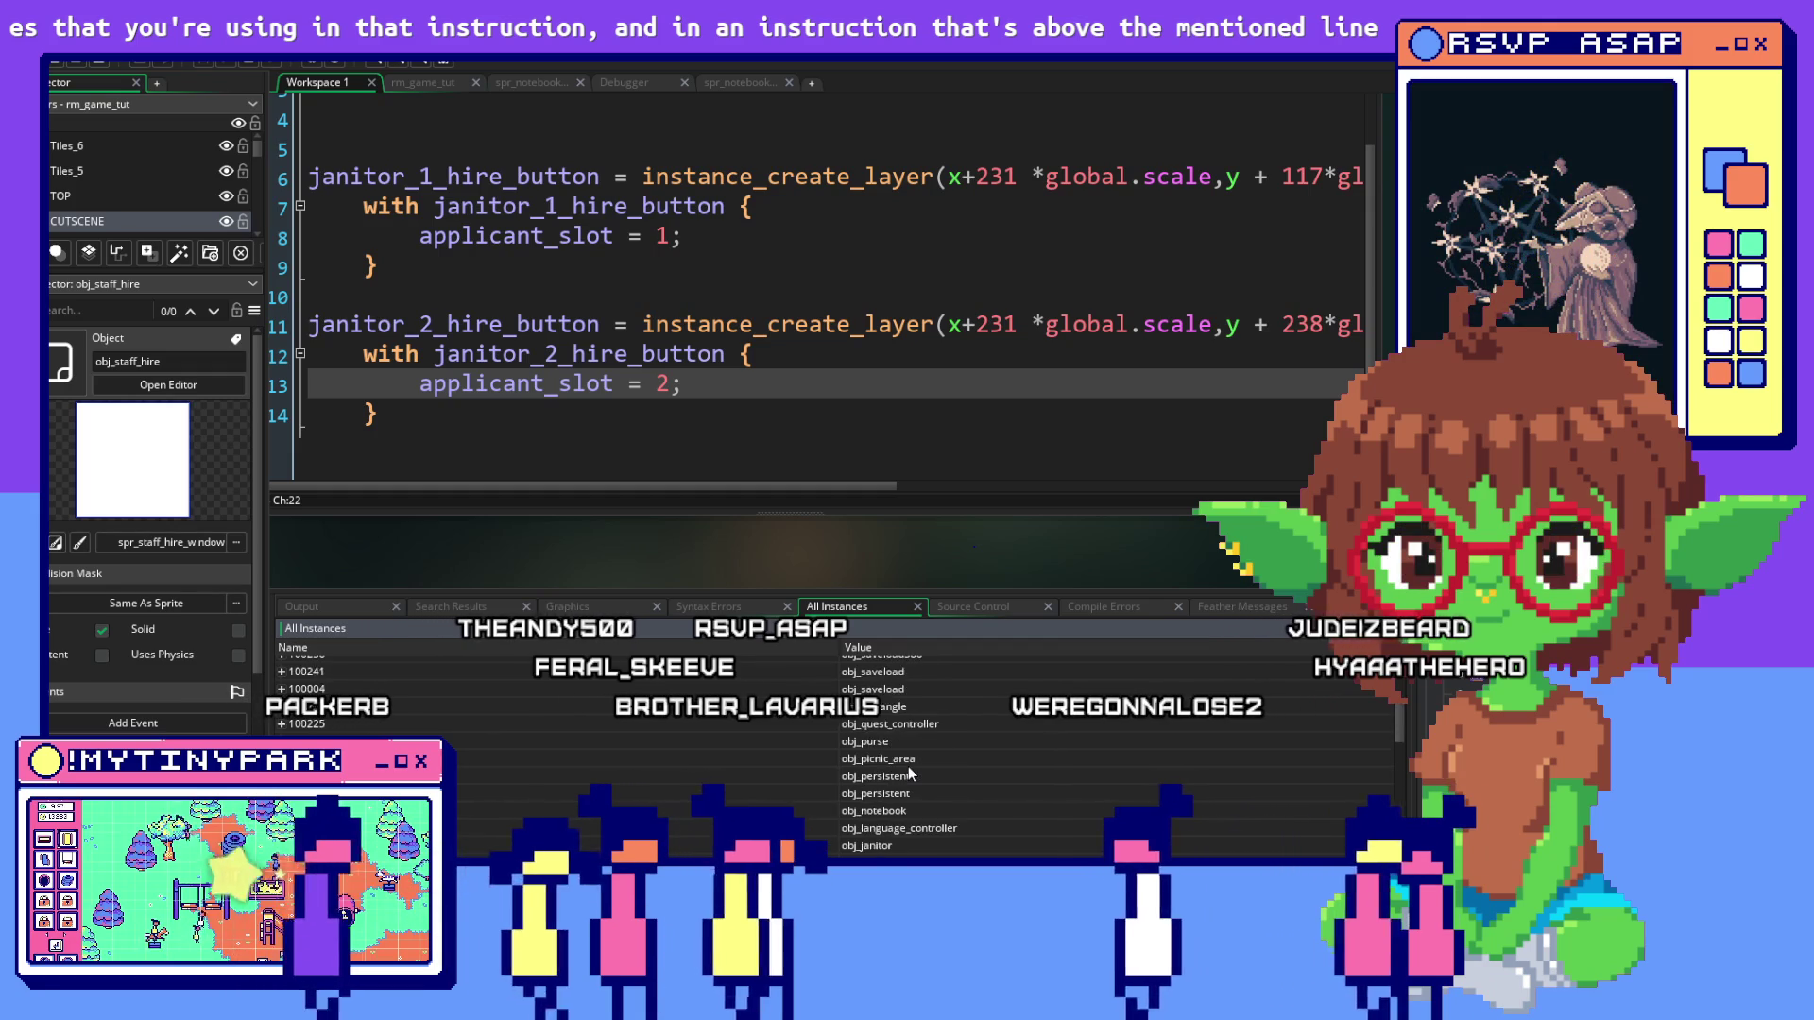
scroll(909, 767, "up", 3)
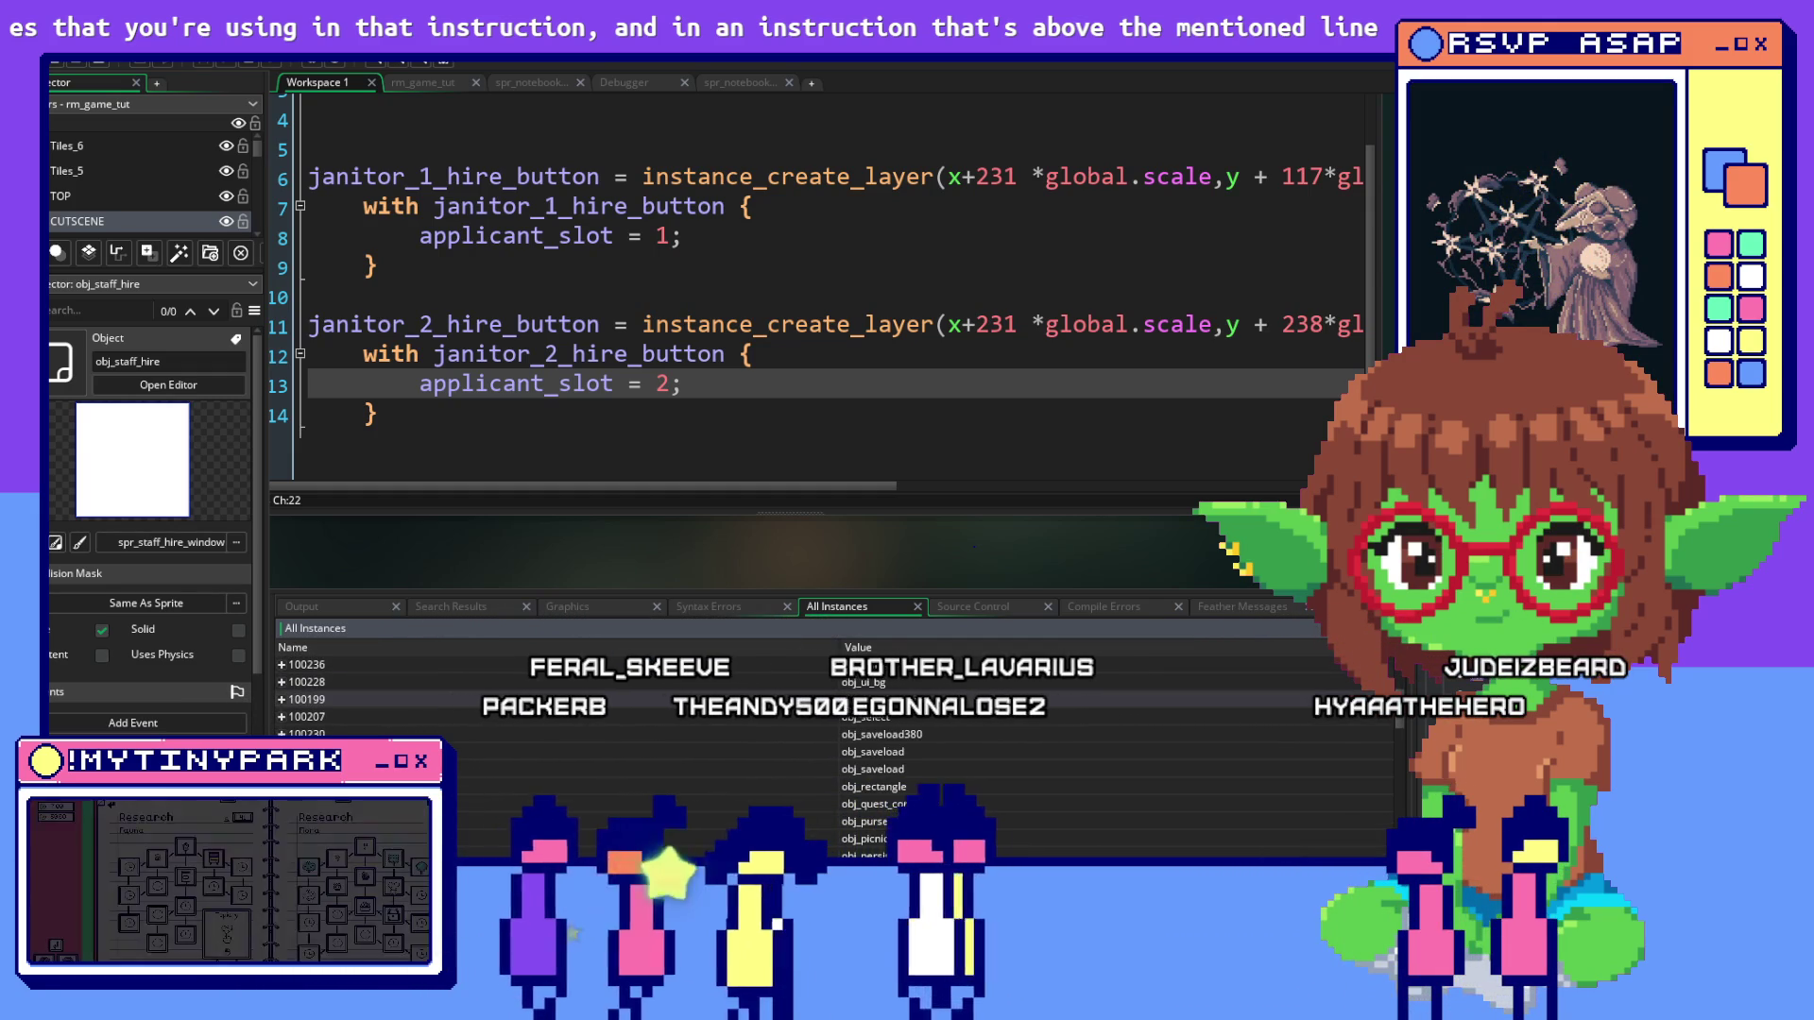
key("alt+Tab")
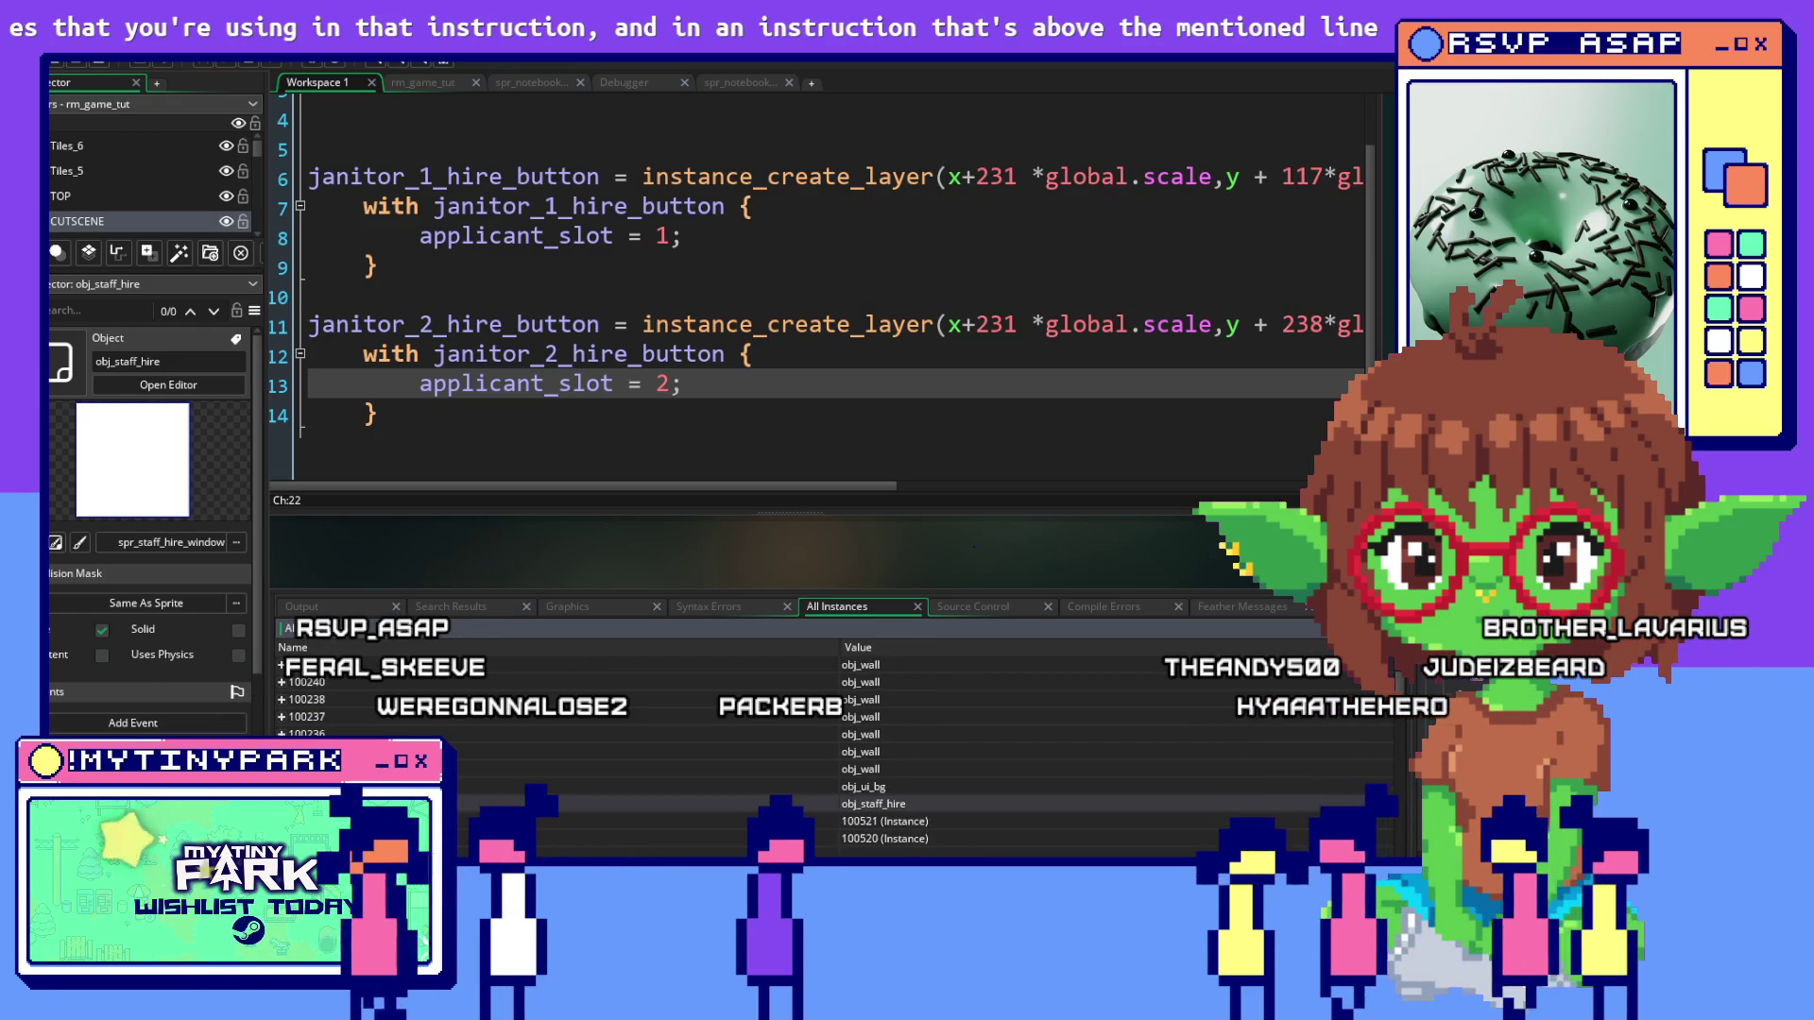
Expand janitor_2_hire_button to check its value, then open obj_button_janitor_hire's code
scroll(593, 795, "down", 2)
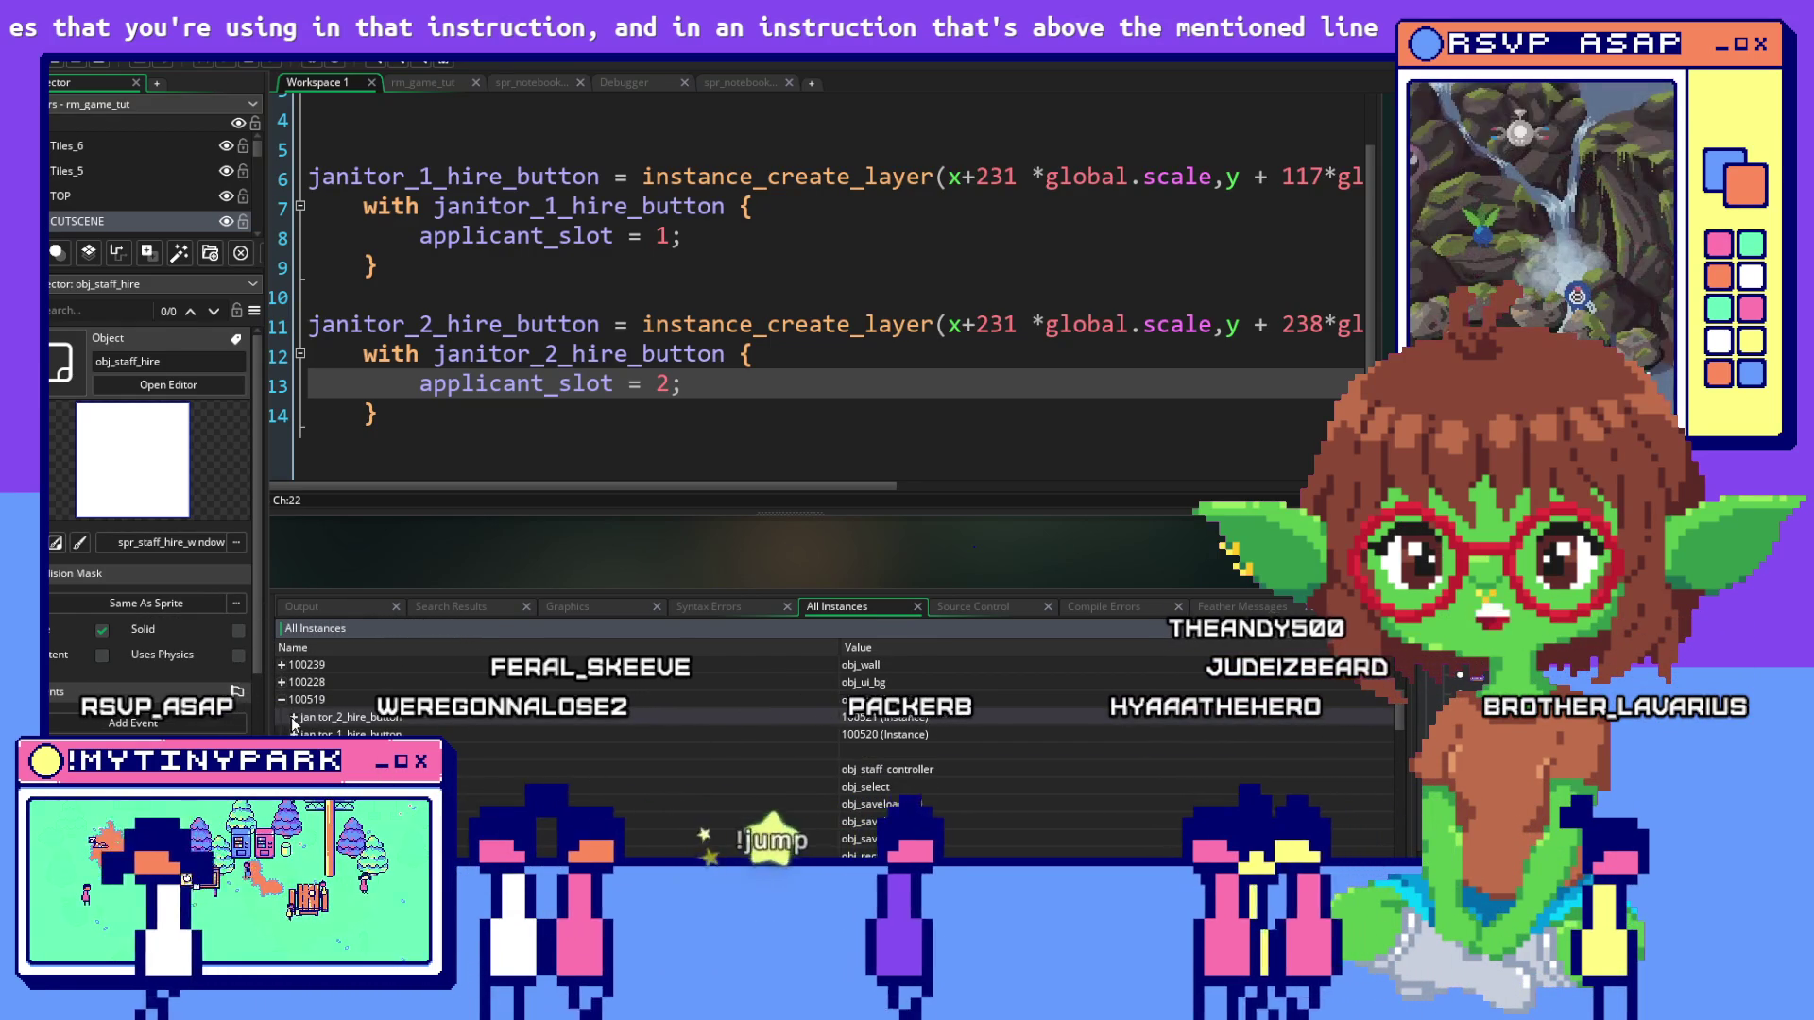
left_click(295, 719)
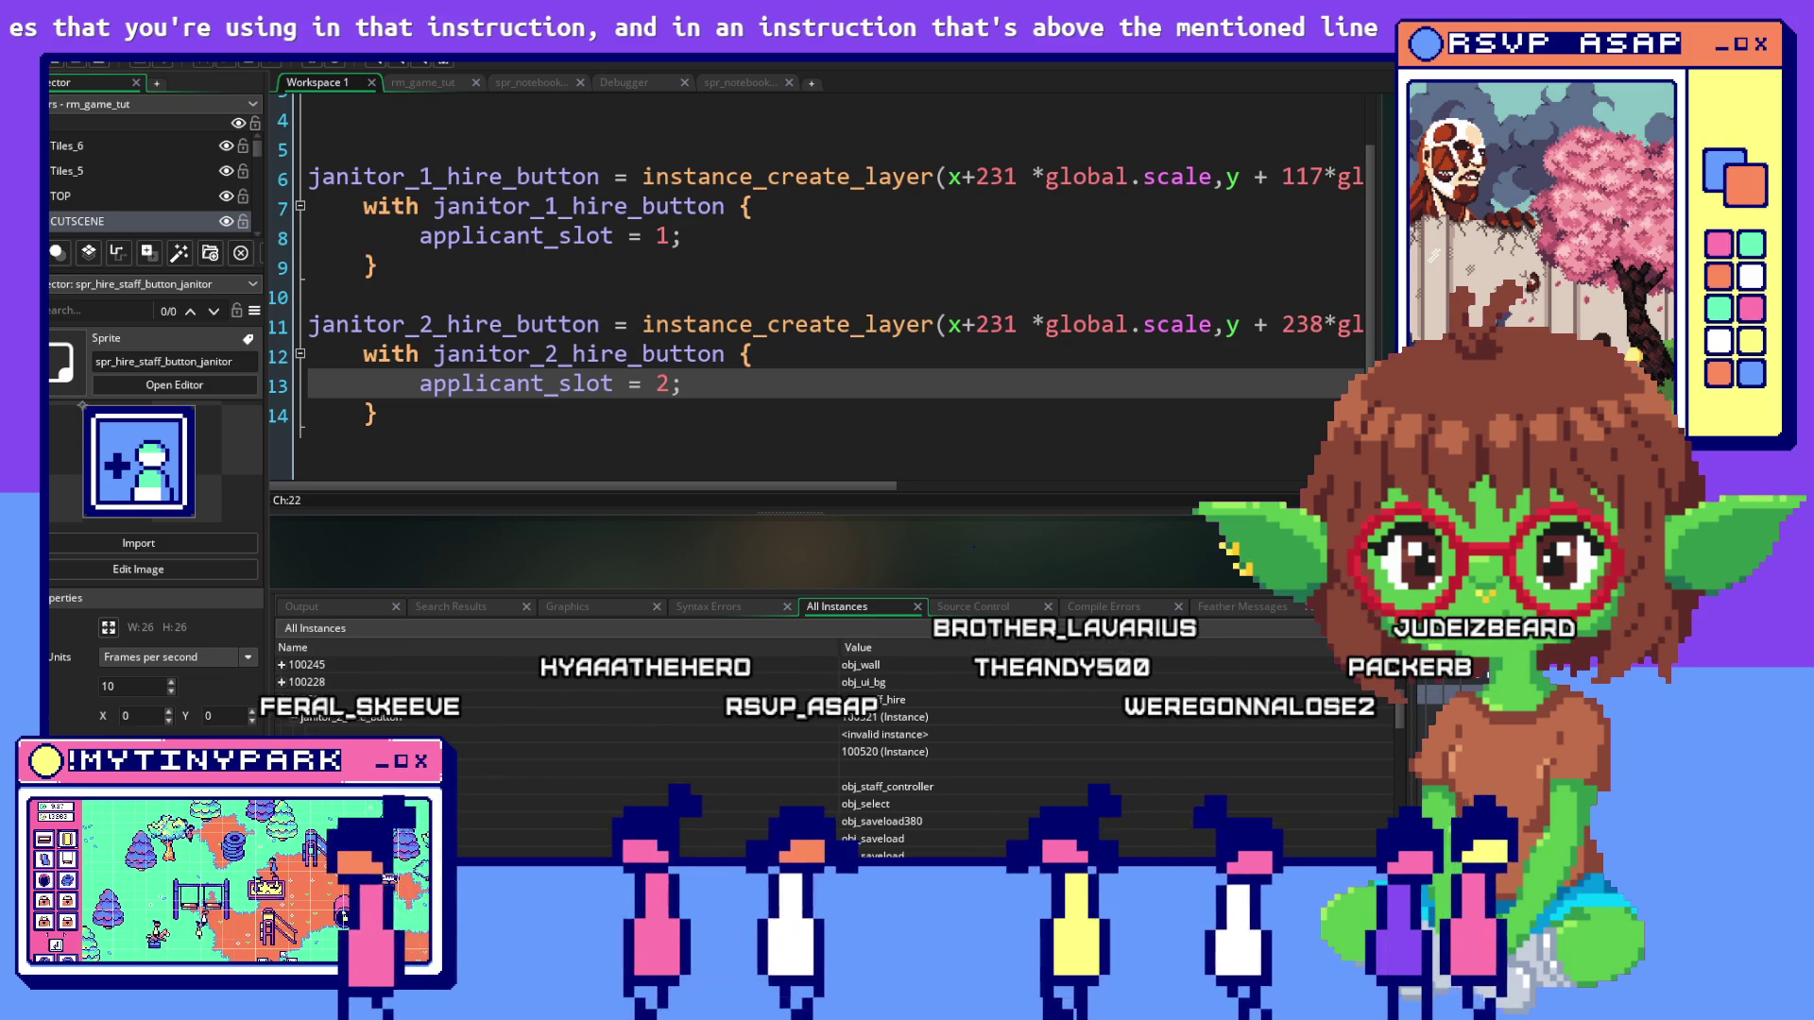
key("F12")
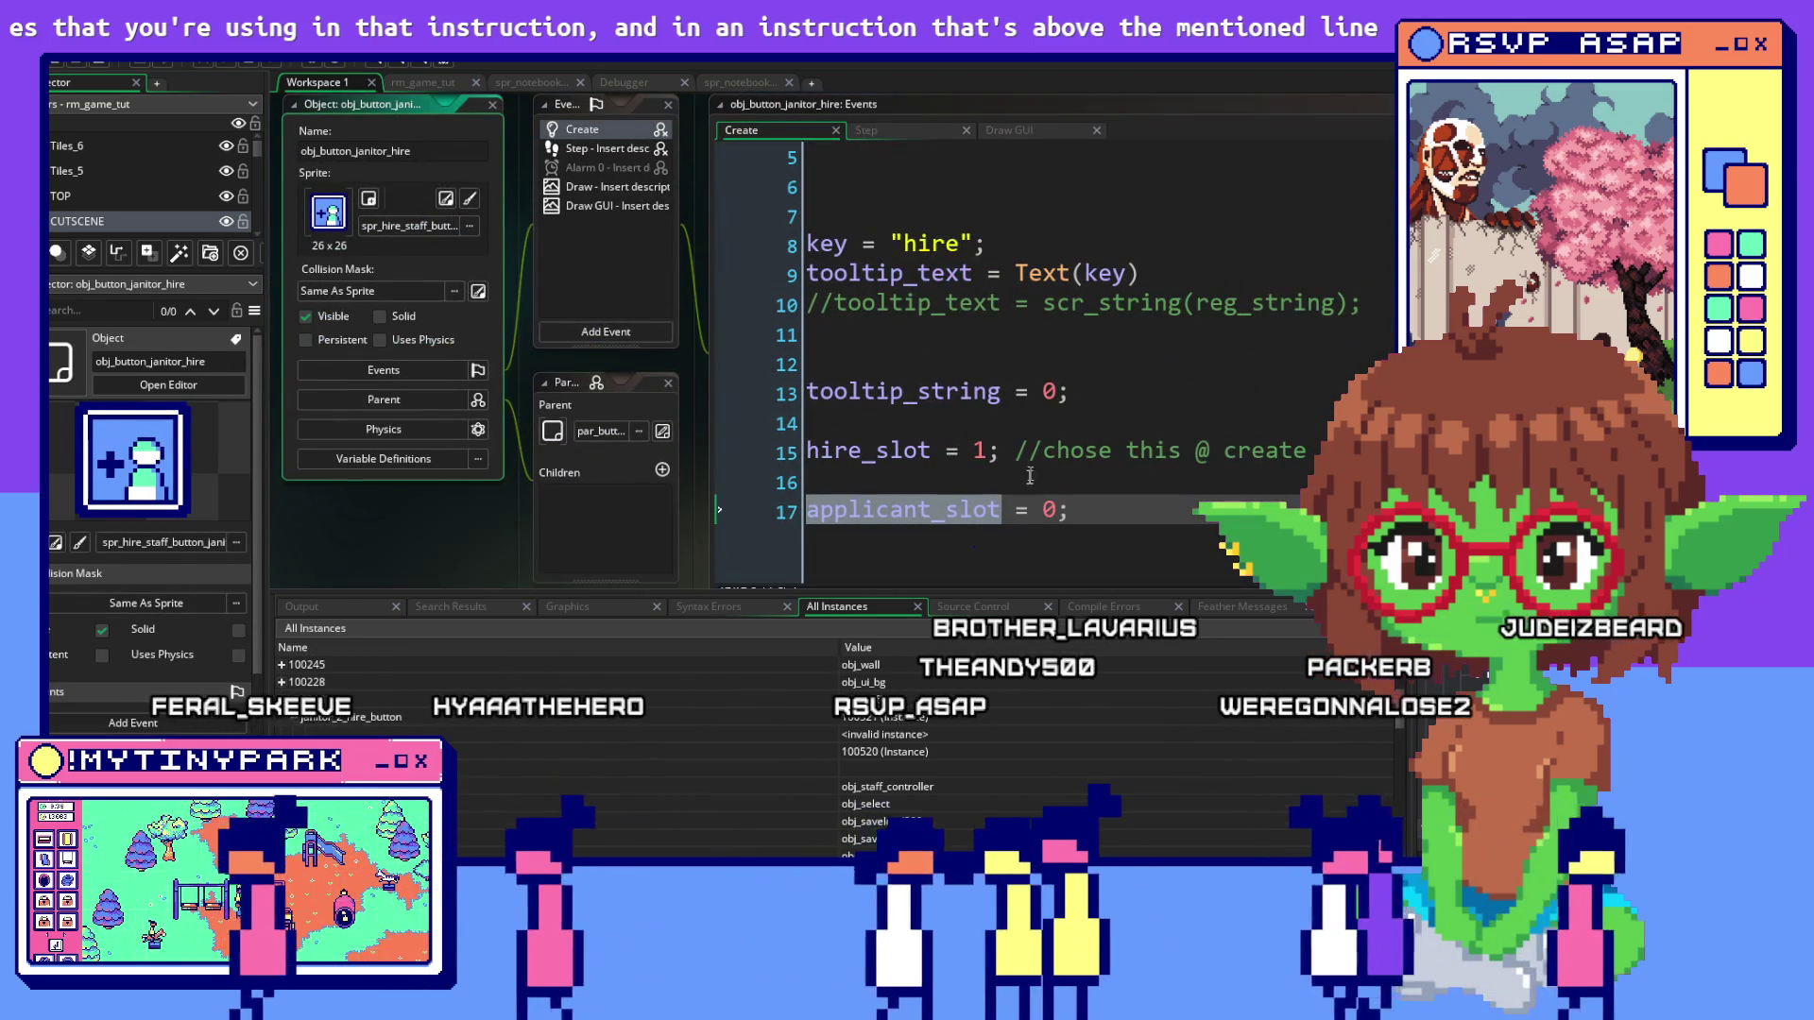
left_click(873, 132)
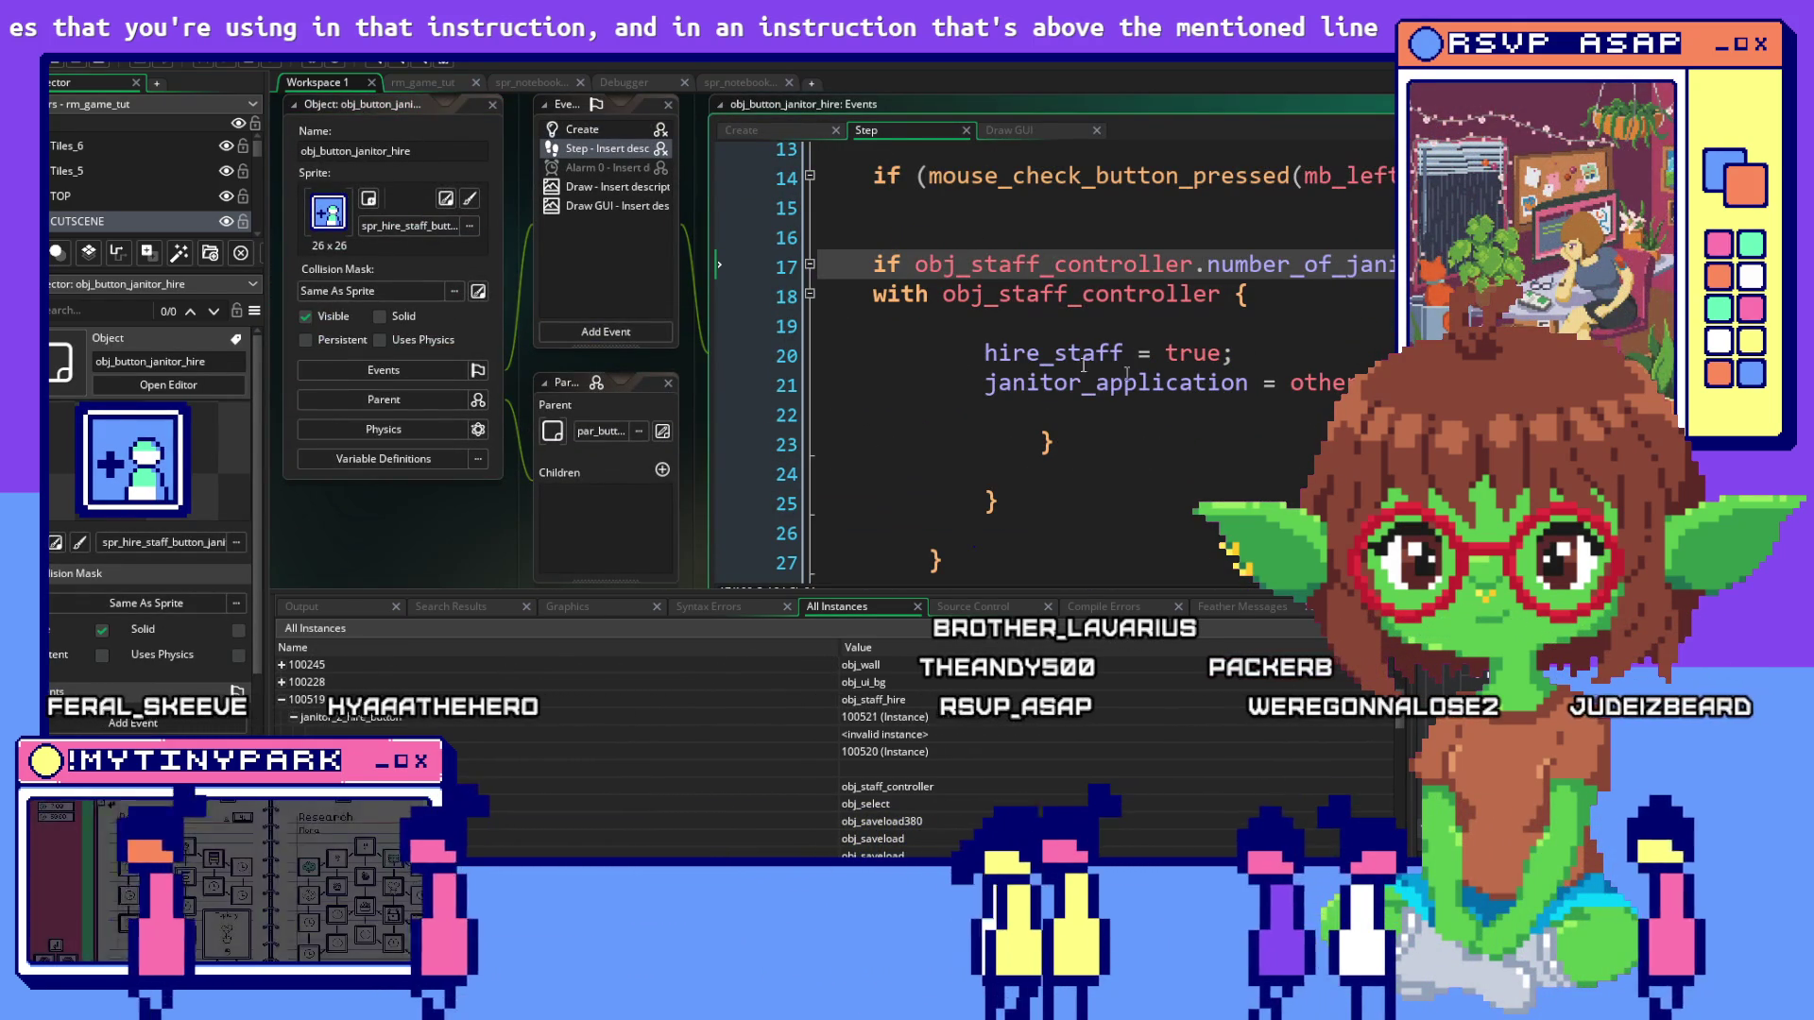
left_click(984, 353)
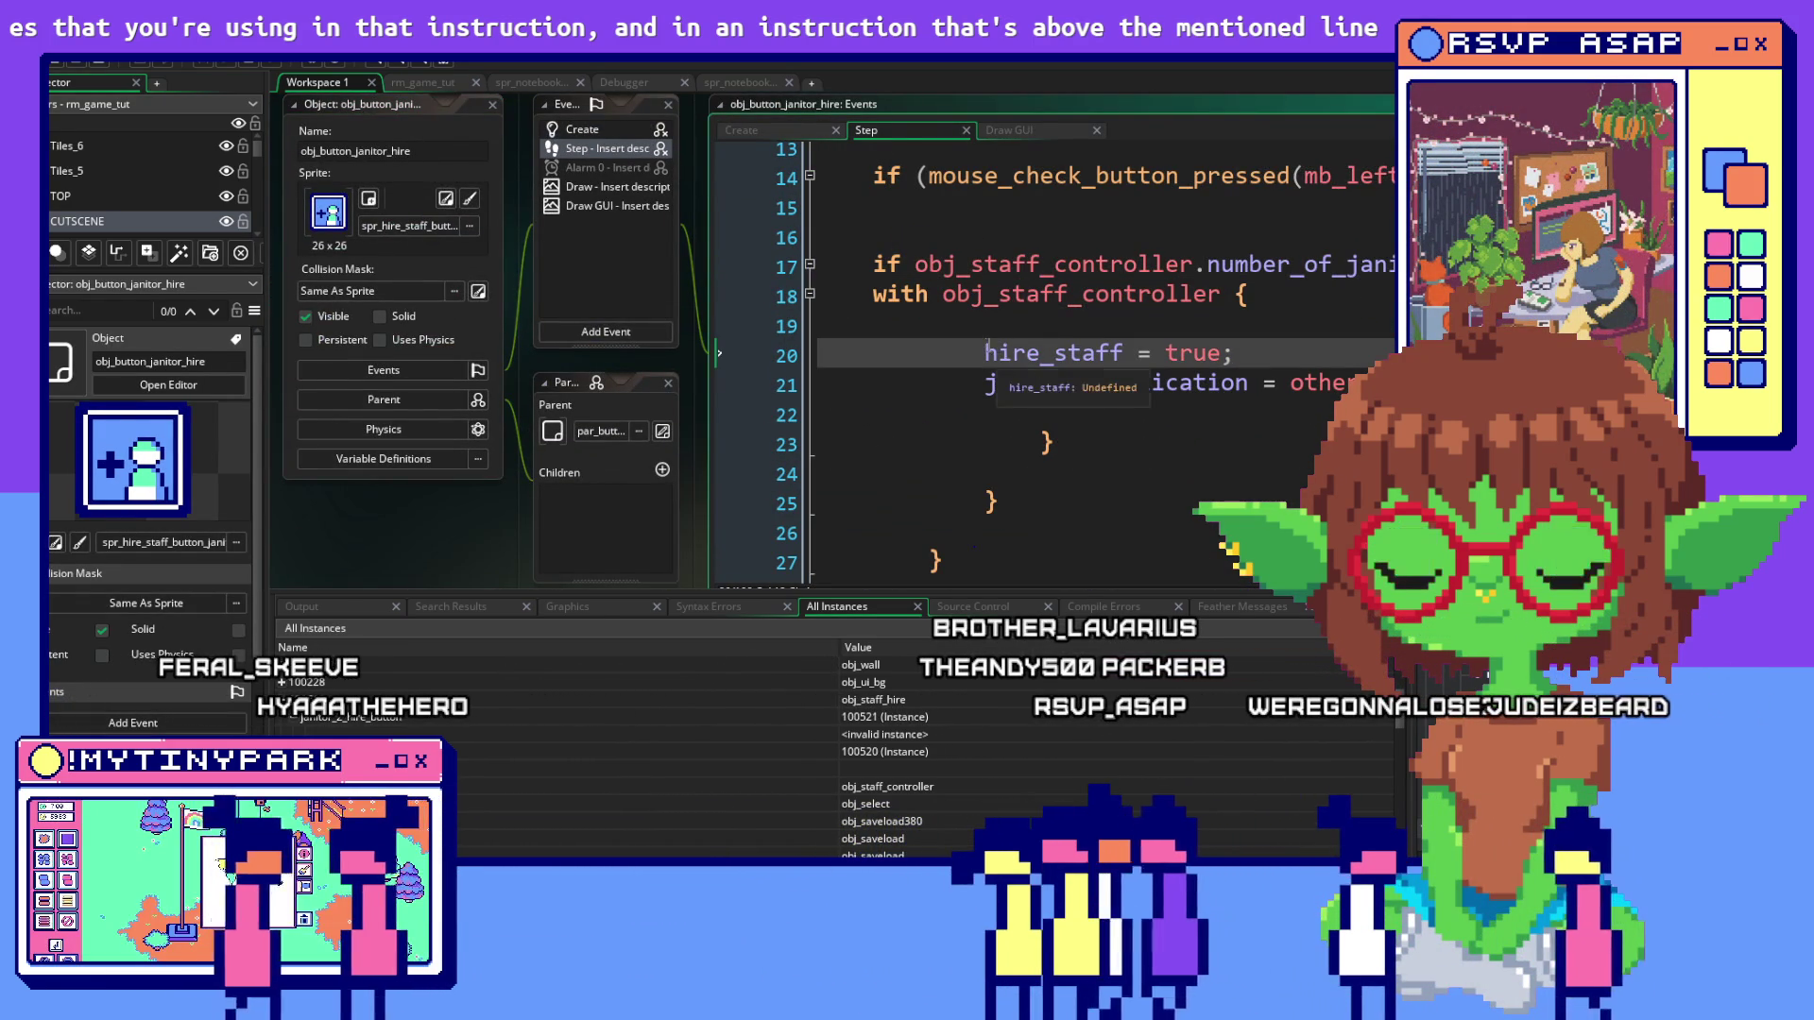
key("shift+Down")
key("shift+Down")
scroll(1153, 384, "down", 4)
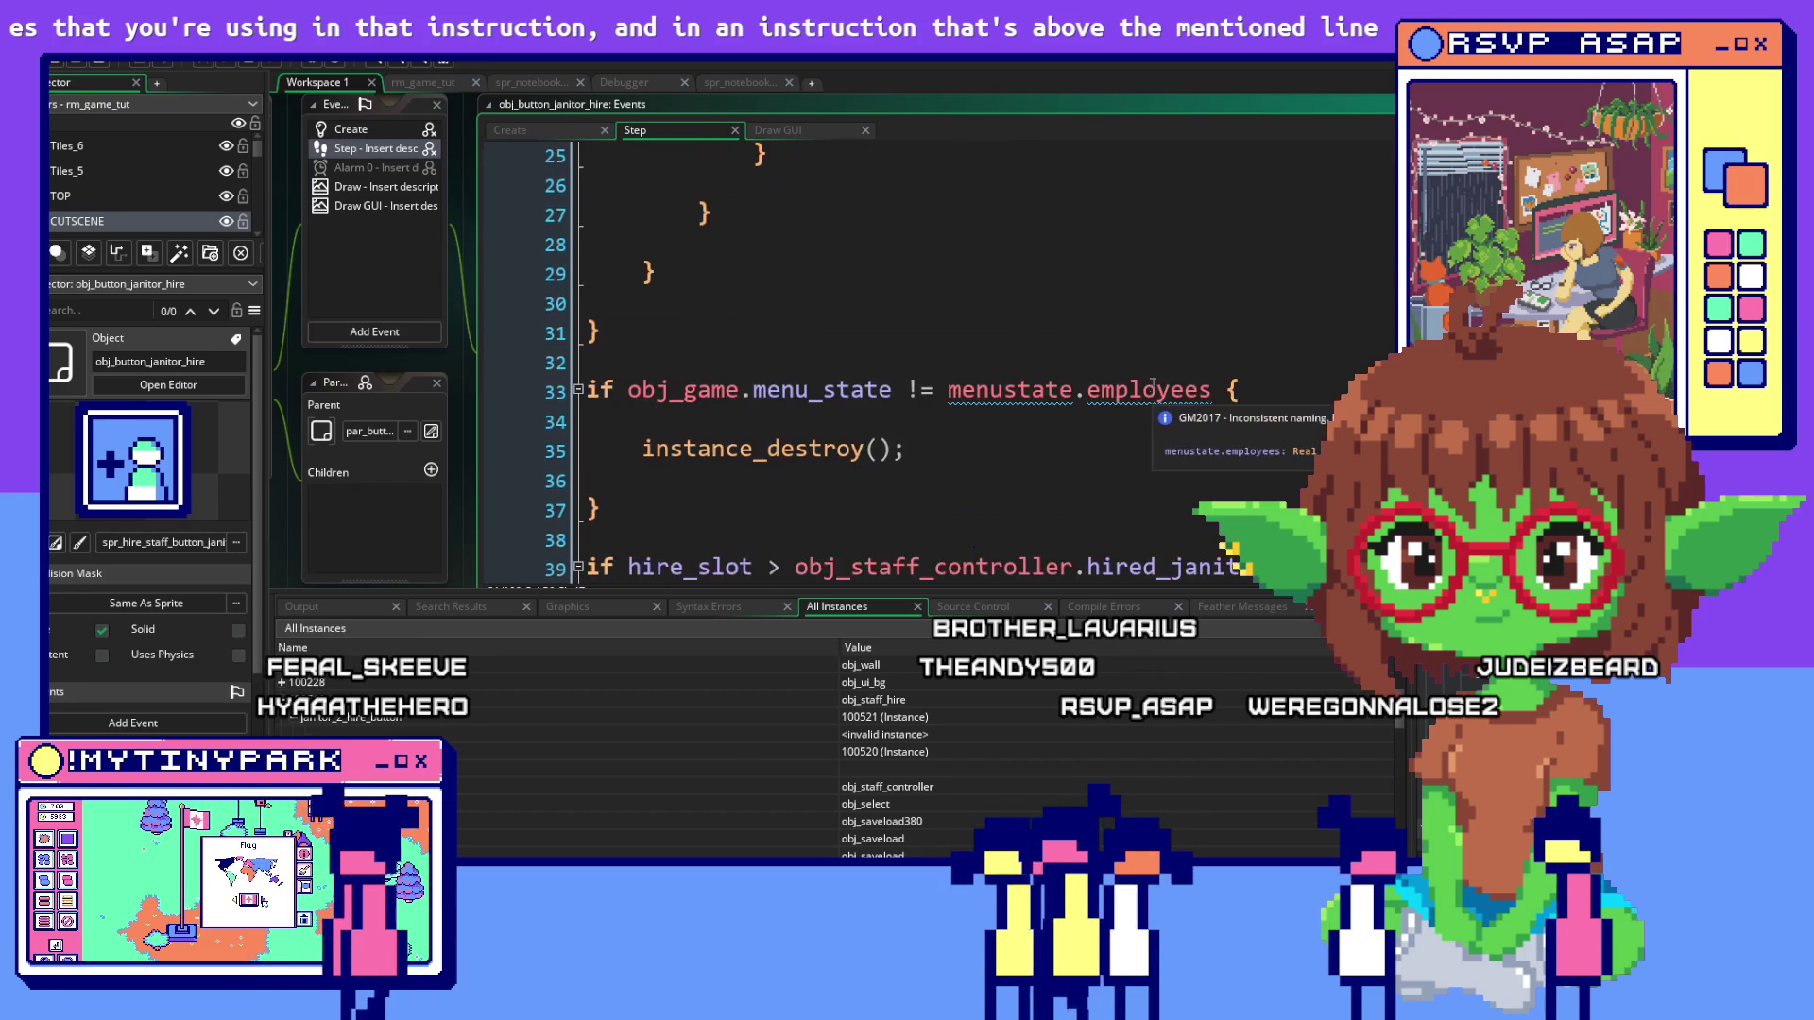
scroll(1153, 385, "up", 3)
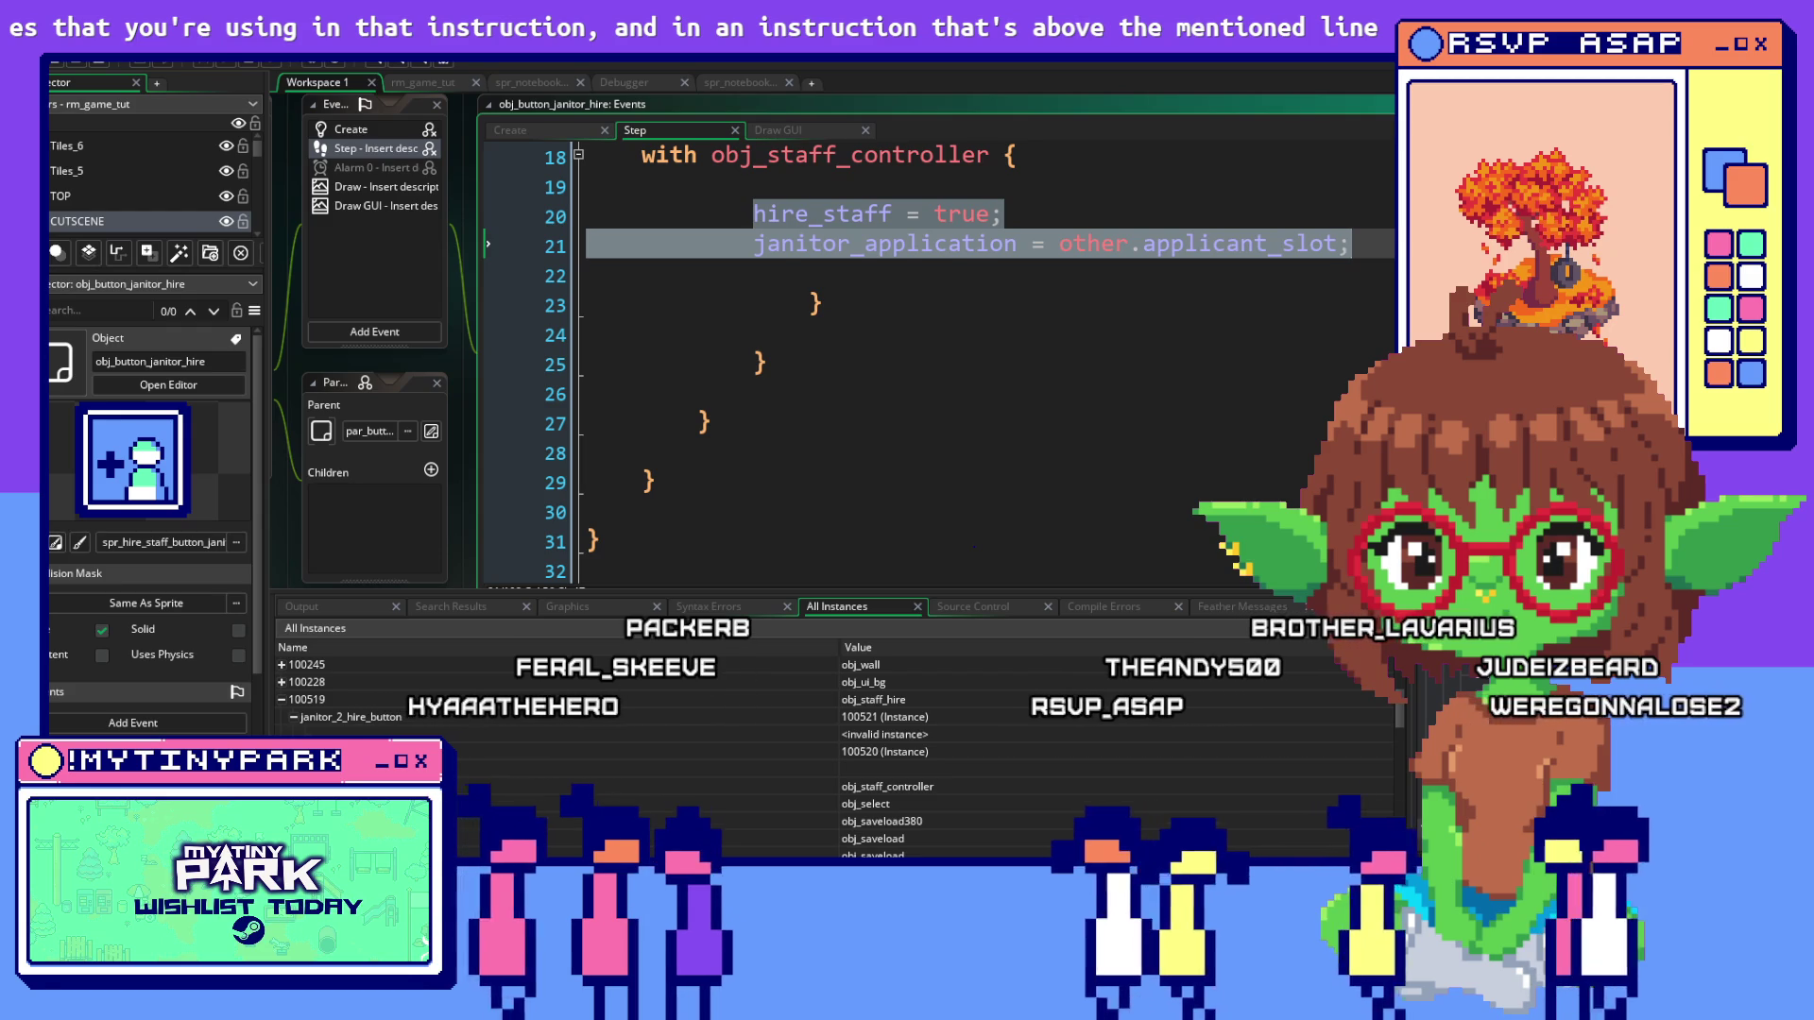
left_click(973, 544)
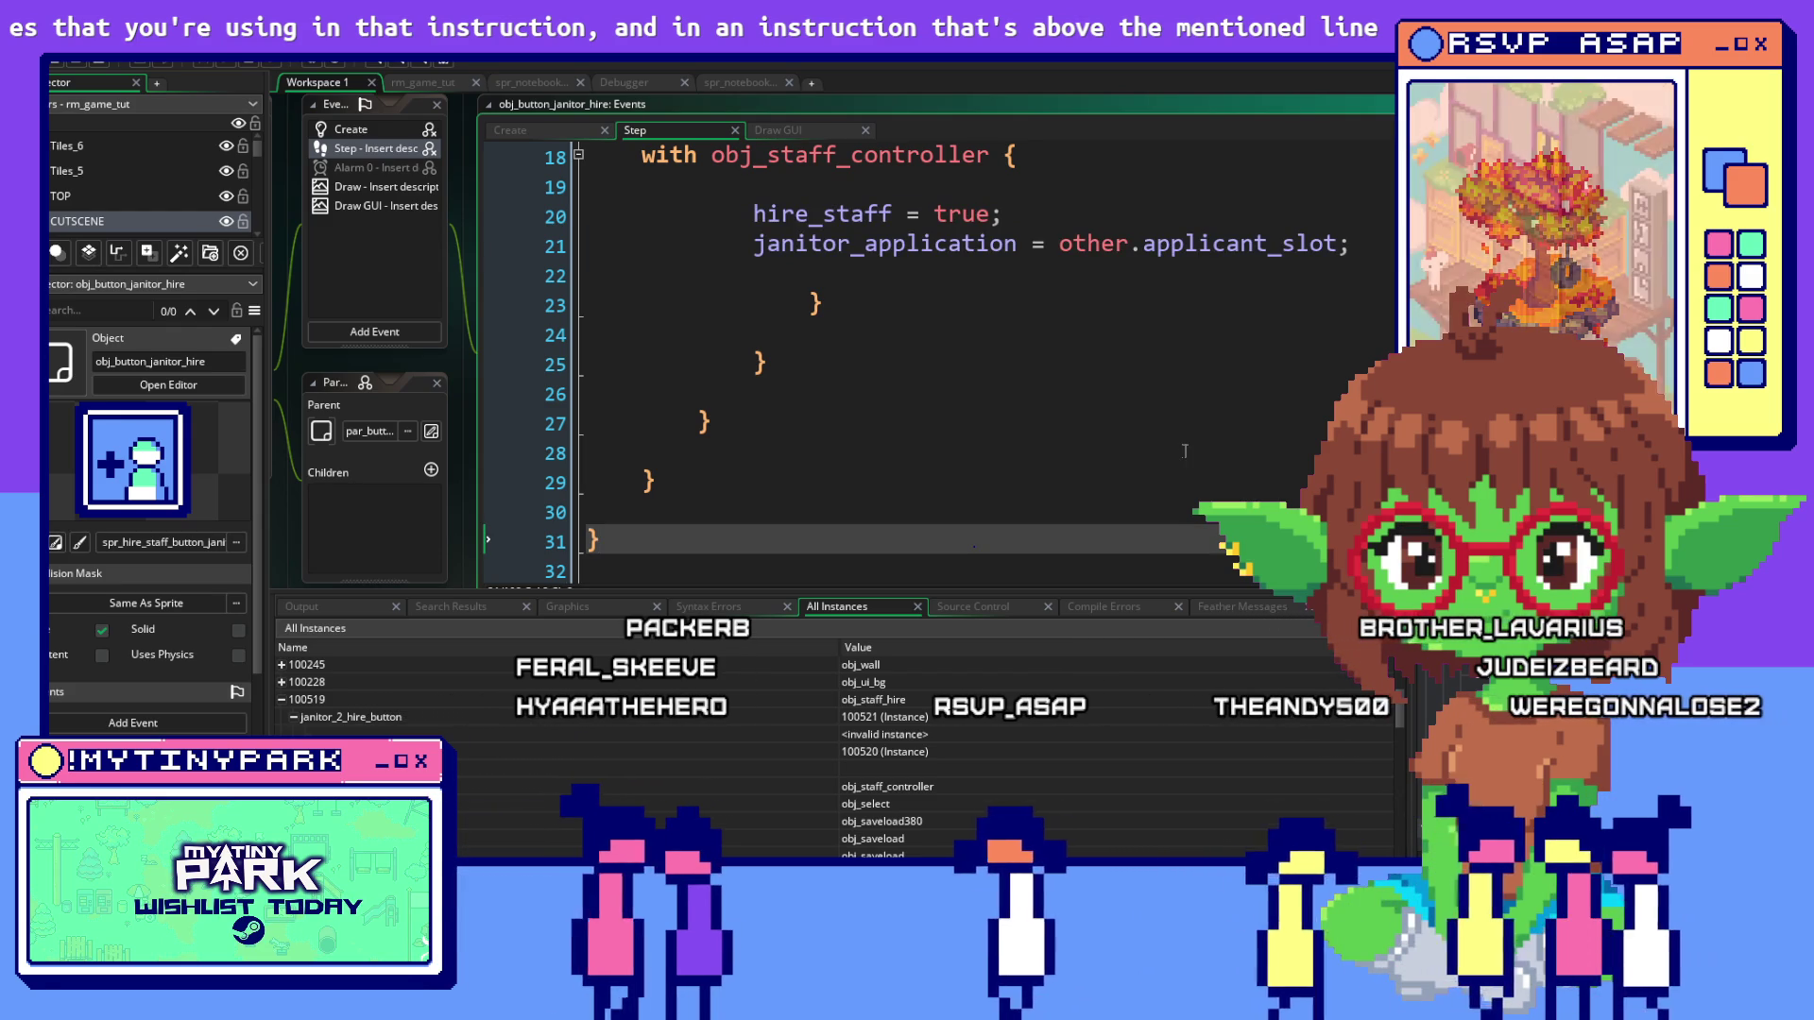
scroll(1185, 451, "up", 1)
scroll(1185, 450, "up", 3)
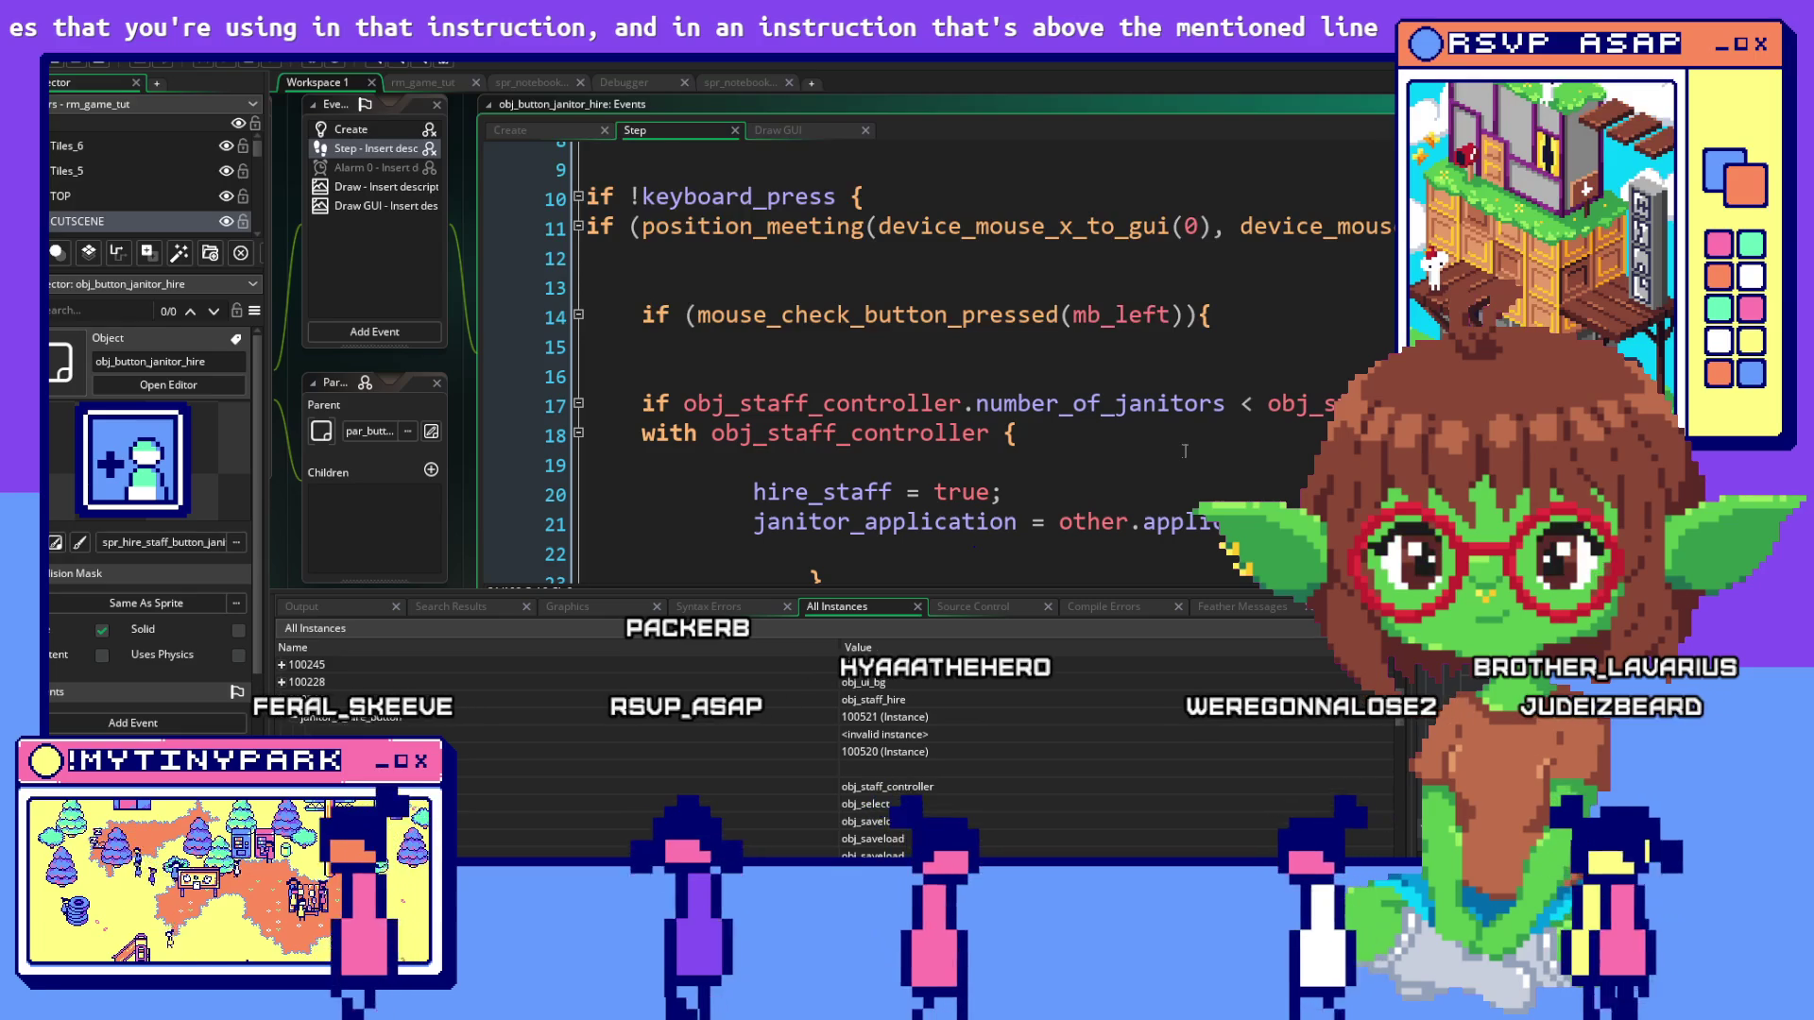
scroll(1185, 451, "down", 10)
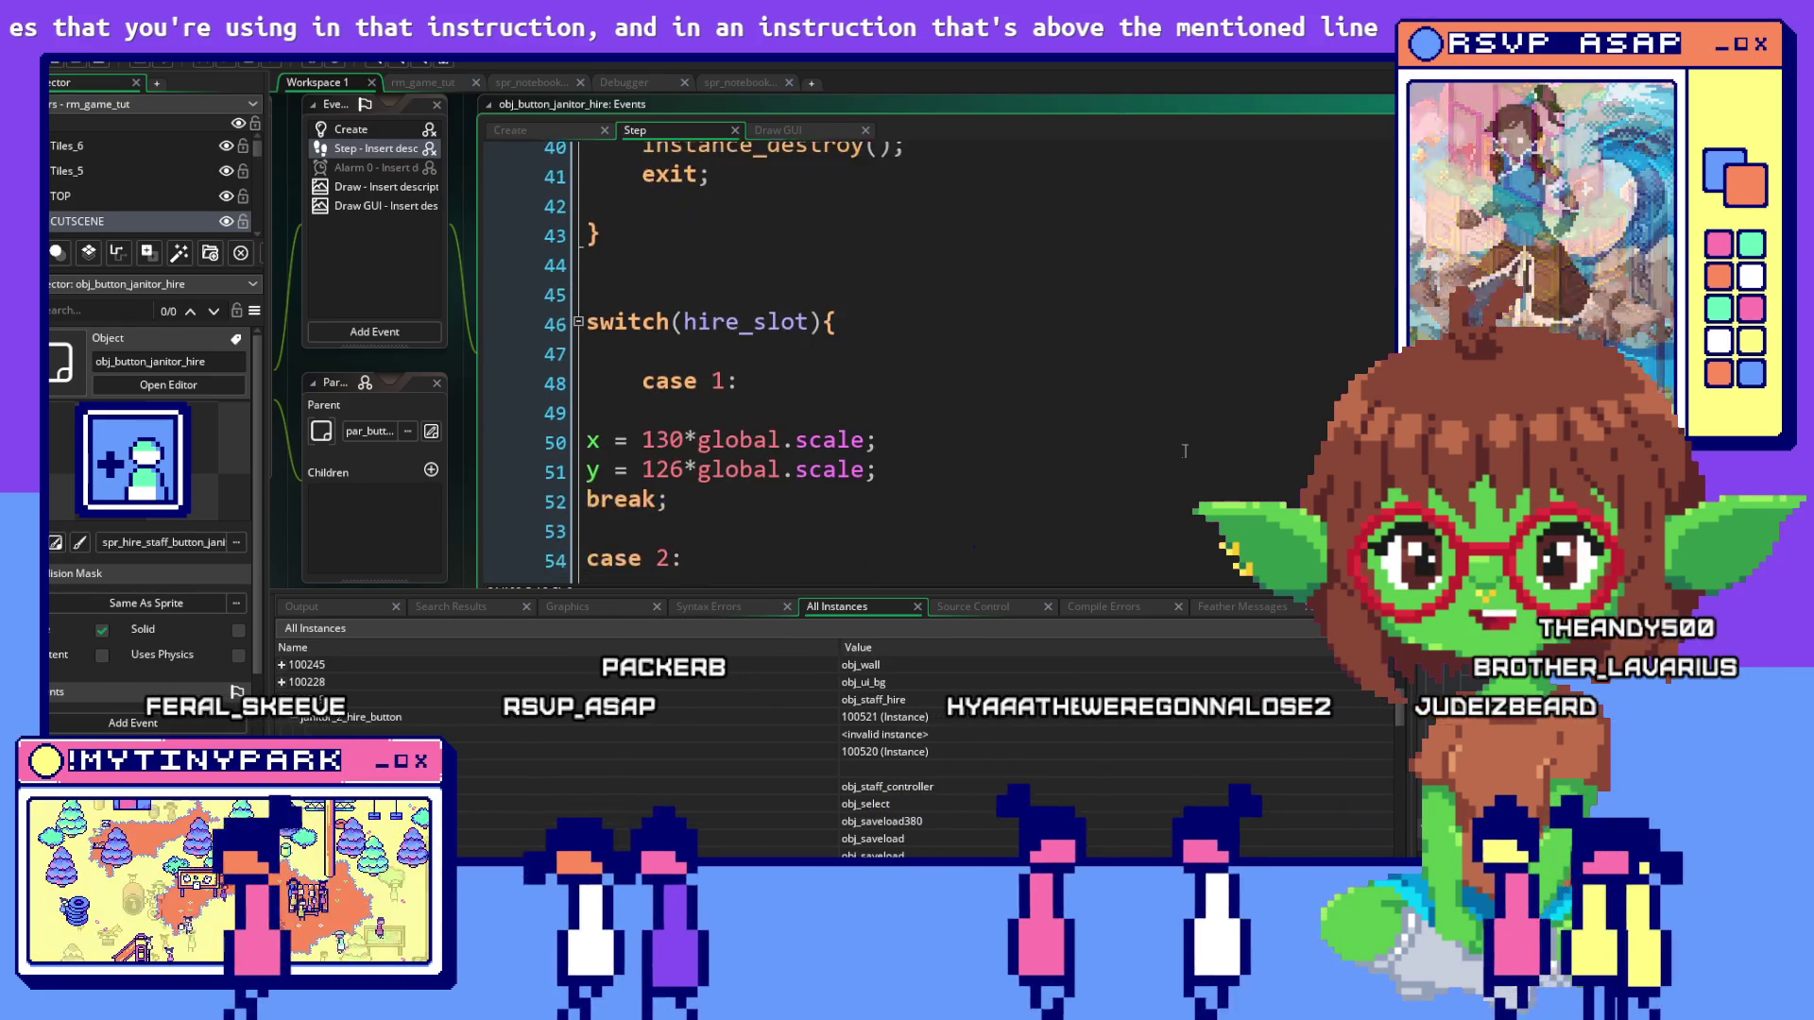
scroll(1185, 450, "down", 2)
scroll(1185, 450, "up", 3)
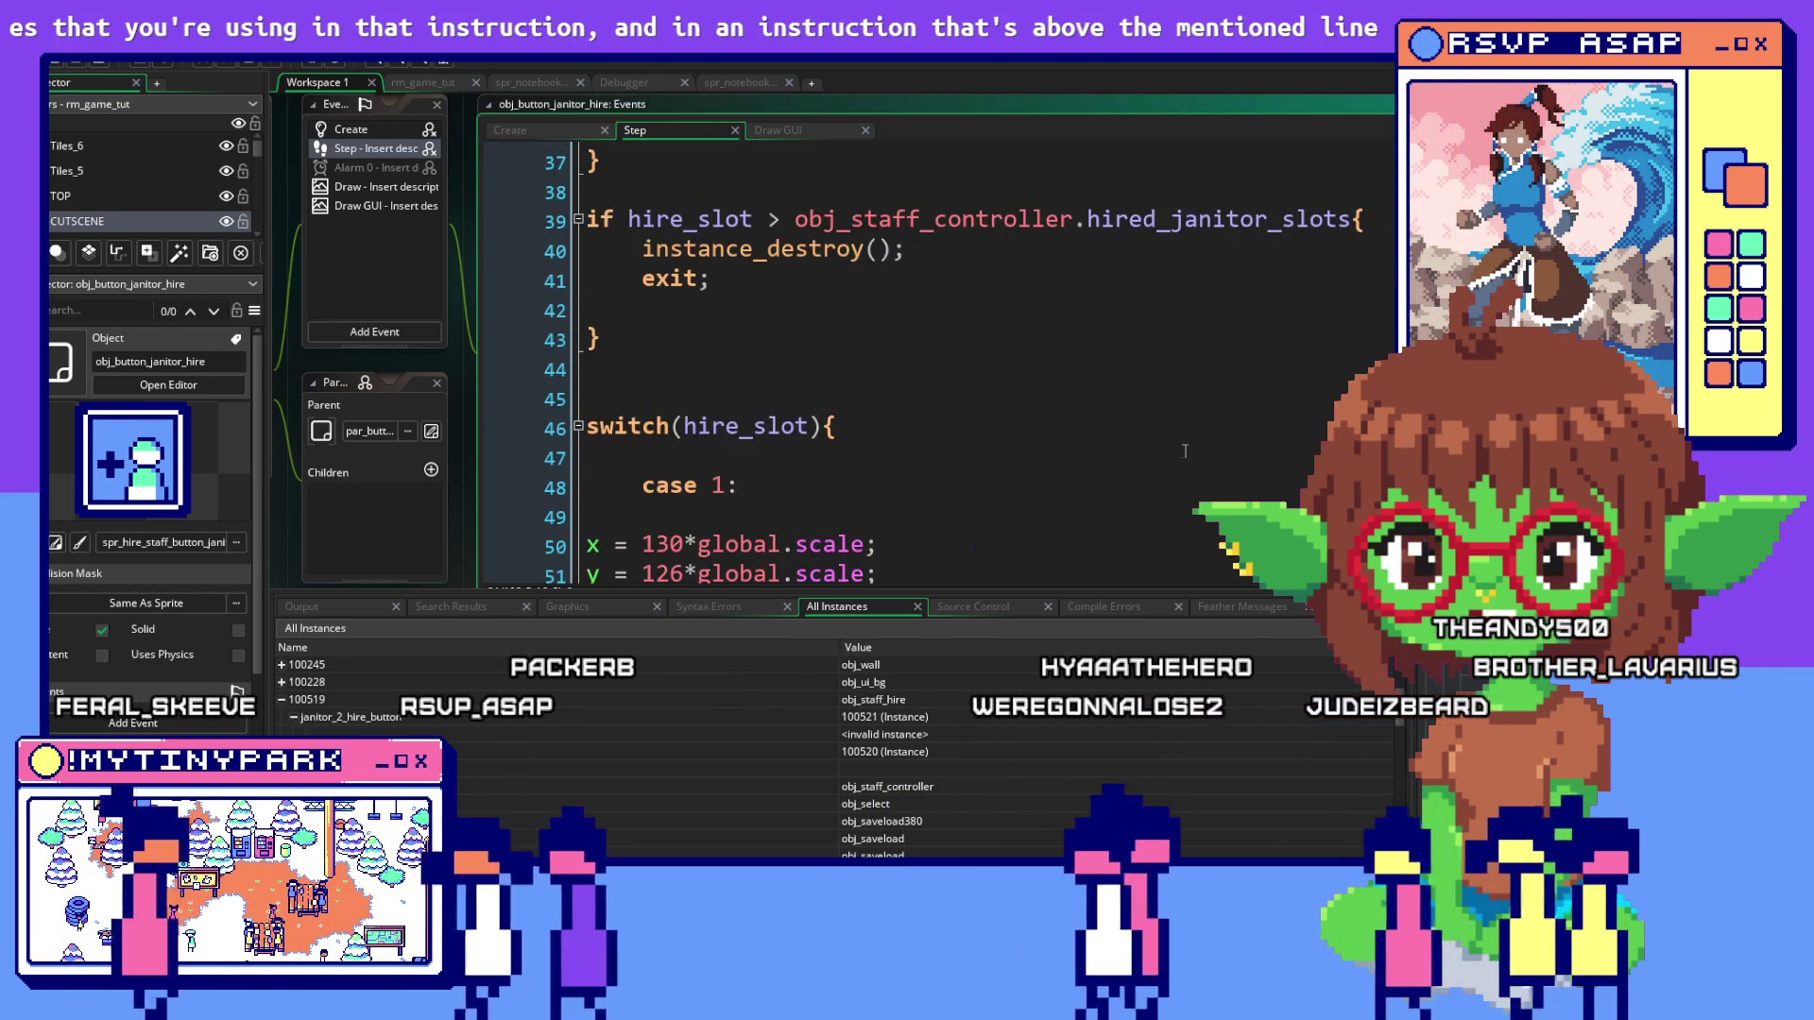
scroll(1185, 450, "up", 1)
left_click(1311, 289)
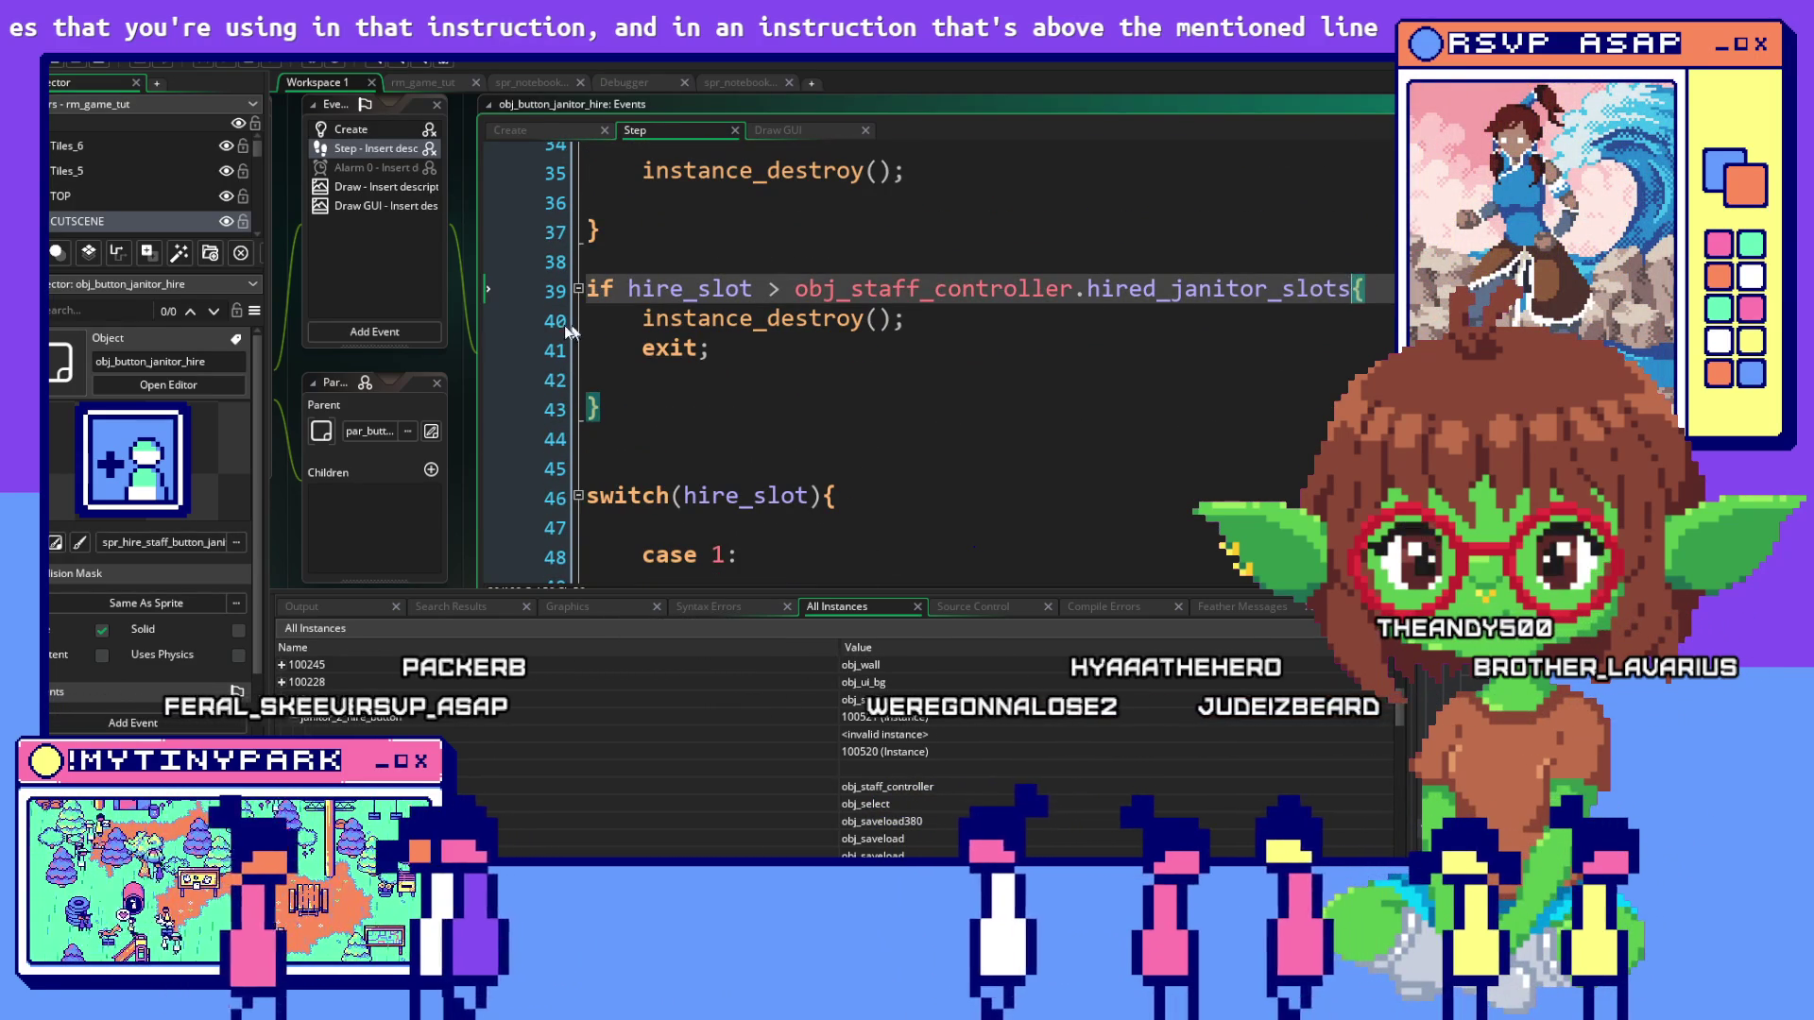
left_click(636, 266)
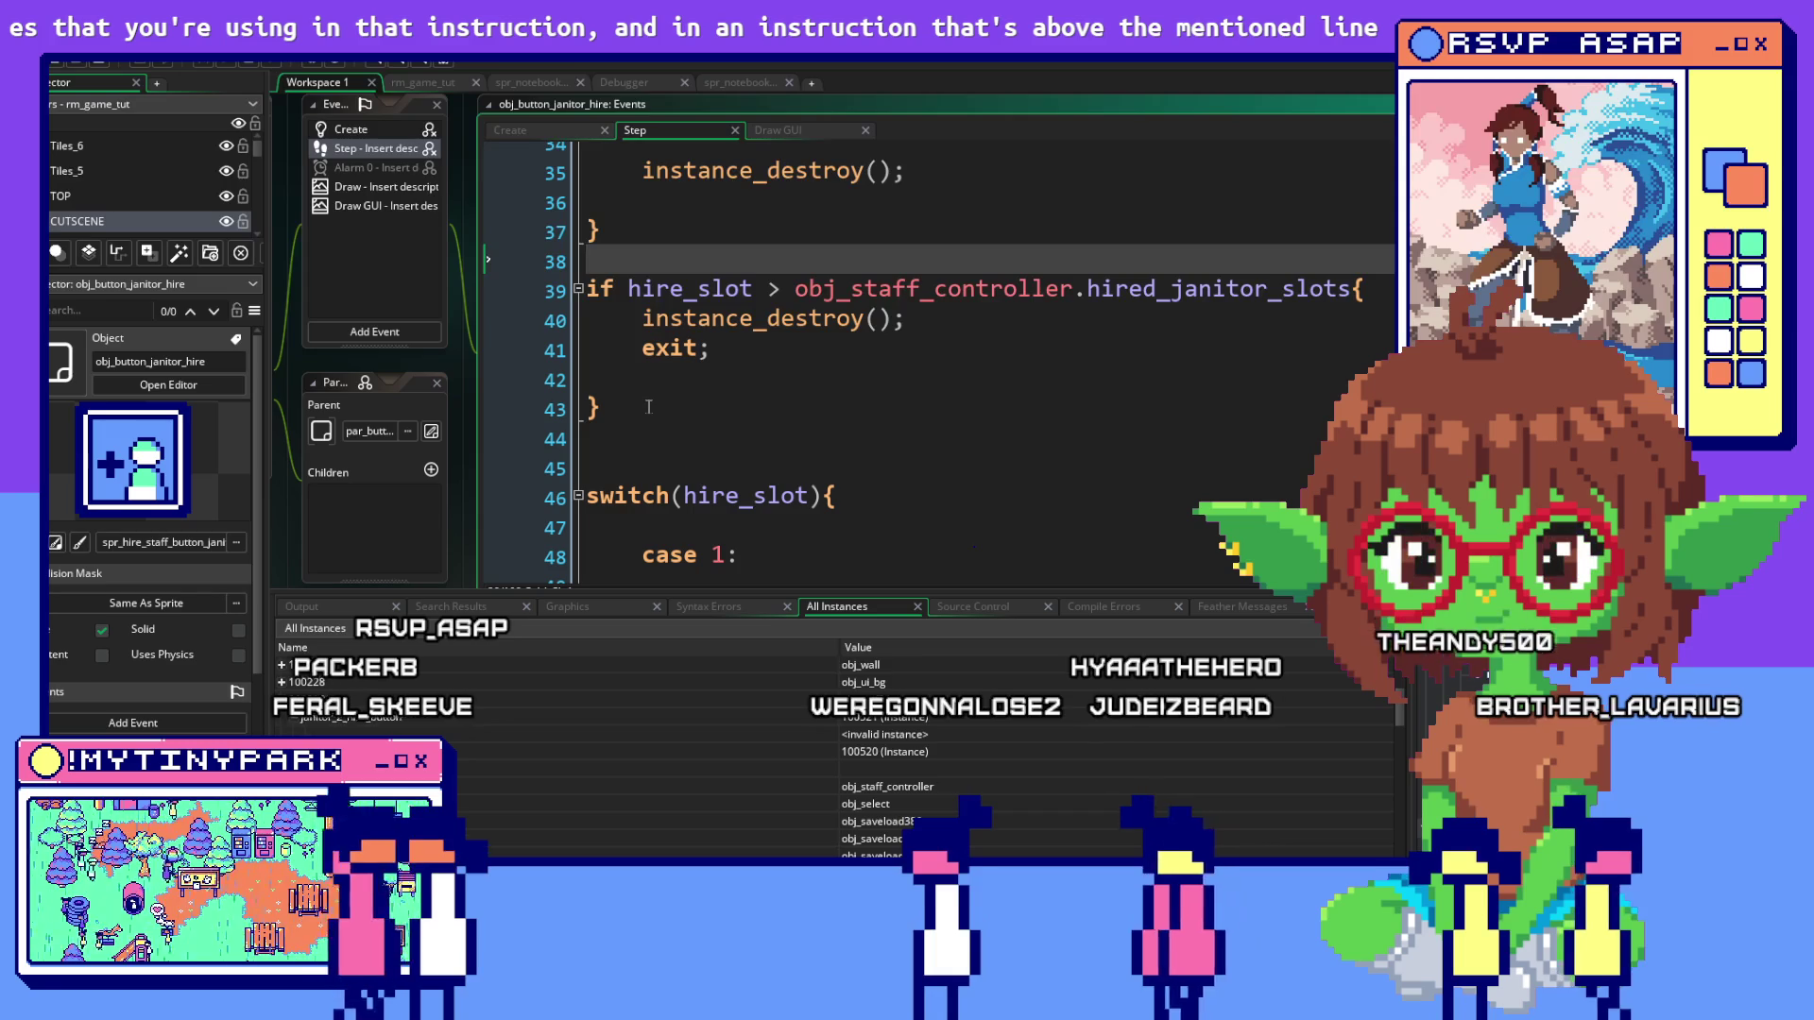
scroll(649, 405, "down", 2)
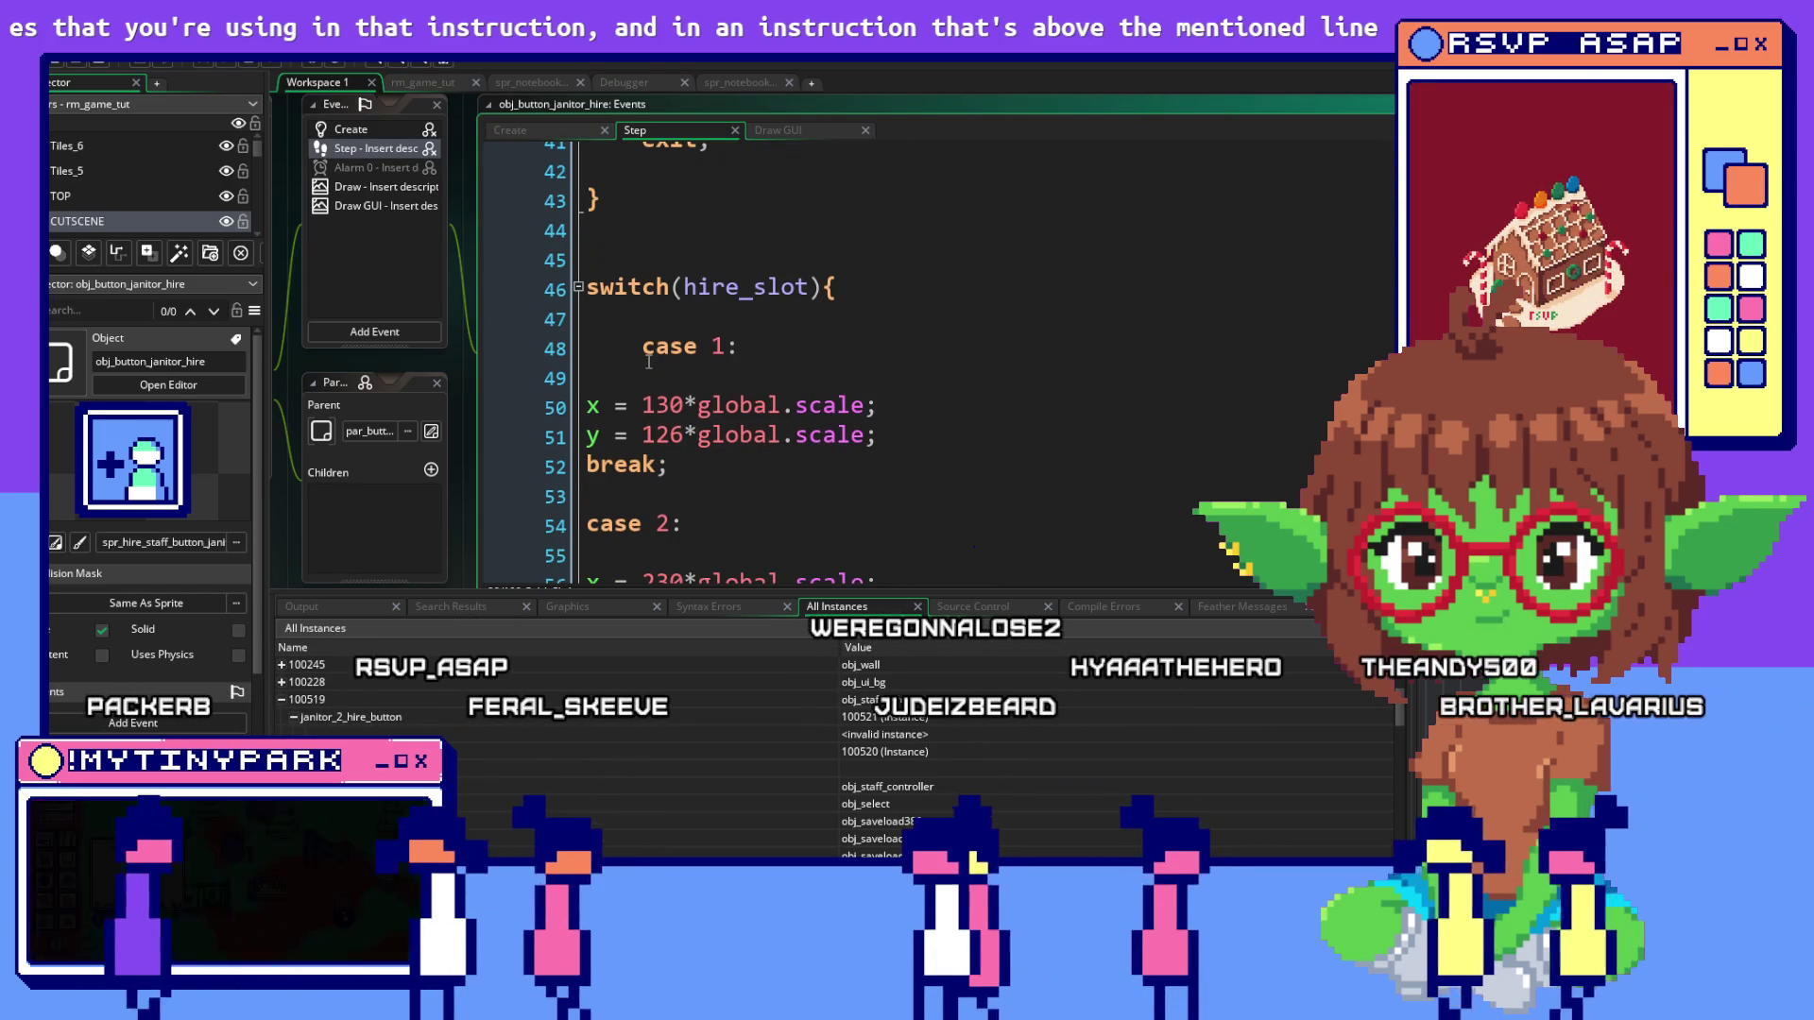
scroll(648, 362, "down", 14)
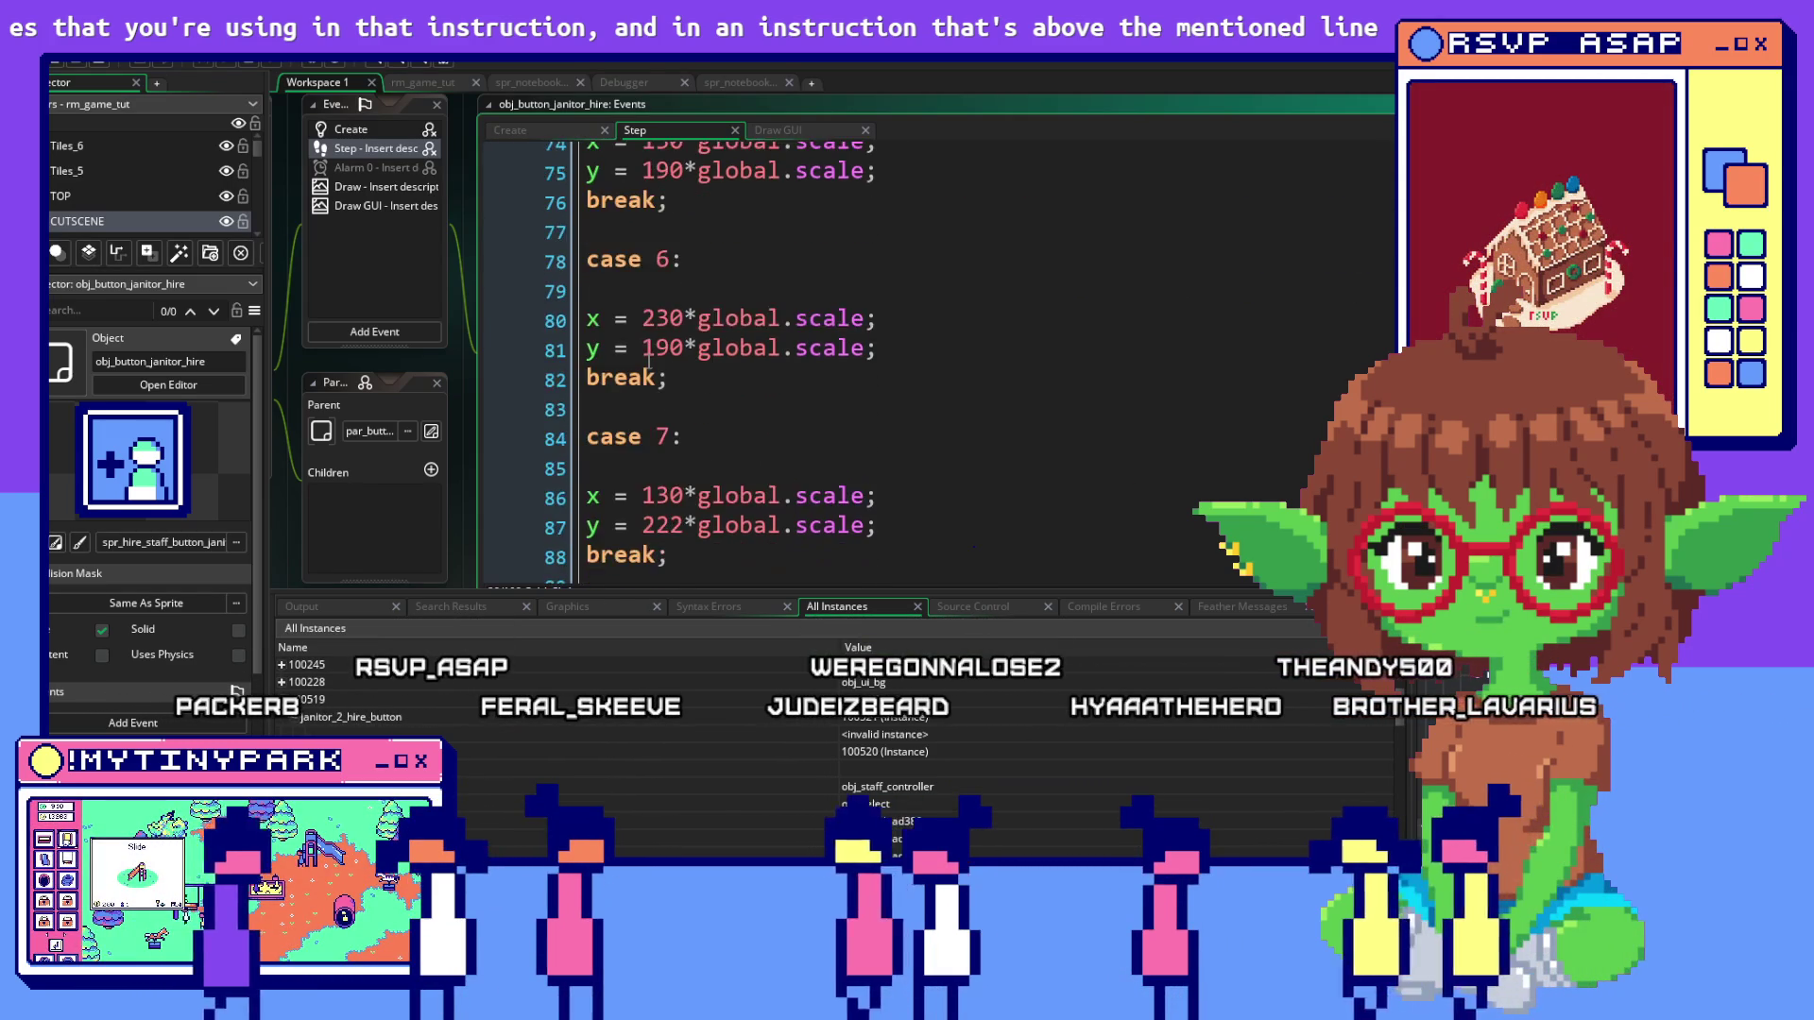
scroll(648, 362, "down", 4)
scroll(927, 422, "up", 13)
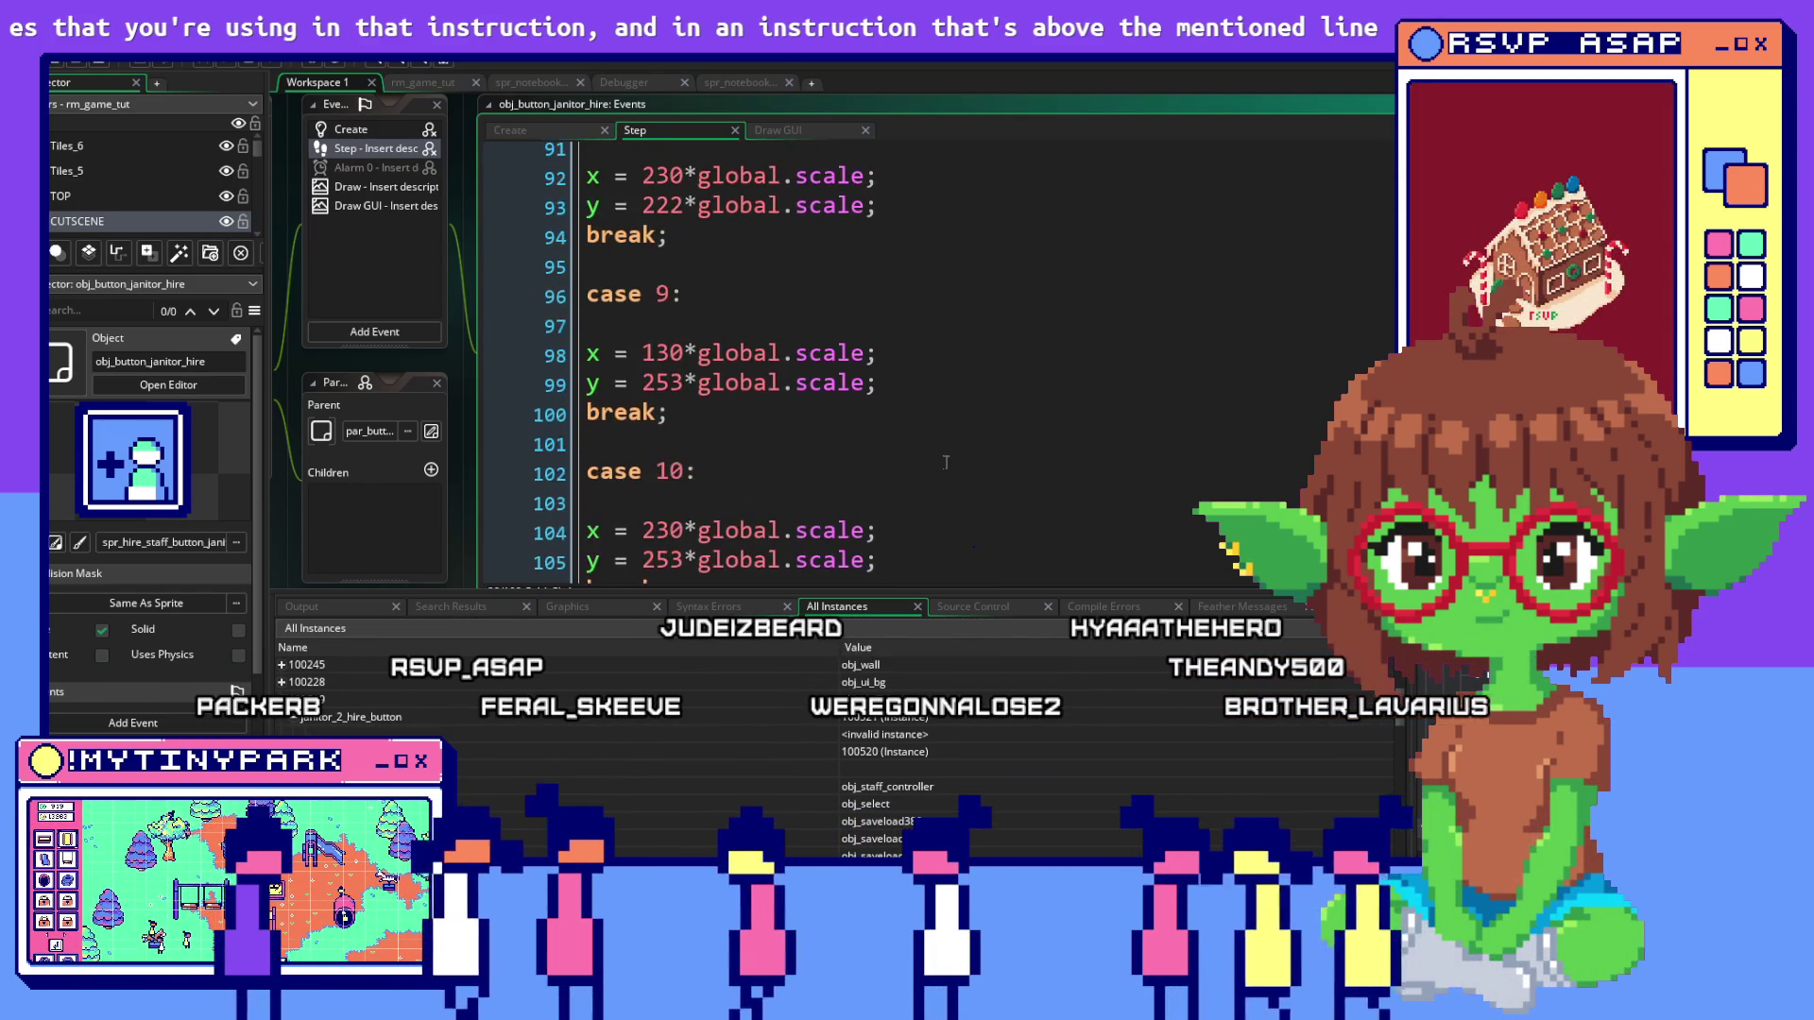
scroll(950, 410, "up", 9)
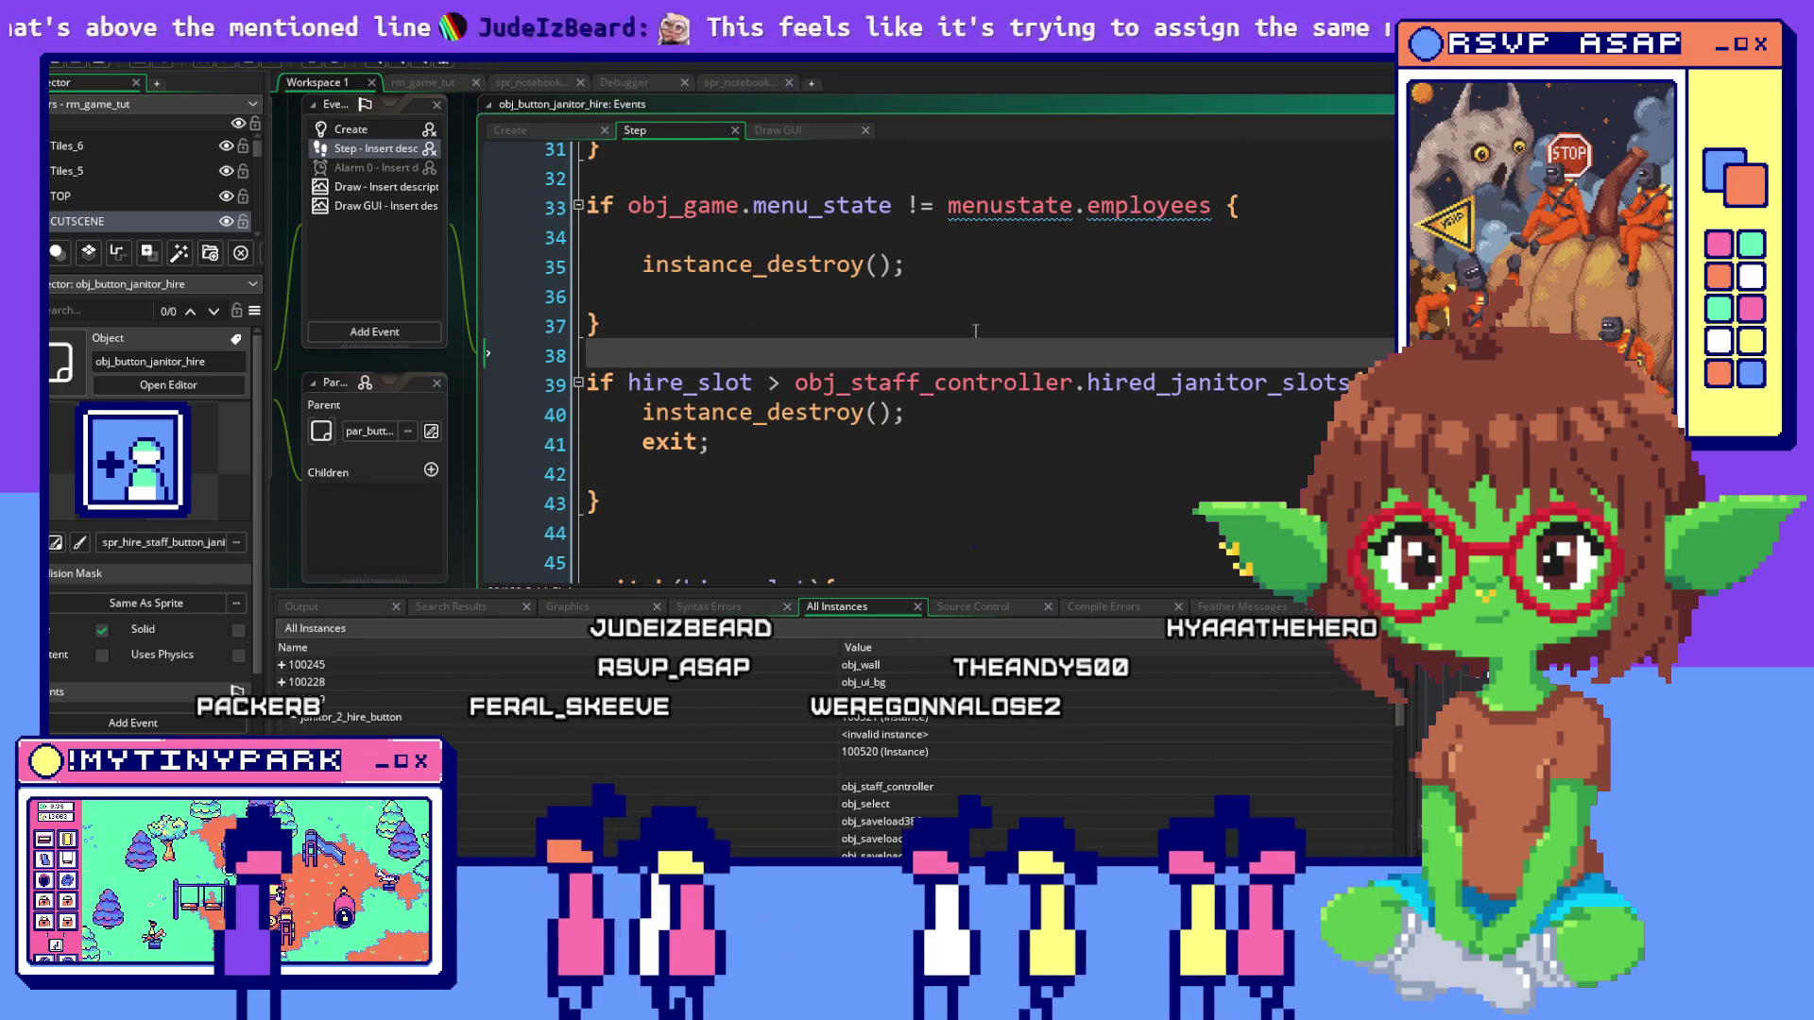
Comment out the menu_state != employees block on lines 33–37 of the hire button
left_click(1211, 205)
double_click(1148, 205)
left_click(662, 296)
left_click_drag(668, 324, 544, 167)
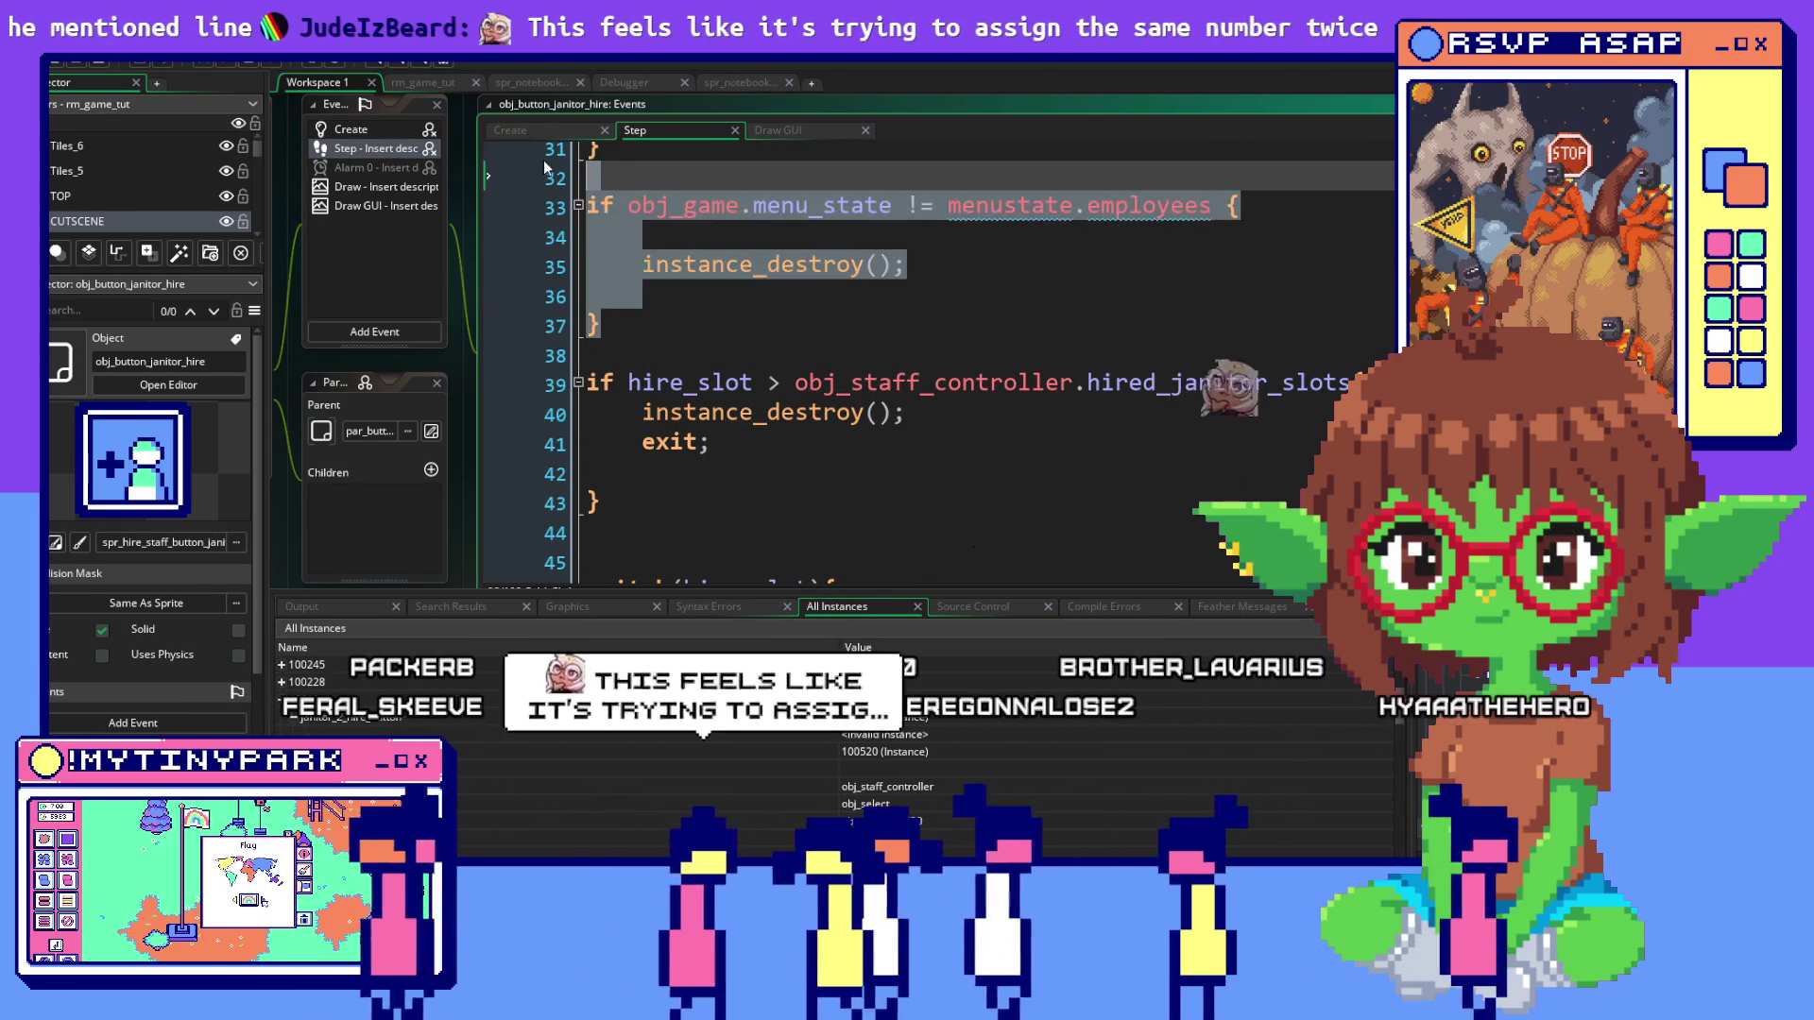
left_click(633, 232)
scroll(633, 283, "up", 1)
left_click_drag(609, 430, 536, 292)
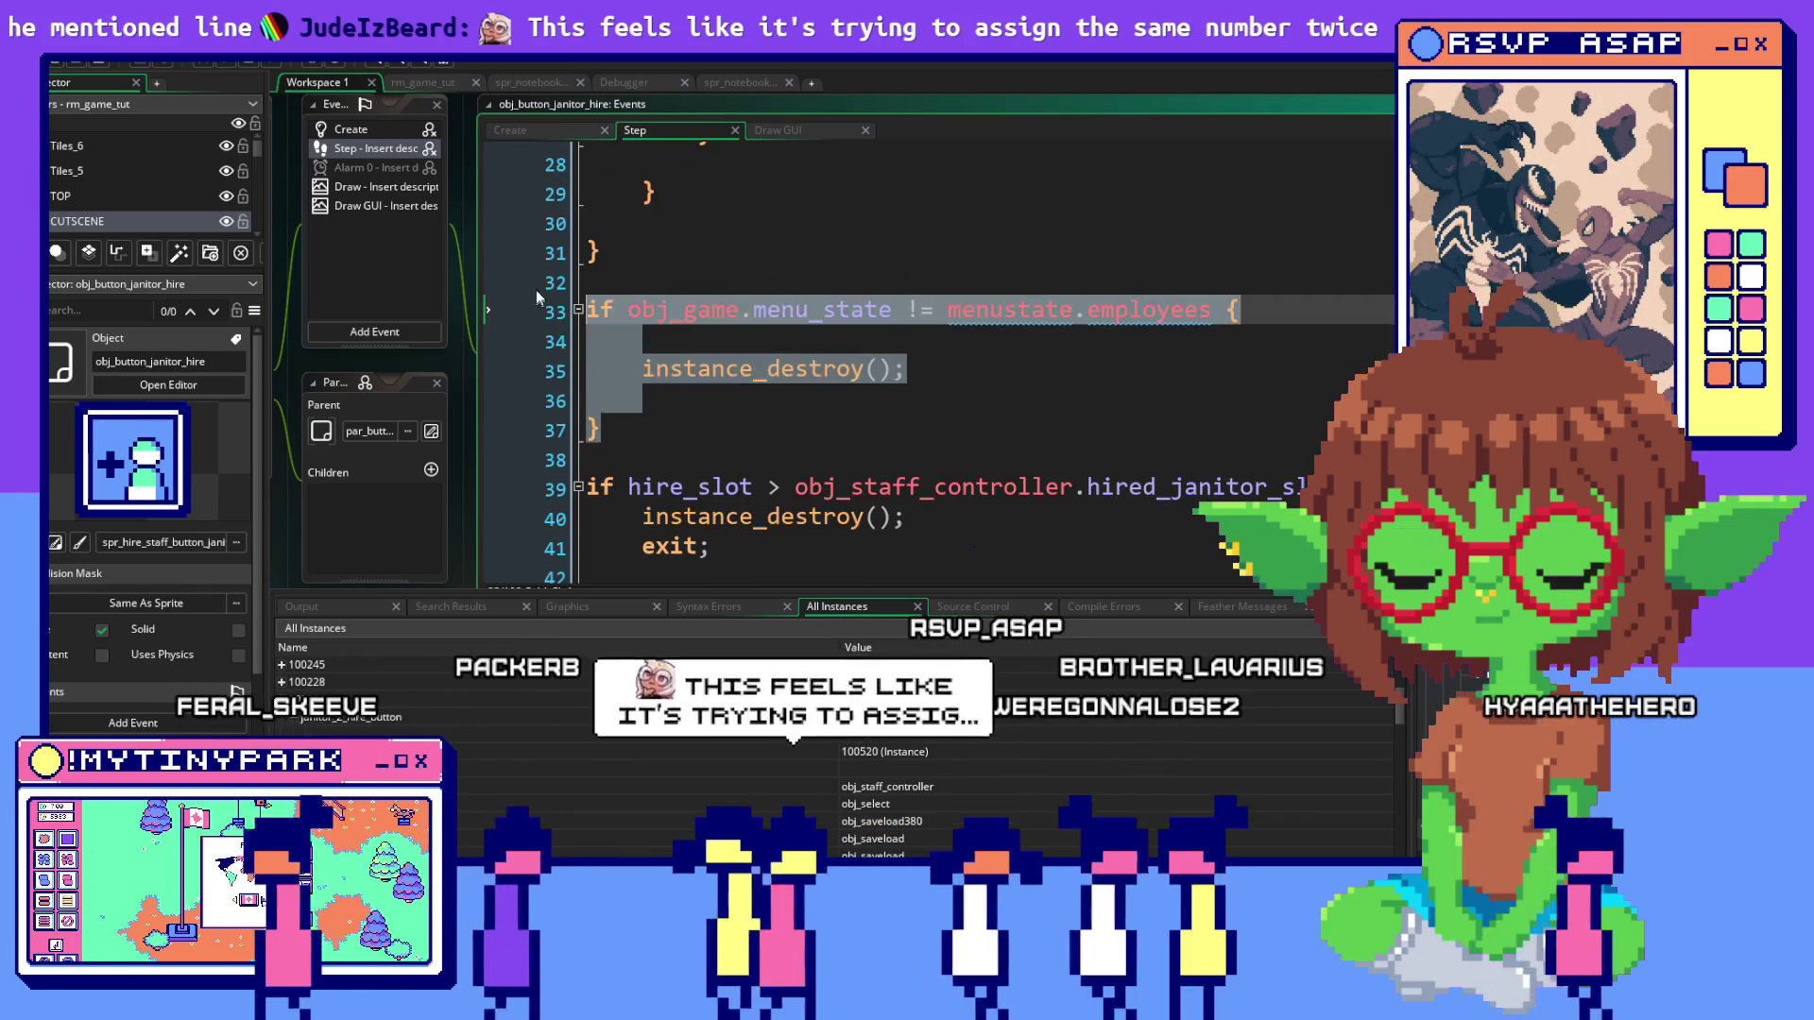
right_click(605, 366)
left_click(666, 482)
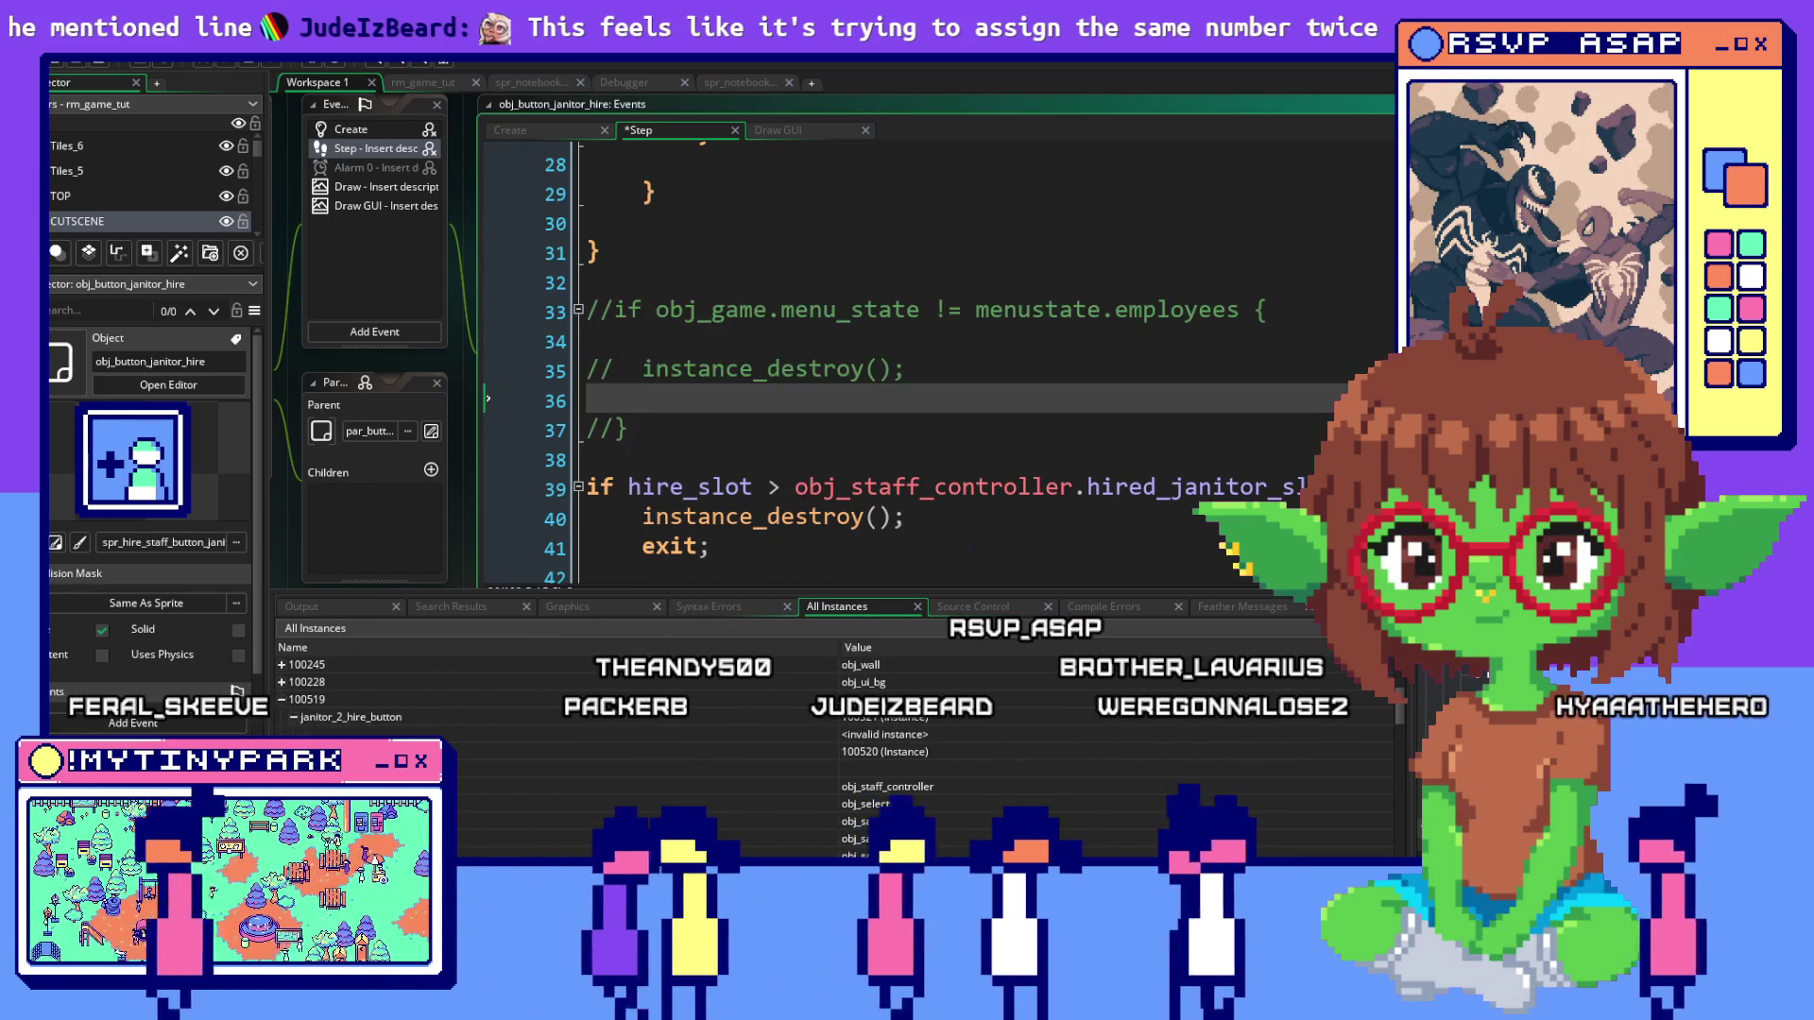
Open the hire button's Draw GUI event code
key("alt+Tab")
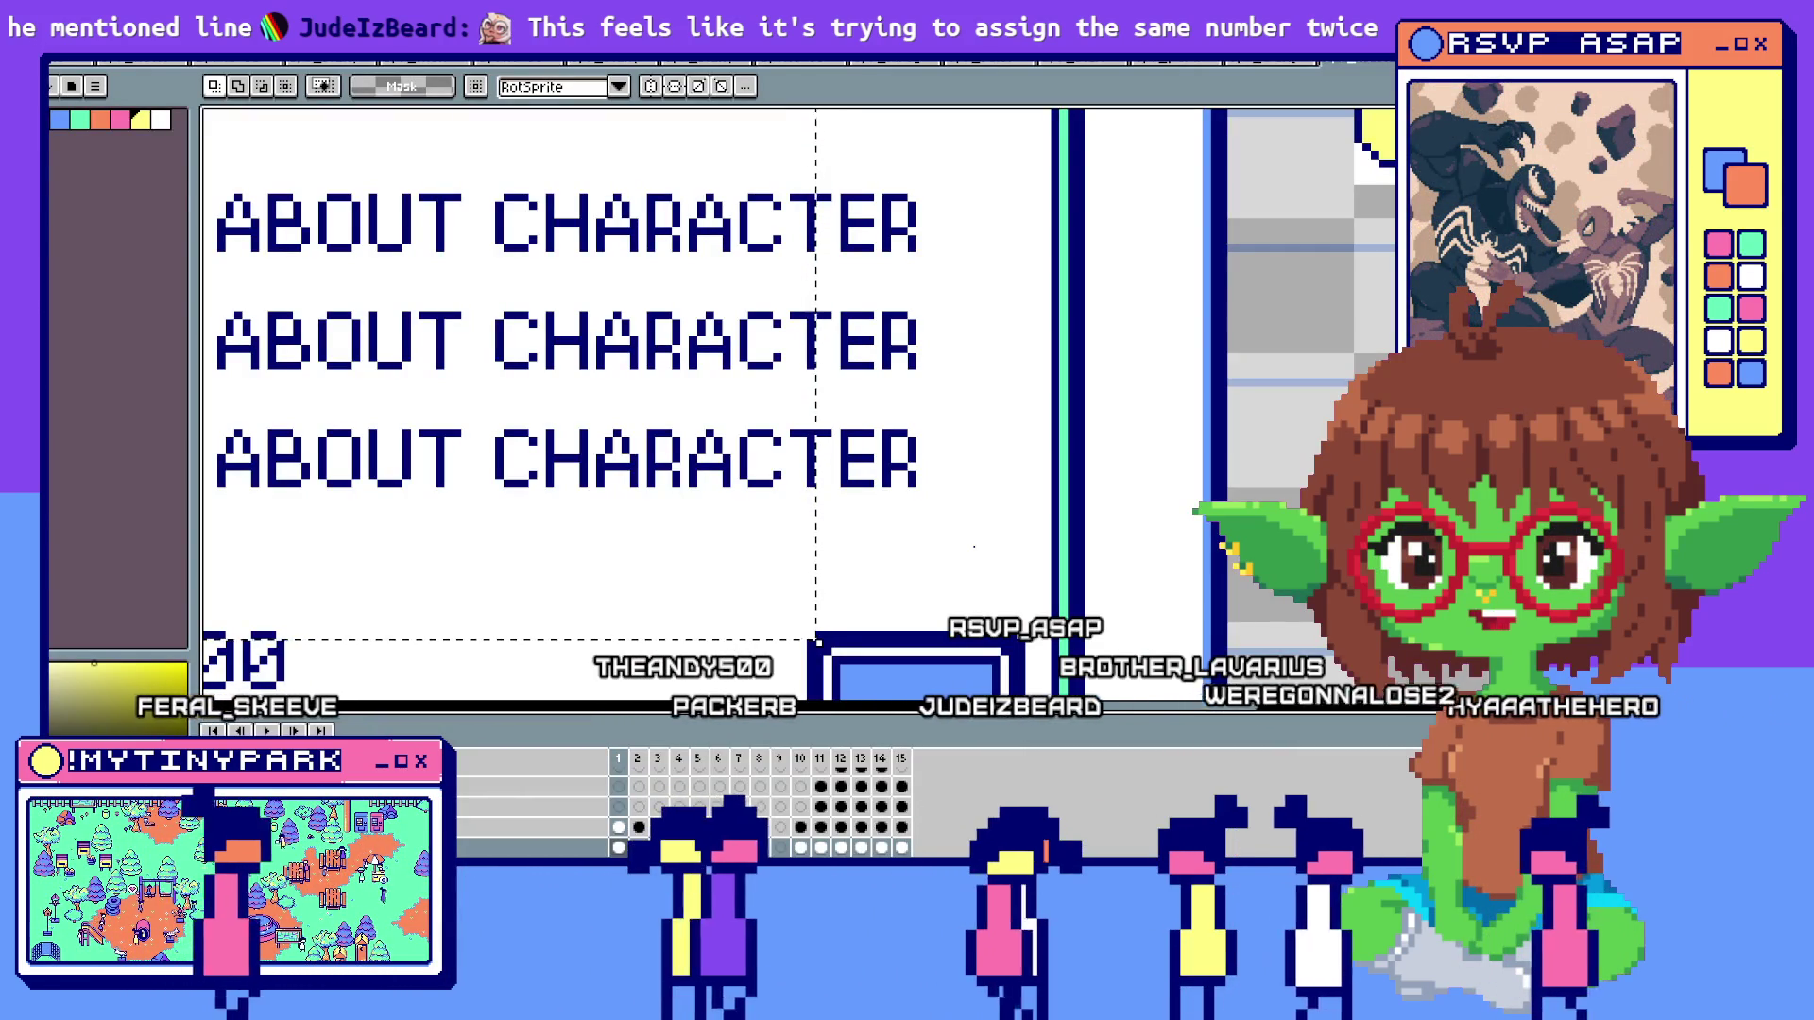
key("alt+Tab")
left_click(851, 133)
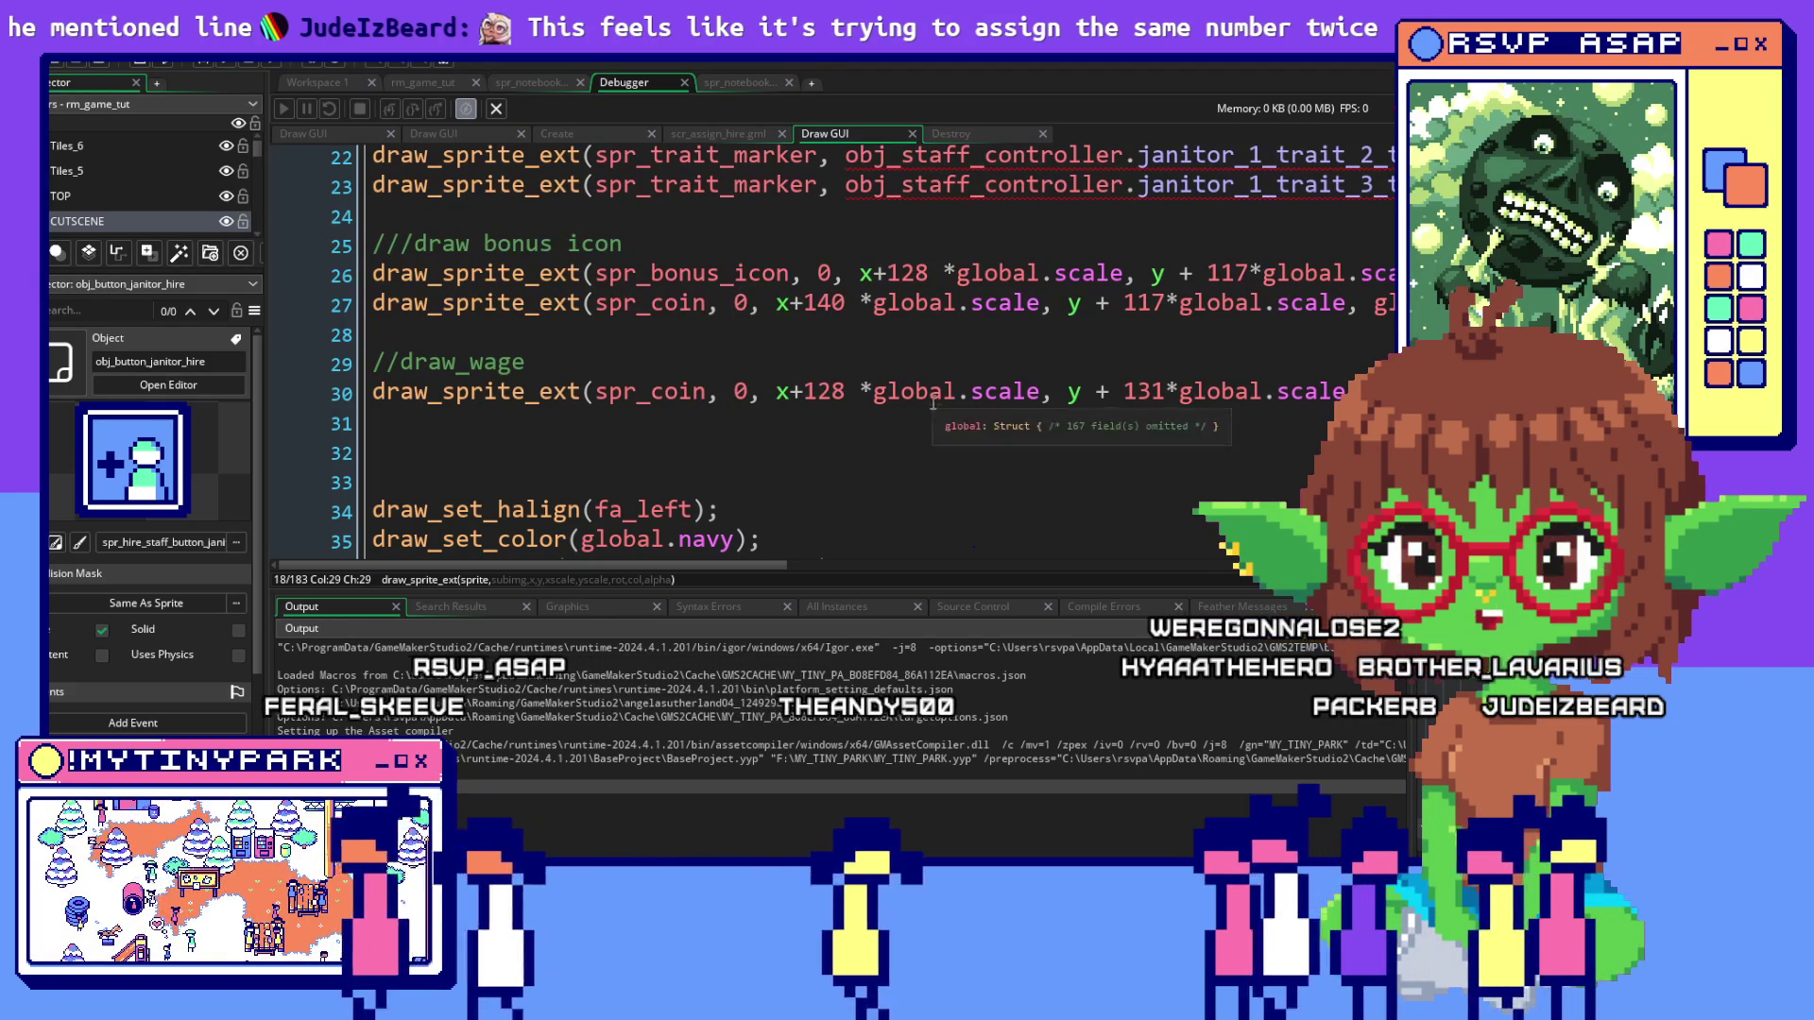
mouse_move(914, 404)
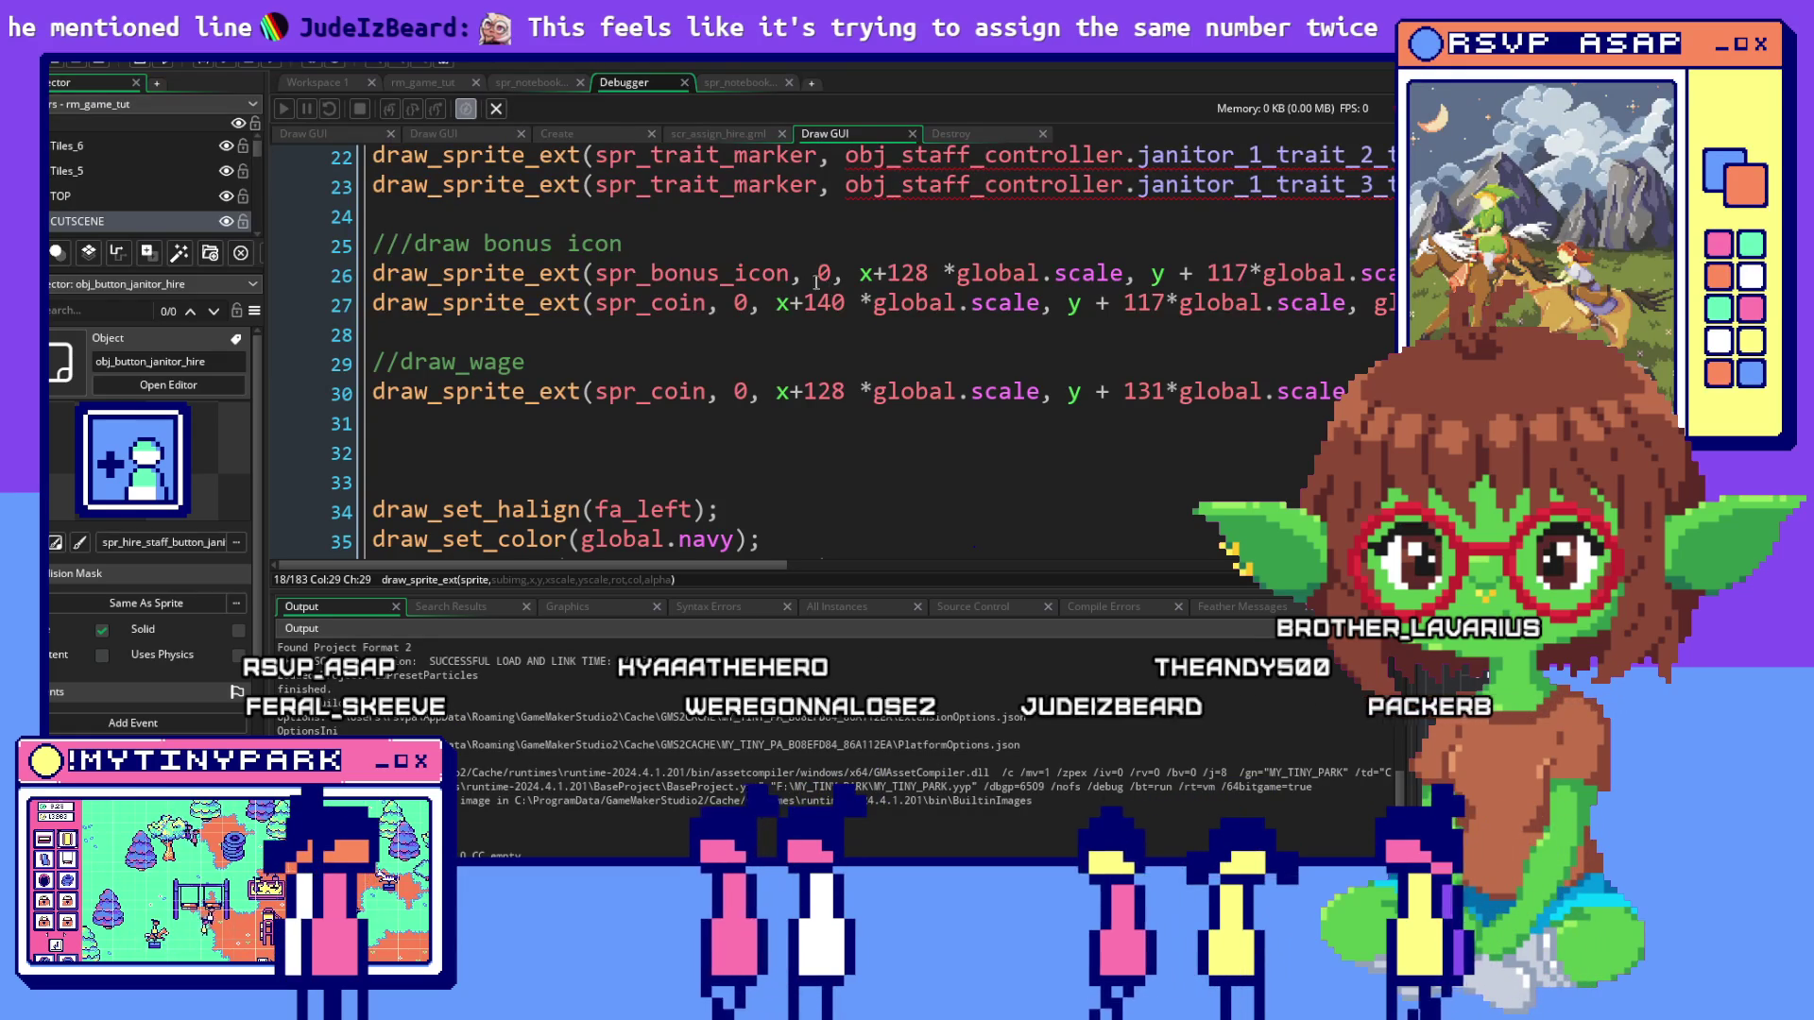
scroll(819, 288, "down", 3)
scroll(658, 313, "up", 2)
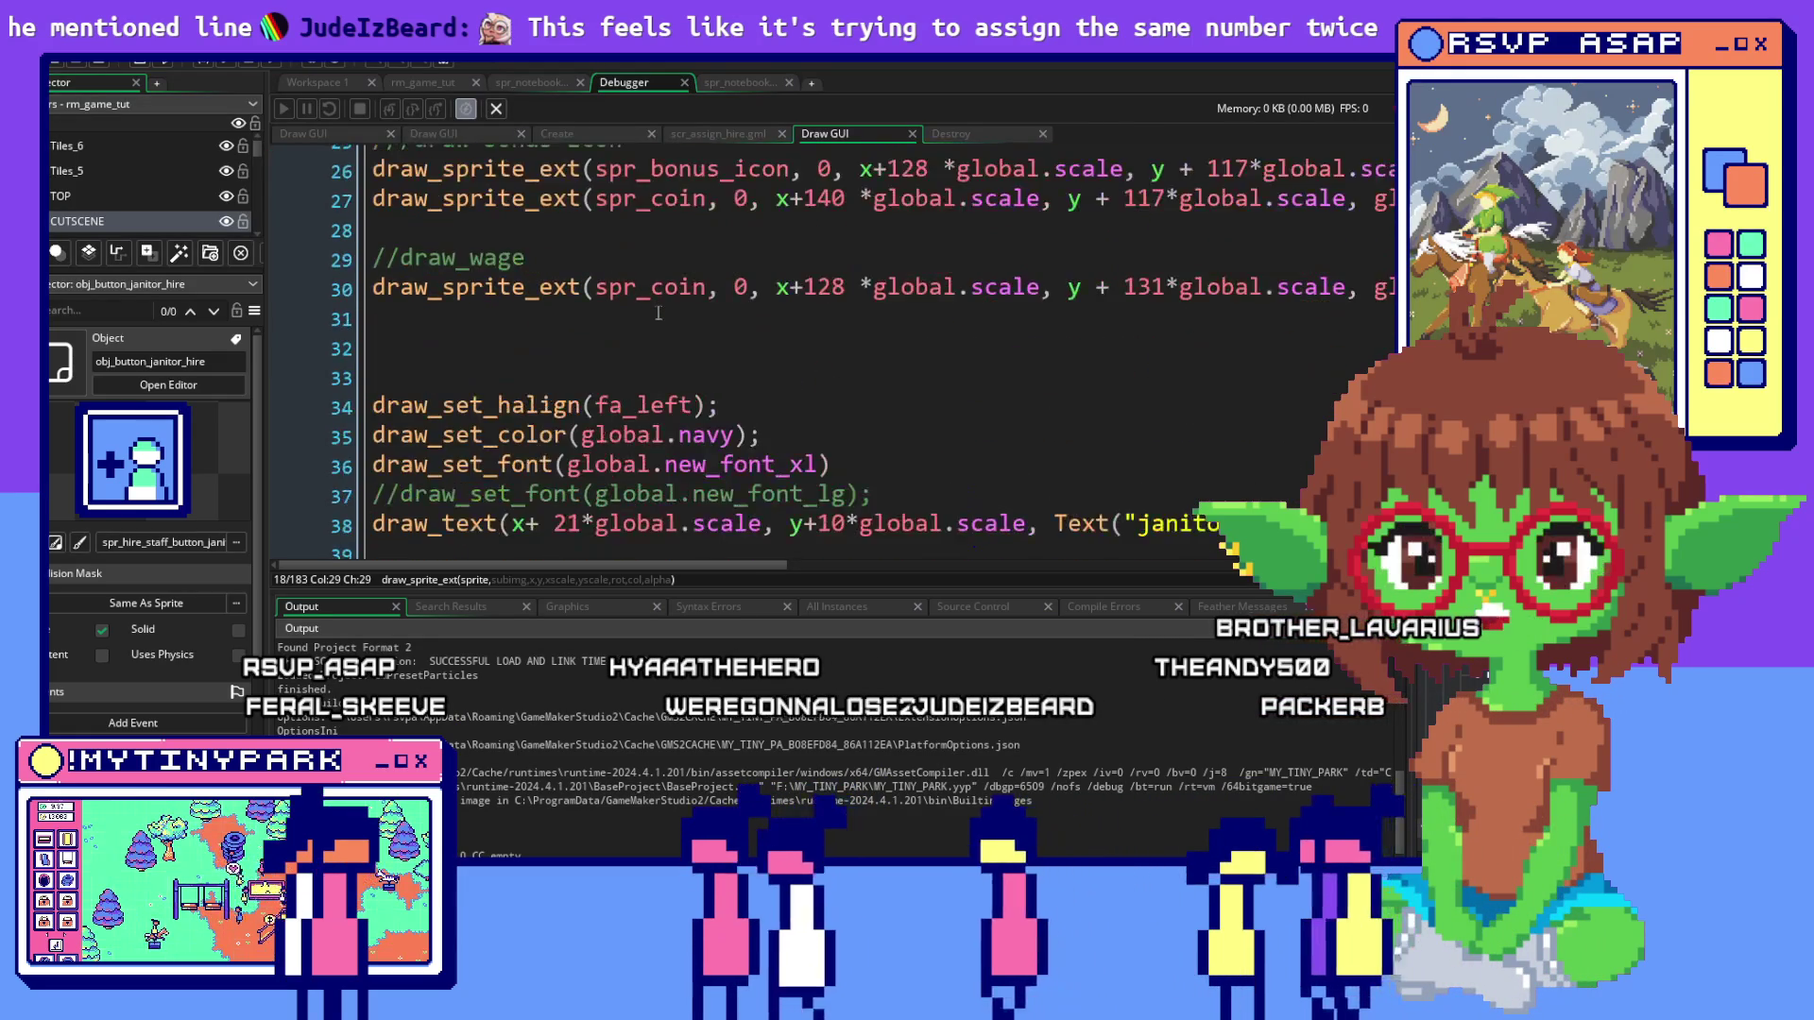
scroll(658, 313, "down", 4)
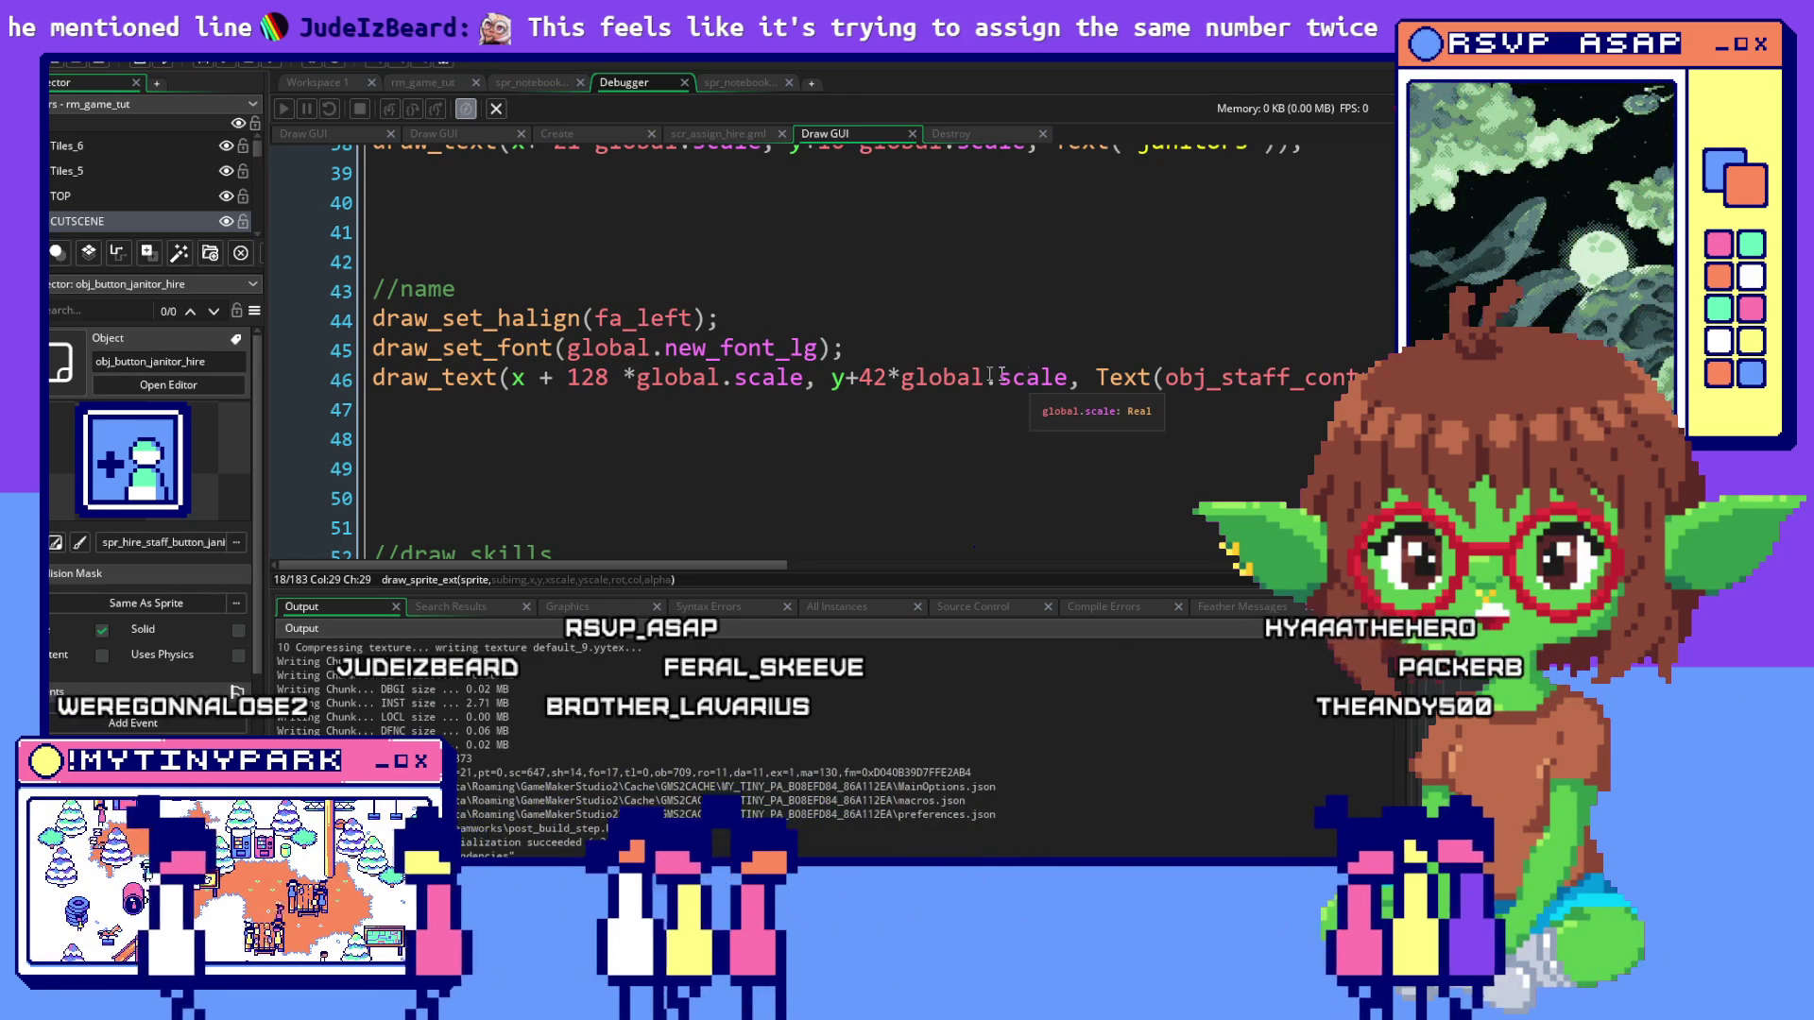
key("alt+Tab")
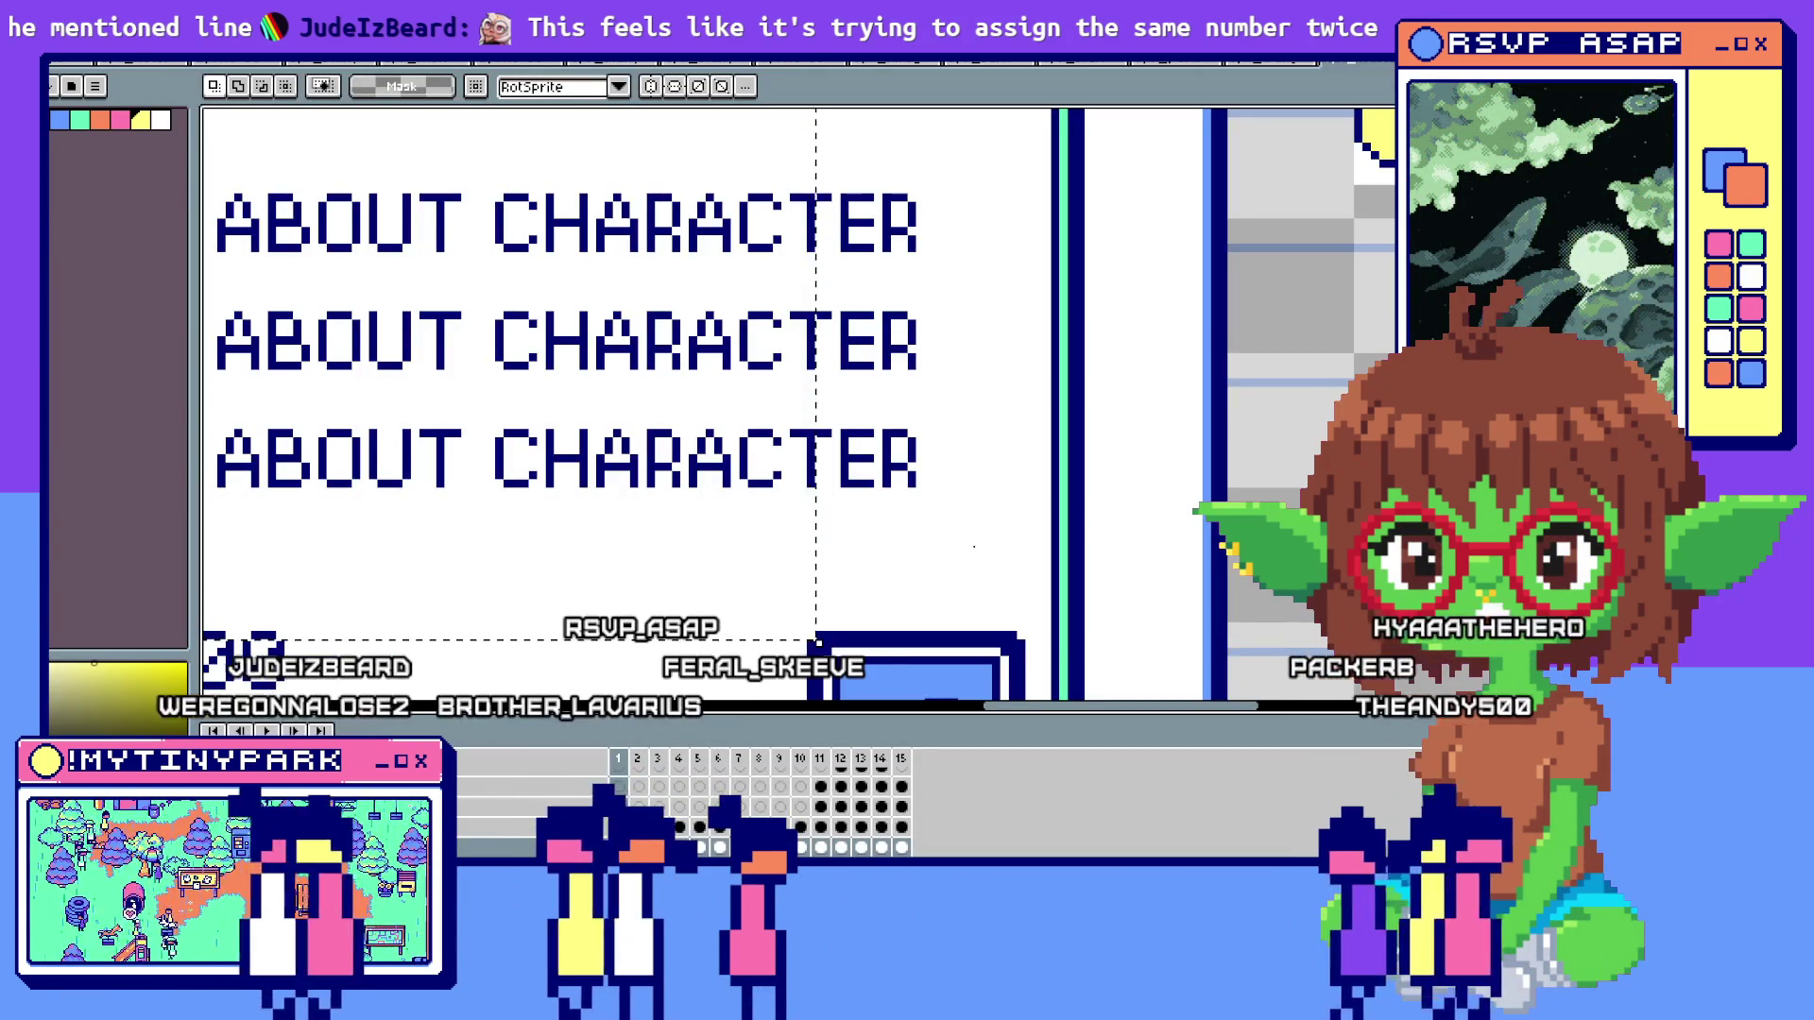
Advance the mayor's dialogue to reach the Janitors hire panel showing two 50-cost applicants
key("alt+Tab")
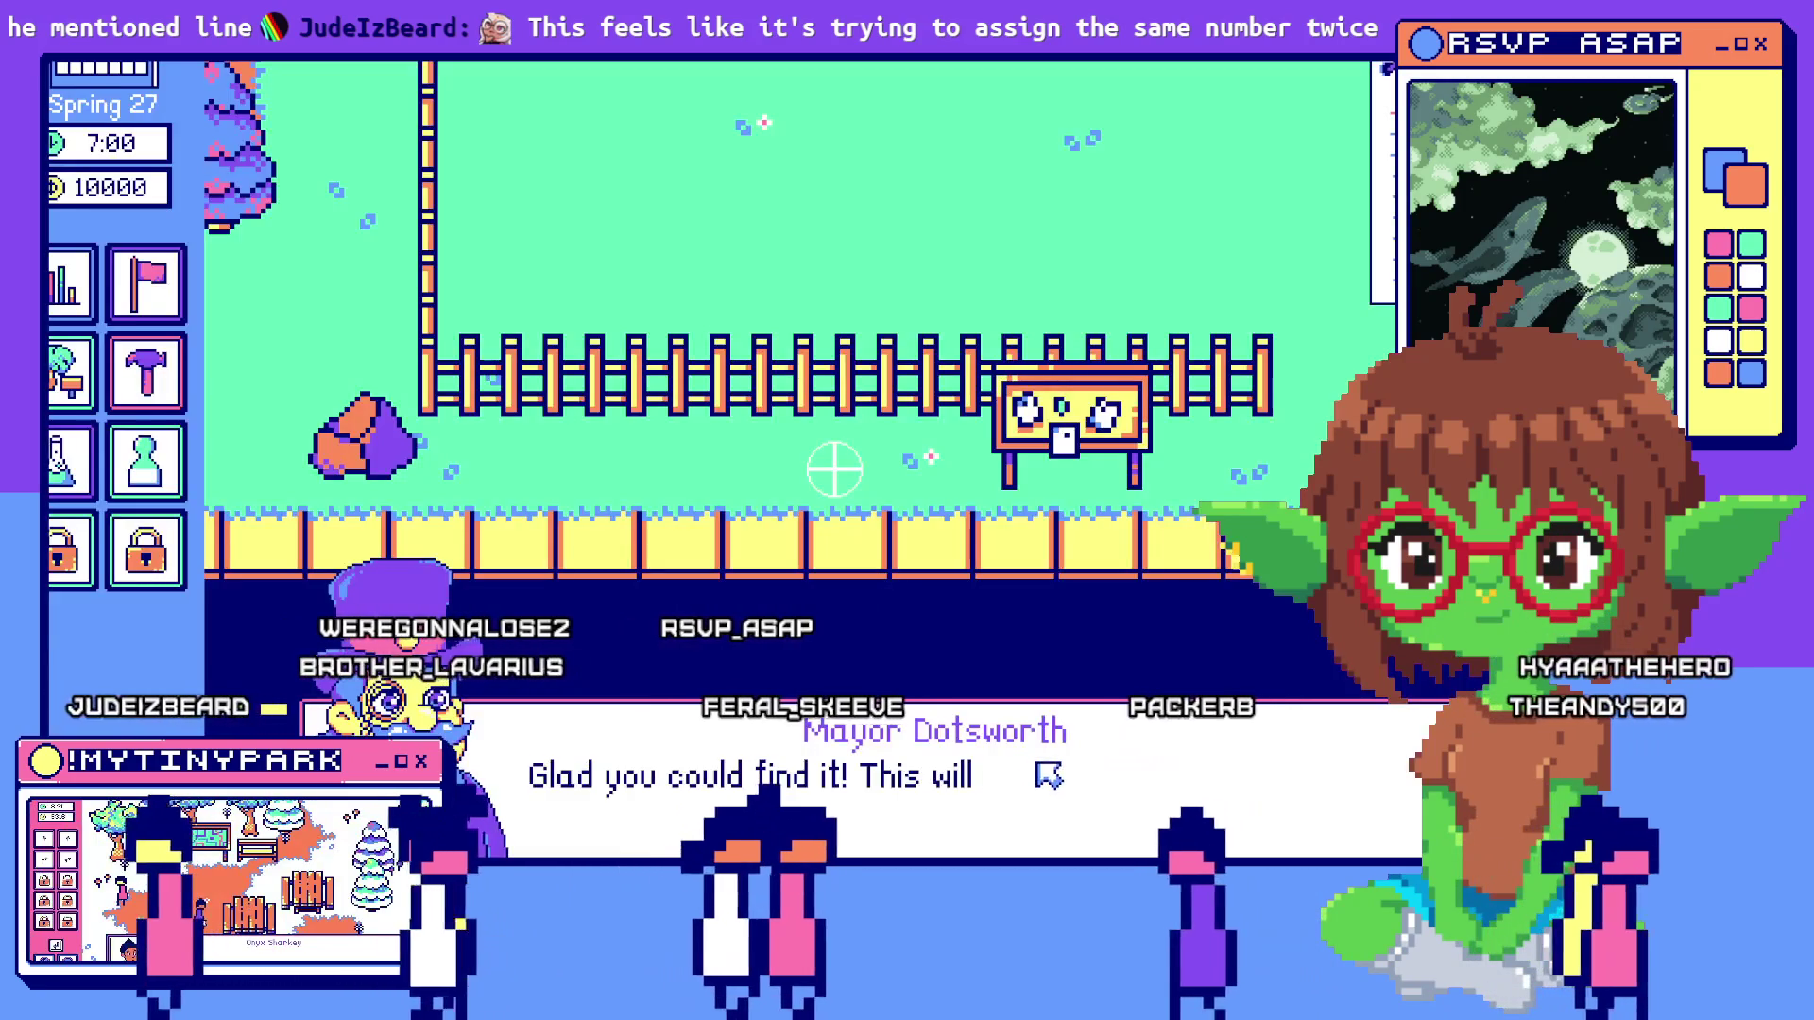
left_click(835, 469)
left_click(834, 470)
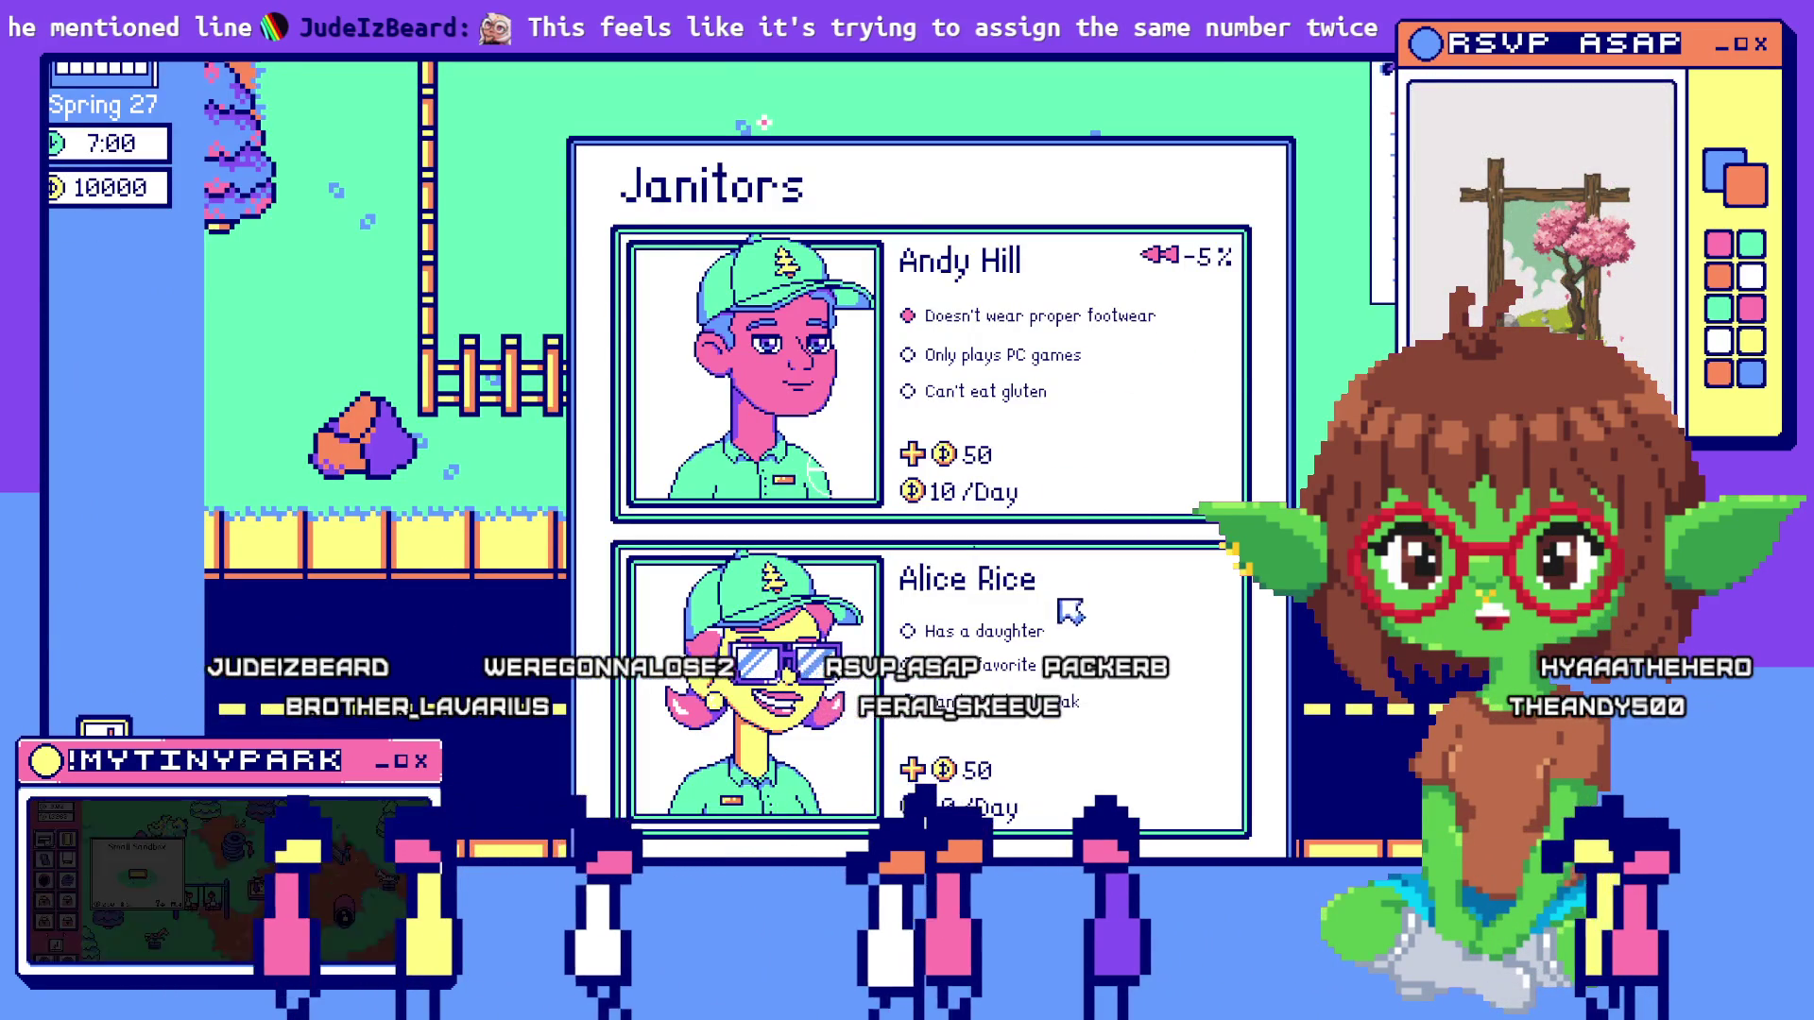
mouse_move(1060, 601)
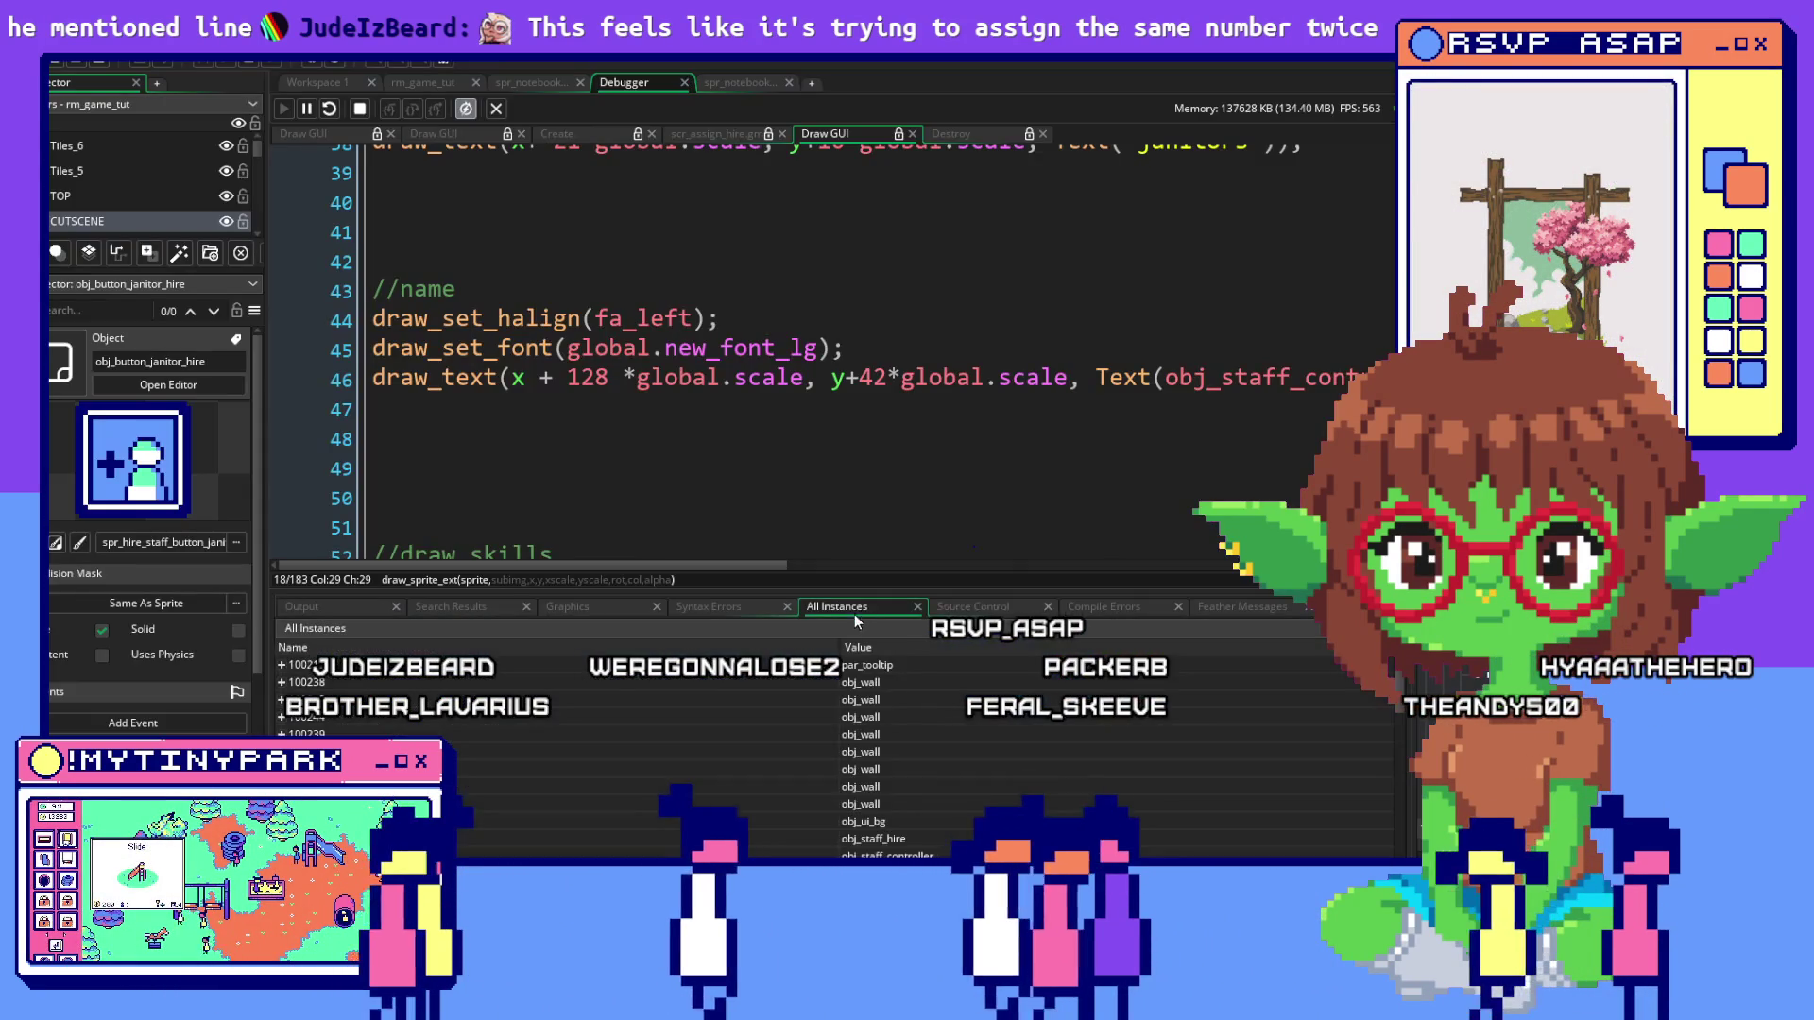
Re-expand janitor_2_hire_button to confirm the hire buttons point to instances 100490 and 100491
scroll(695, 694, "down", 10)
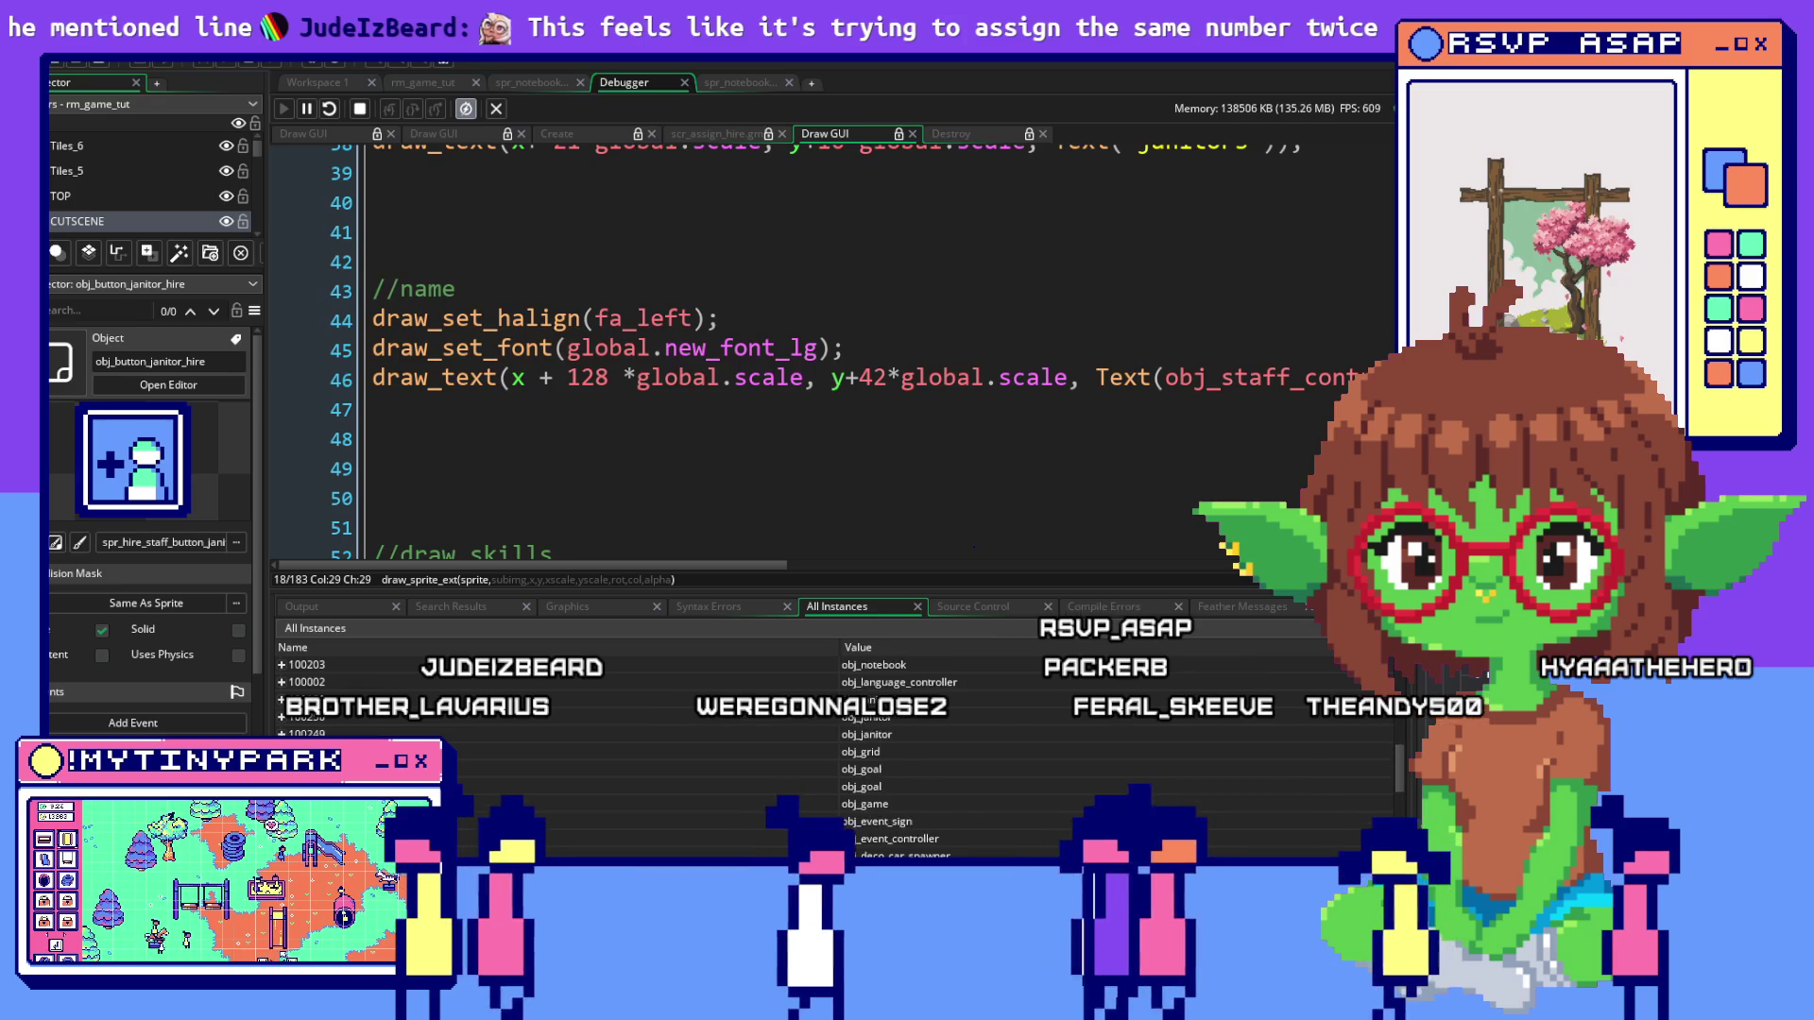
scroll(695, 737, "up", 5)
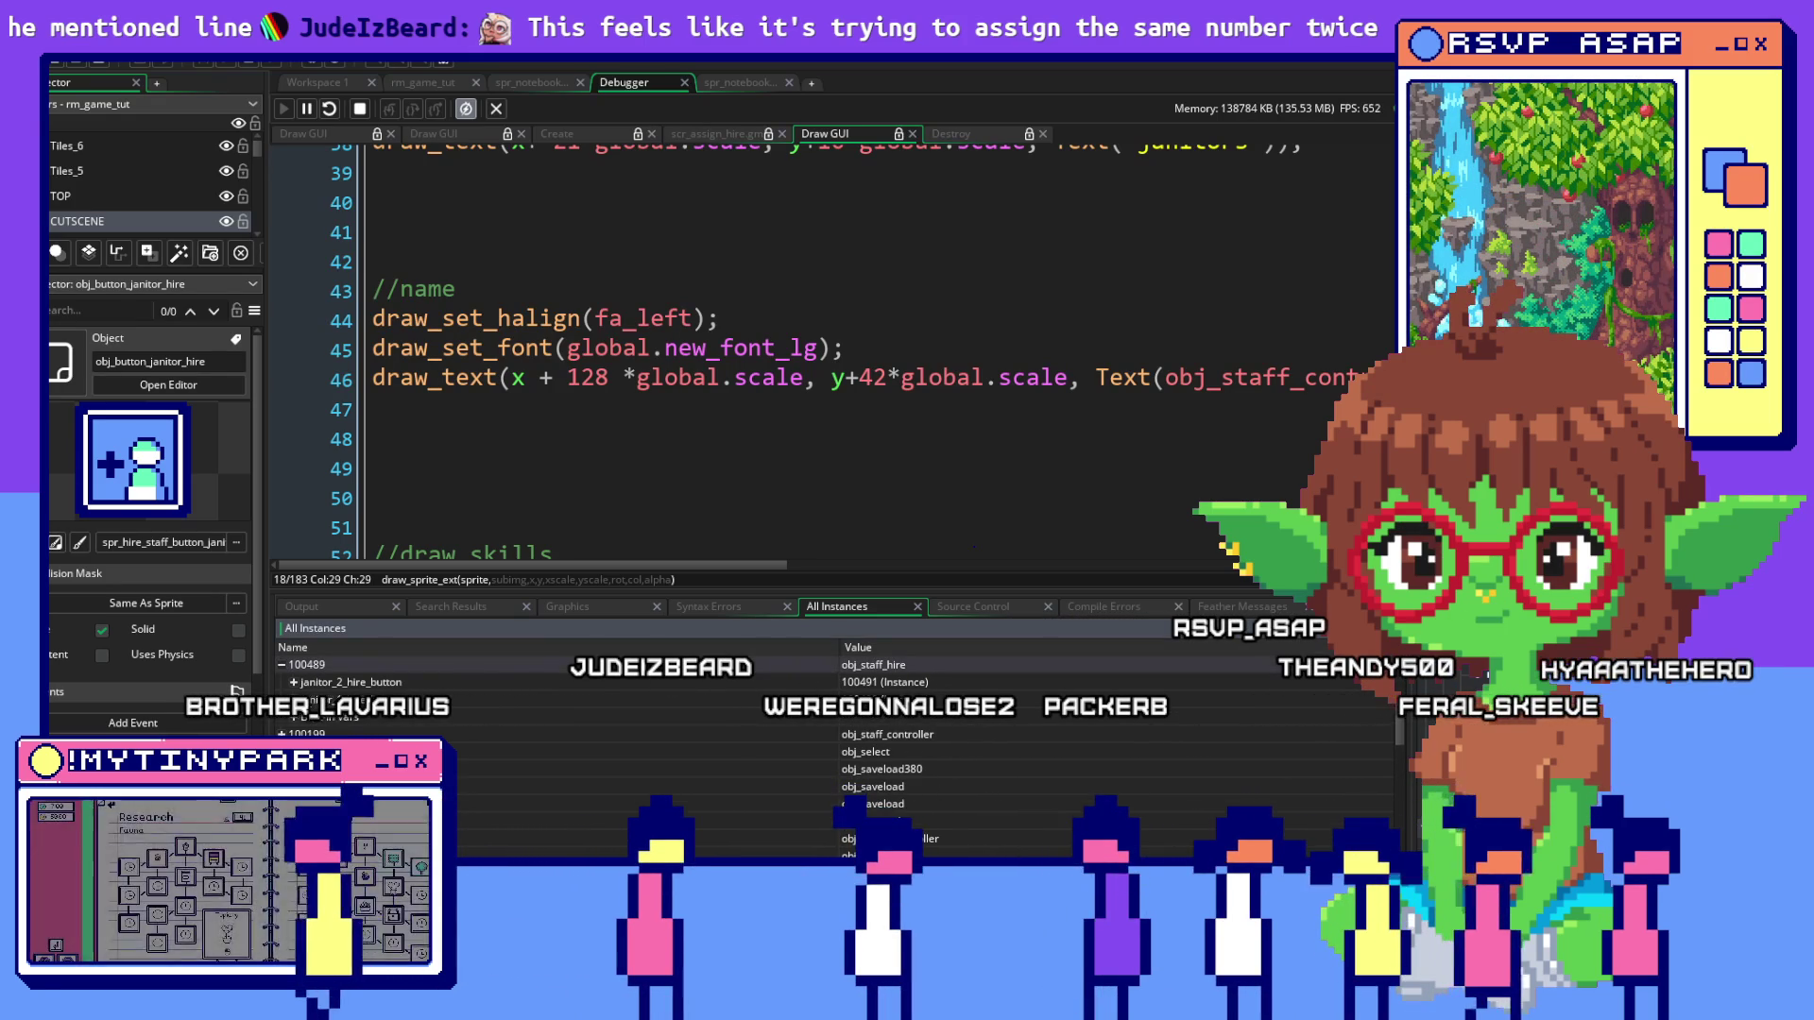
left_click(293, 681)
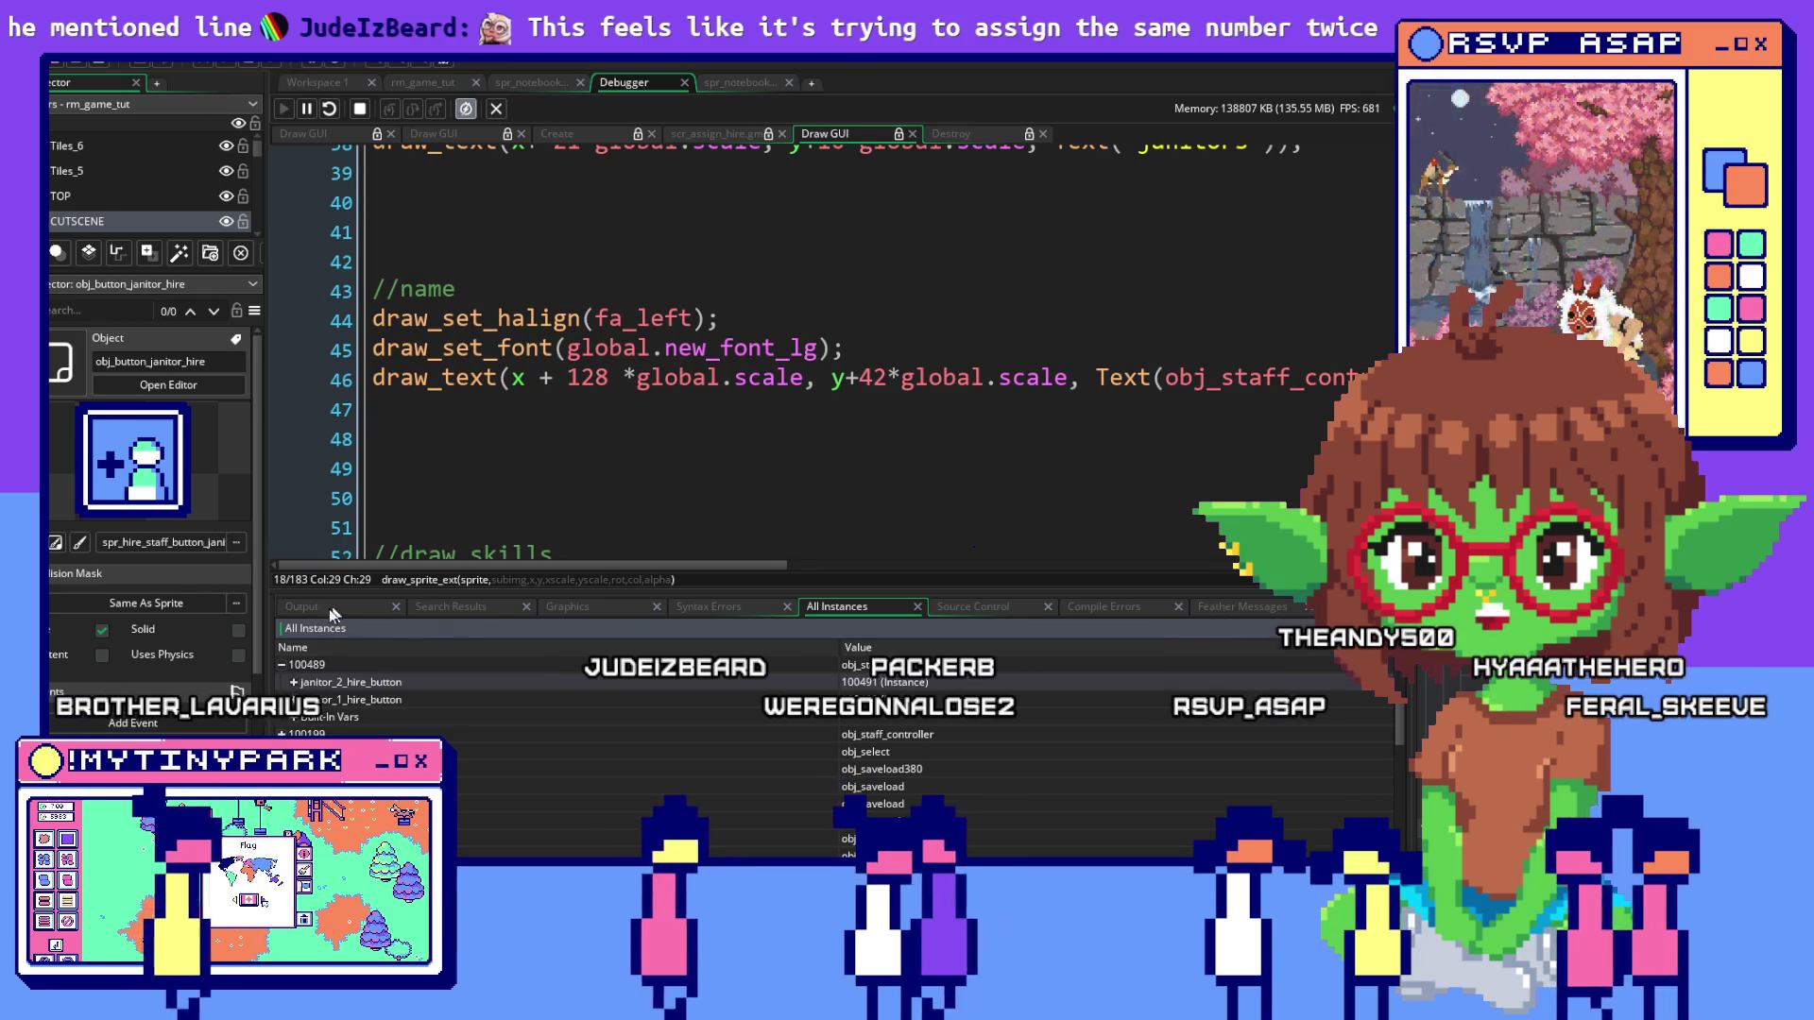
left_click(294, 681)
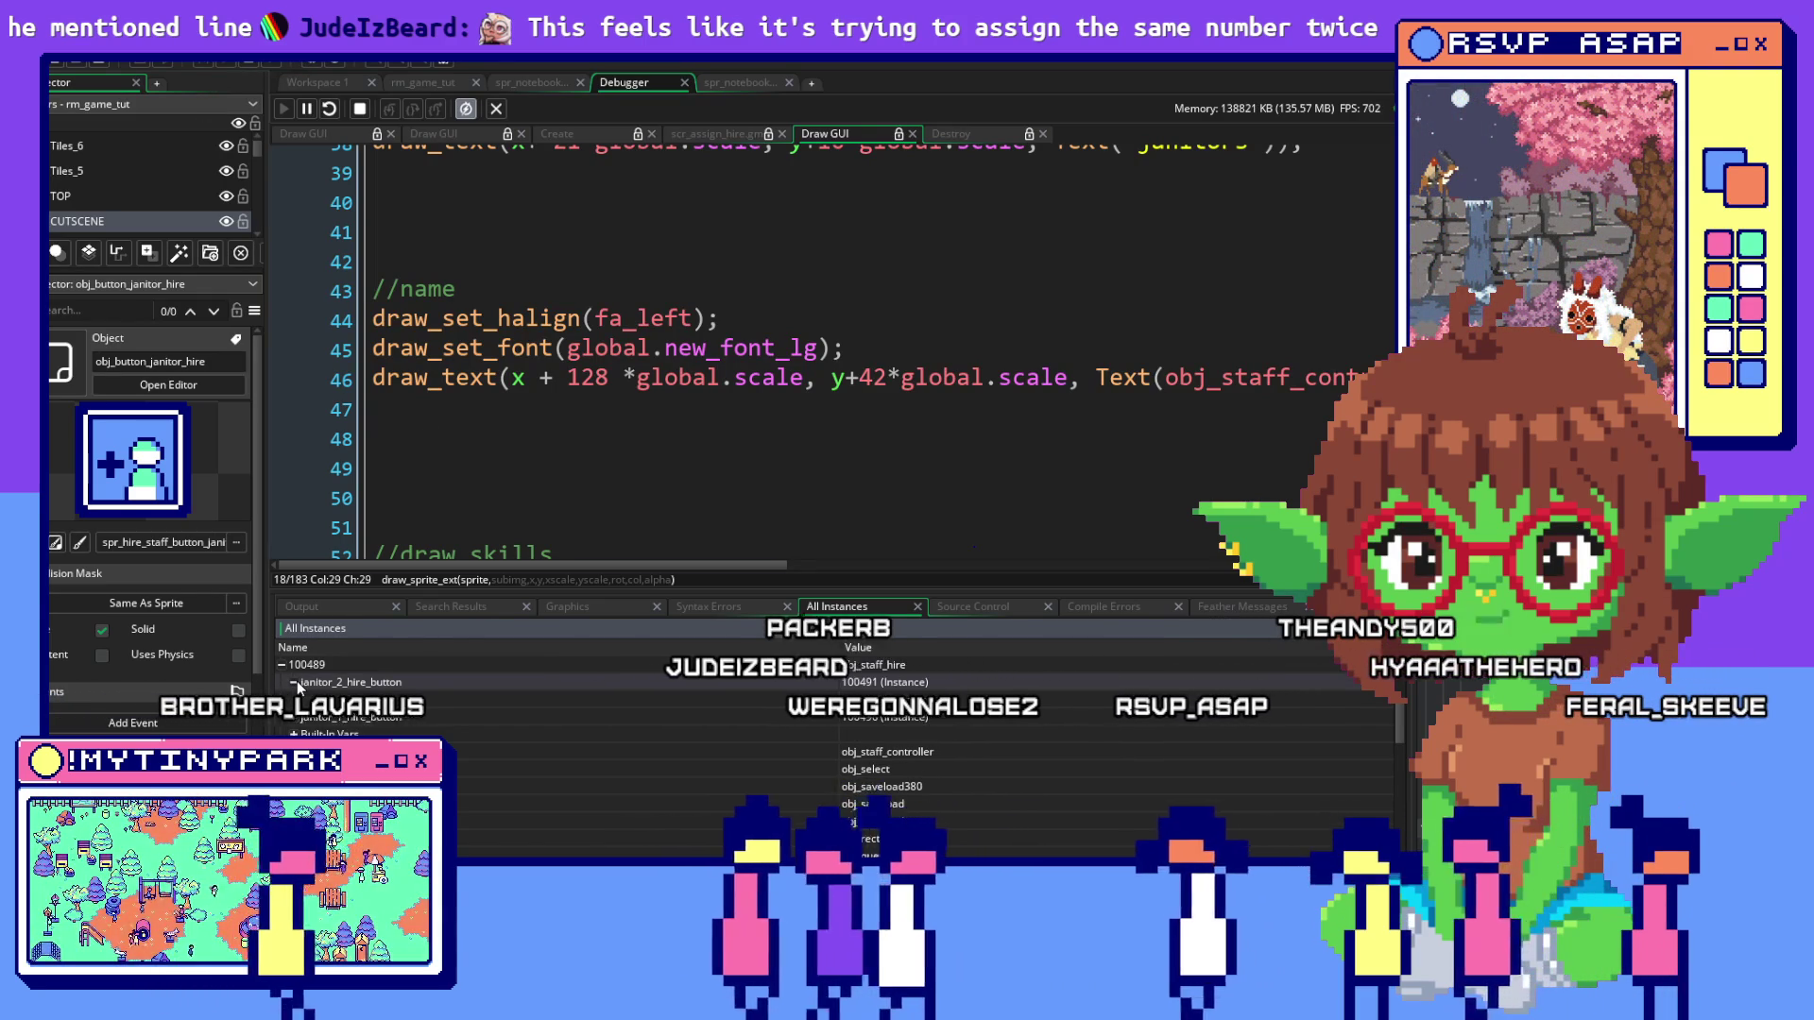
Review the name-drawing code on line 46, then return to the Step event workspace
left_click(820, 377)
scroll(820, 405, "down", 2)
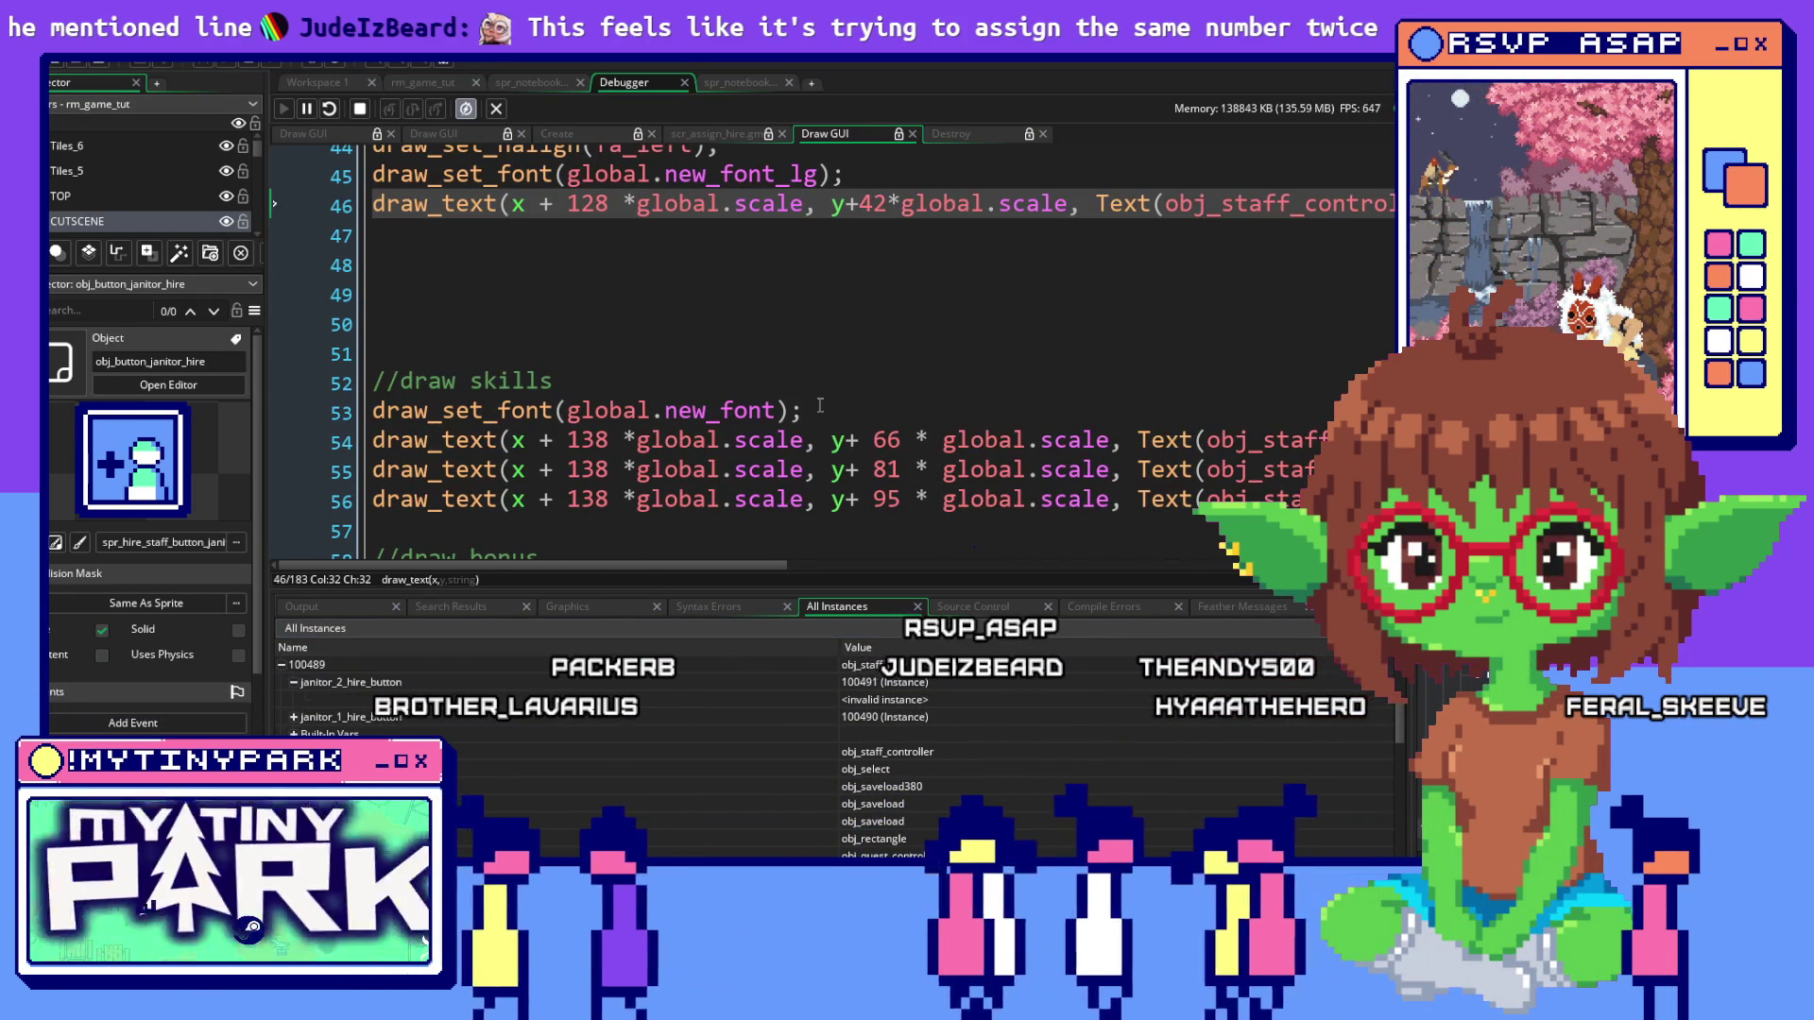
scroll(820, 405, "up", 4)
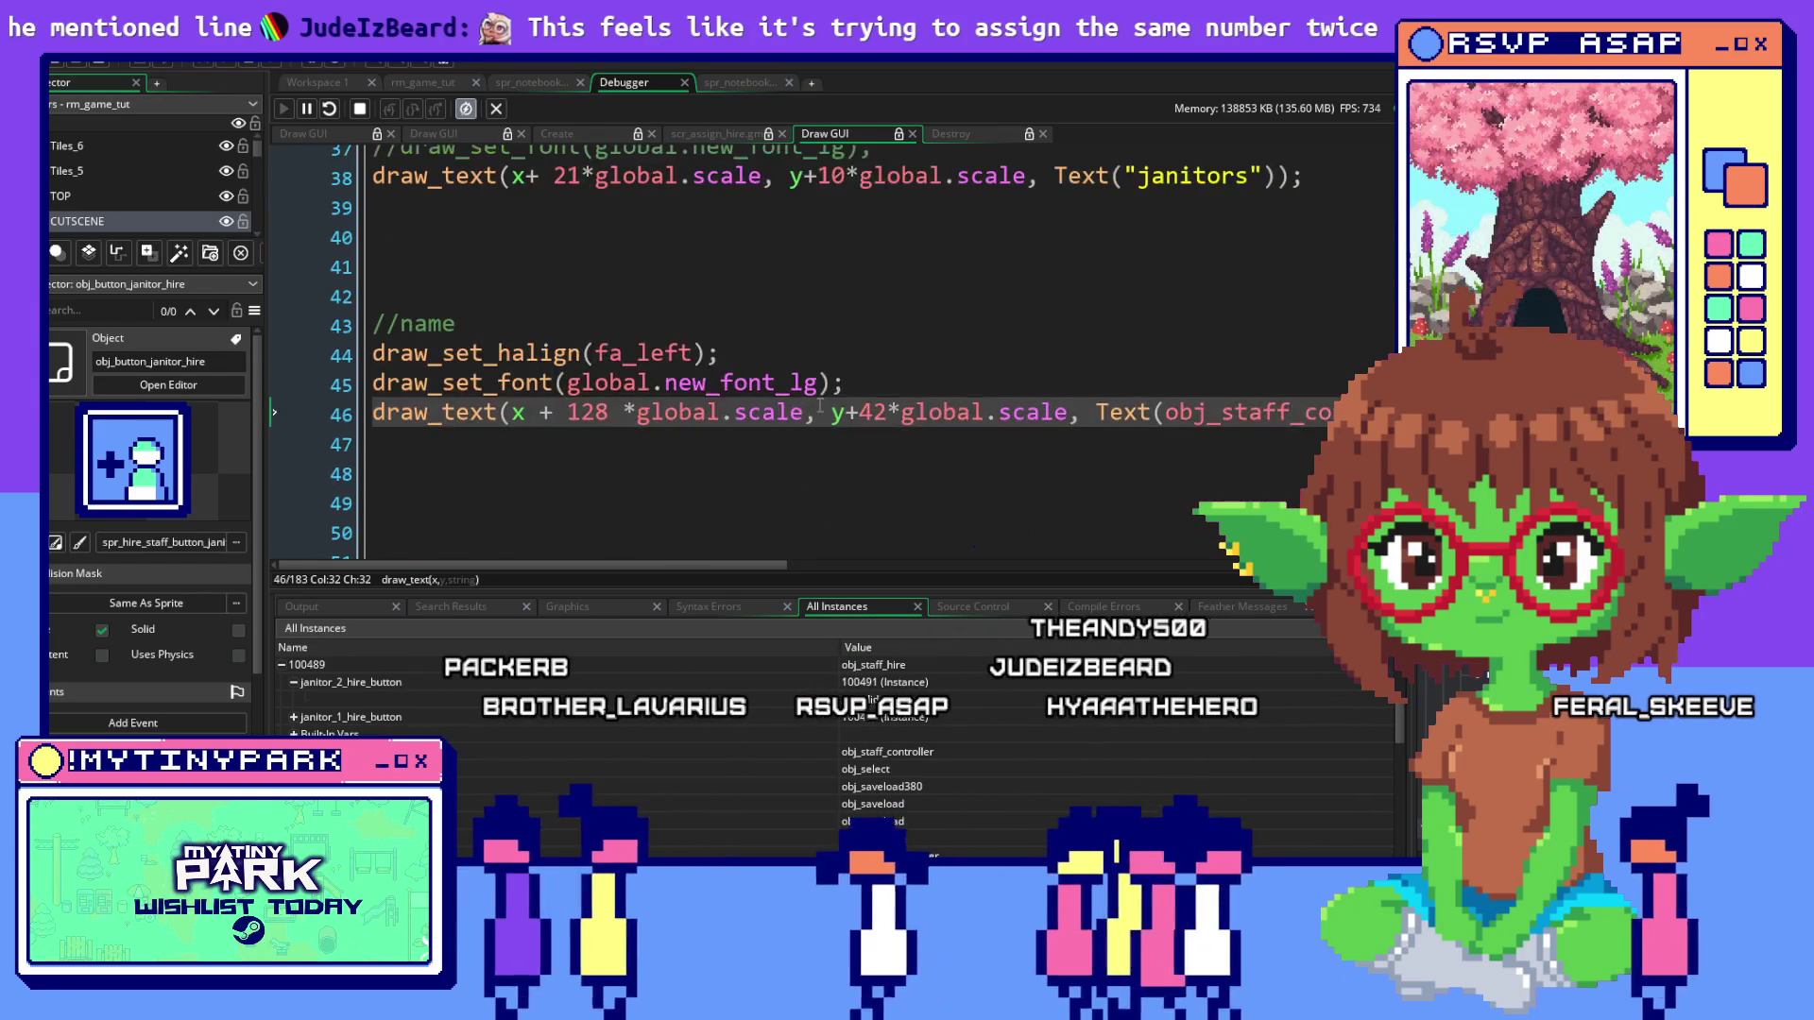
scroll(820, 405, "up", 2)
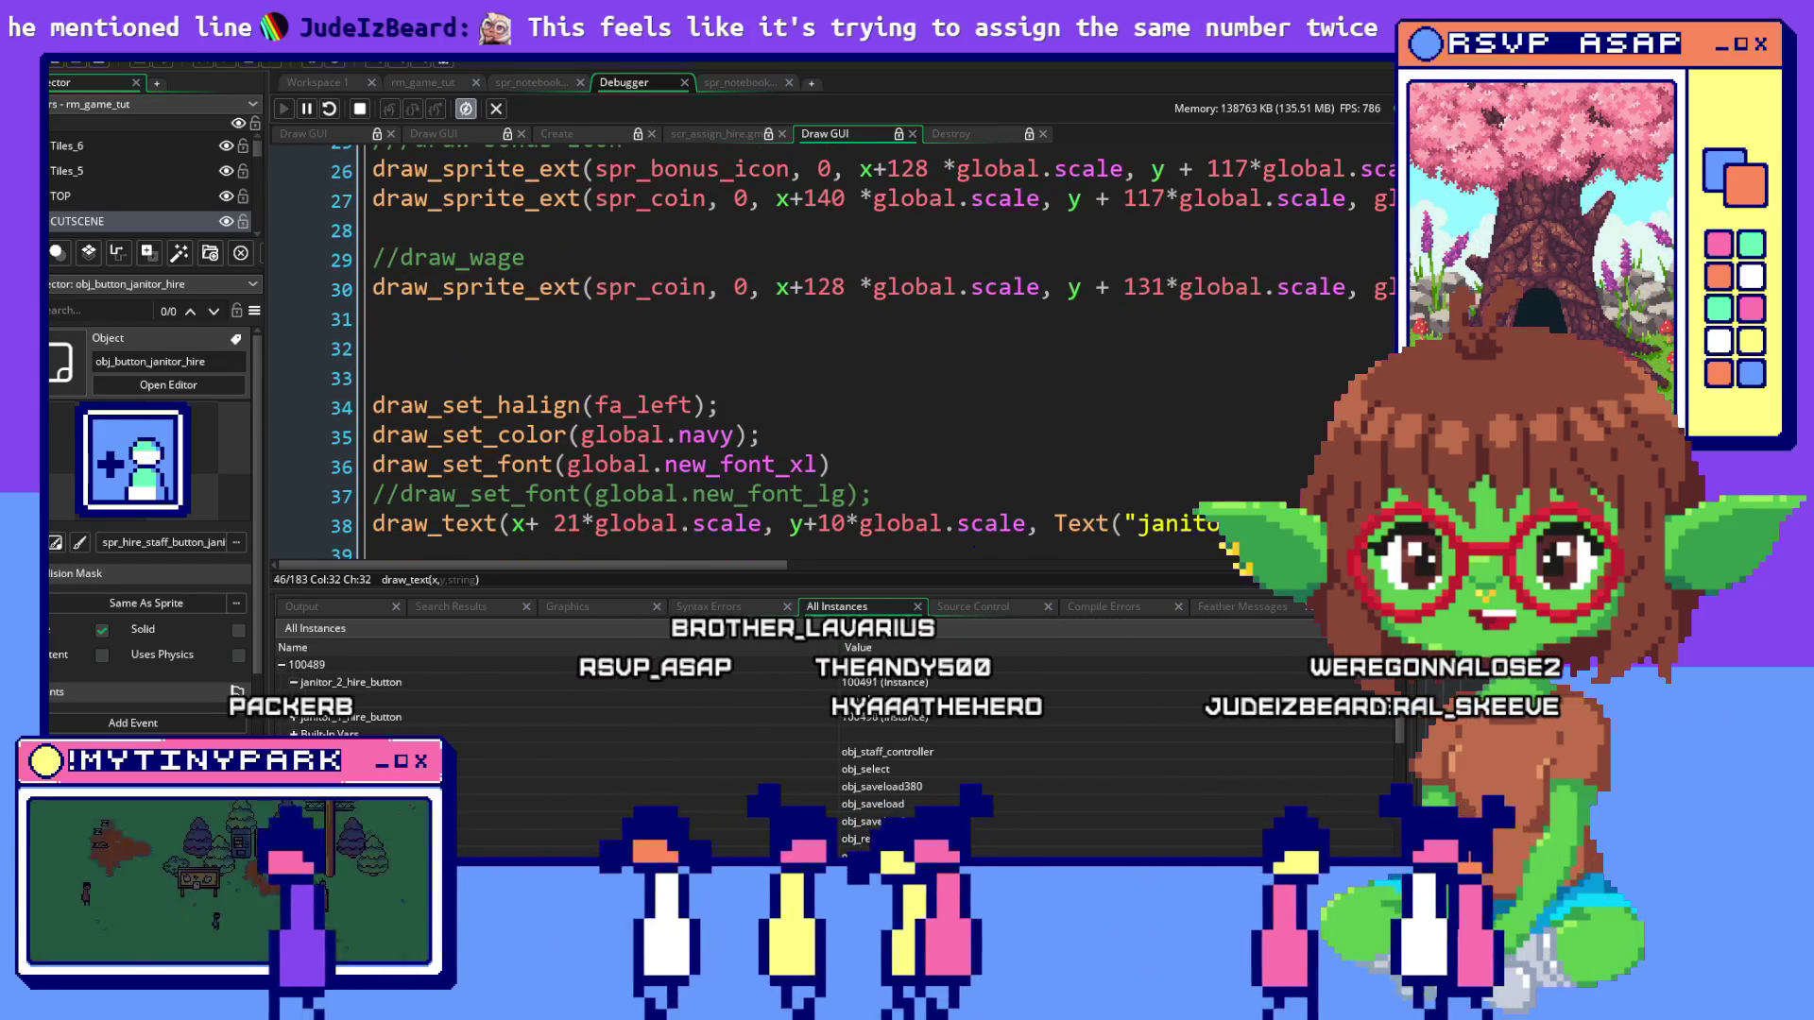
key("ctrl+Tab")
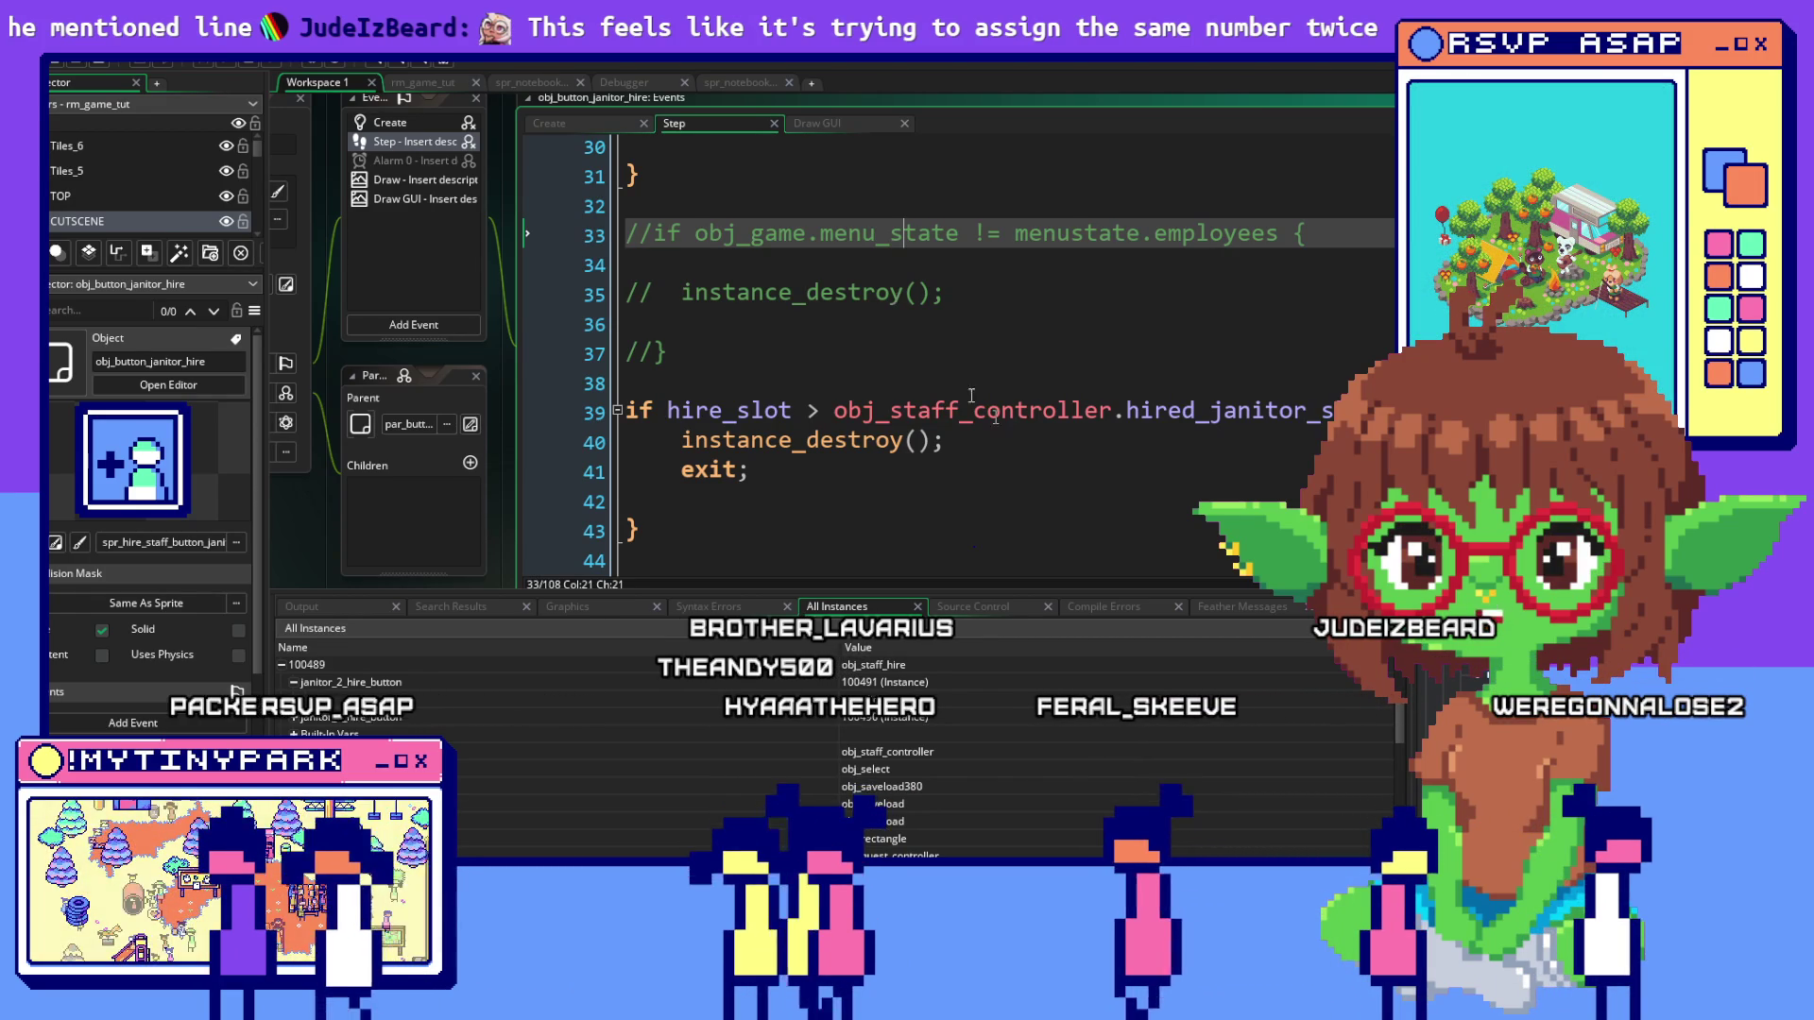
Select the hire_slot > hired_janitor_slots block on lines 39–43 and bring up its editing menu
scroll(1103, 493, "down", 2)
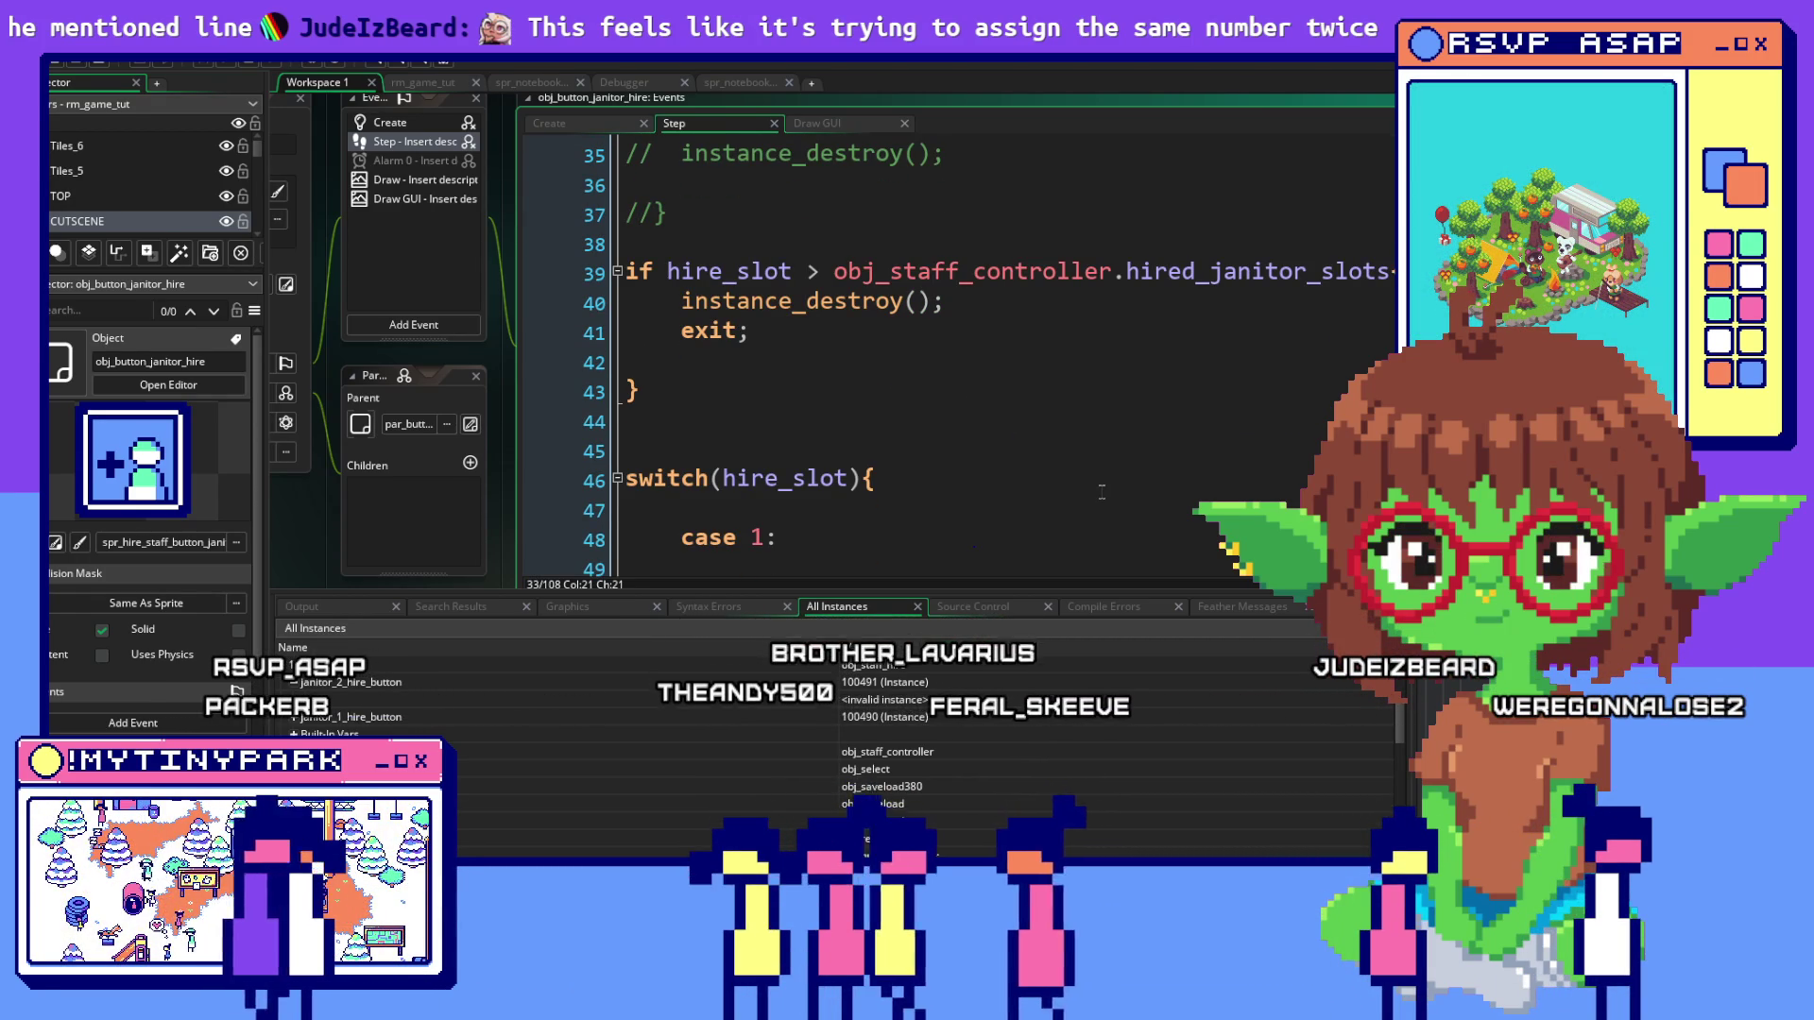
left_click(854, 682)
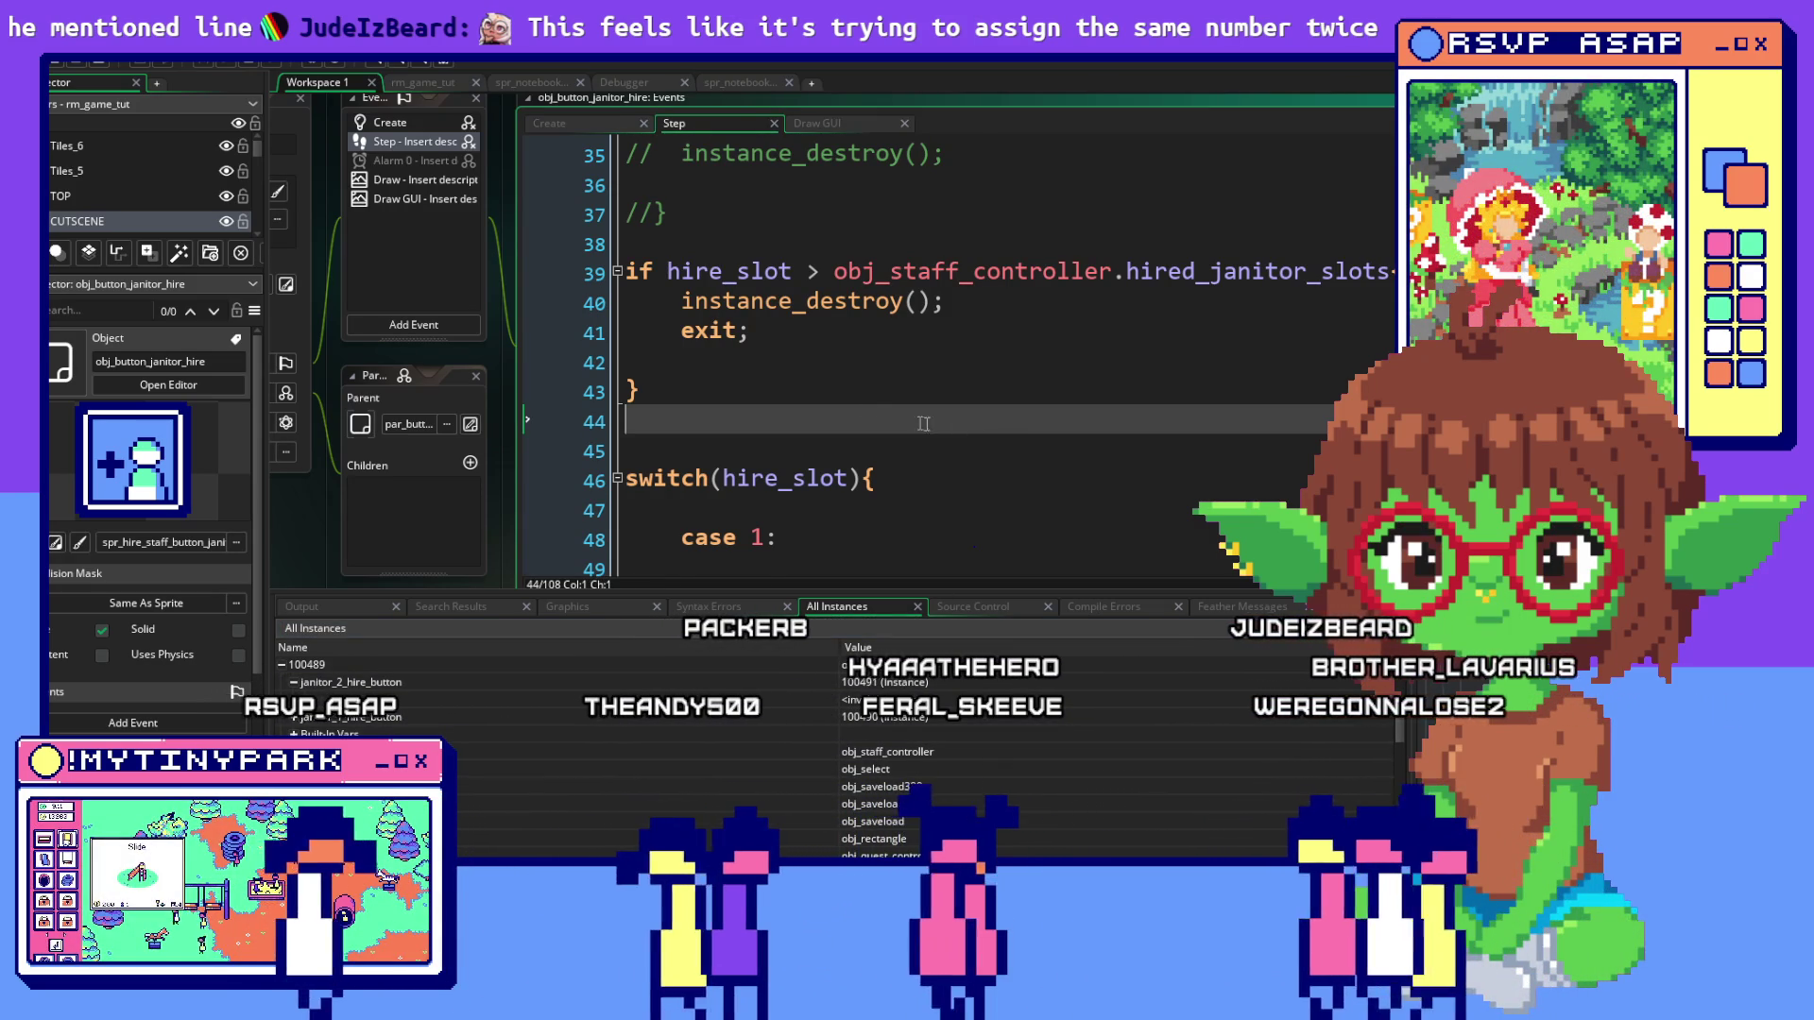
left_click(663, 415)
scroll(664, 412, "up", 1)
left_click_drag(663, 412, 612, 305)
right_click(684, 334)
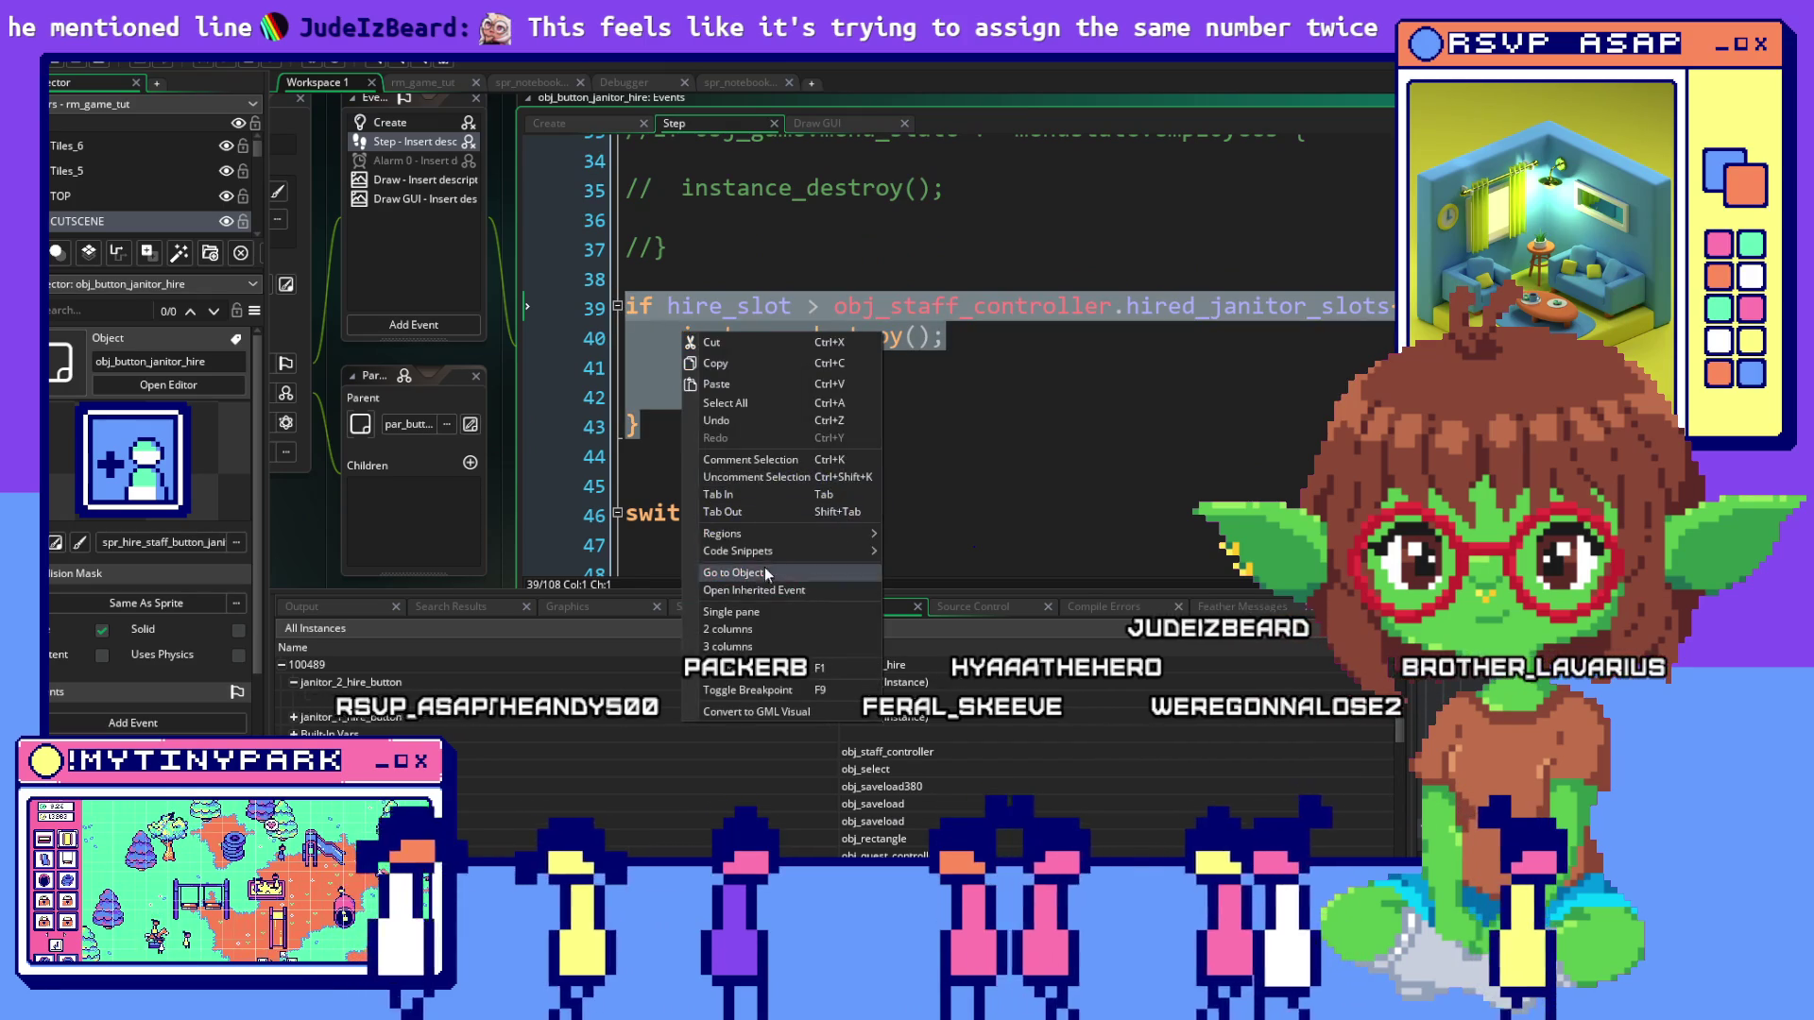
Comment out the hire_slot block, then check the keyboard_press condition and commented exit line
left_click(750, 461)
scroll(718, 293, "up", 4)
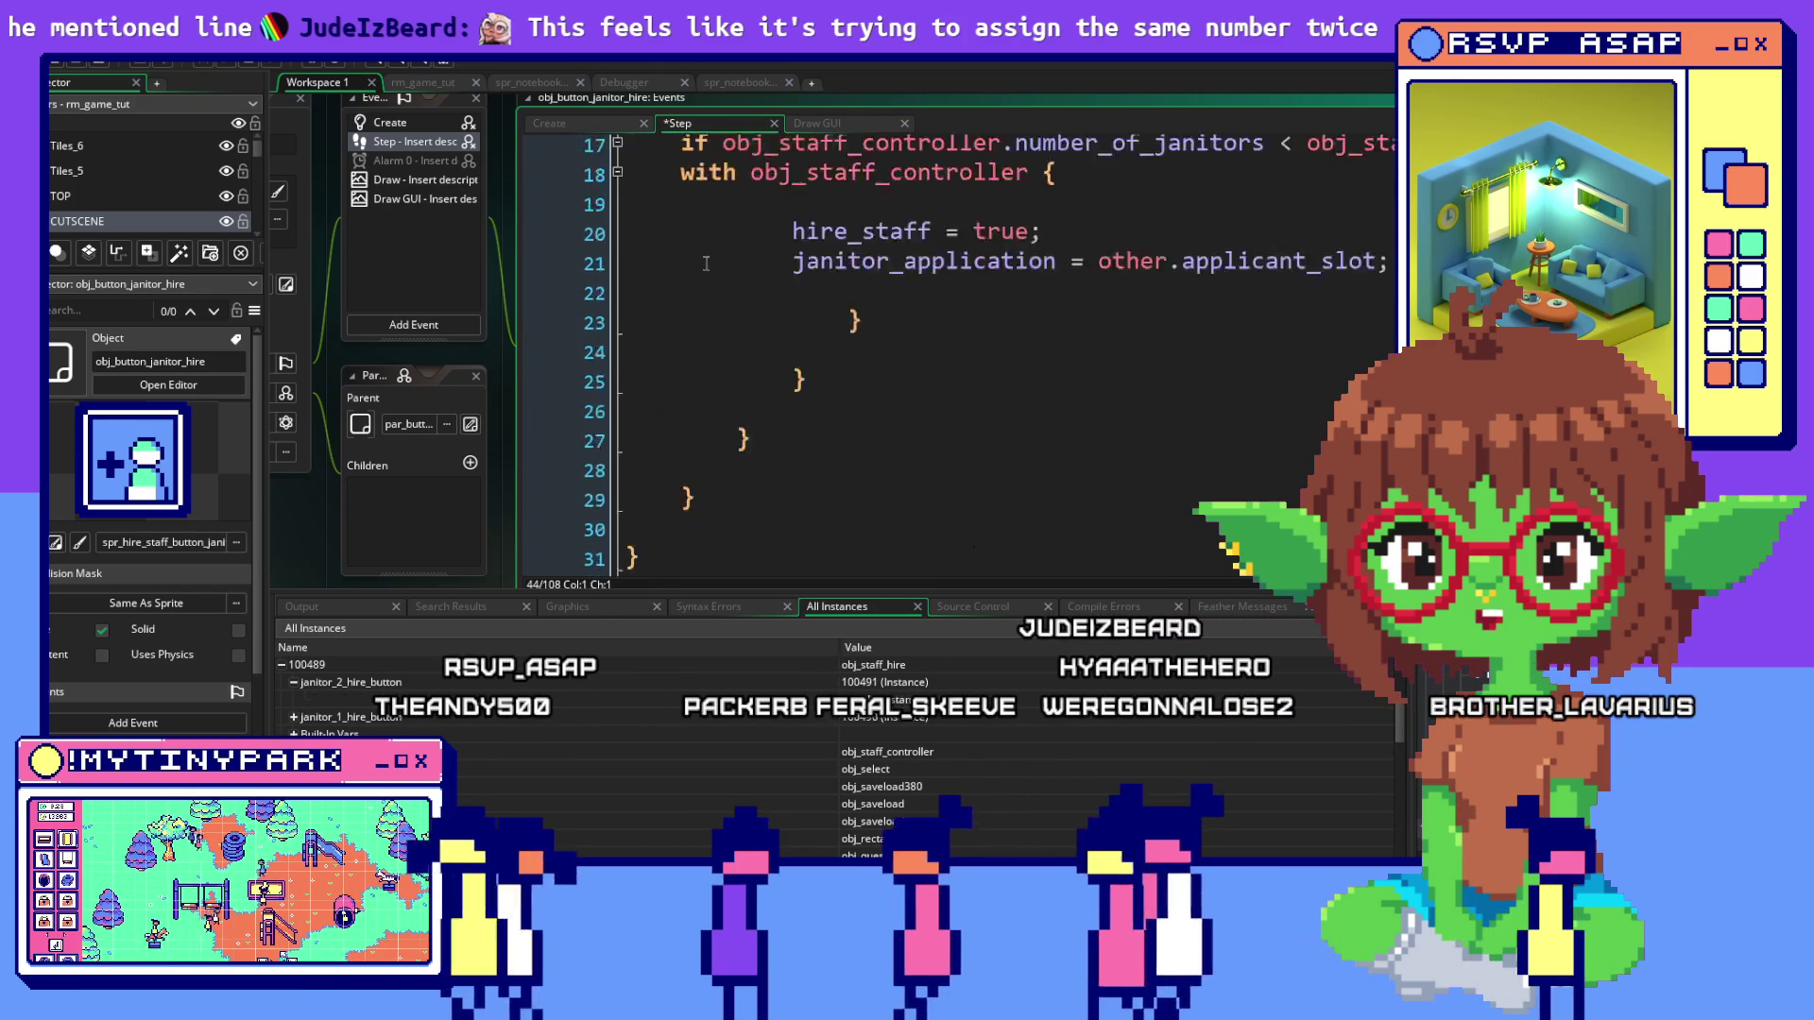
scroll(718, 293, "up", 7)
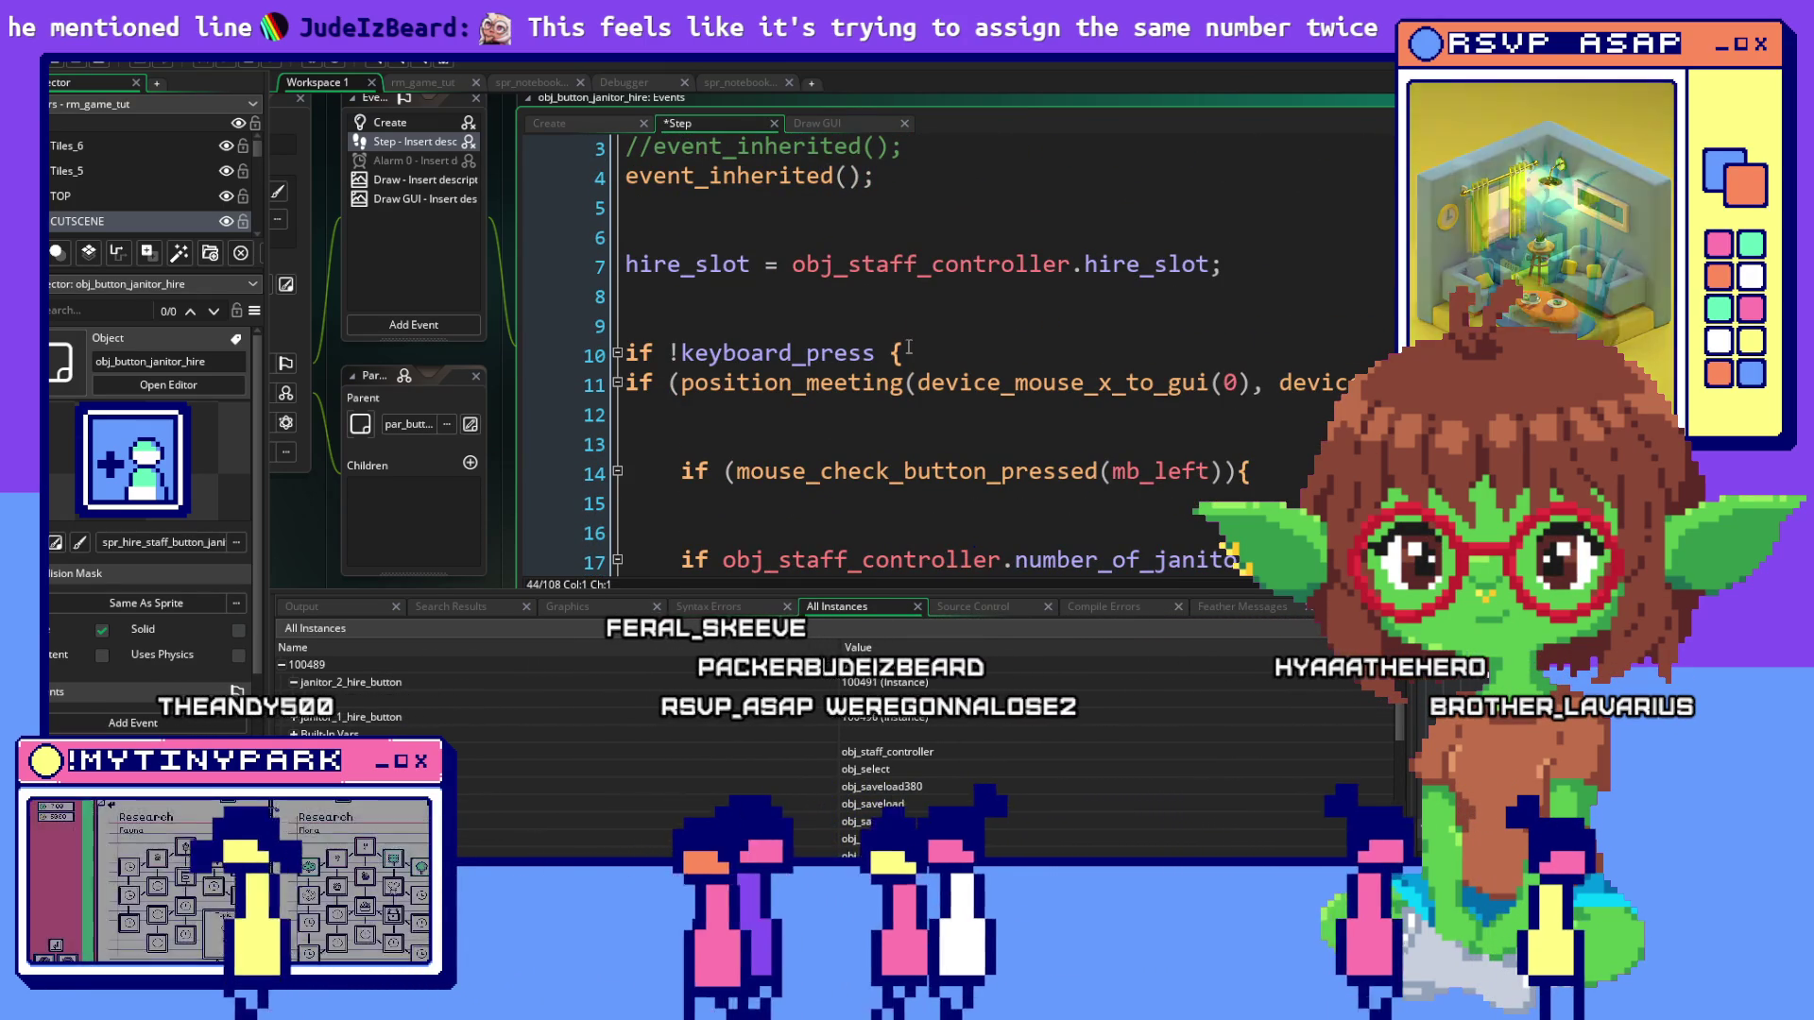
left_click(903, 353)
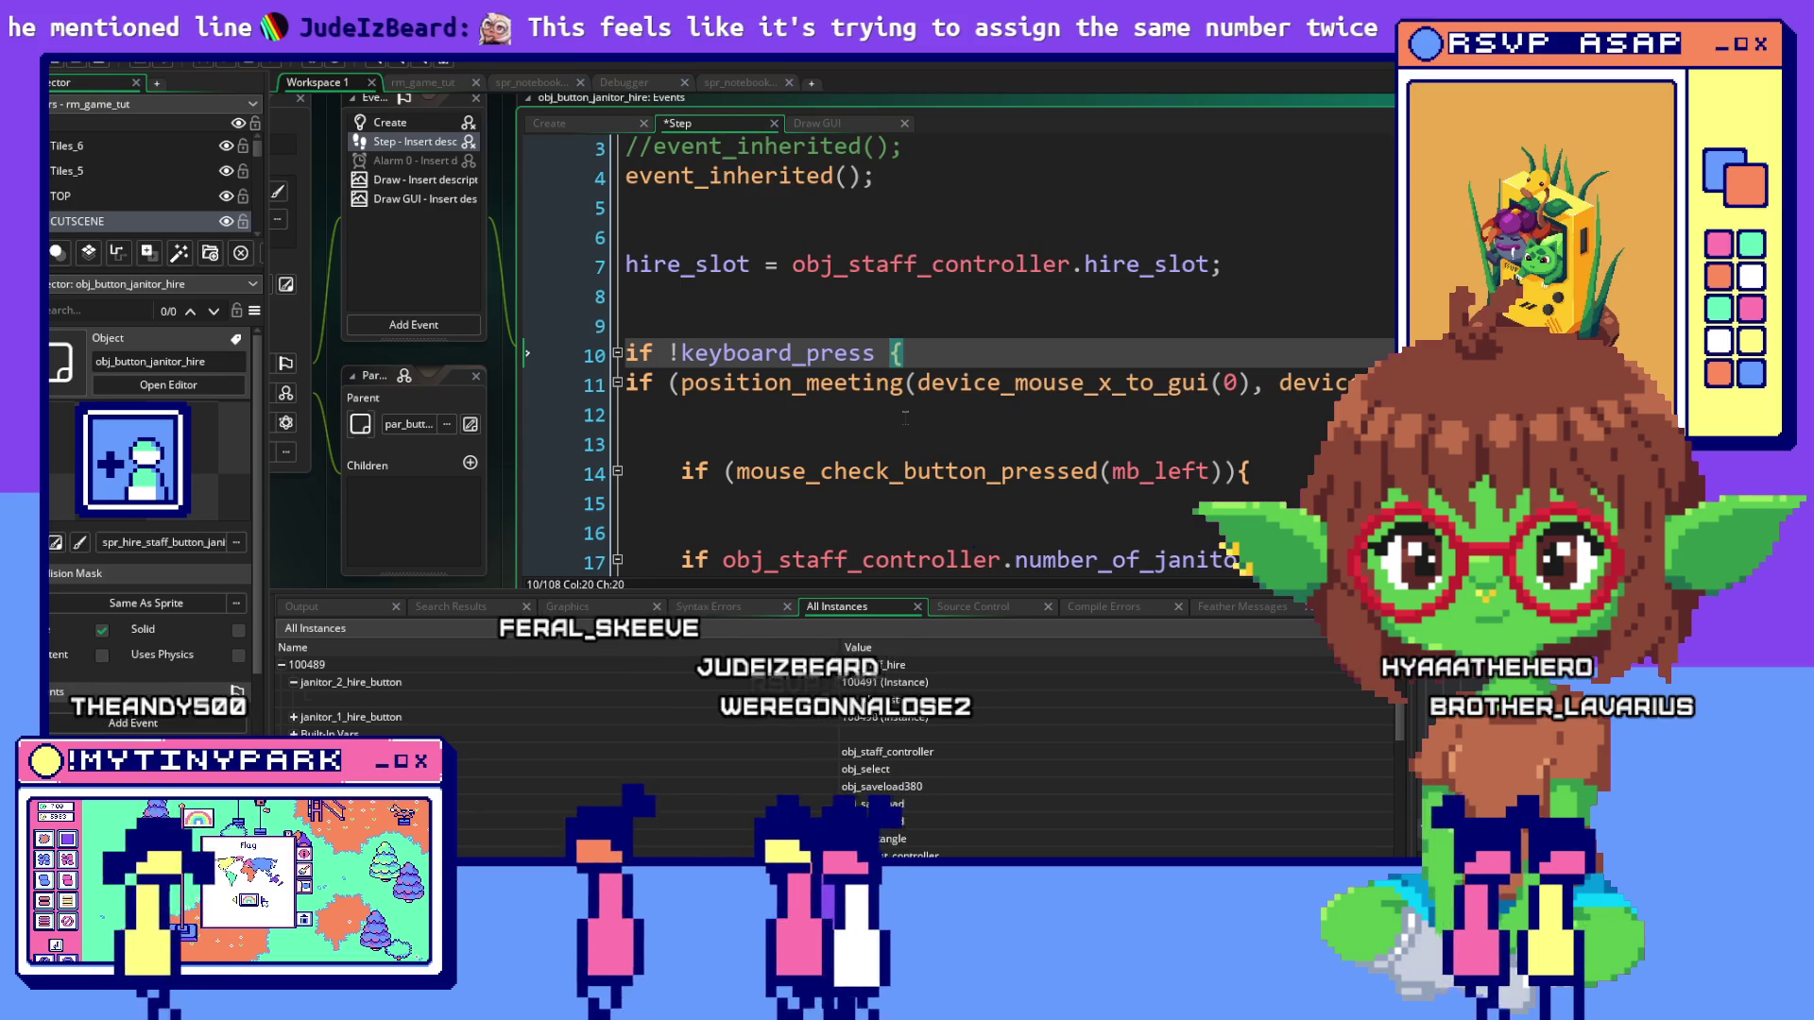
scroll(904, 416, "down", 2)
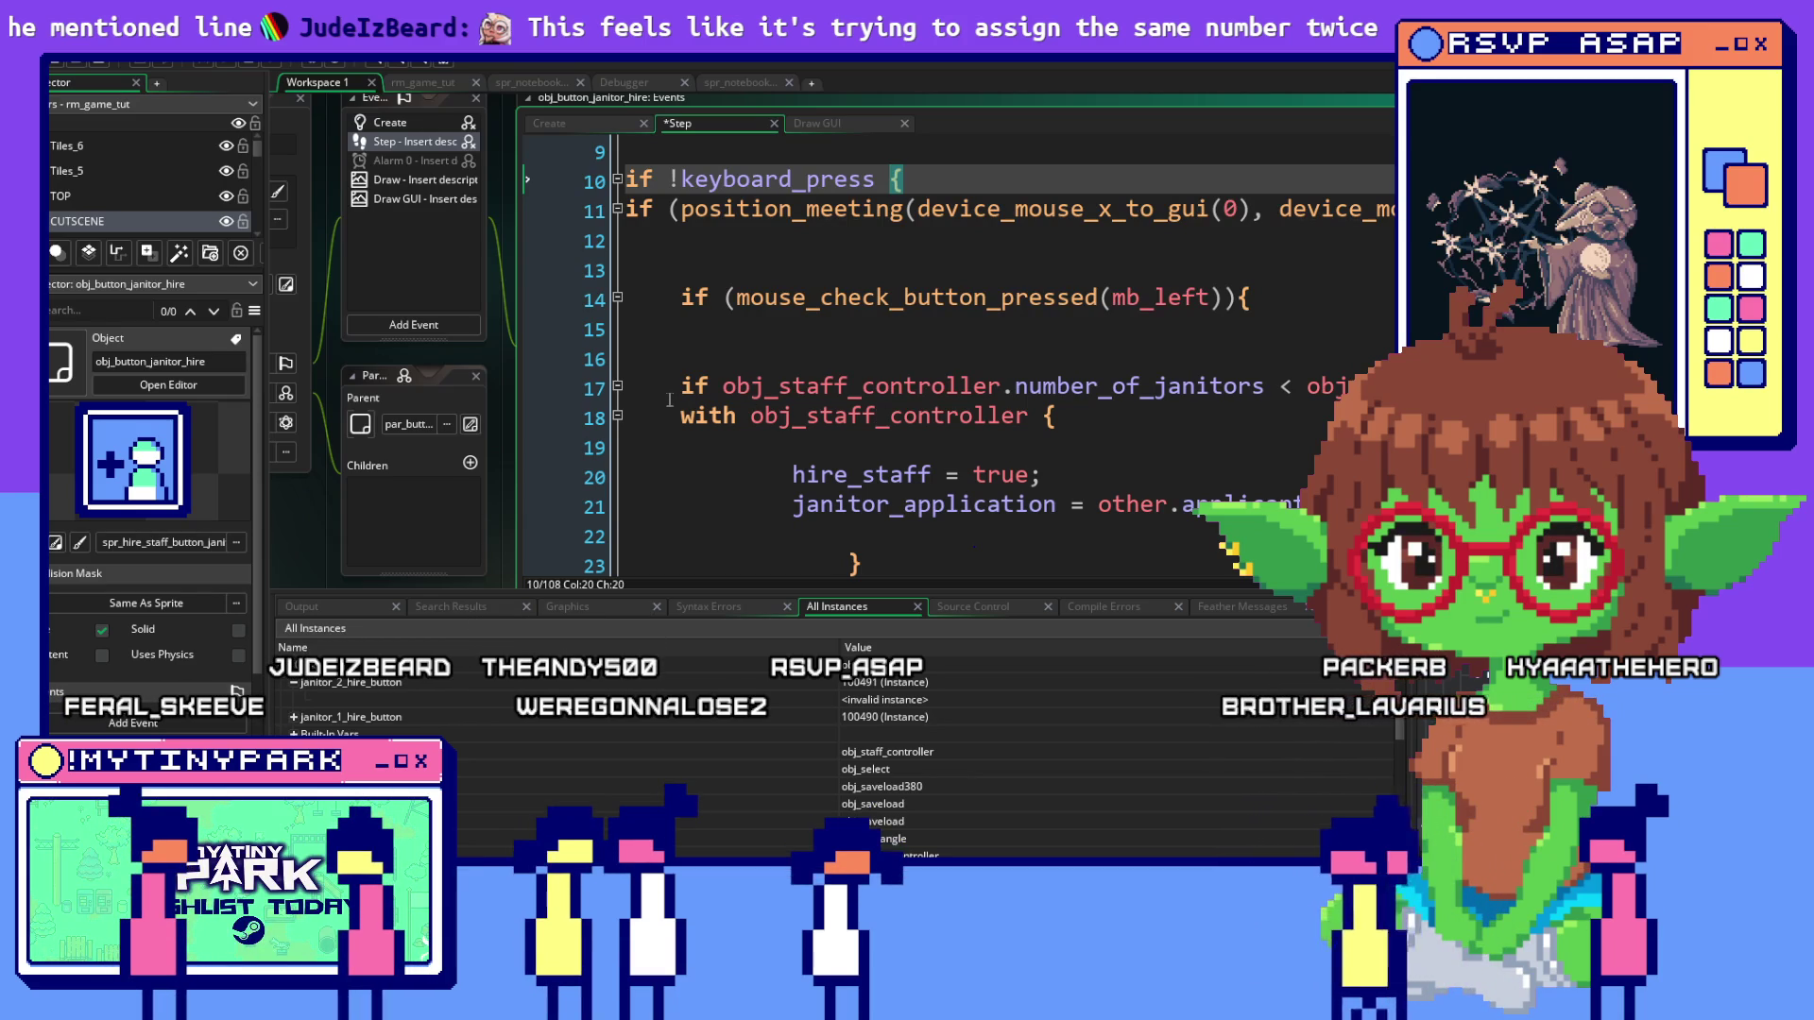
scroll(669, 396, "down", 9)
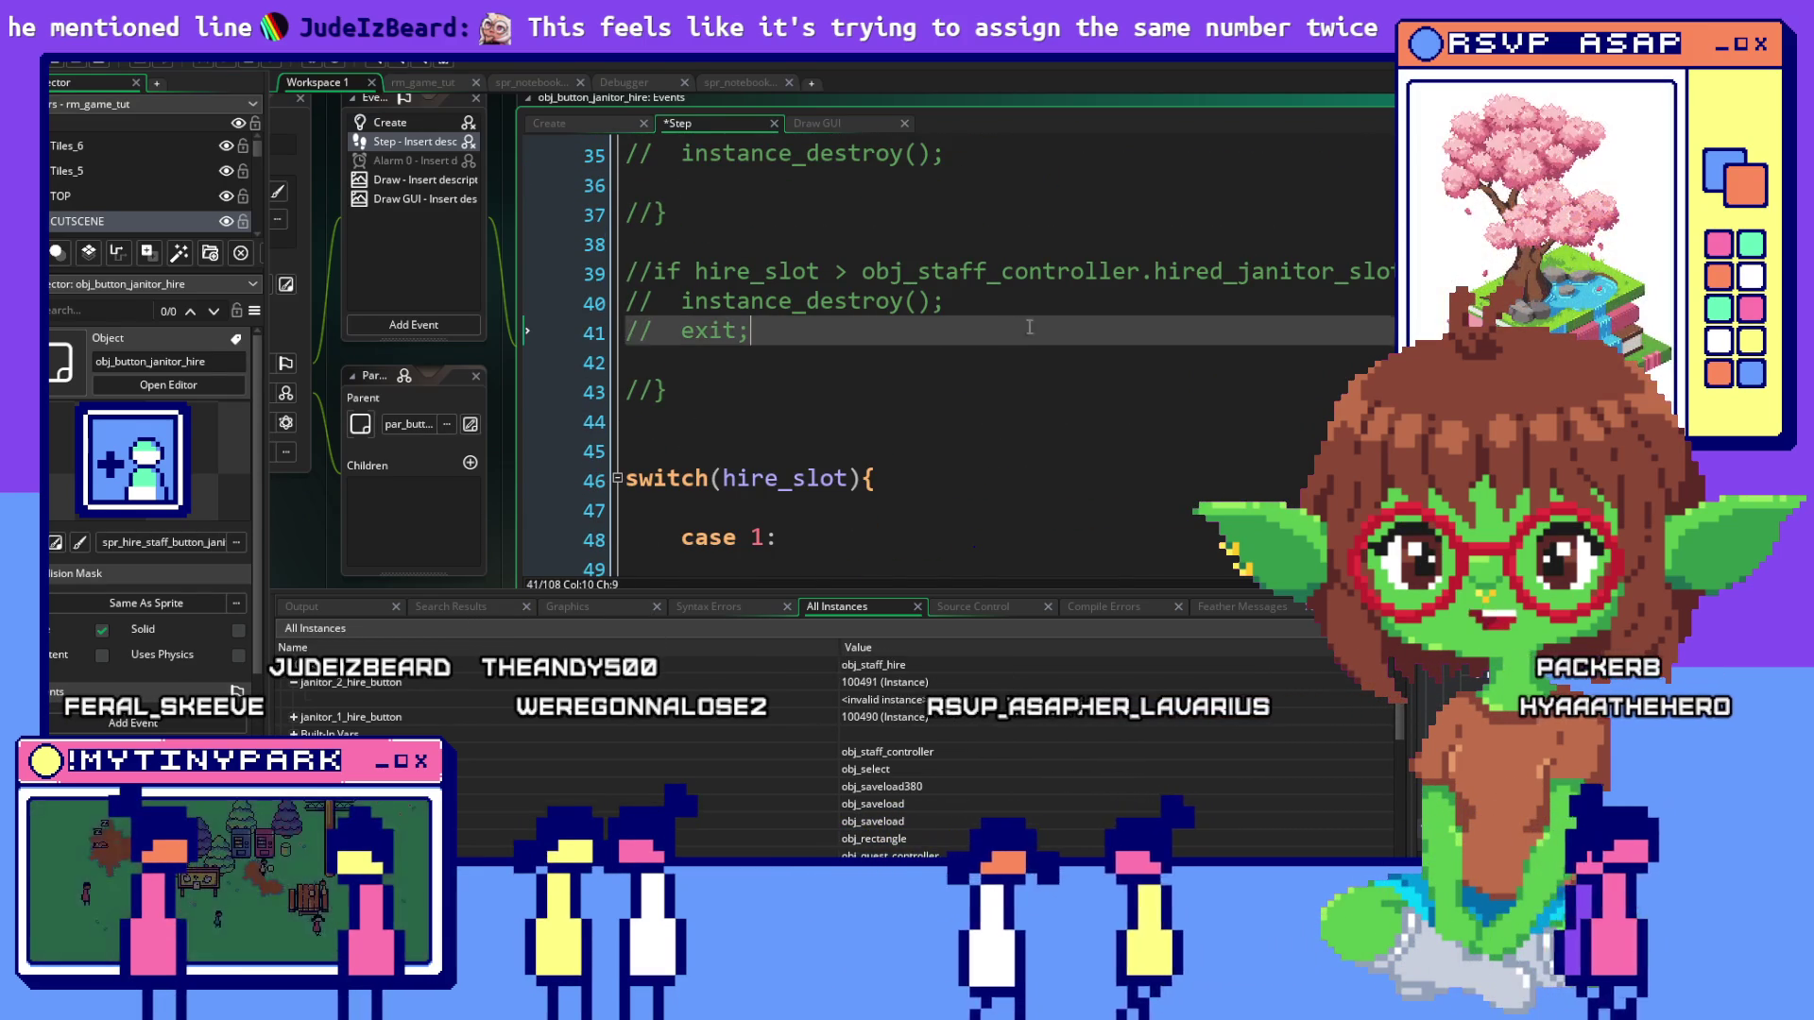
left_click(751, 331)
scroll(751, 331, "up", 7)
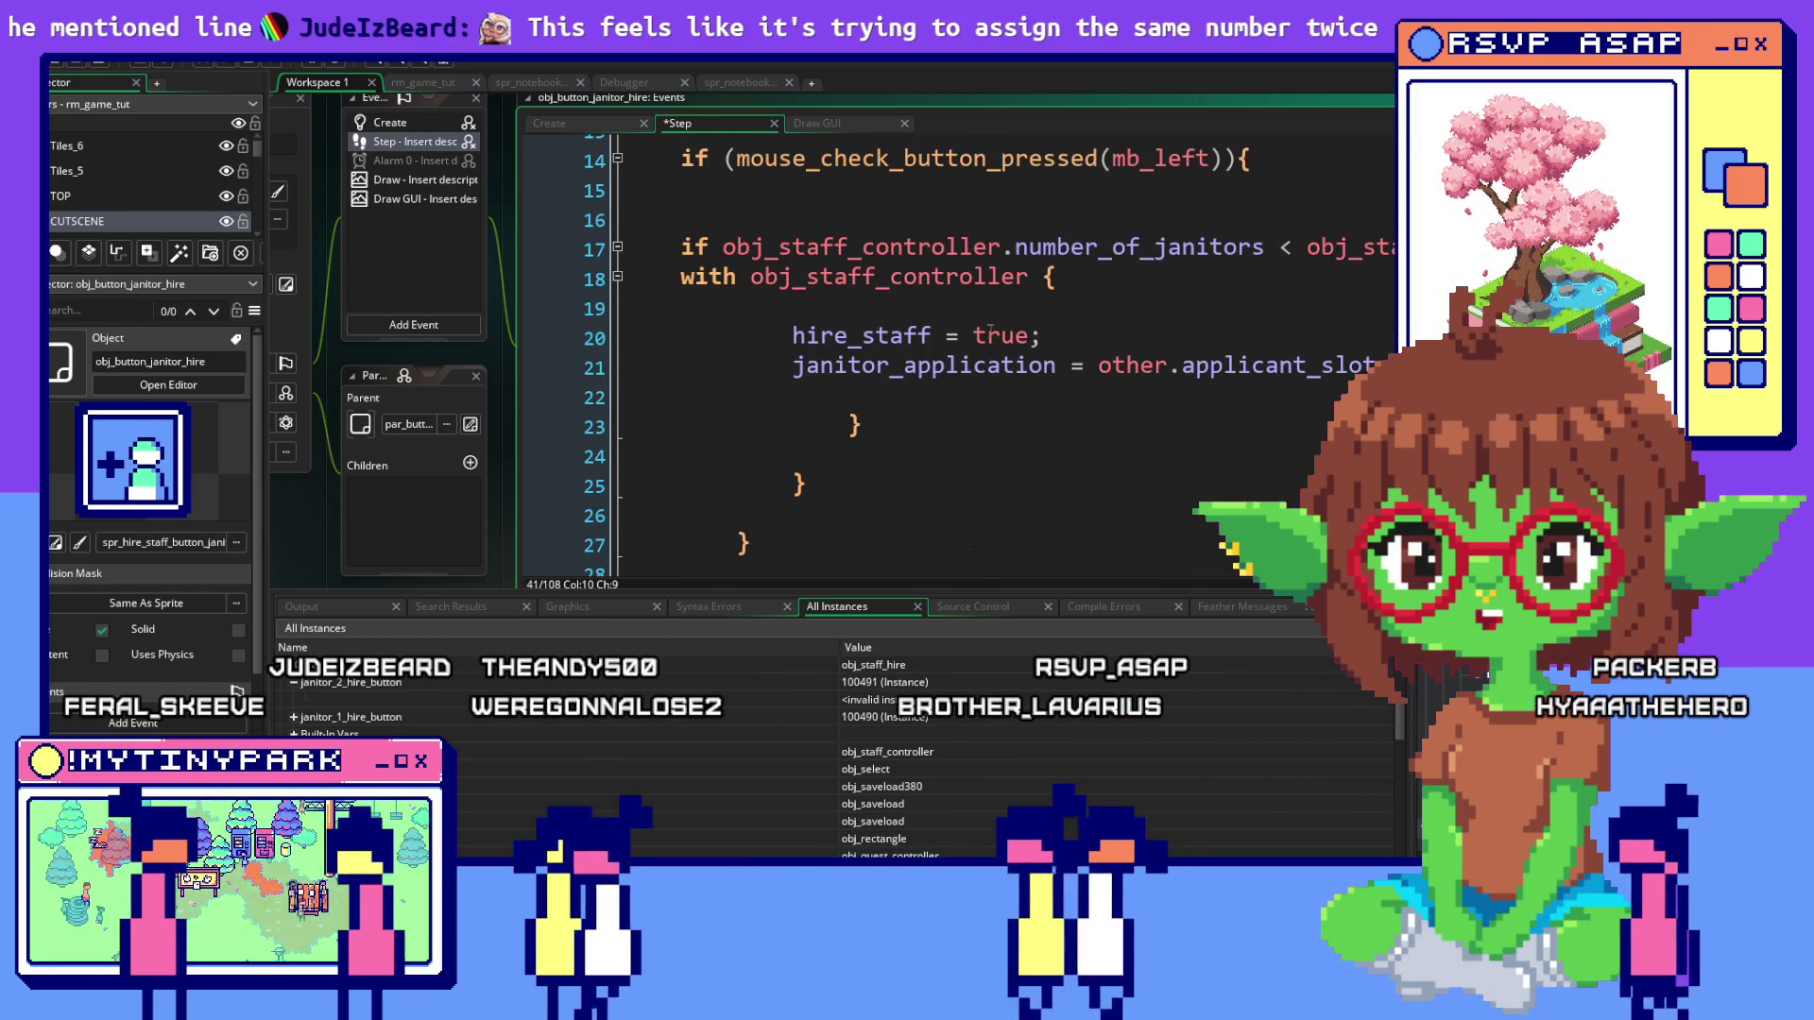
Examine line 17's number_of_janitors comparison against the controller's hired limit
left_click_drag(1389, 248, 875, 247)
scroll(851, 260, "up", 3, "ctrl")
left_click(846, 264)
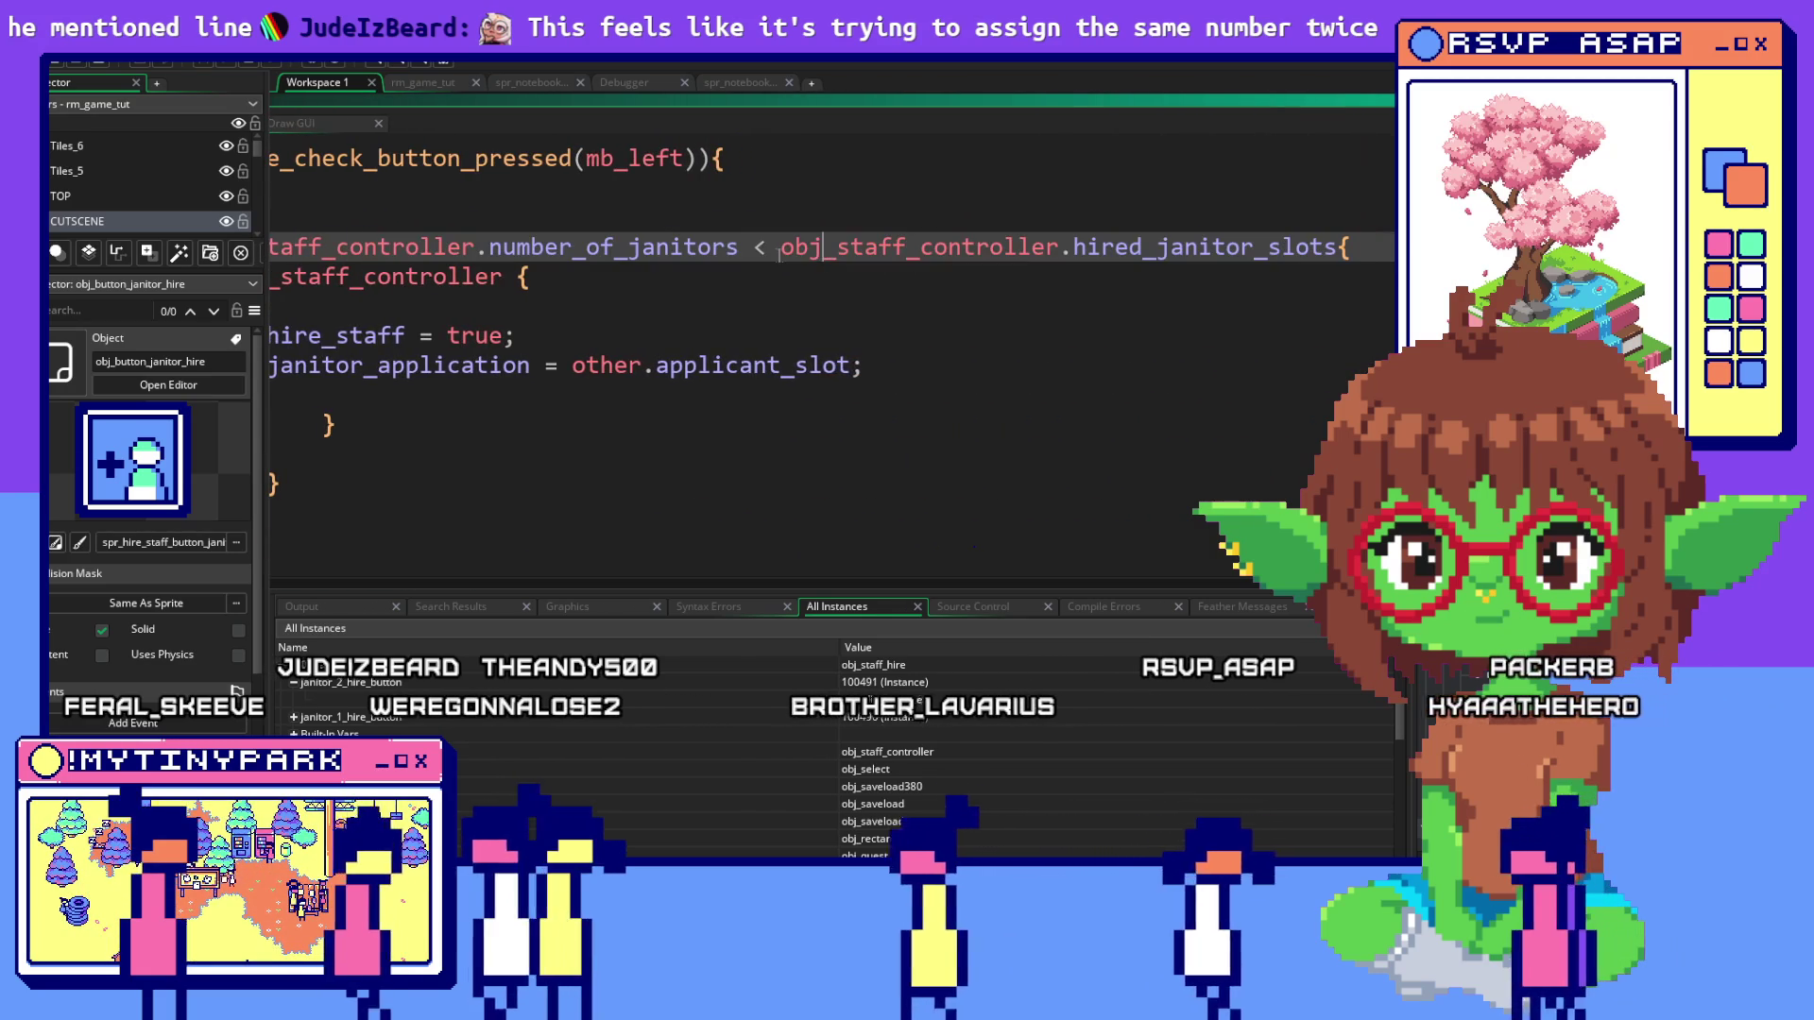
mouse_move(780, 248)
left_mouse_down()
mouse_move(274, 250)
mouse_move(406, 255)
left_mouse_up()
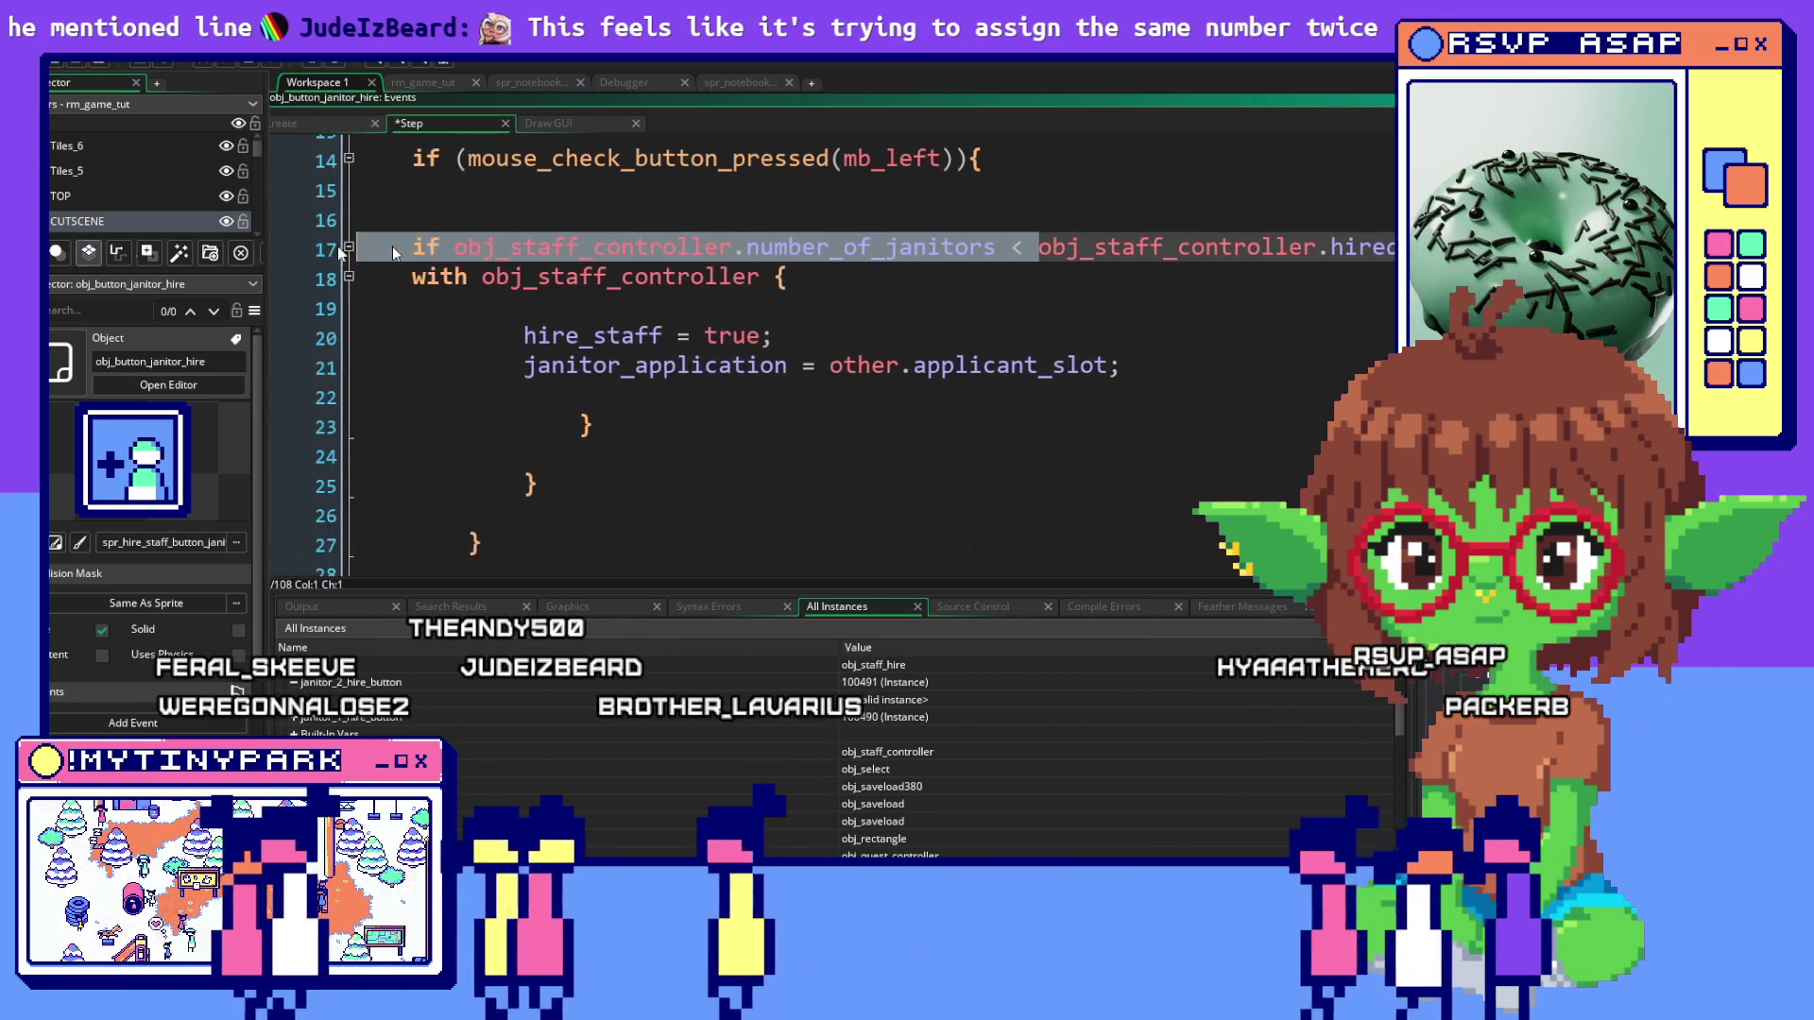
left_click(871, 248)
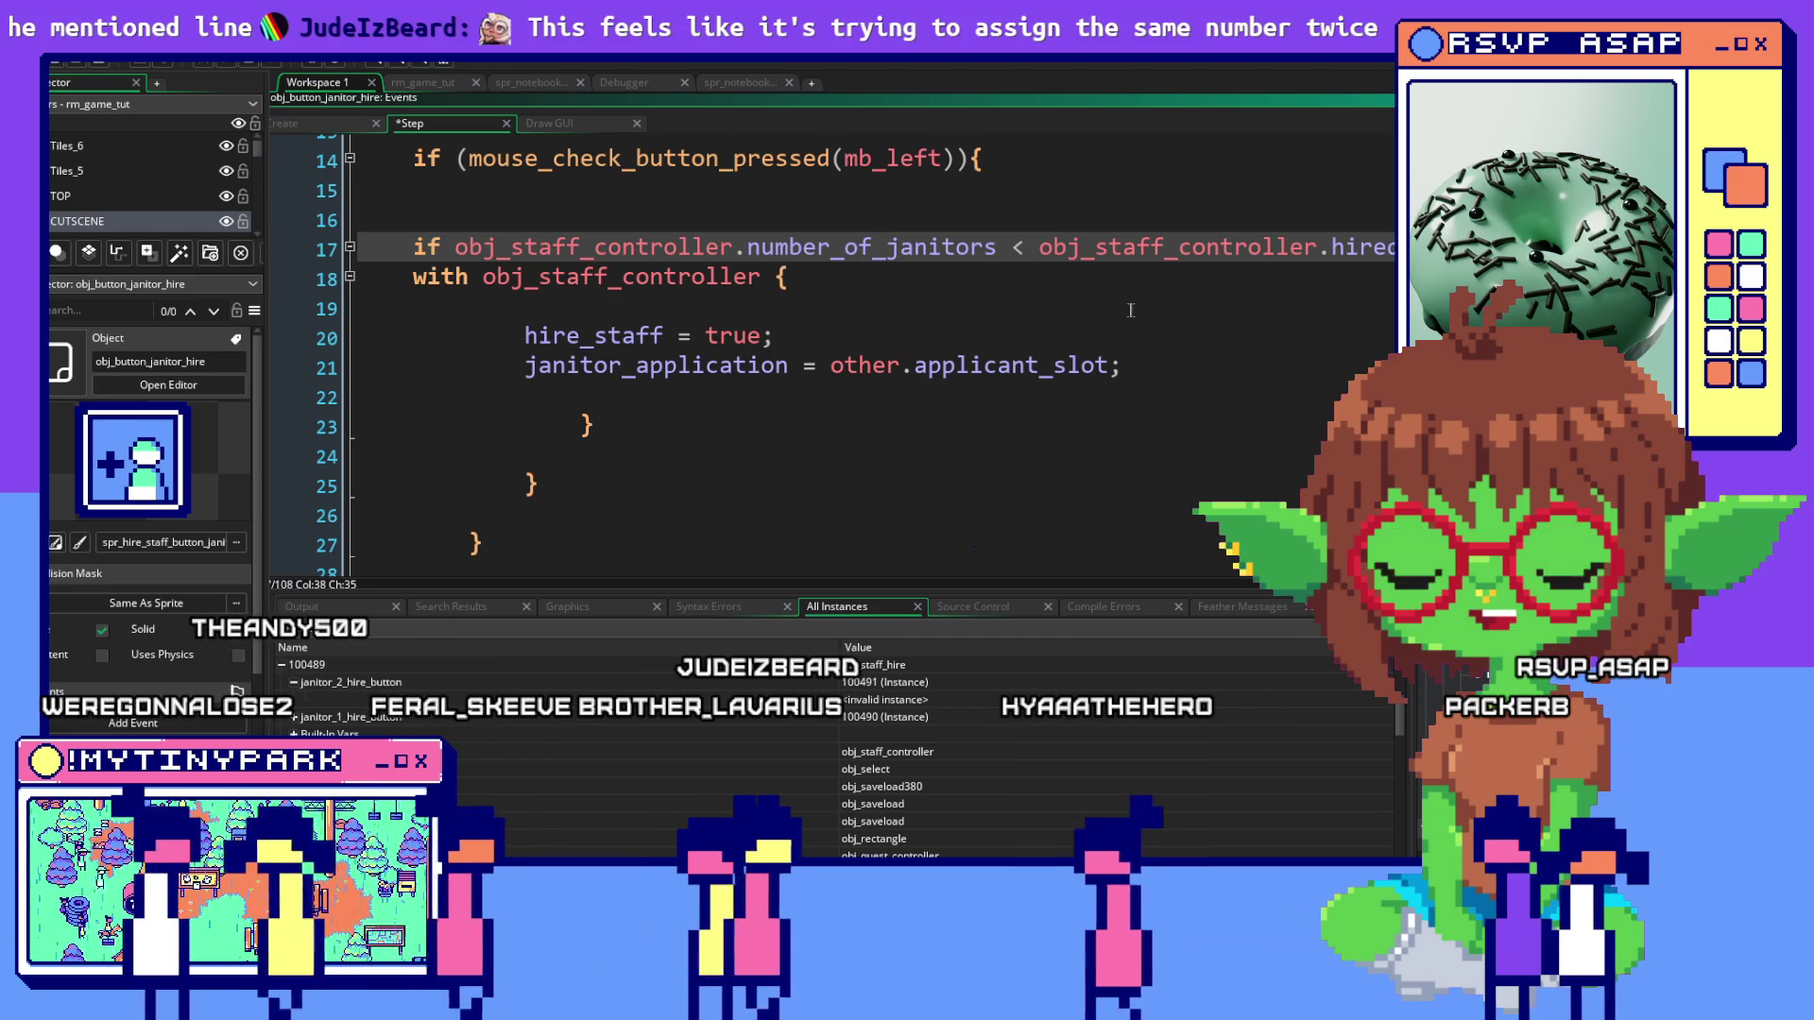
left_click_drag(1107, 248, 1372, 247)
scroll(832, 349, "right", 3)
scroll(831, 349, "left", 3)
left_click(855, 248)
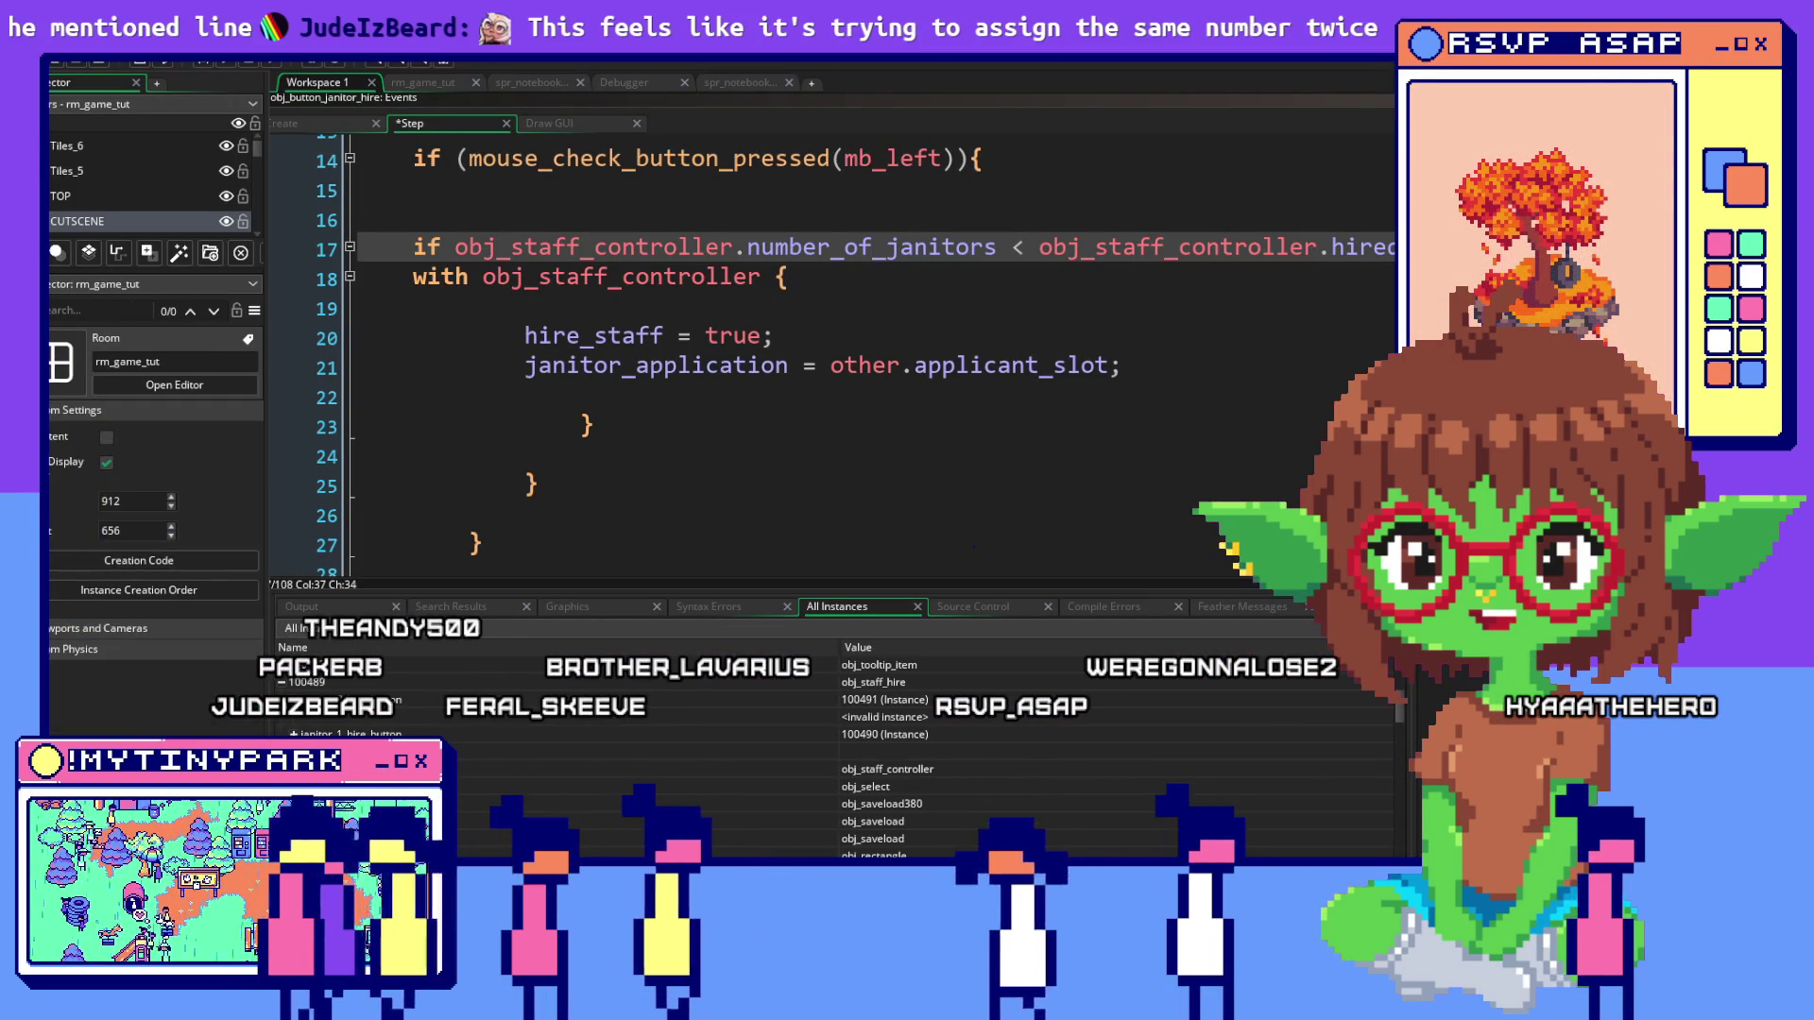
key("ctrl+Tab")
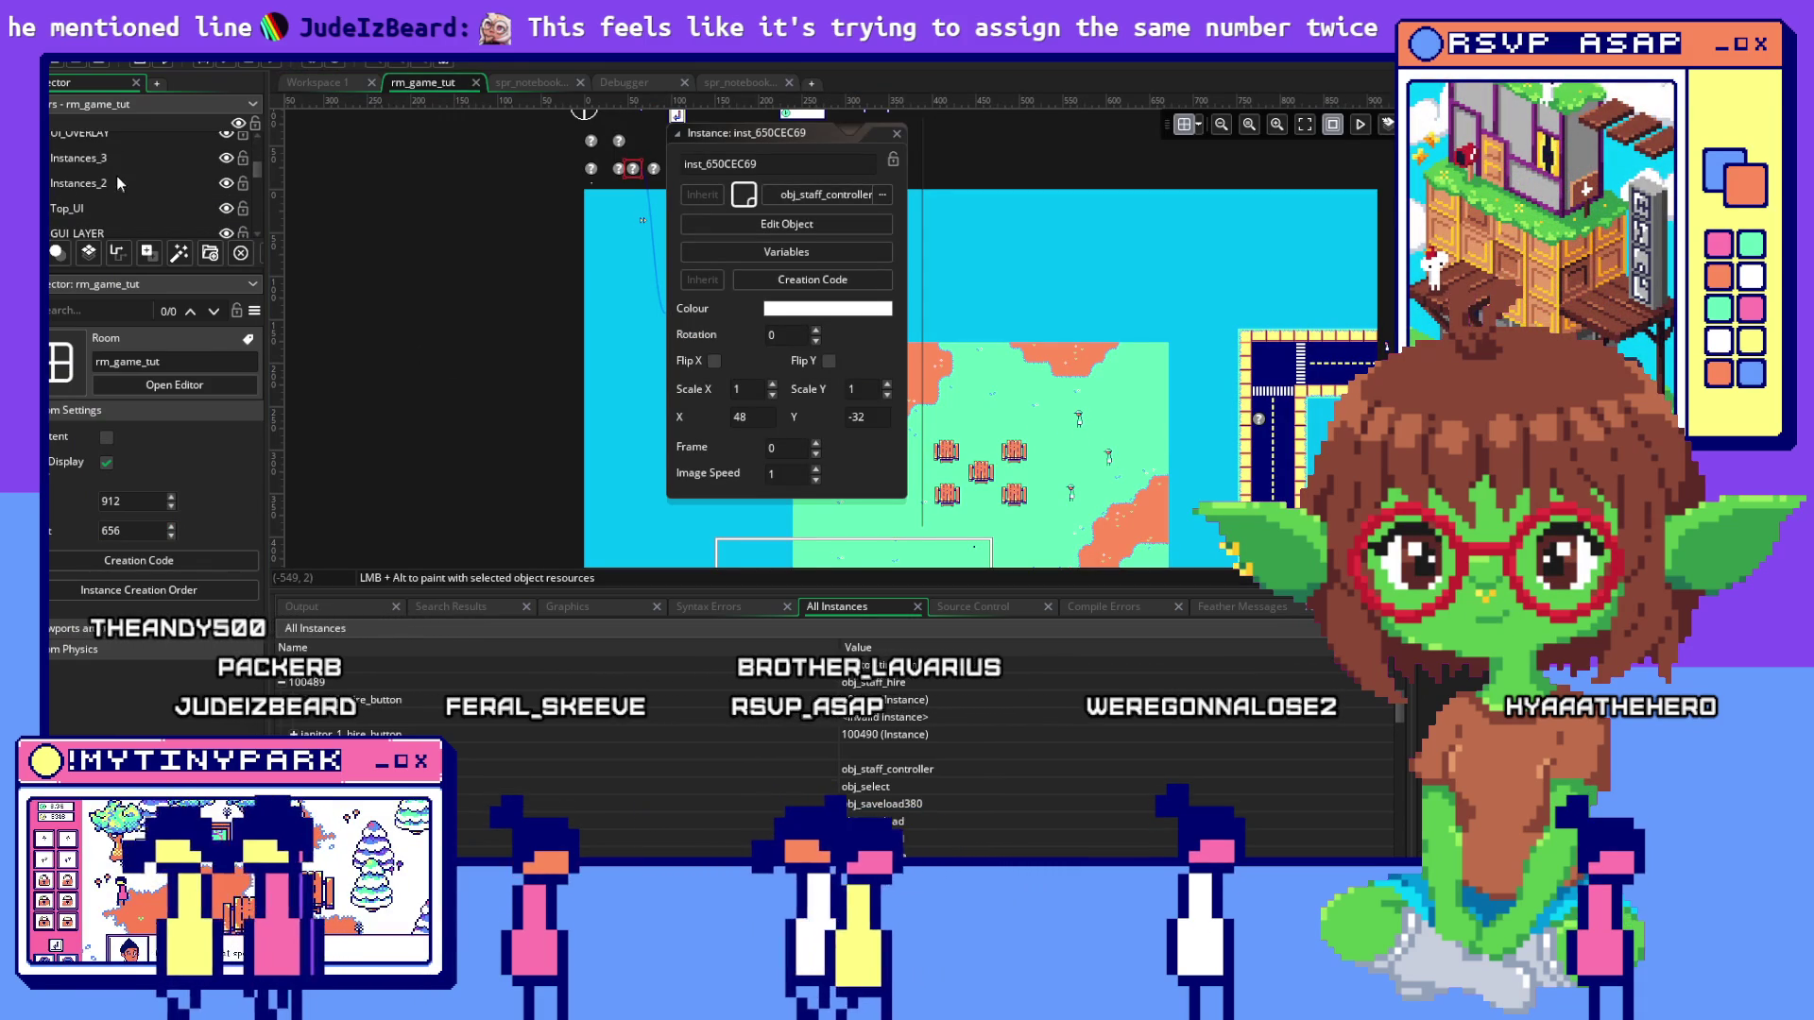
Delete two janitor instances from rm_game_tut's Instances layer
scroll(99, 212, "down", 3)
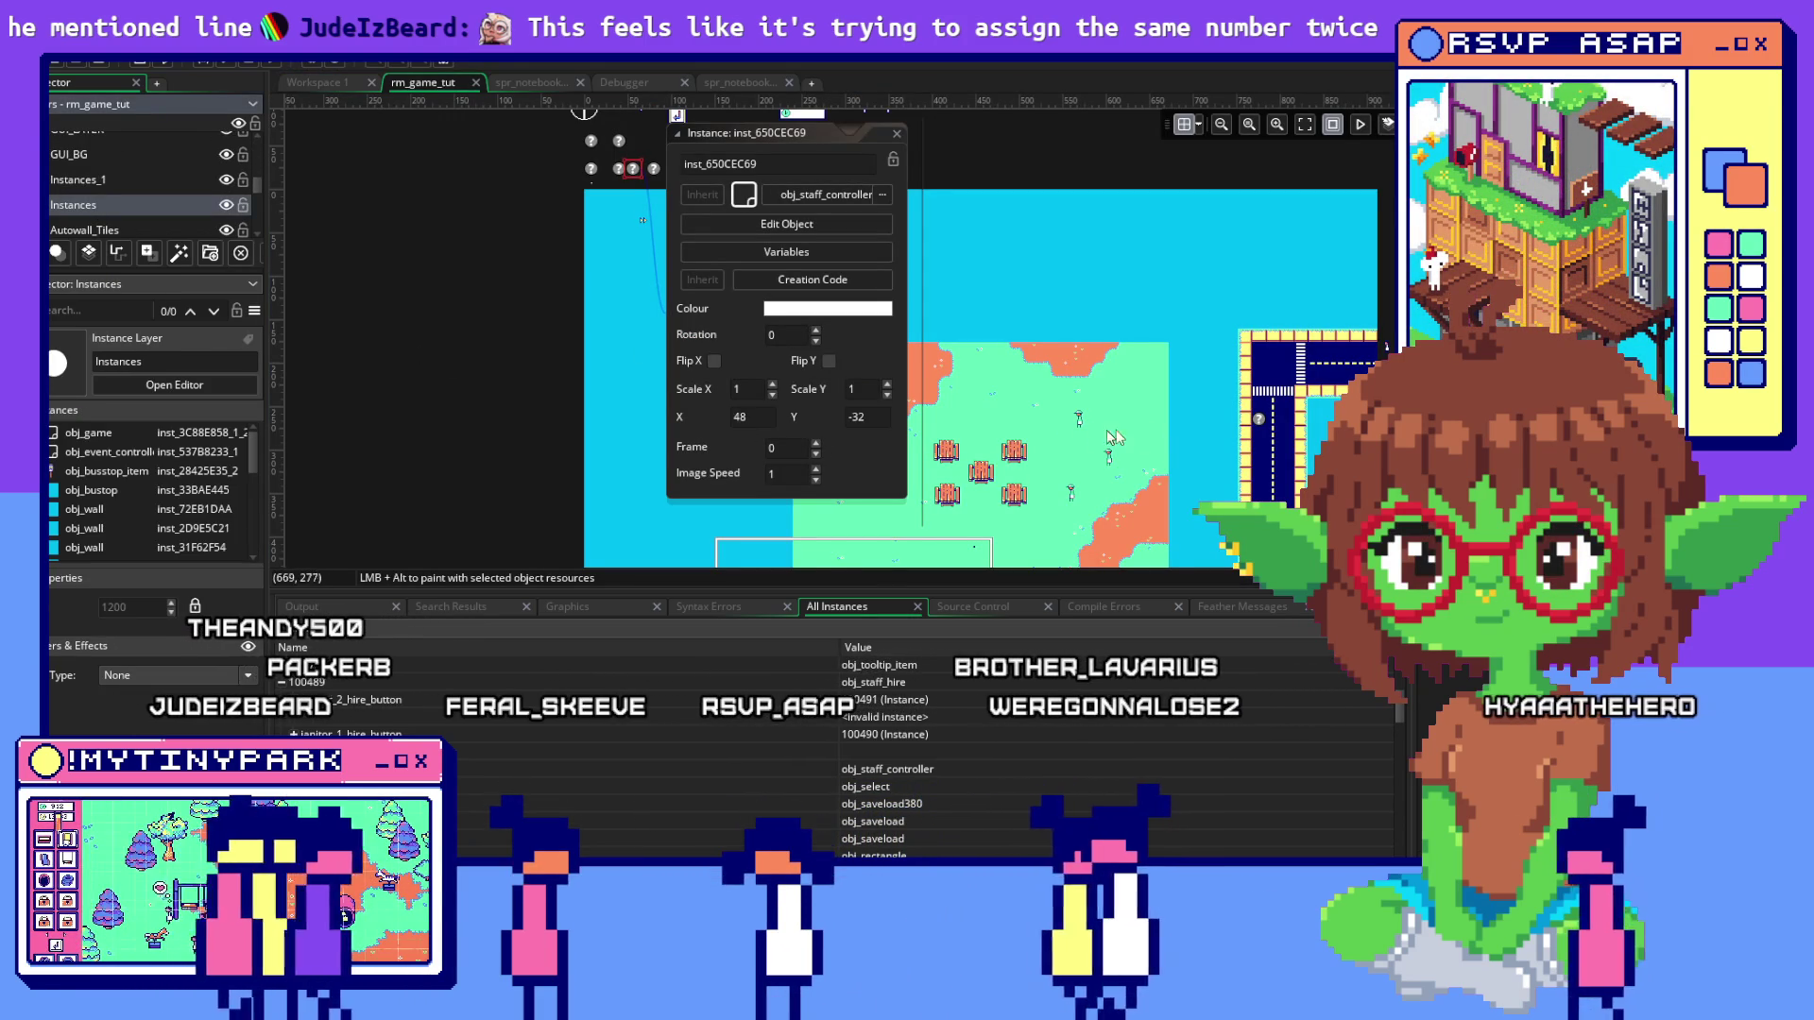
left_click(1079, 417)
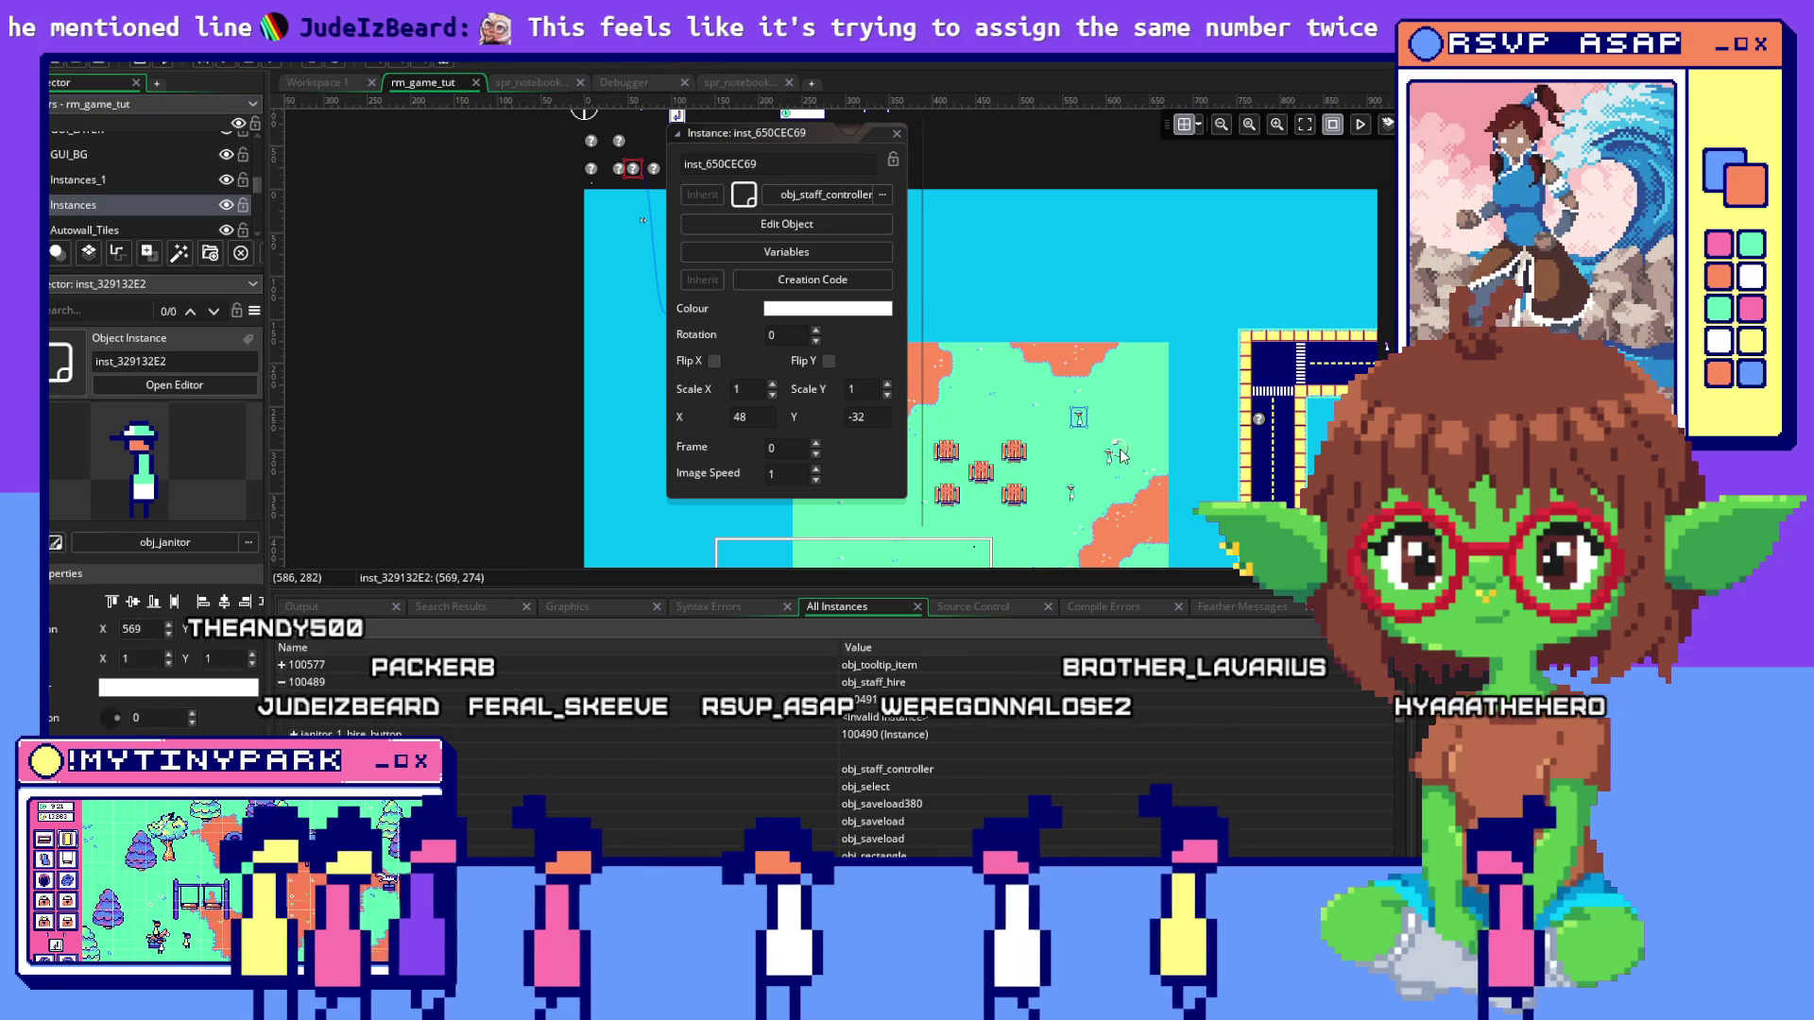
key("Delete")
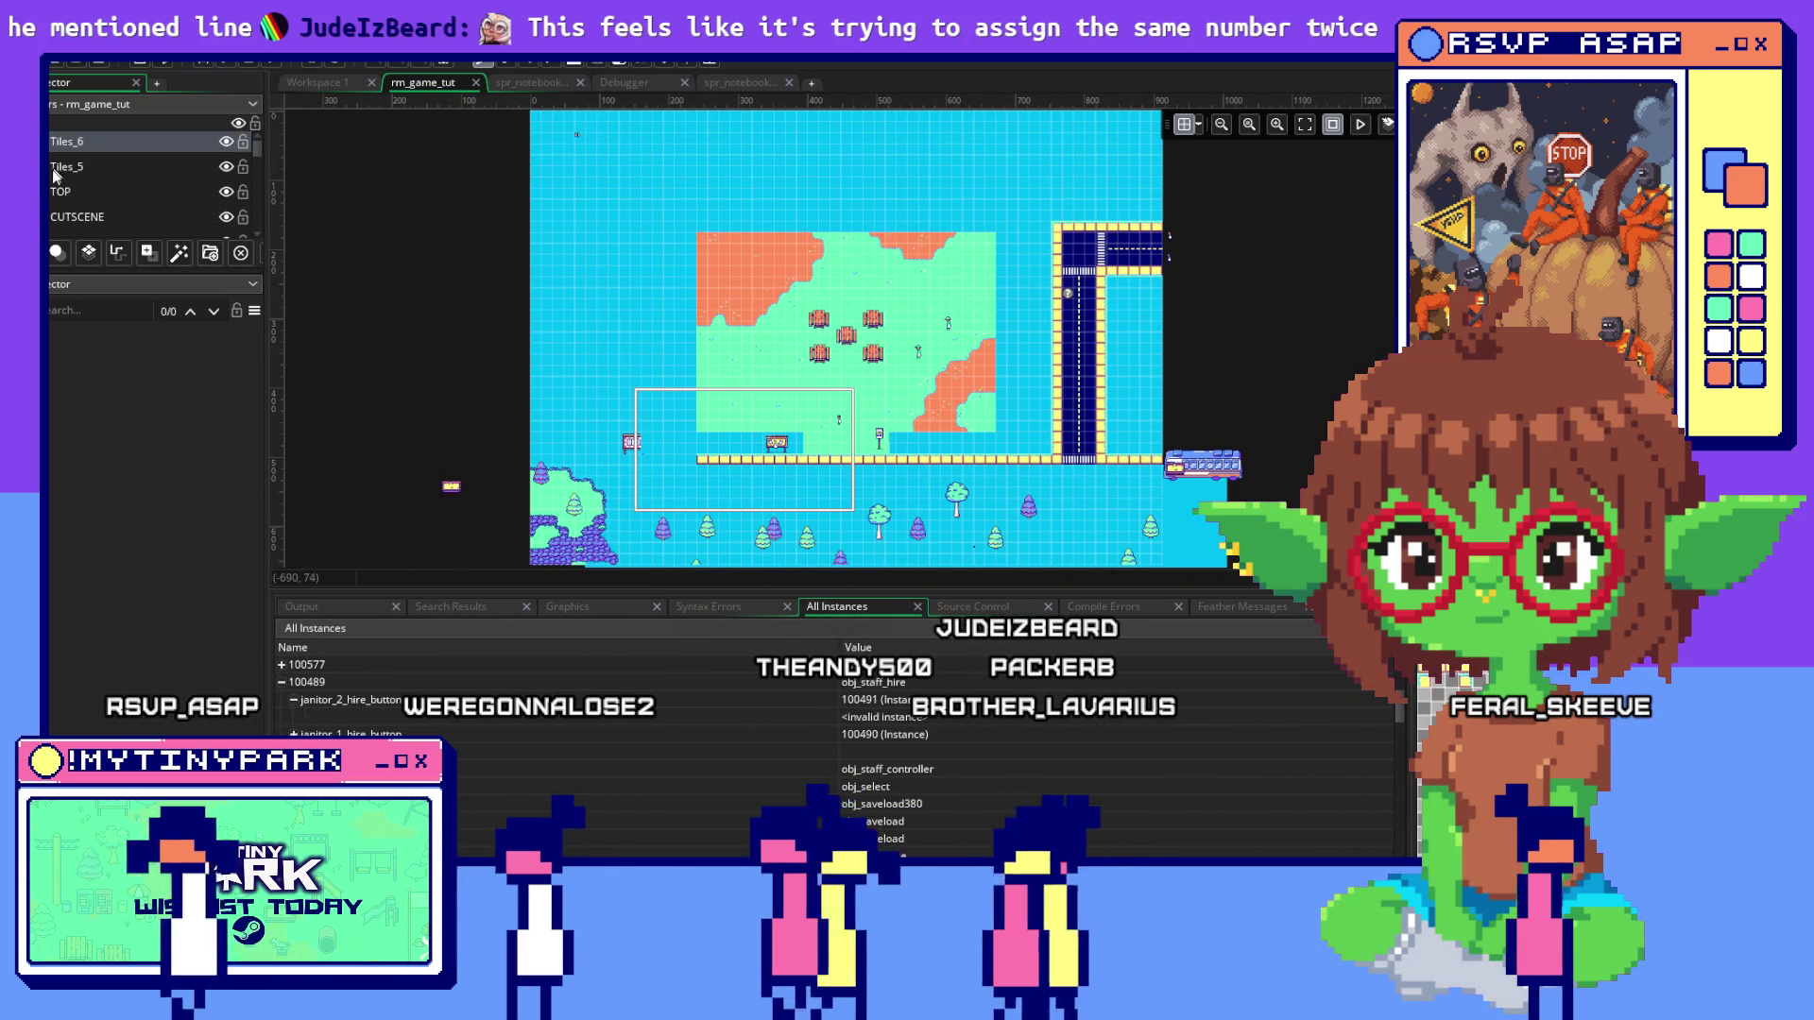
scroll(53, 168, "down", 3)
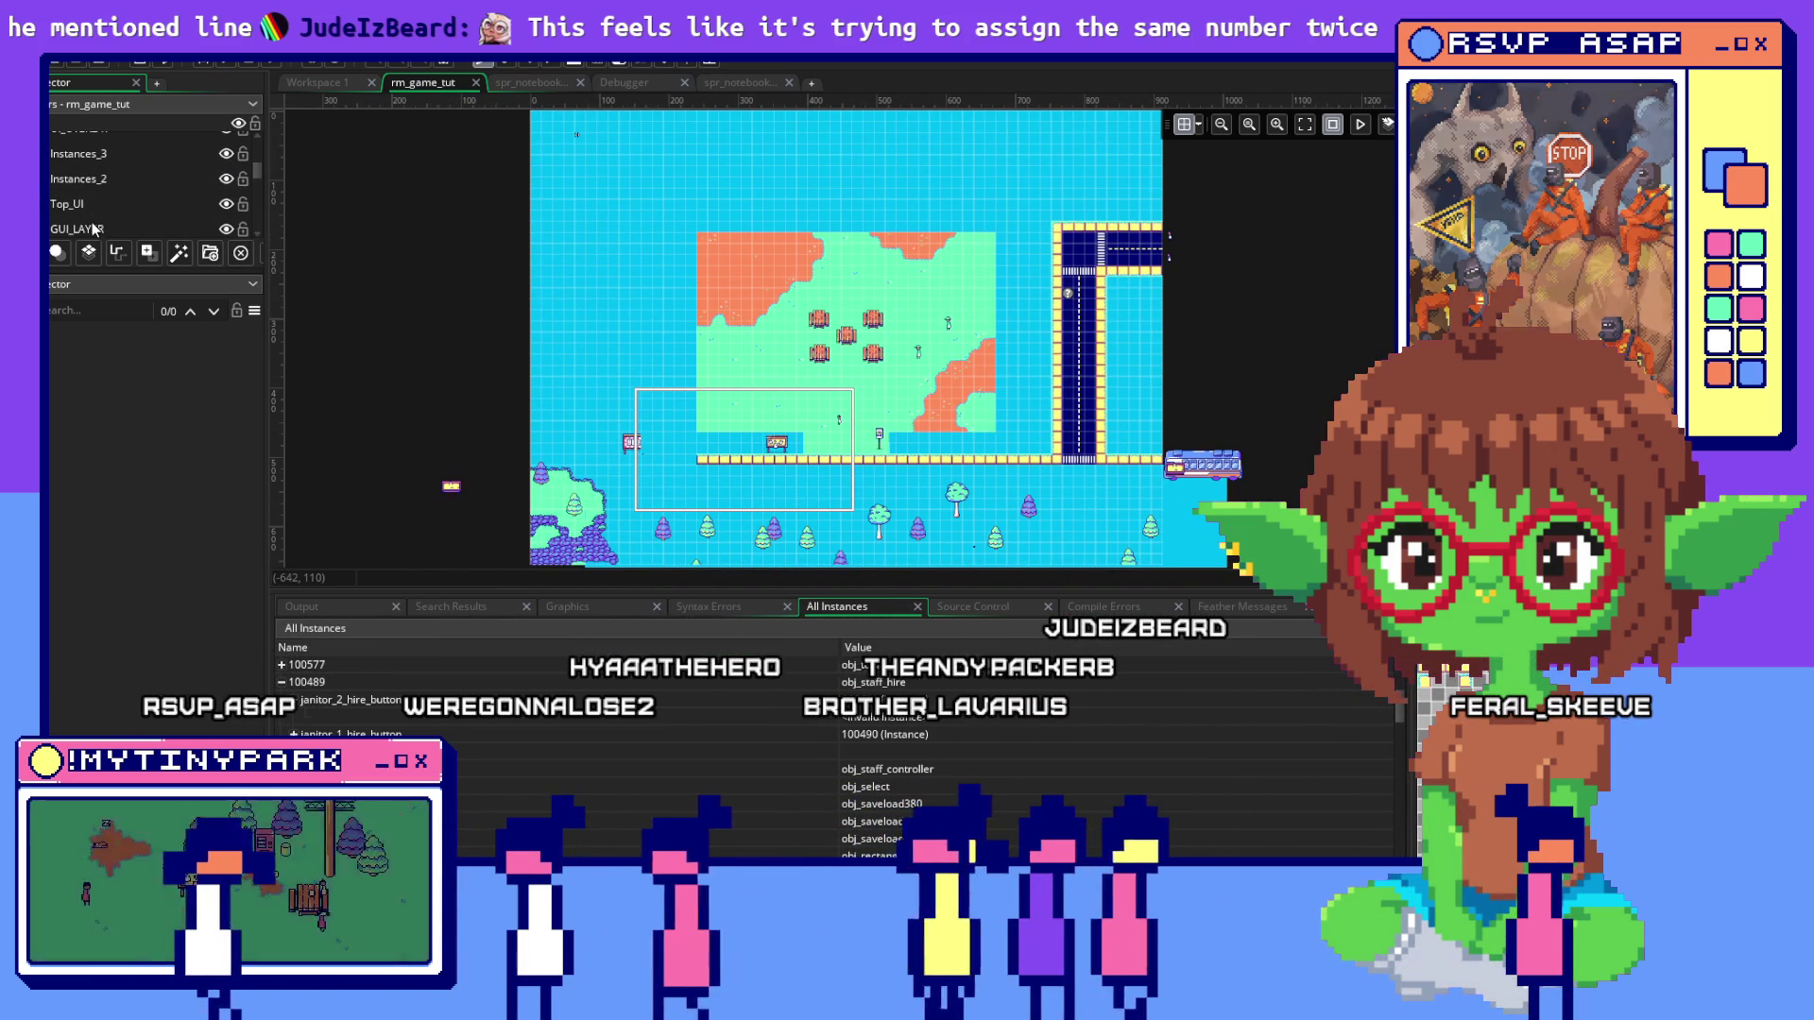
scroll(104, 193, "up", 3)
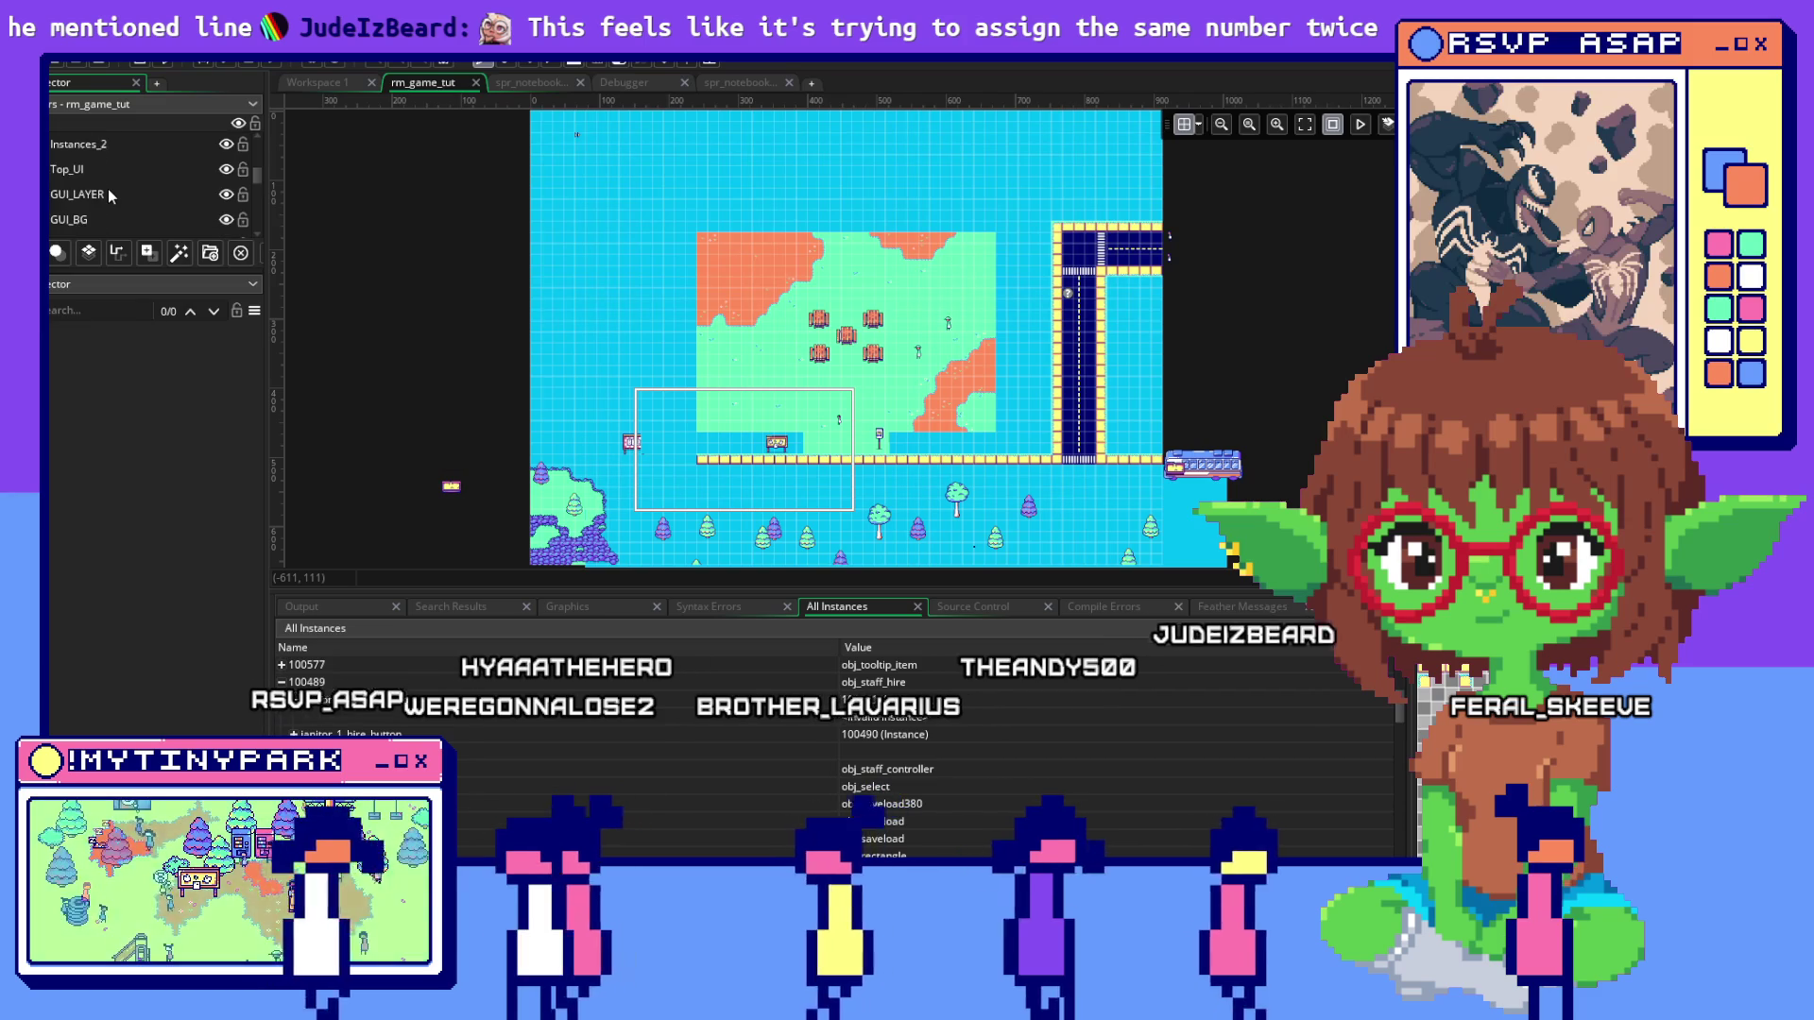
scroll(108, 188, "down", 4)
left_click(105, 173)
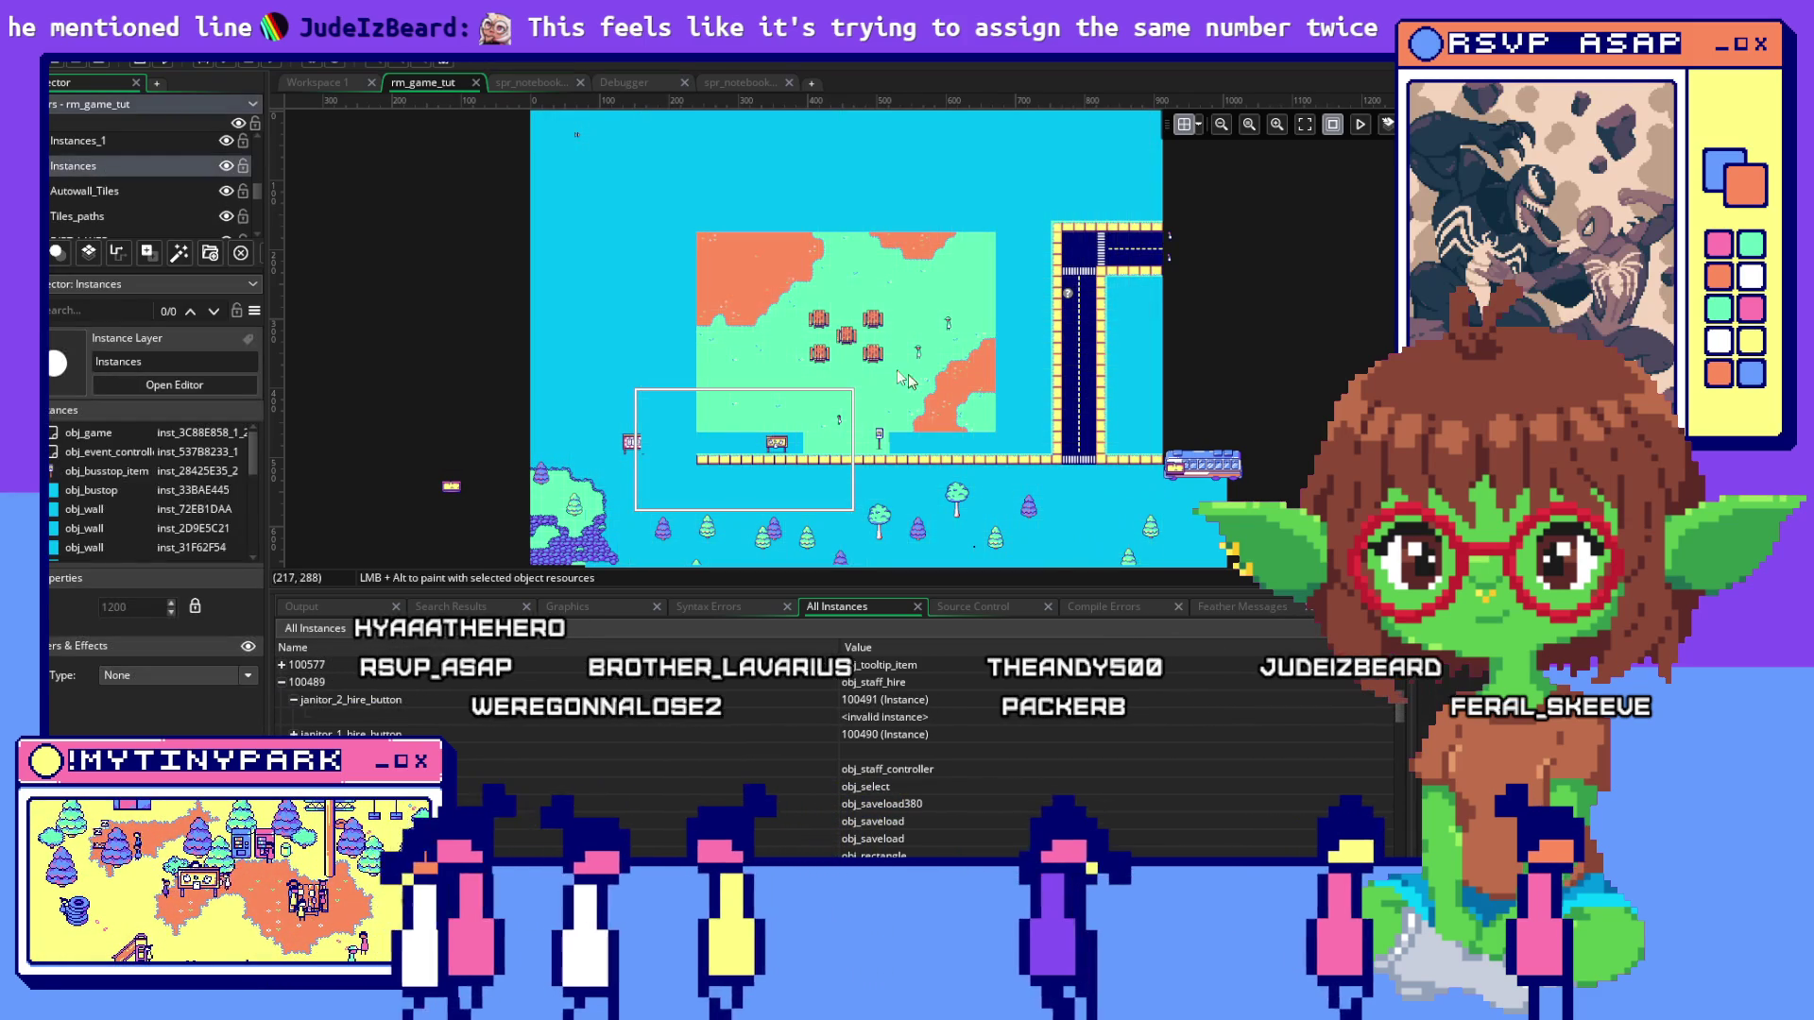
left_click(950, 326)
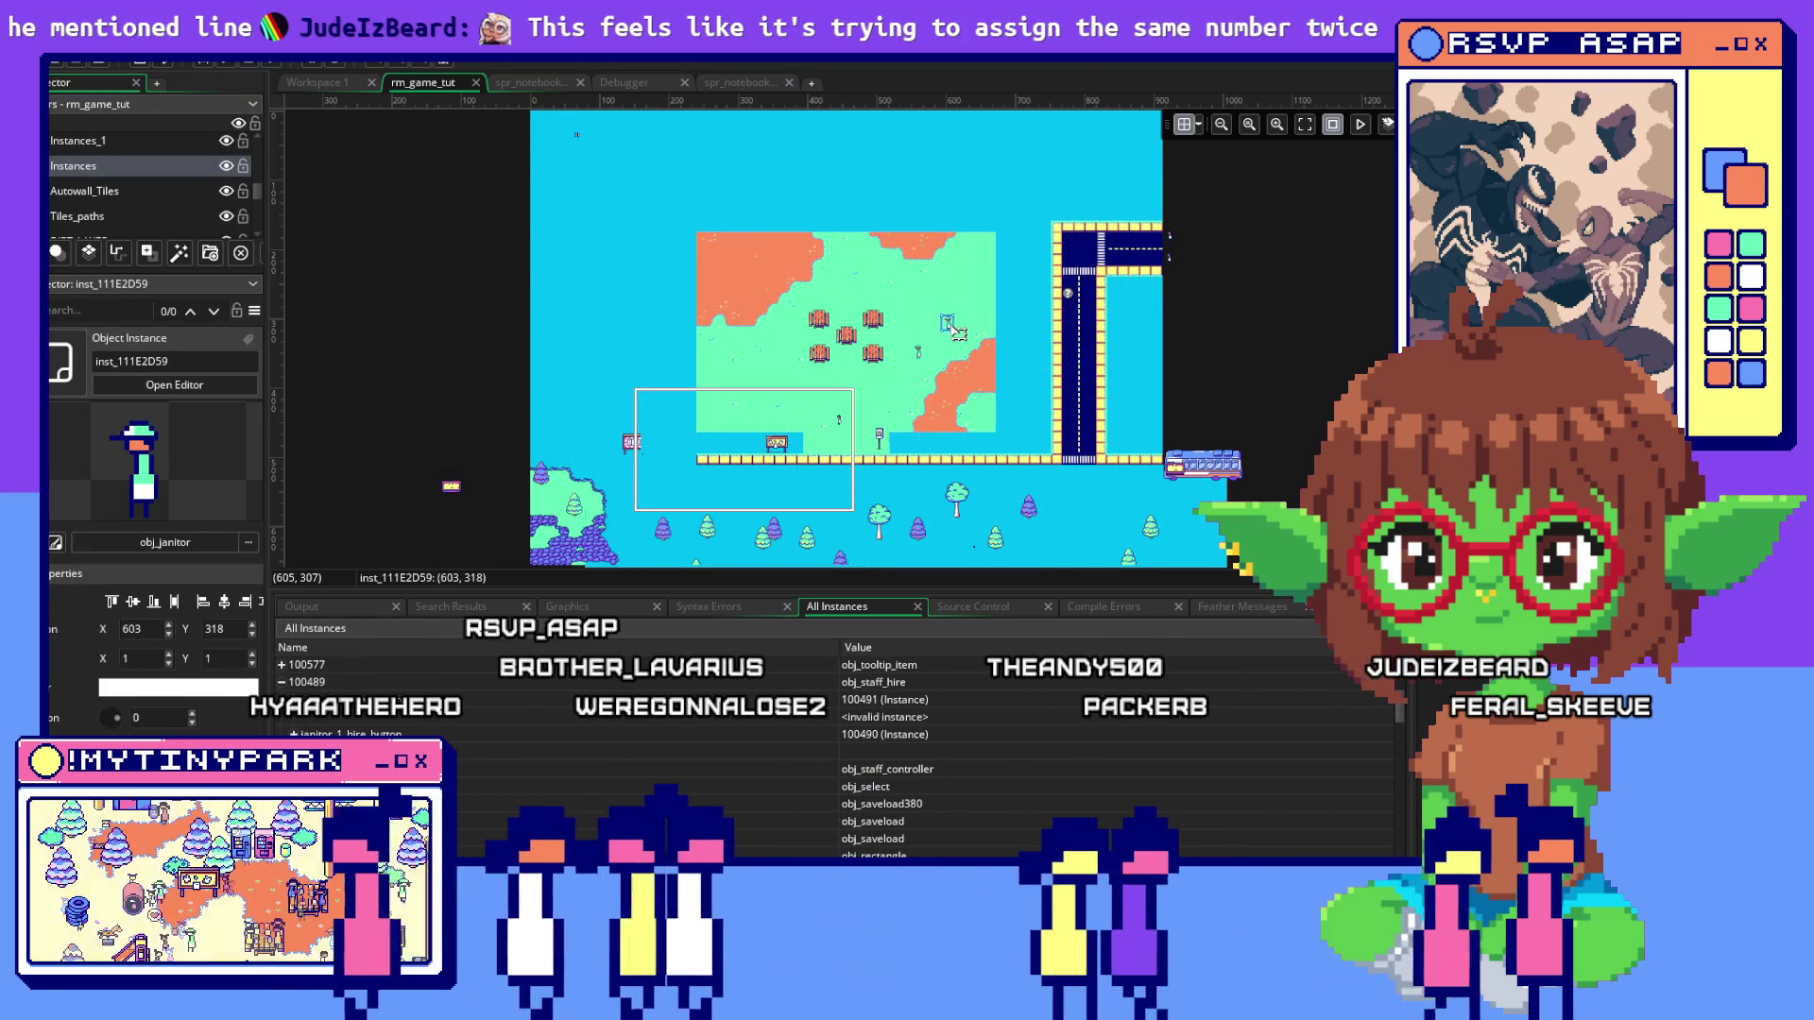
key("Delete")
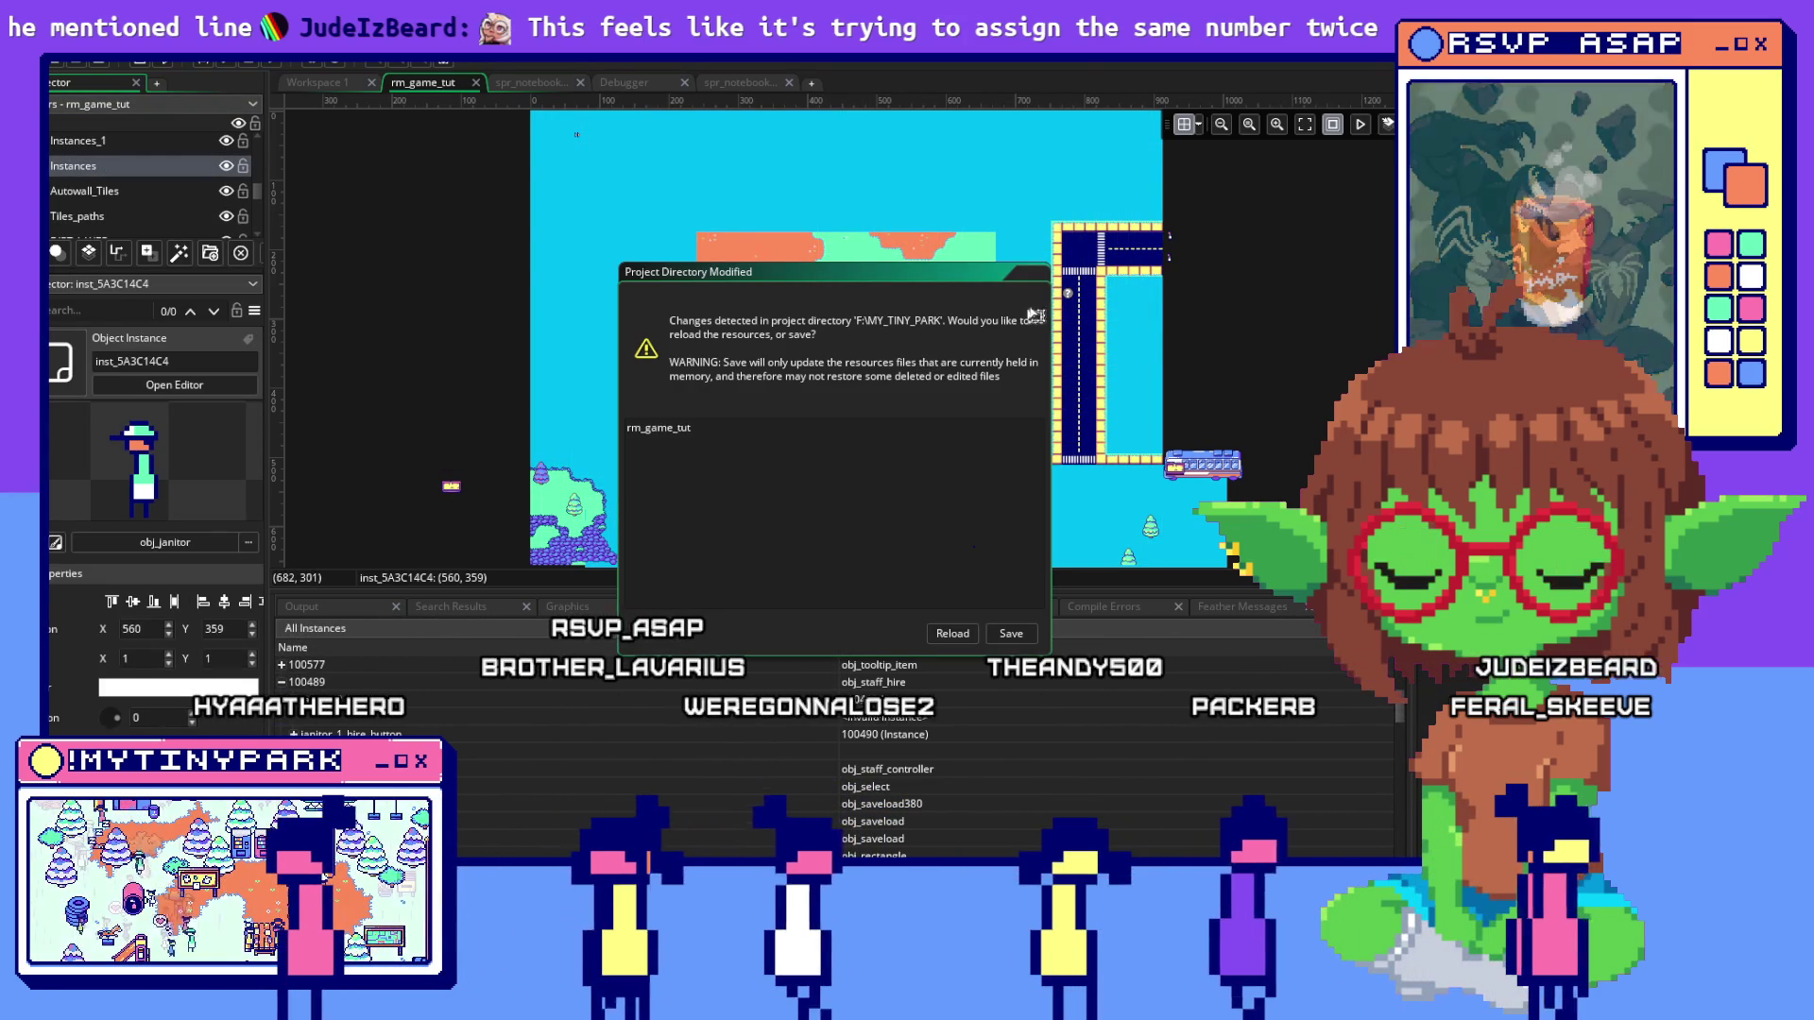
Dismiss the Project Directory Modified prompt and clear the room's instance selection
left_click(1005, 633)
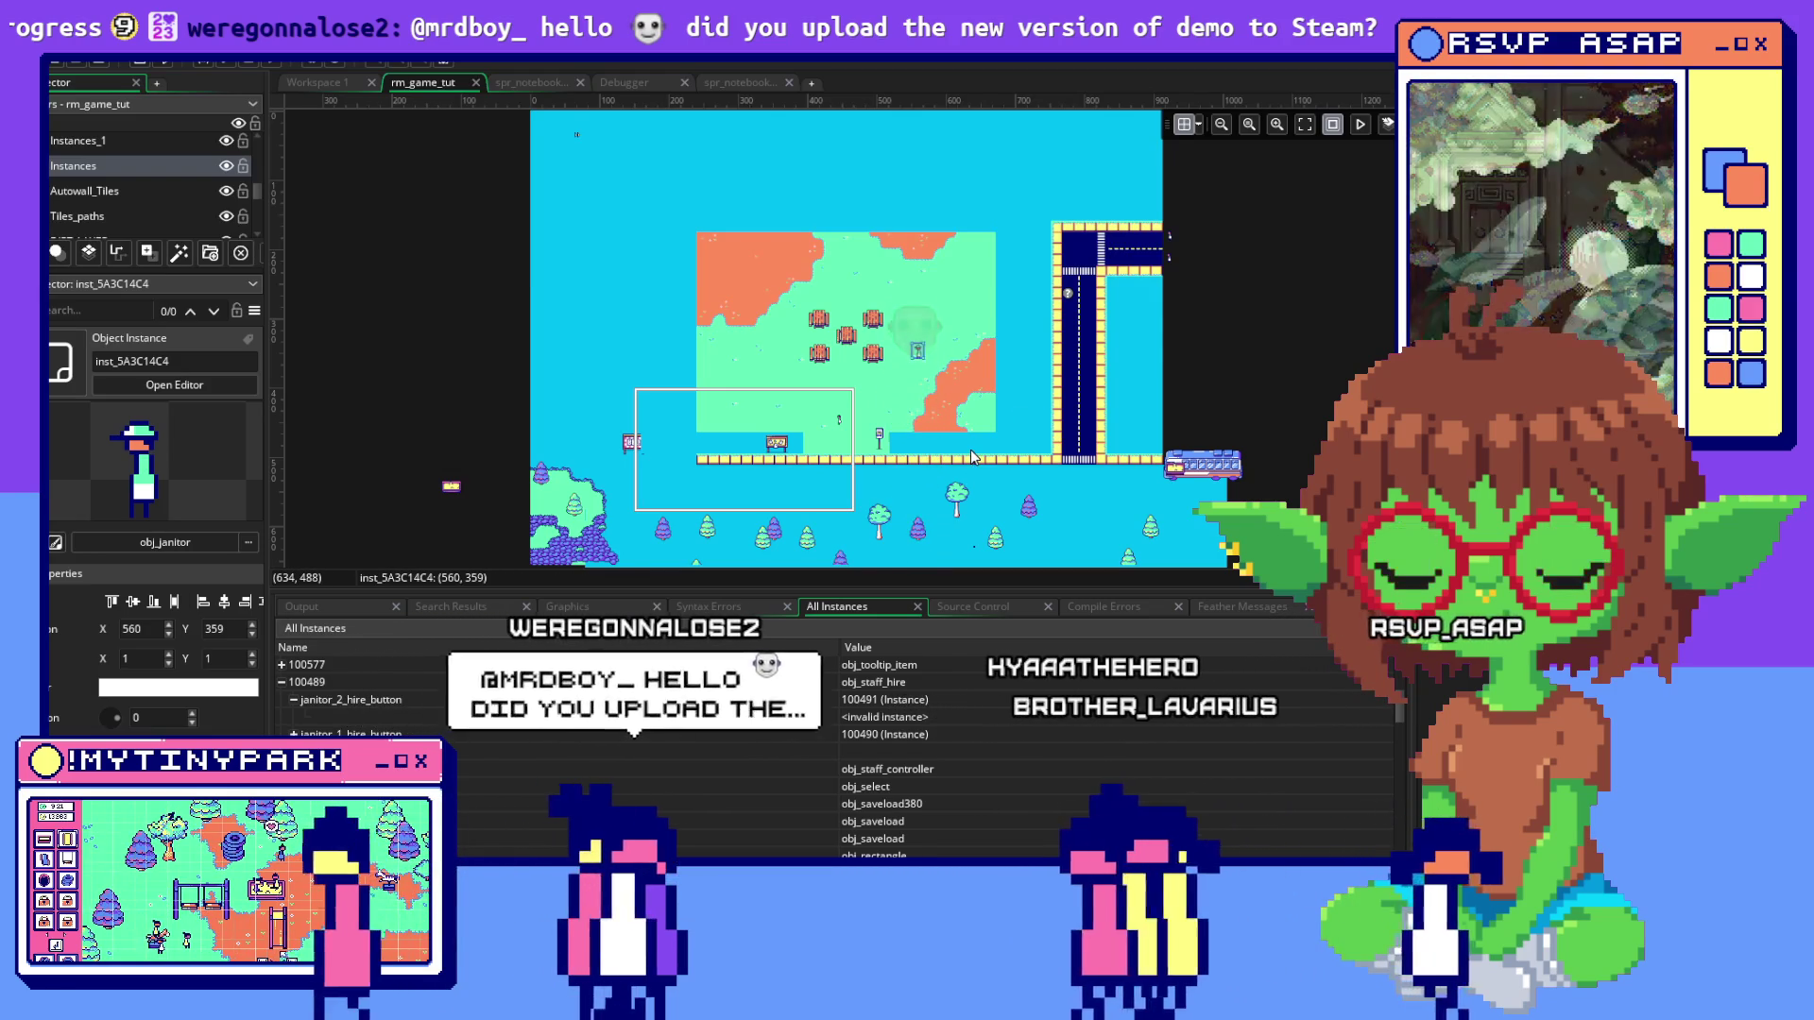
left_click(617, 302)
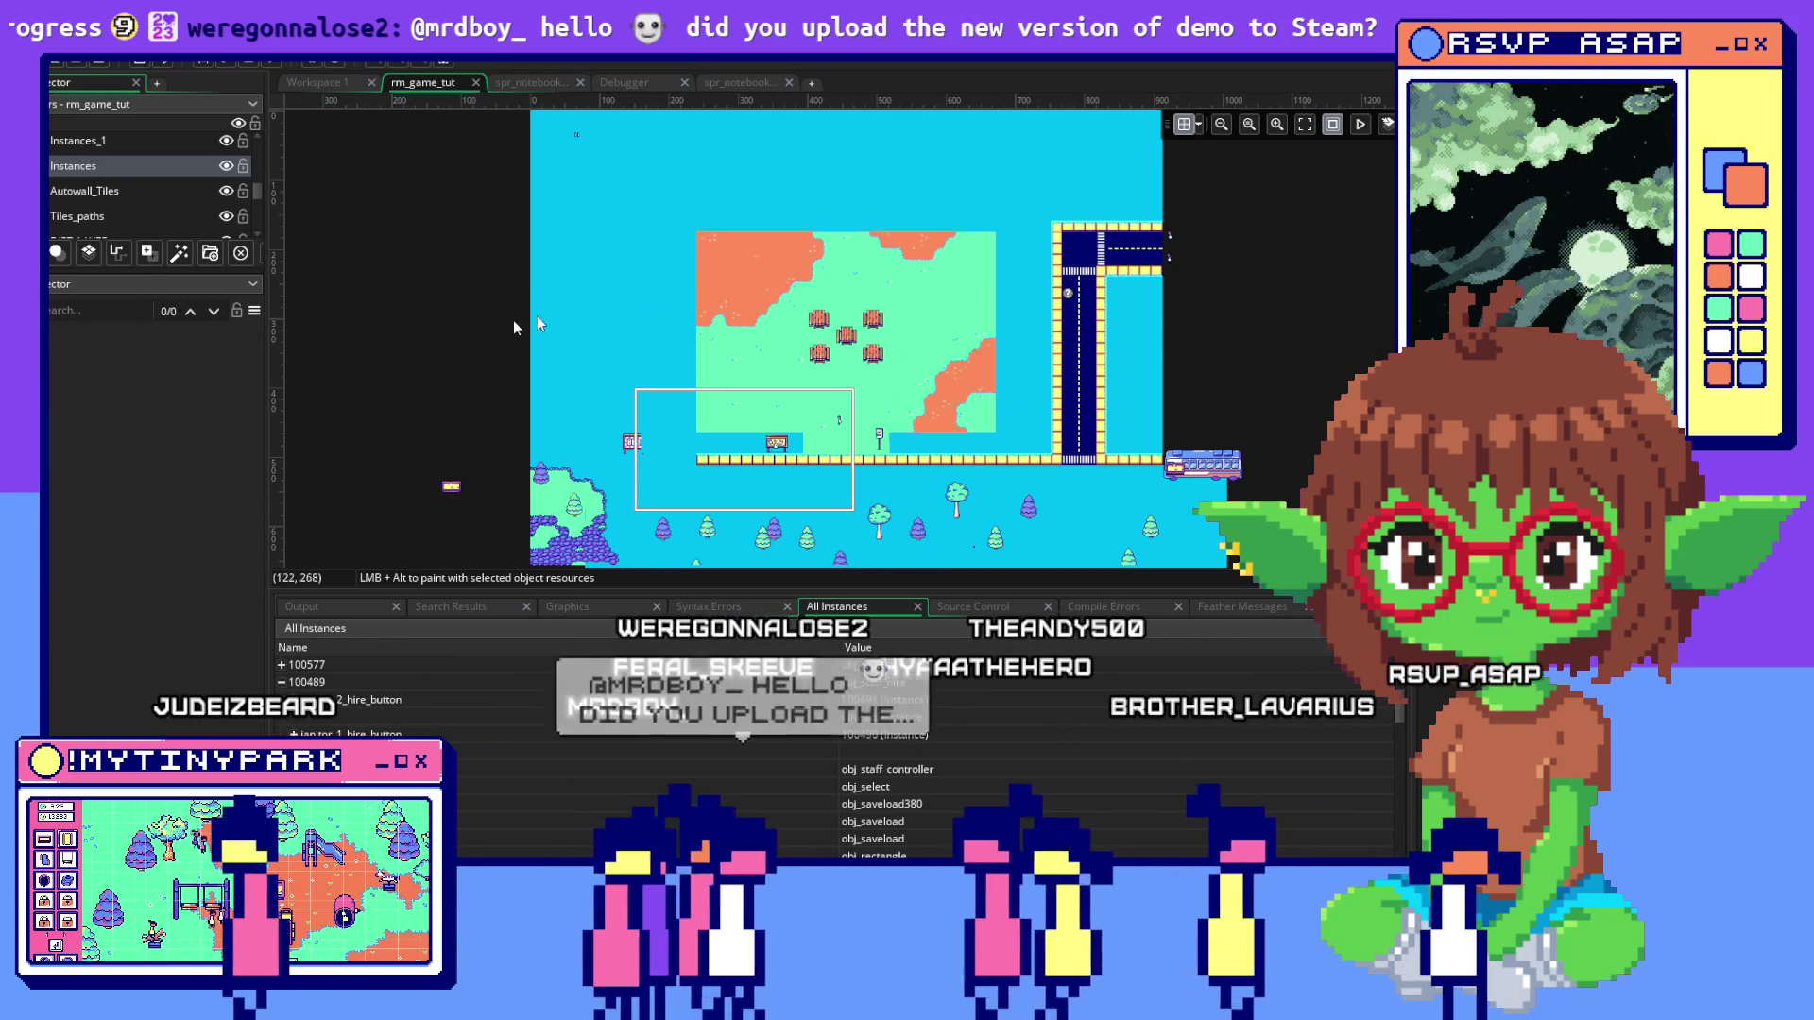
Run the game in debug mode and bring its window up on the mayor's opening dialogue
left_click_drag(431, 323, 480, 385)
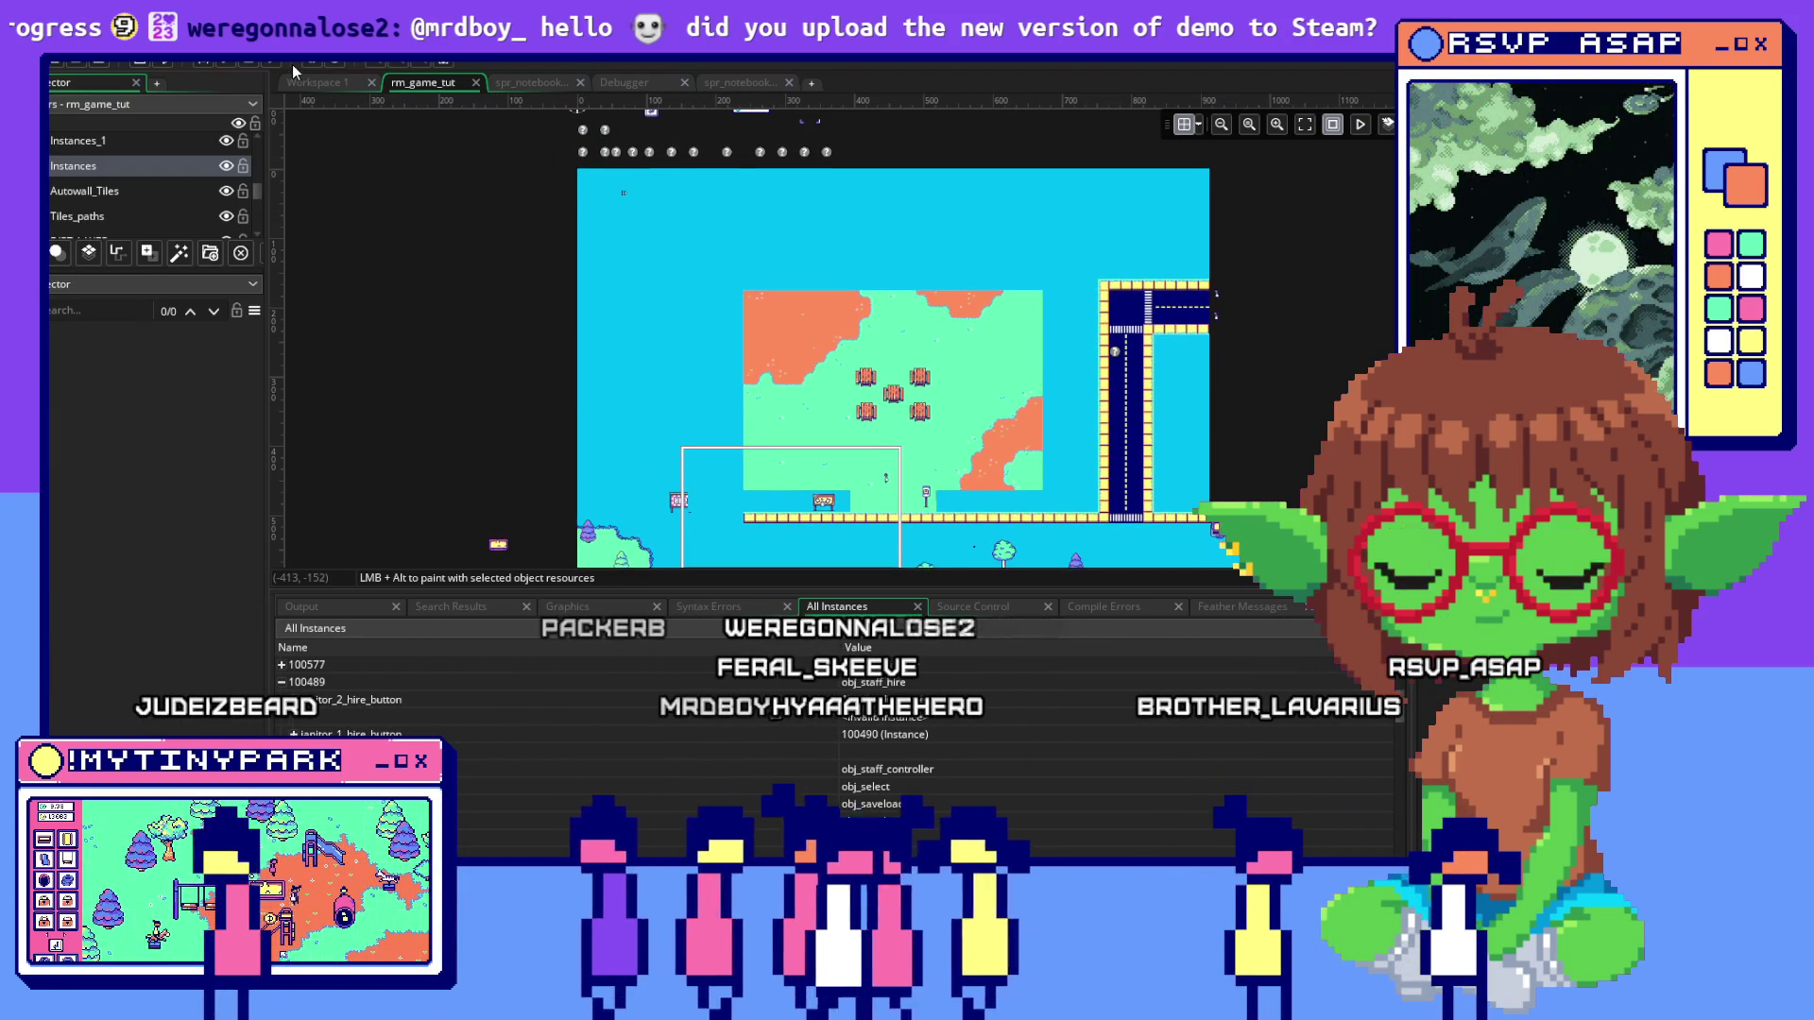
left_click(202, 62)
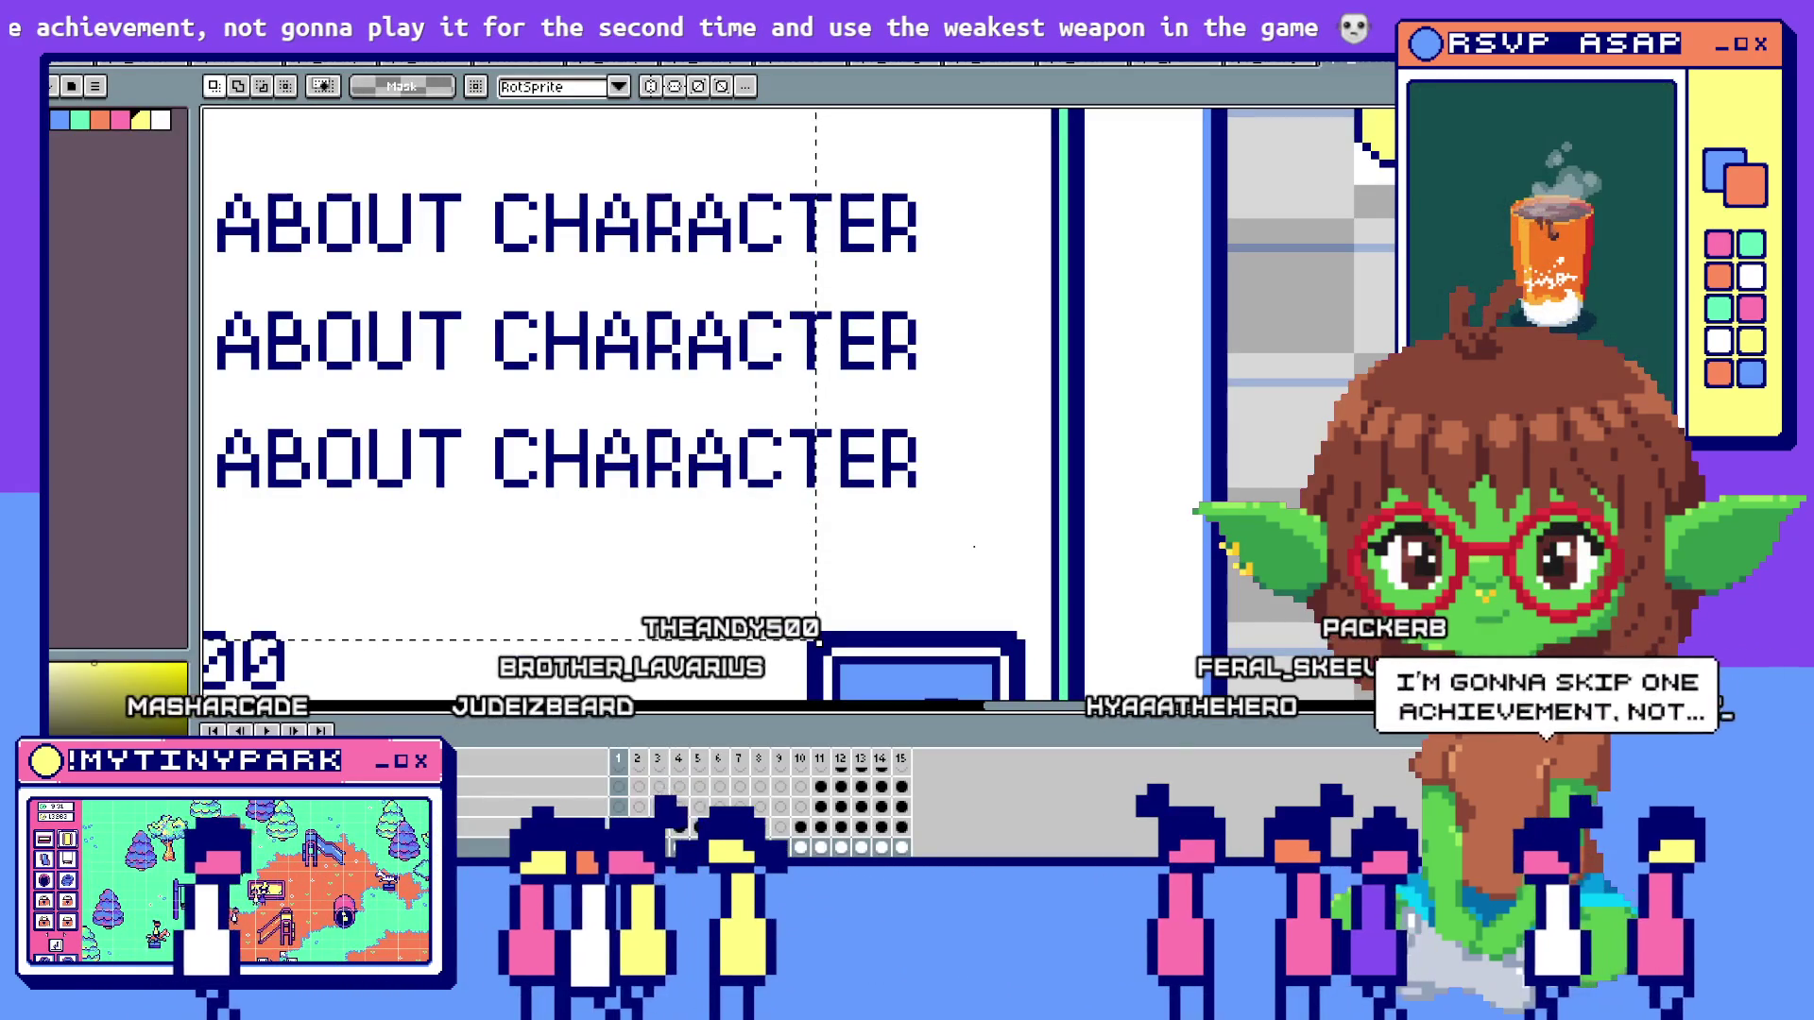
key("alt+Tab")
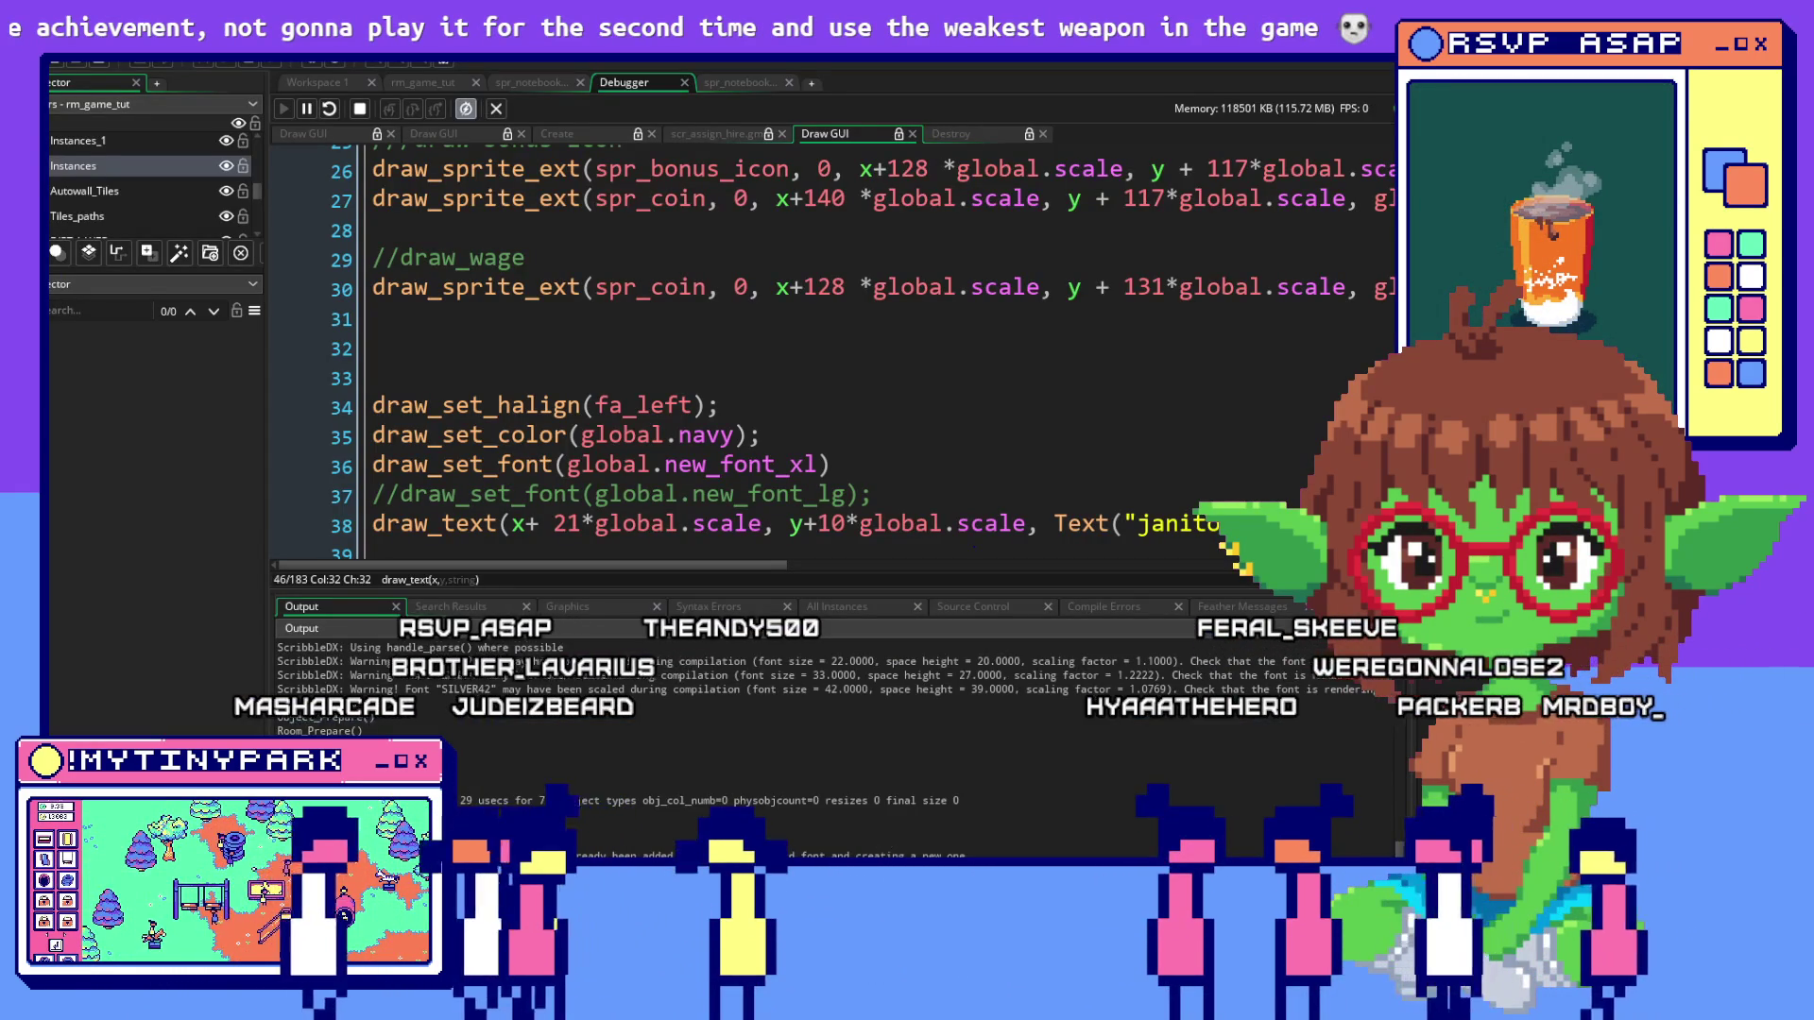
key("alt+Tab")
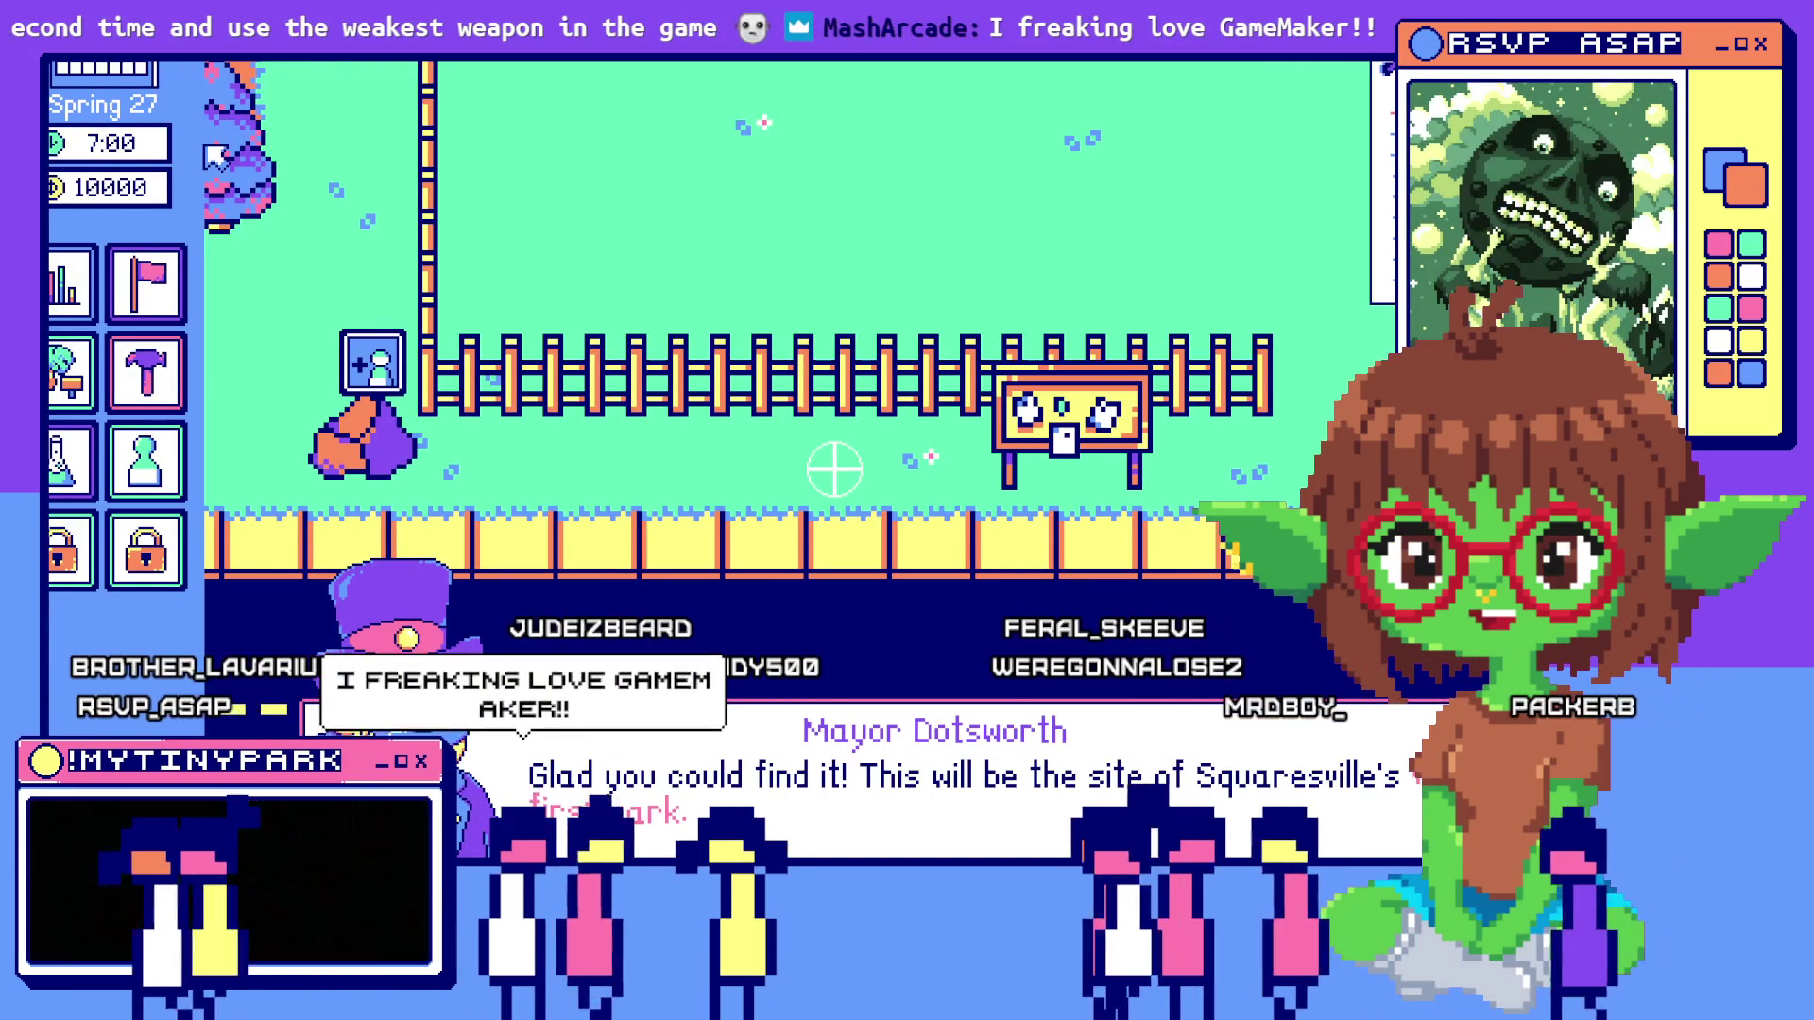
Click past the mayor's dialogue lines in the running game to reach the Janitors hiring list
left_click(915, 790)
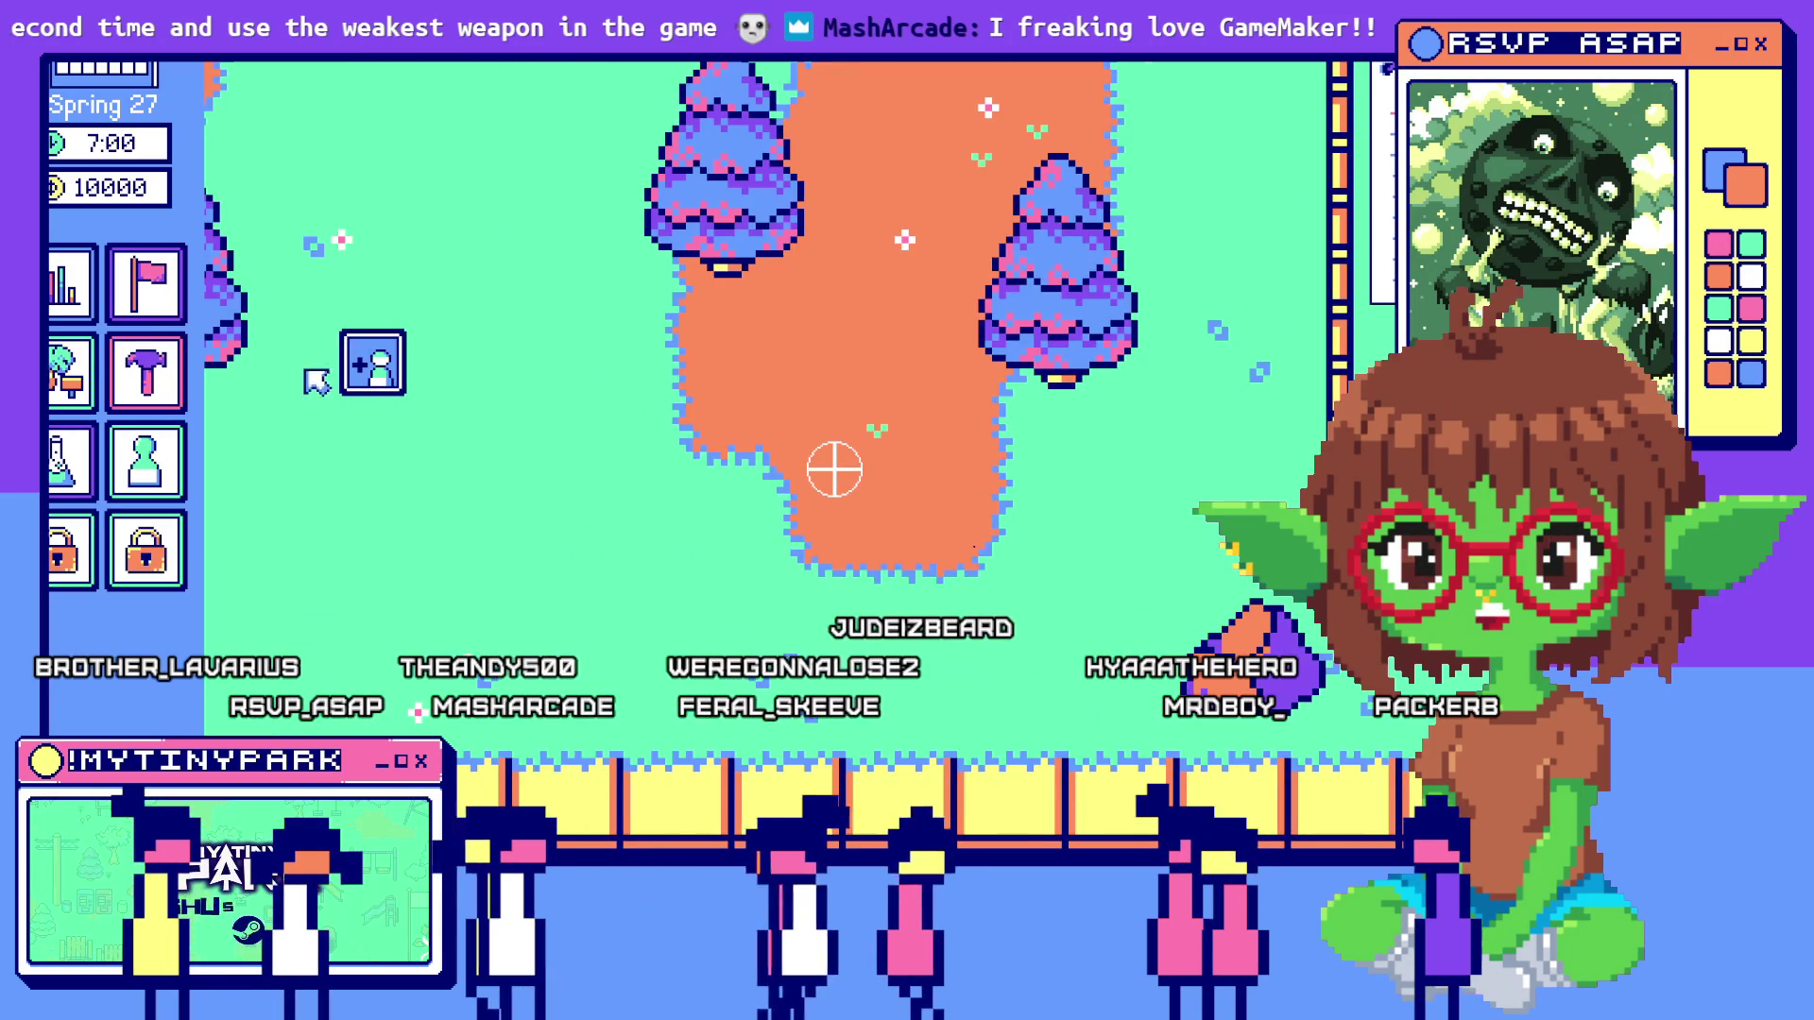
left_click(1155, 795)
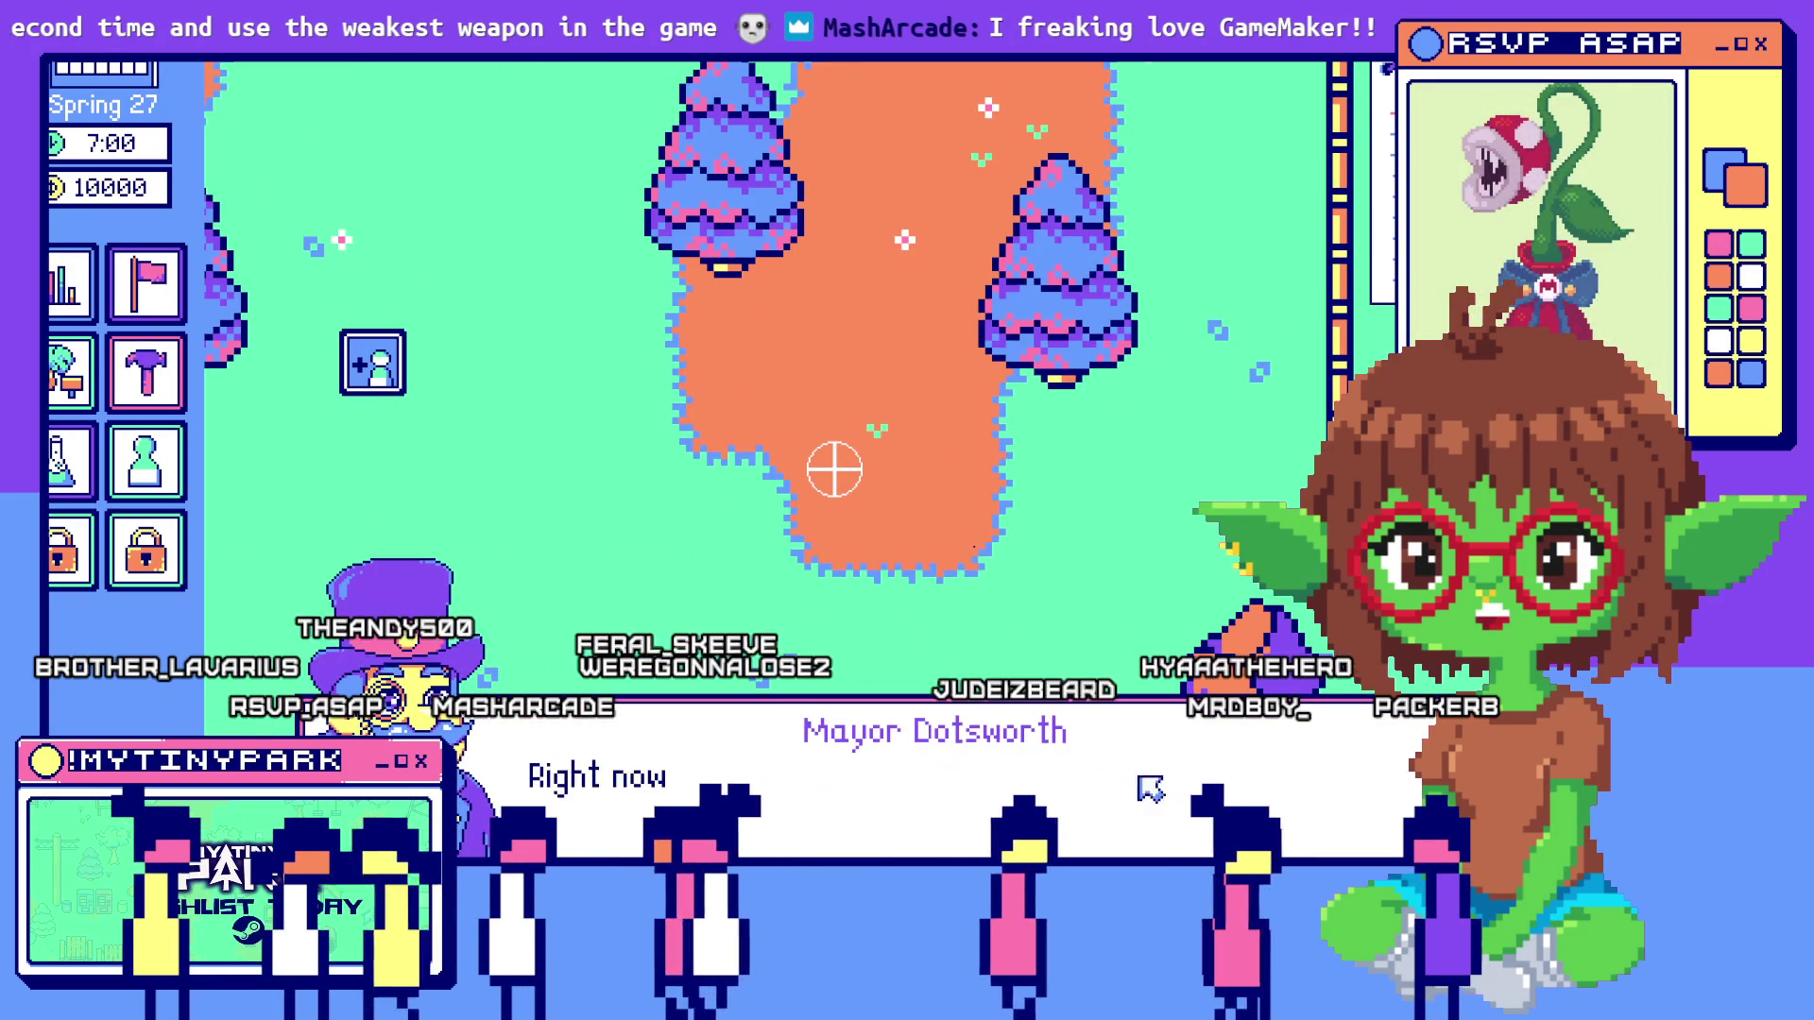
left_click(1160, 794)
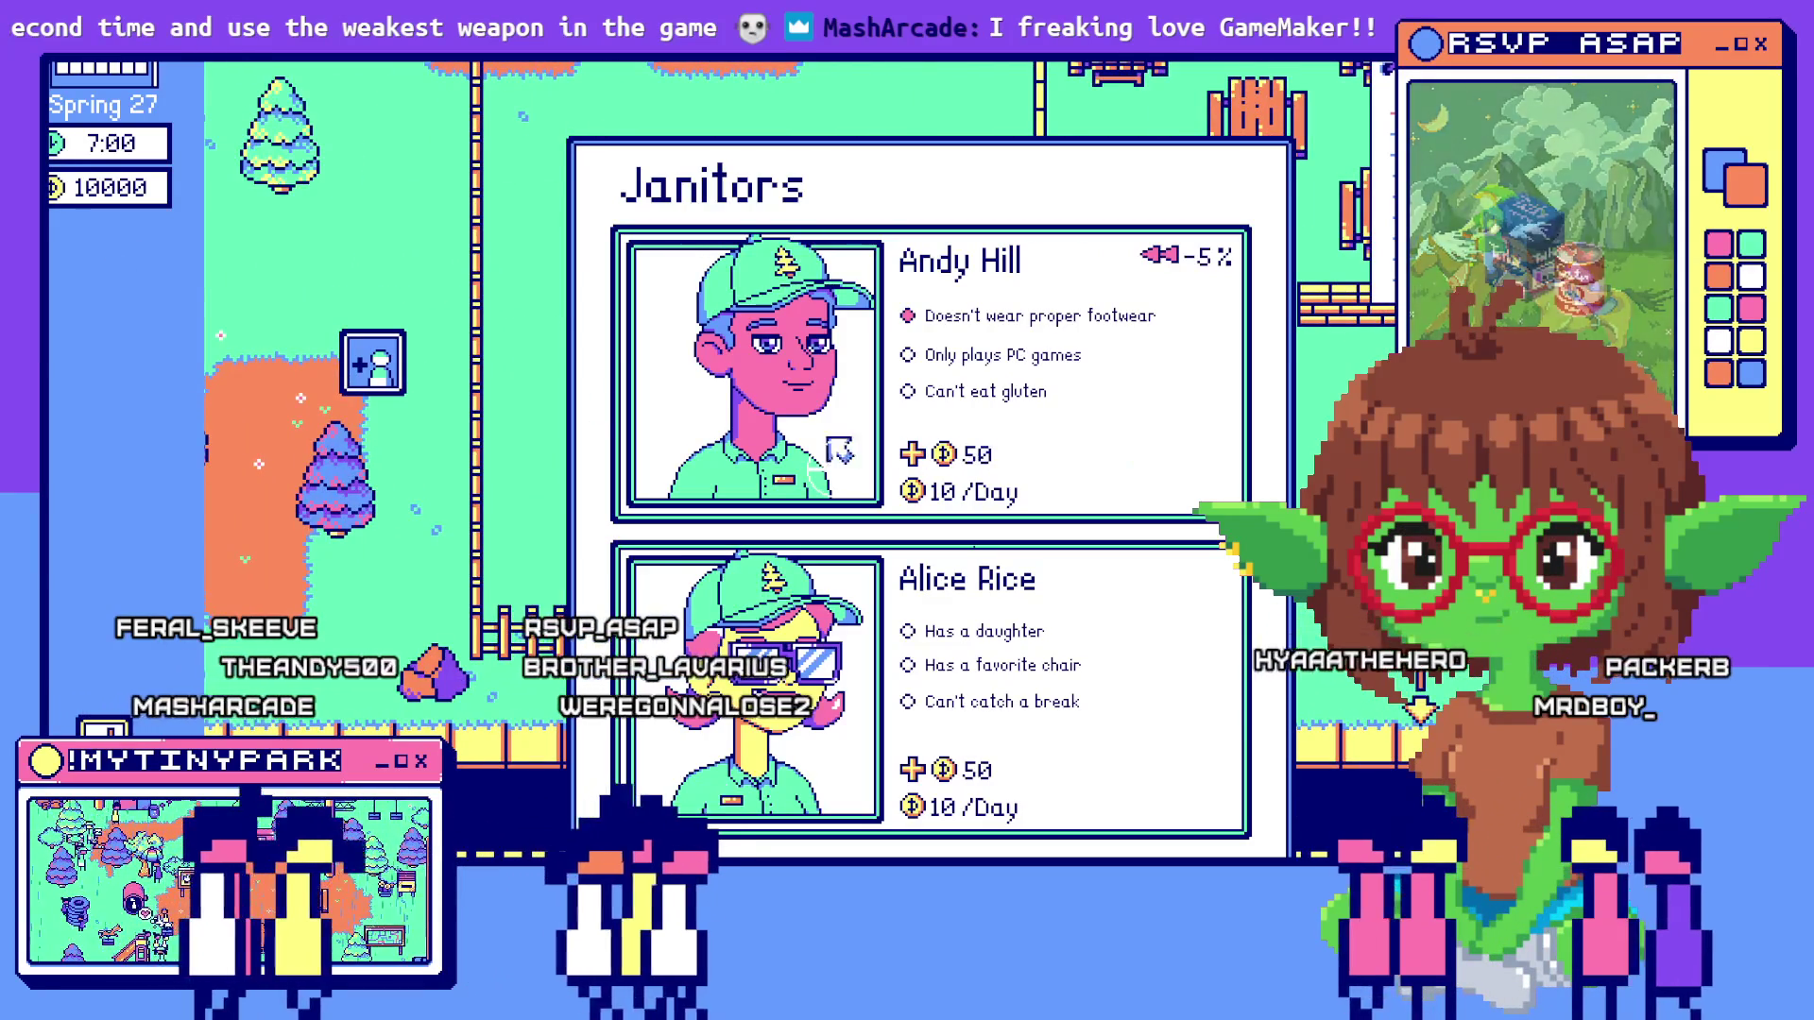
Build two houses in the park from the build sidebar, bringing money down to 8800
mouse_move(179, 491)
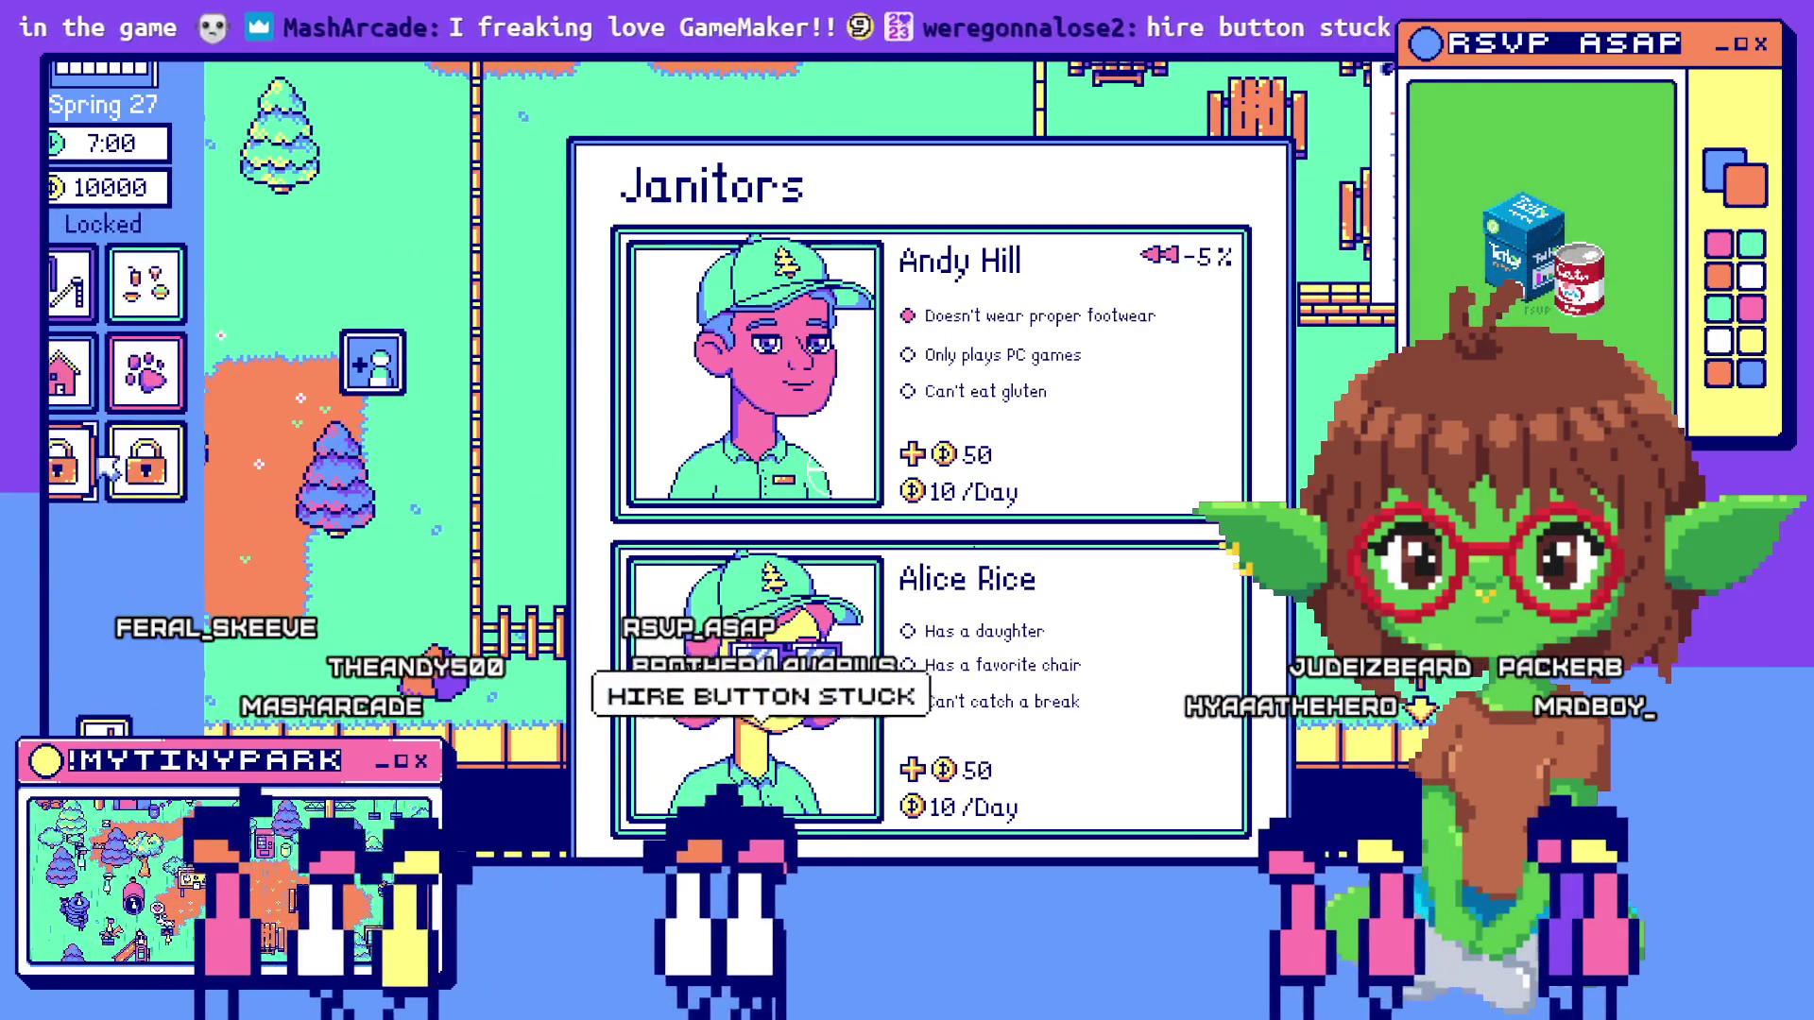
left_click(78, 482)
left_click(770, 150)
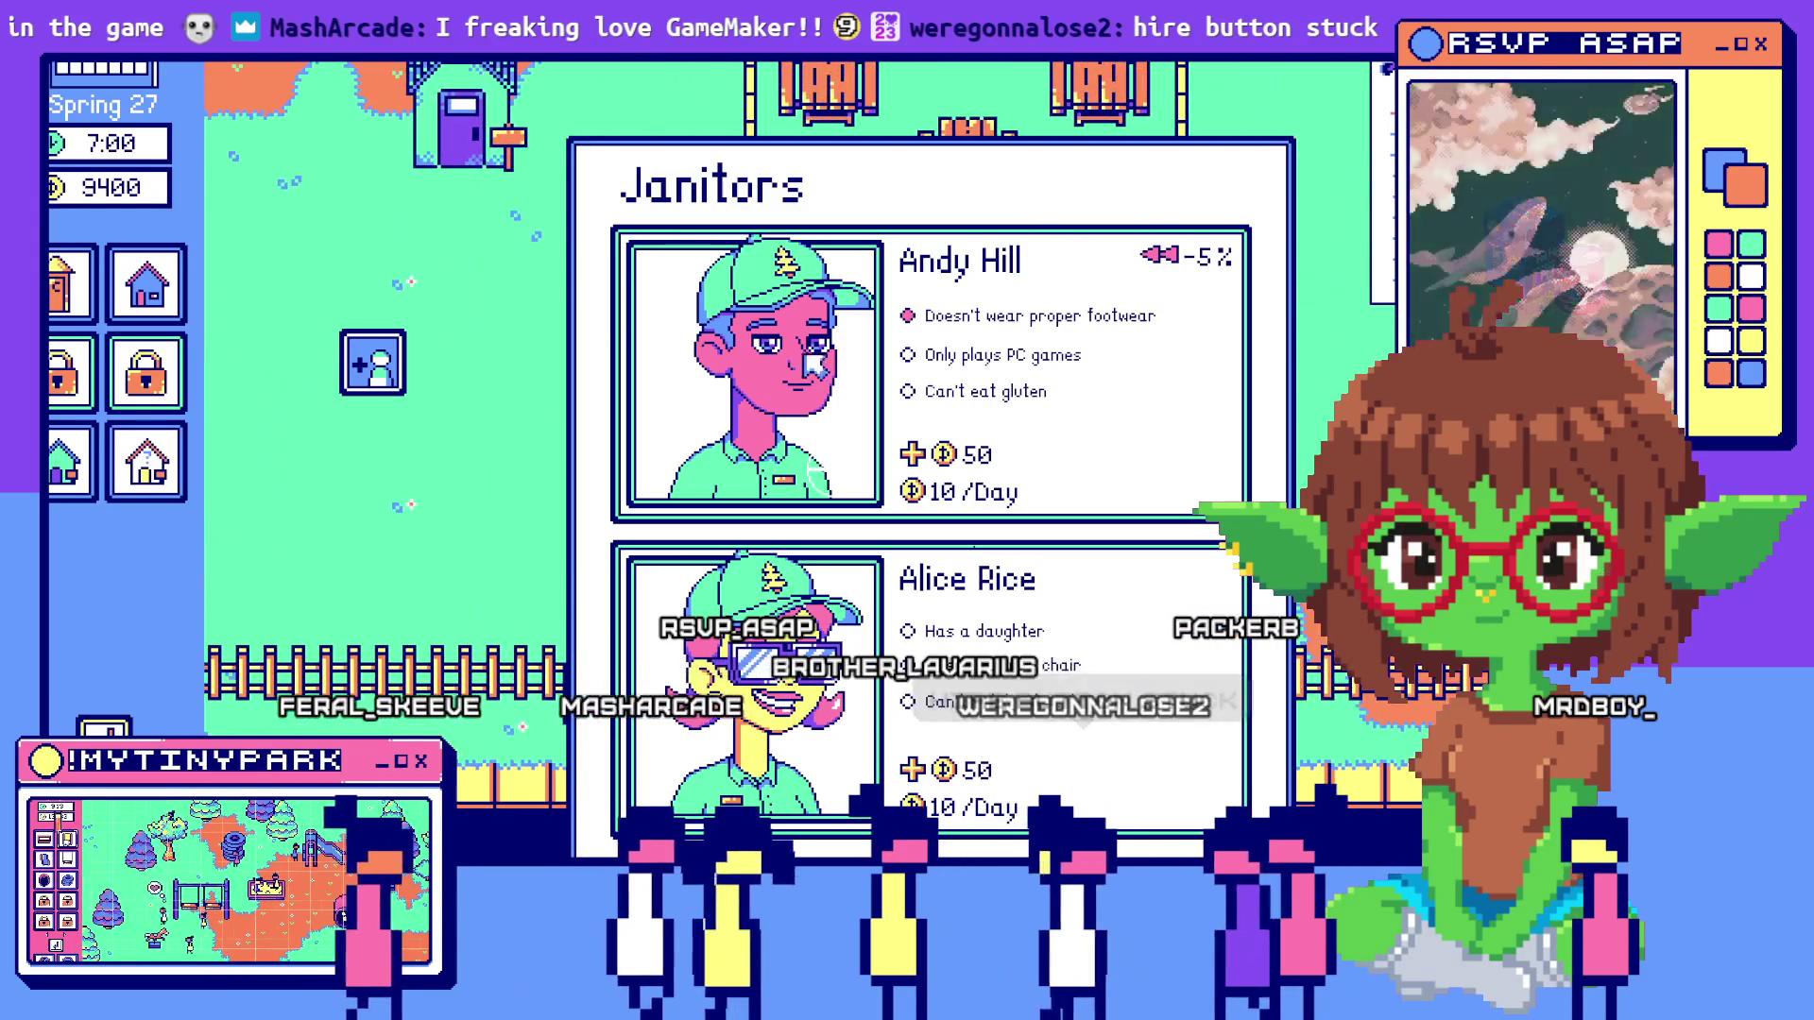
left_click(64, 468)
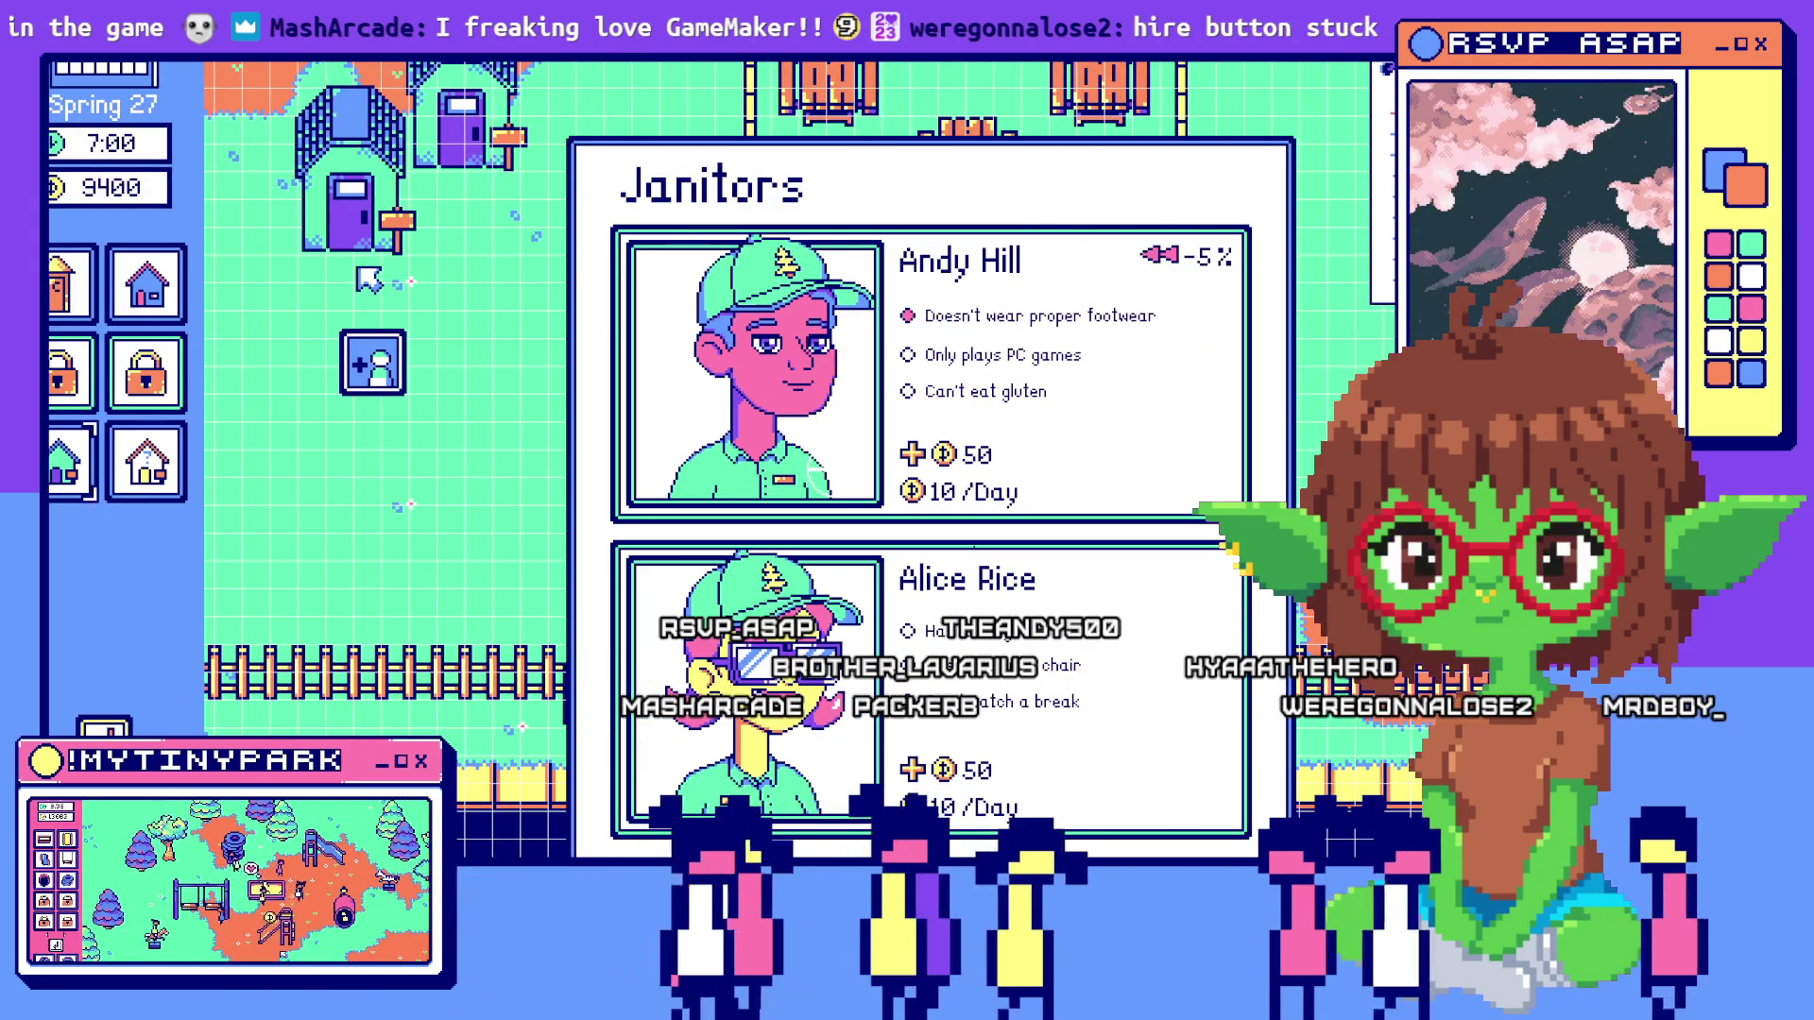
left_click(359, 271)
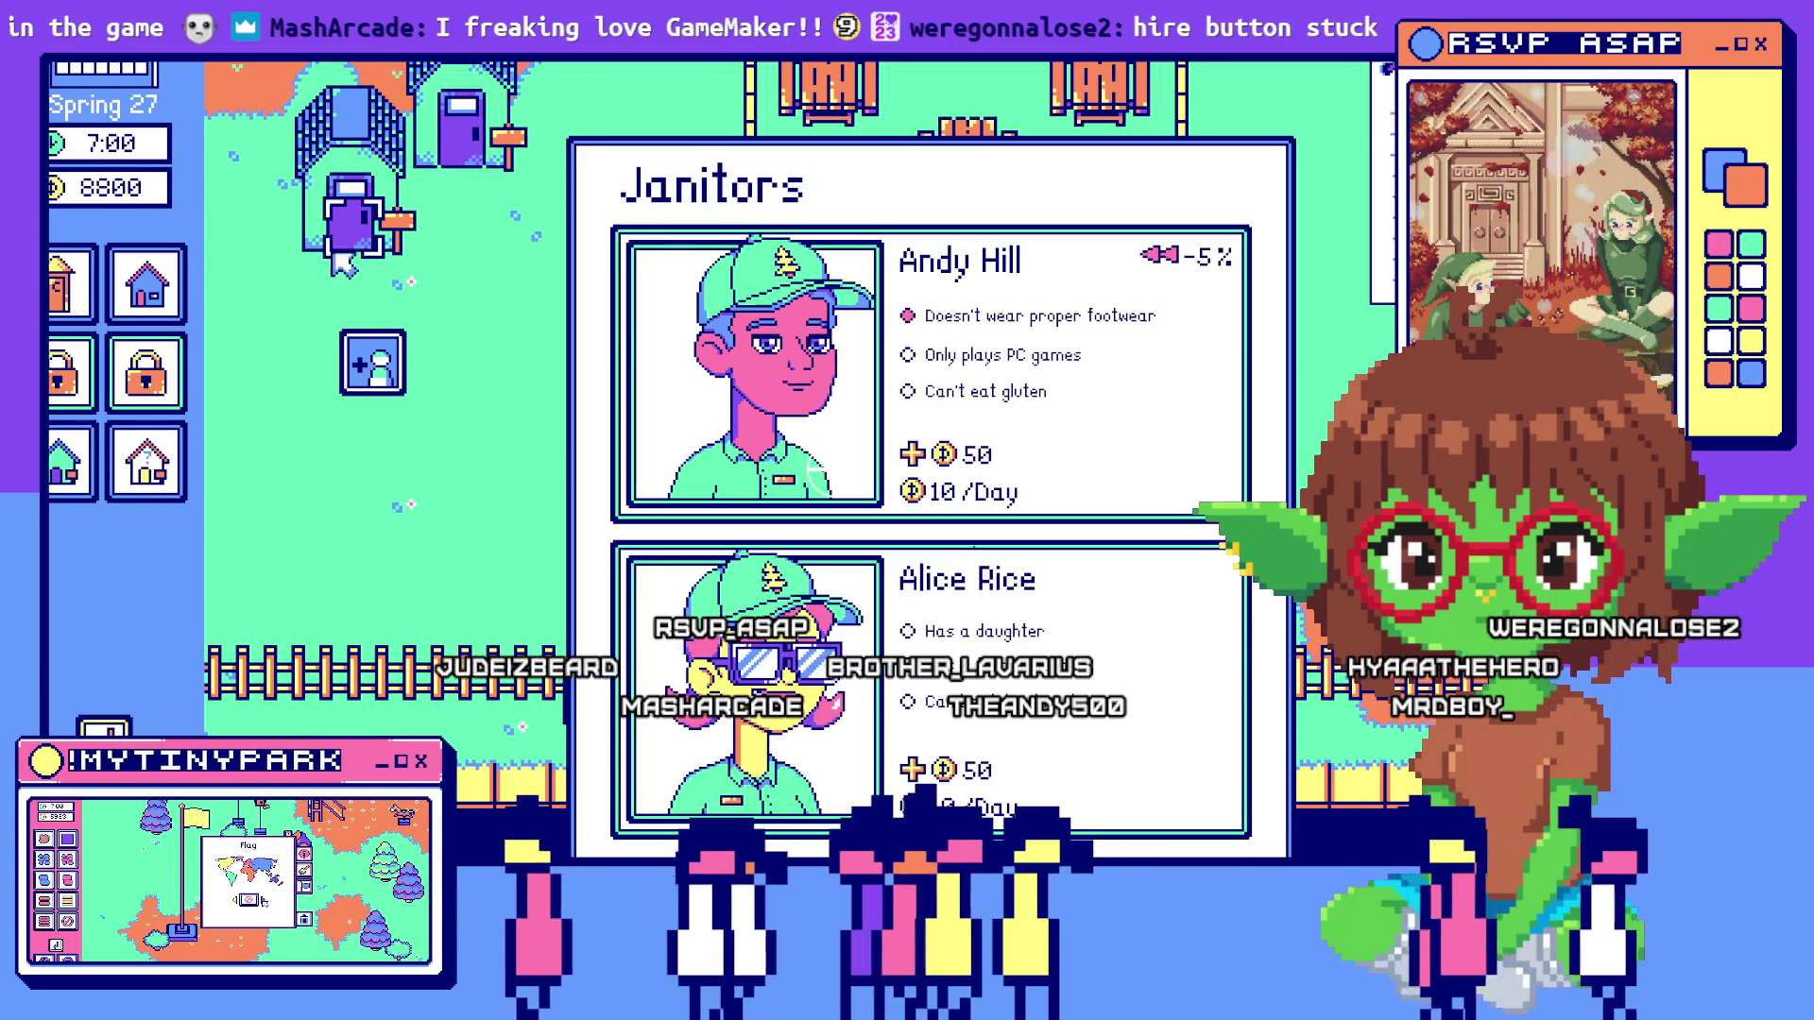
Pan around the park map, then leave the game for the Draw GUI code
key("w")
key("d")
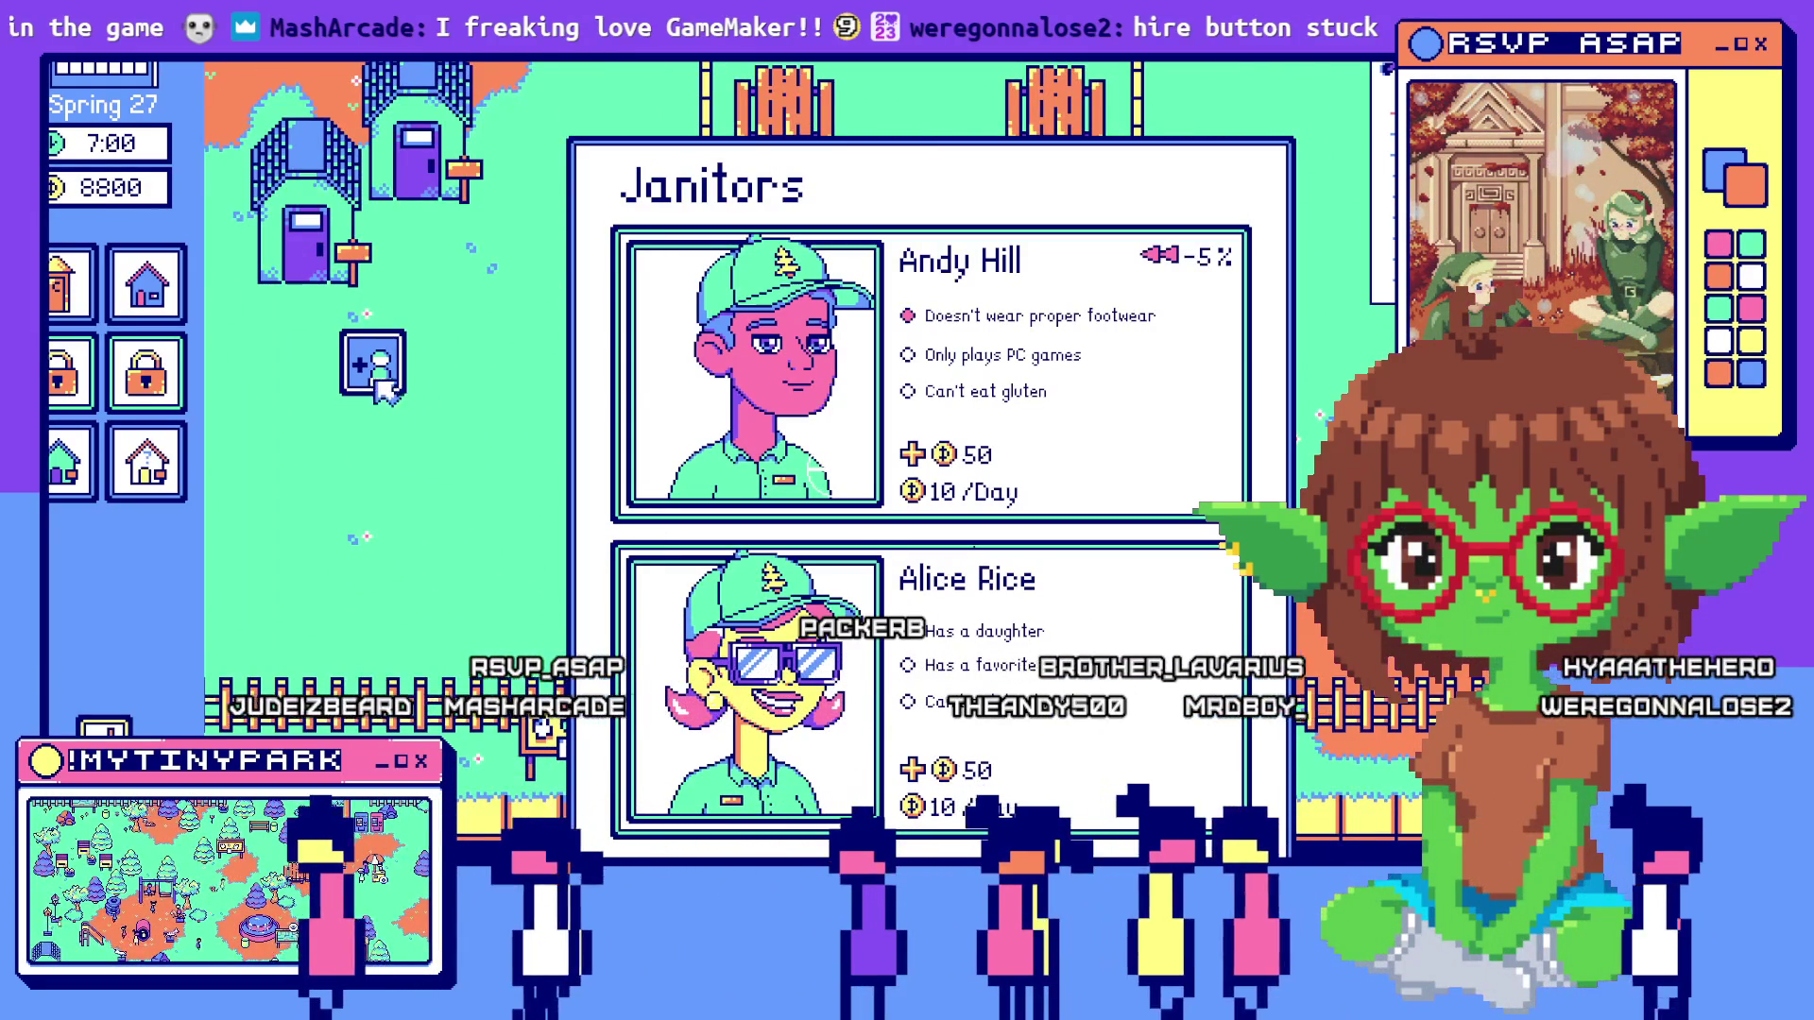
key("a")
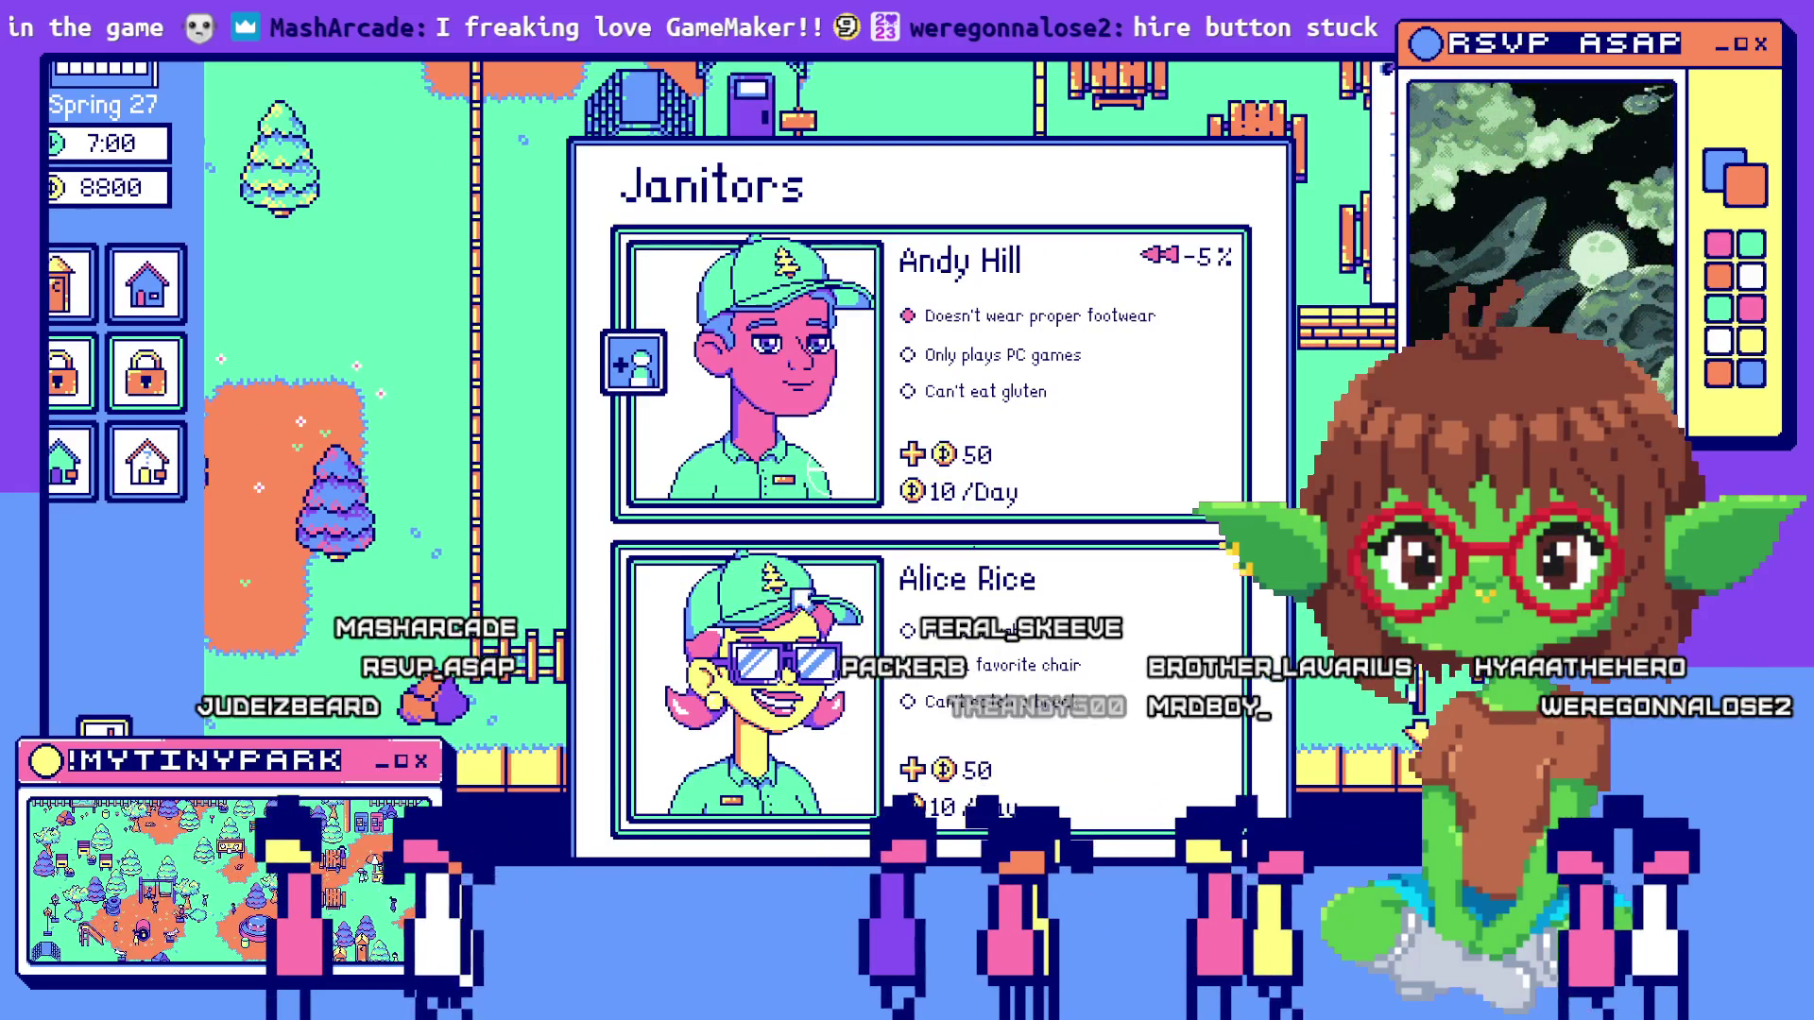
key("d")
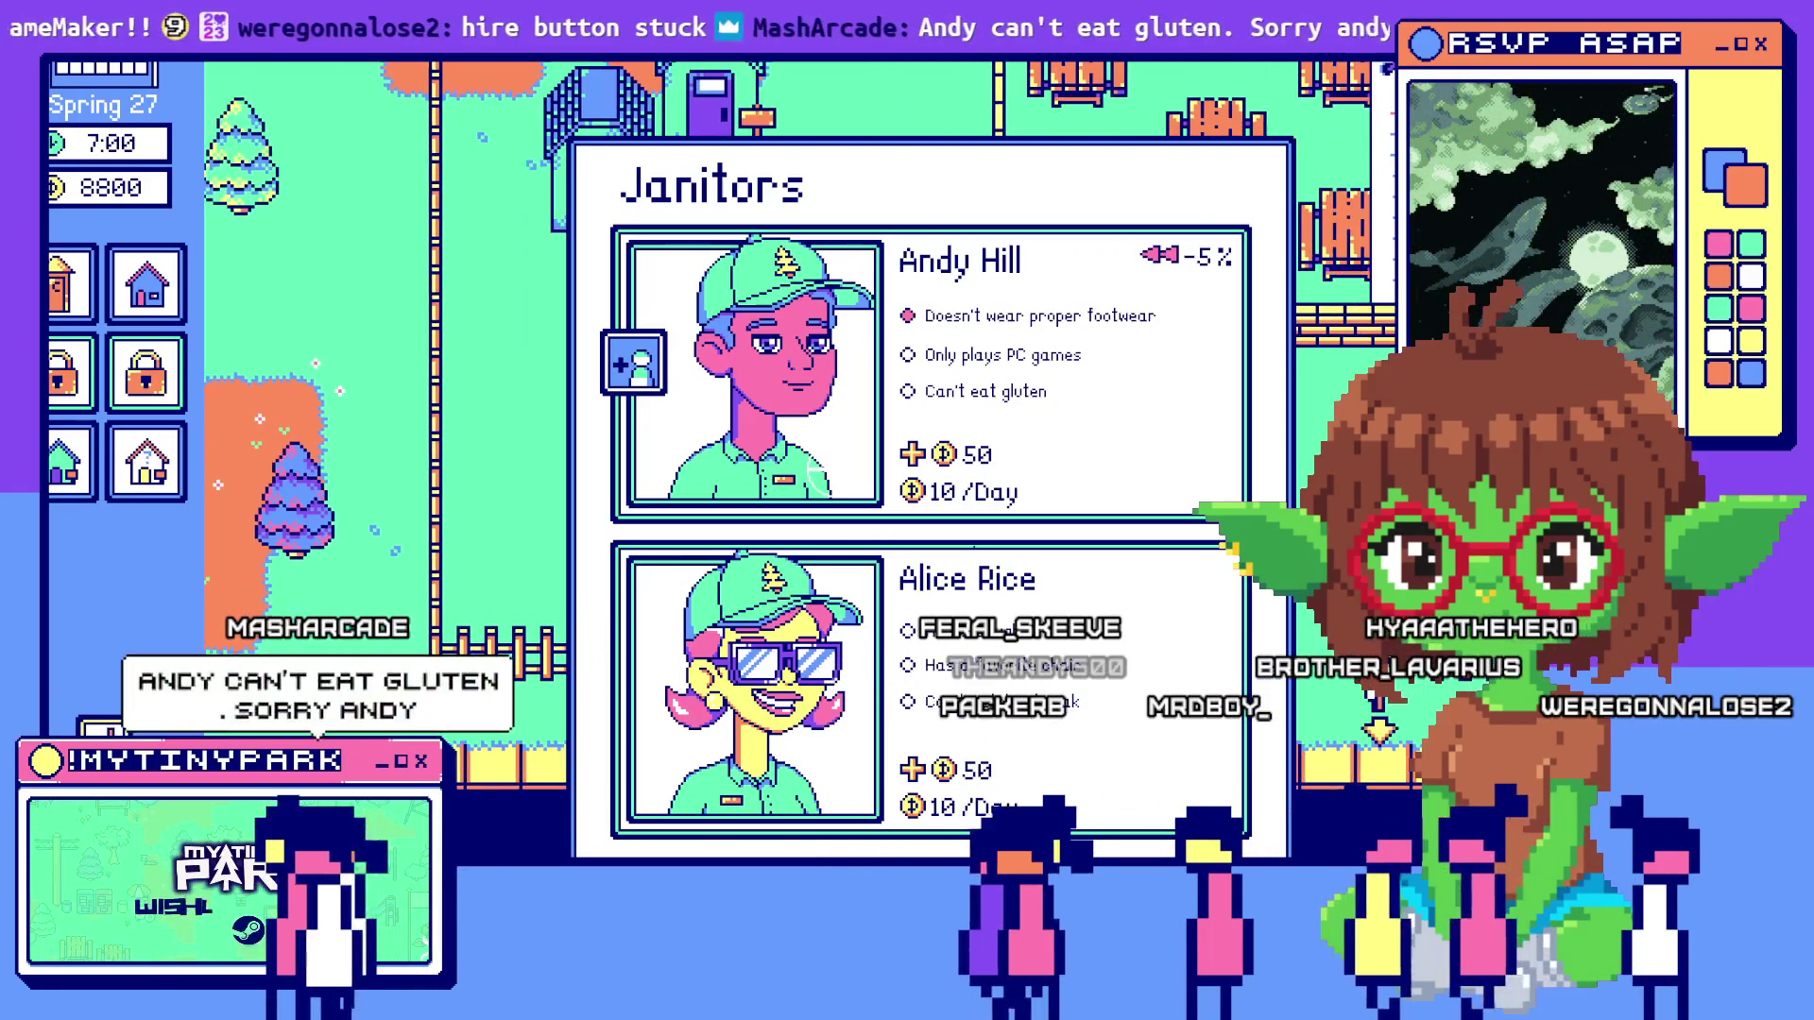
key("Escape")
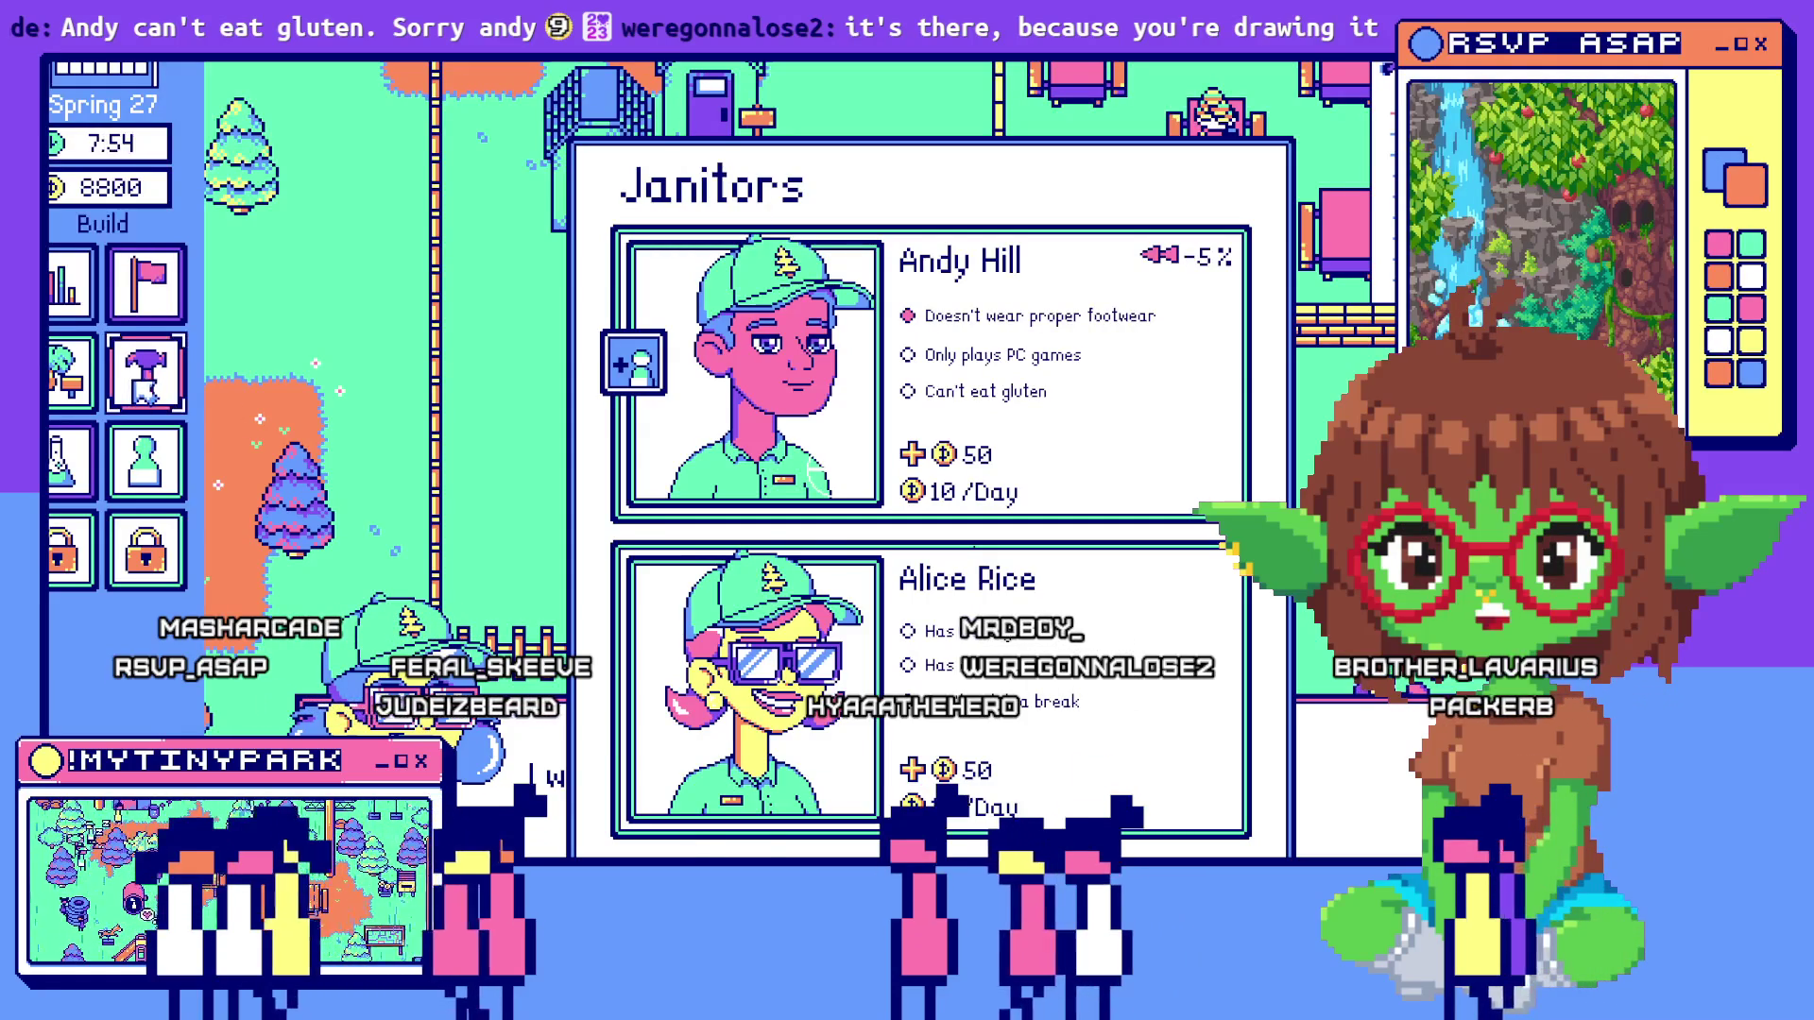
key("alt+Tab")
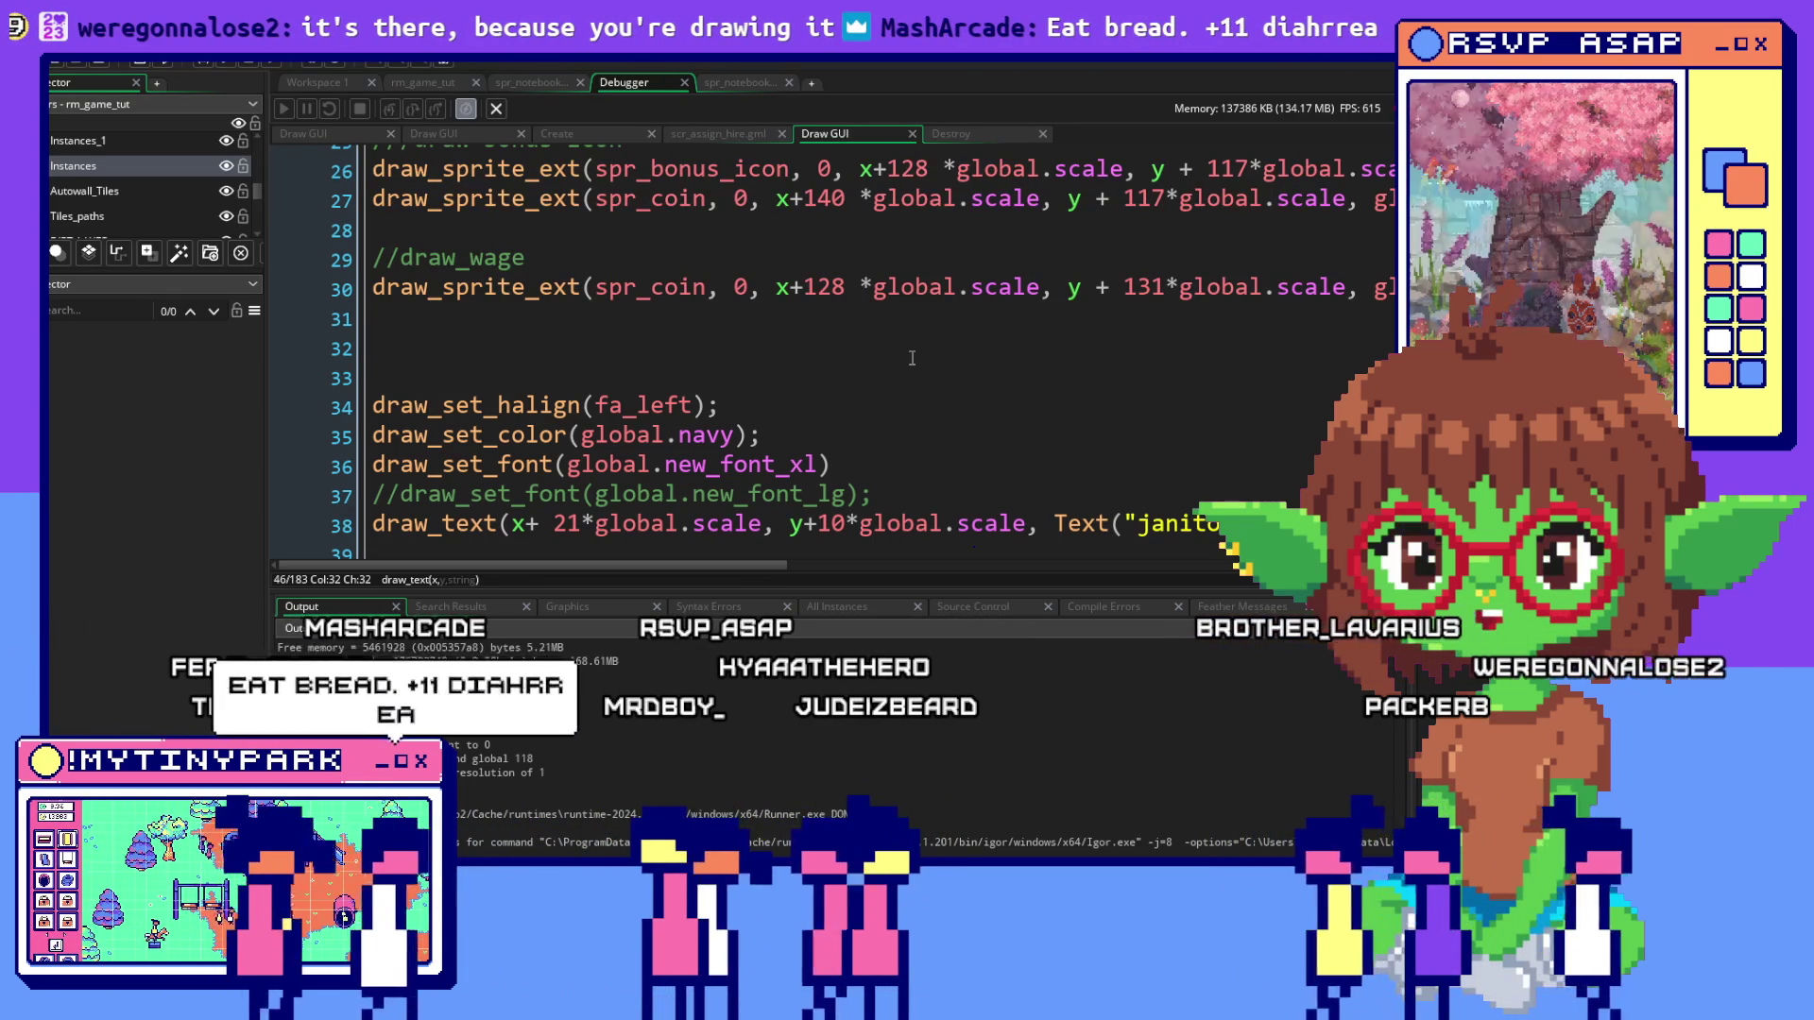
Scroll through the hire window's Draw GUI code showing the staff cards and janitor 1 portrait layers
scroll(912, 358, "down", 1)
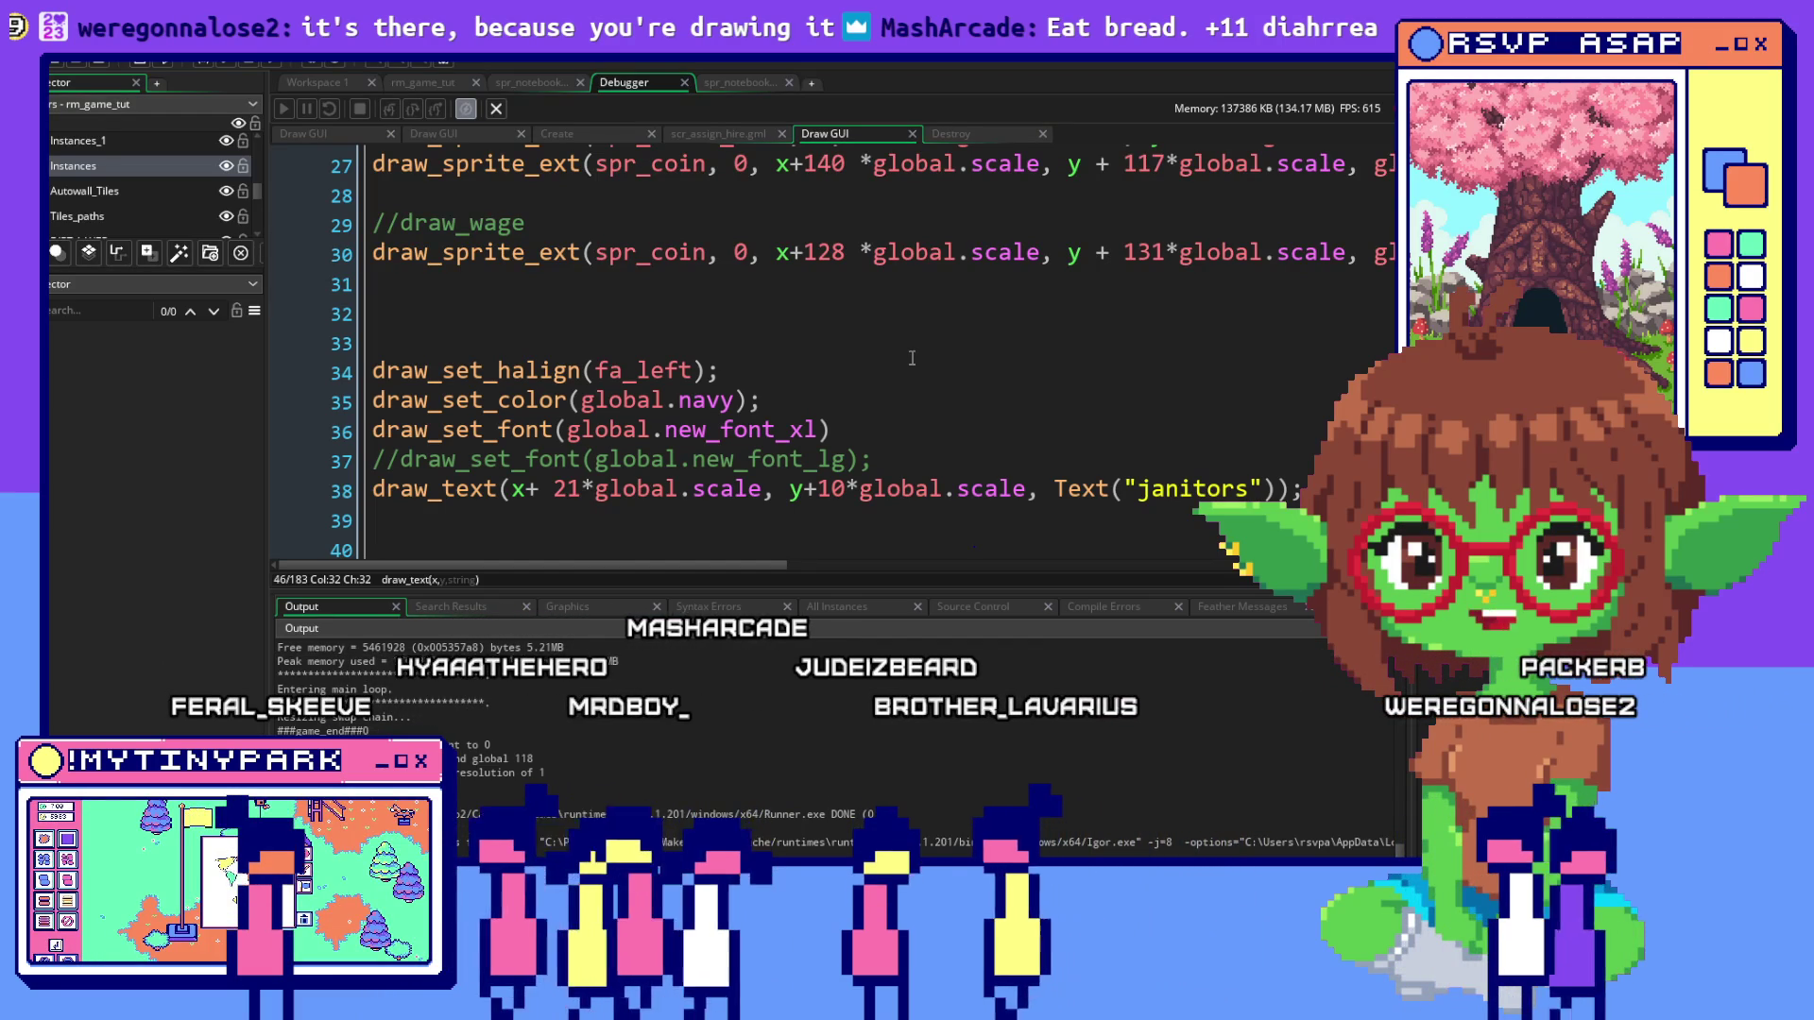
scroll(911, 358, "up", 2)
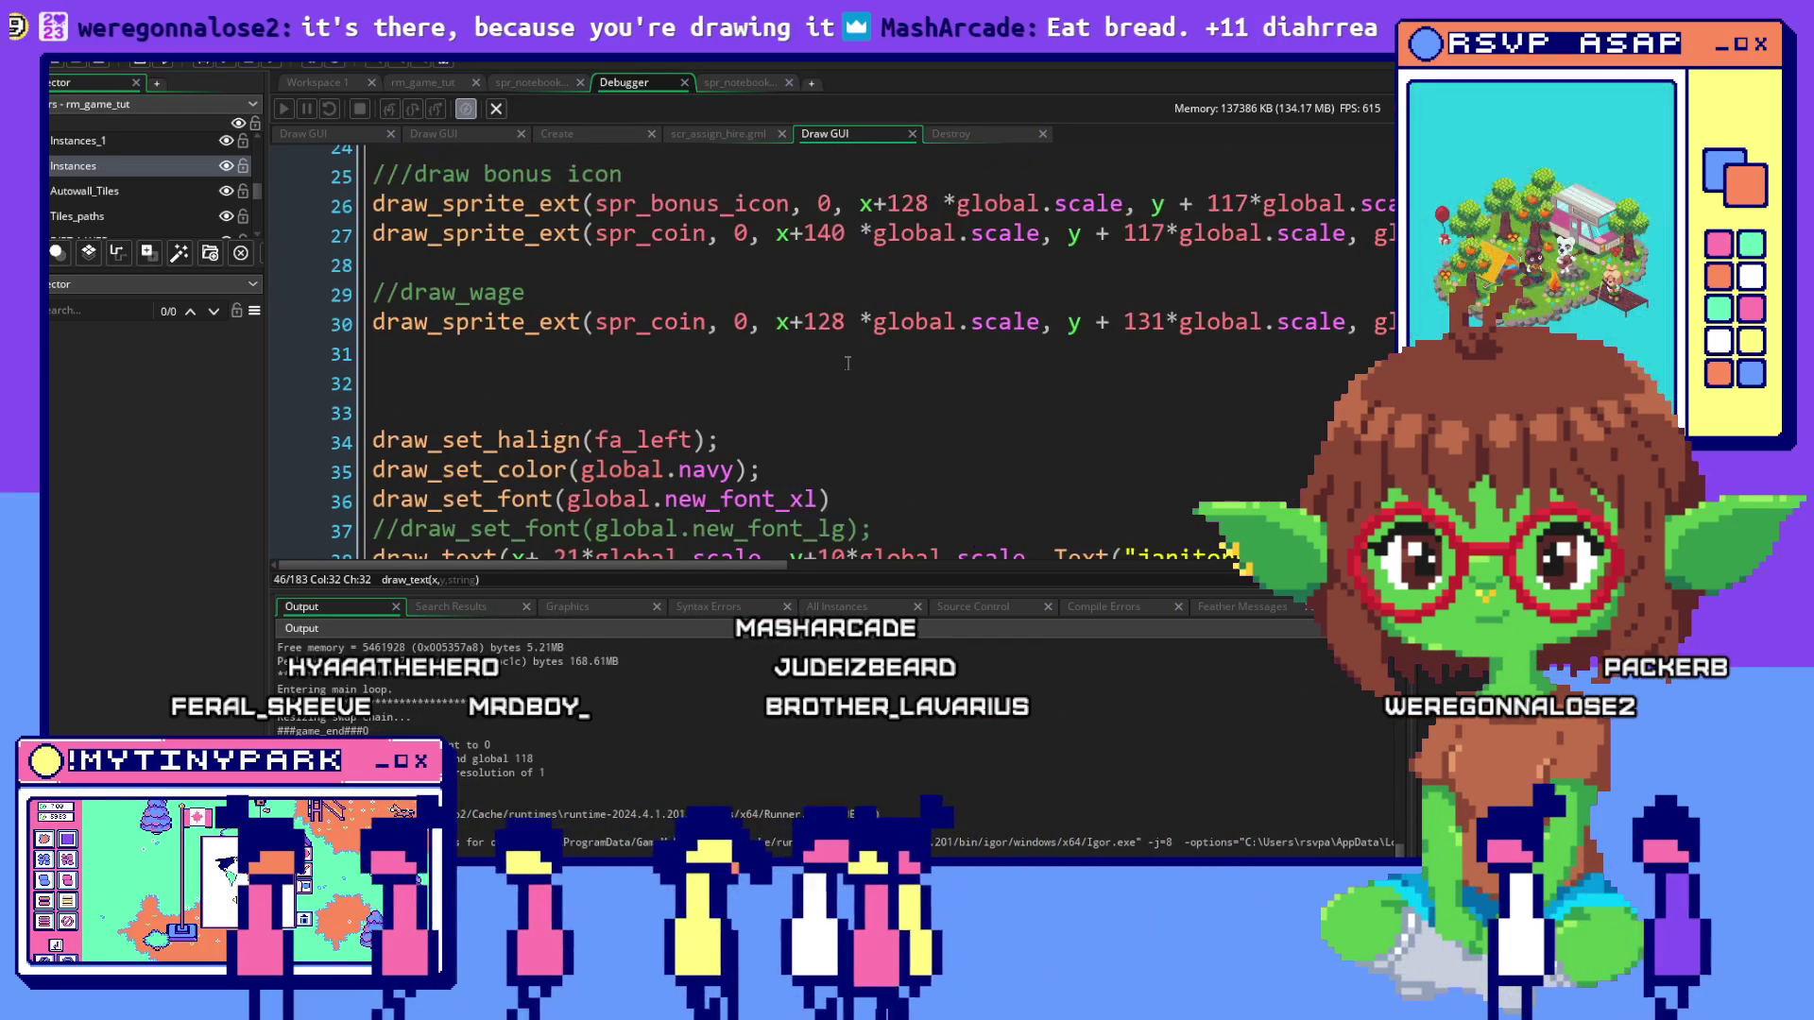
scroll(847, 363, "up", 4)
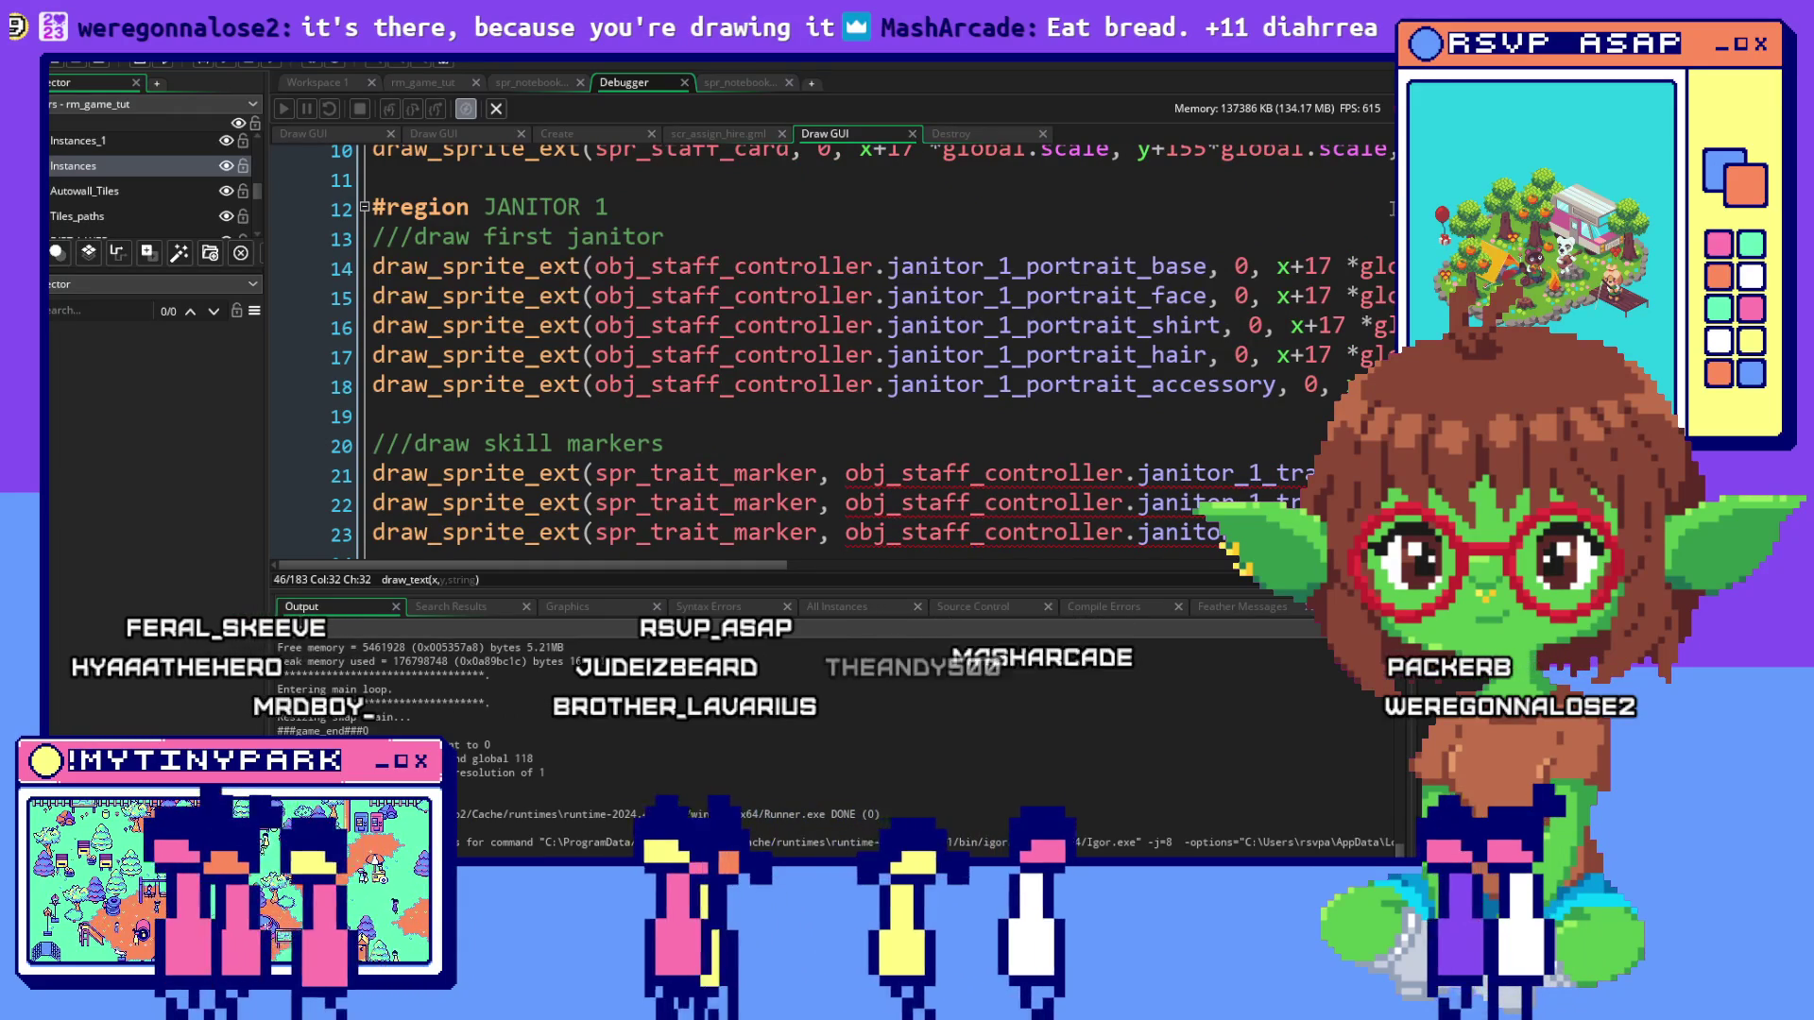
scroll(1291, 216, "up", 1)
scroll(1291, 216, "up", 3)
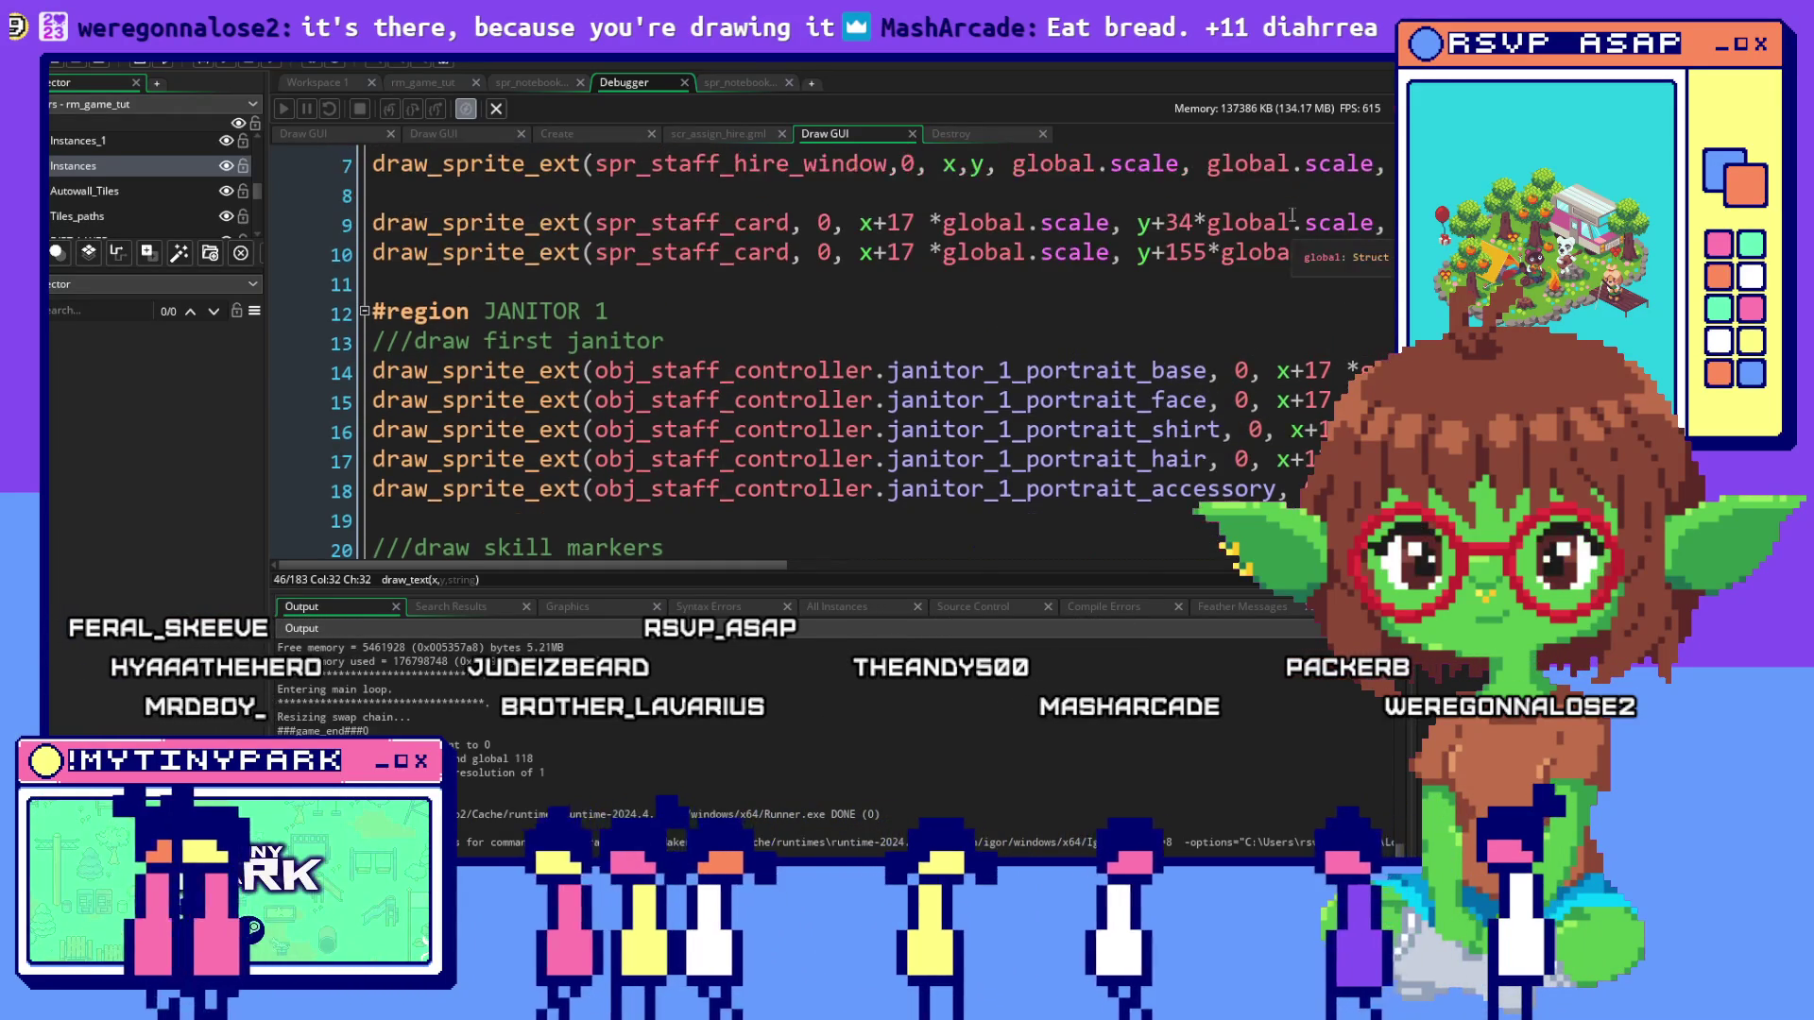
scroll(1291, 215, "down", 3)
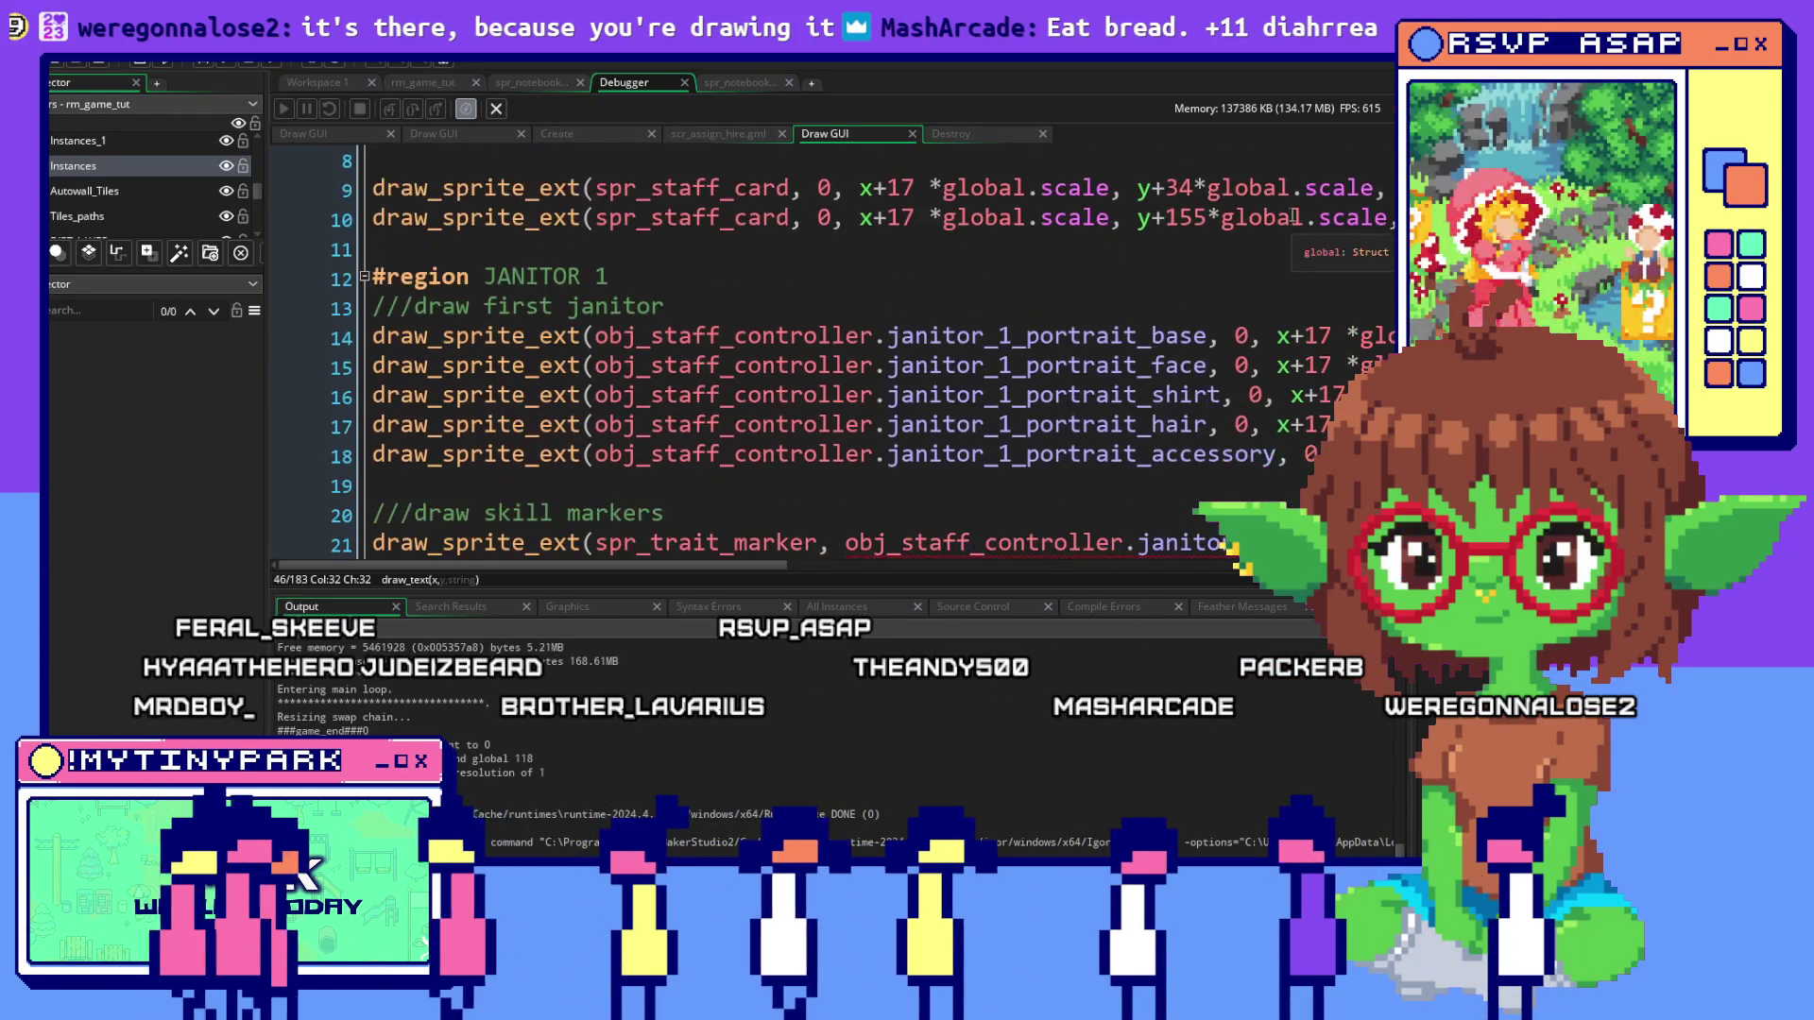
scroll(1291, 215, "up", 2)
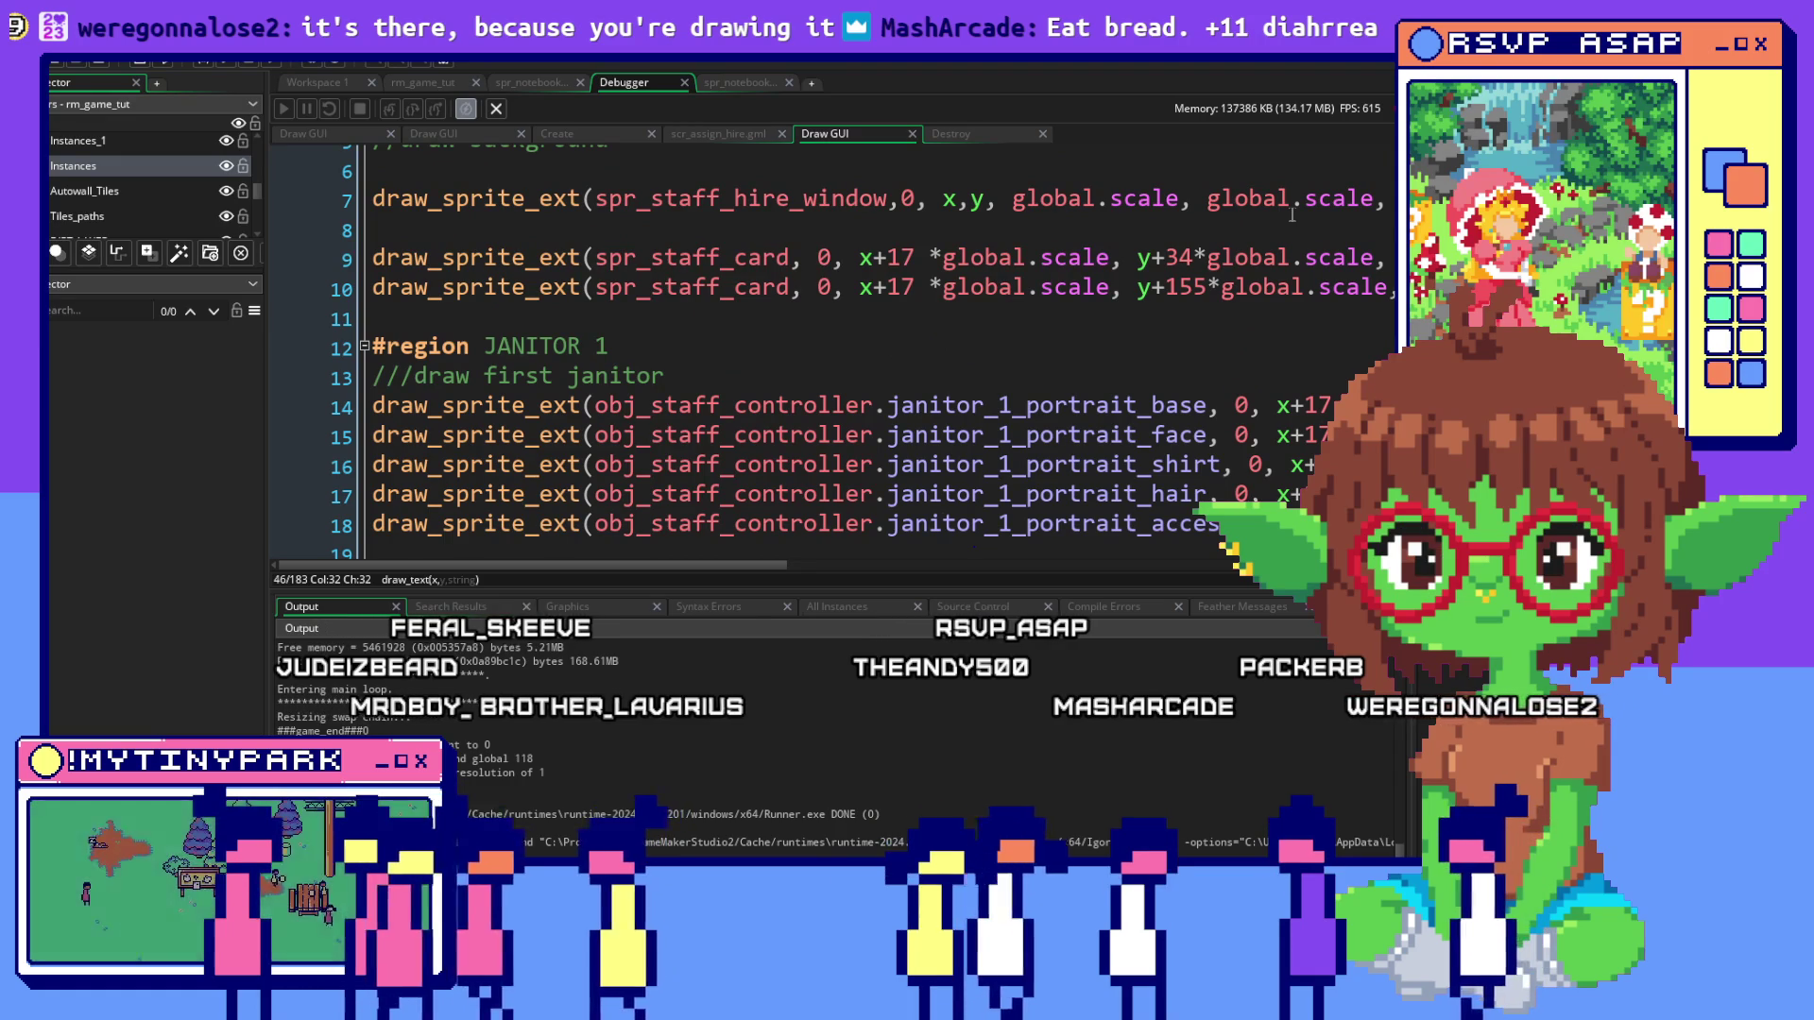
scroll(1291, 216, "up", 1)
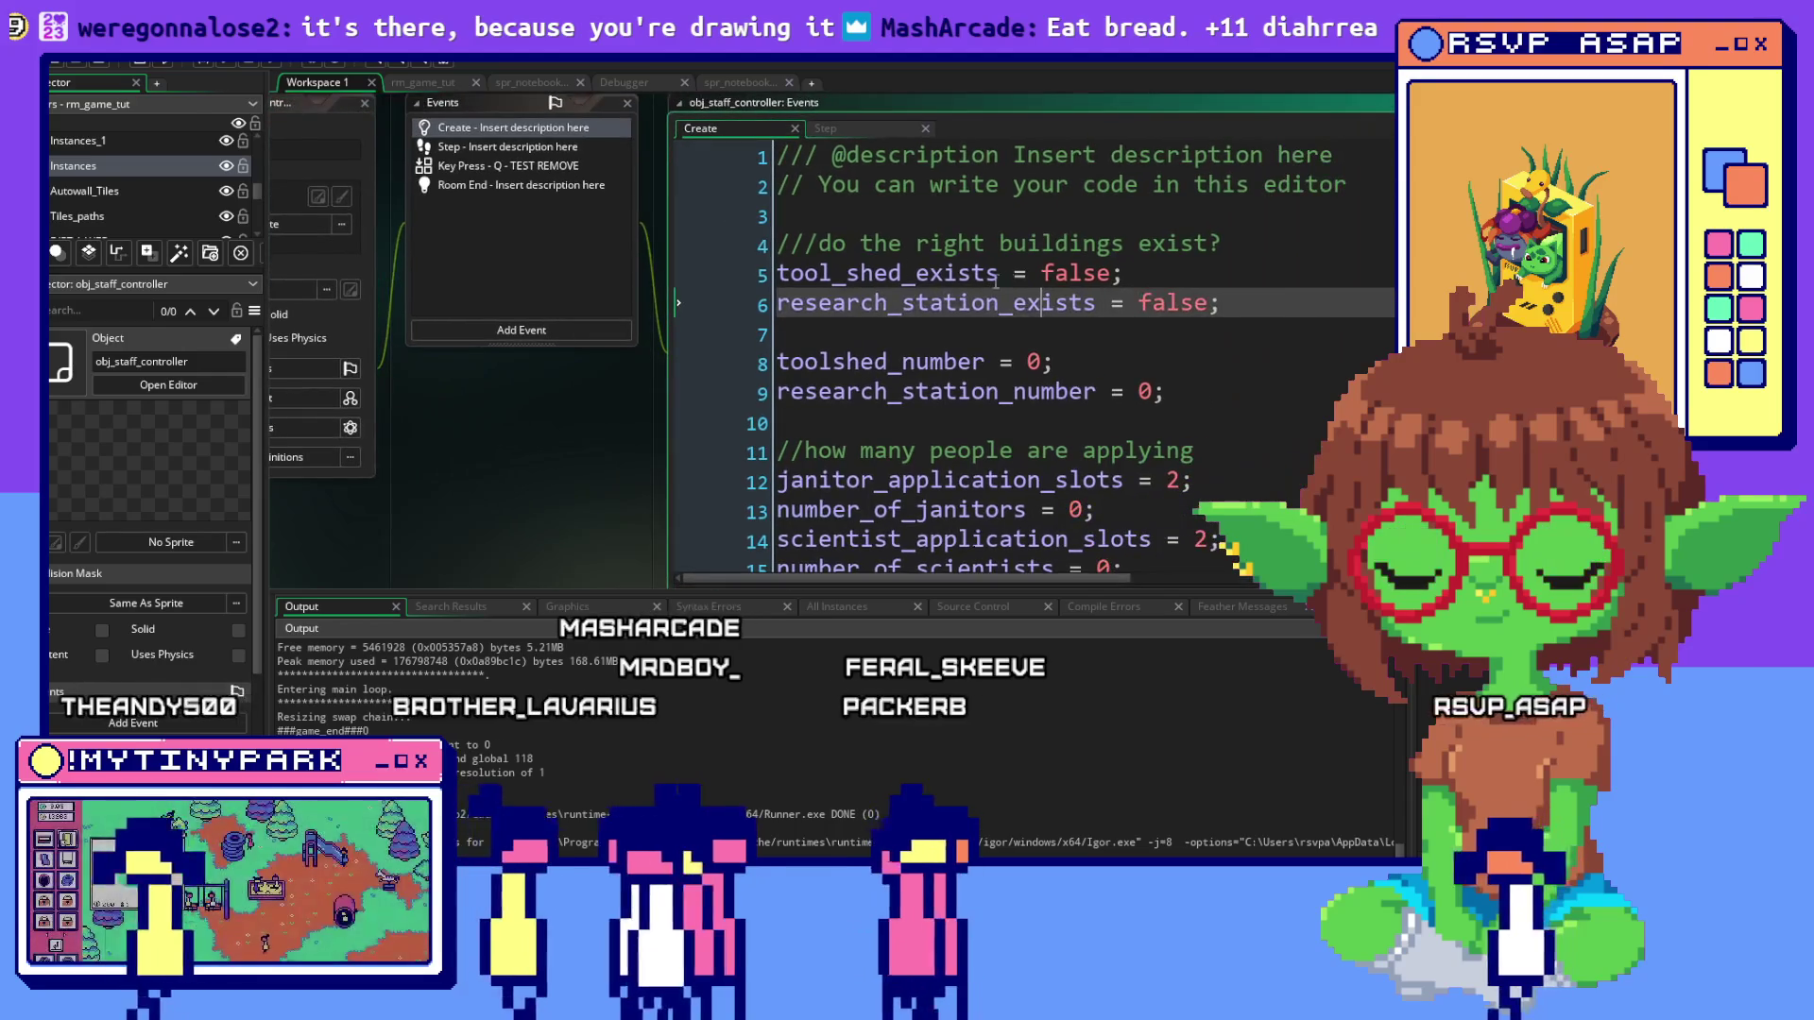
left_click(500, 148)
scroll(989, 302, "down", 3)
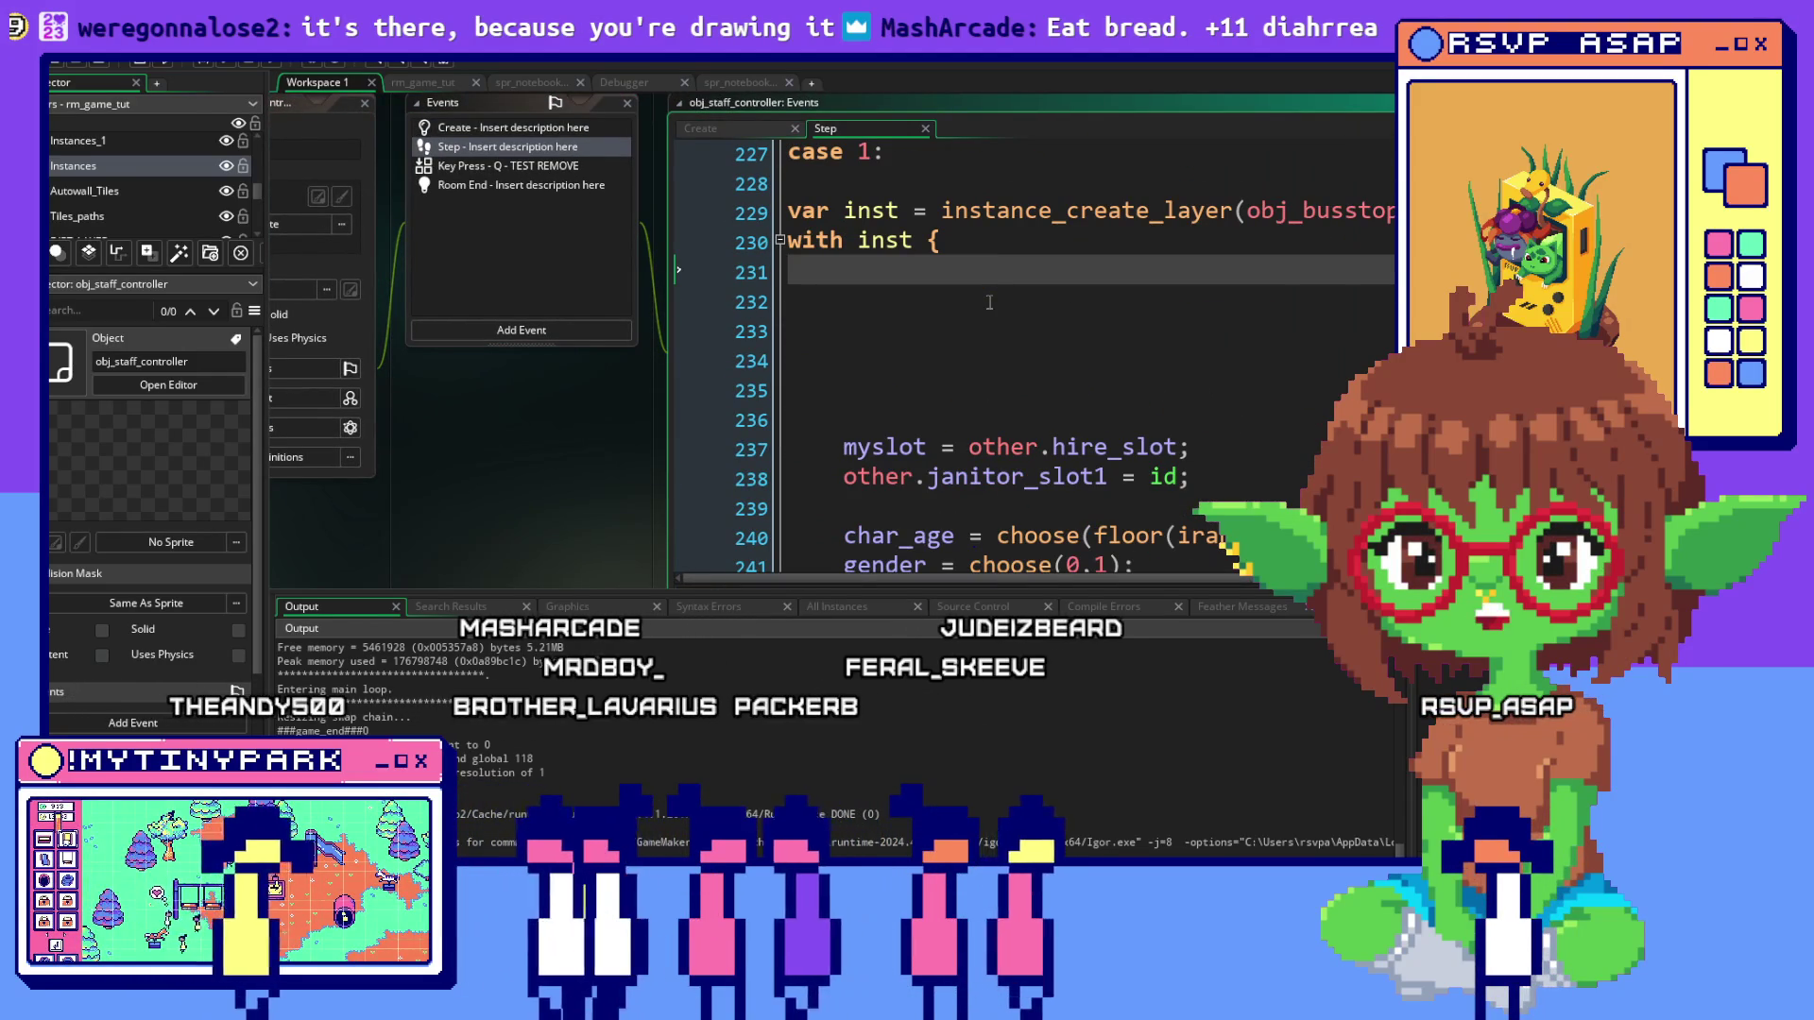
scroll(1030, 307, "down", 1)
scroll(1066, 312, "up", 2)
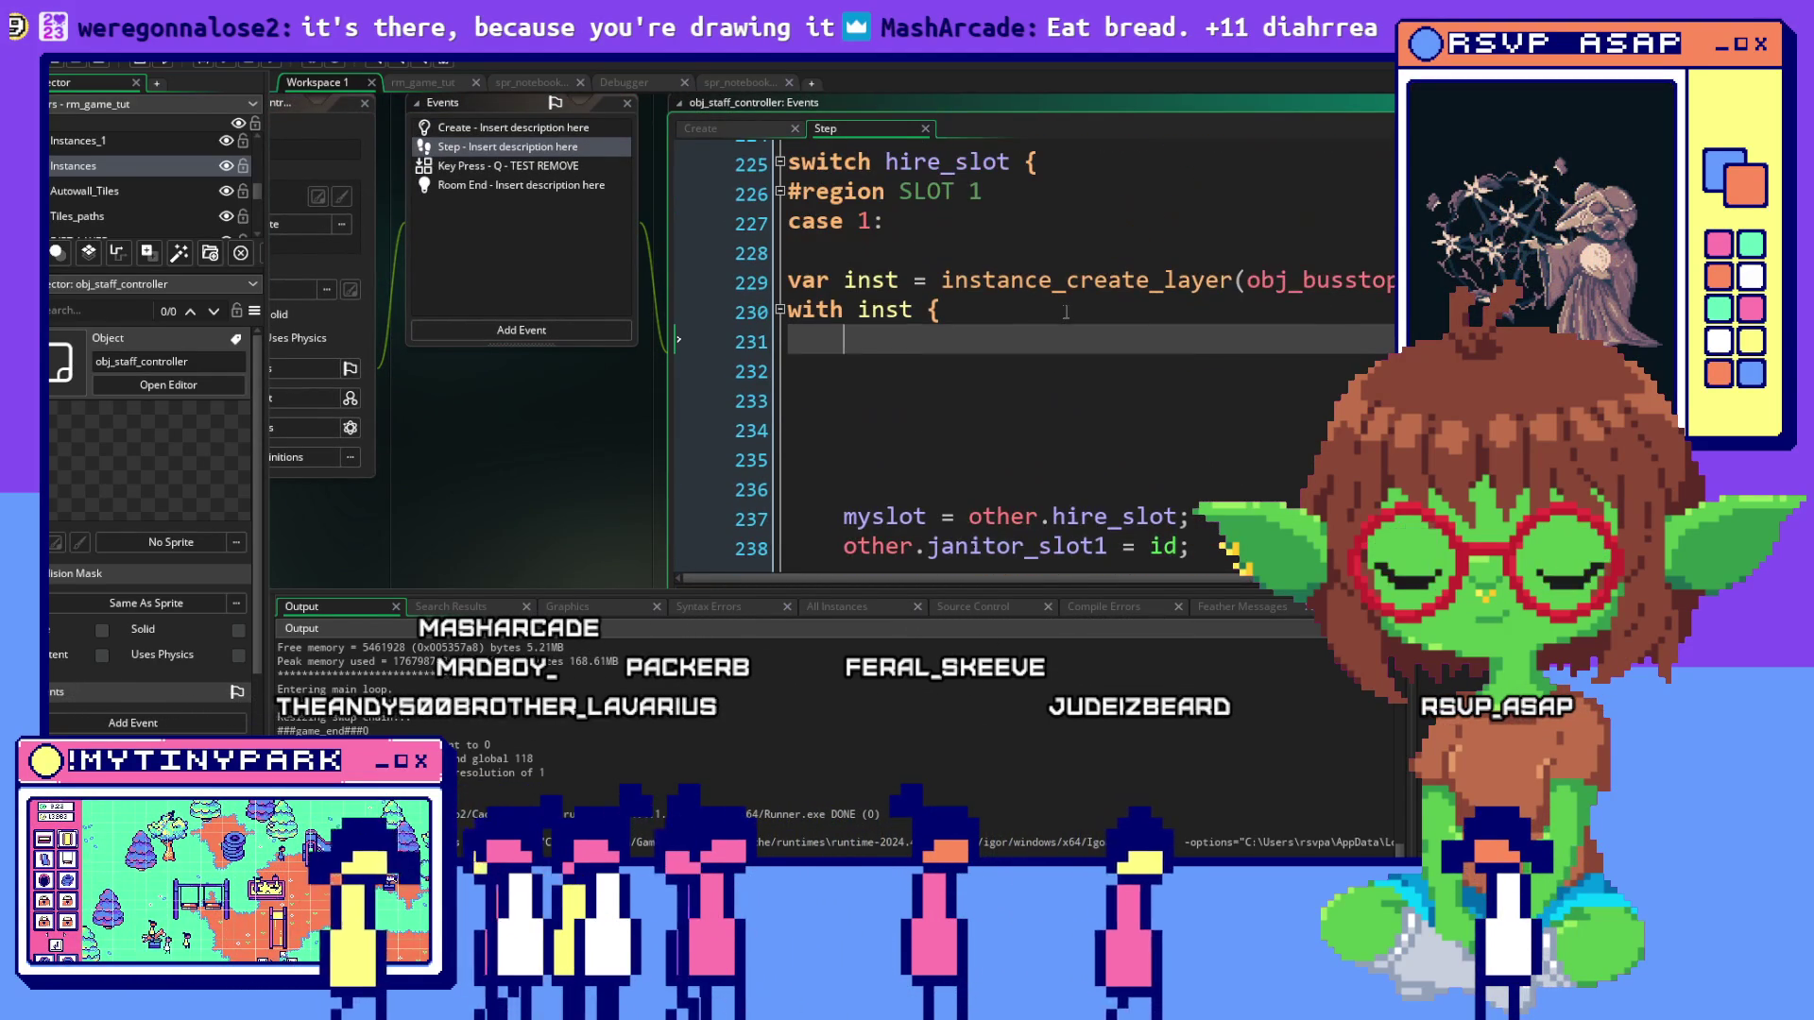
scroll(1066, 312, "up", 1)
scroll(1066, 312, "down", 5)
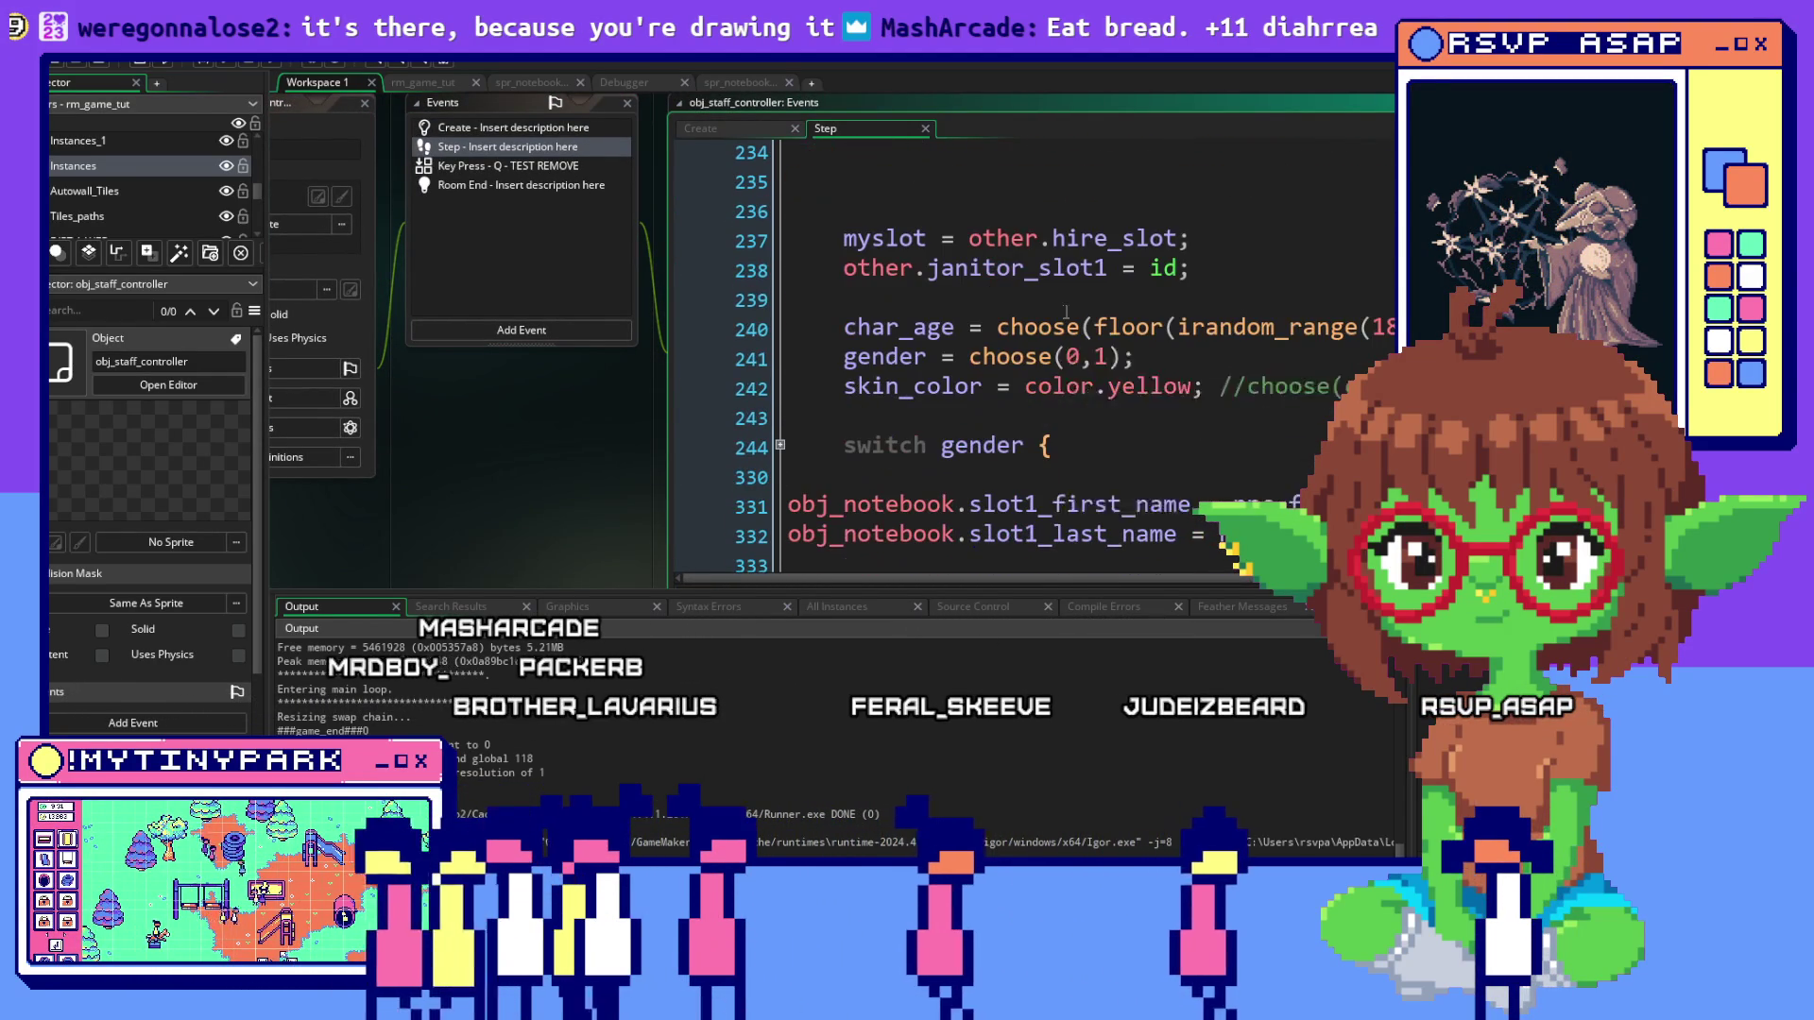
left_click(1133, 383)
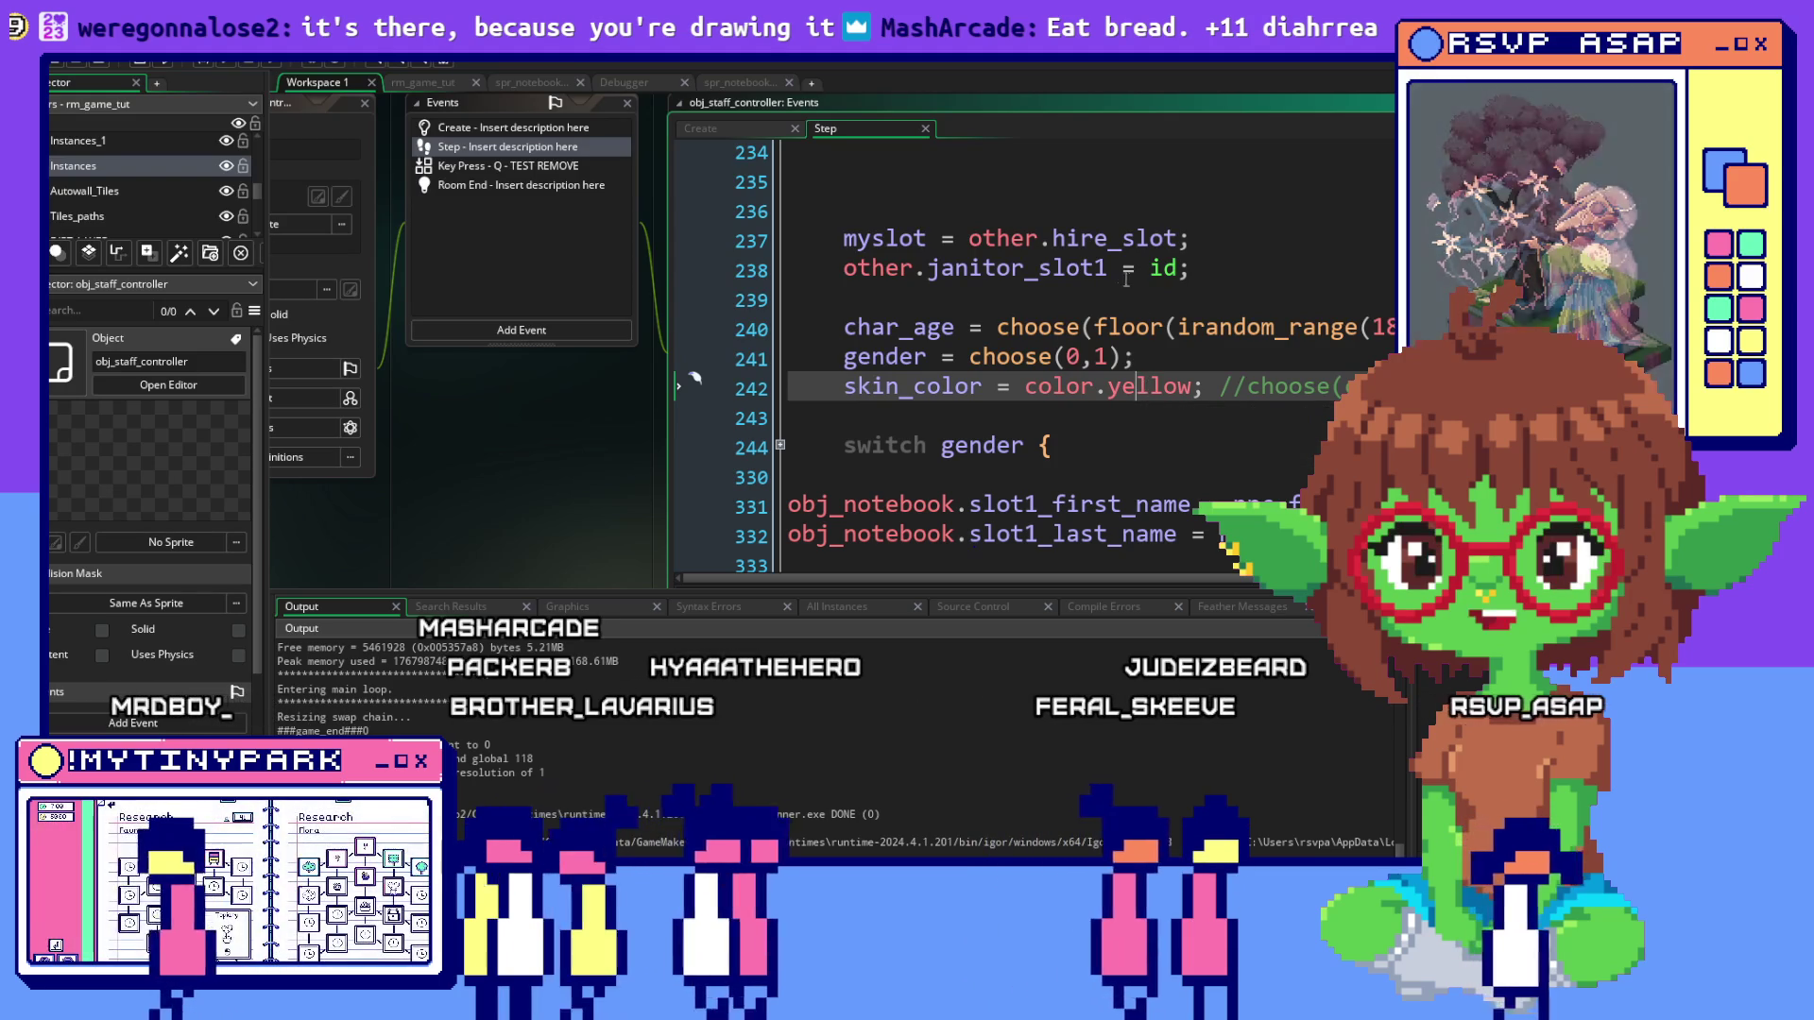
scroll(1118, 274, "down", 1)
scroll(1117, 274, "up", 3)
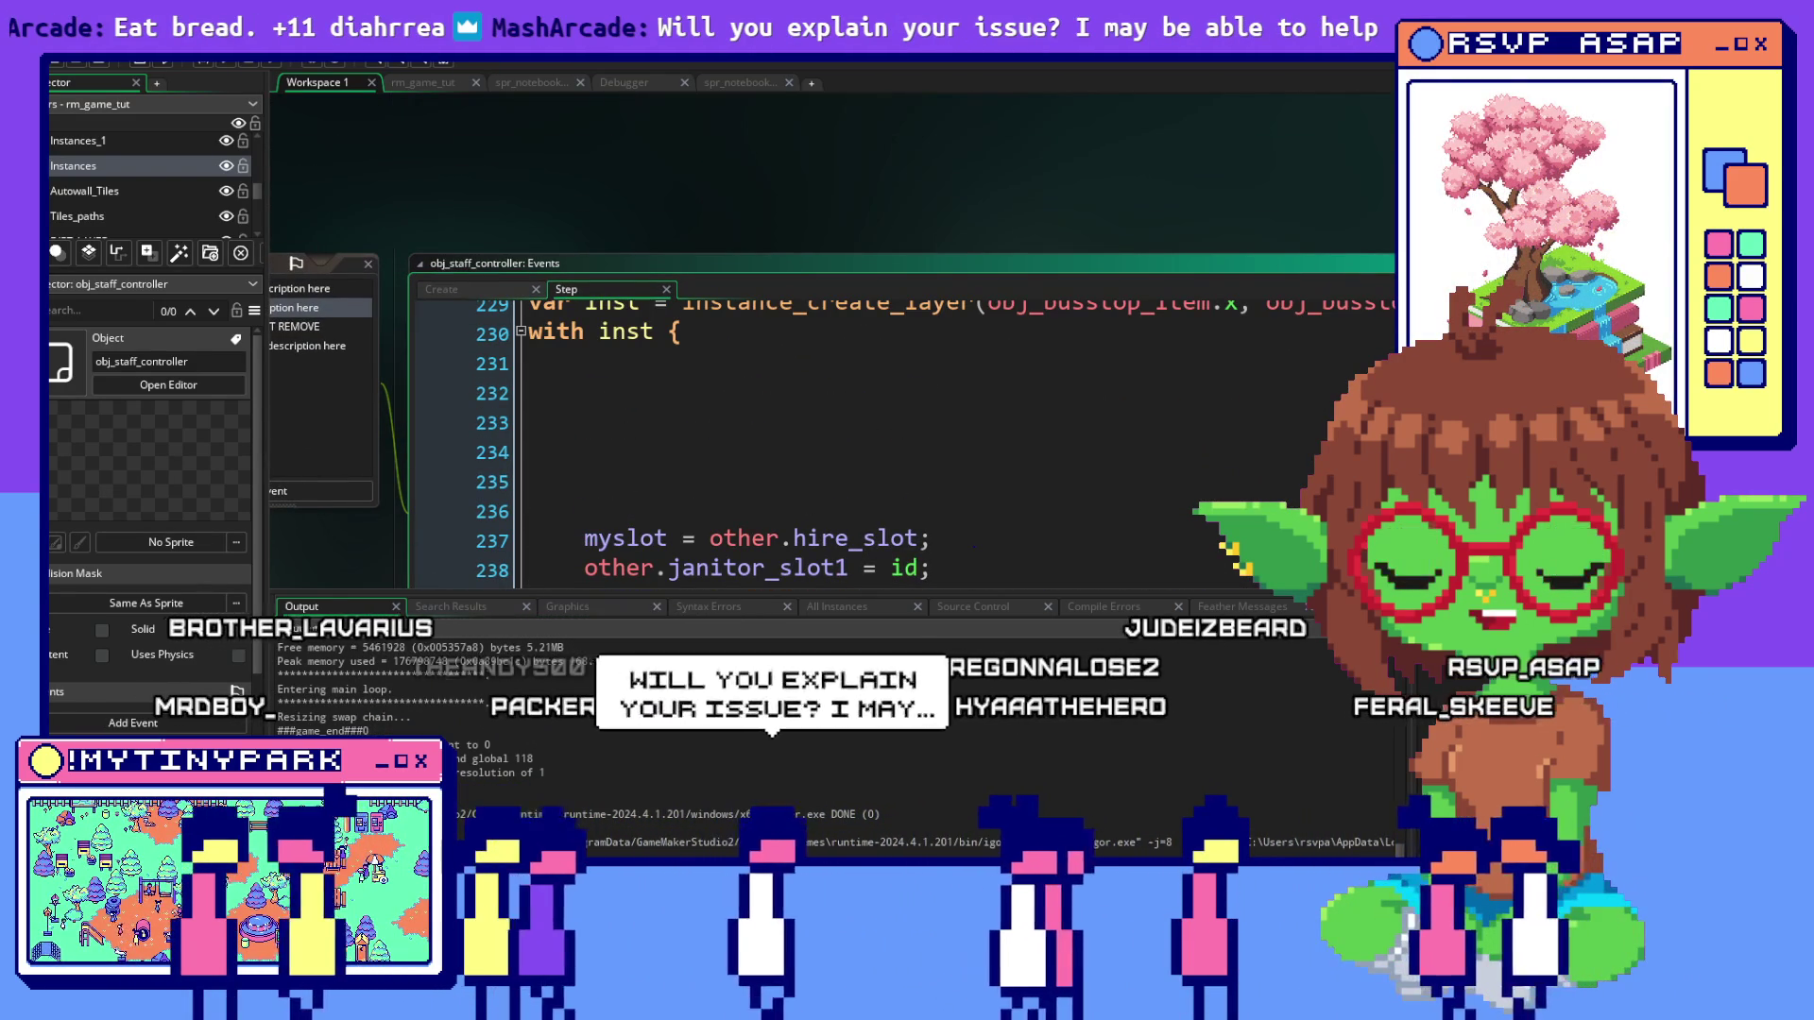
scroll(1033, 372, "down", 20)
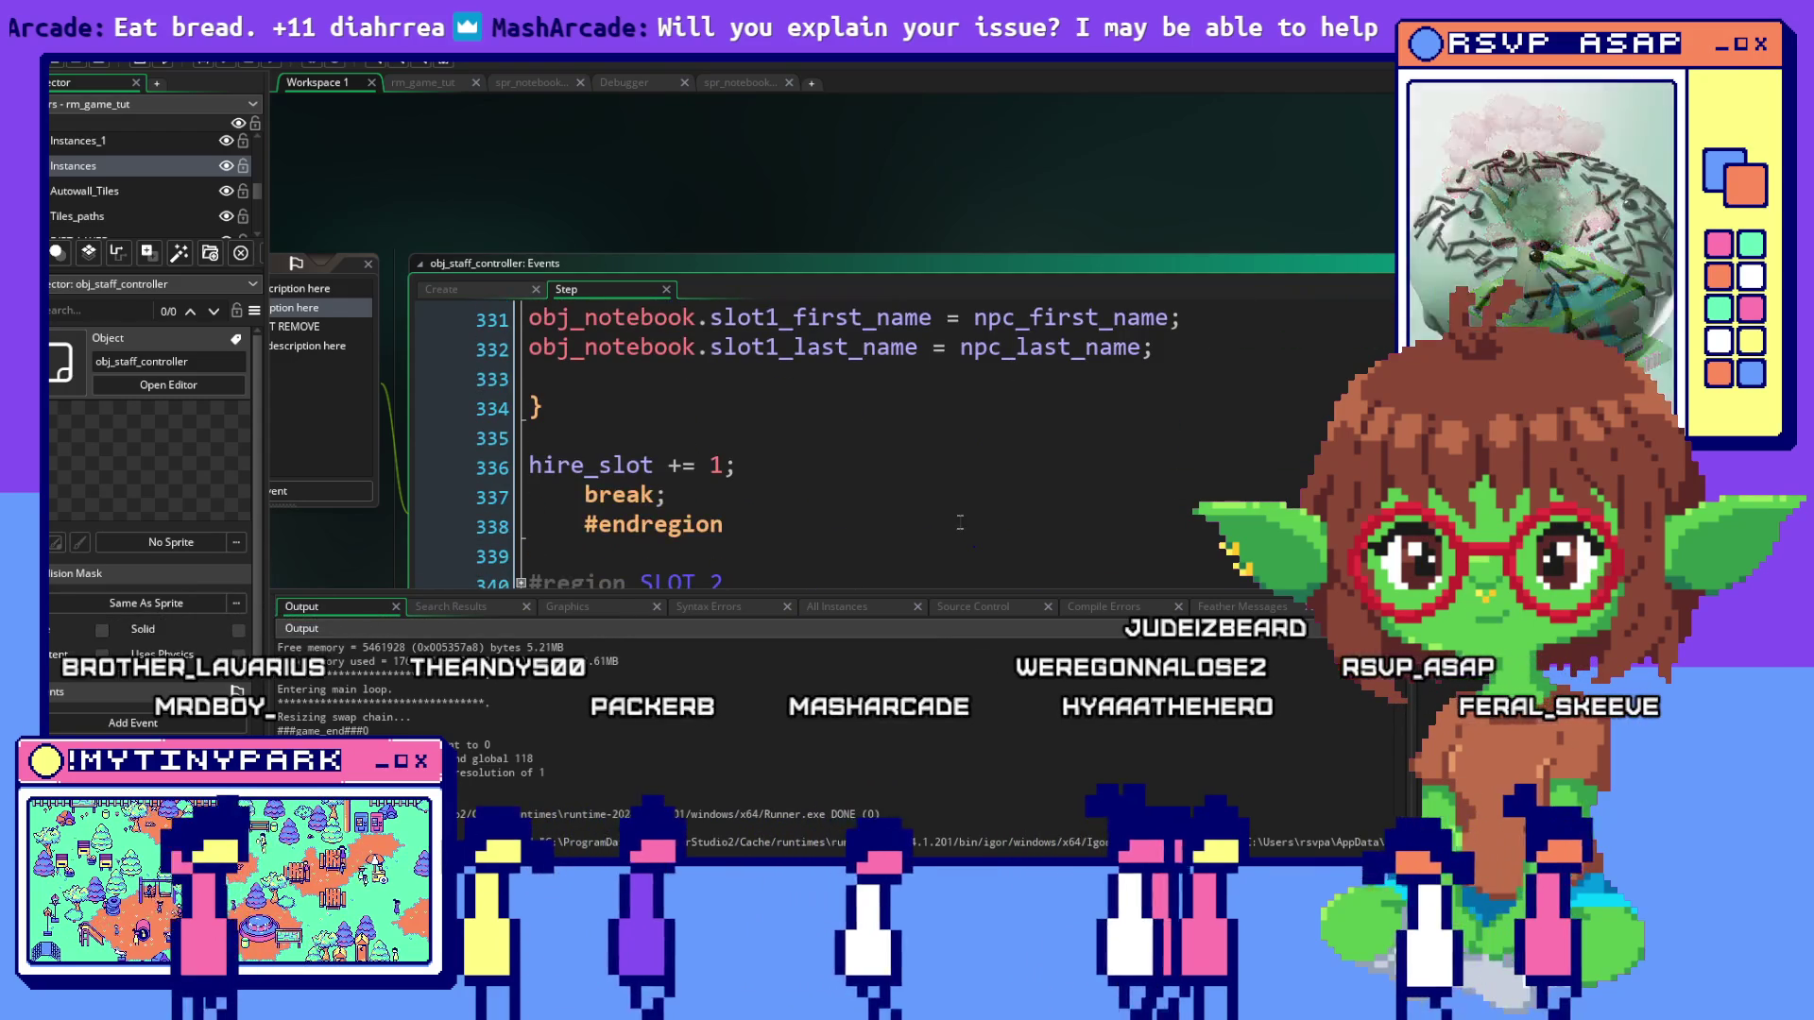
left_click_drag(1017, 252, 1015, 57)
scroll(1023, 339, "up", 5)
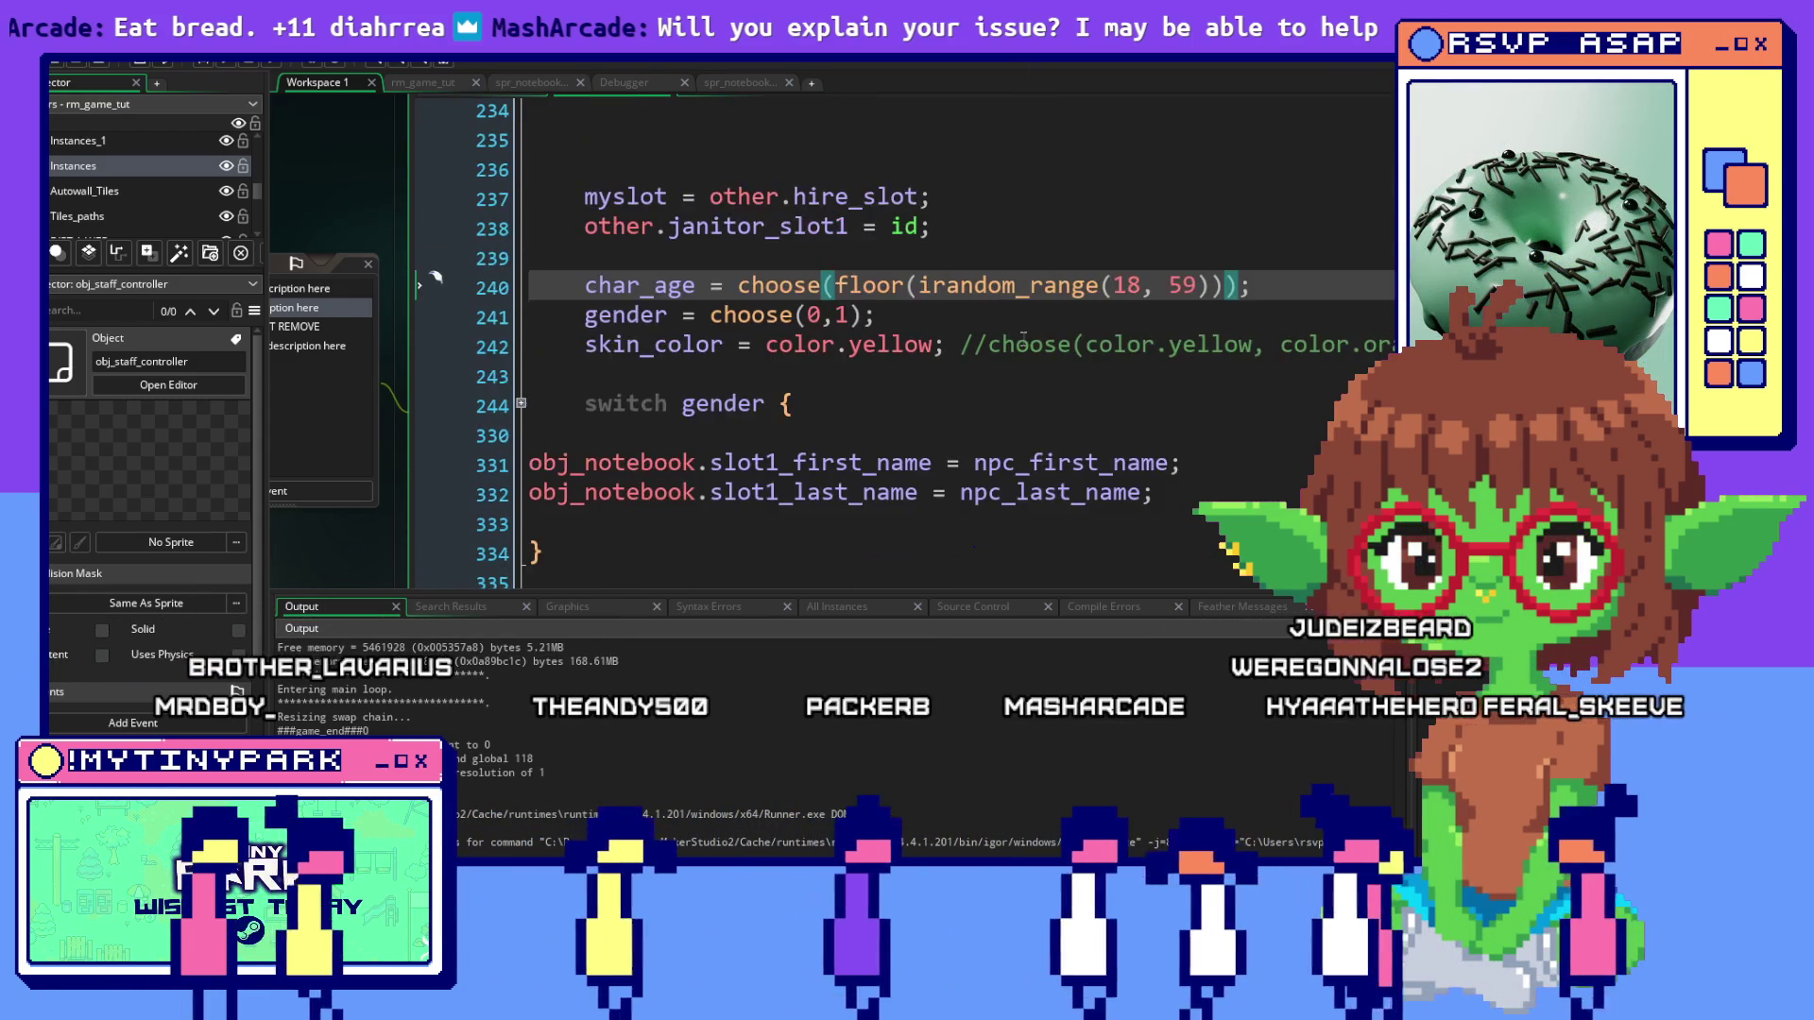
scroll(1023, 338, "up", 1)
left_click(1023, 338)
scroll(1025, 381, "down", 2)
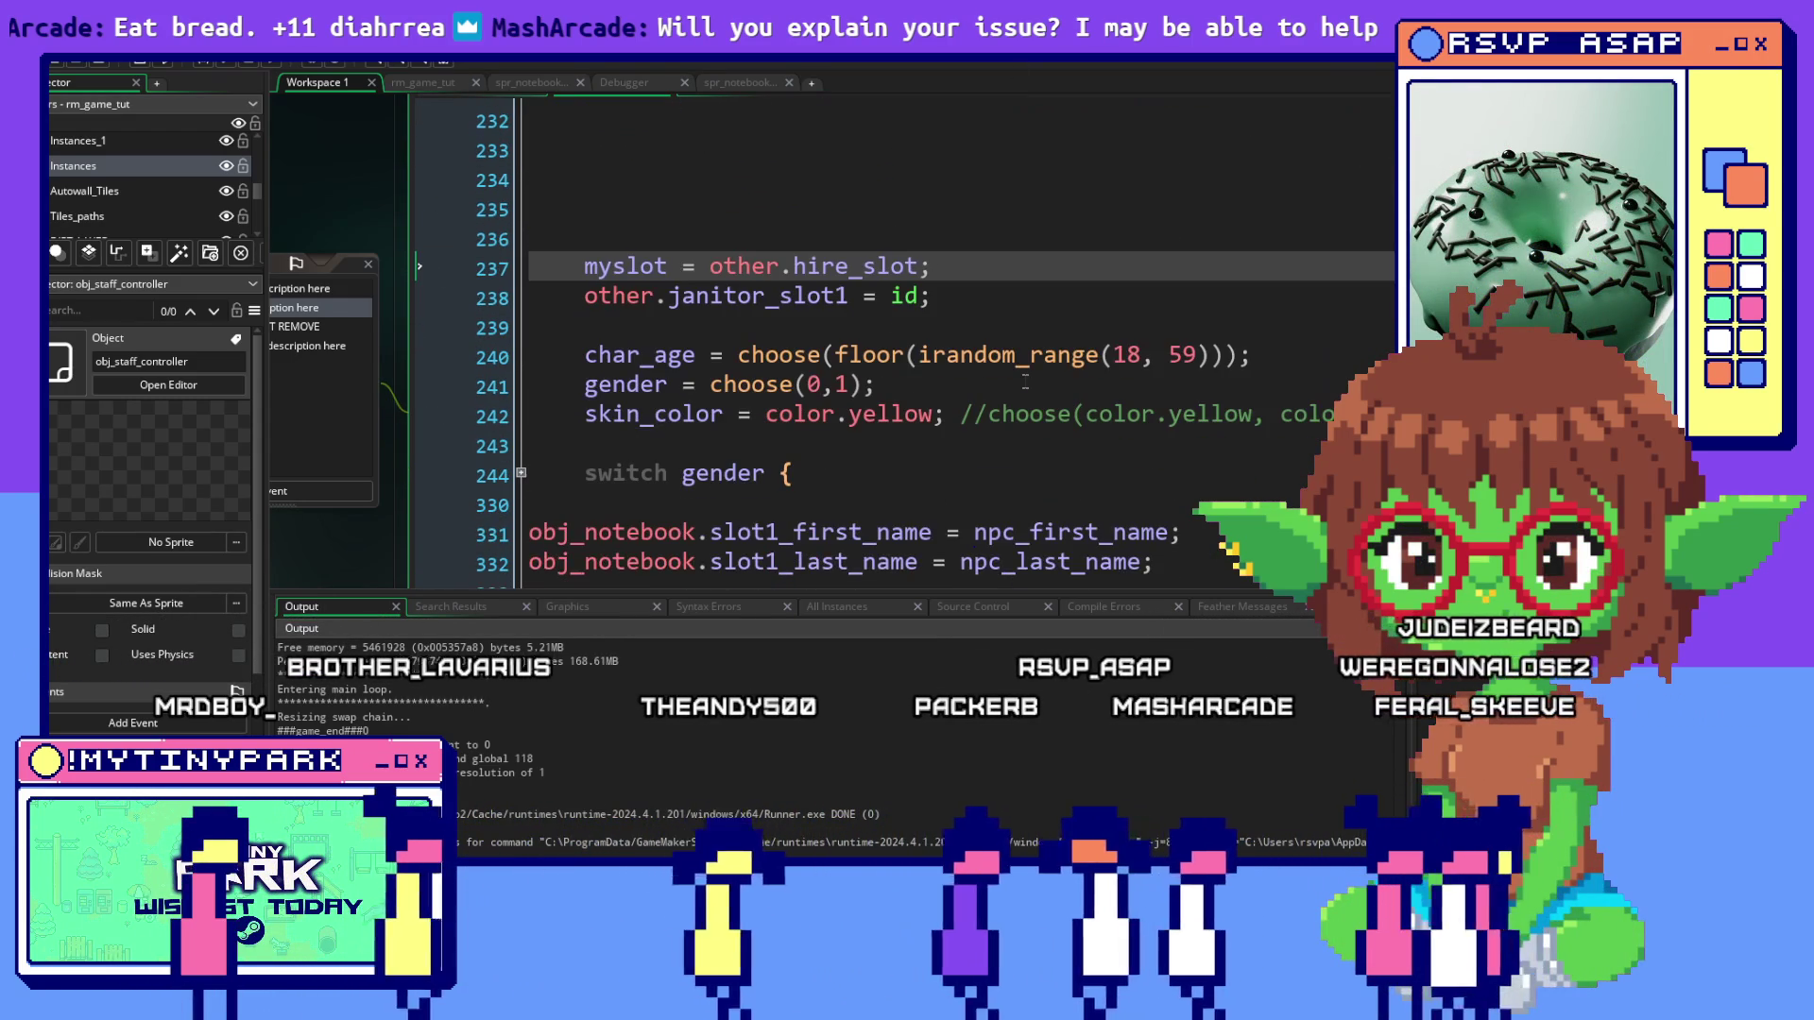
left_click_drag(876, 383, 716, 384)
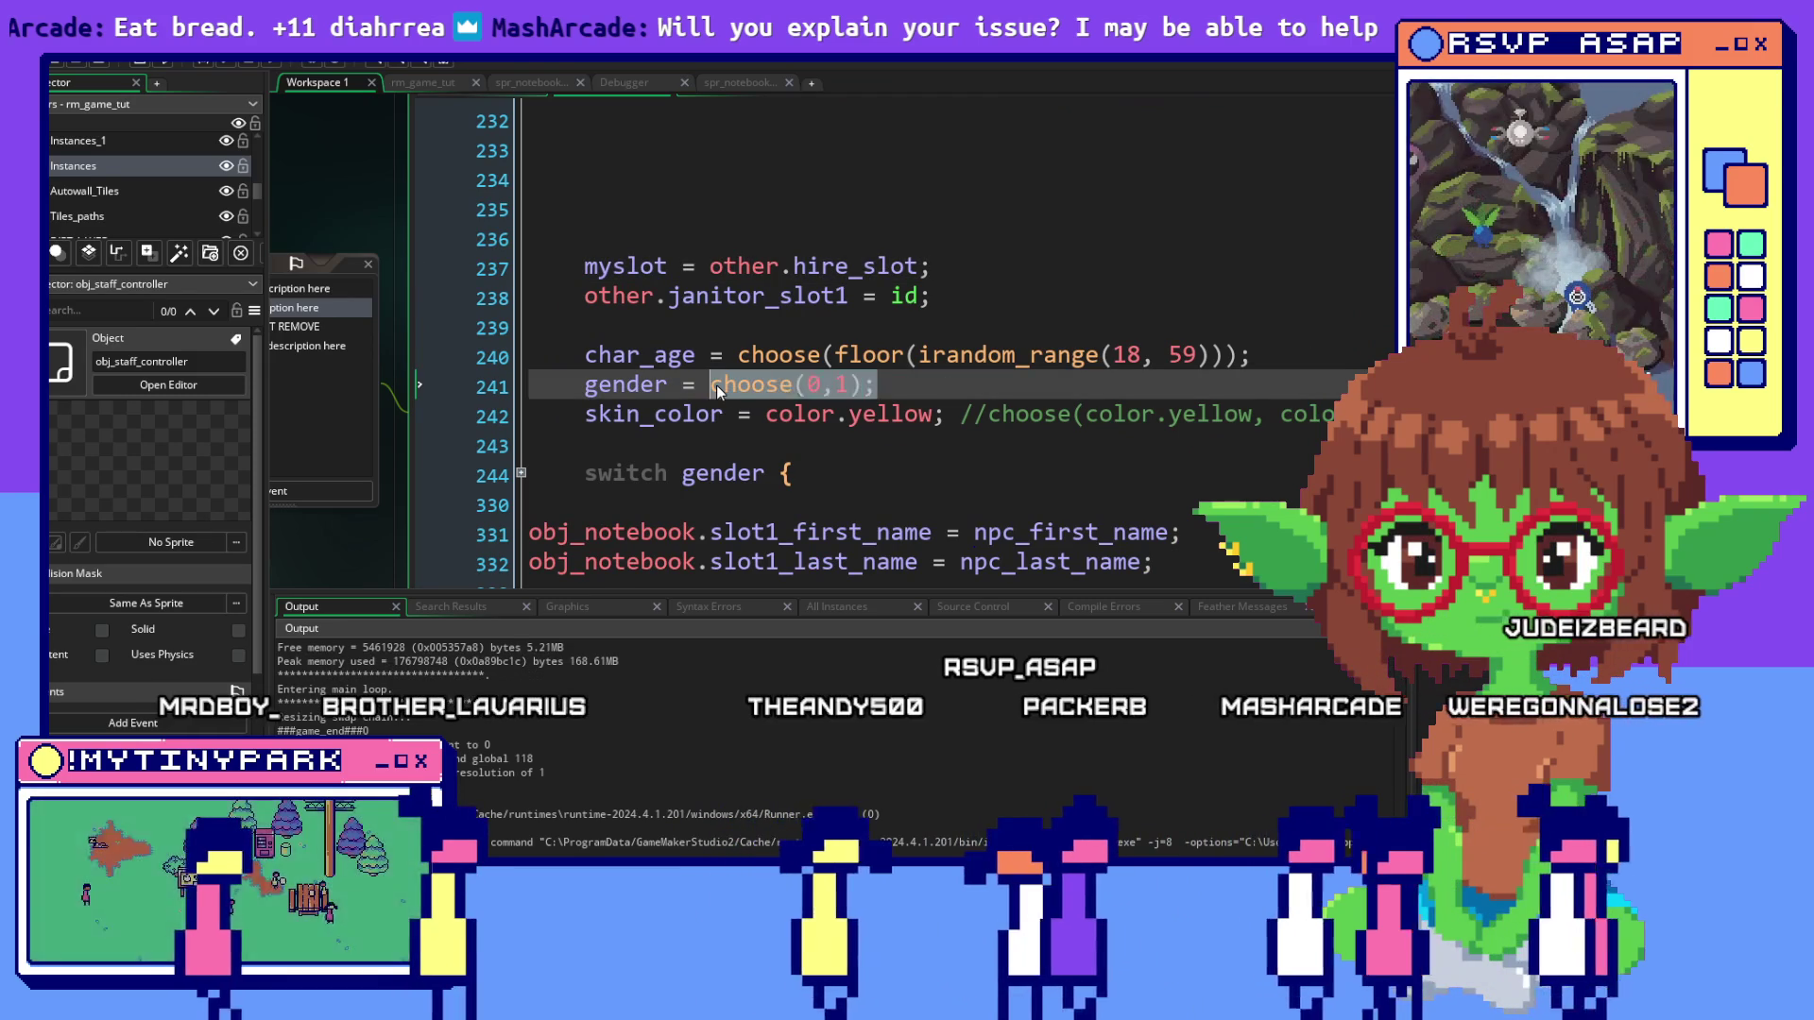
scroll(717, 384, "up", 2)
left_click(638, 279)
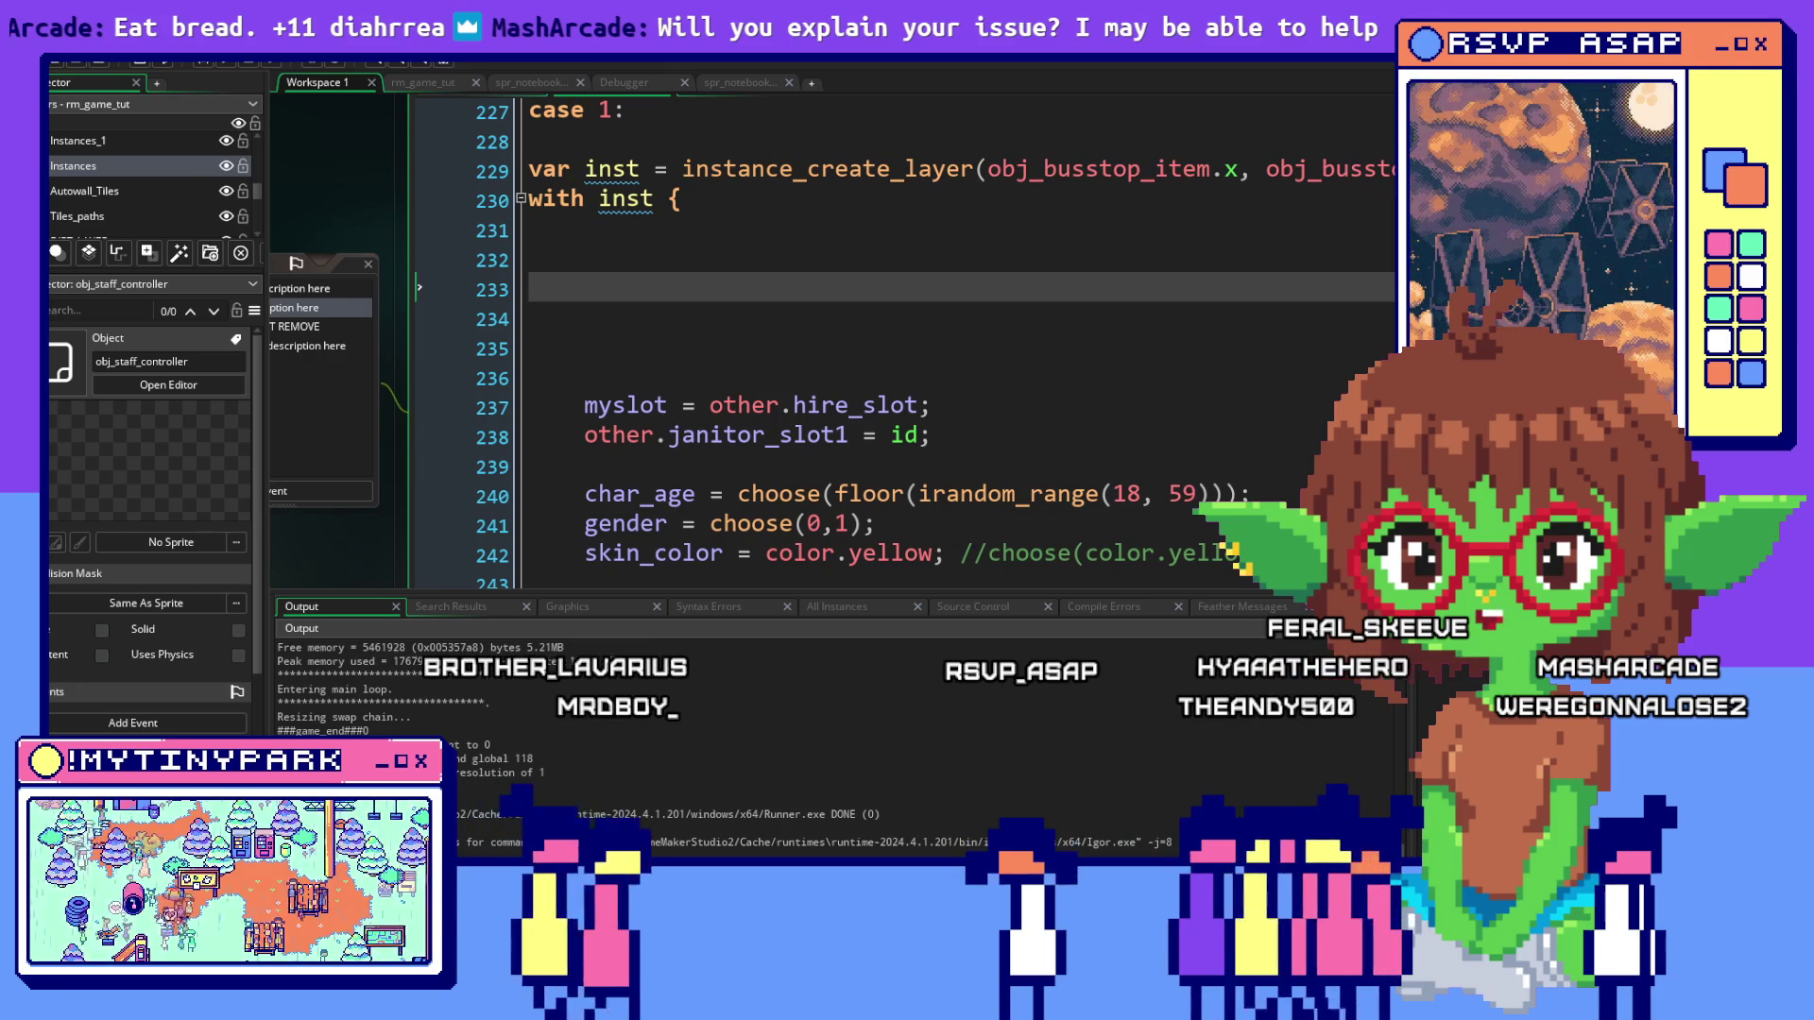
Review the empty lines and char_age line inside the slot 1 with inst block
left_click(705, 281)
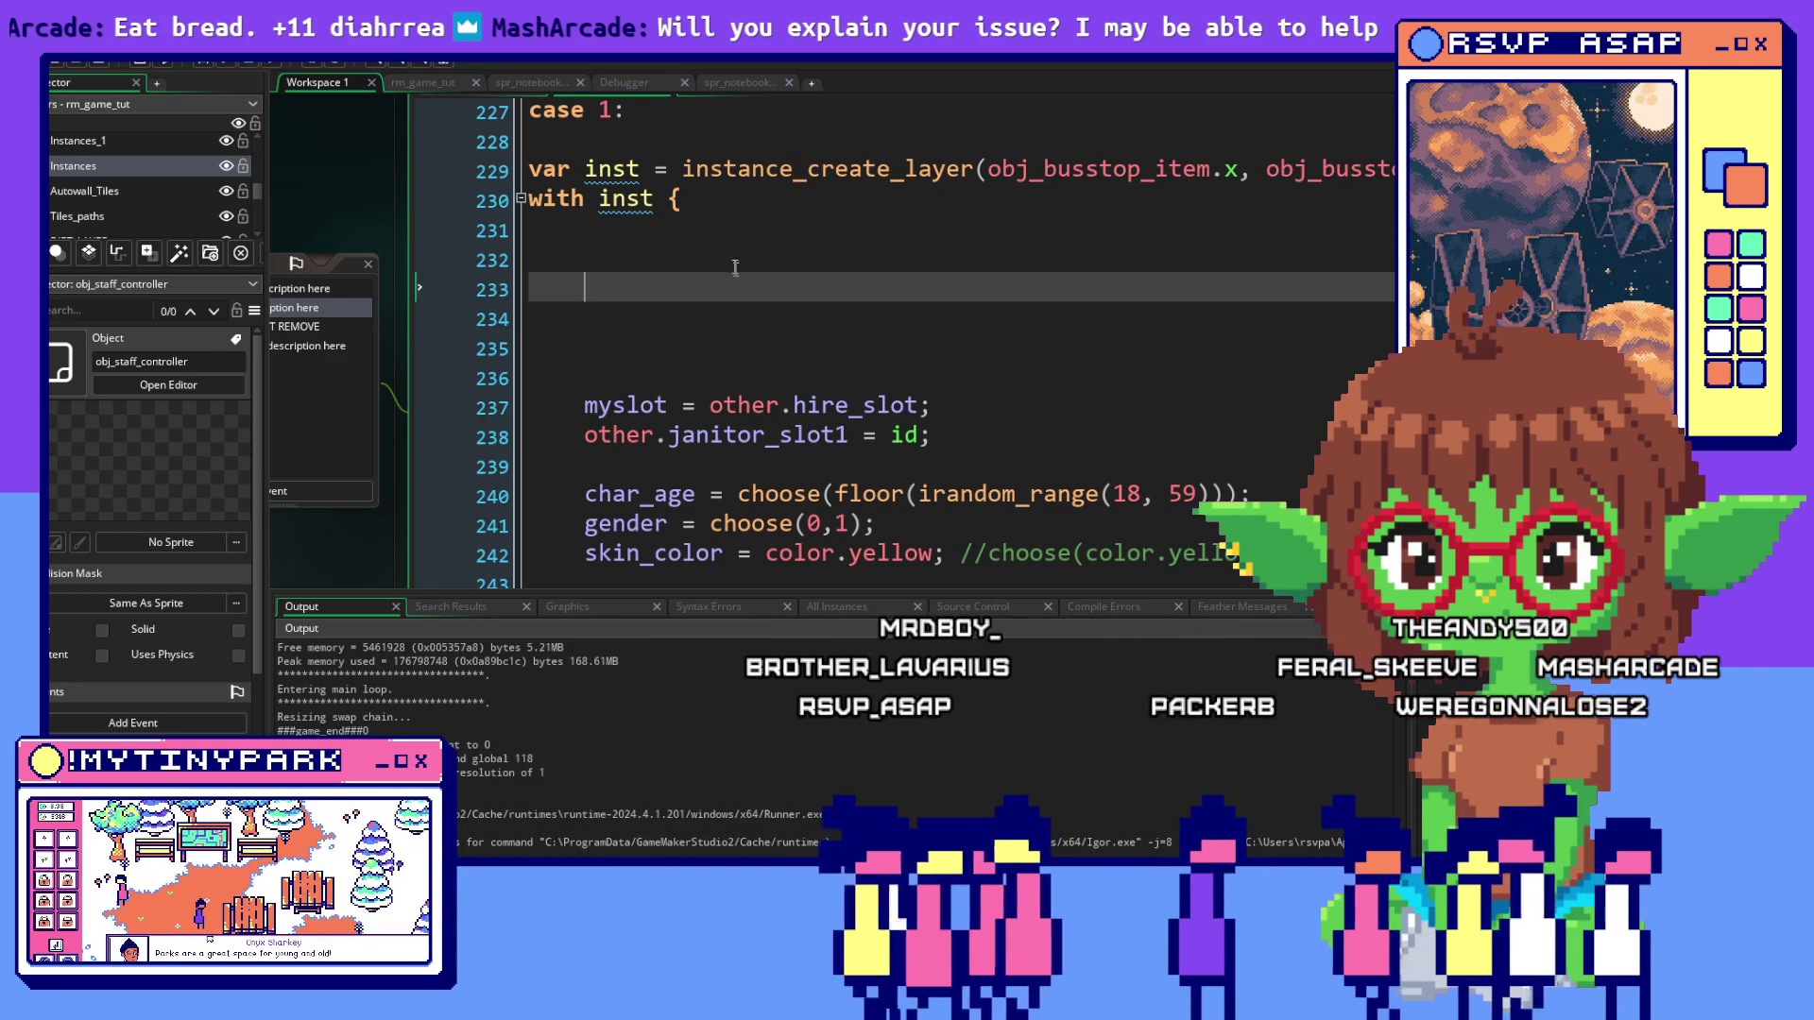
left_click(734, 263)
key("Down")
key("Down")
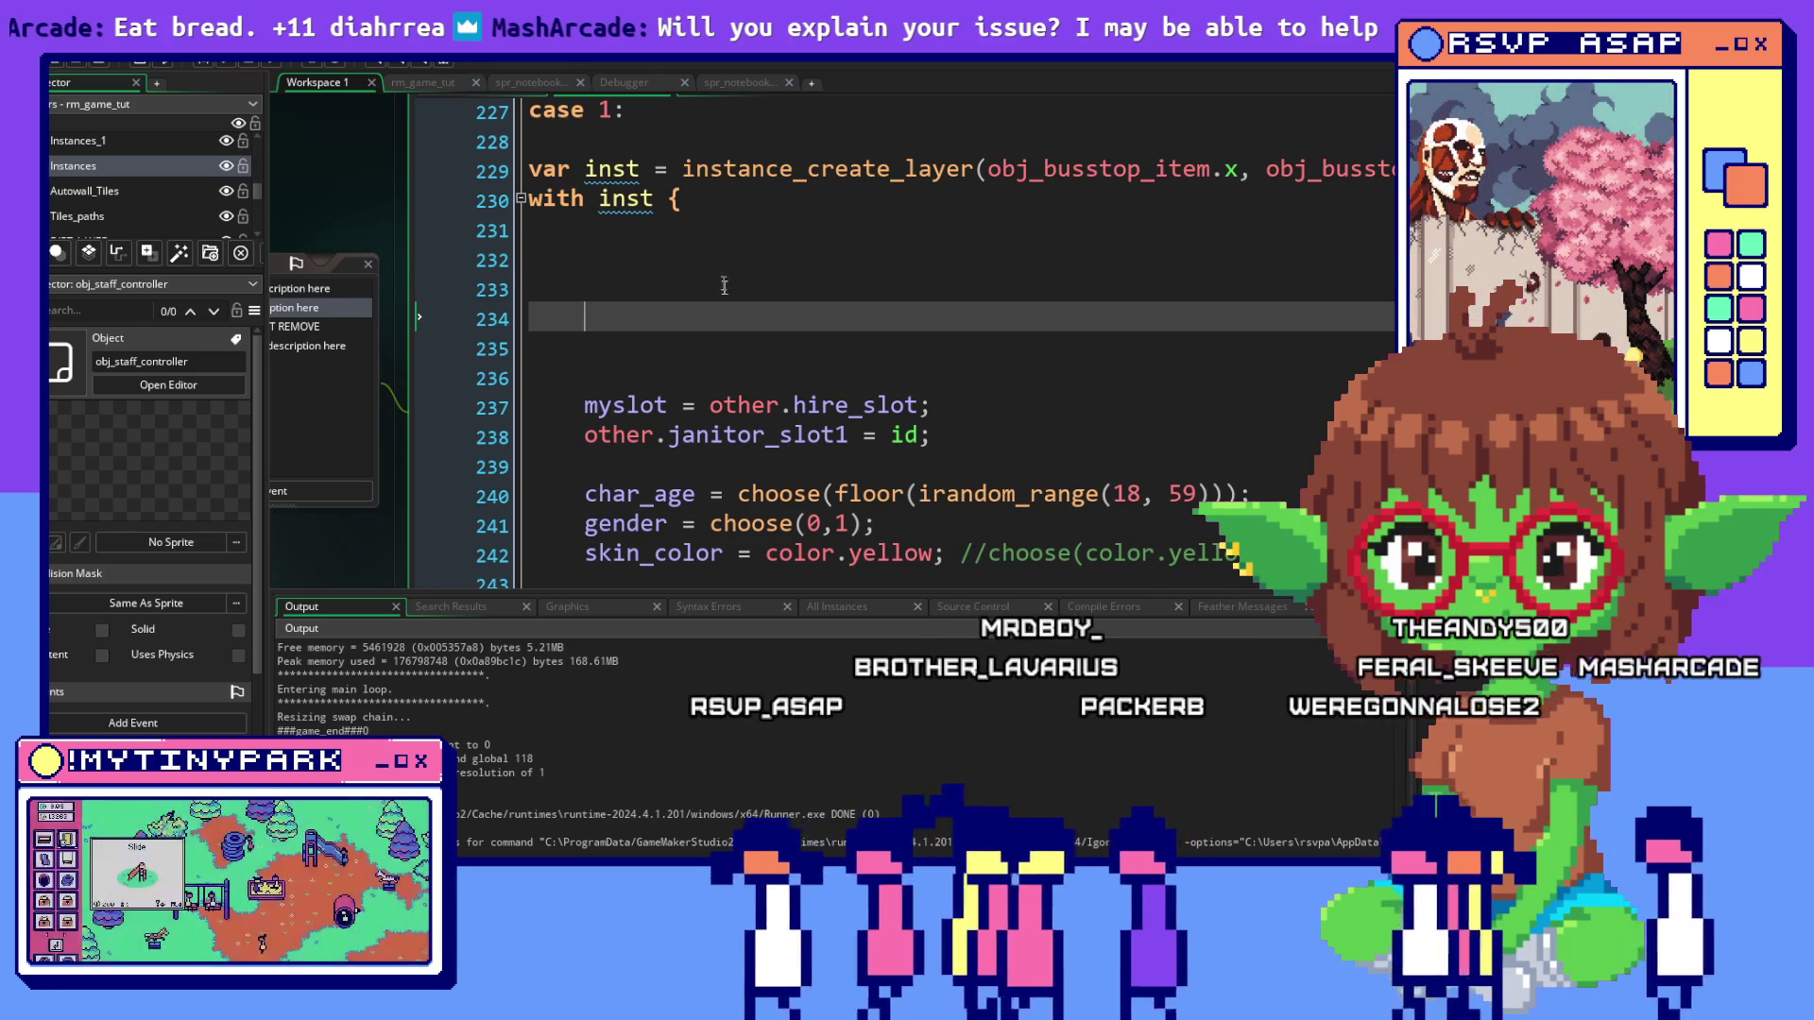
key("Up")
key("Up")
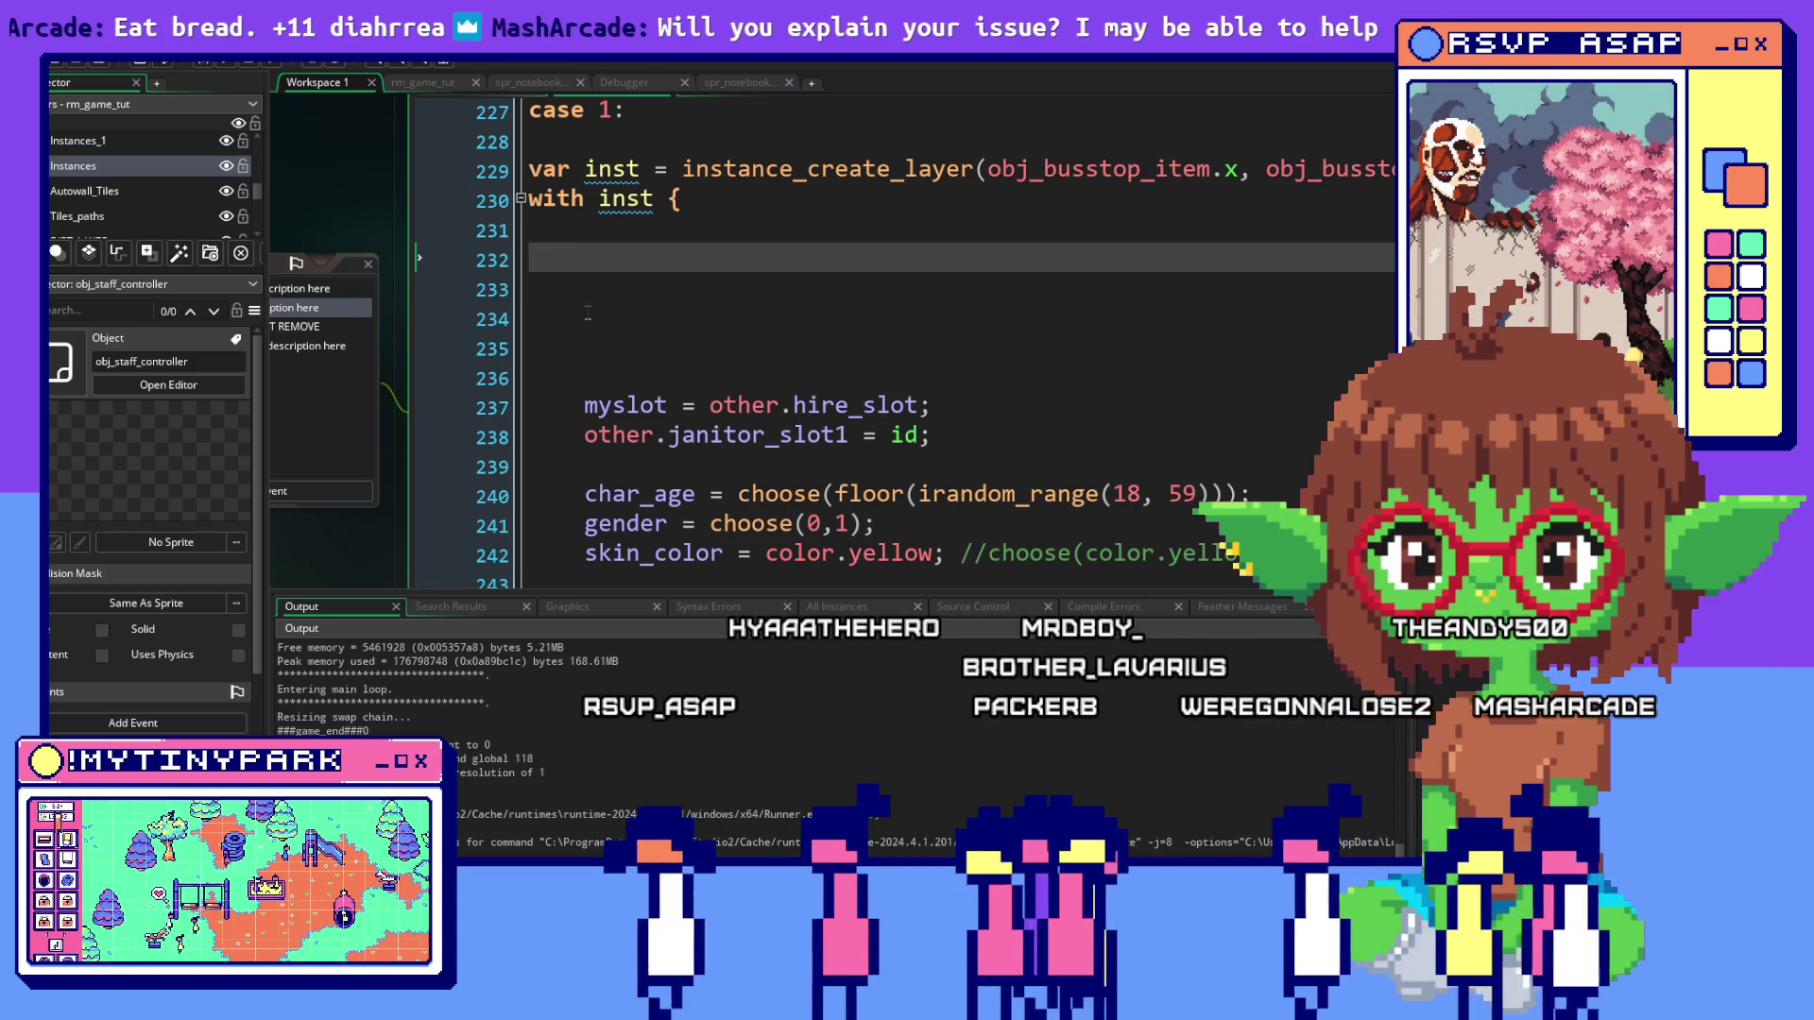
left_click(734, 462)
left_click(714, 319)
left_click(692, 259)
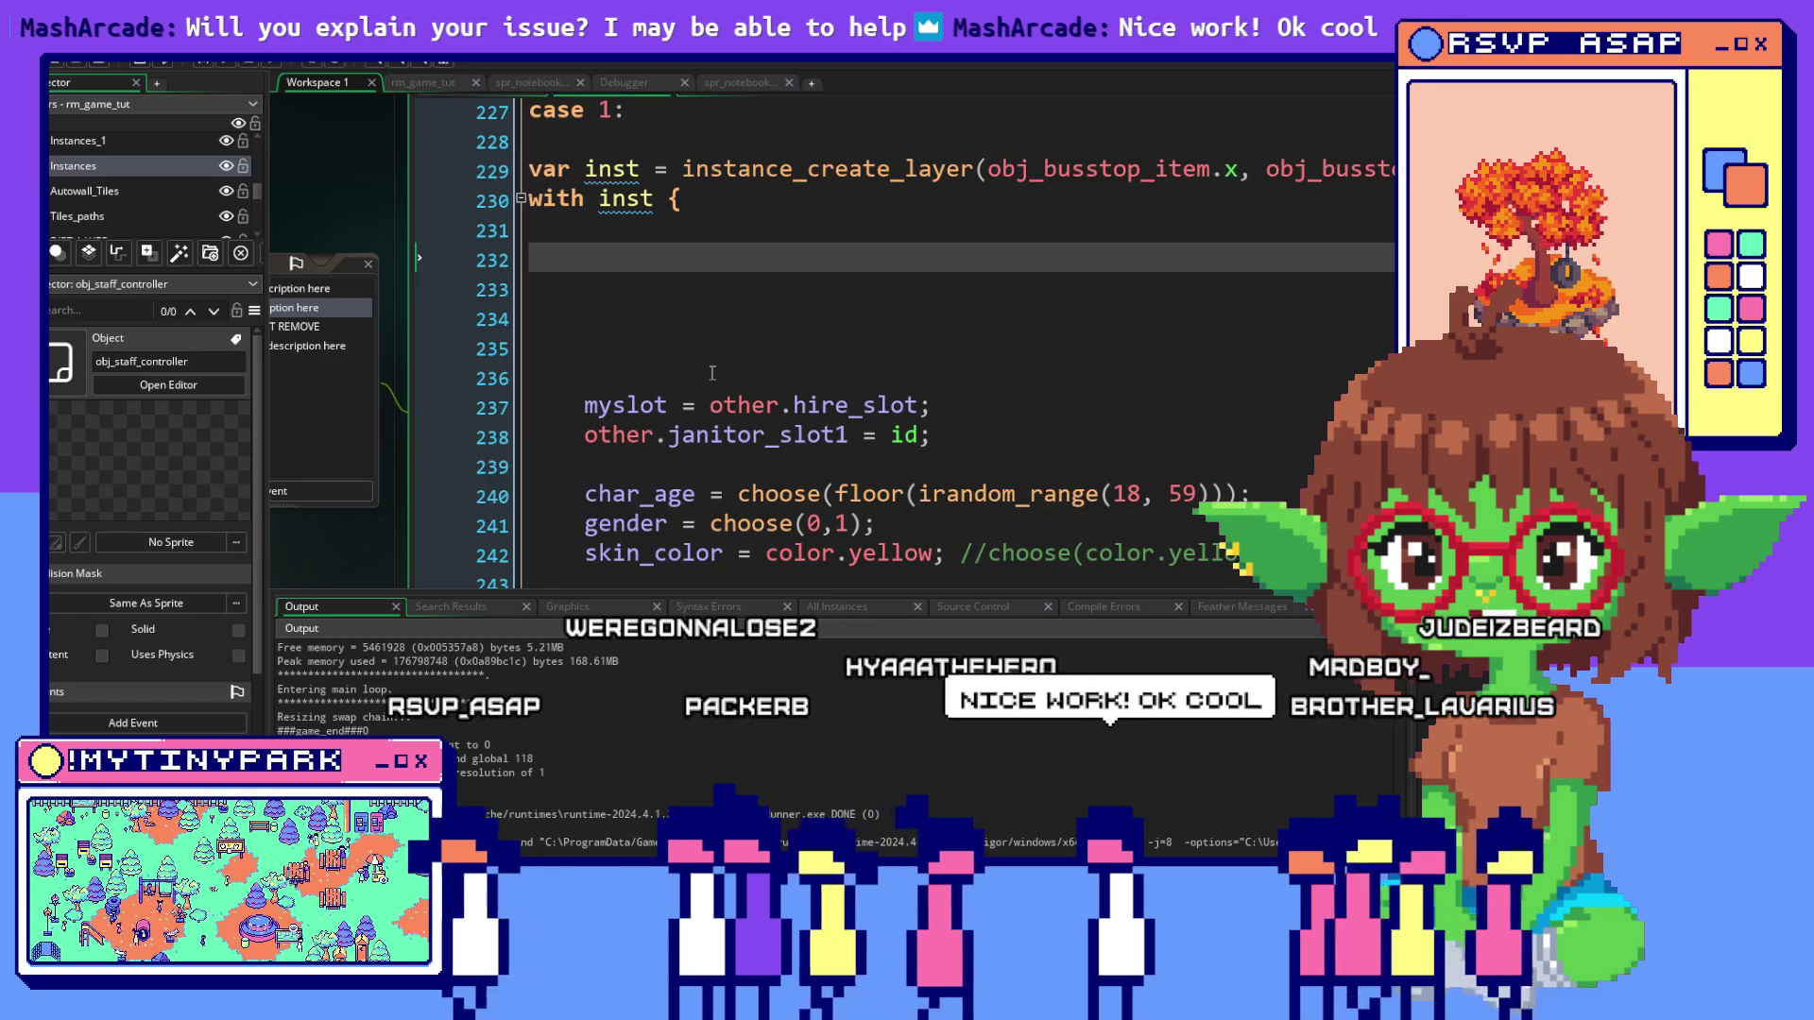
scroll(713, 372, "down", 2)
left_click_drag(529, 222, 1357, 392)
left_click(1119, 325)
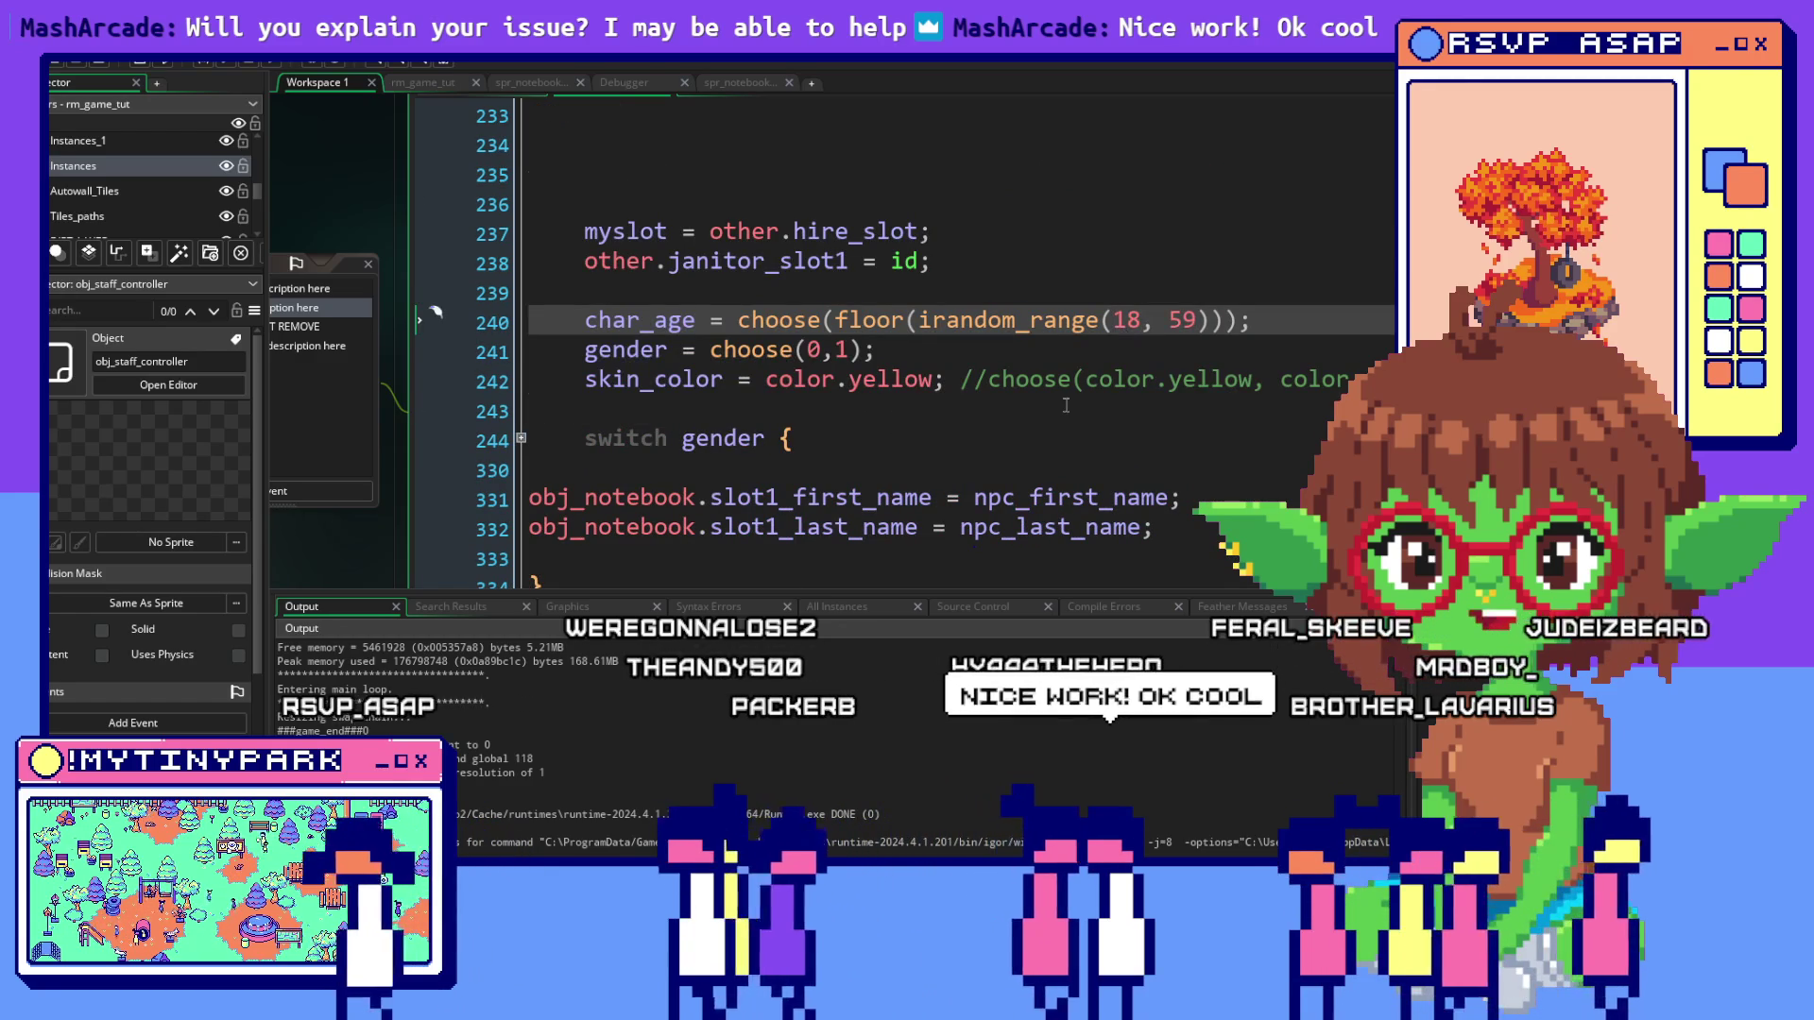
scroll(1066, 406, "up", 2)
key("Up")
key("Up")
key("Up")
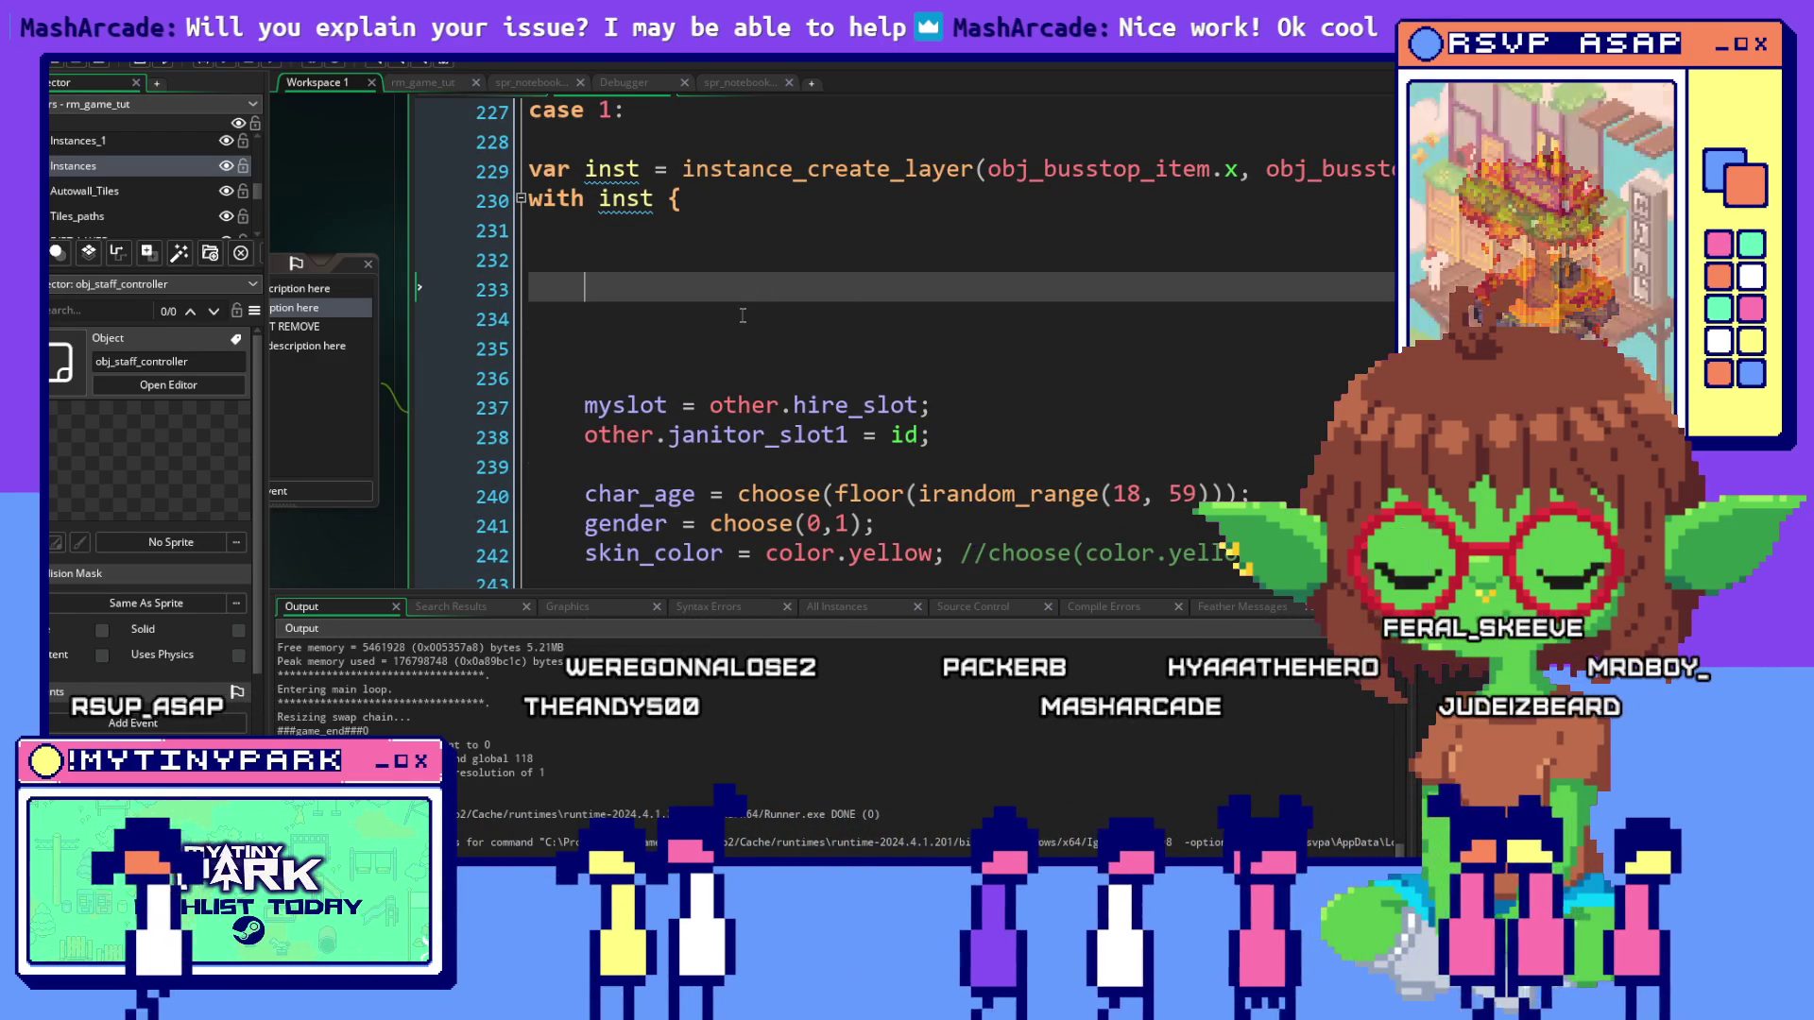
key("Up")
Type switch on empty line 232 inside the with inst block
mouse_move(673, 422)
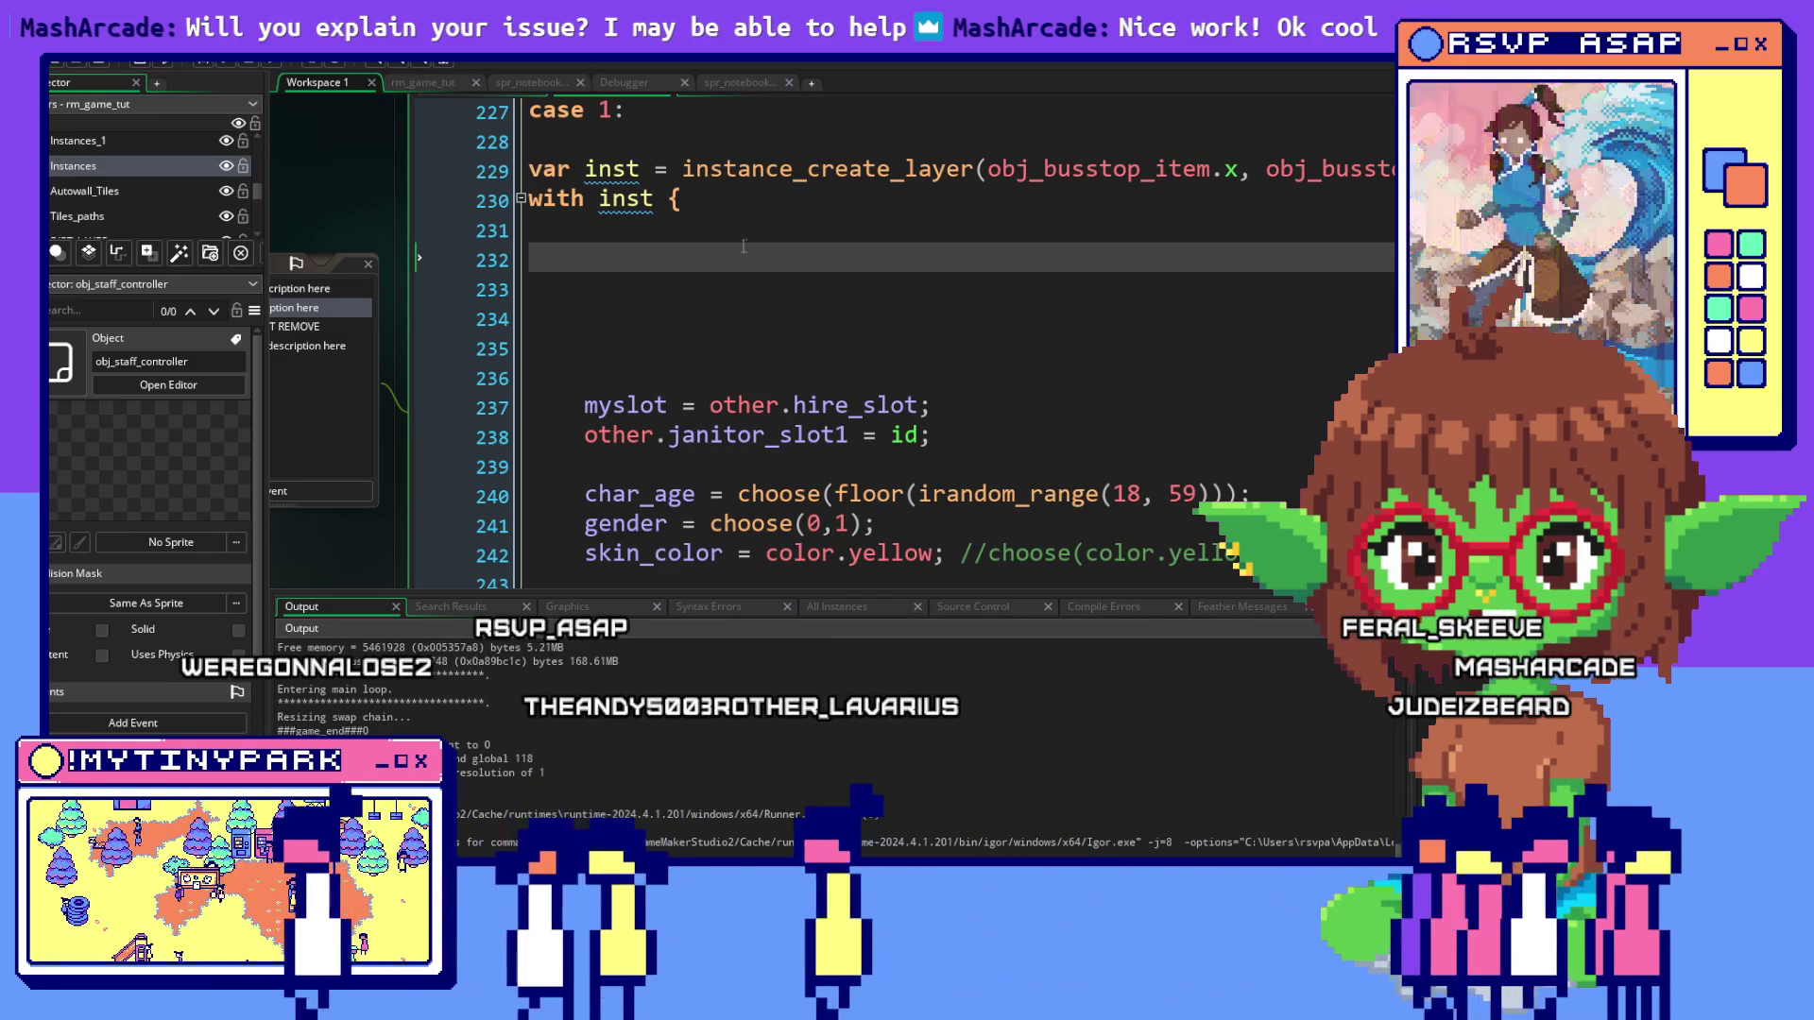
left_click(727, 299)
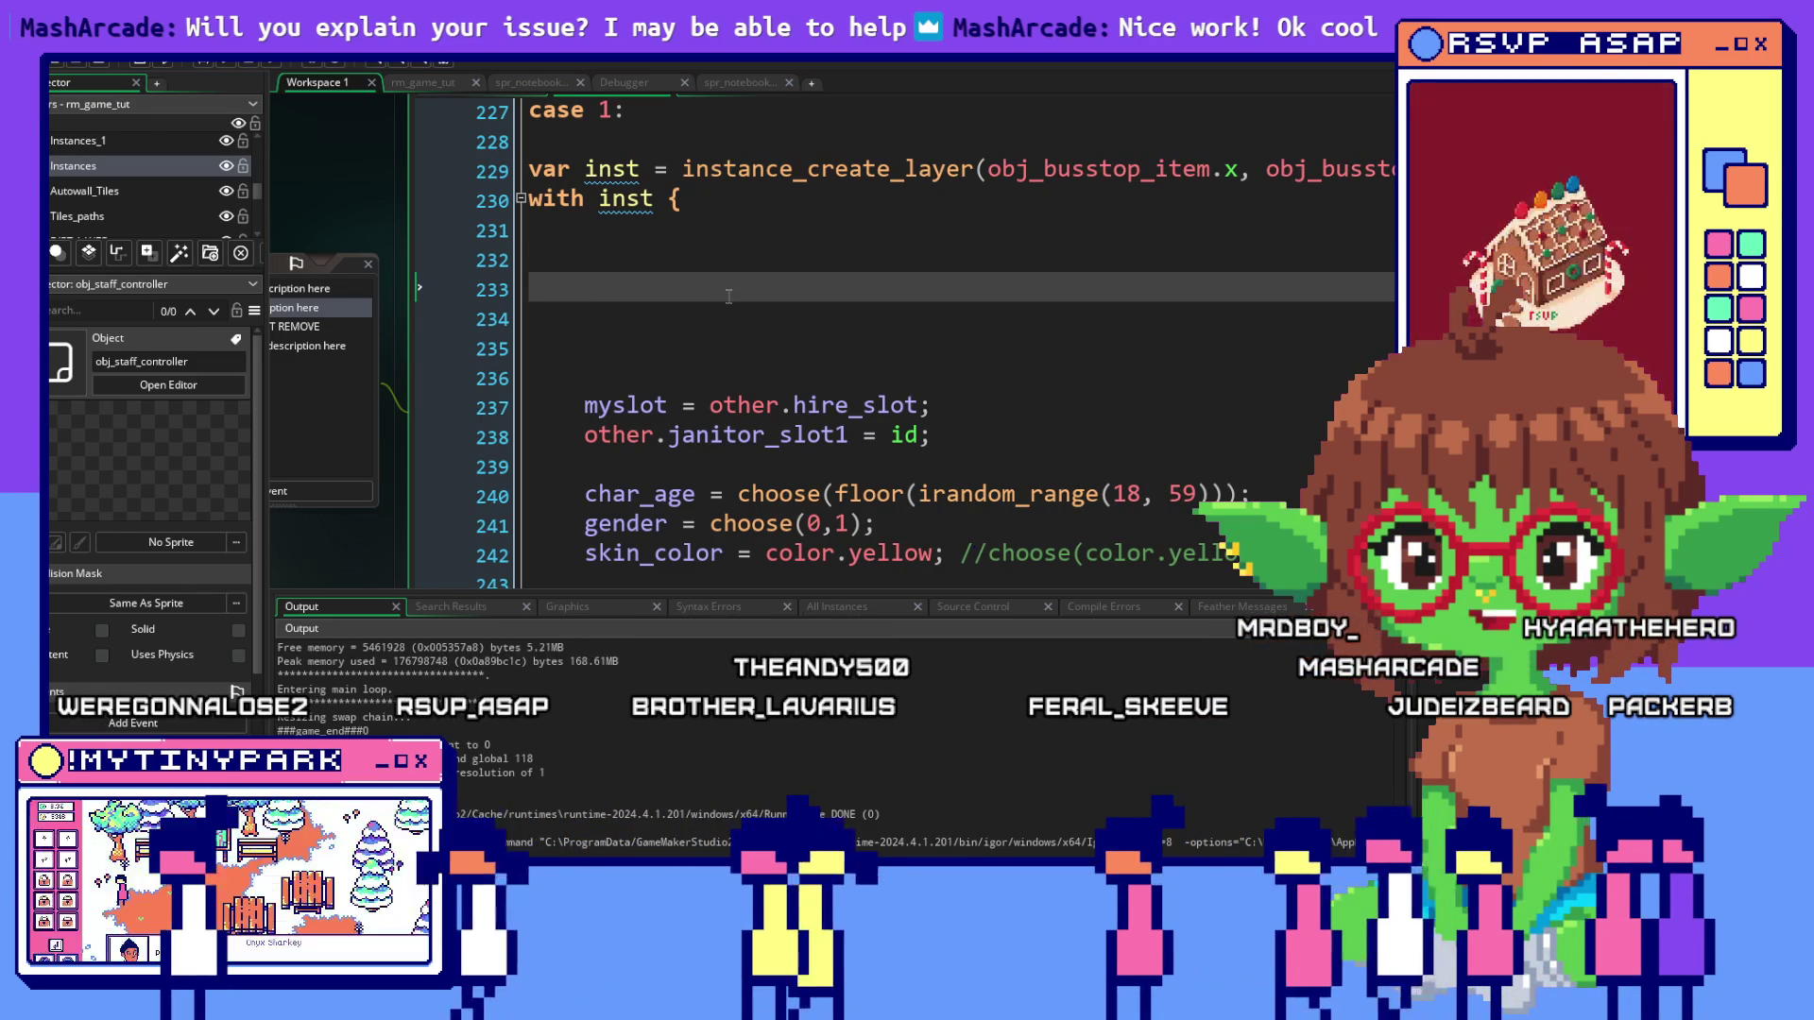
left_click(708, 271)
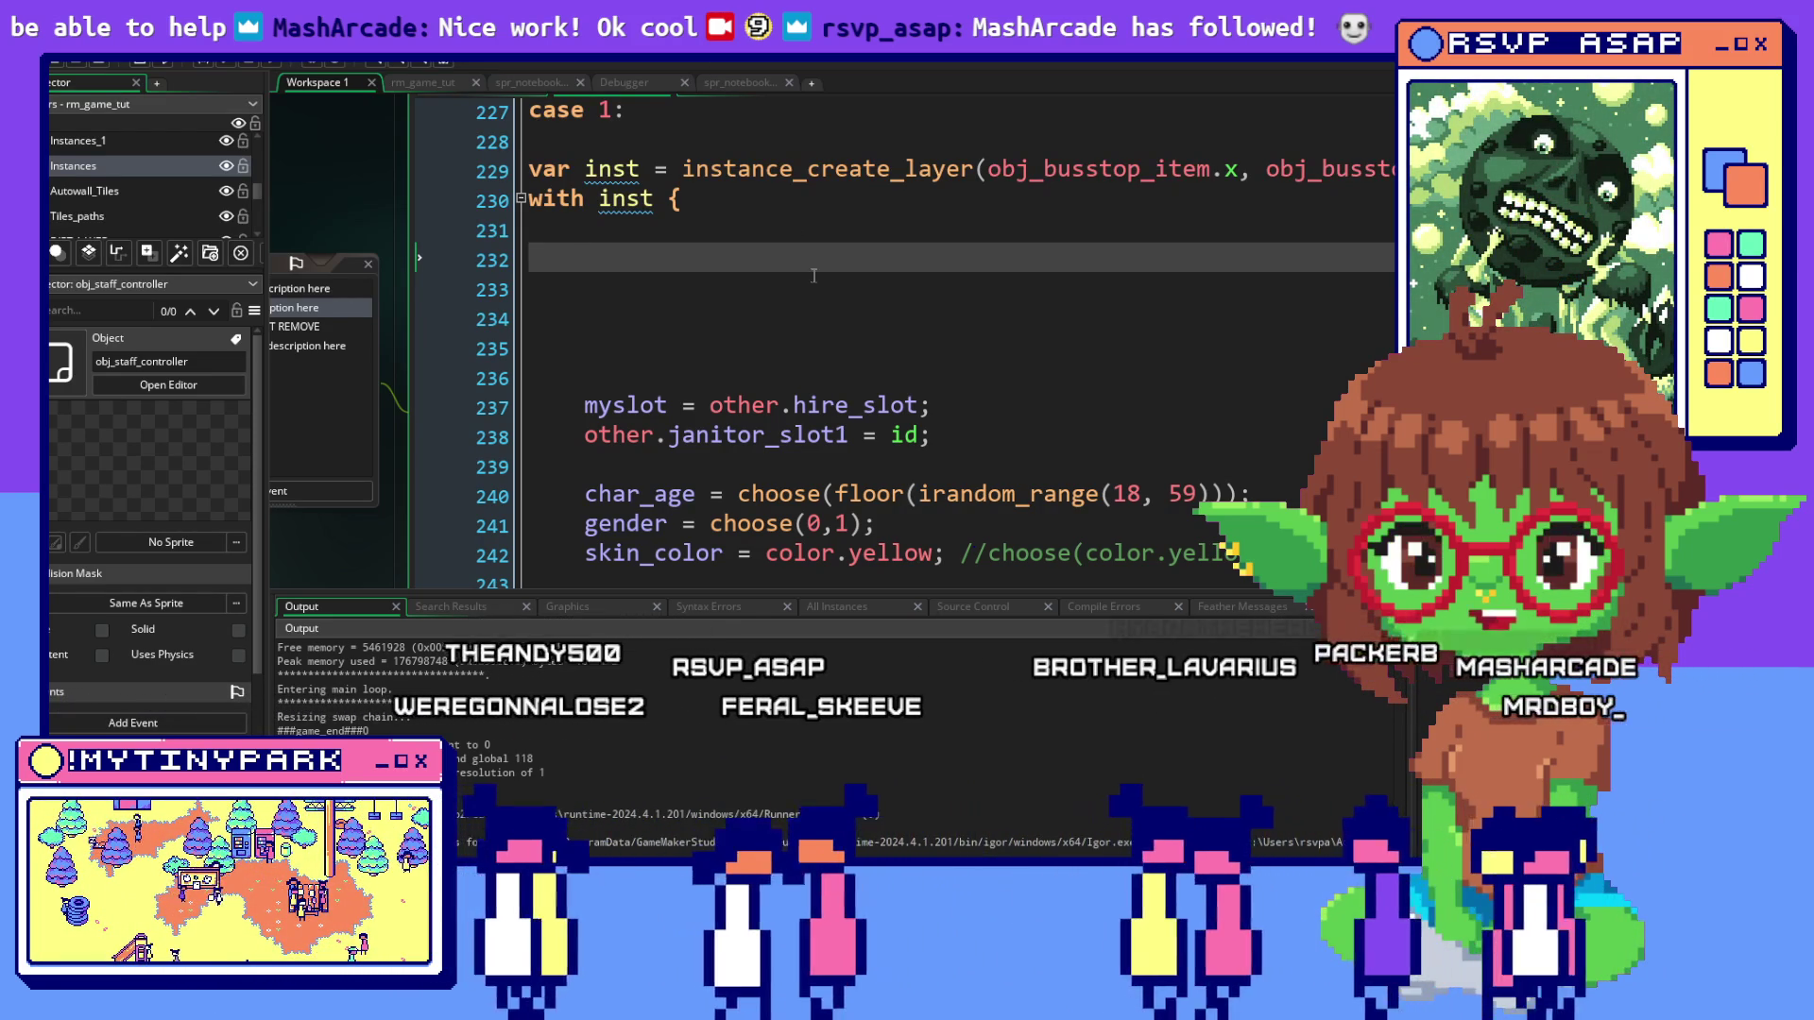
key("Down")
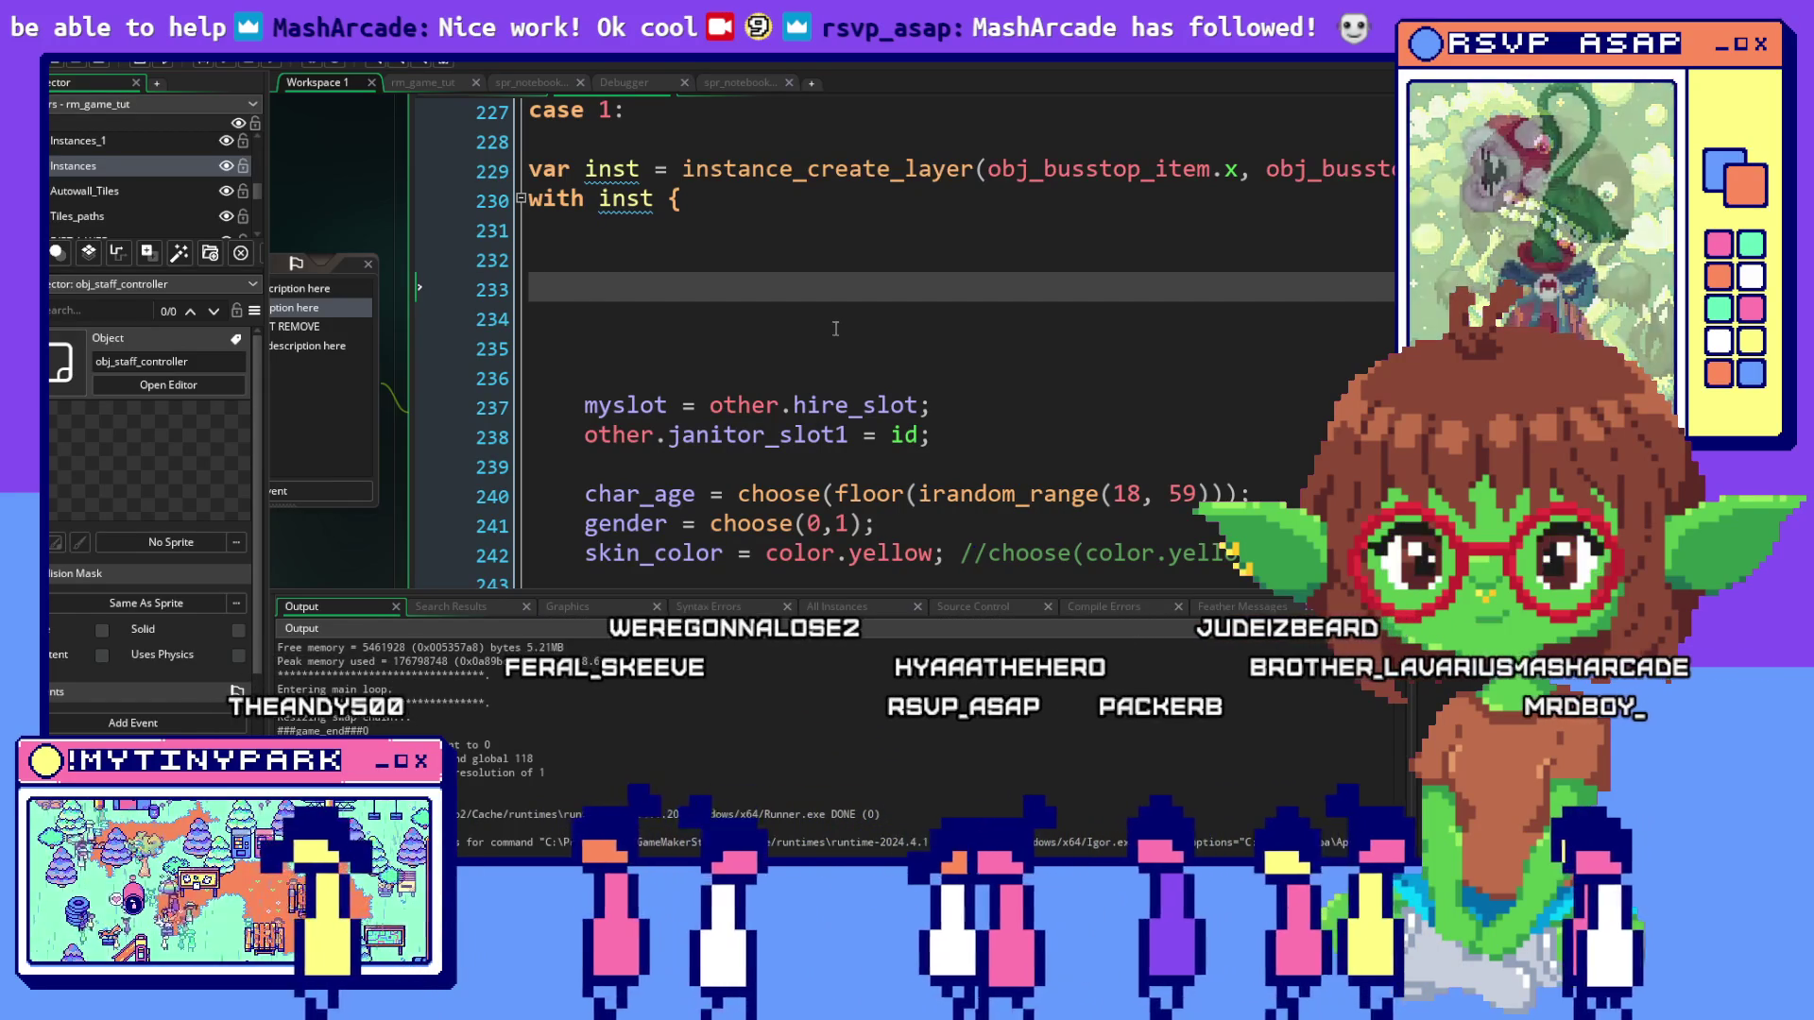
key("Up")
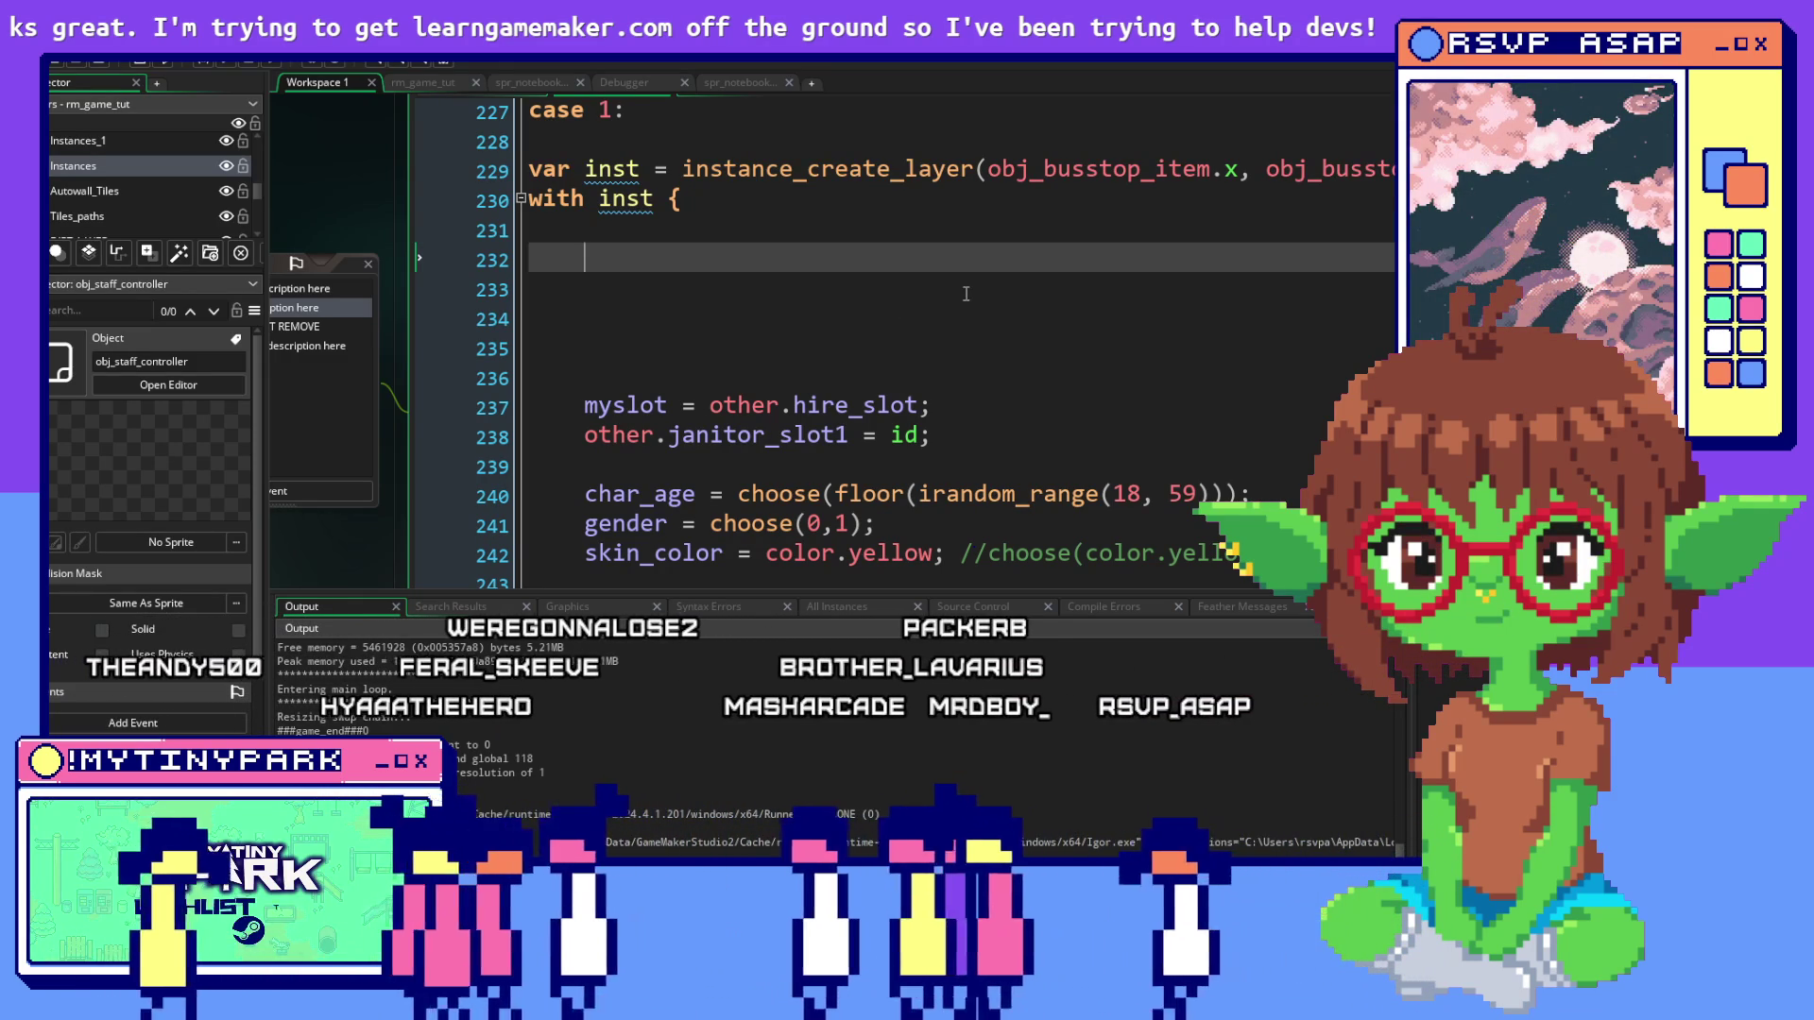
scroll(965, 294, "down", 1)
left_click(878, 419)
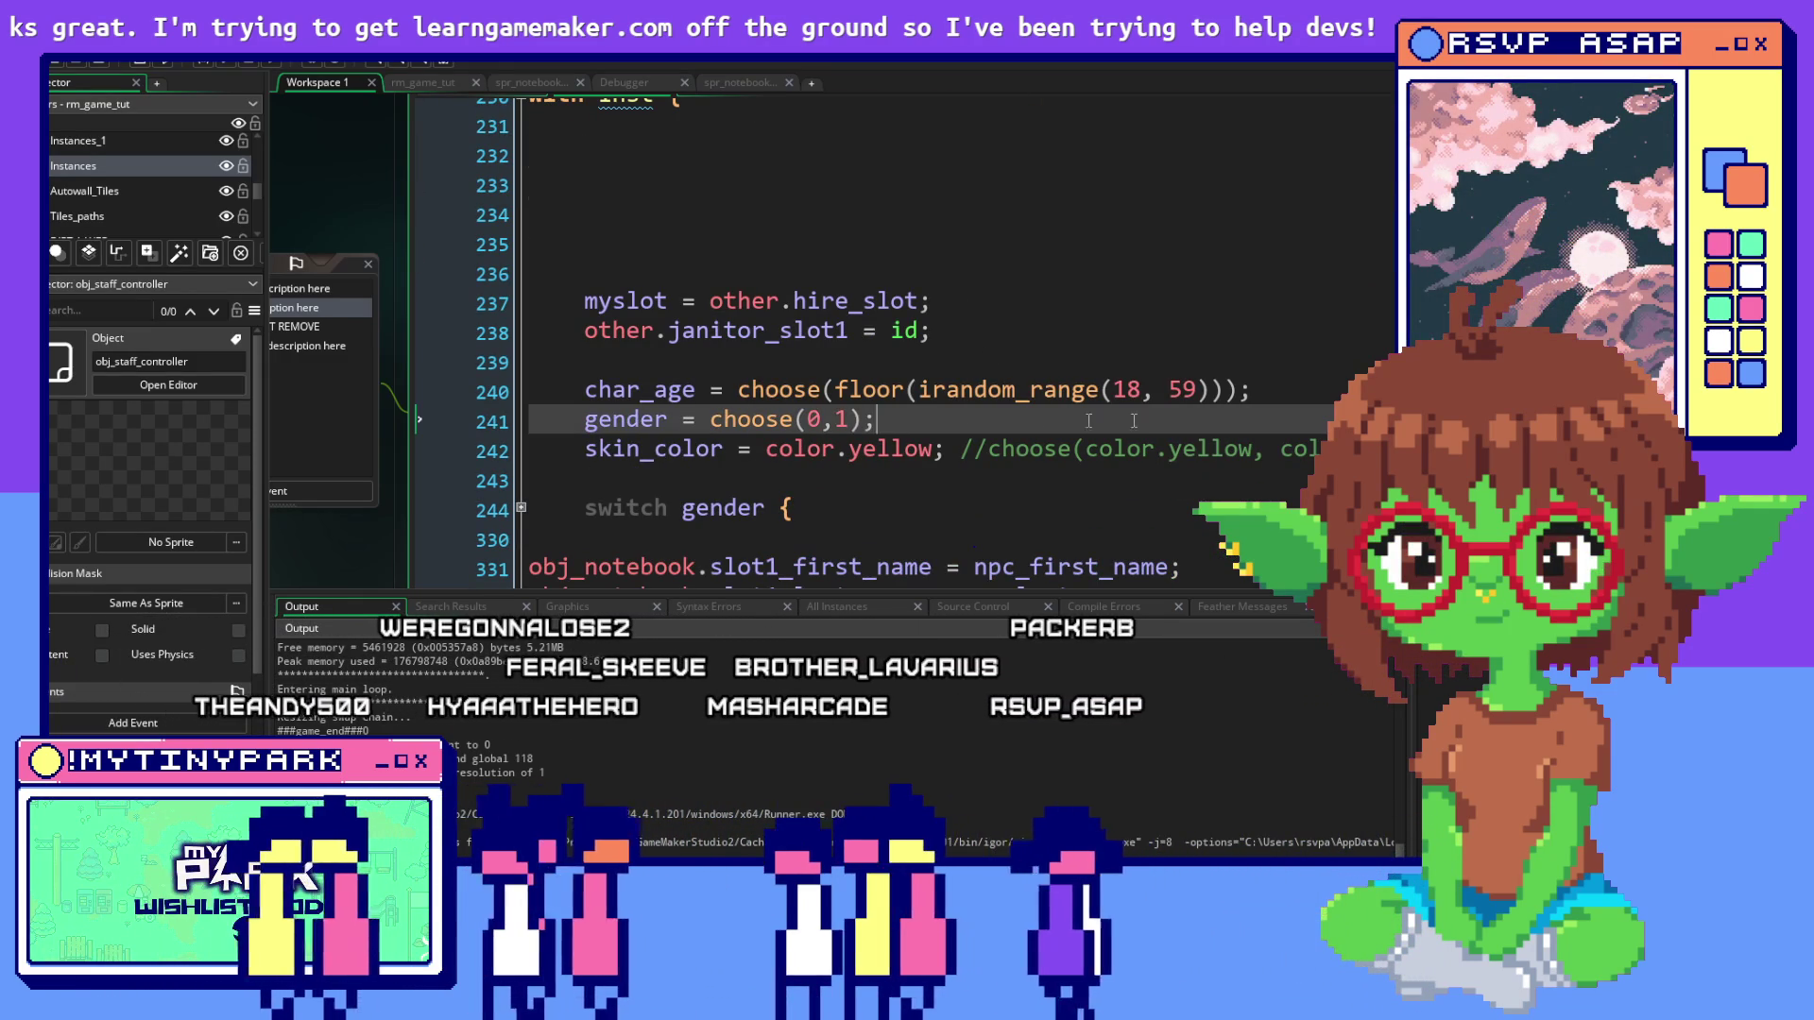
scroll(758, 336, "up", 2)
left_click(672, 295)
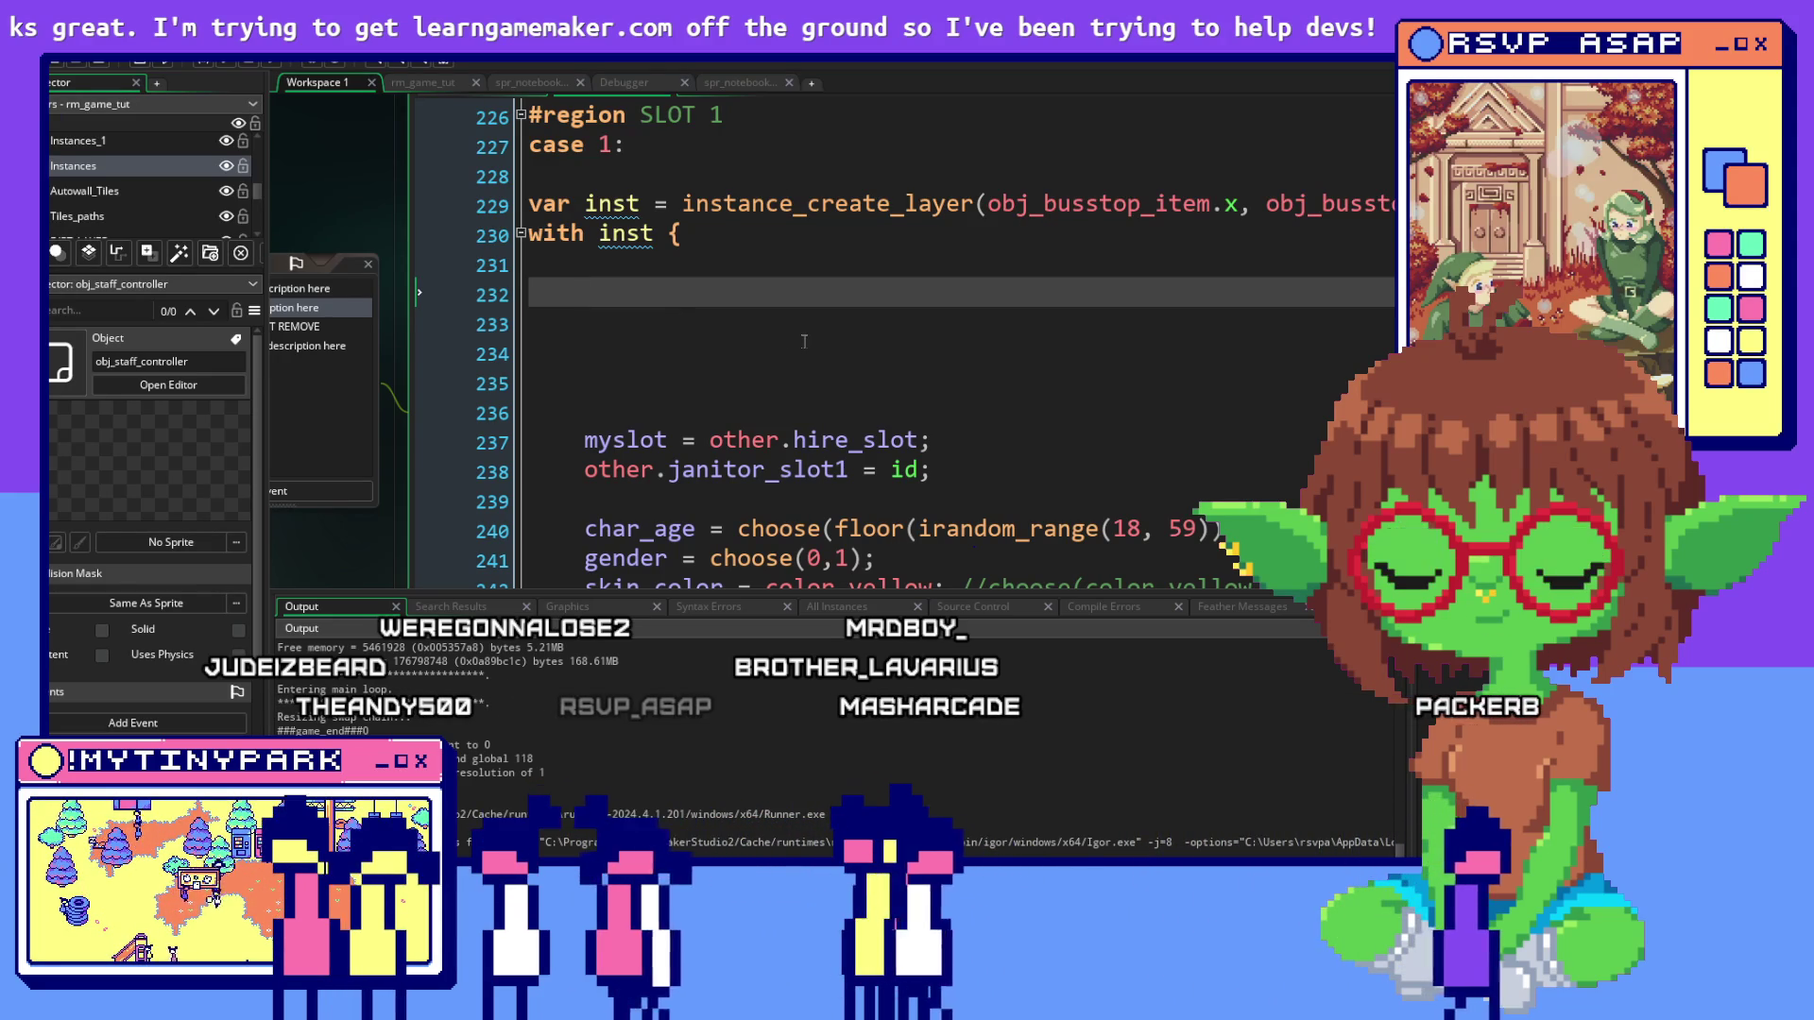
type("switch")
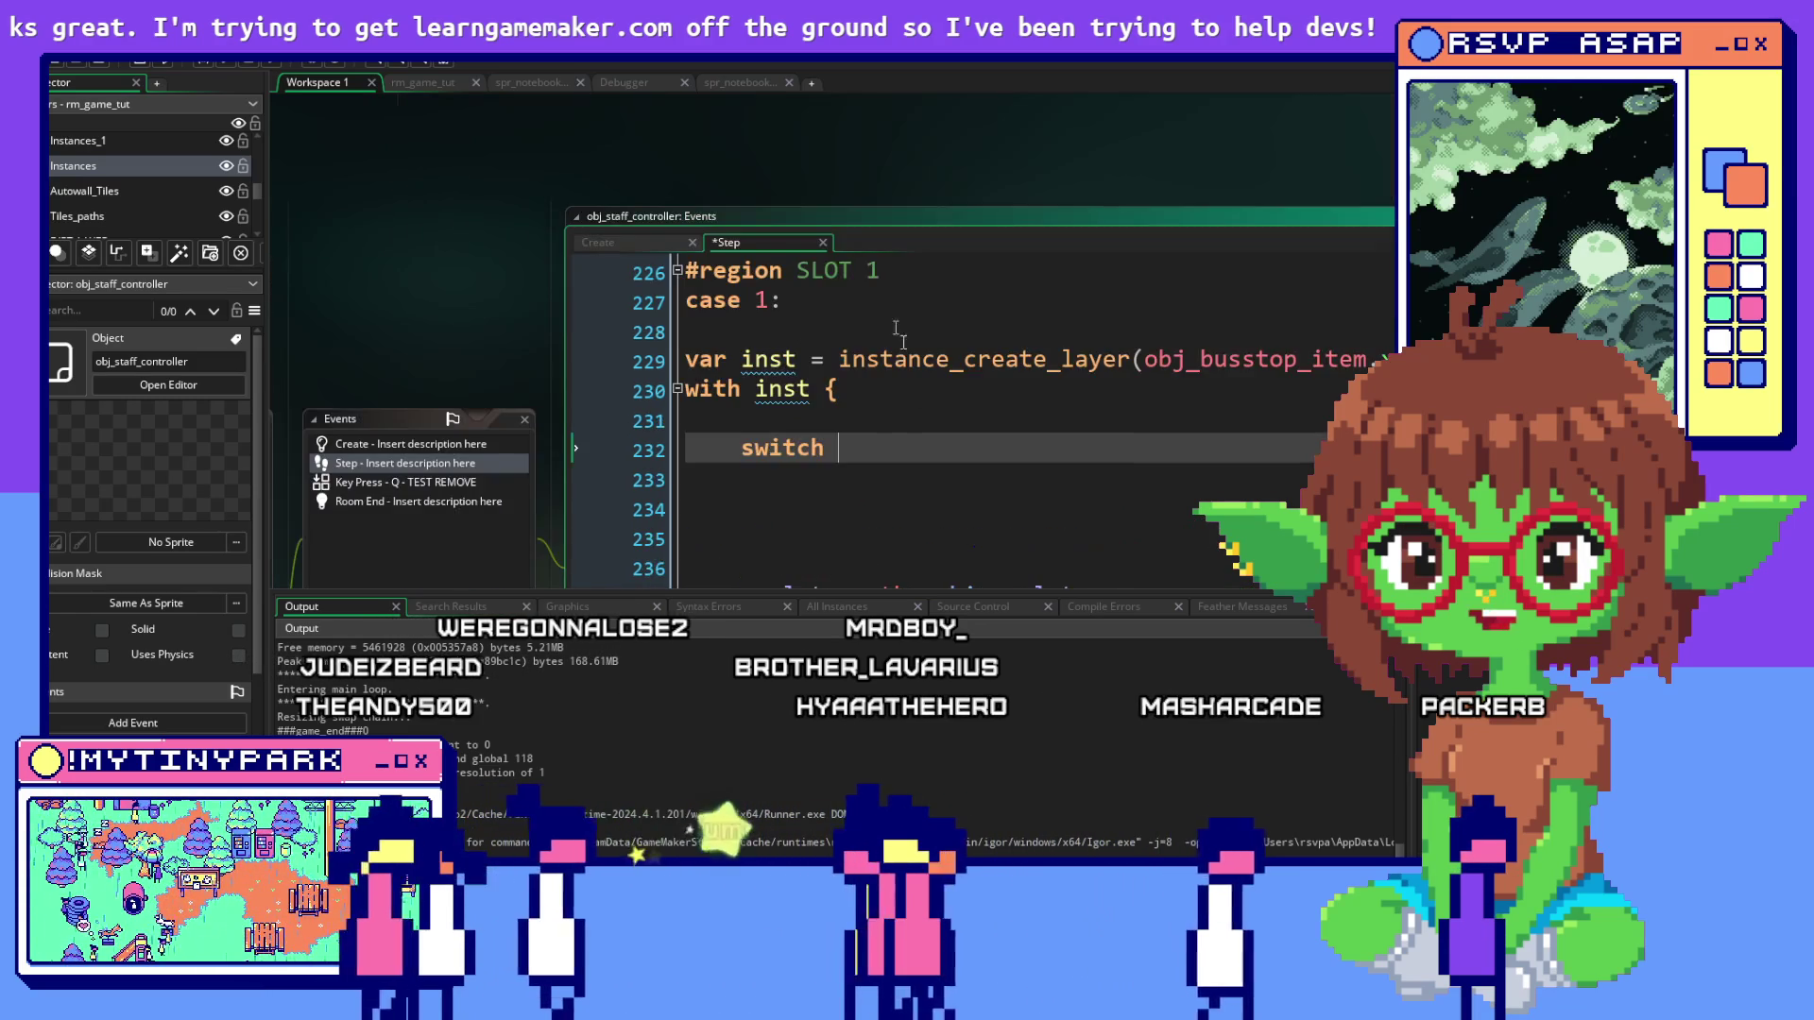
Copy janitor_application from the Create event and put it after switch on line 232
left_click(506, 127)
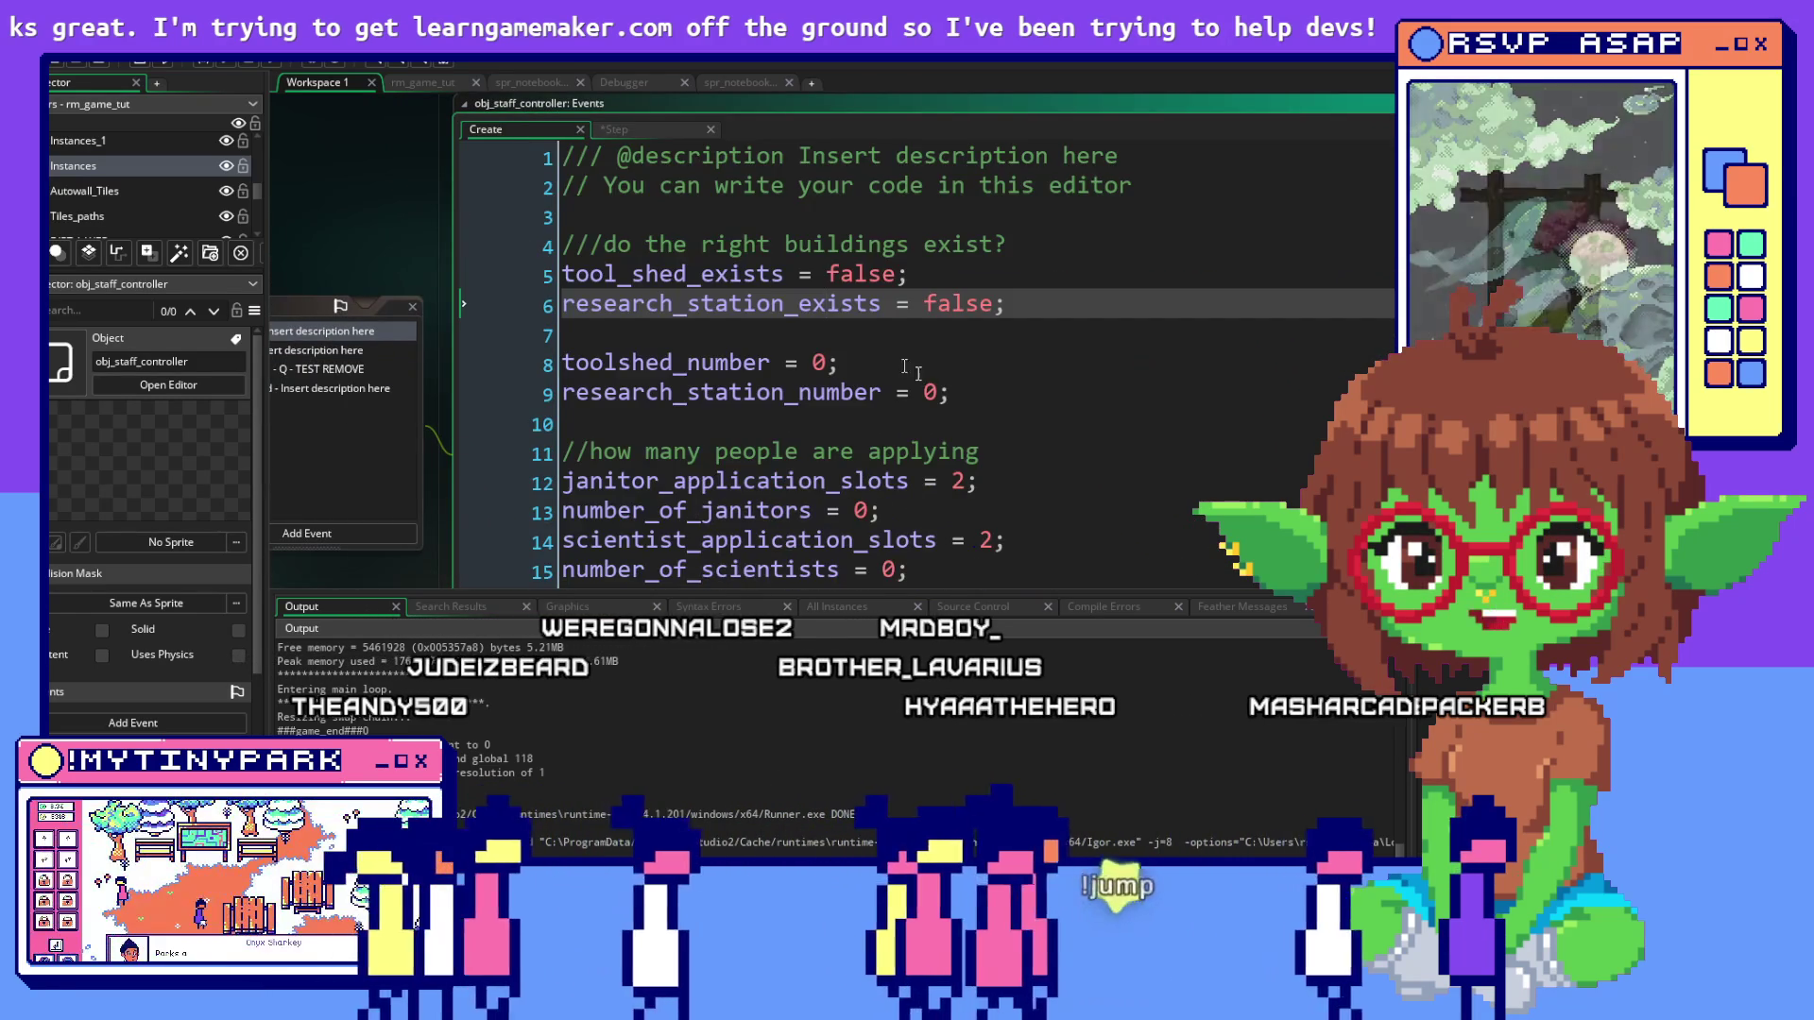
scroll(926, 378, "down", 8)
scroll(898, 364, "up", 5)
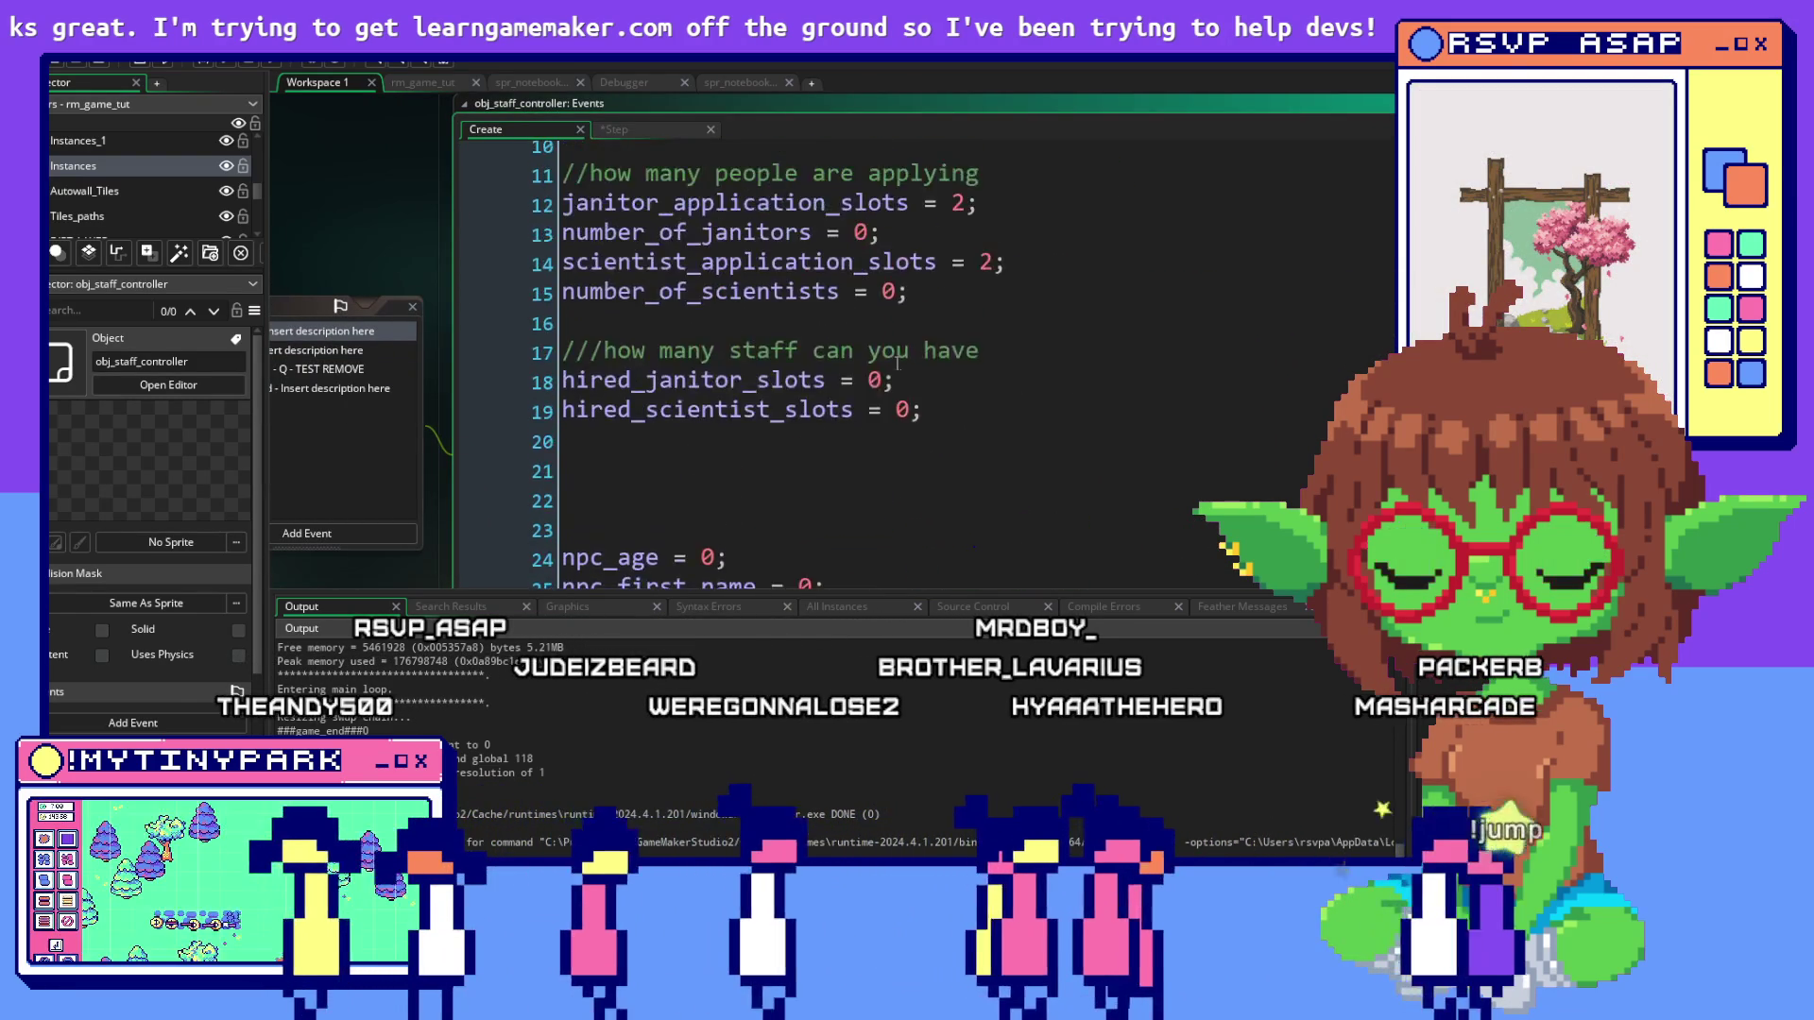
scroll(898, 364, "up", 2)
scroll(897, 364, "up", 1)
scroll(897, 363, "down", 5)
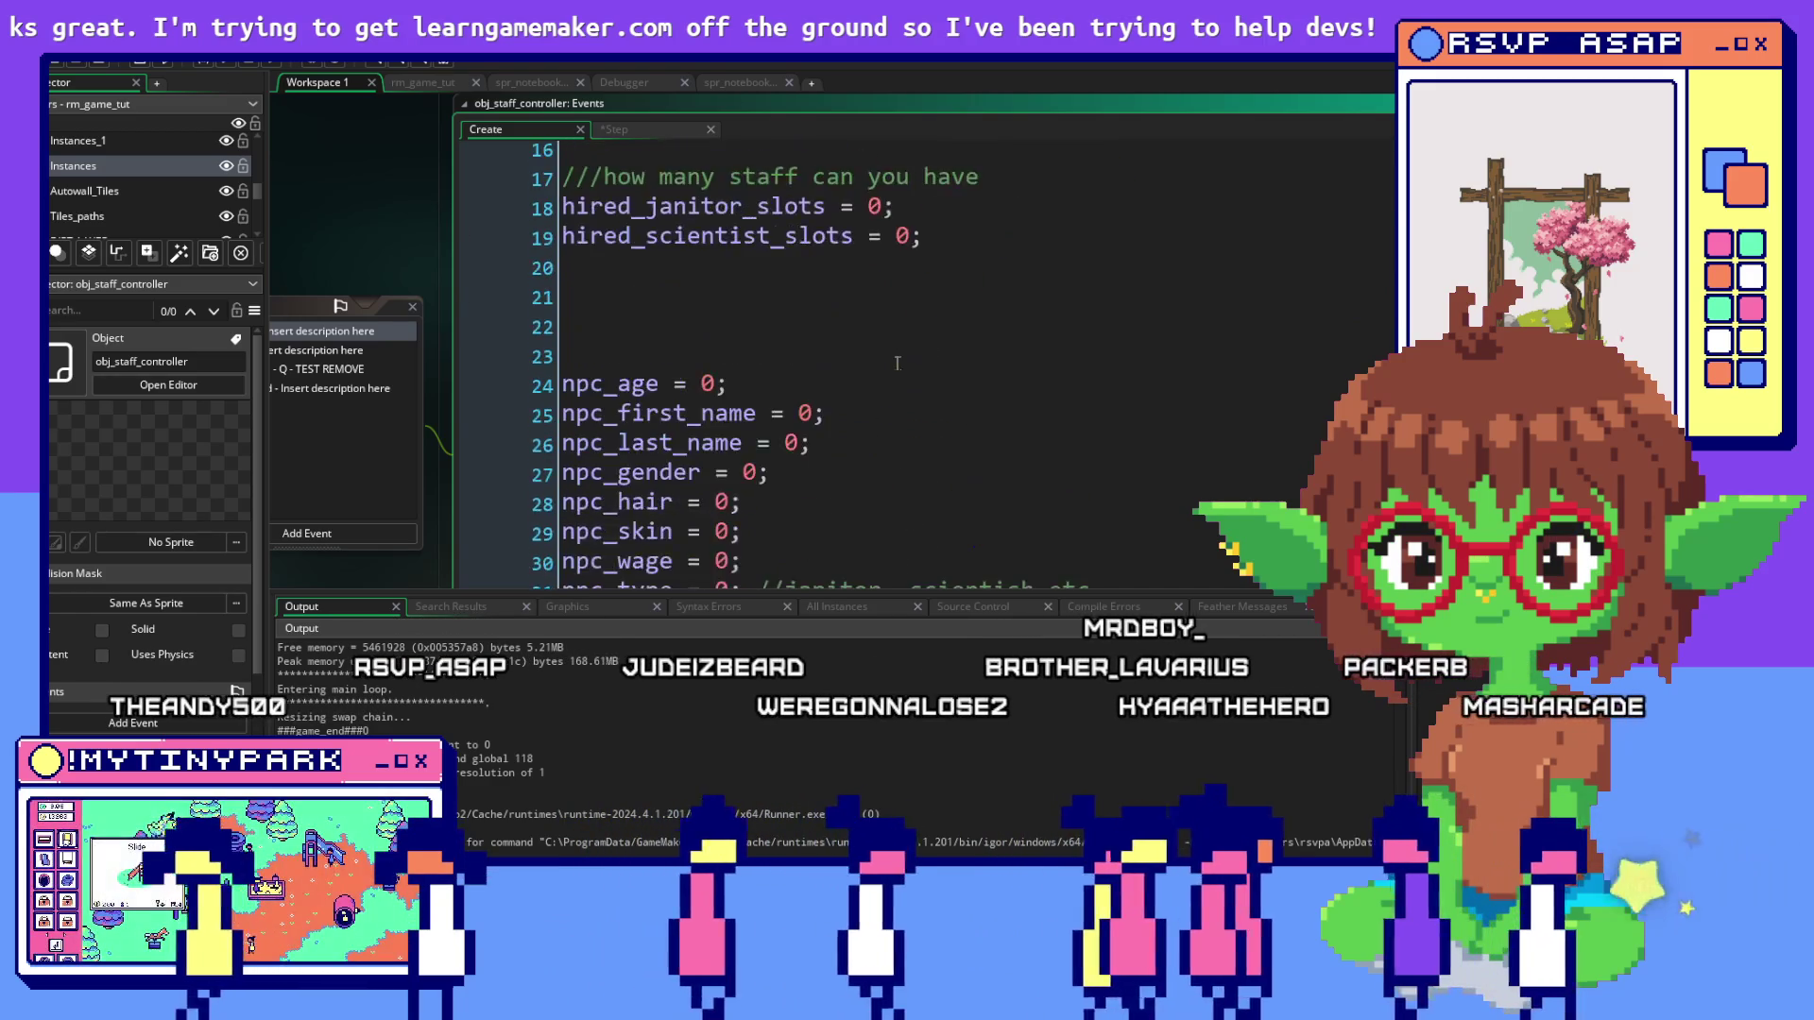
scroll(897, 363, "down", 8)
scroll(897, 364, "down", 2)
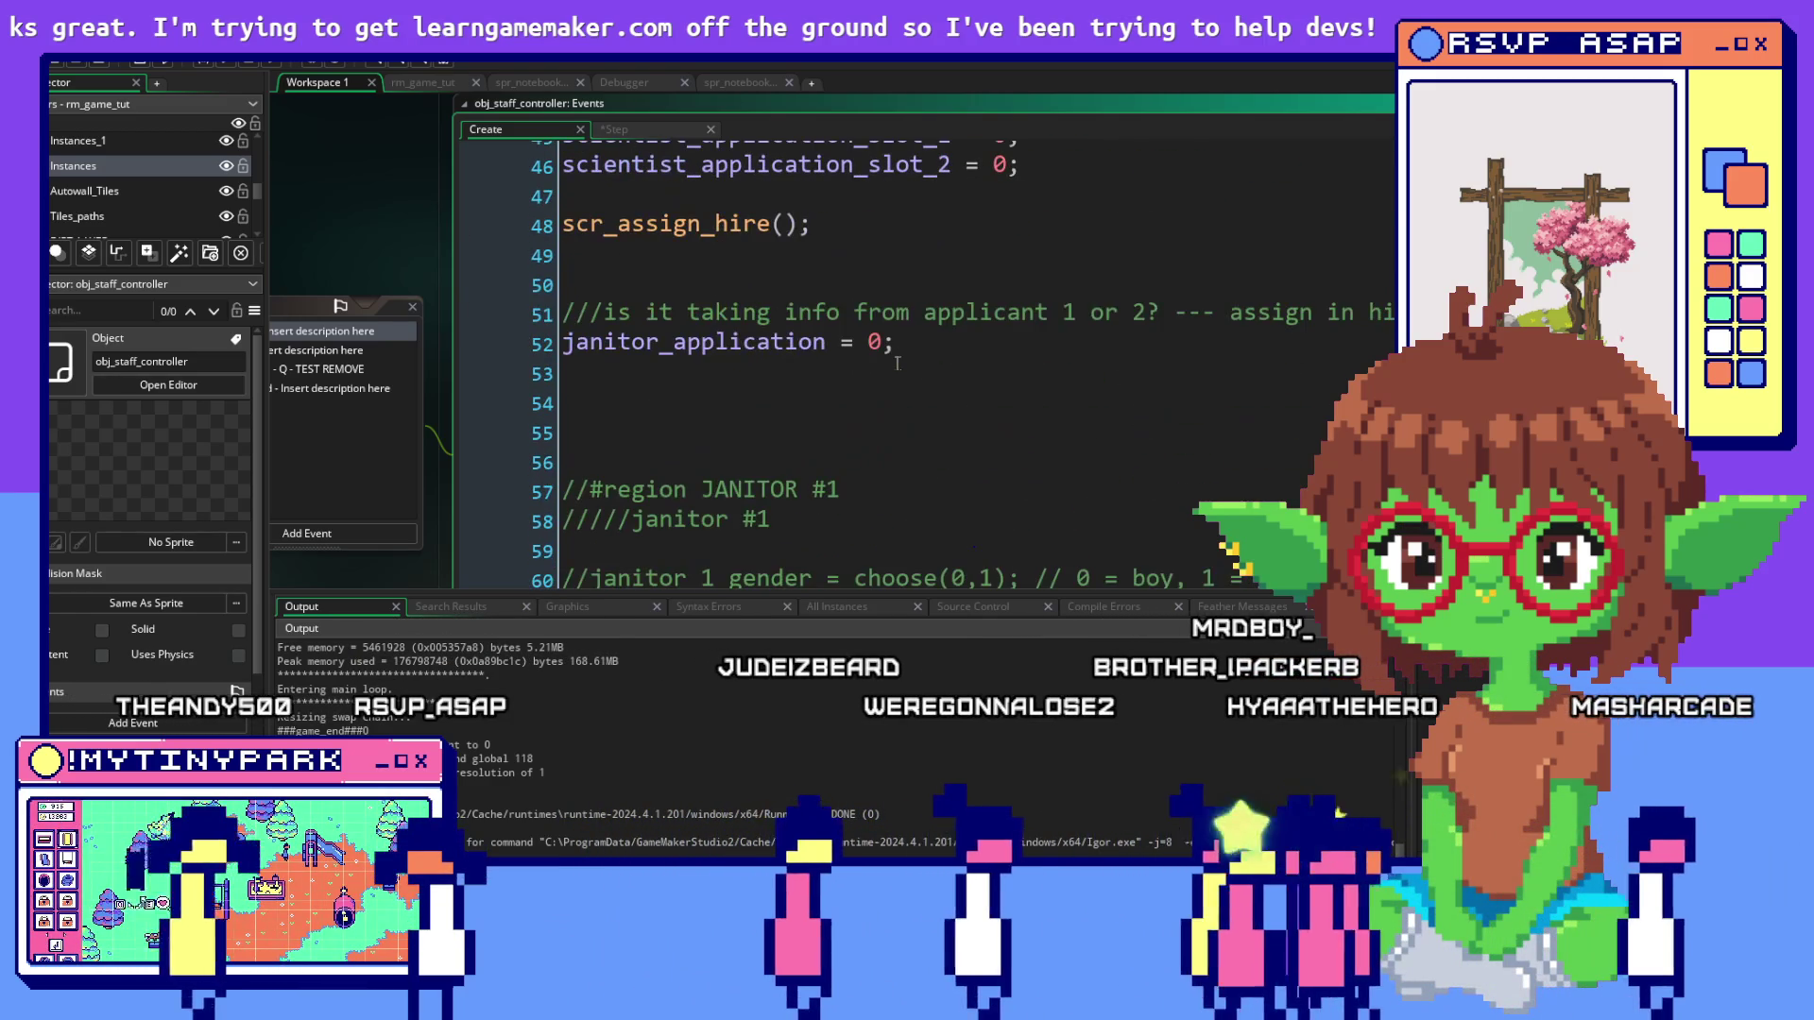
double_click(755, 342)
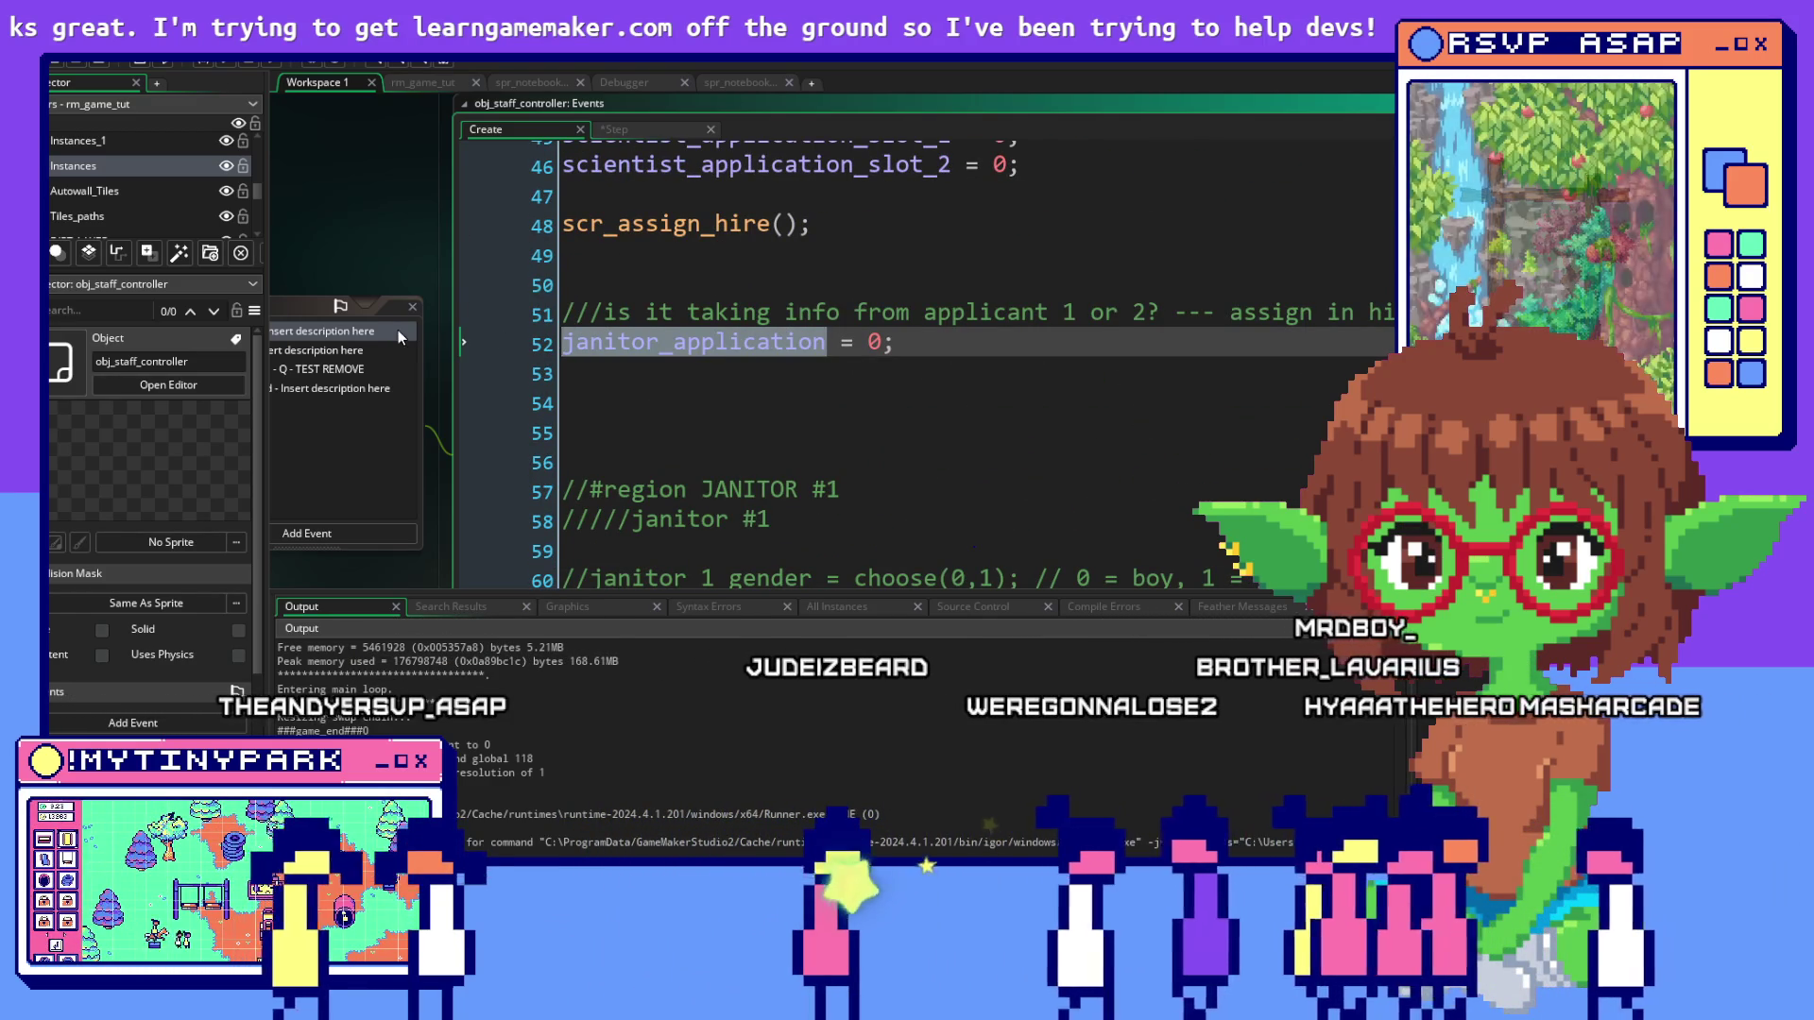
left_click(652, 130)
left_click(771, 331)
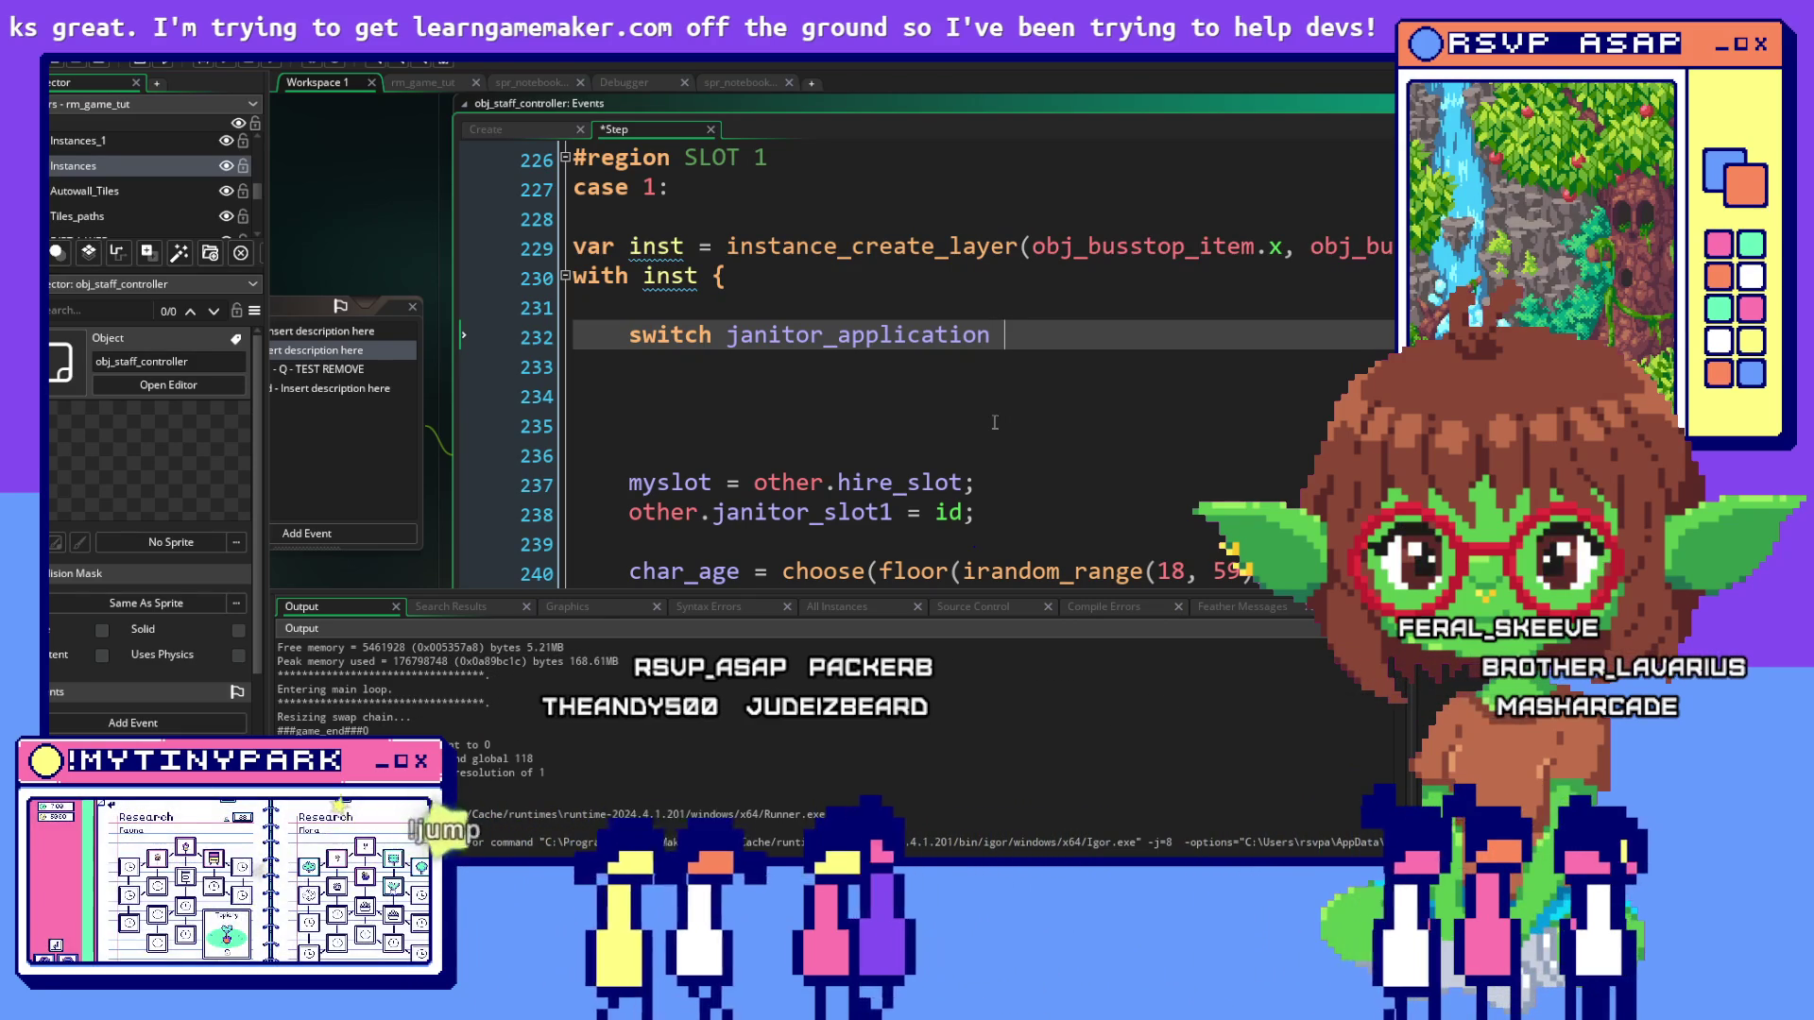
Open the switch body with { and add case 1 closed by break;
type("{")
key("Return")
key("Return")
key("Return")
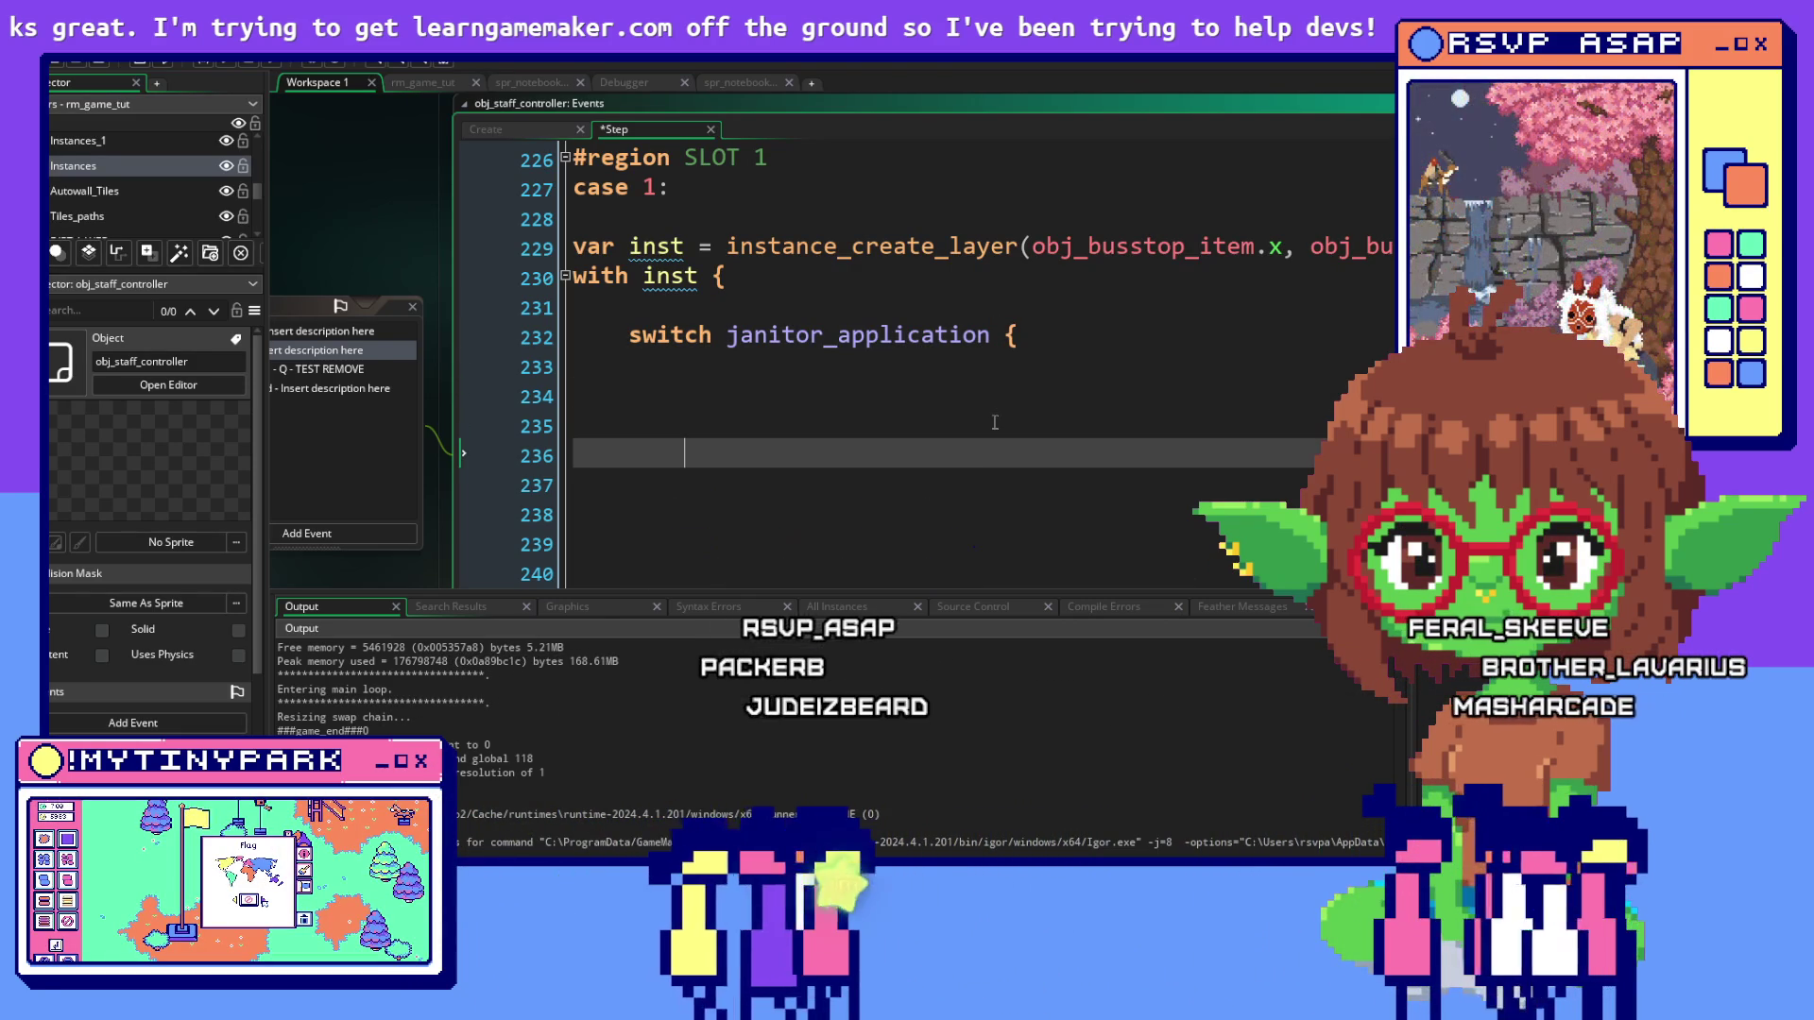
type("}")
left_click(999, 352)
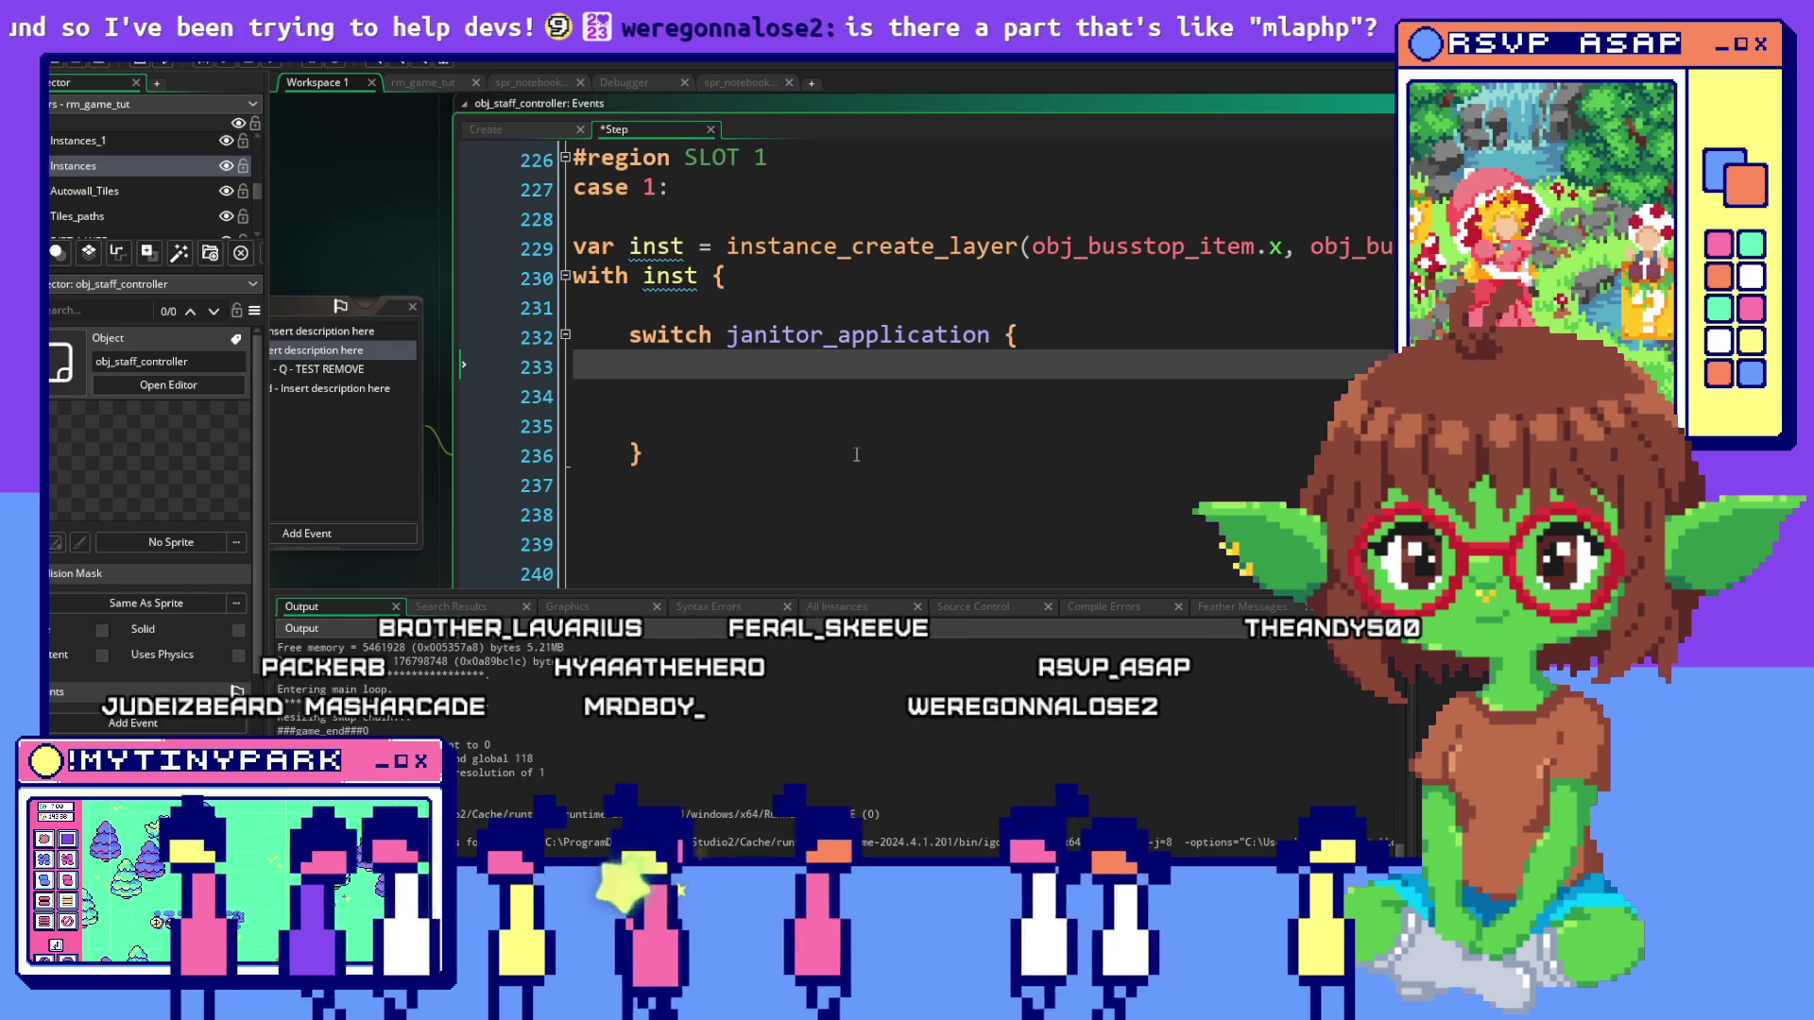
type("case ")
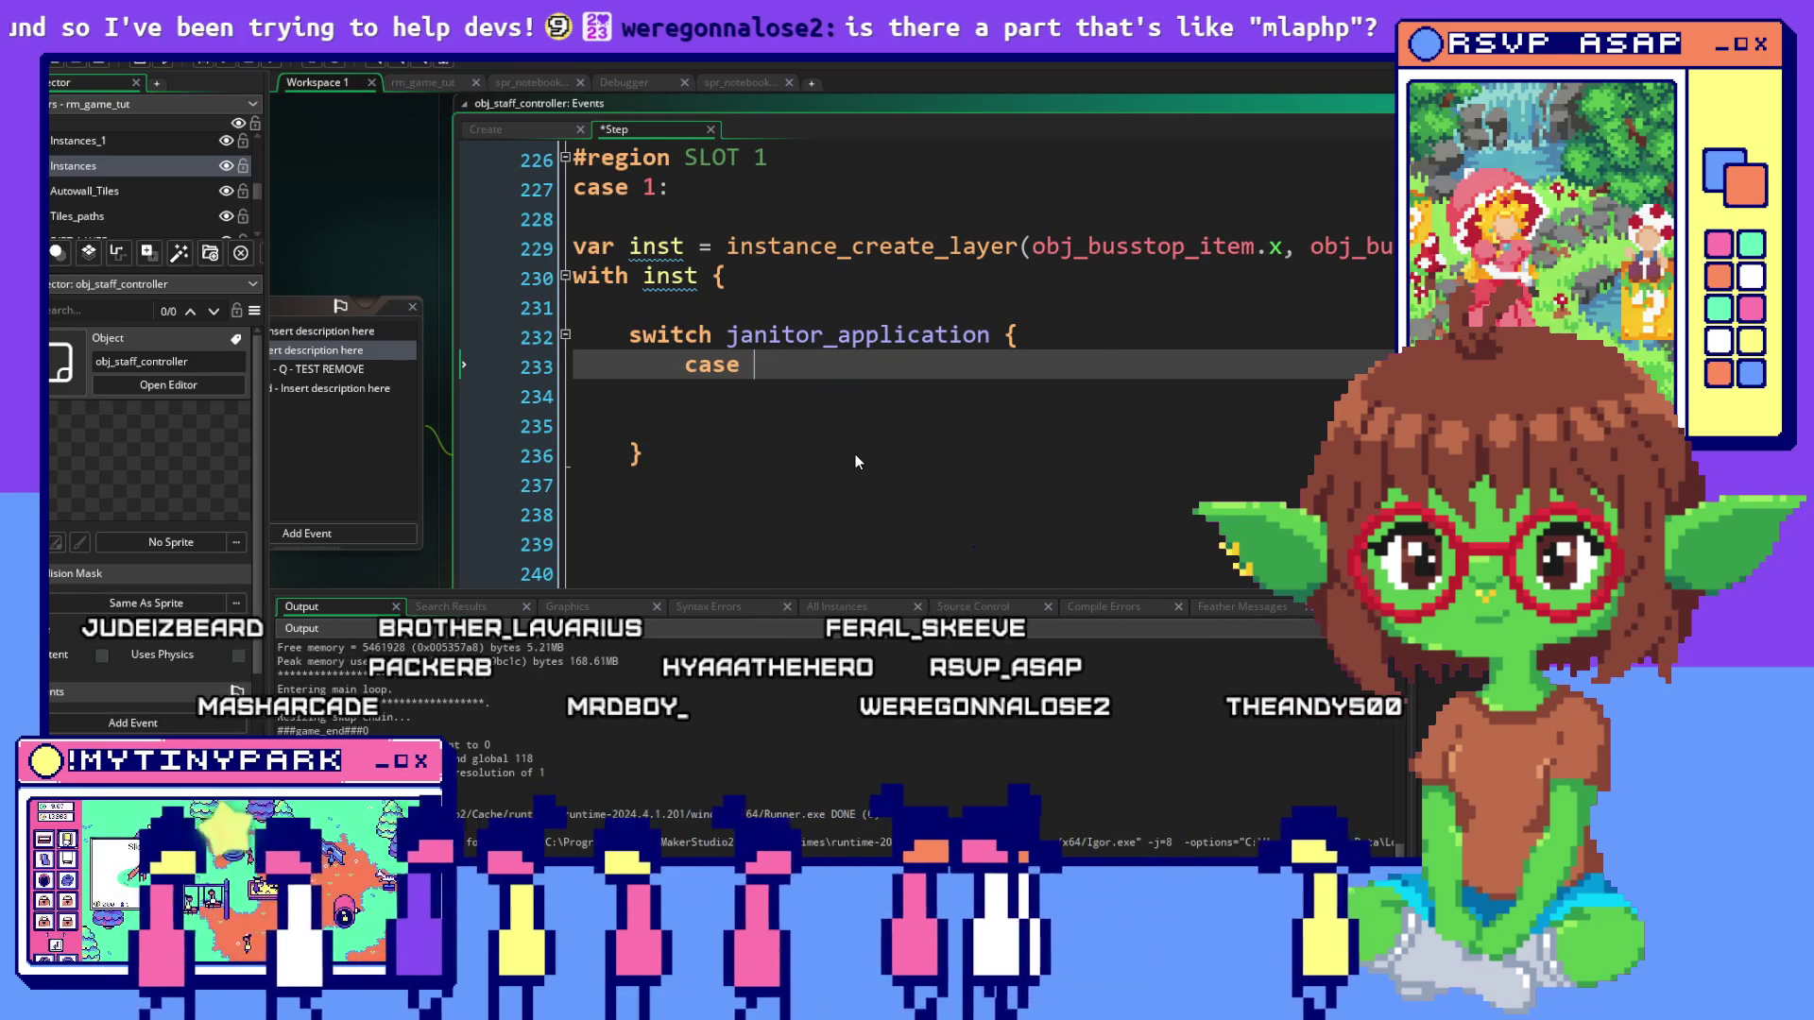
type("11:")
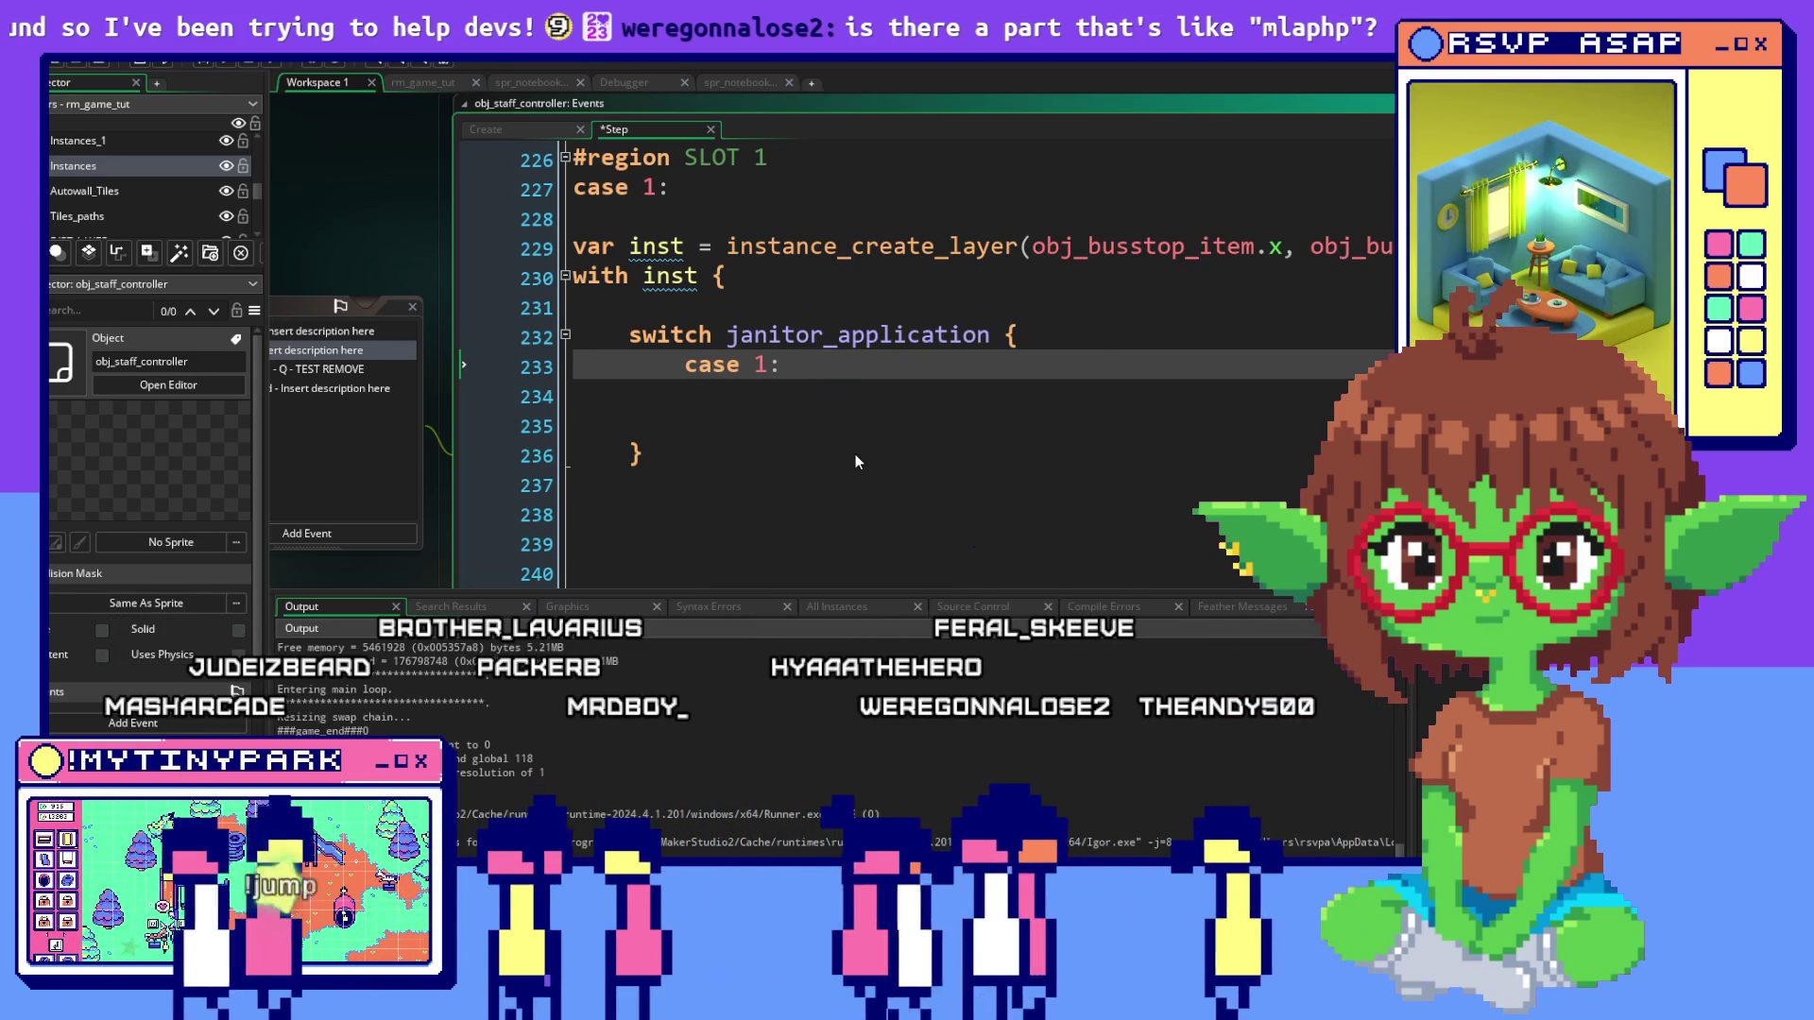
key("Return")
key("Return")
key("Return")
type("break;")
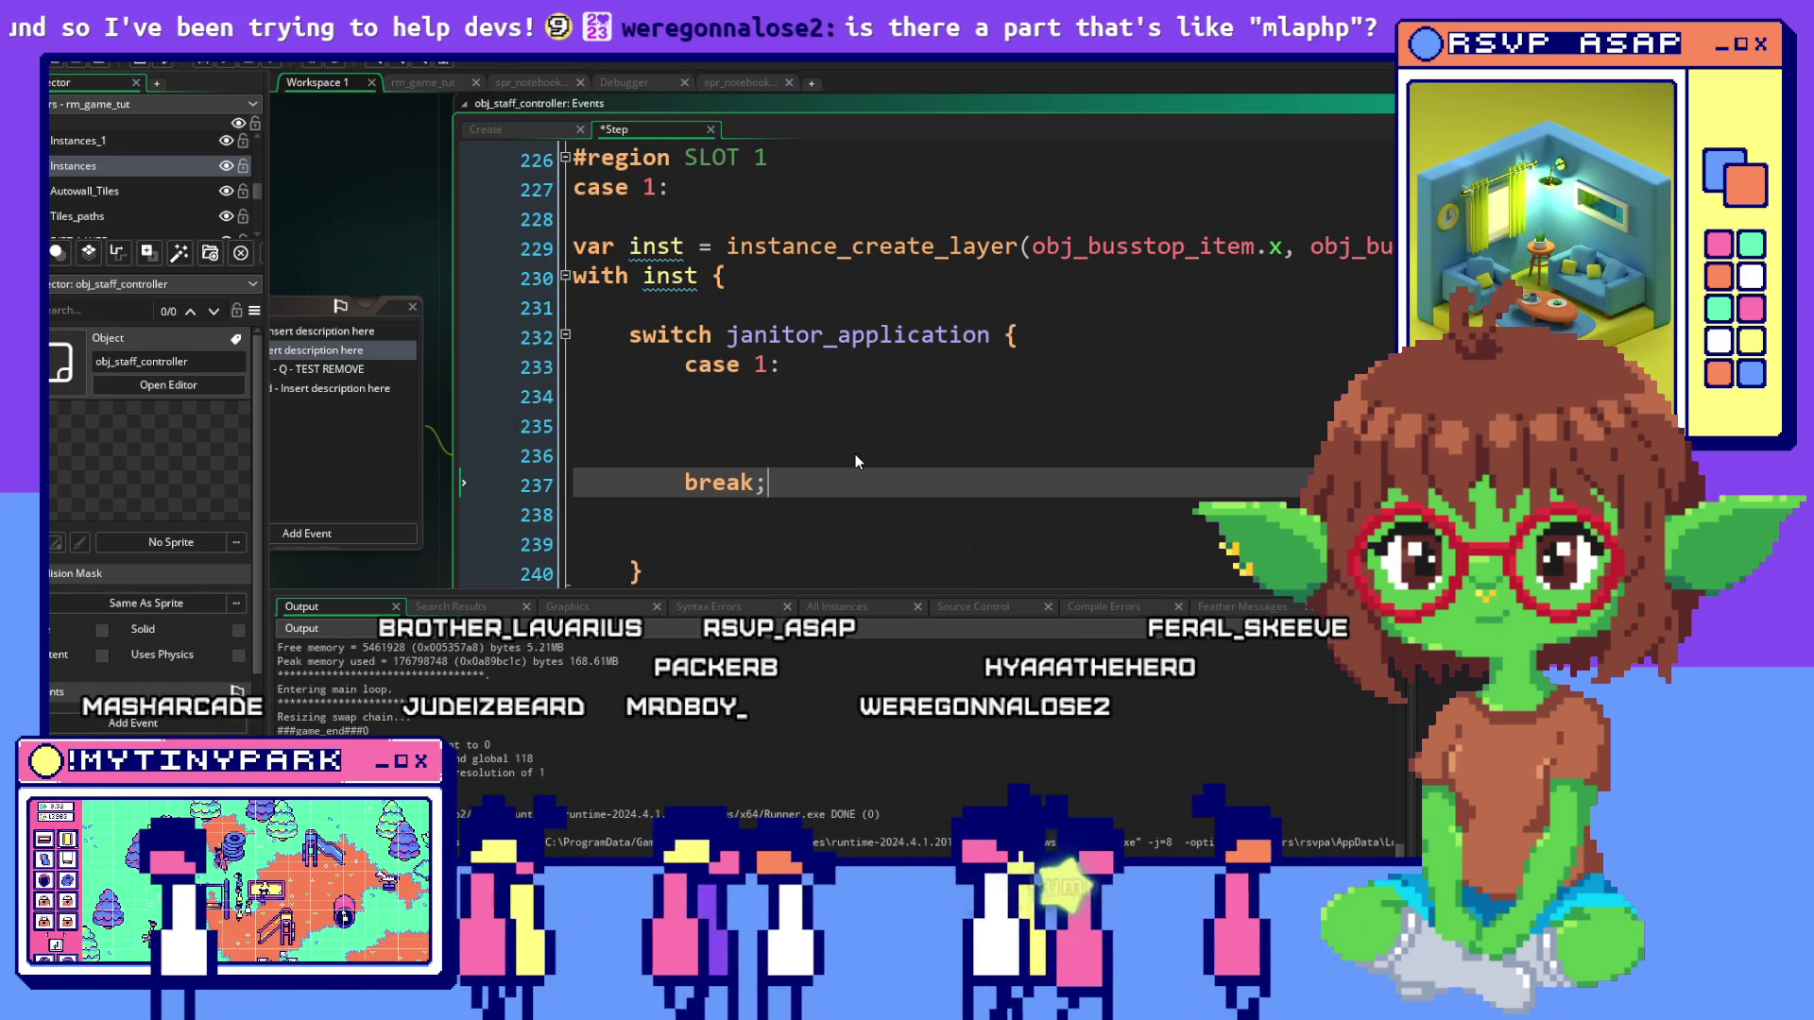
key("Return")
key("Return")
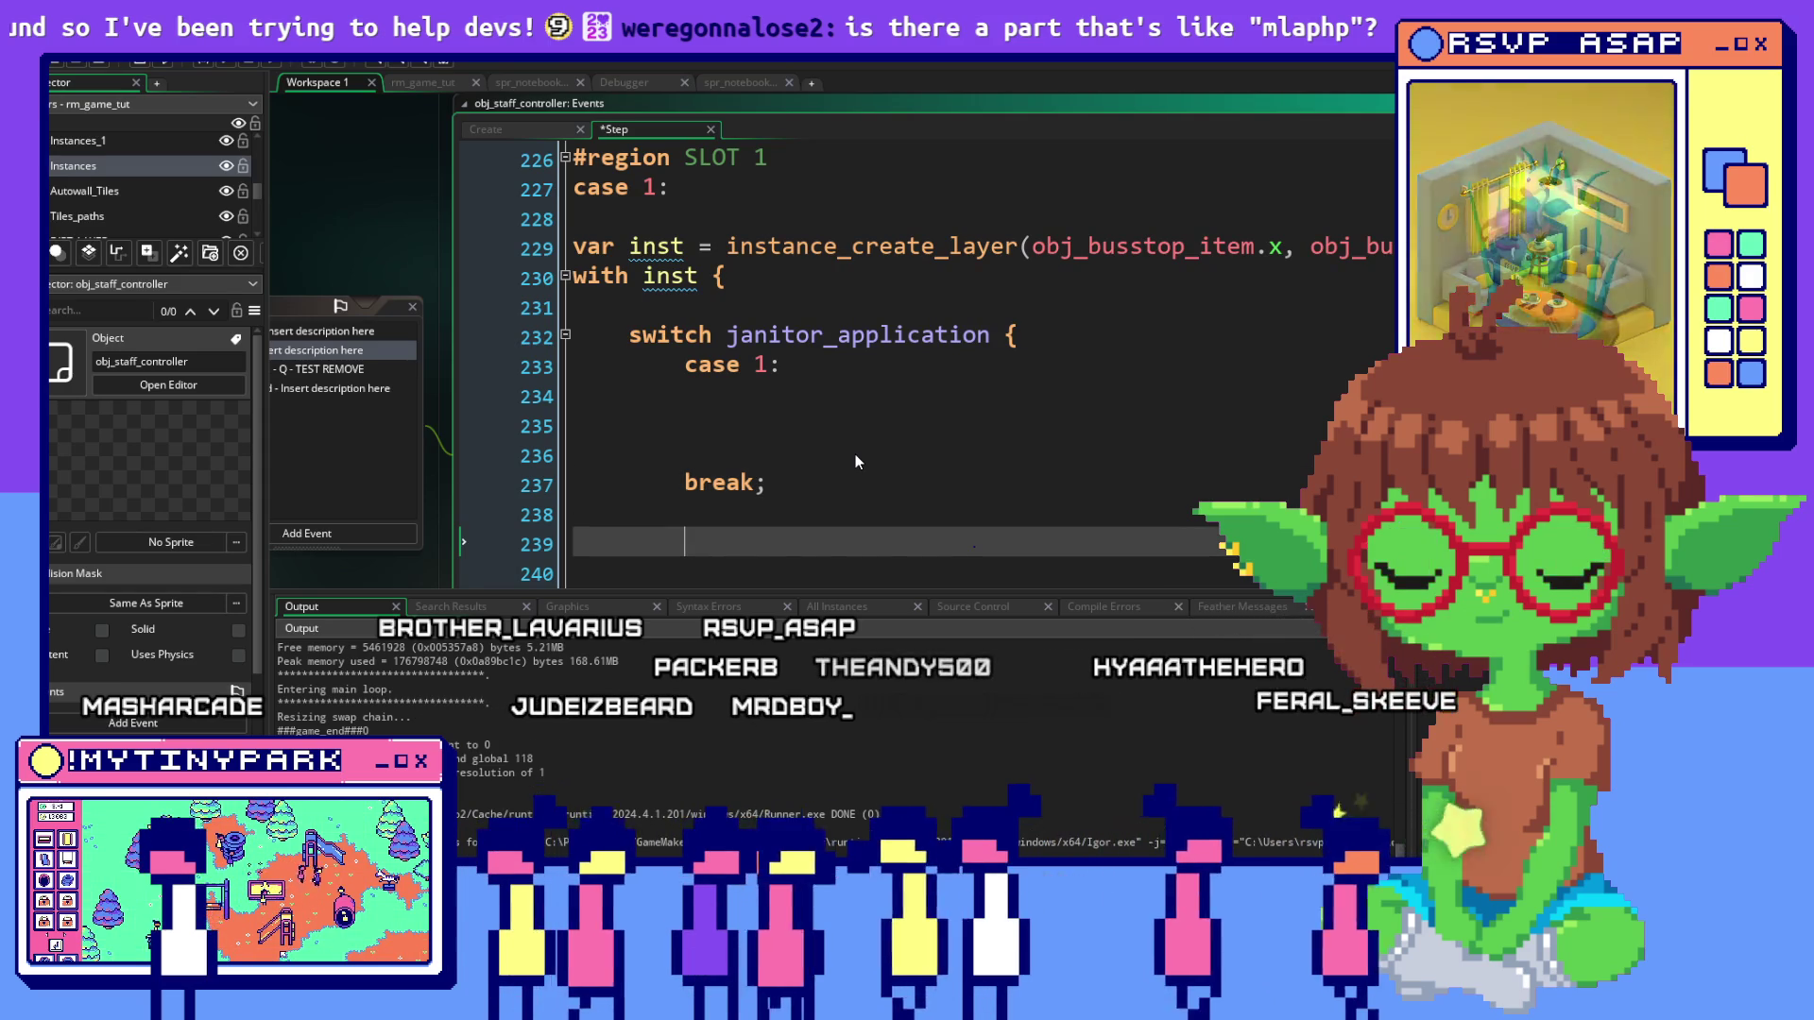
Add a case 2: branch closed by break; below case 1
type("case 3")
key("BackSpace")
type("2")
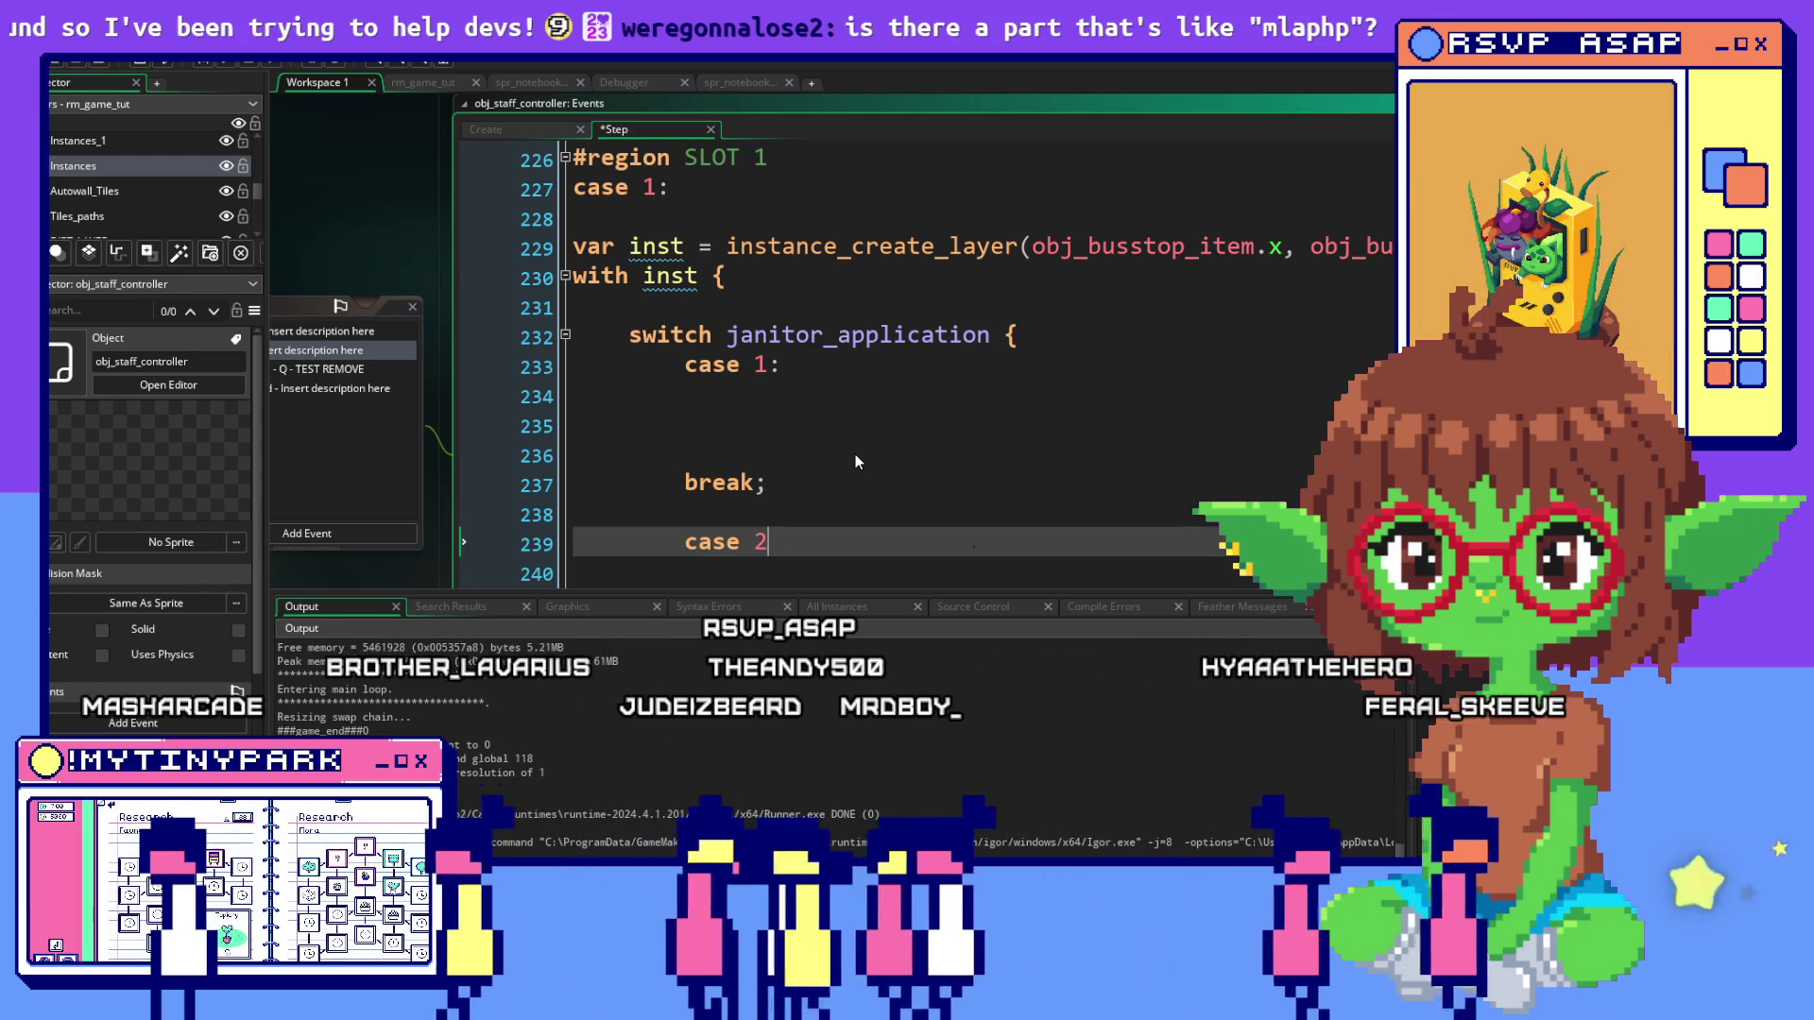
type(":")
key("Return")
key("Return")
key("Return")
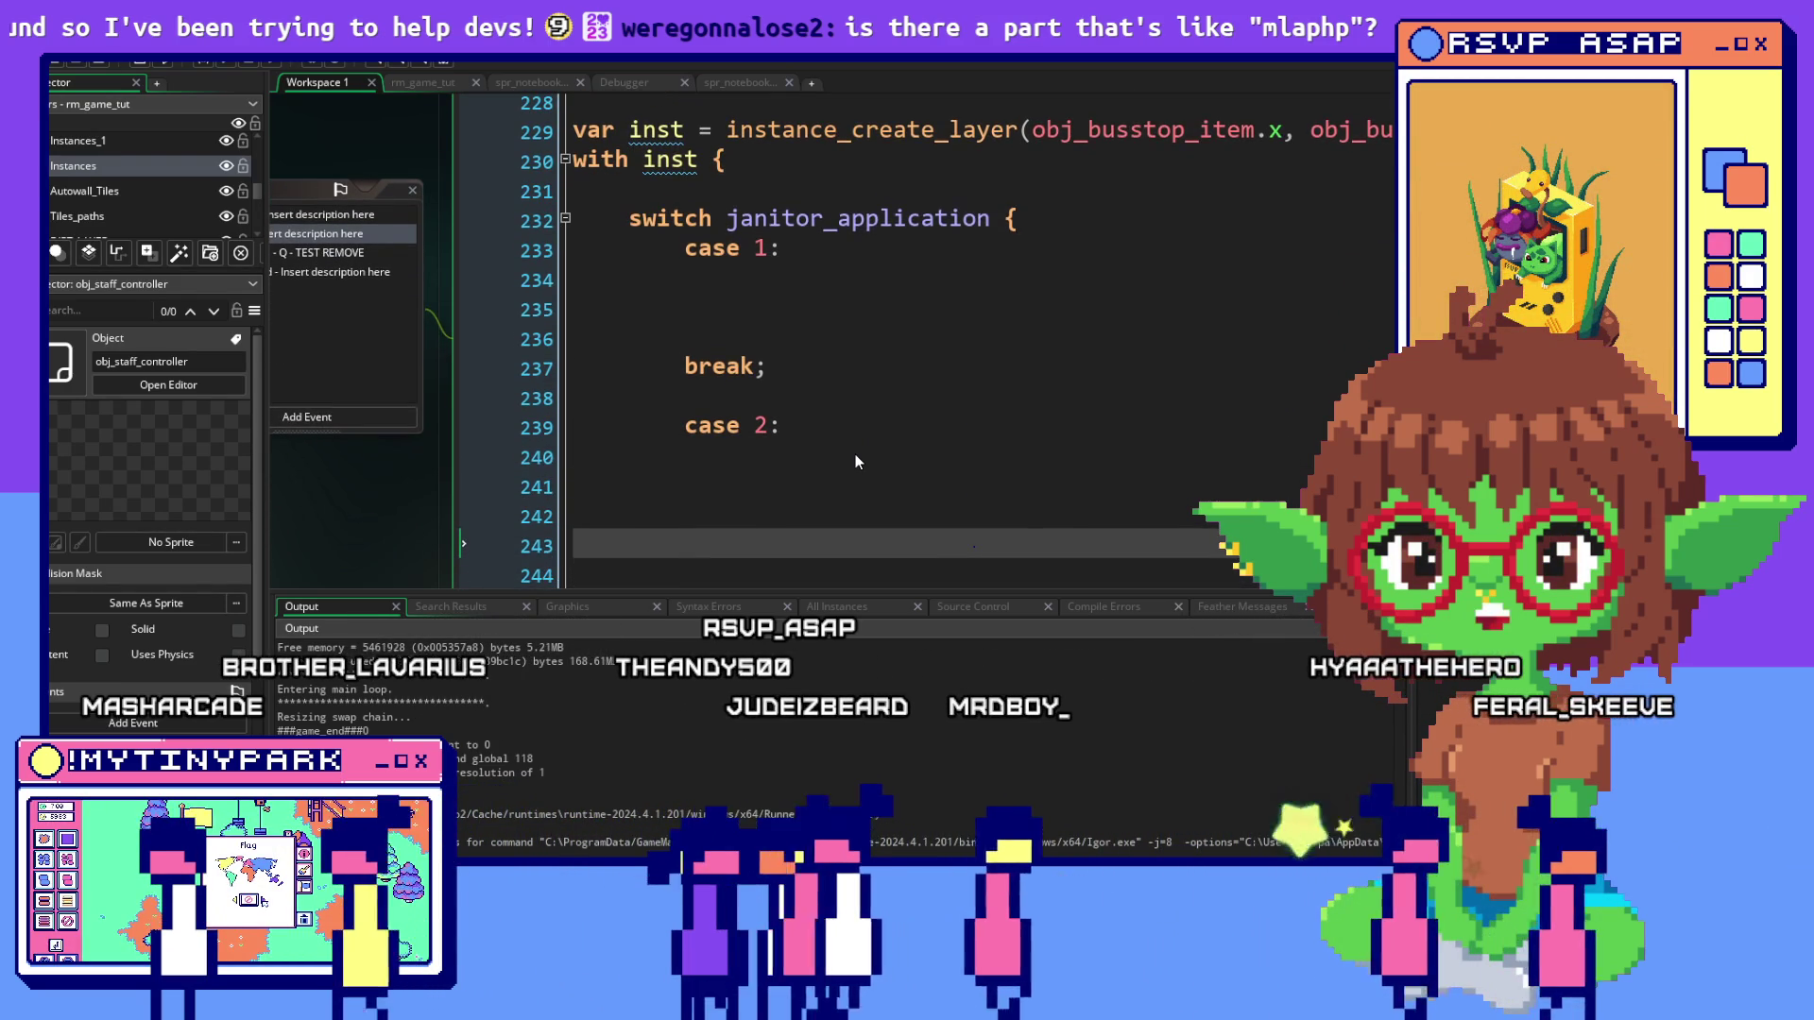
type("break;")
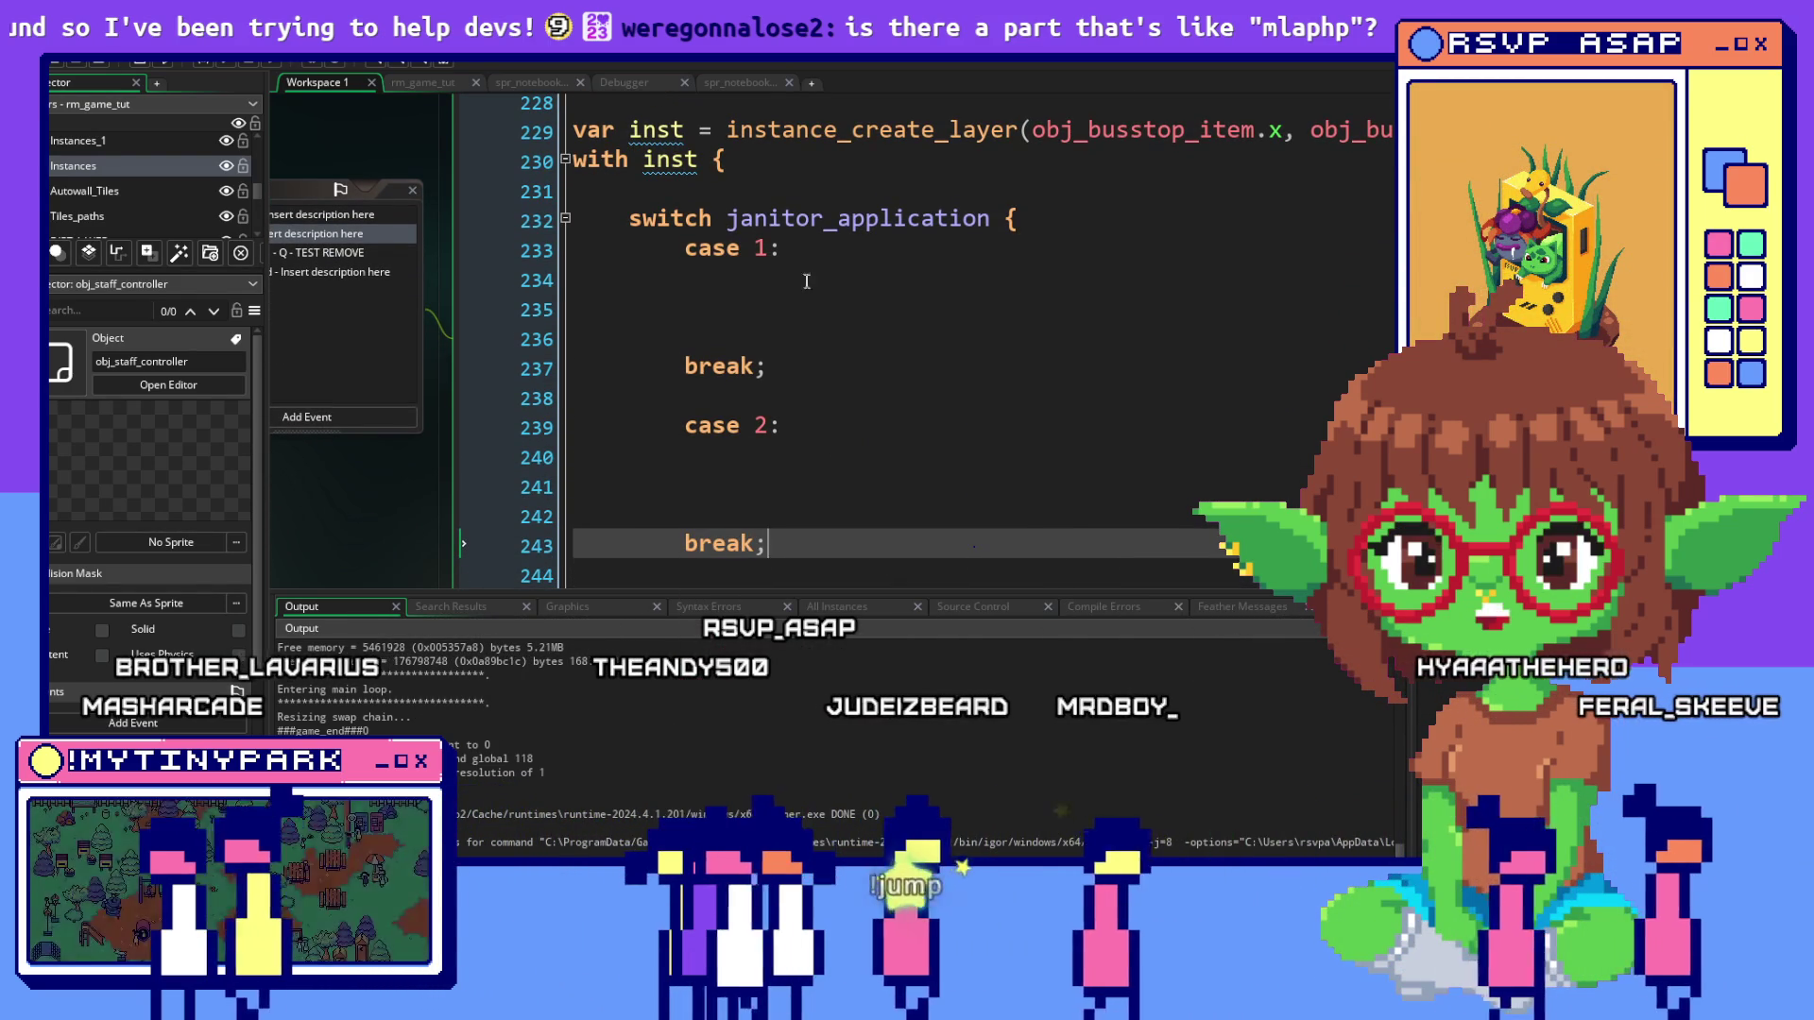
left_click(808, 280)
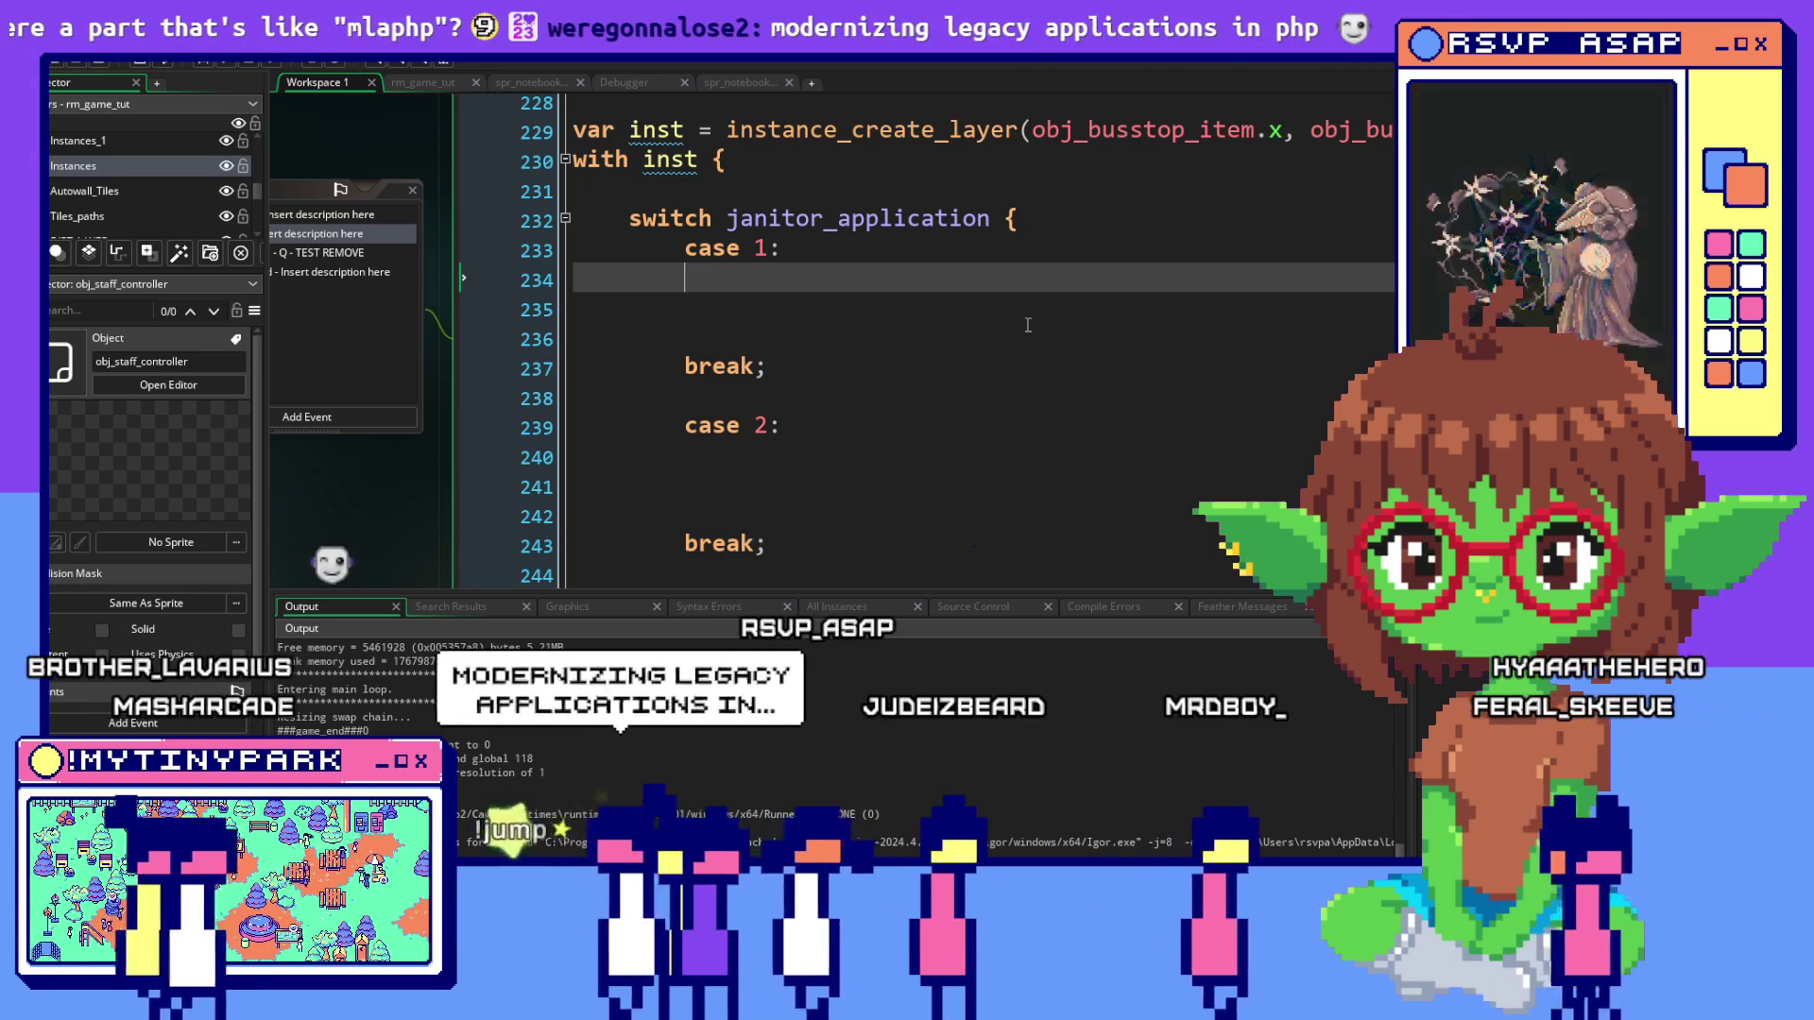
scroll(1028, 325, "up", 2)
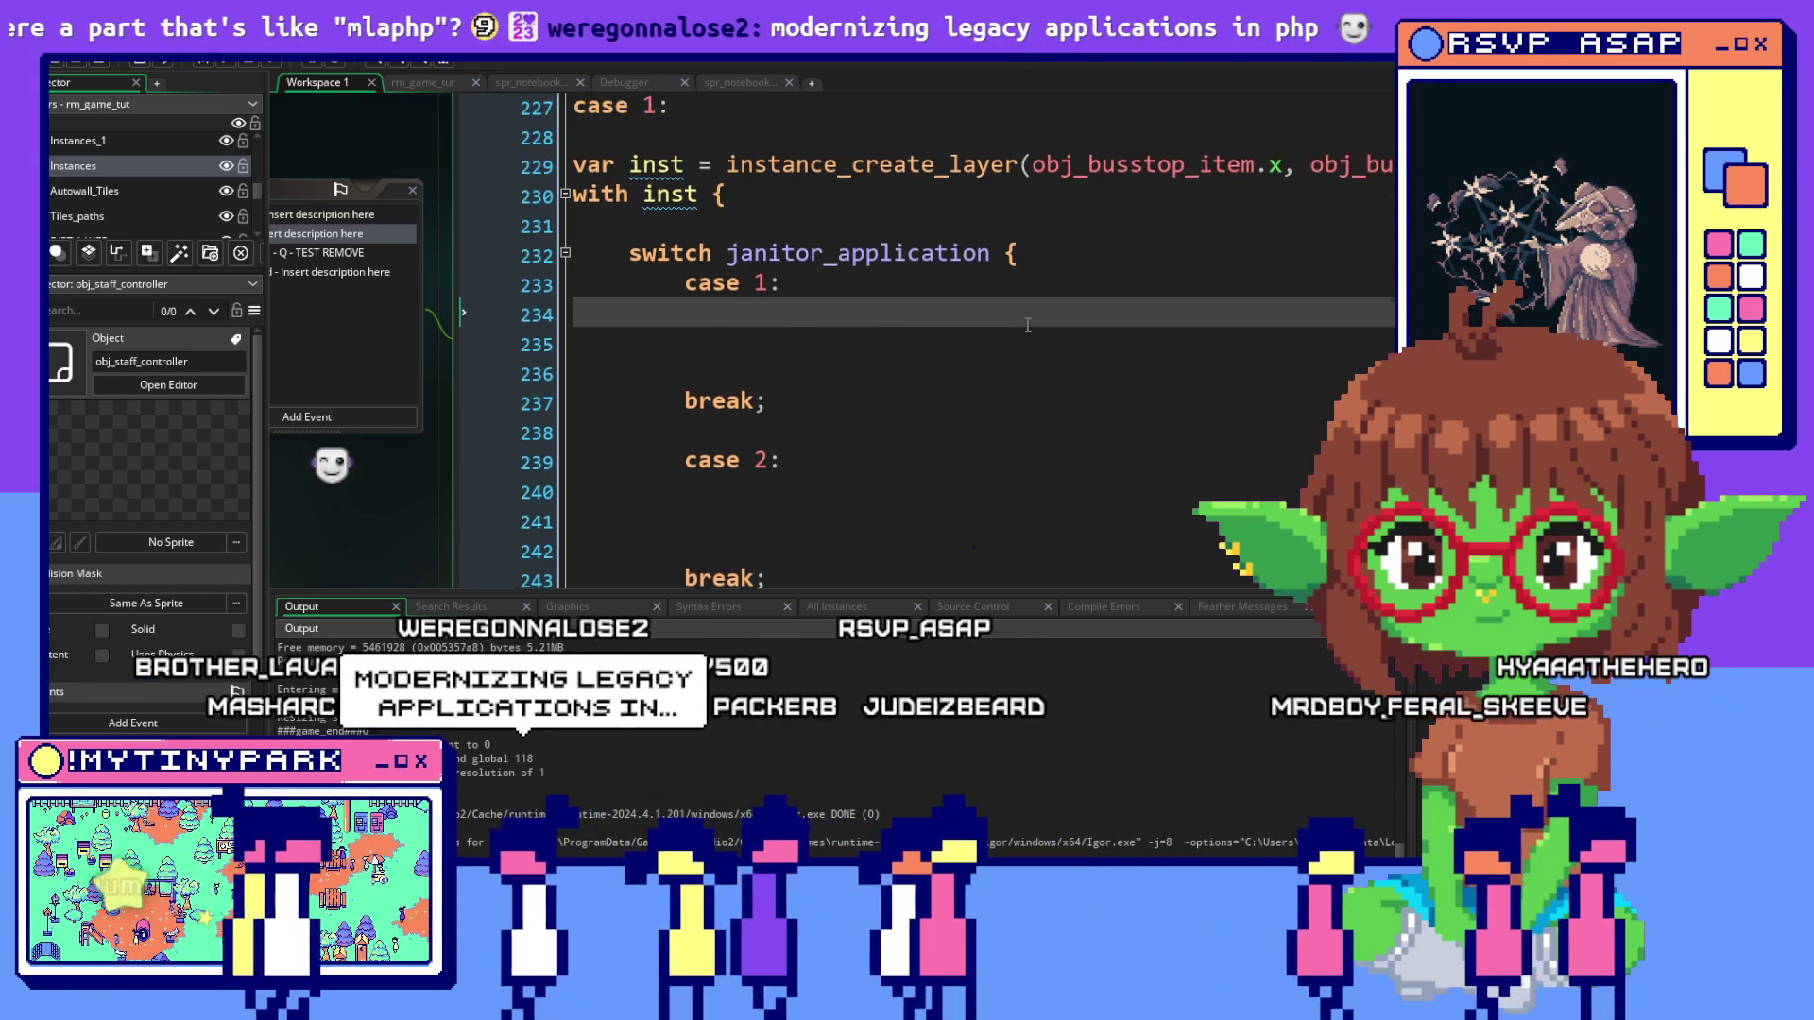
scroll(944, 324, "down", 1)
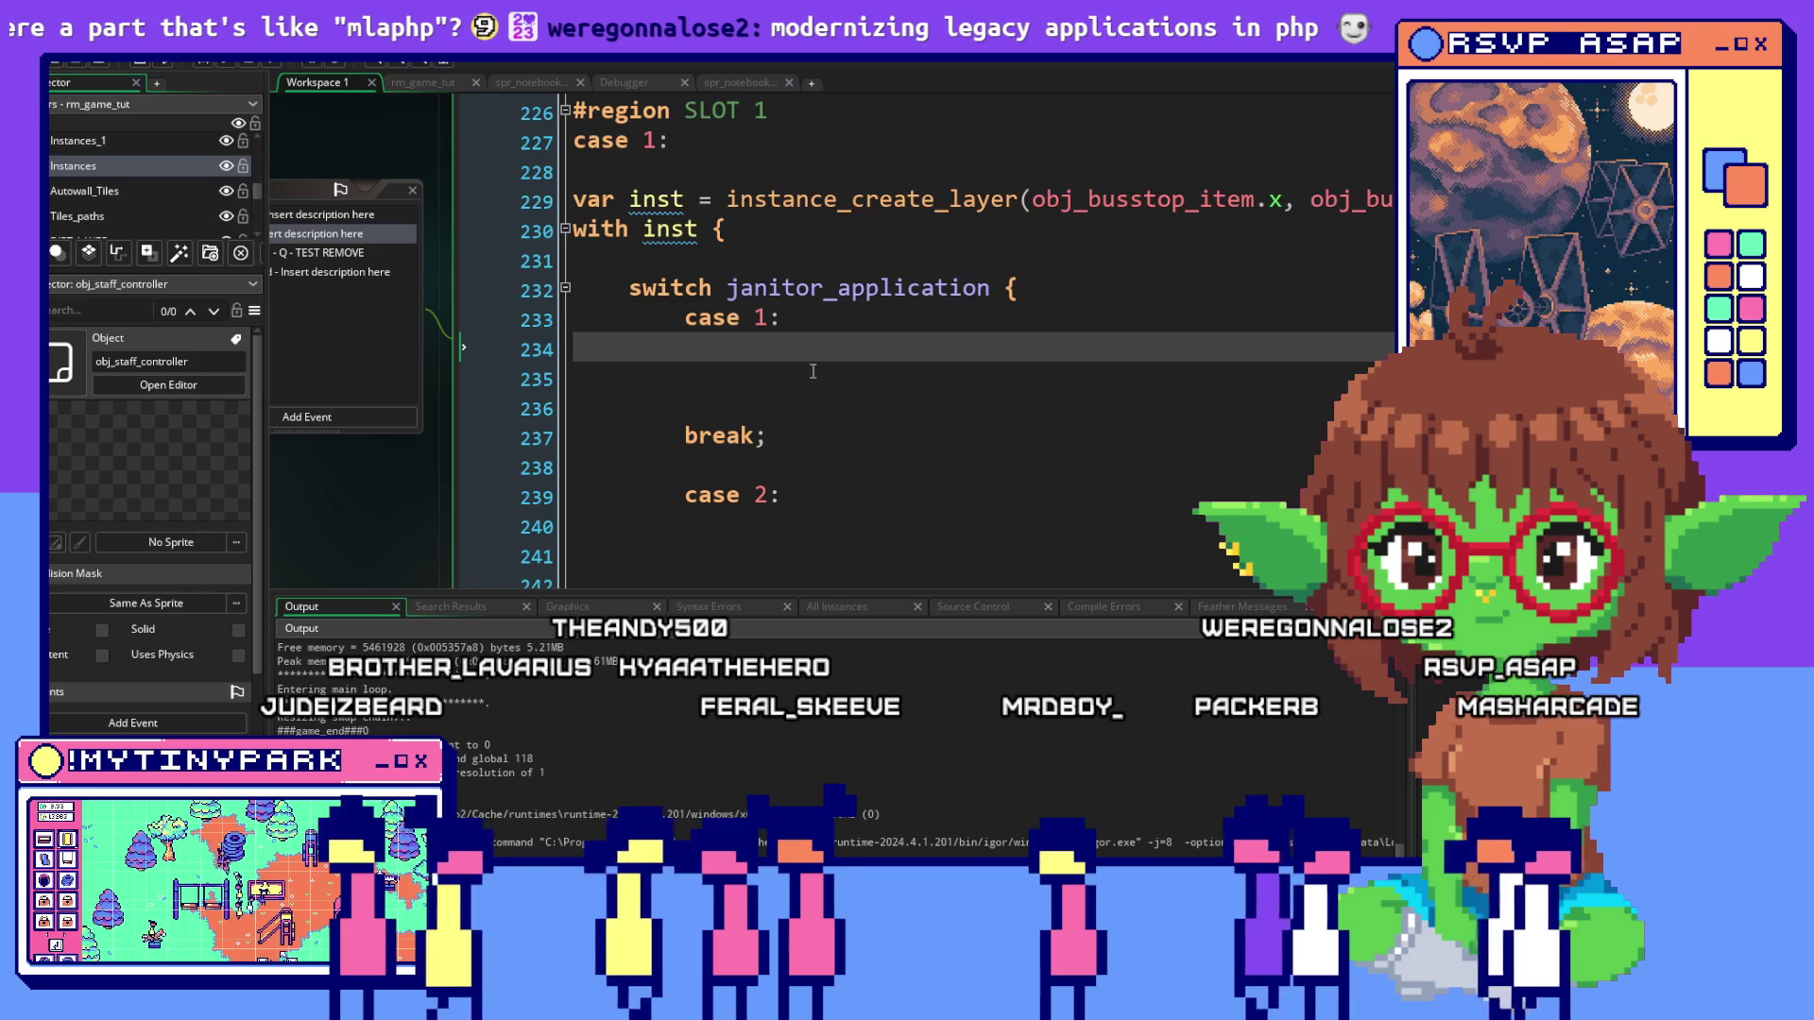
Cut the myslot and janitor_slot1 lines and paste them under with inst {, above the switch
scroll(813, 371, "down", 6)
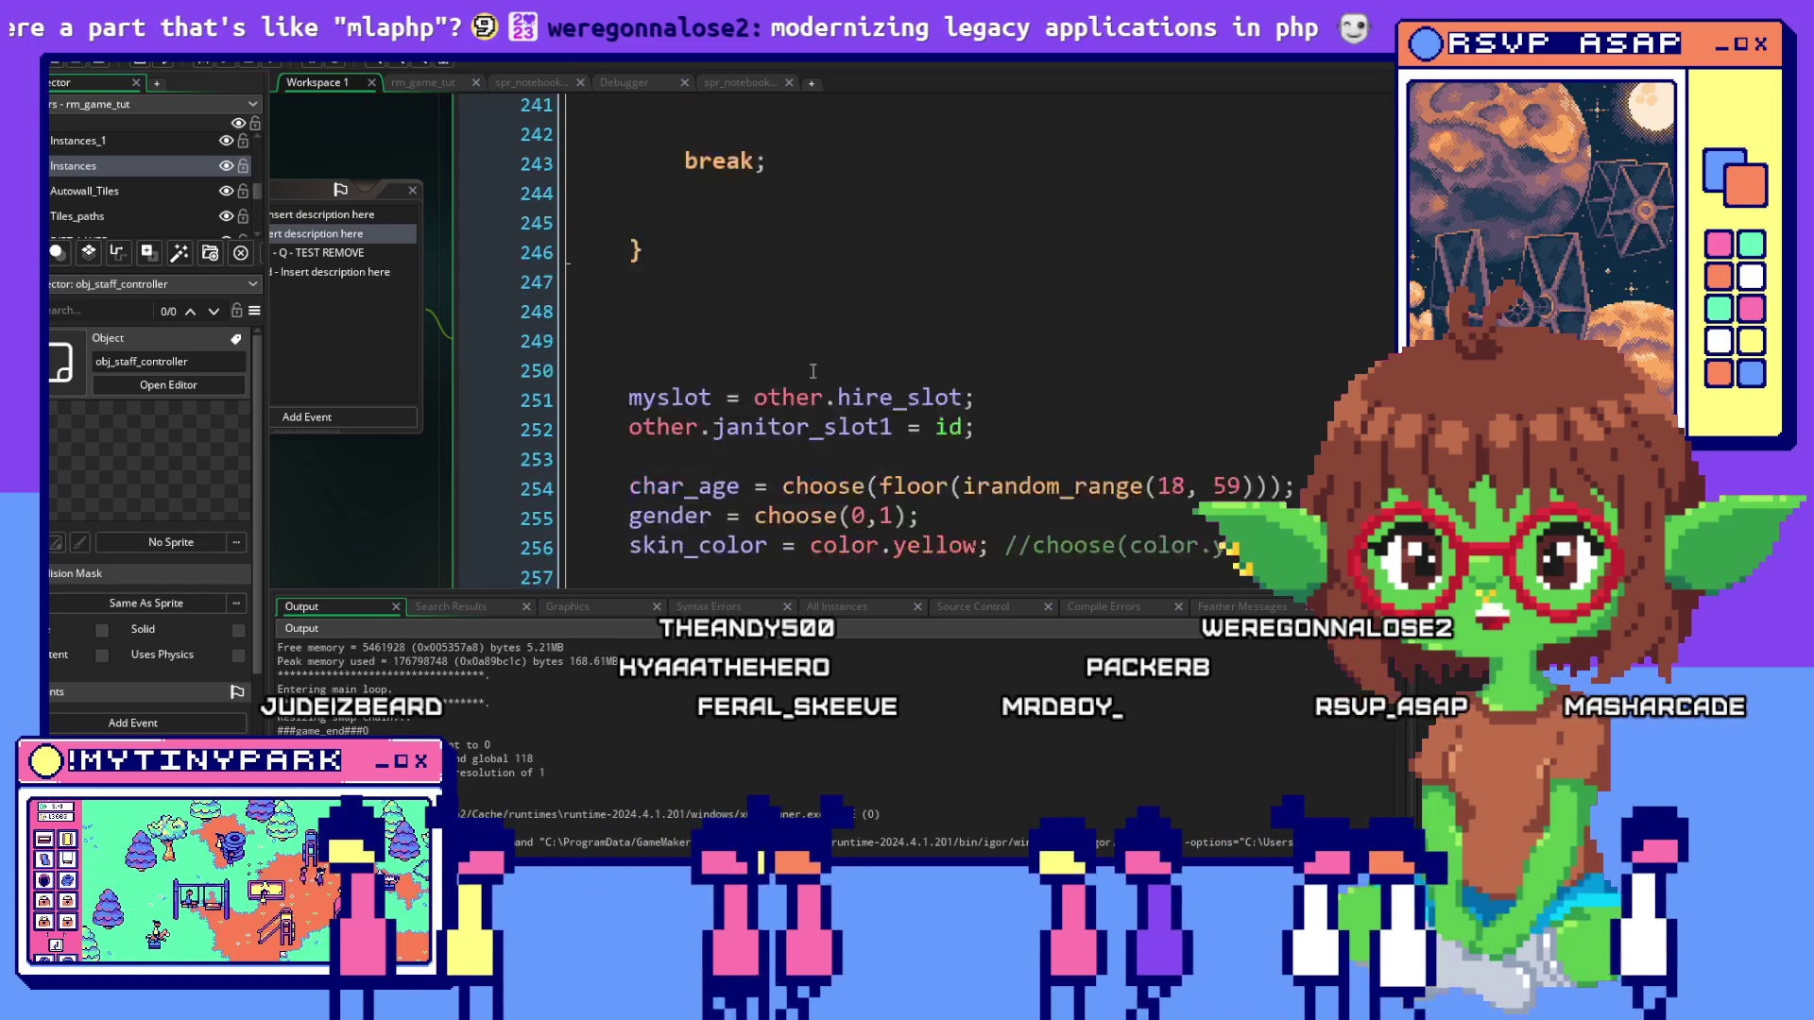
left_click(997, 360)
key("Up")
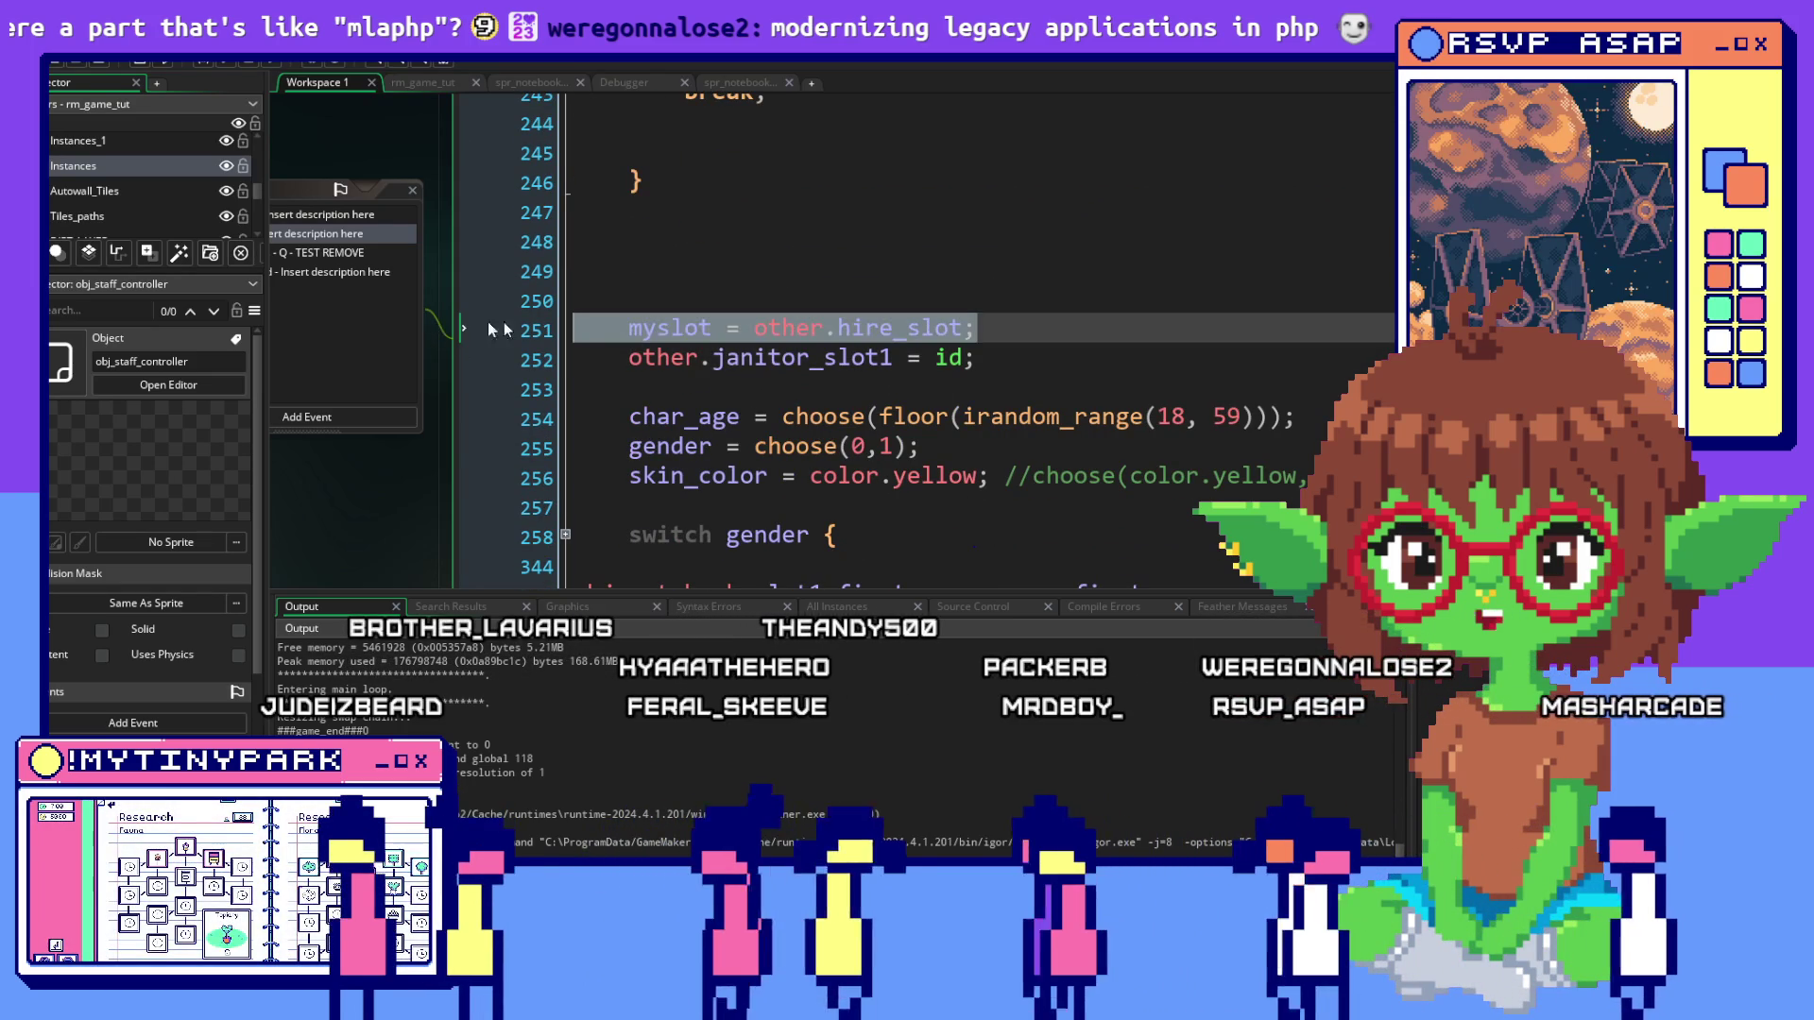
scroll(850, 333, "up", 1)
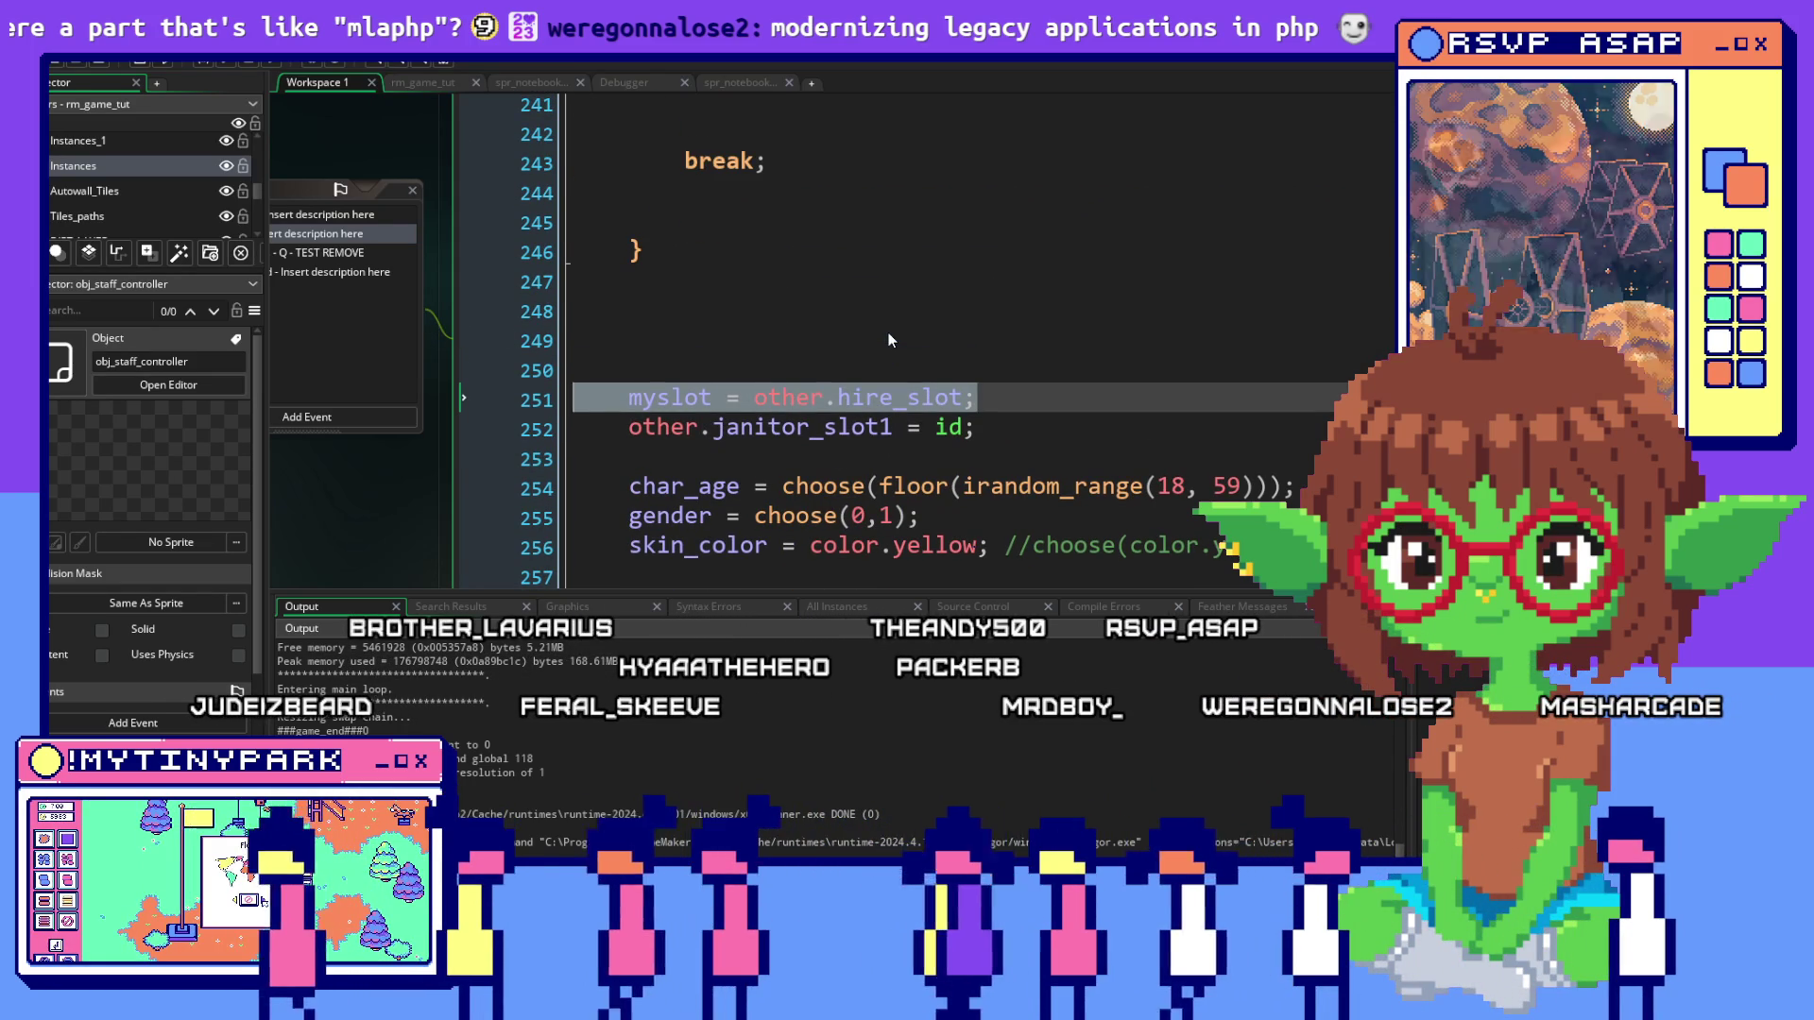
left_click_drag(977, 427, 573, 398)
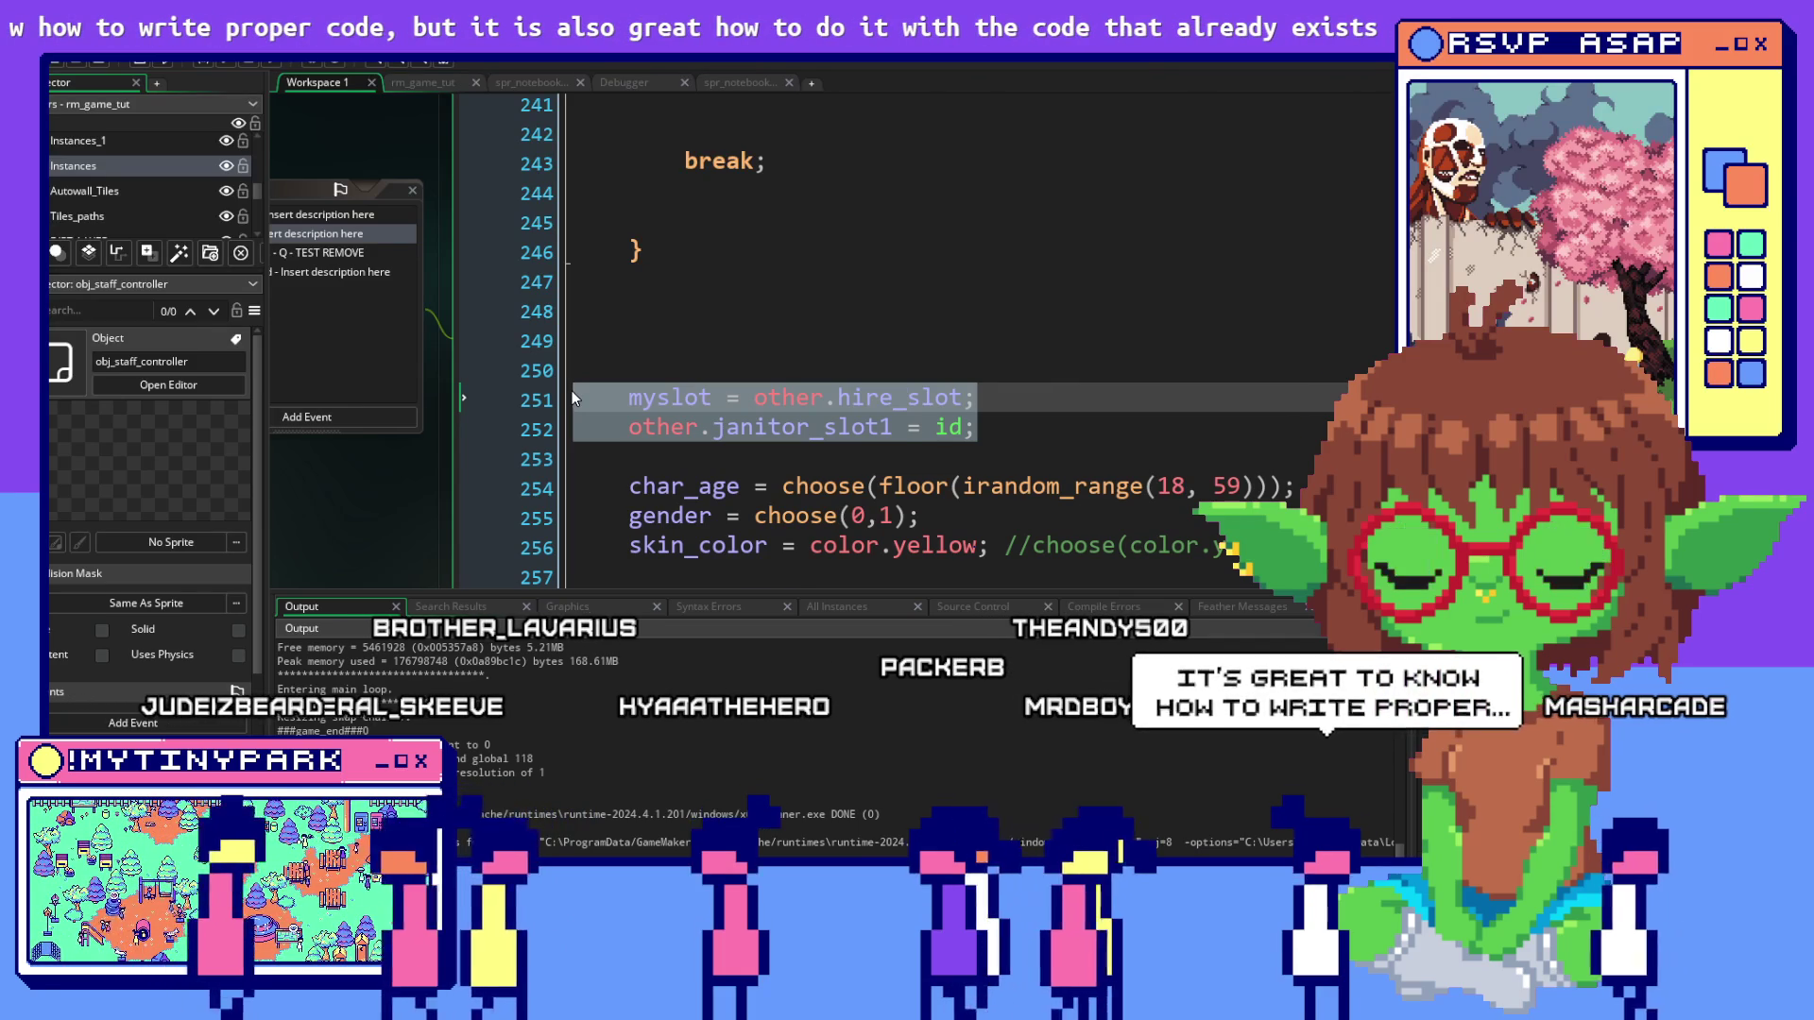
key("ctrl+x")
scroll(700, 262, "up", 5)
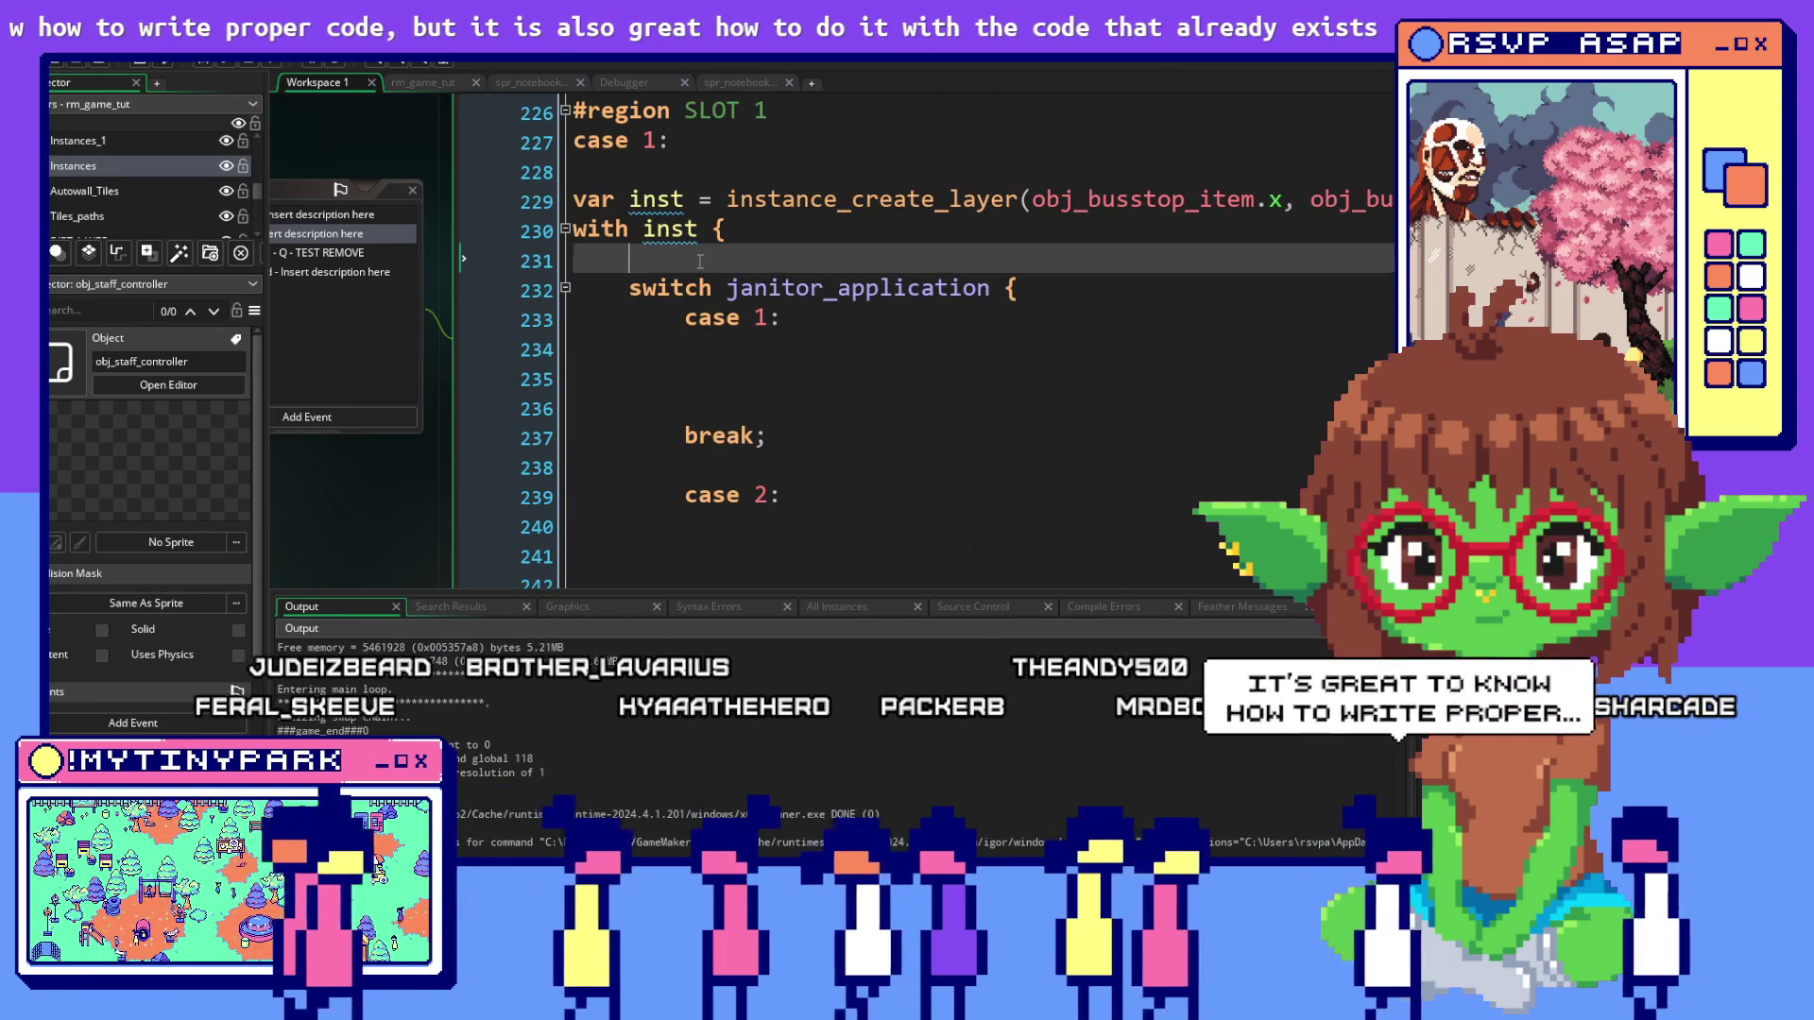
left_click(700, 261)
key("ctrl+v")
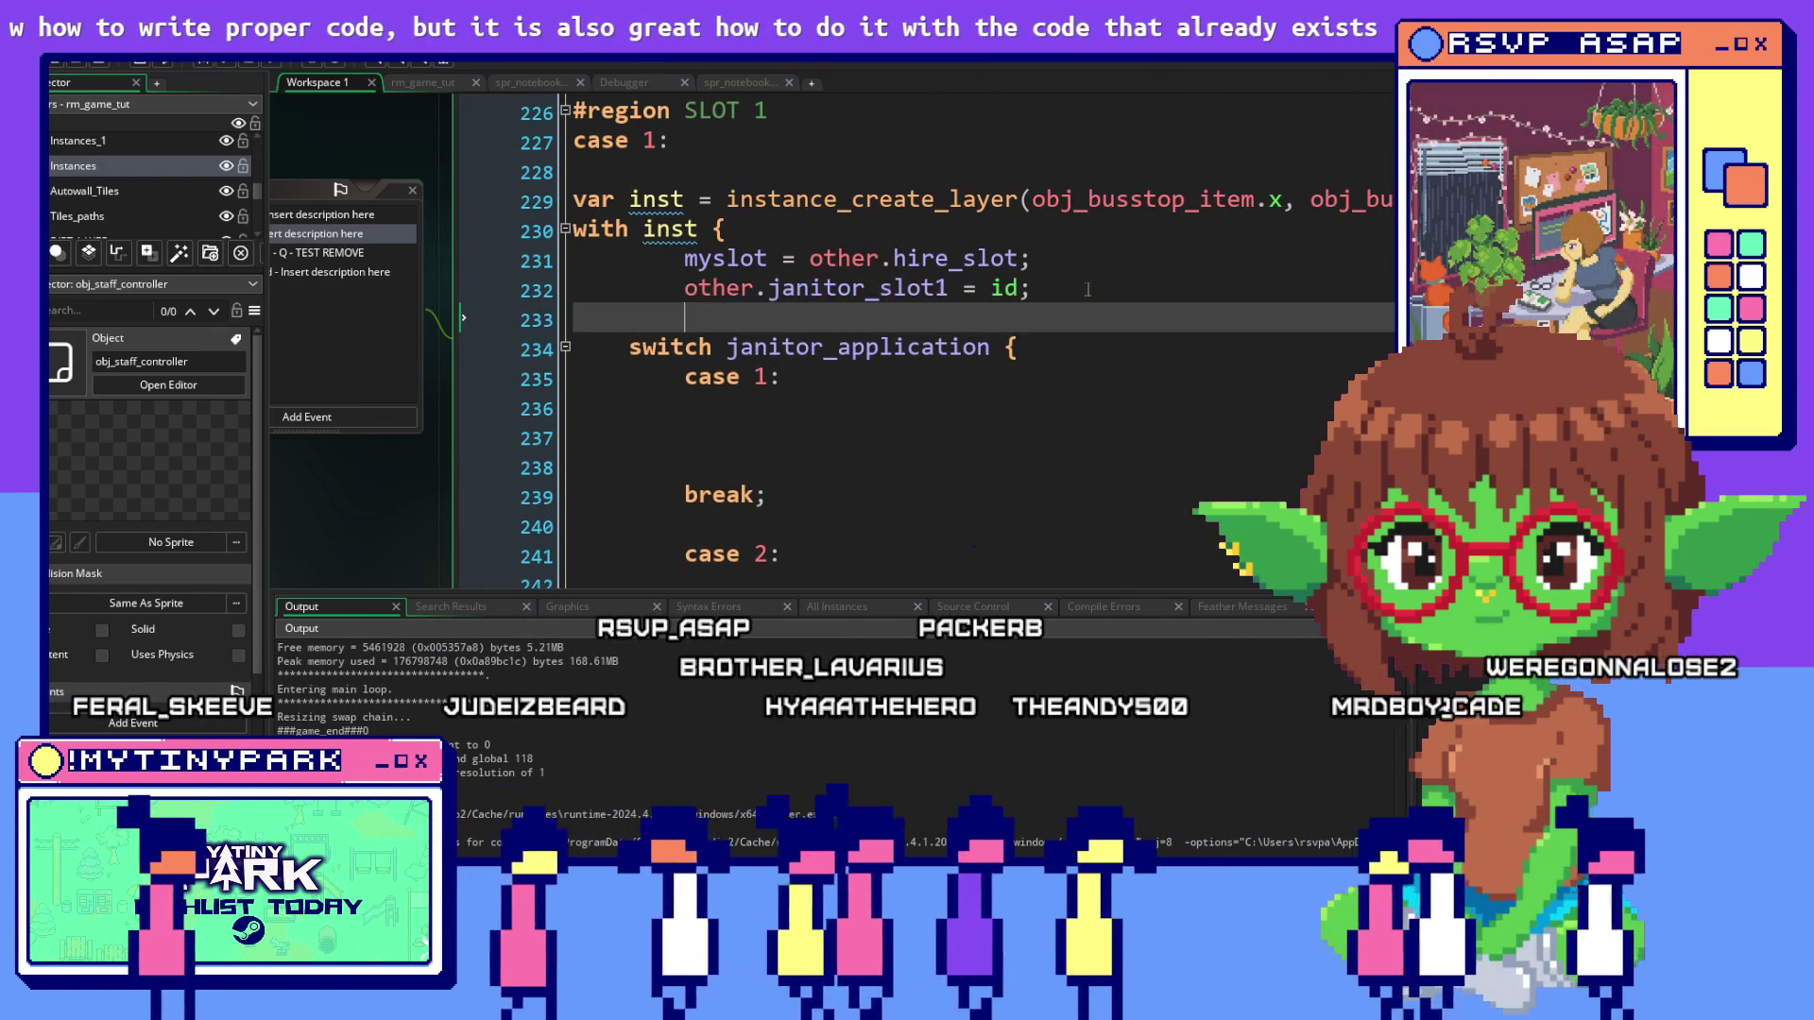
scroll(1087, 289, "down", 5)
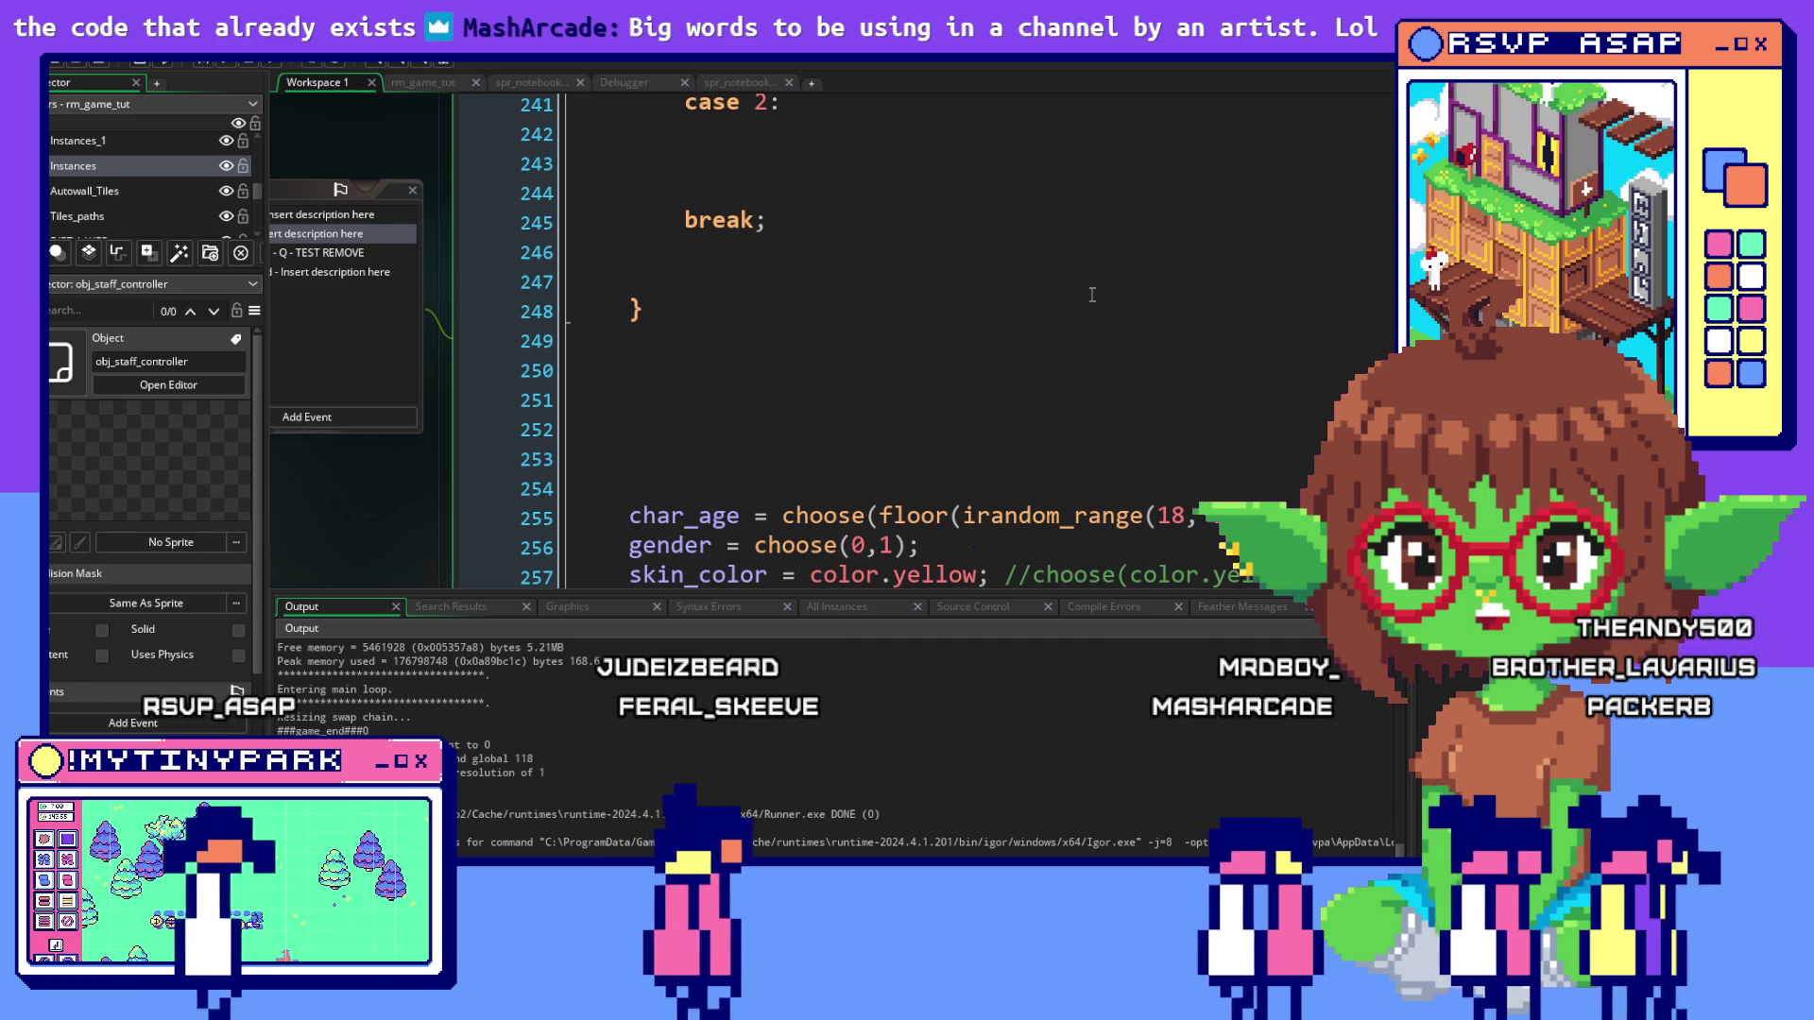
scroll(1017, 295, "down", 2)
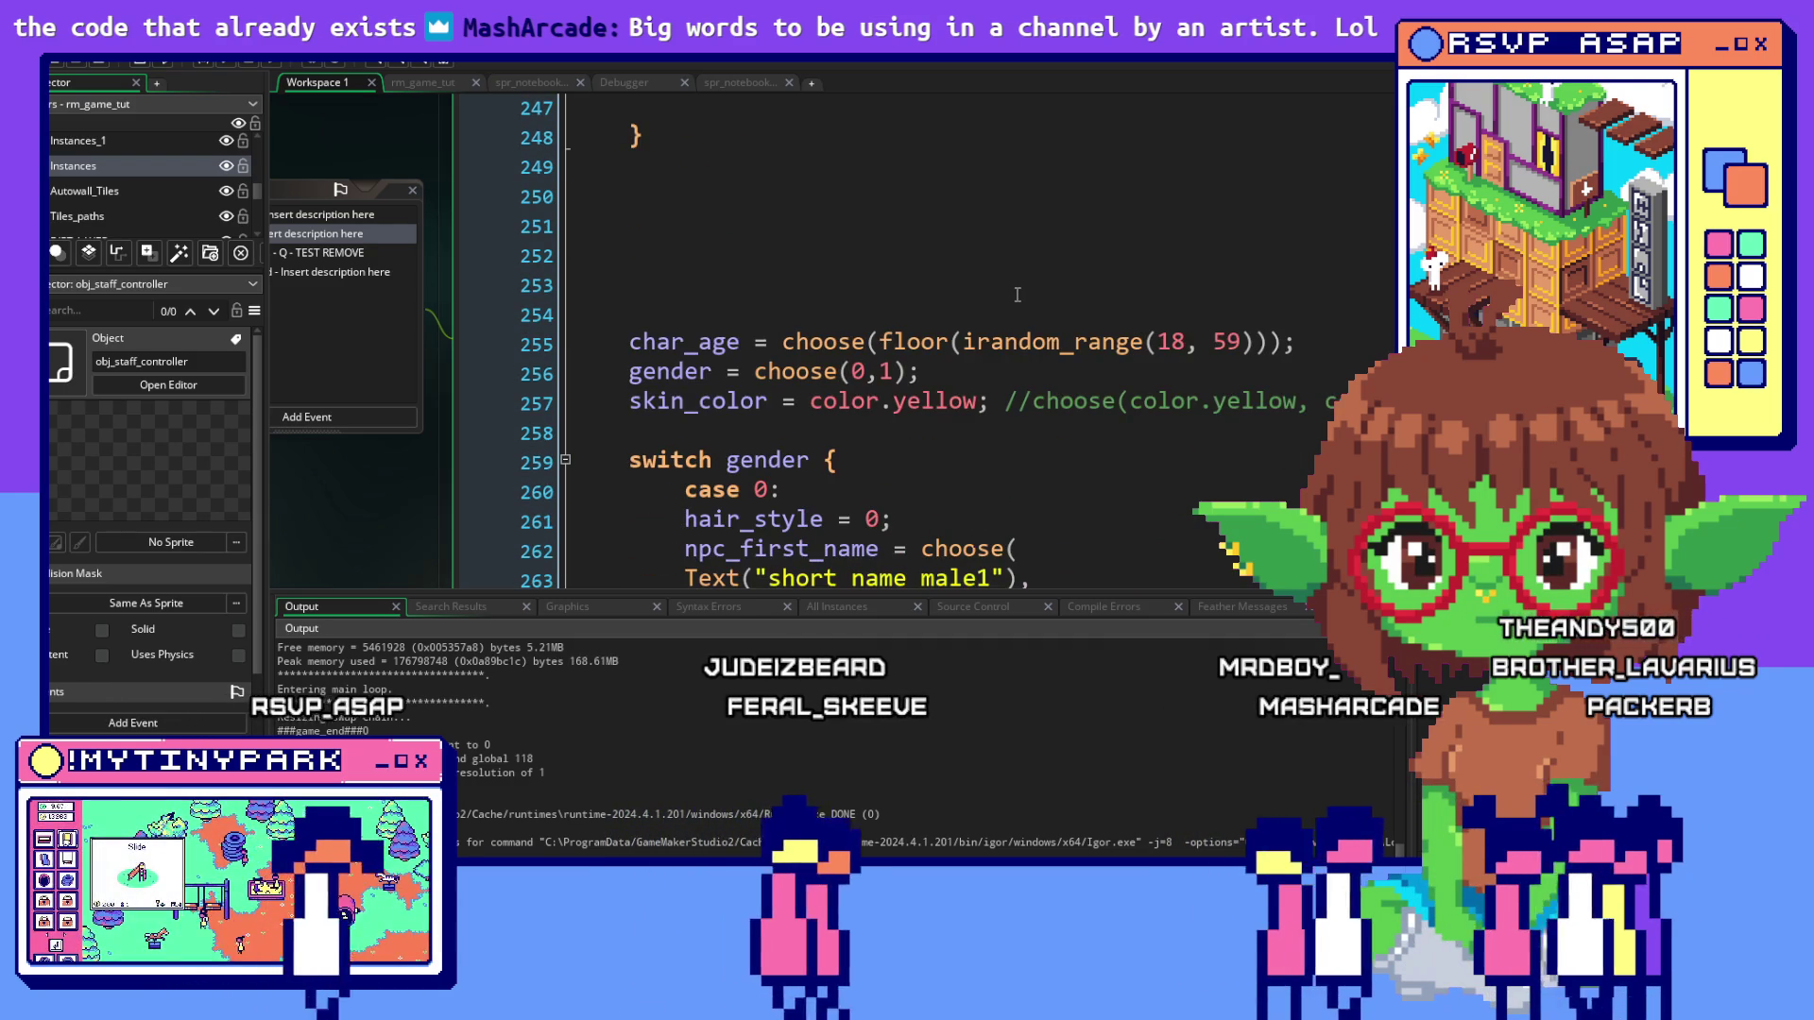
scroll(1017, 295, "down", 1)
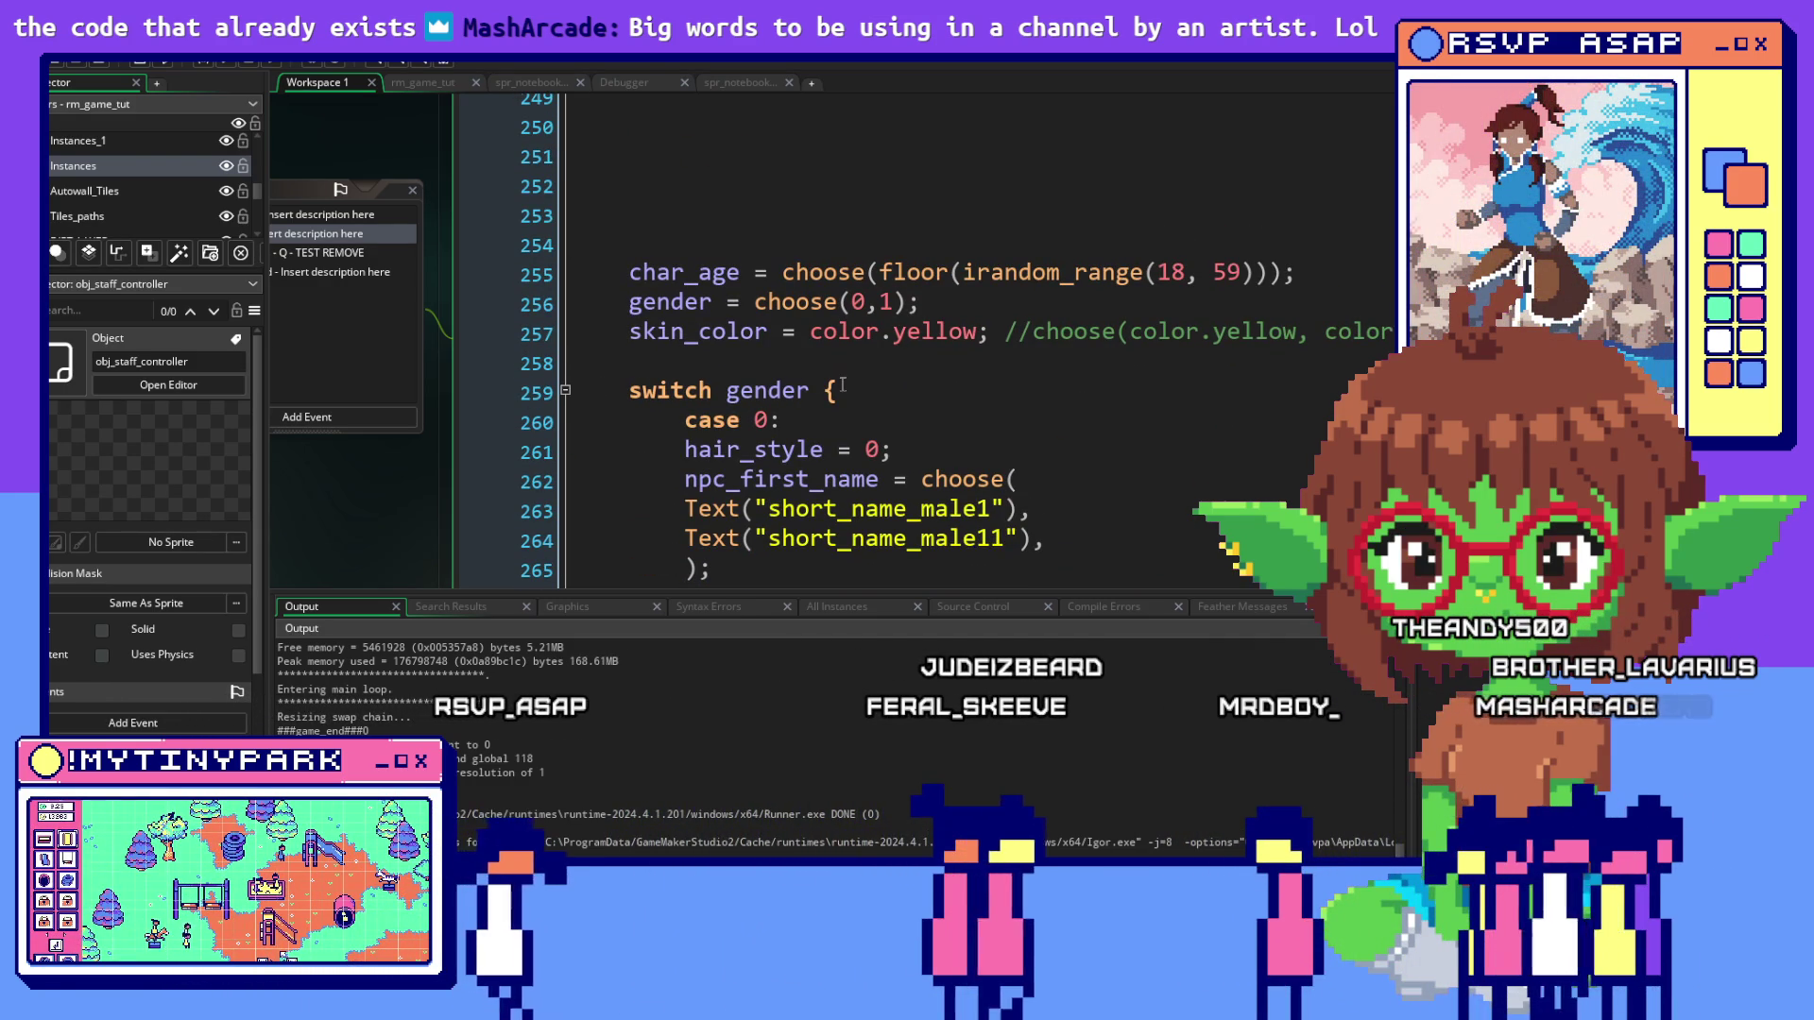
scroll(815, 389, "up", 5)
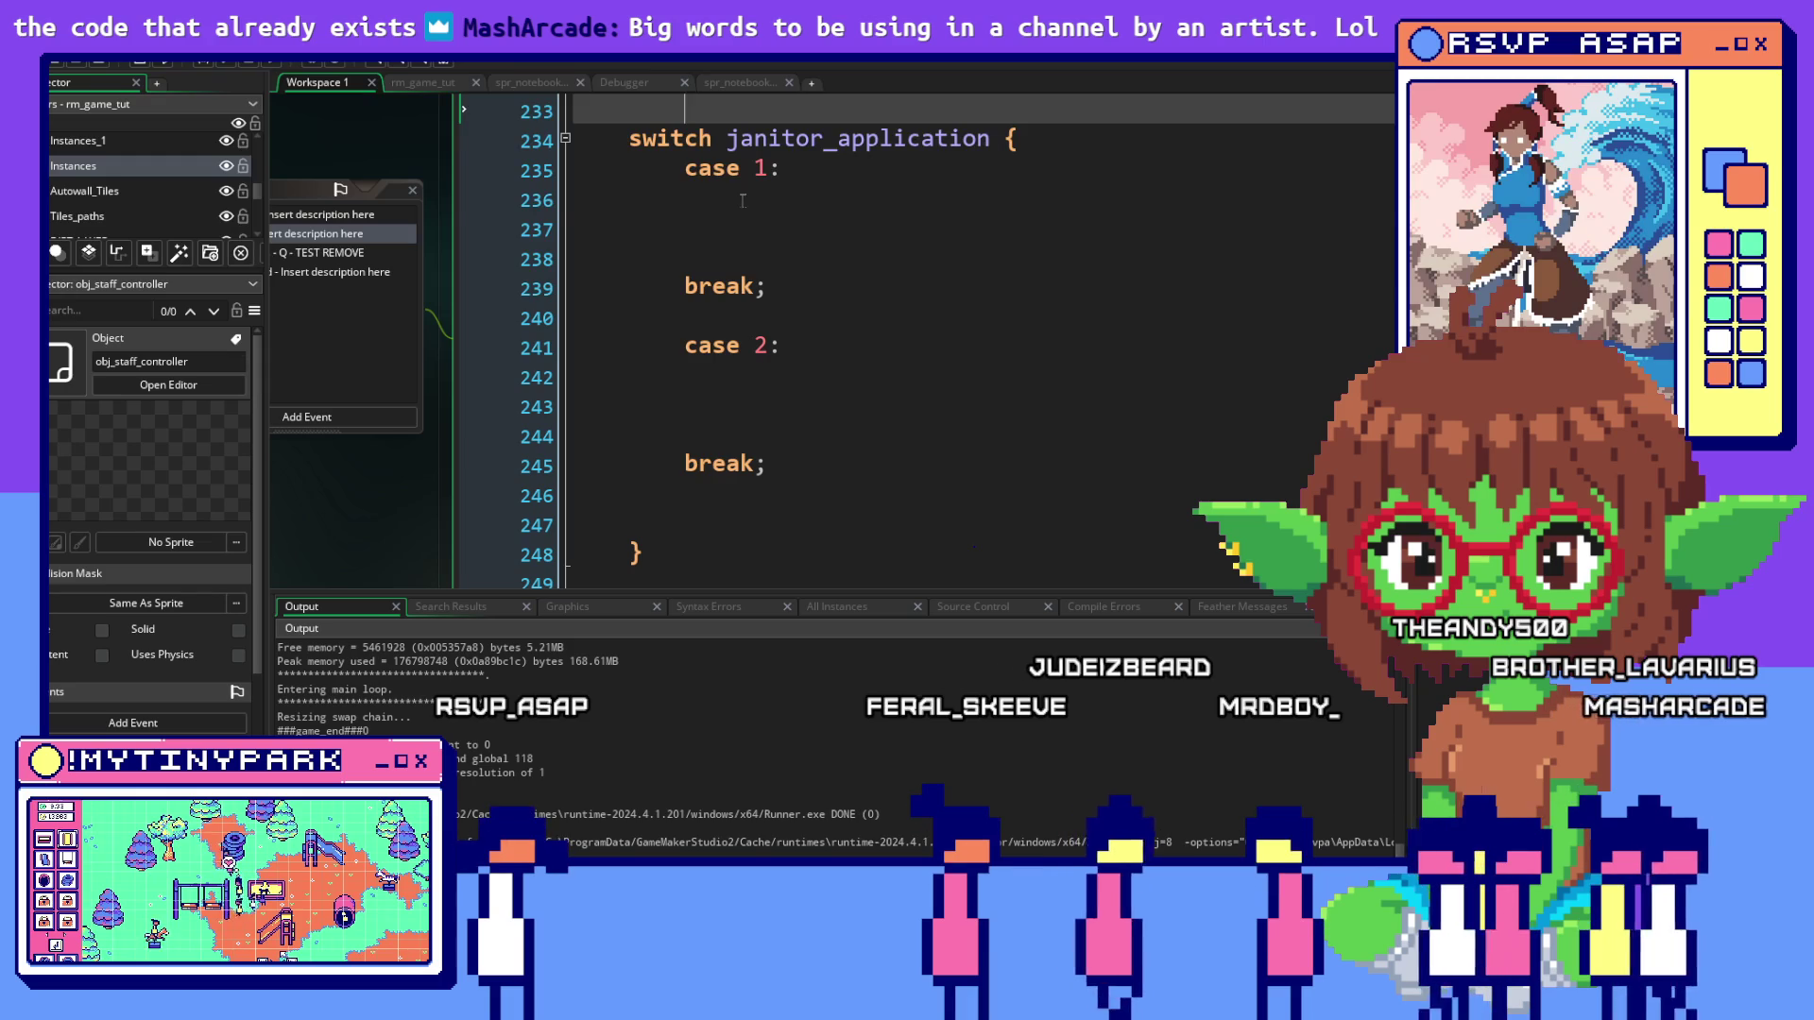
left_click(745, 204)
type("= ")
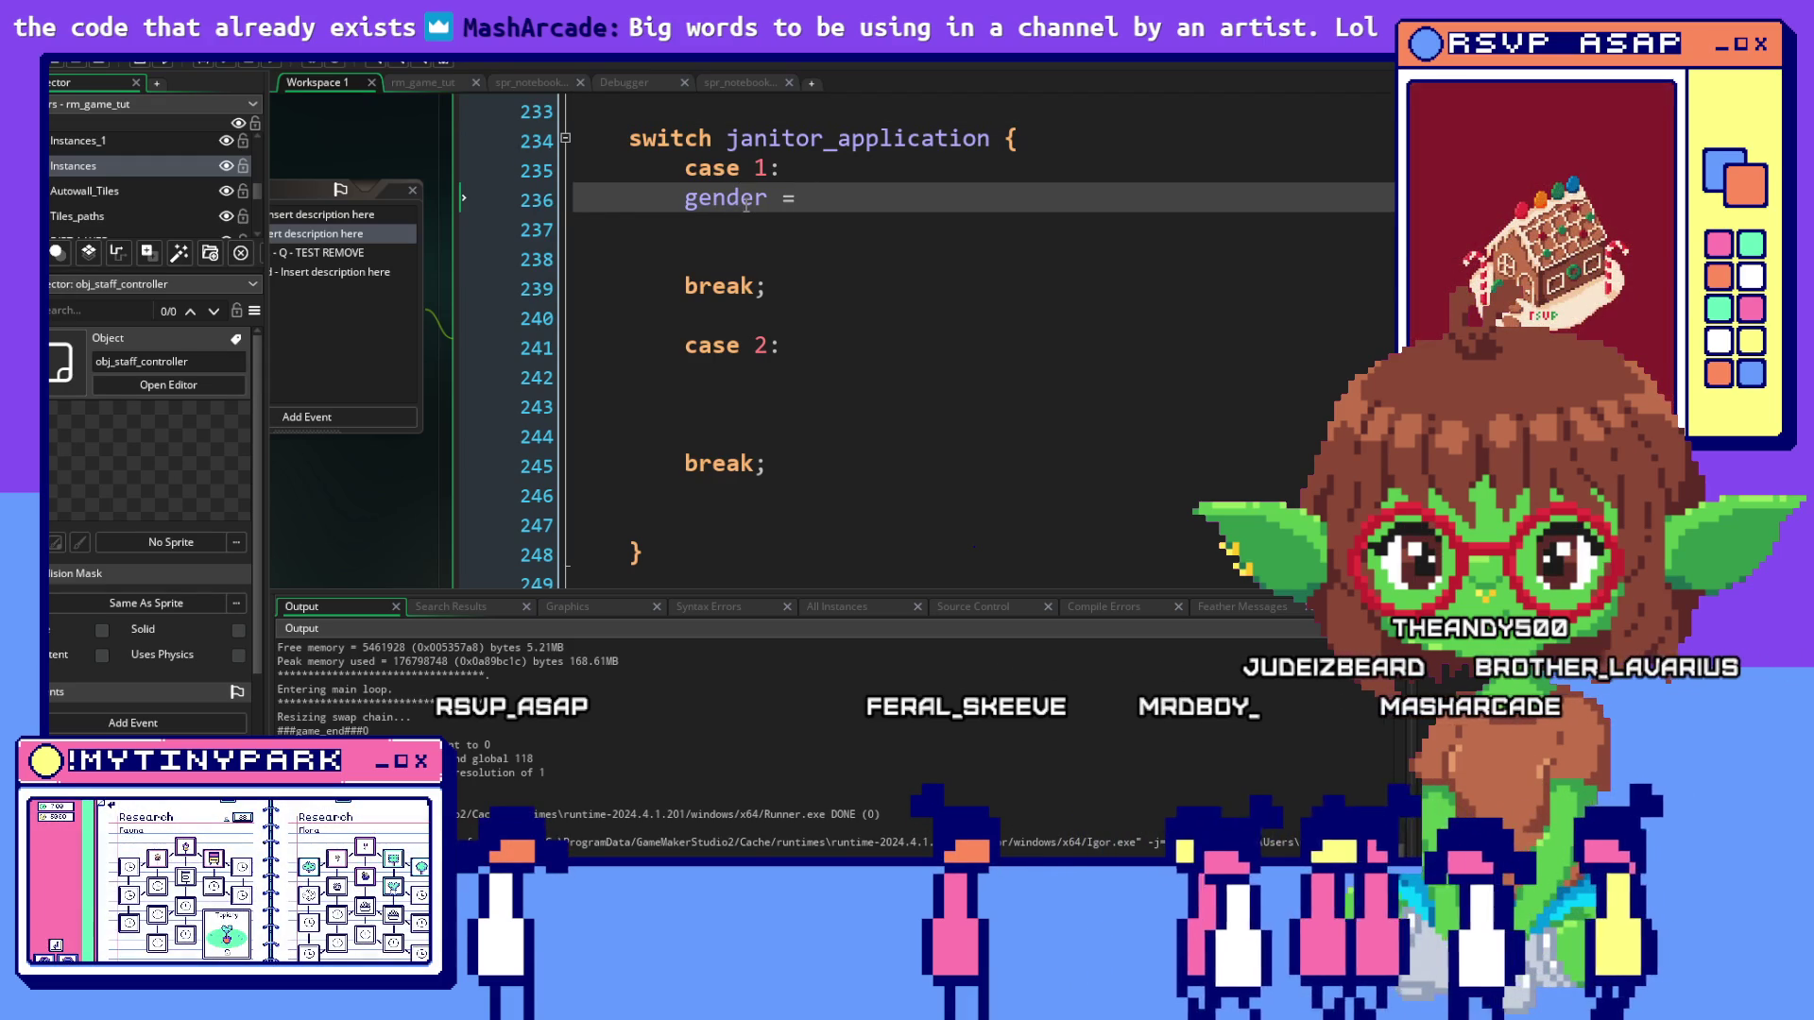
type("ja")
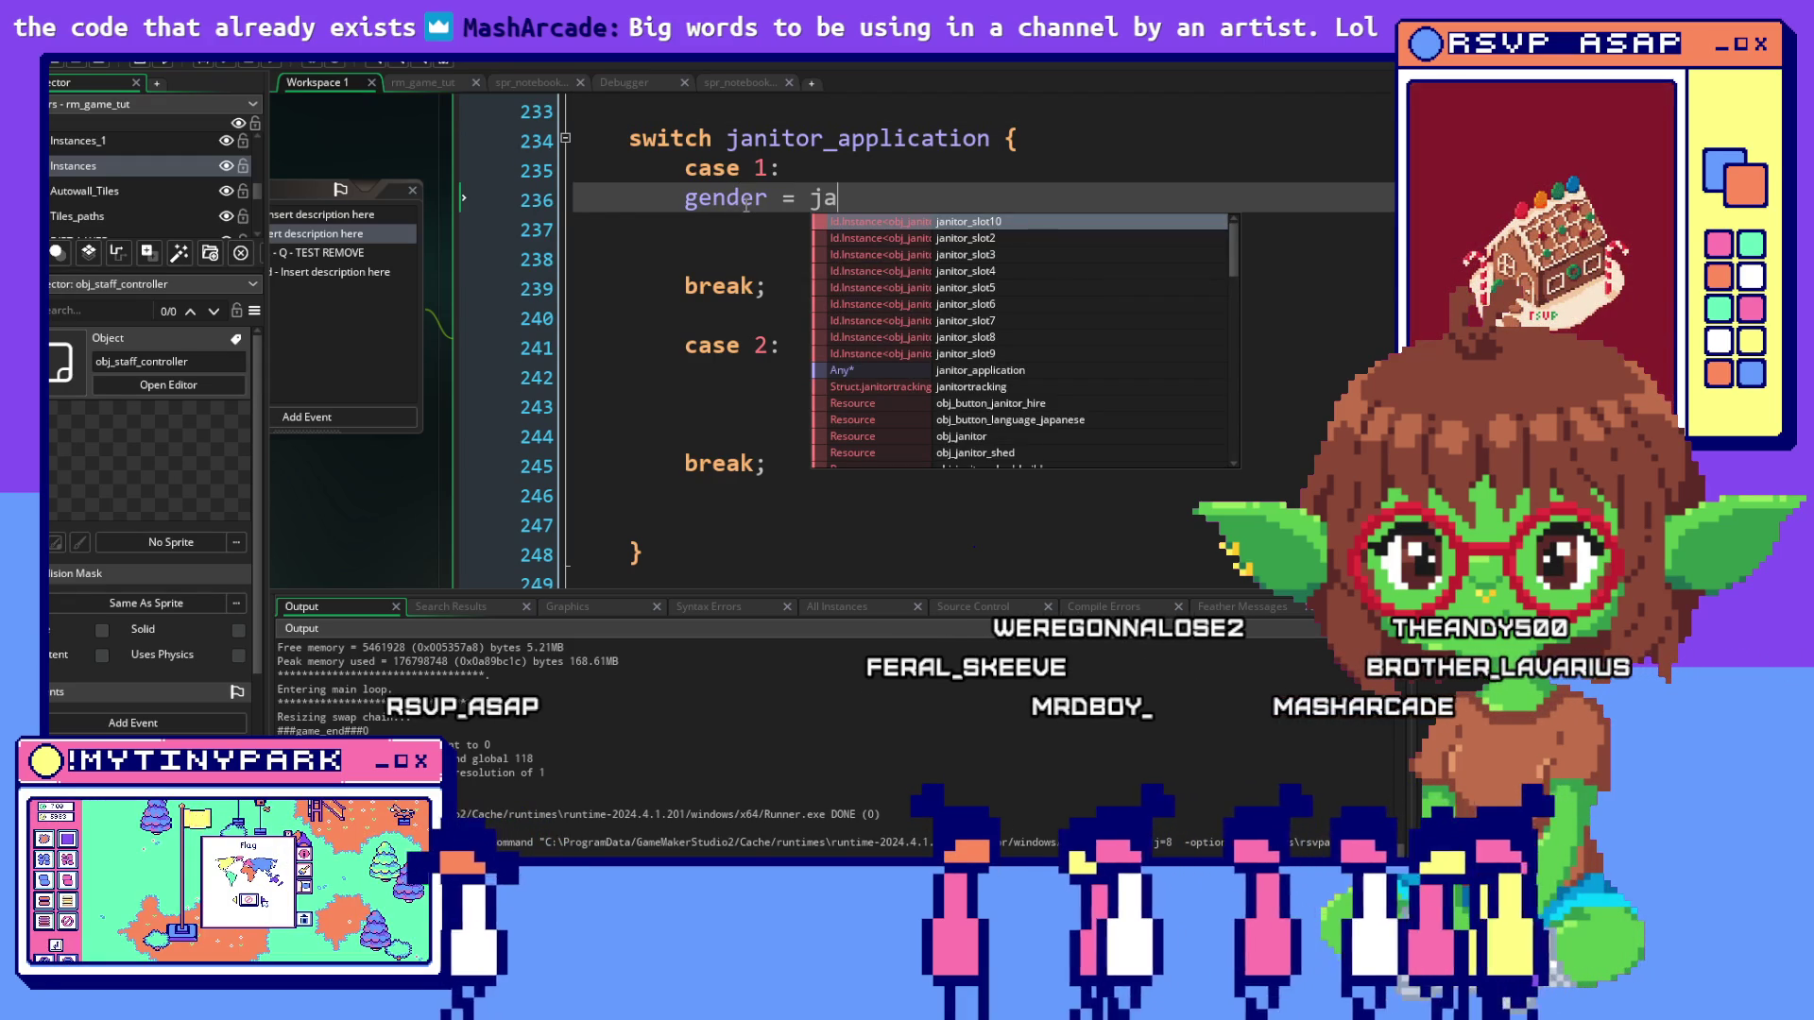
scroll(745, 204, "up", 2)
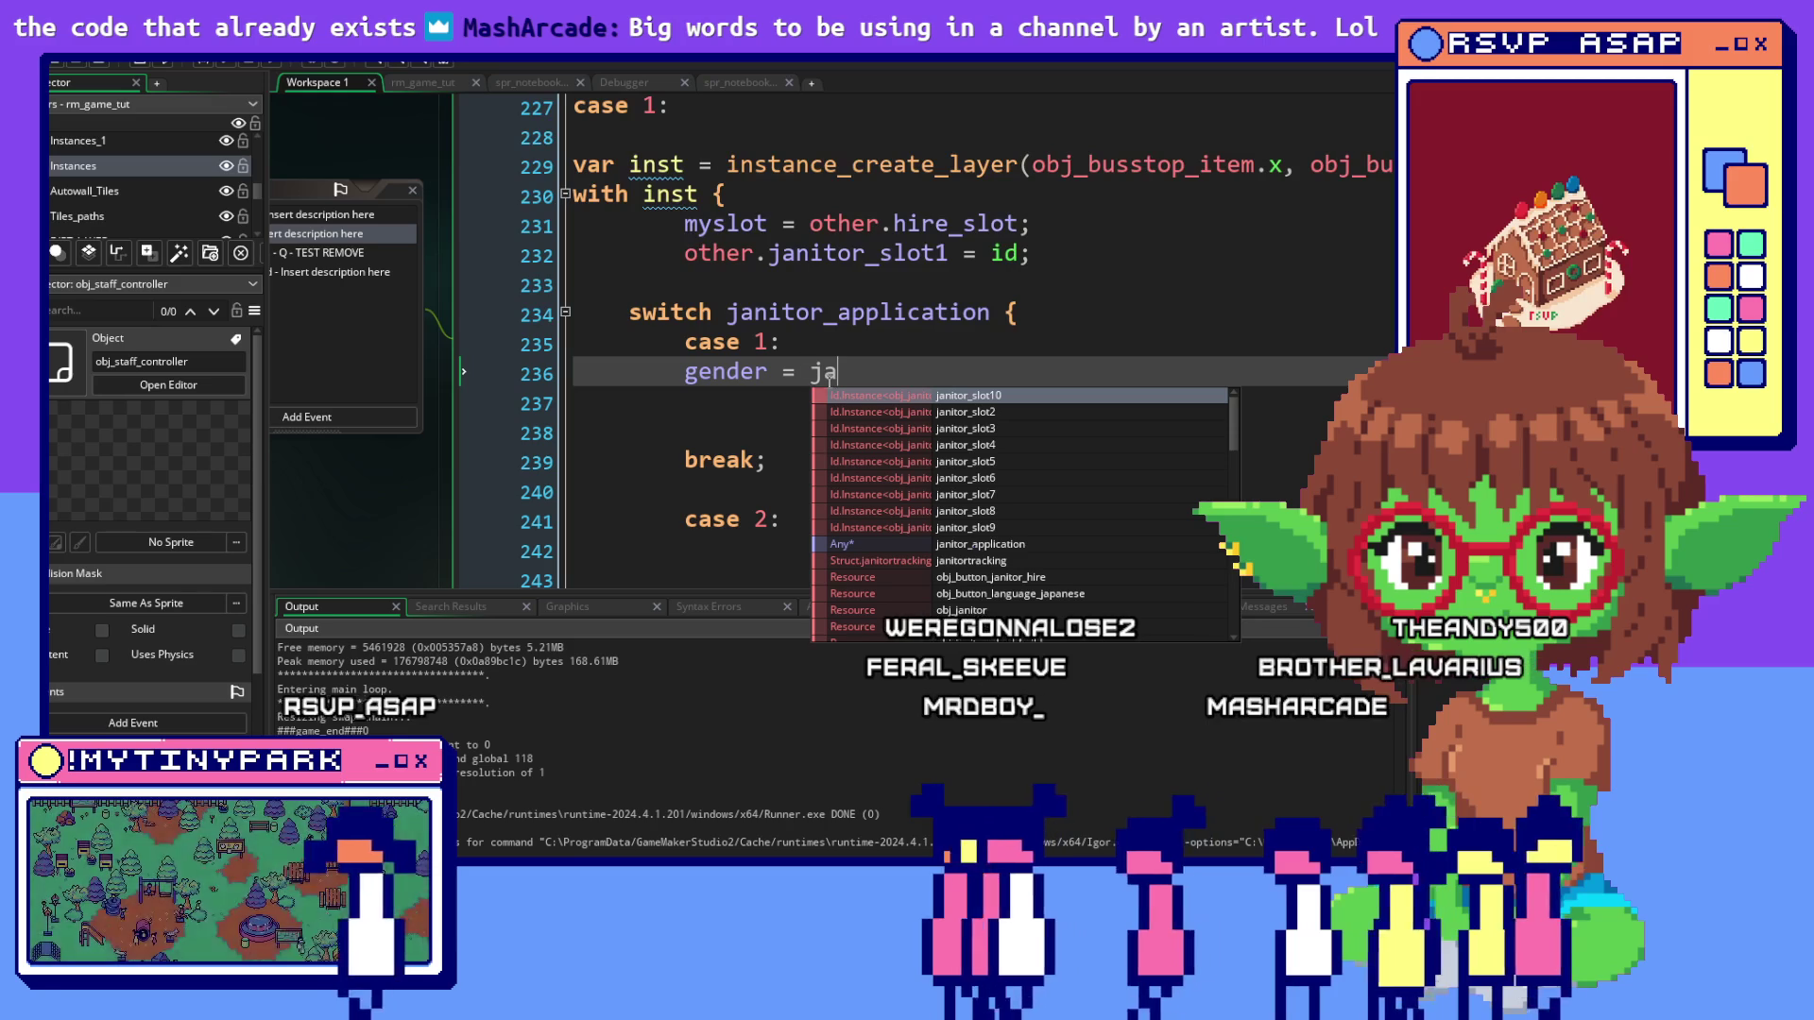
key("Escape")
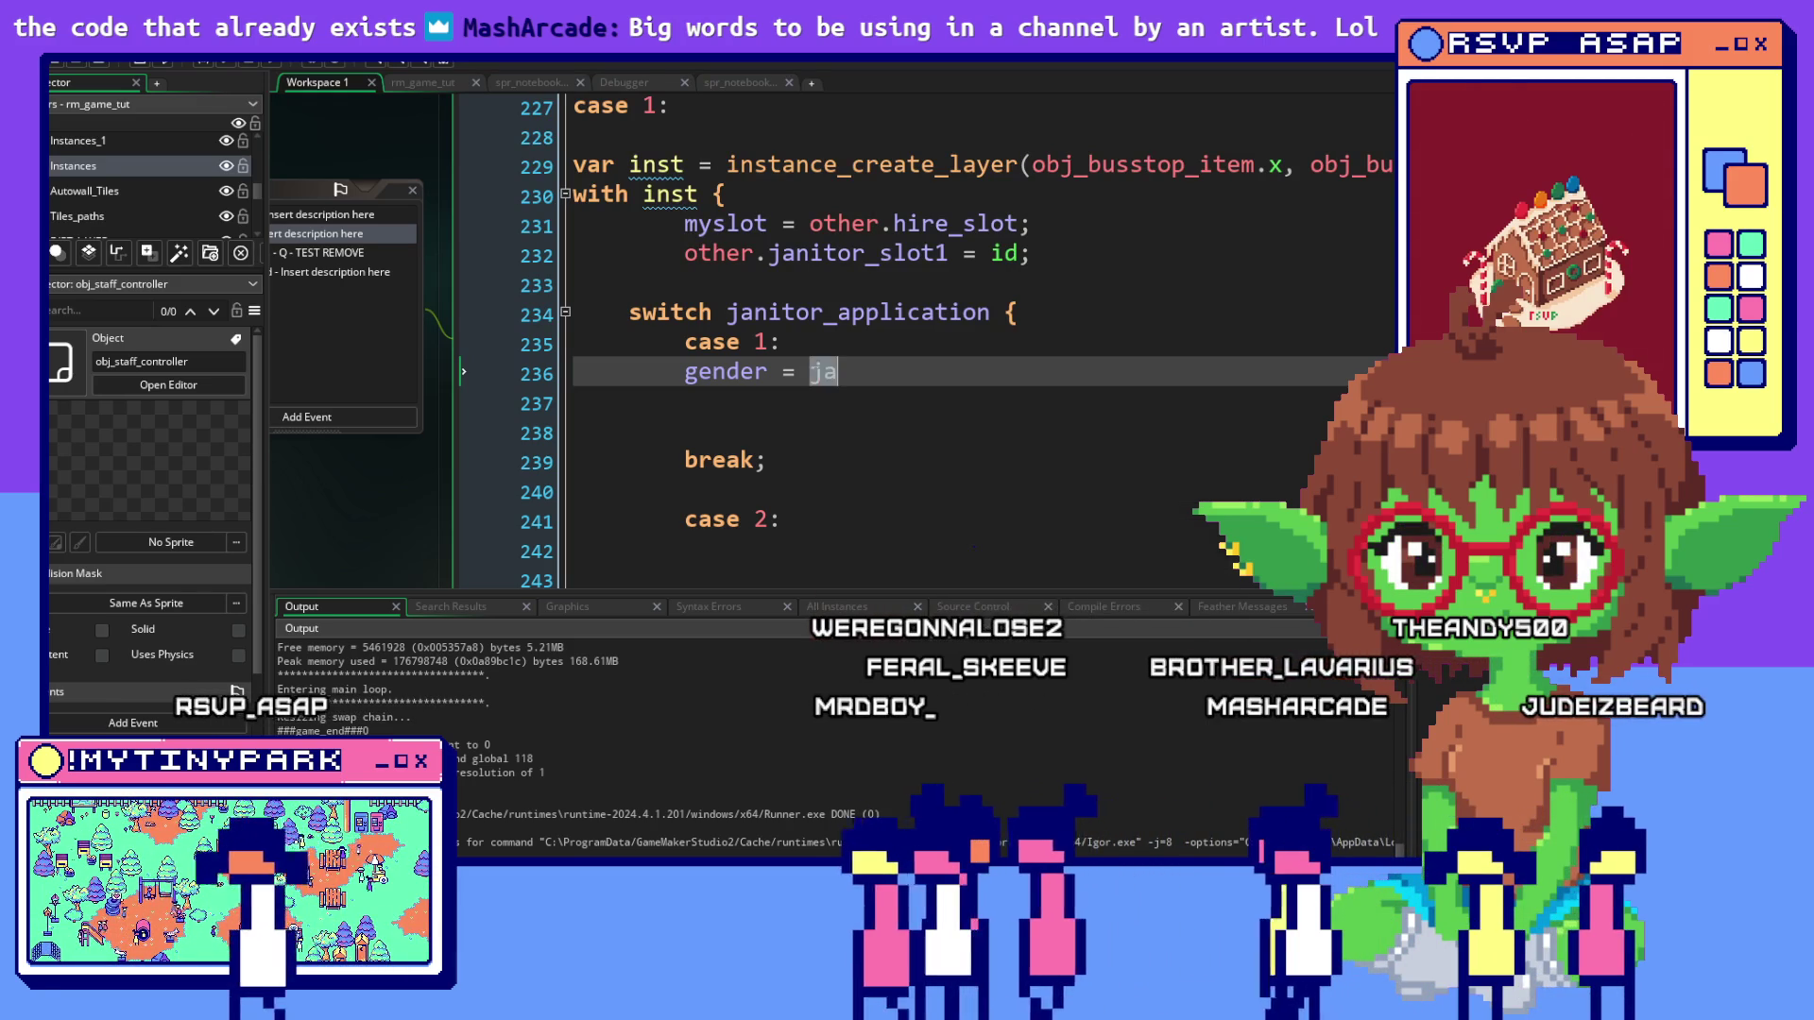
type("other.")
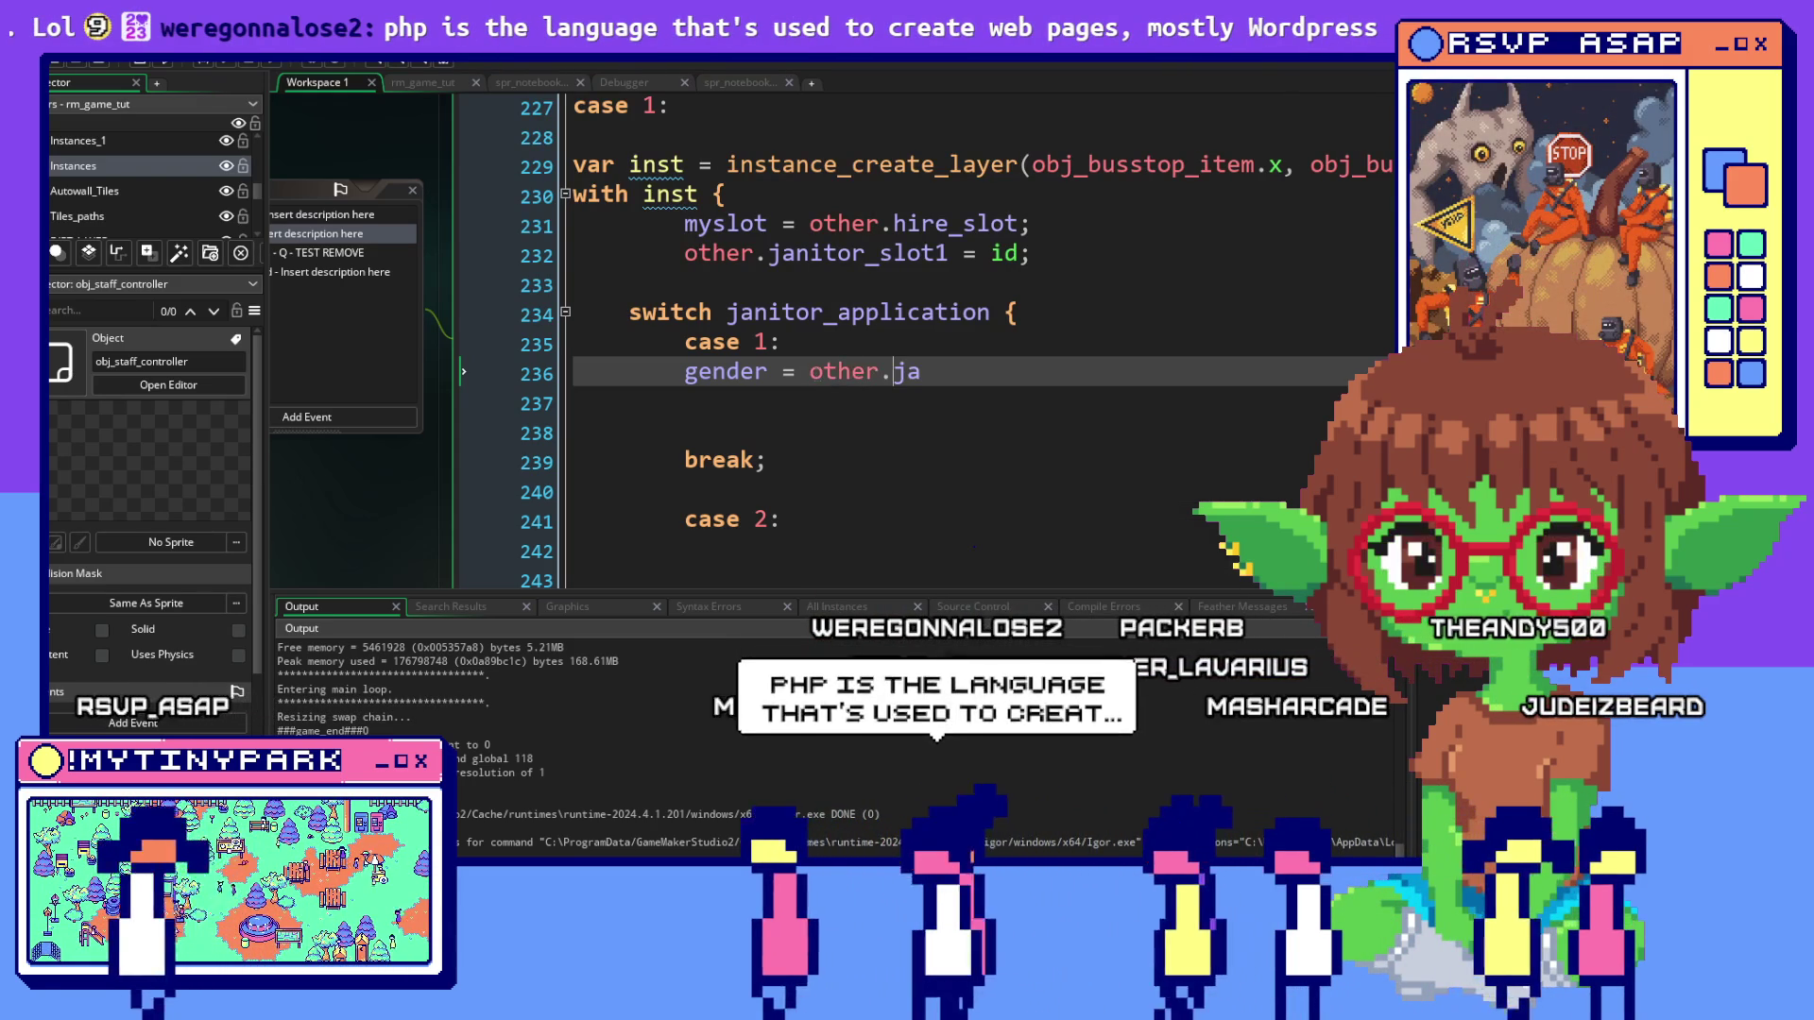
left_click(973, 375)
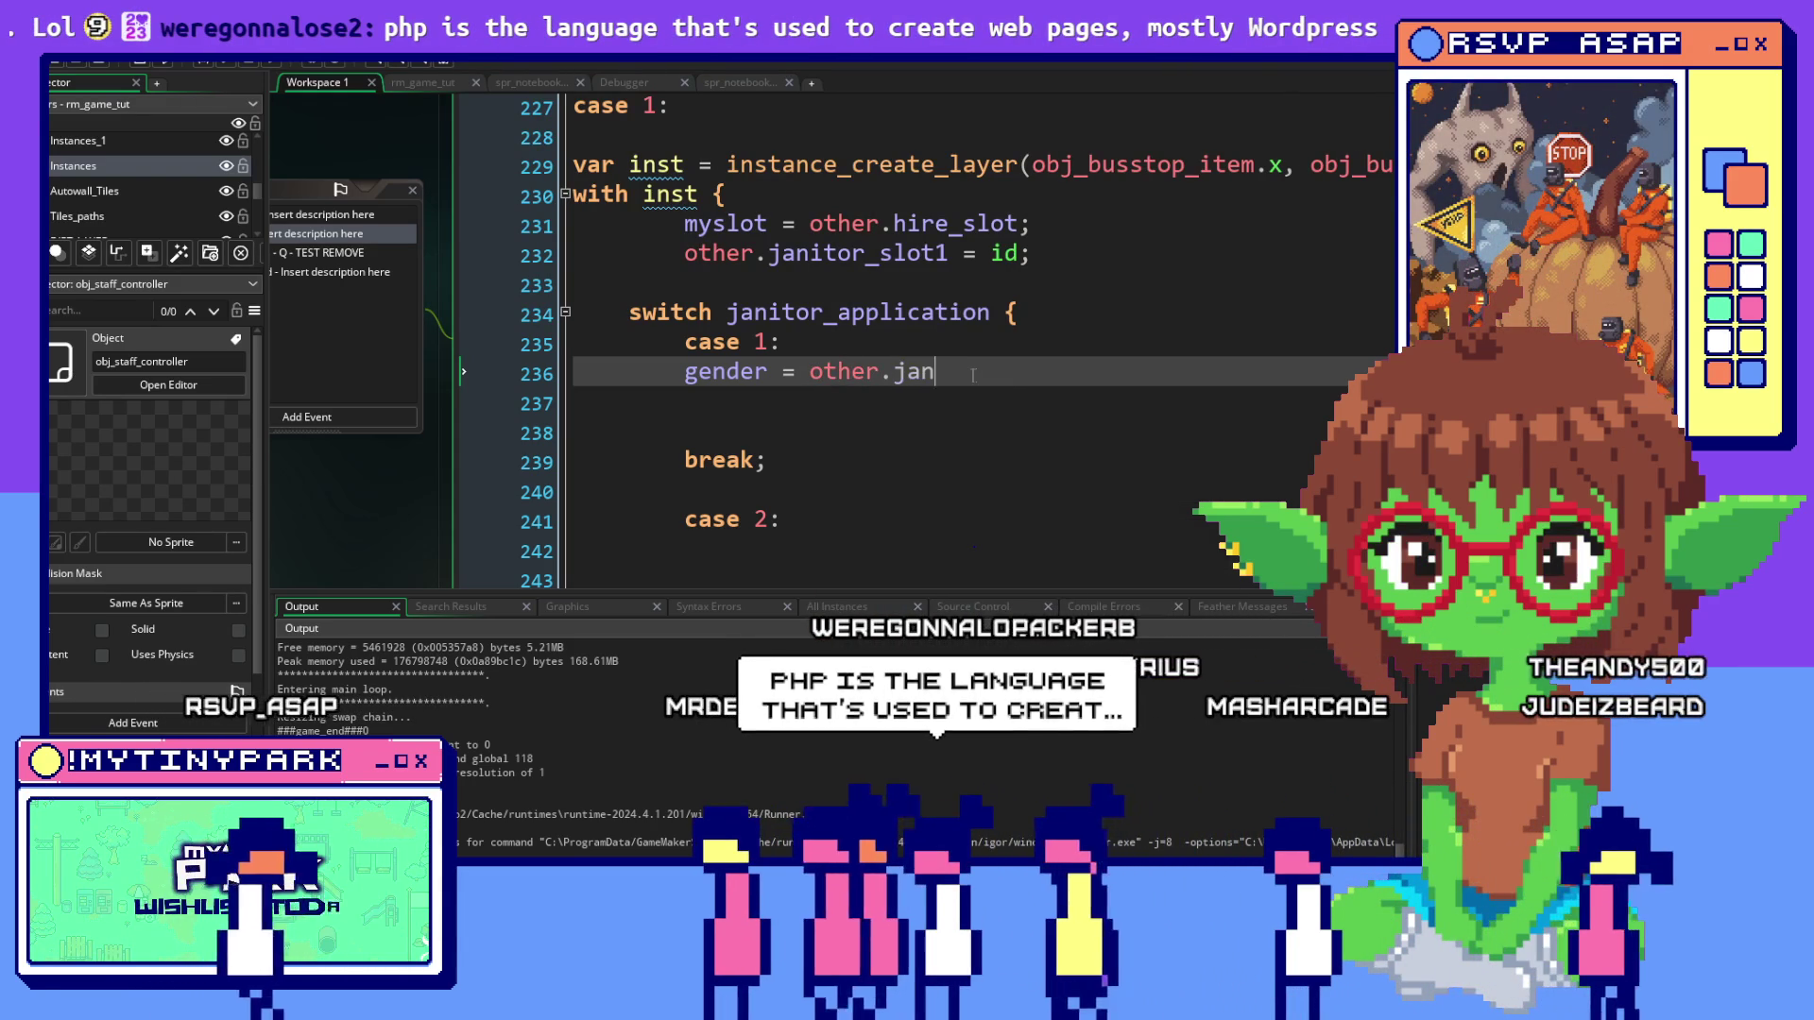
type("itor_1_")
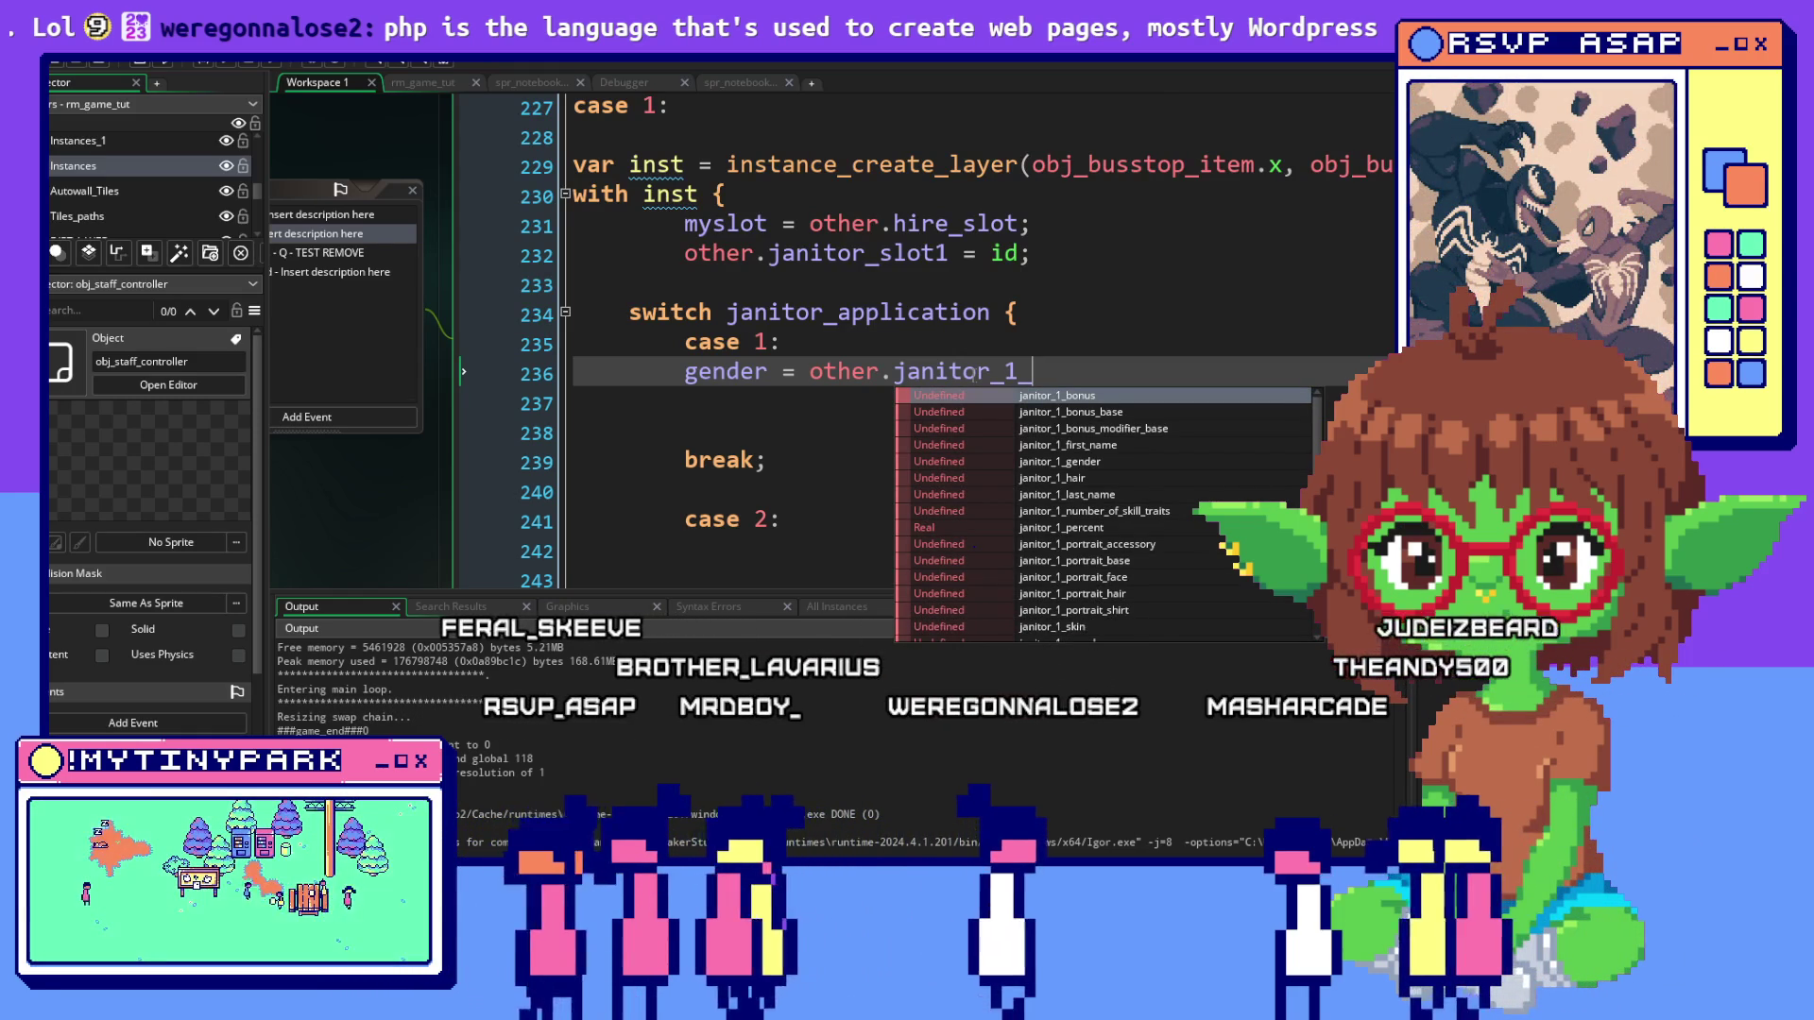
scroll(1032, 477, "down", 2)
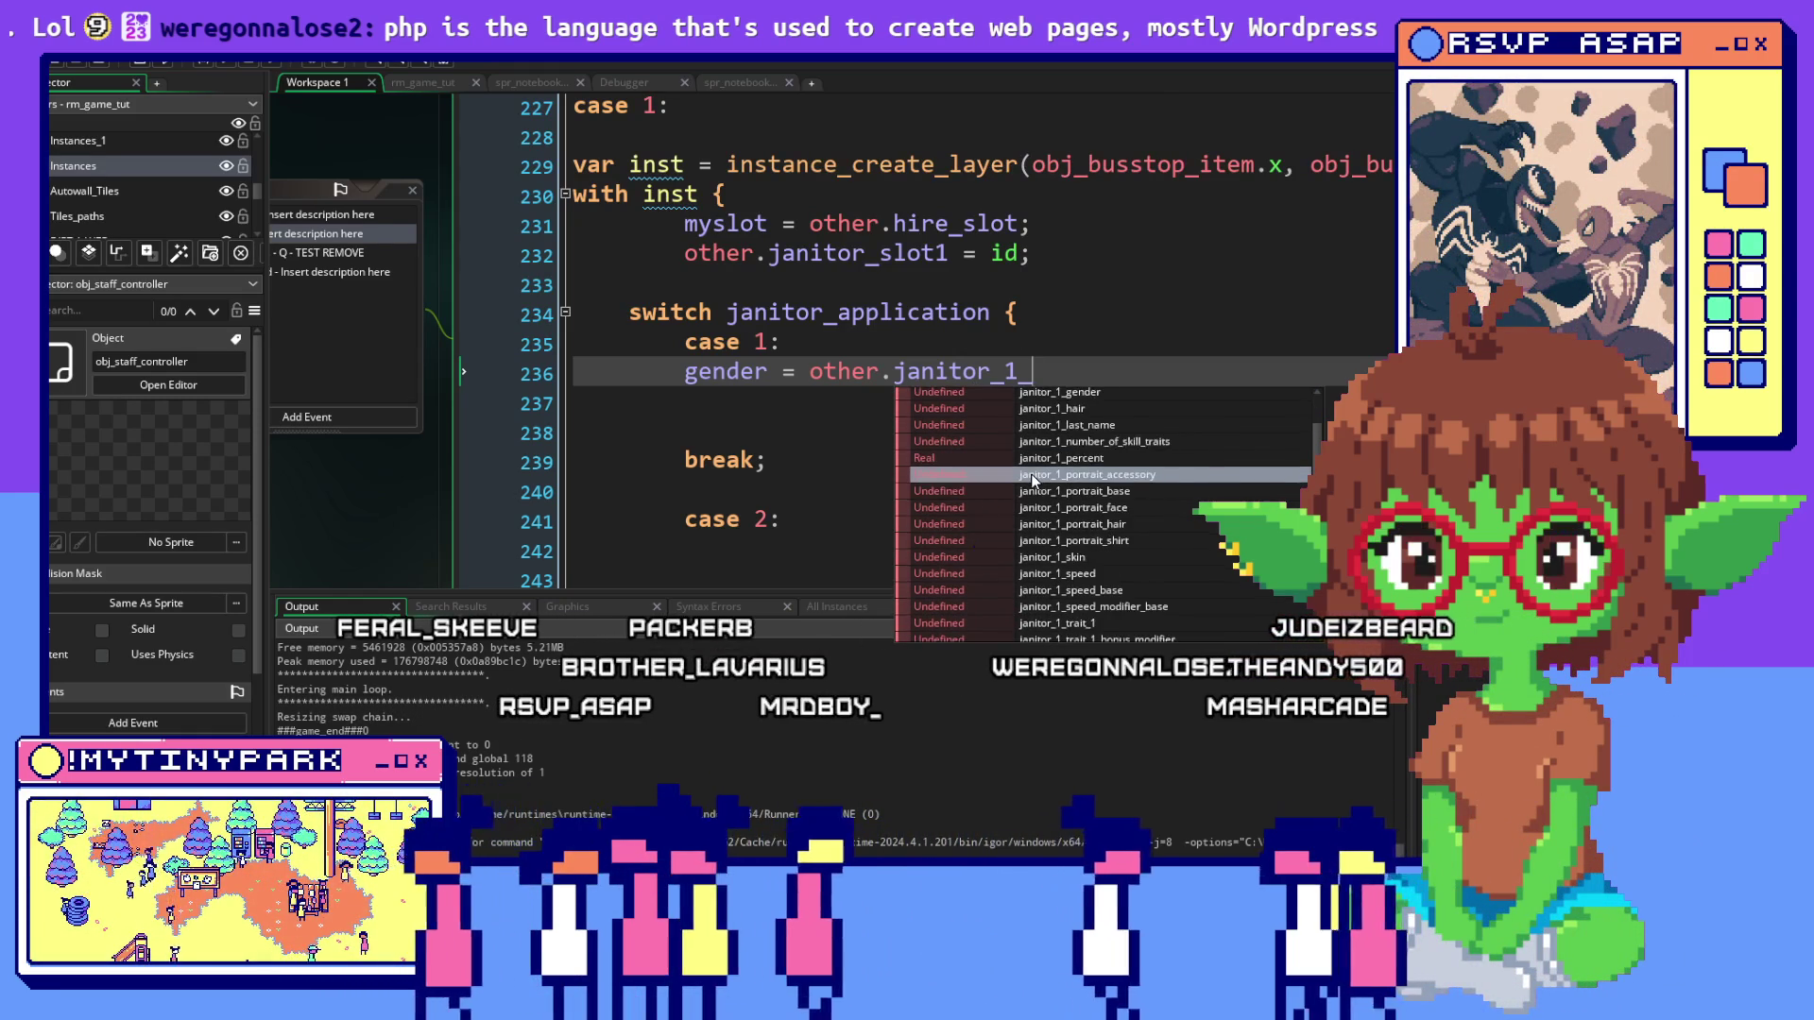
scroll(1030, 477, "down", 5)
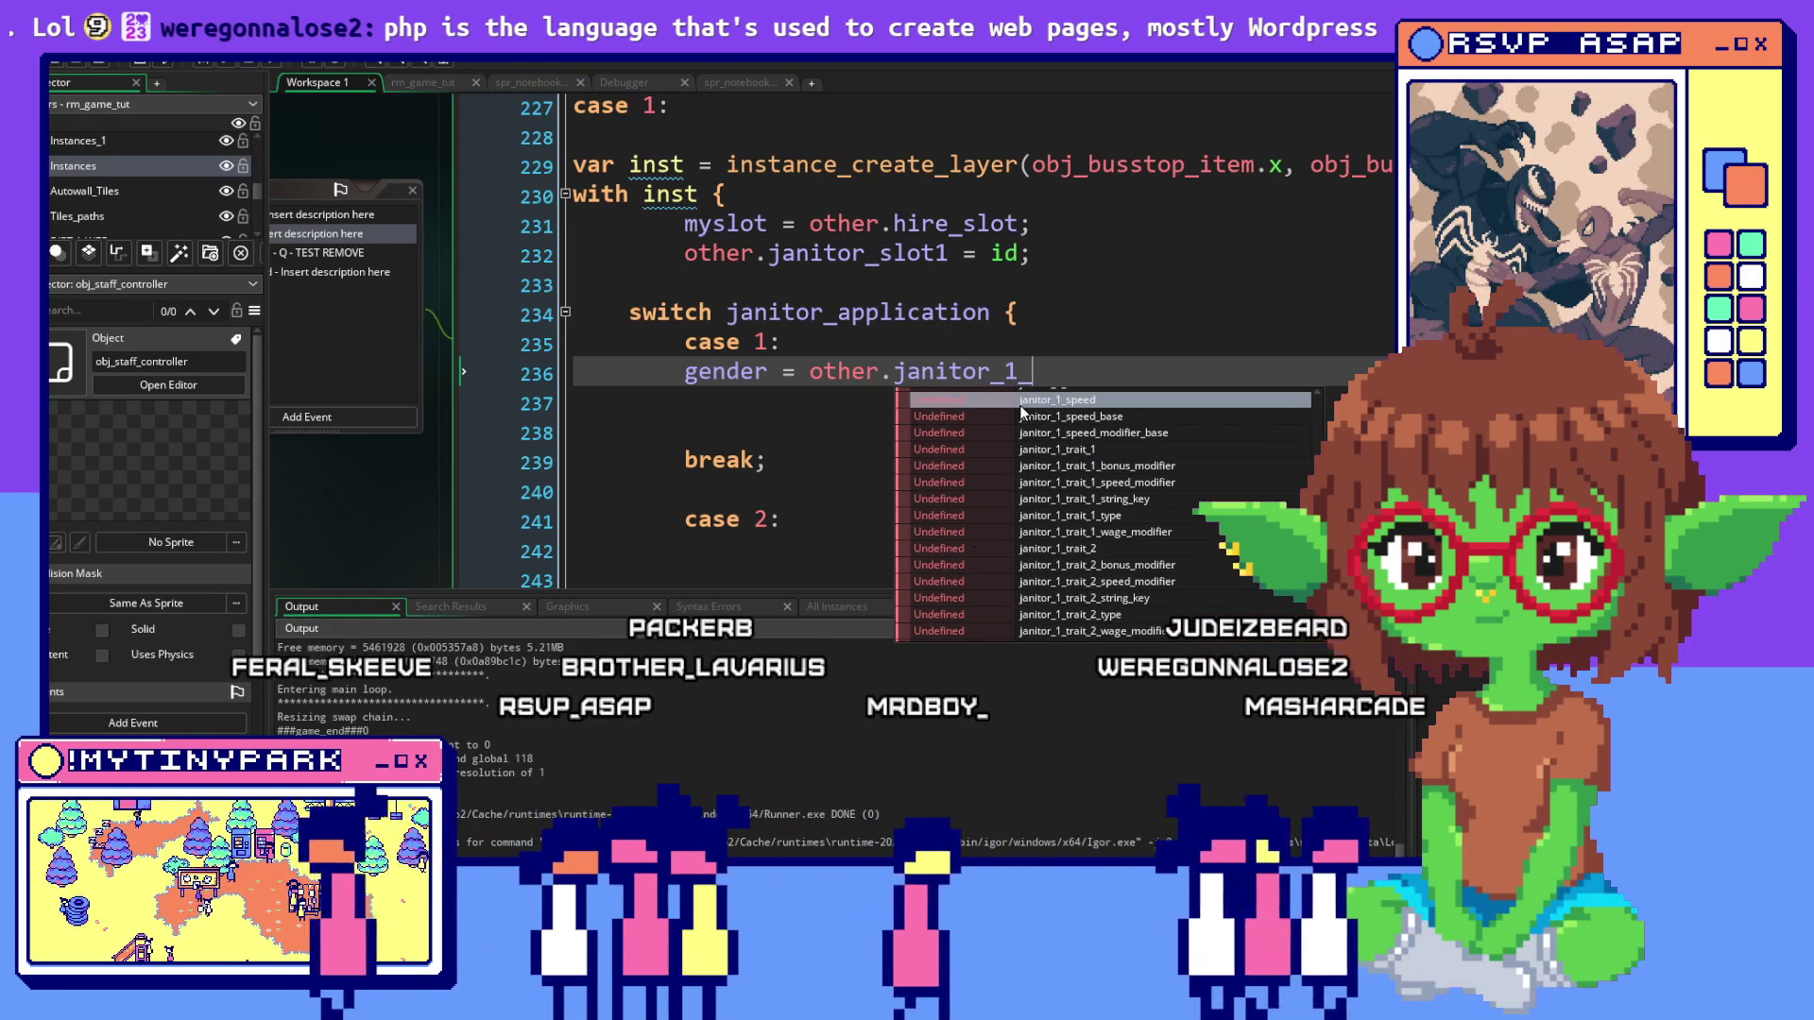
type("ge")
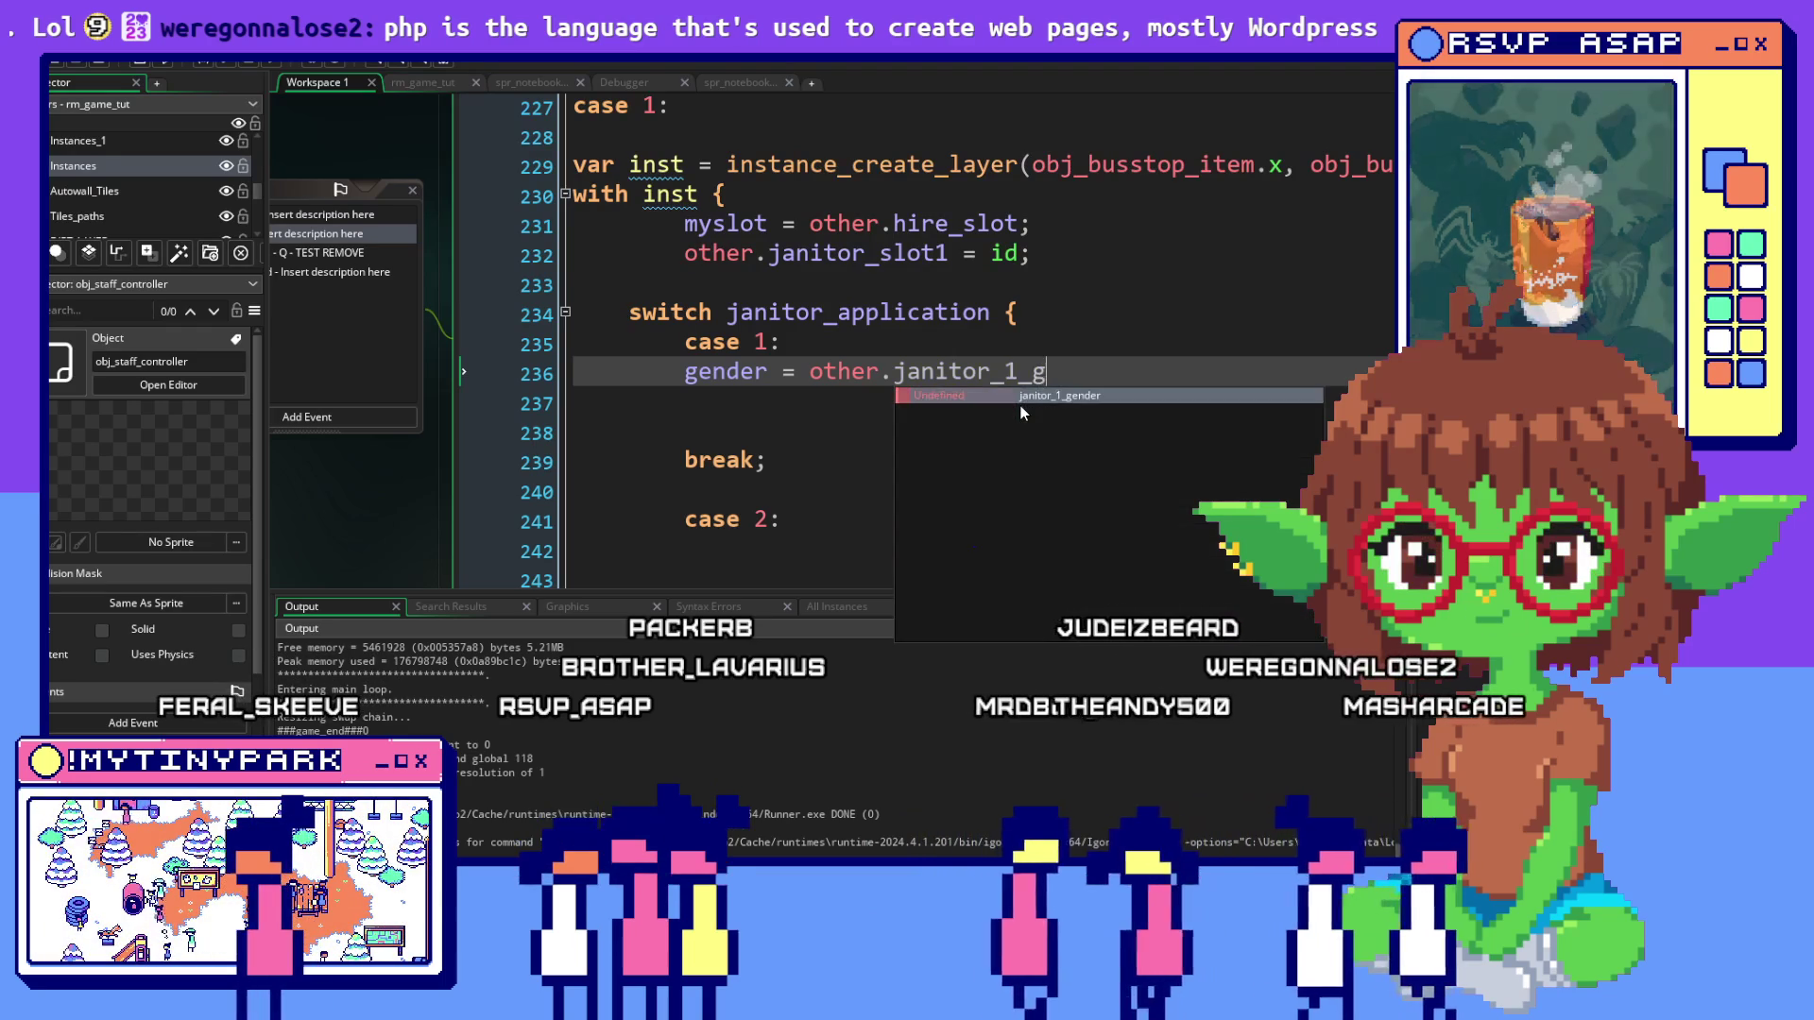
key("Return")
type(";")
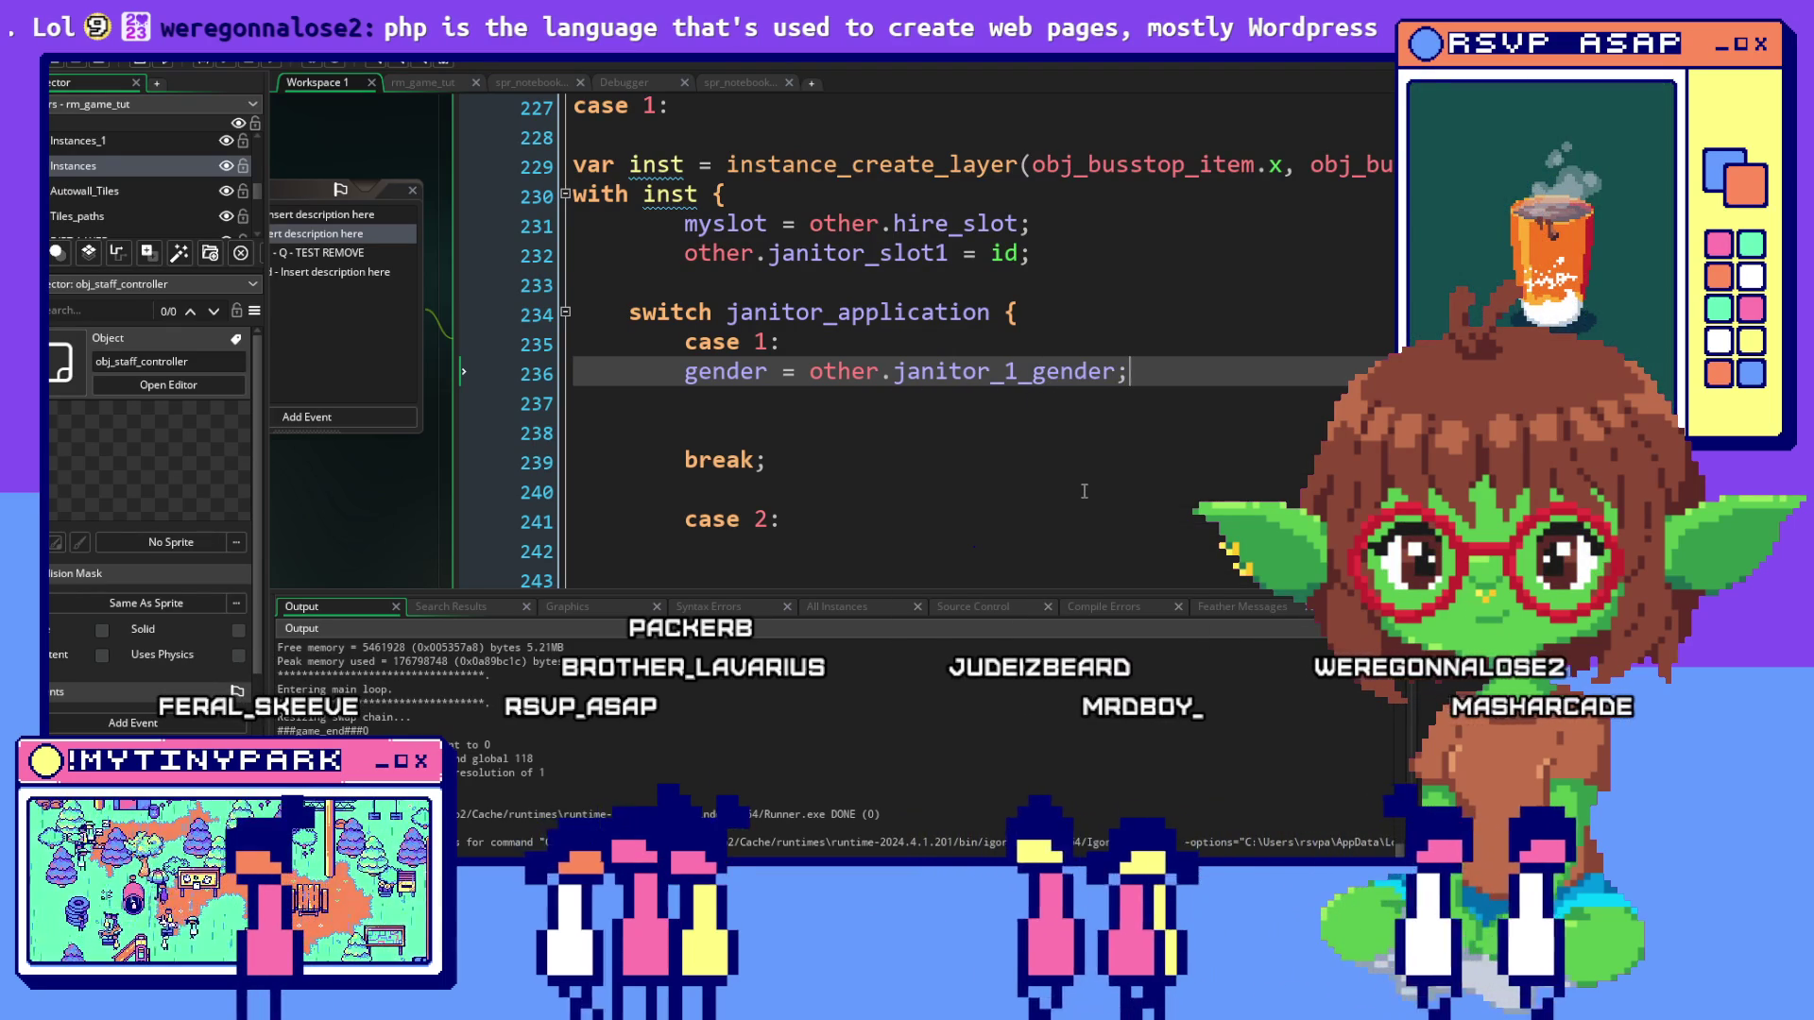
key("Return")
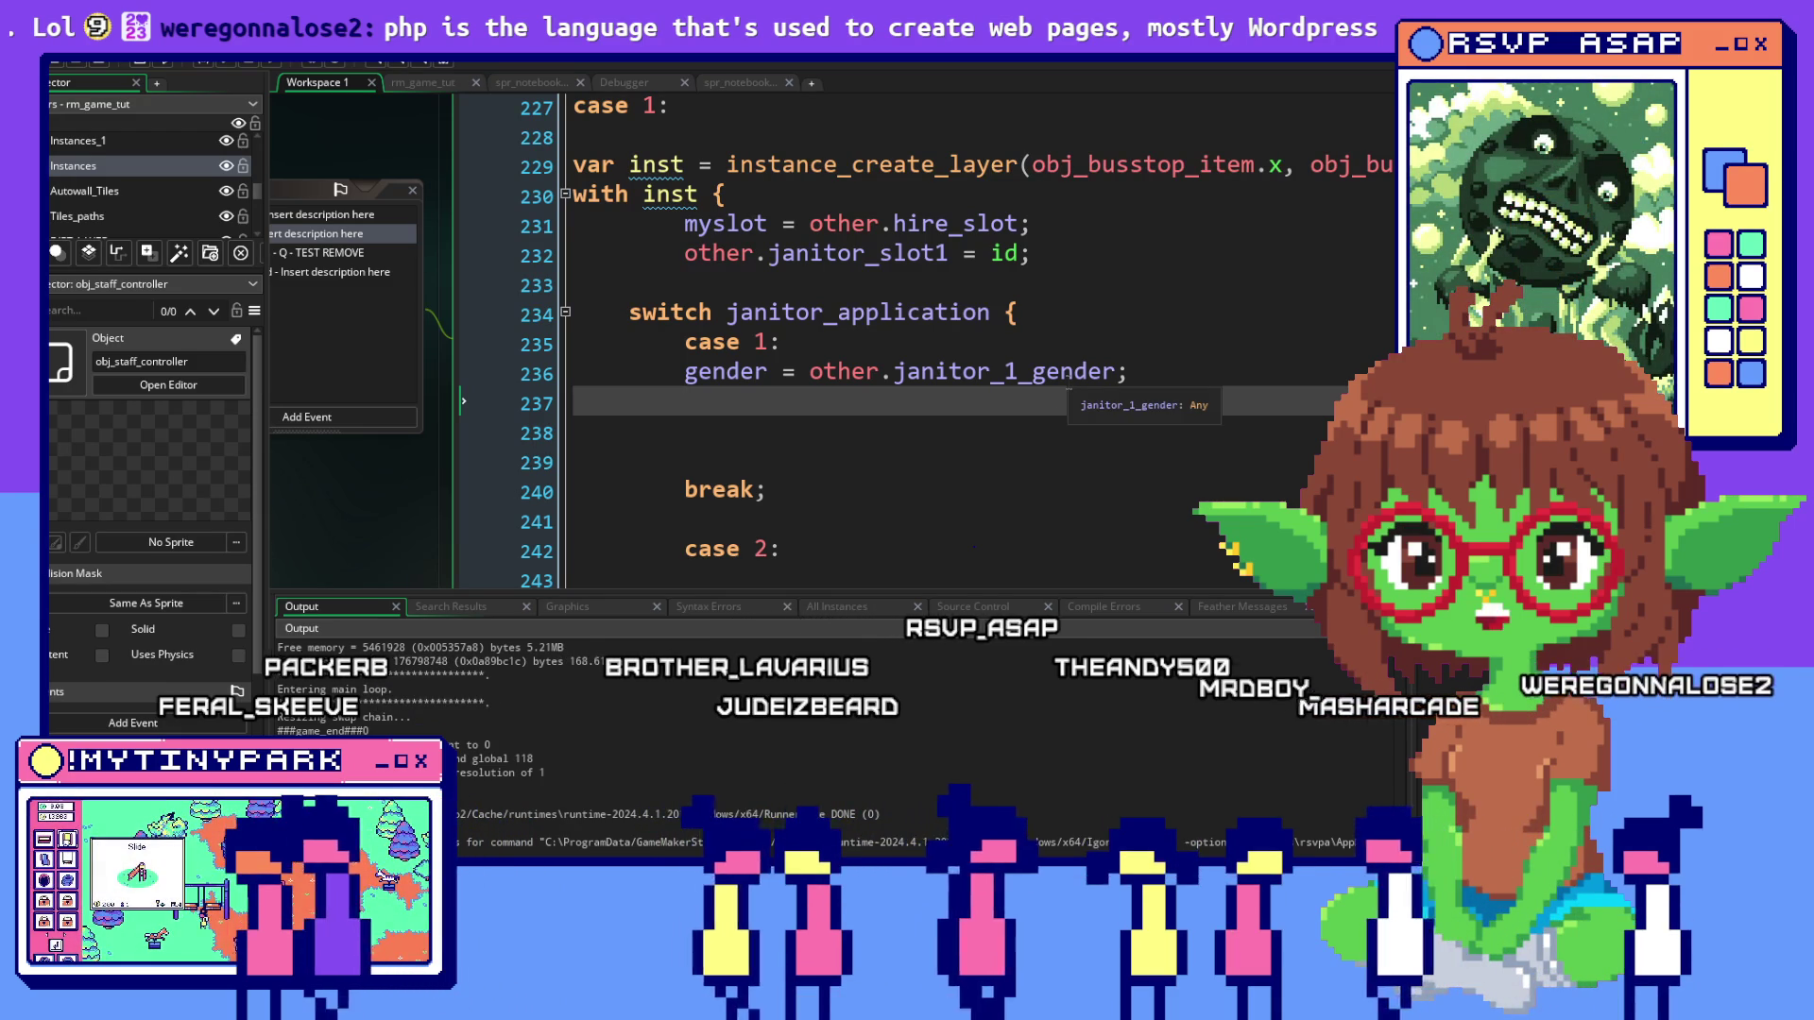
left_click(825, 427)
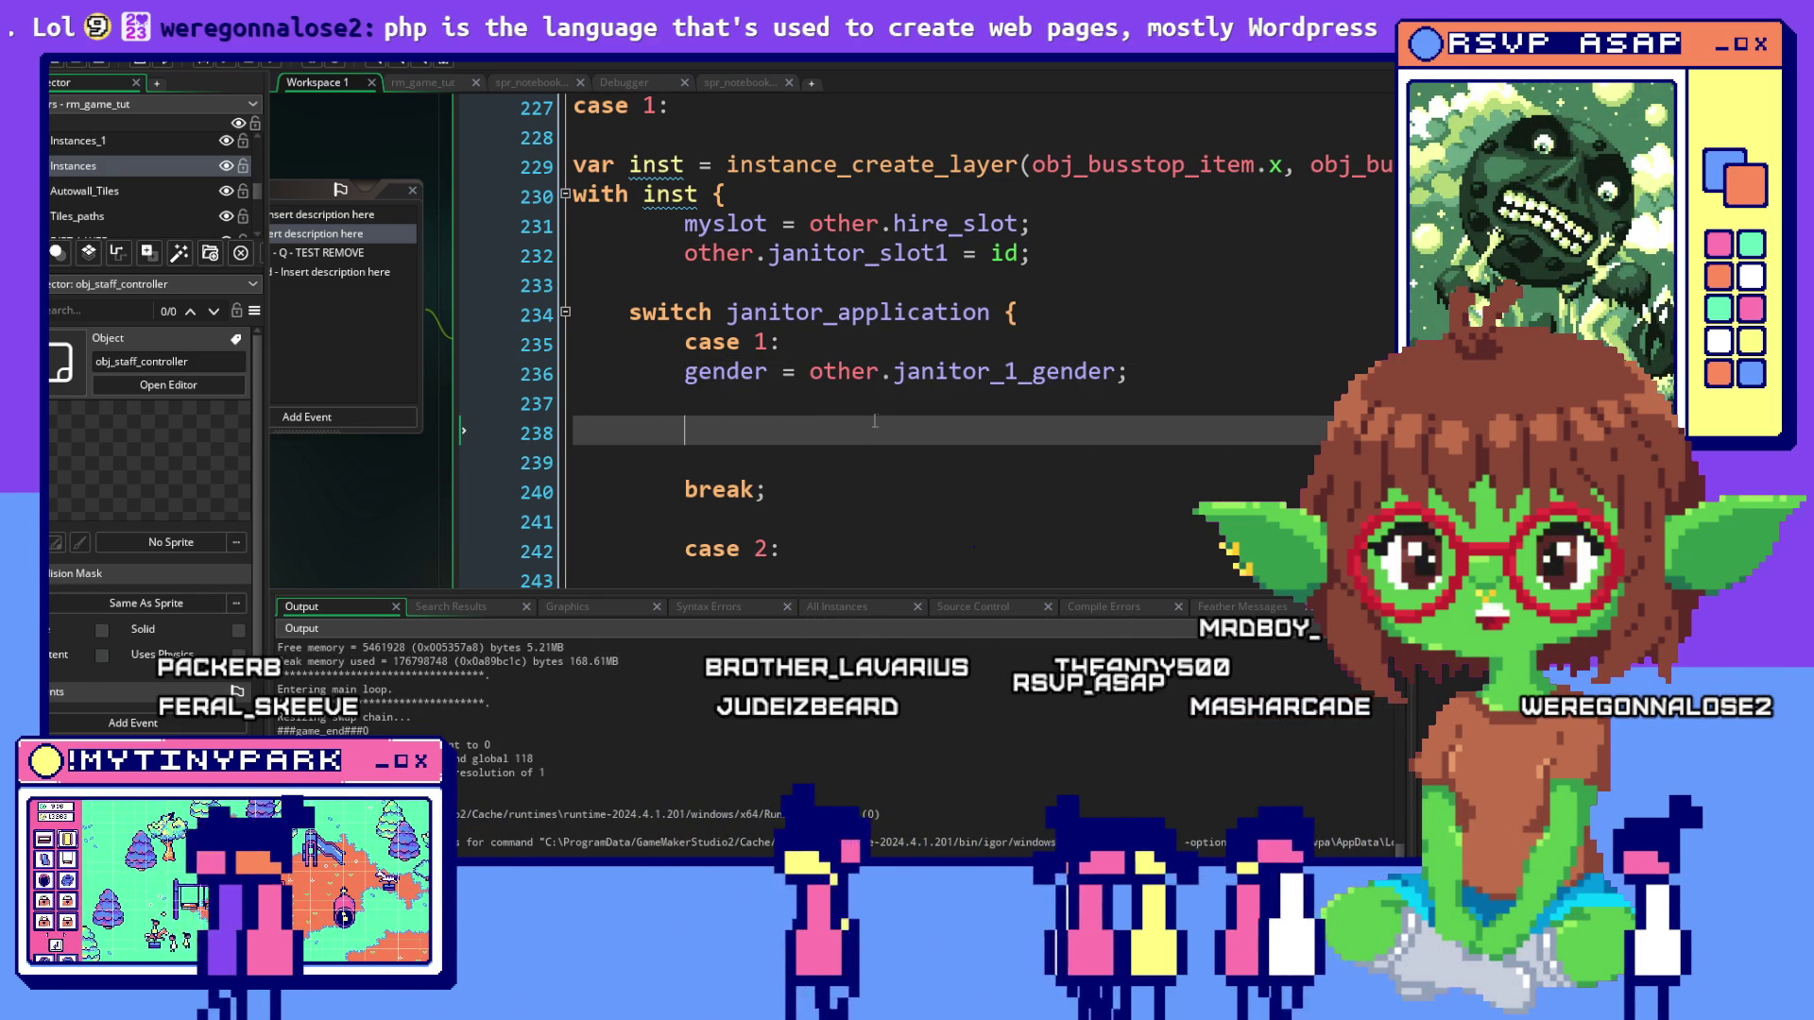
scroll(875, 420, "down", 1)
left_click(933, 330)
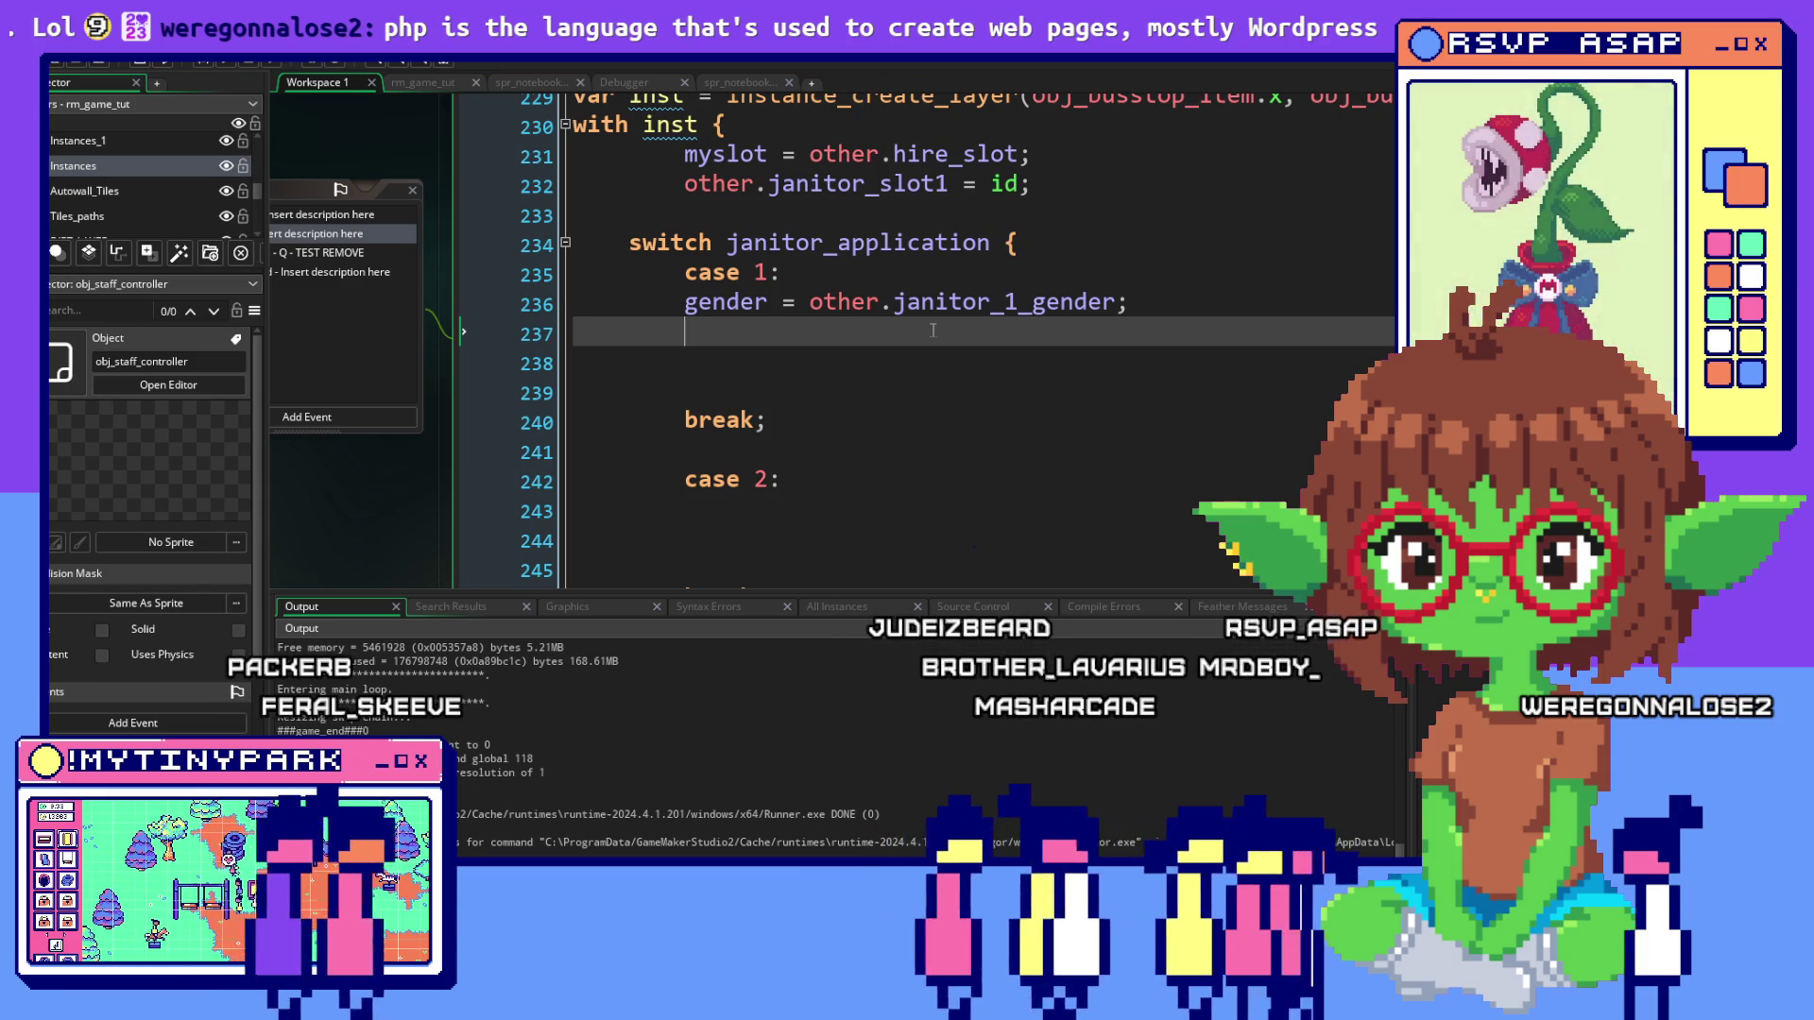
scroll(933, 330, "down", 1)
scroll(932, 330, "up", 1)
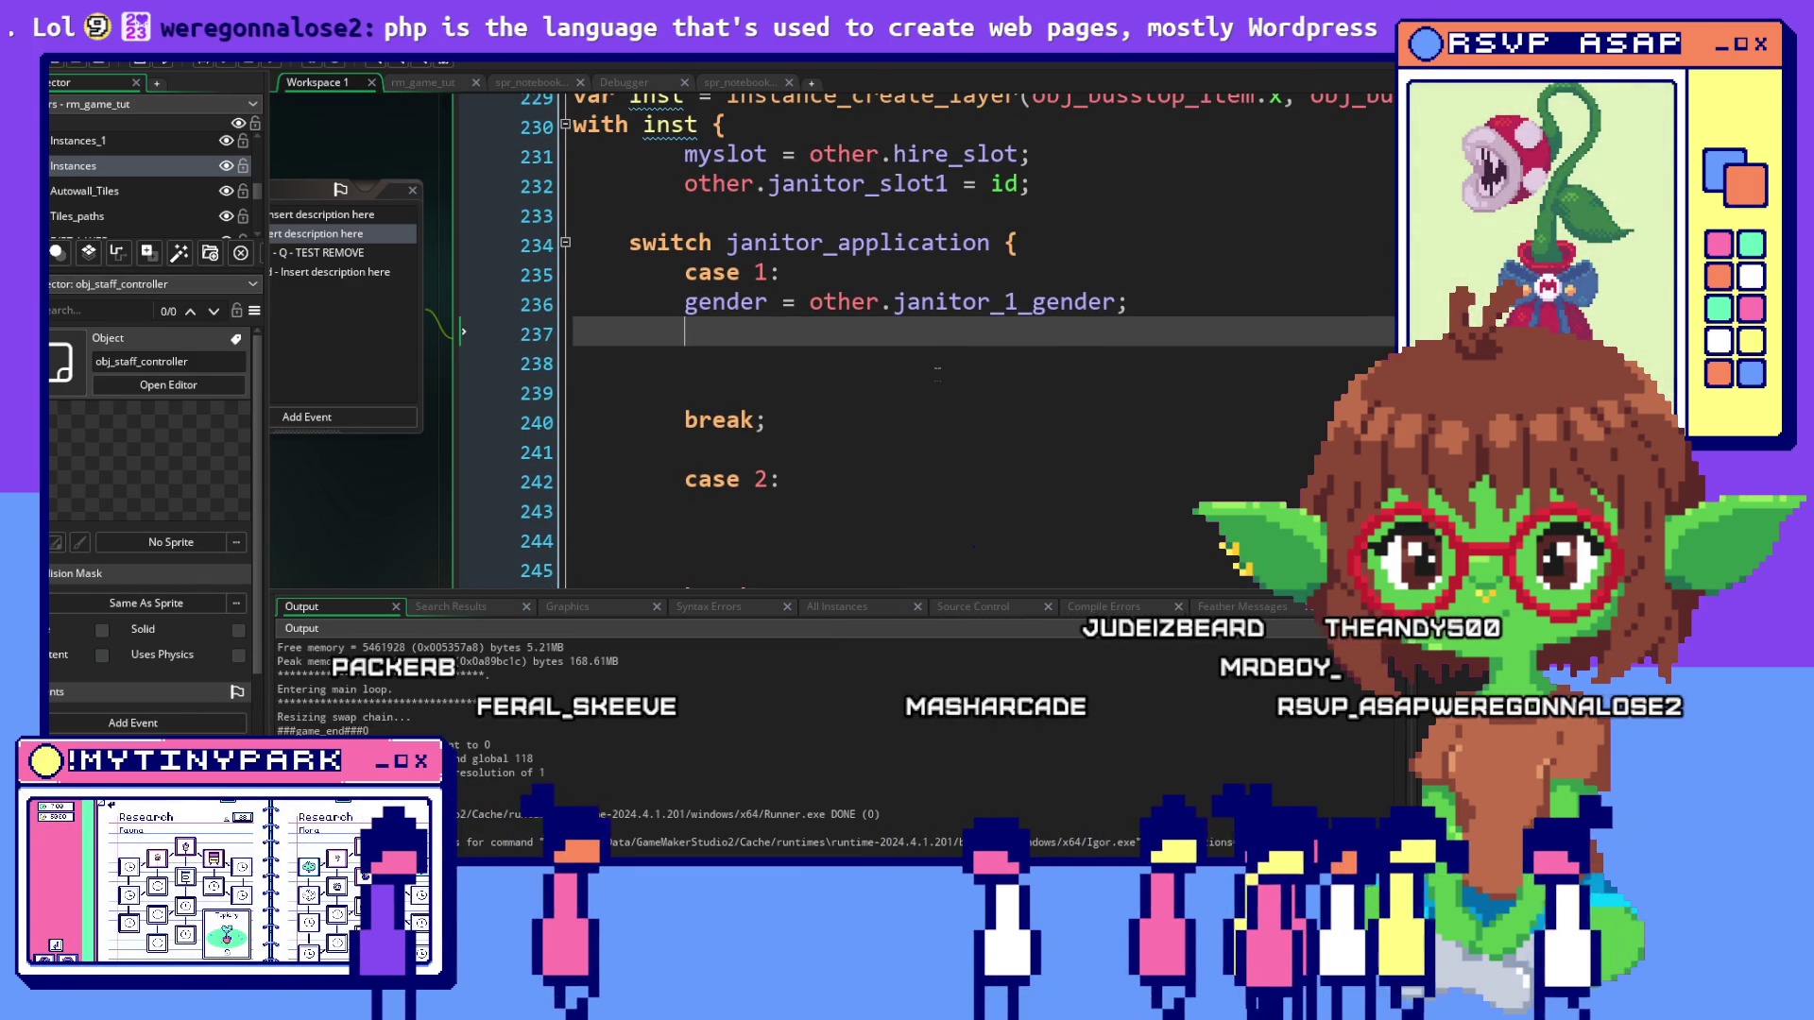
scroll(938, 373, "down", 1)
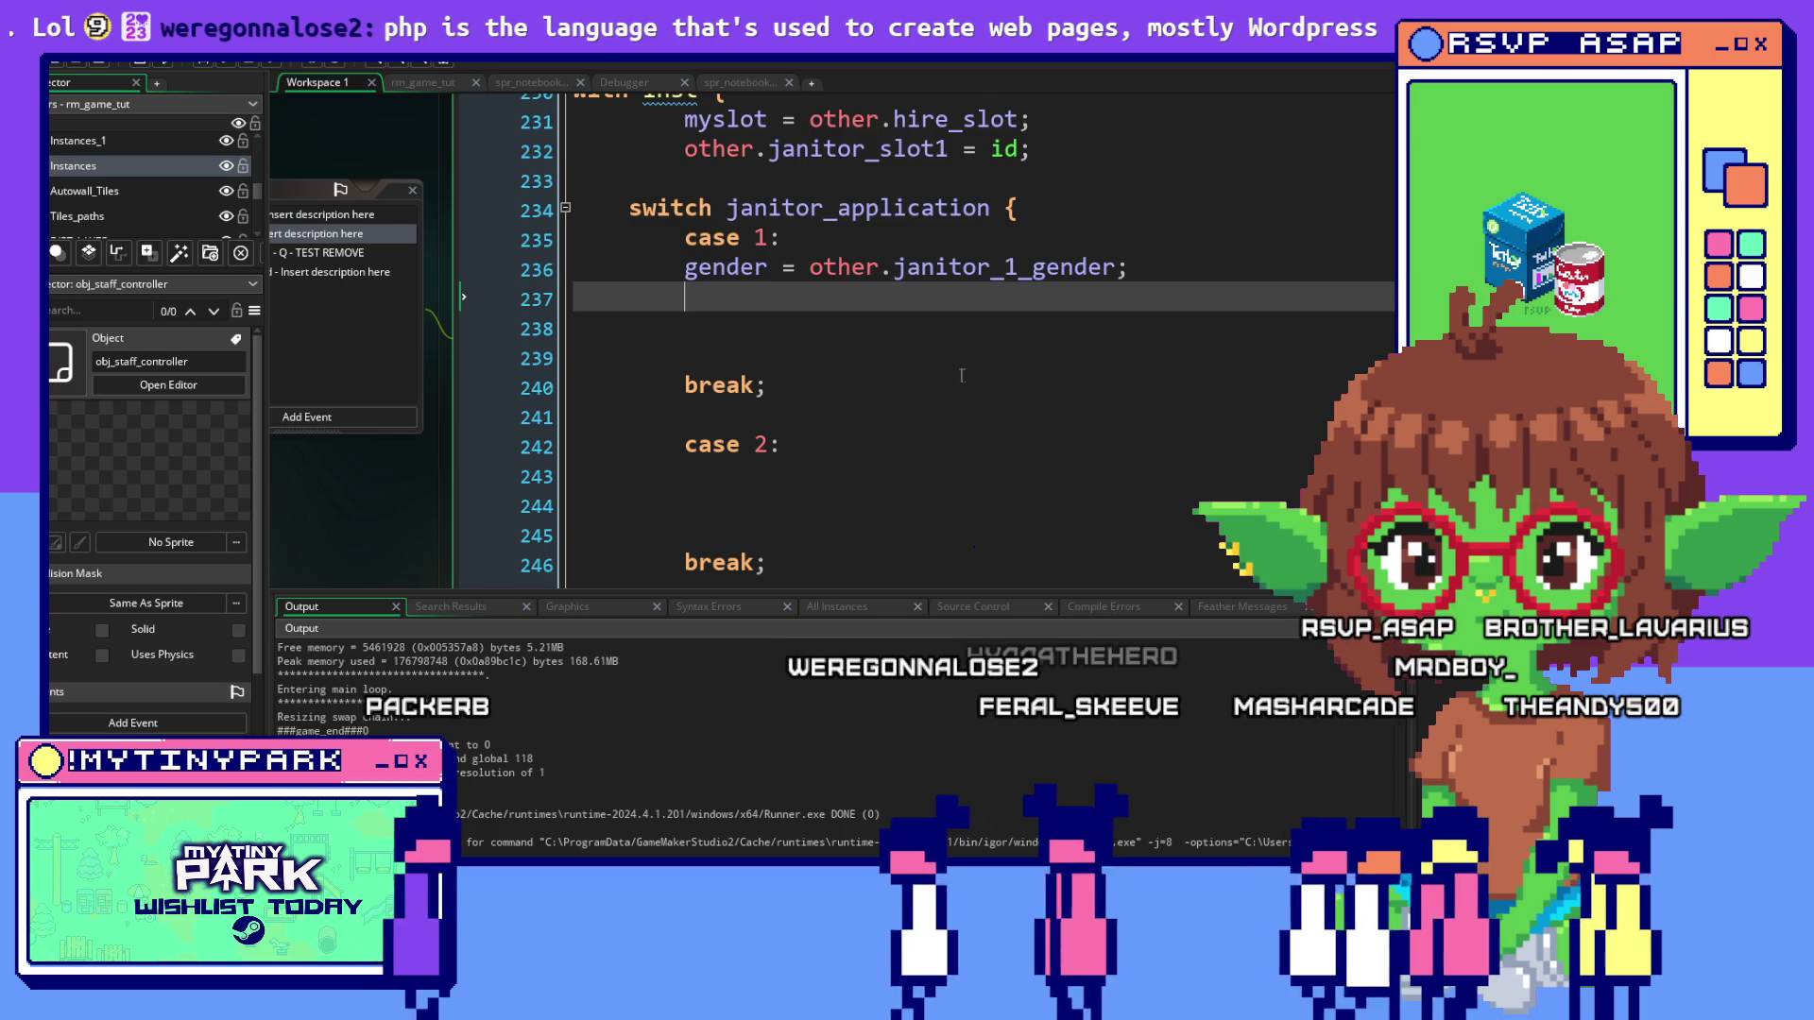
scroll(962, 374, "down", 5)
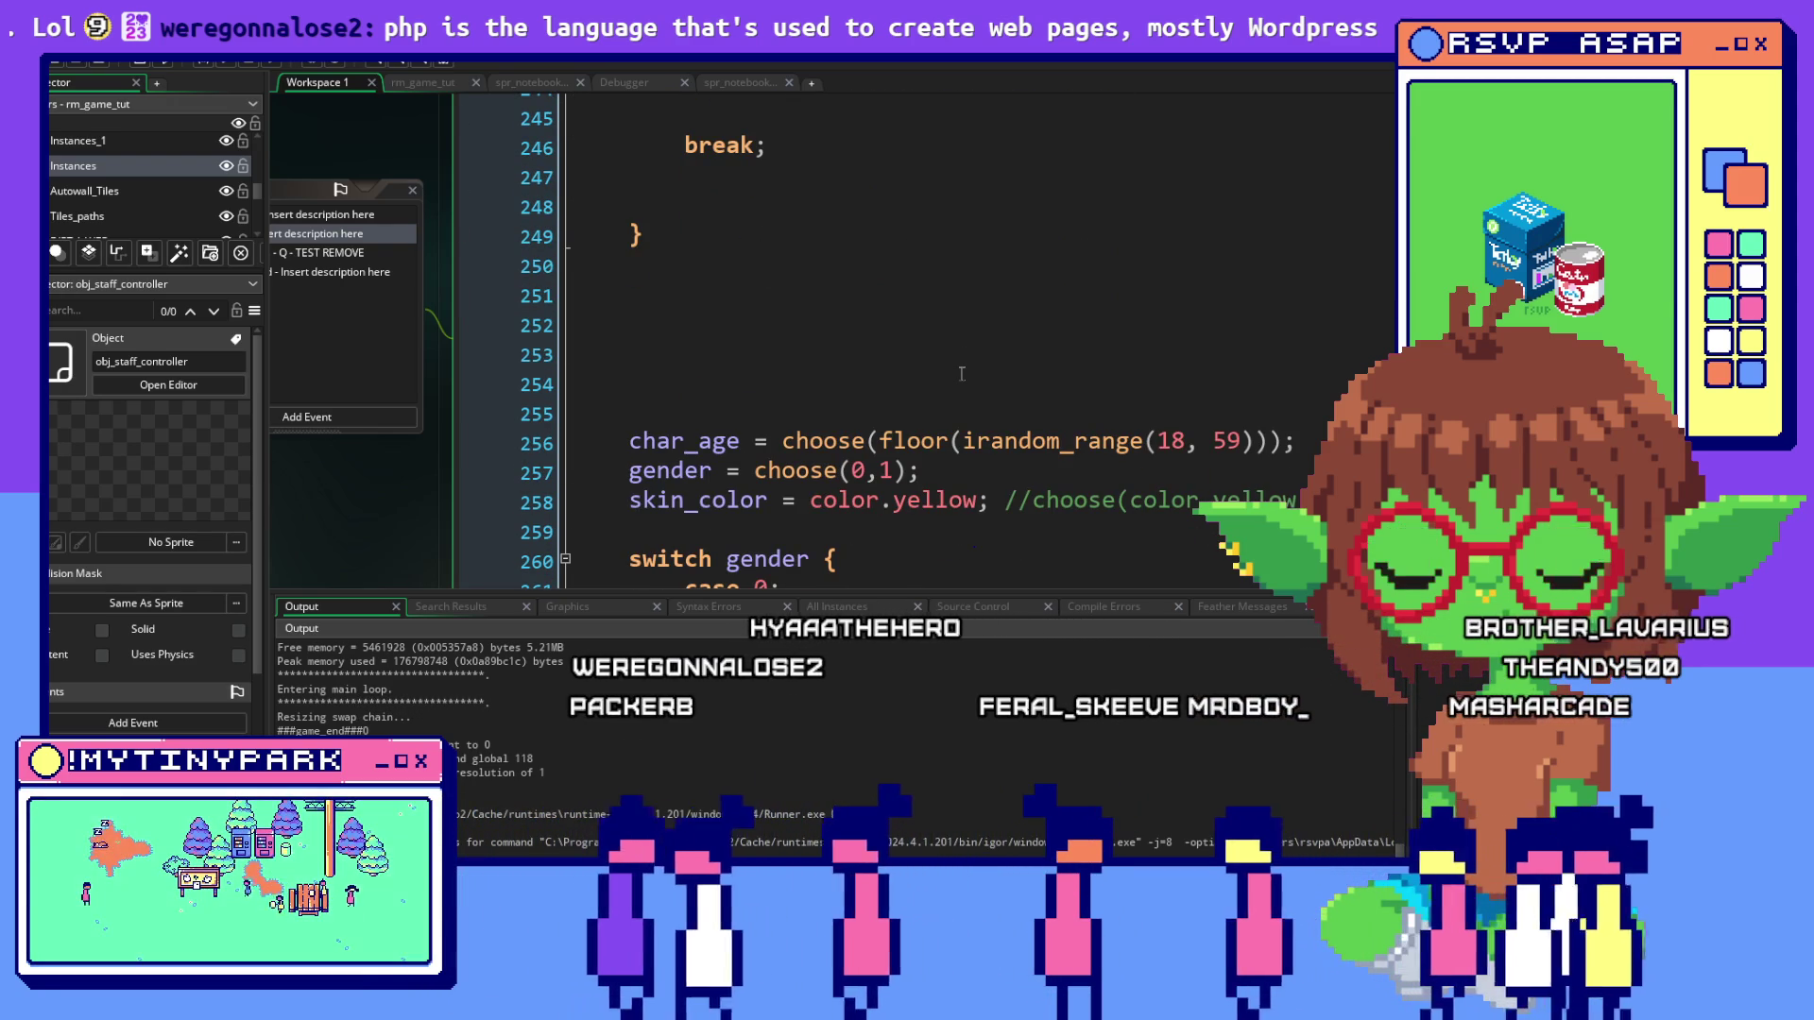
scroll(961, 374, "down", 1)
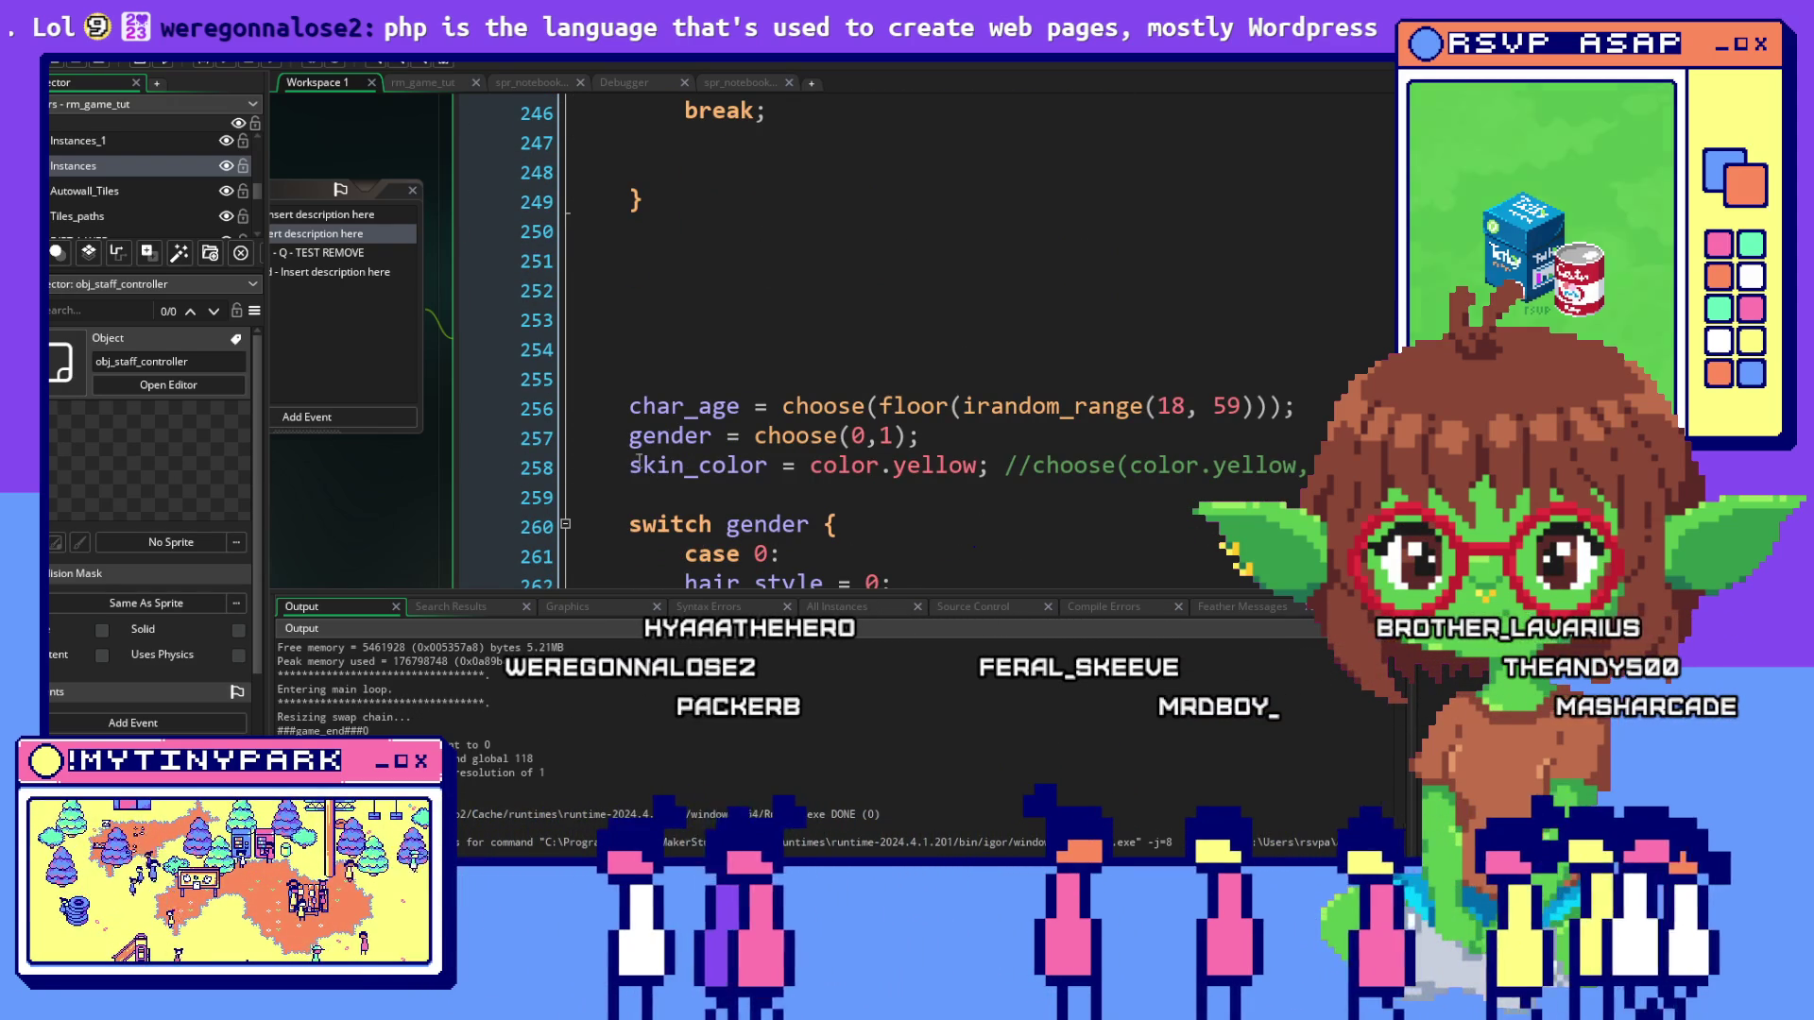
double_click(773, 468)
key("ctrl+c")
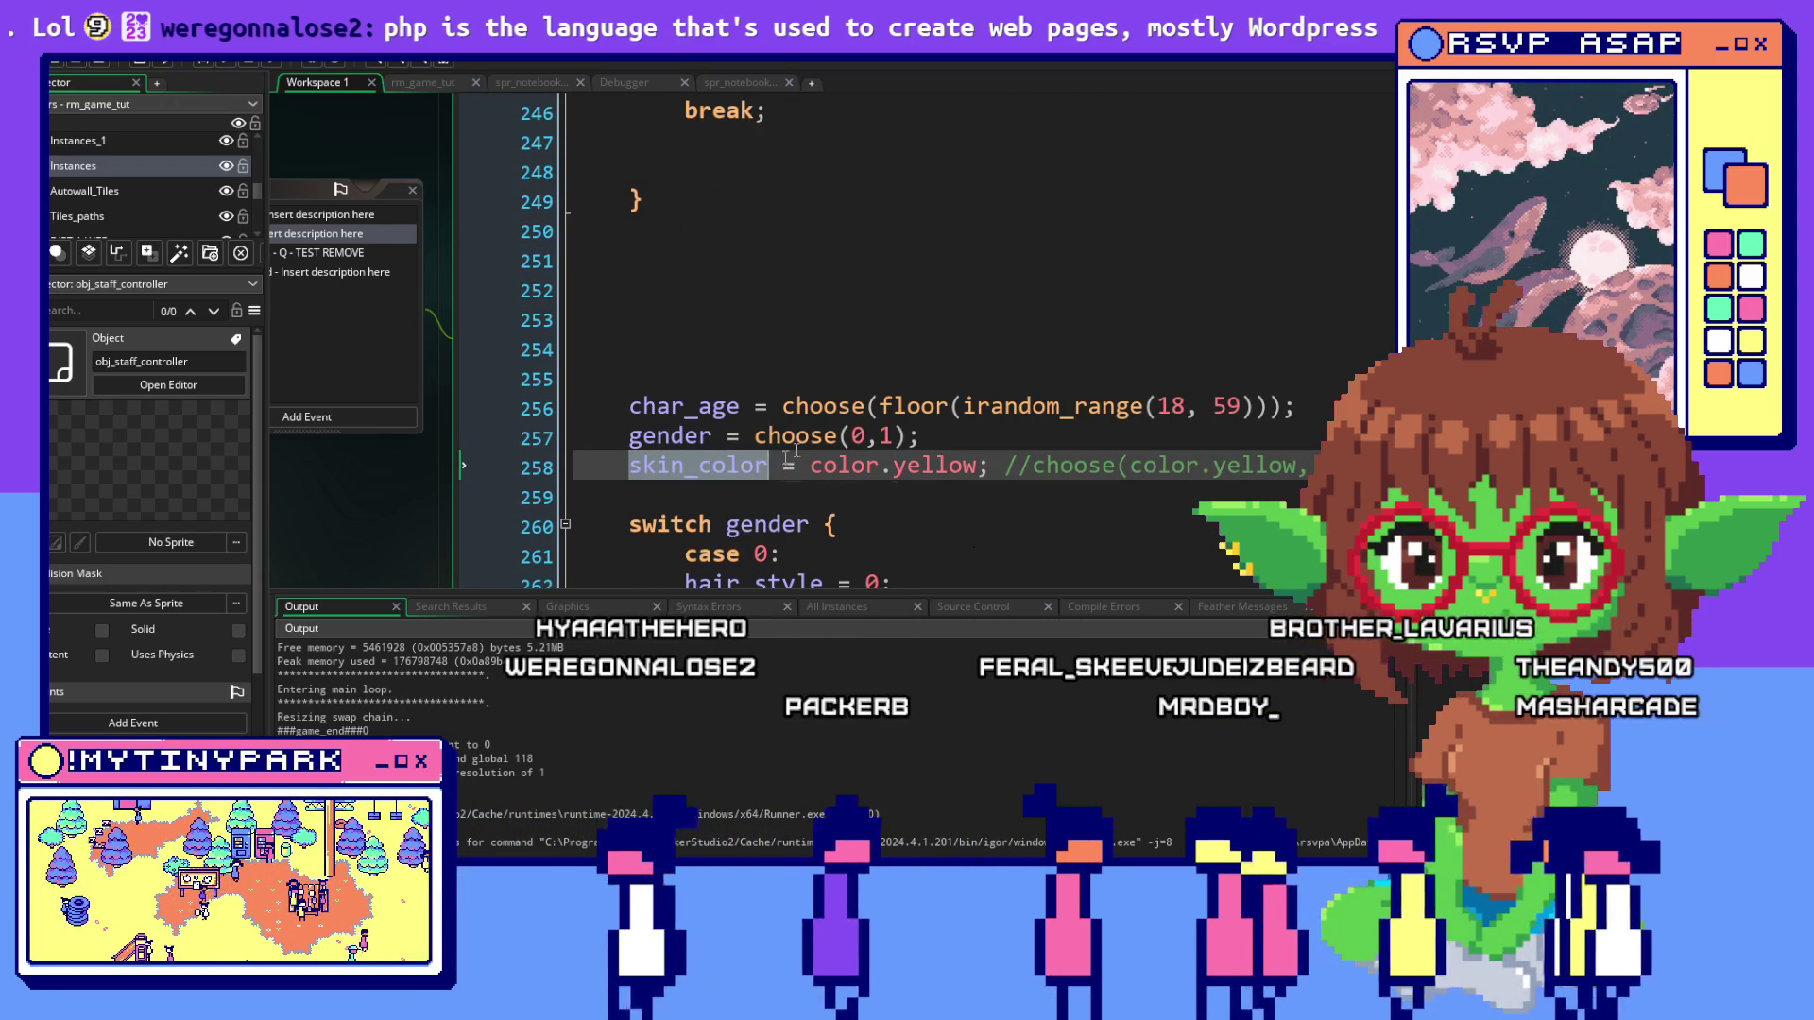
scroll(928, 395, "up", 6)
left_click(929, 391)
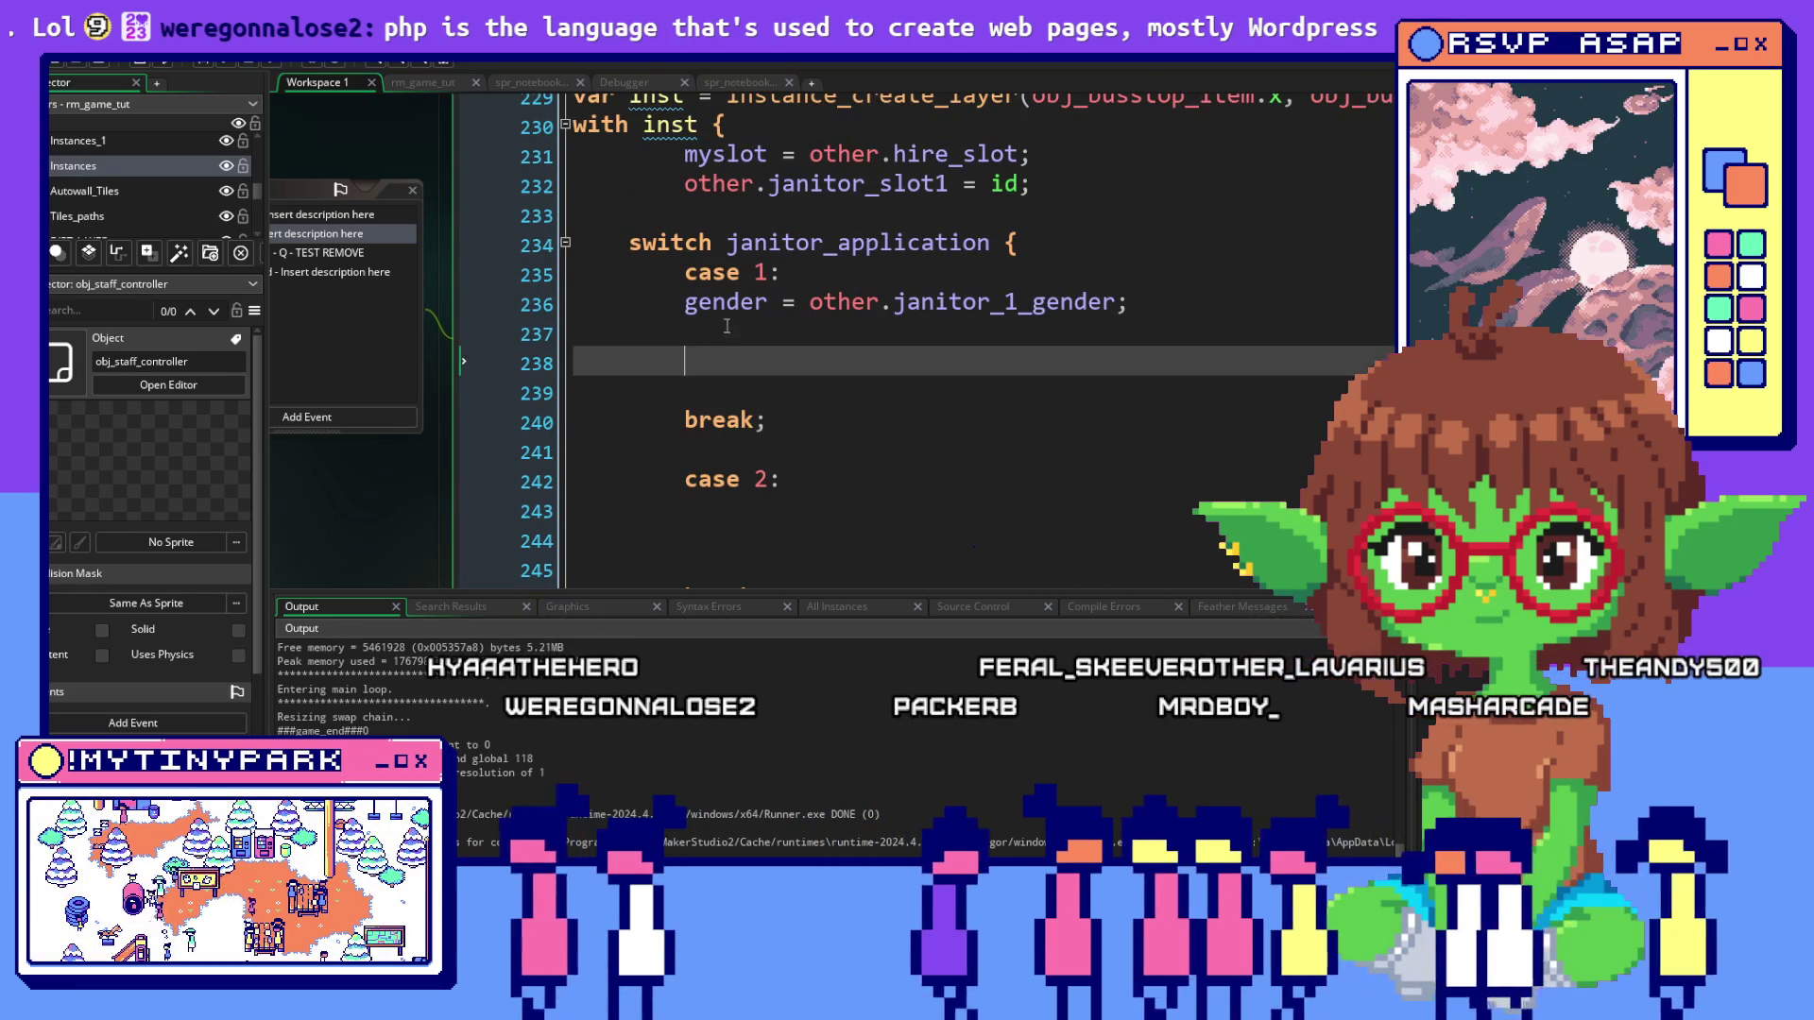
Add skin_color = other.janitor_1_skin; on line 237 under the gender line
key("Up")
key("ctrl+v")
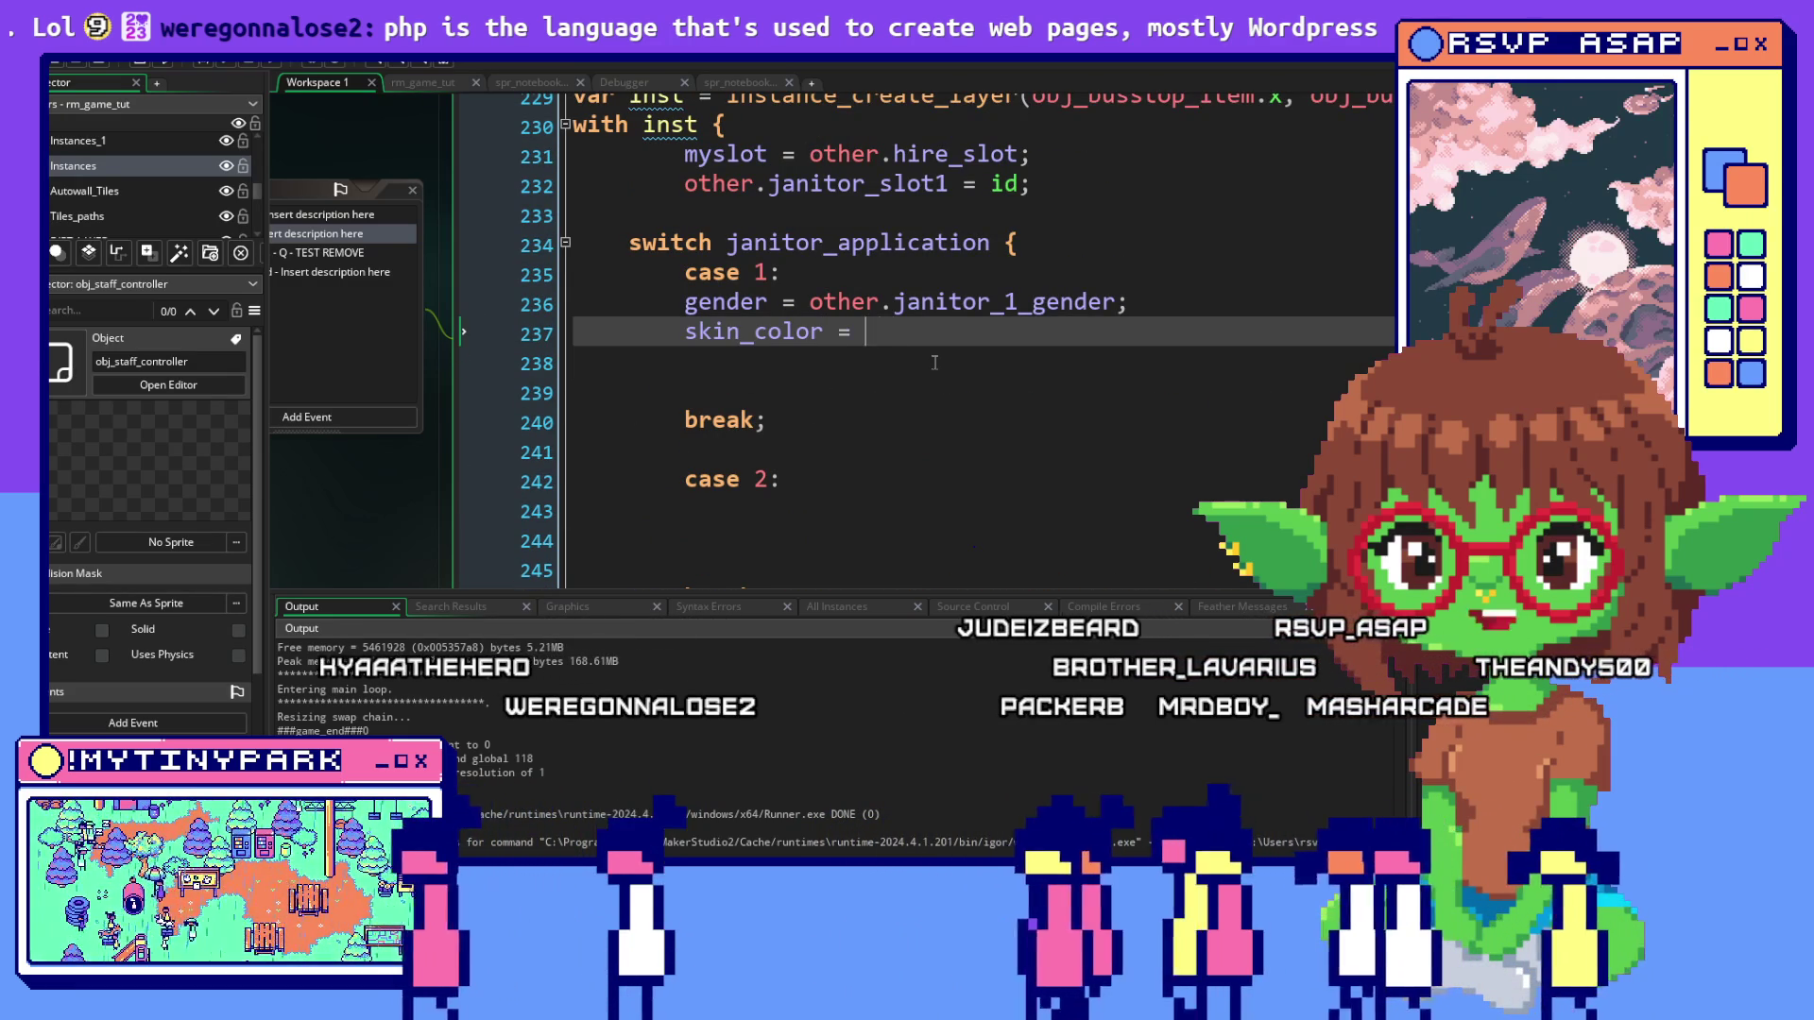
type("other.janitor_1_")
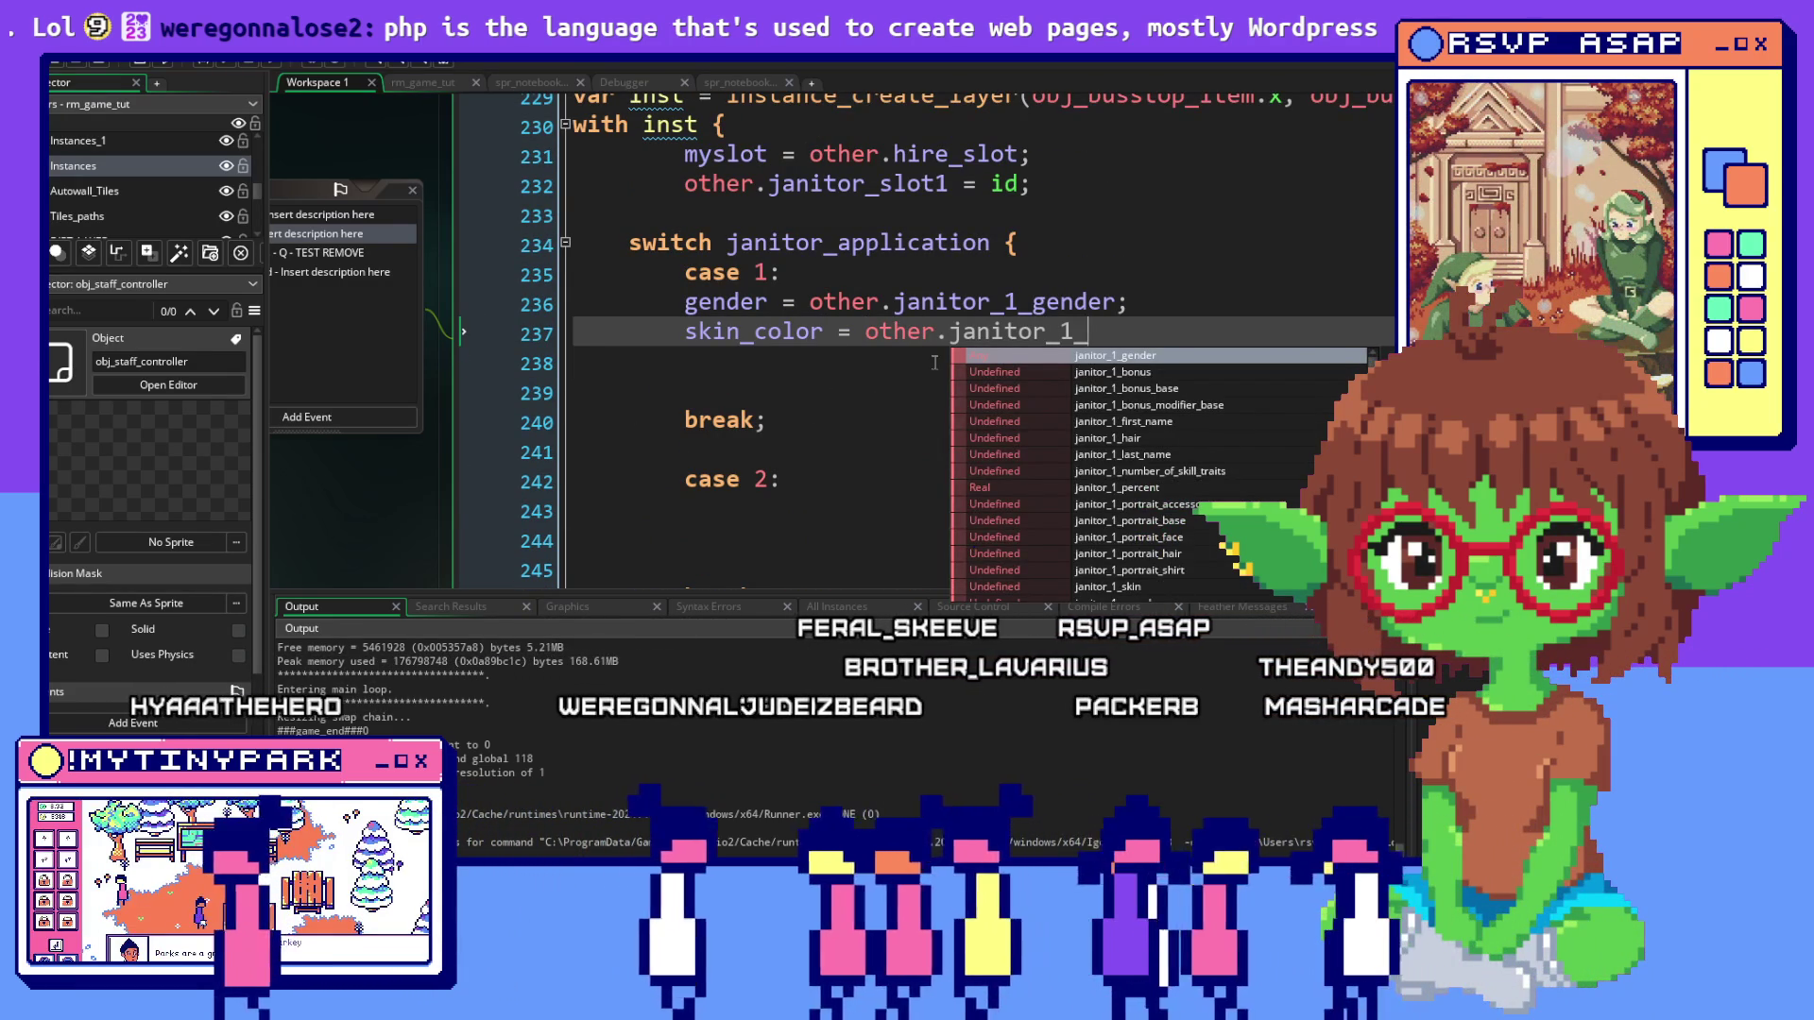
type("ski")
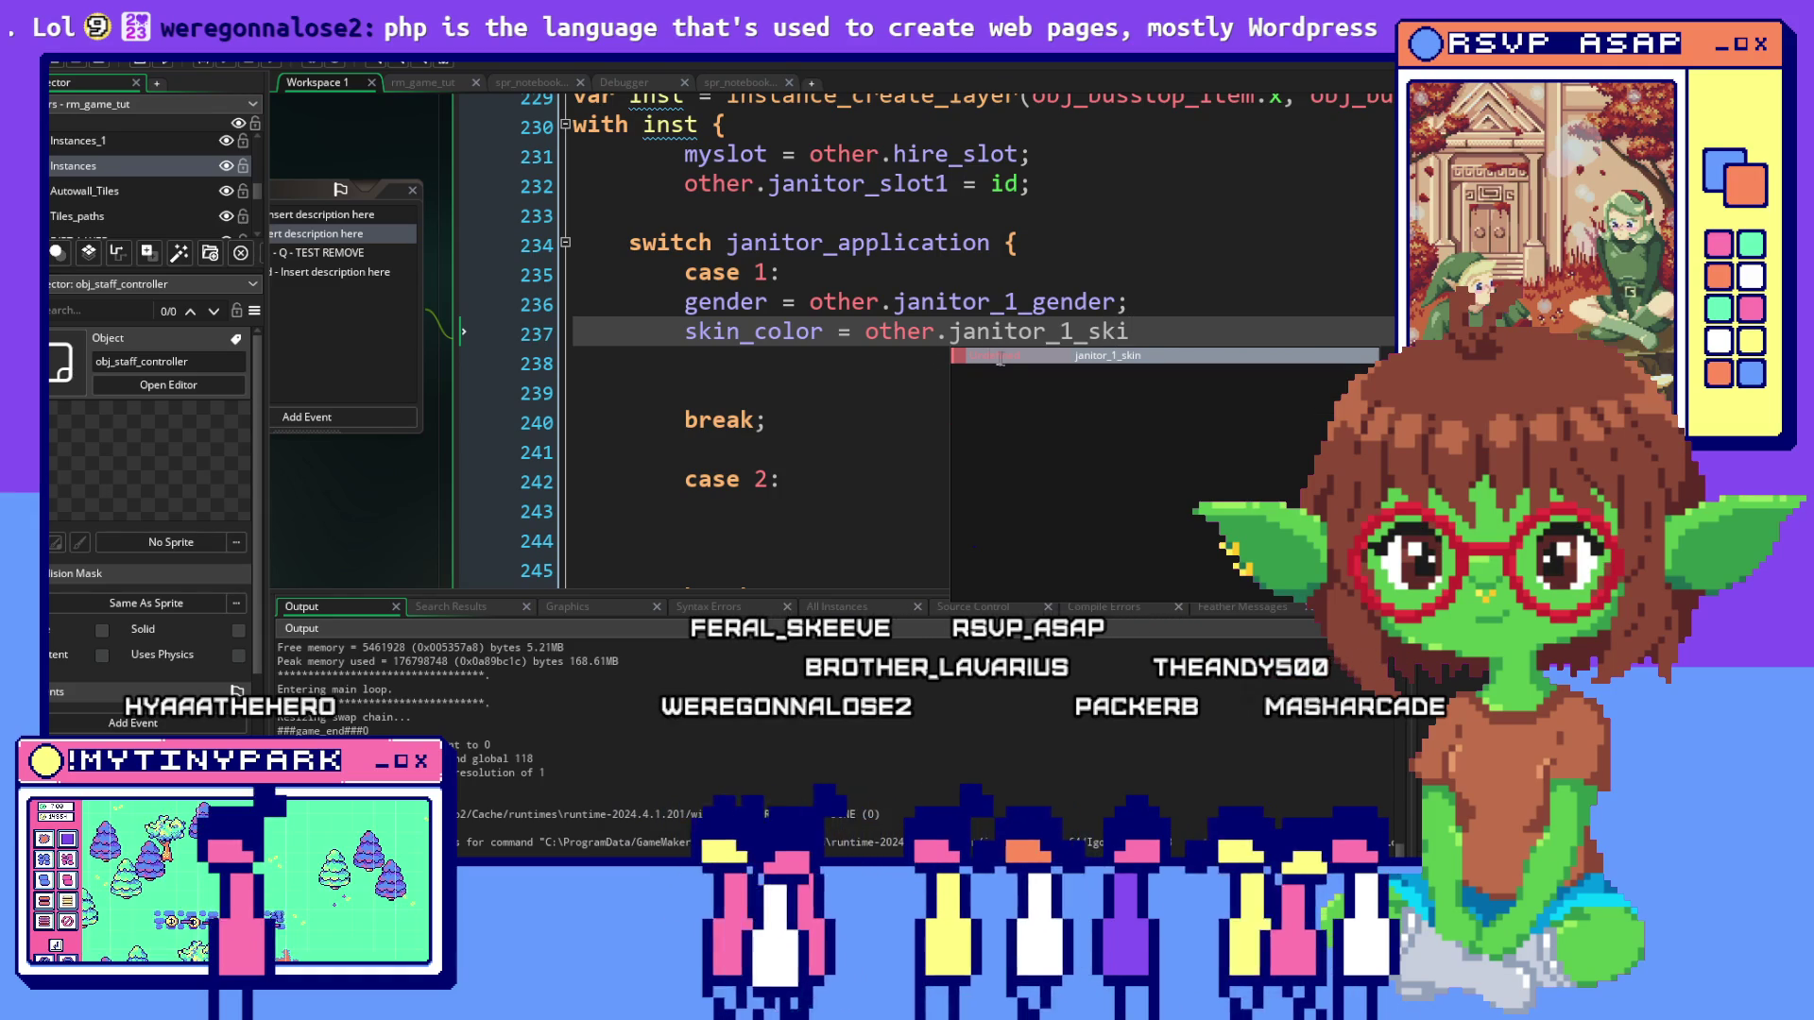
key("Return")
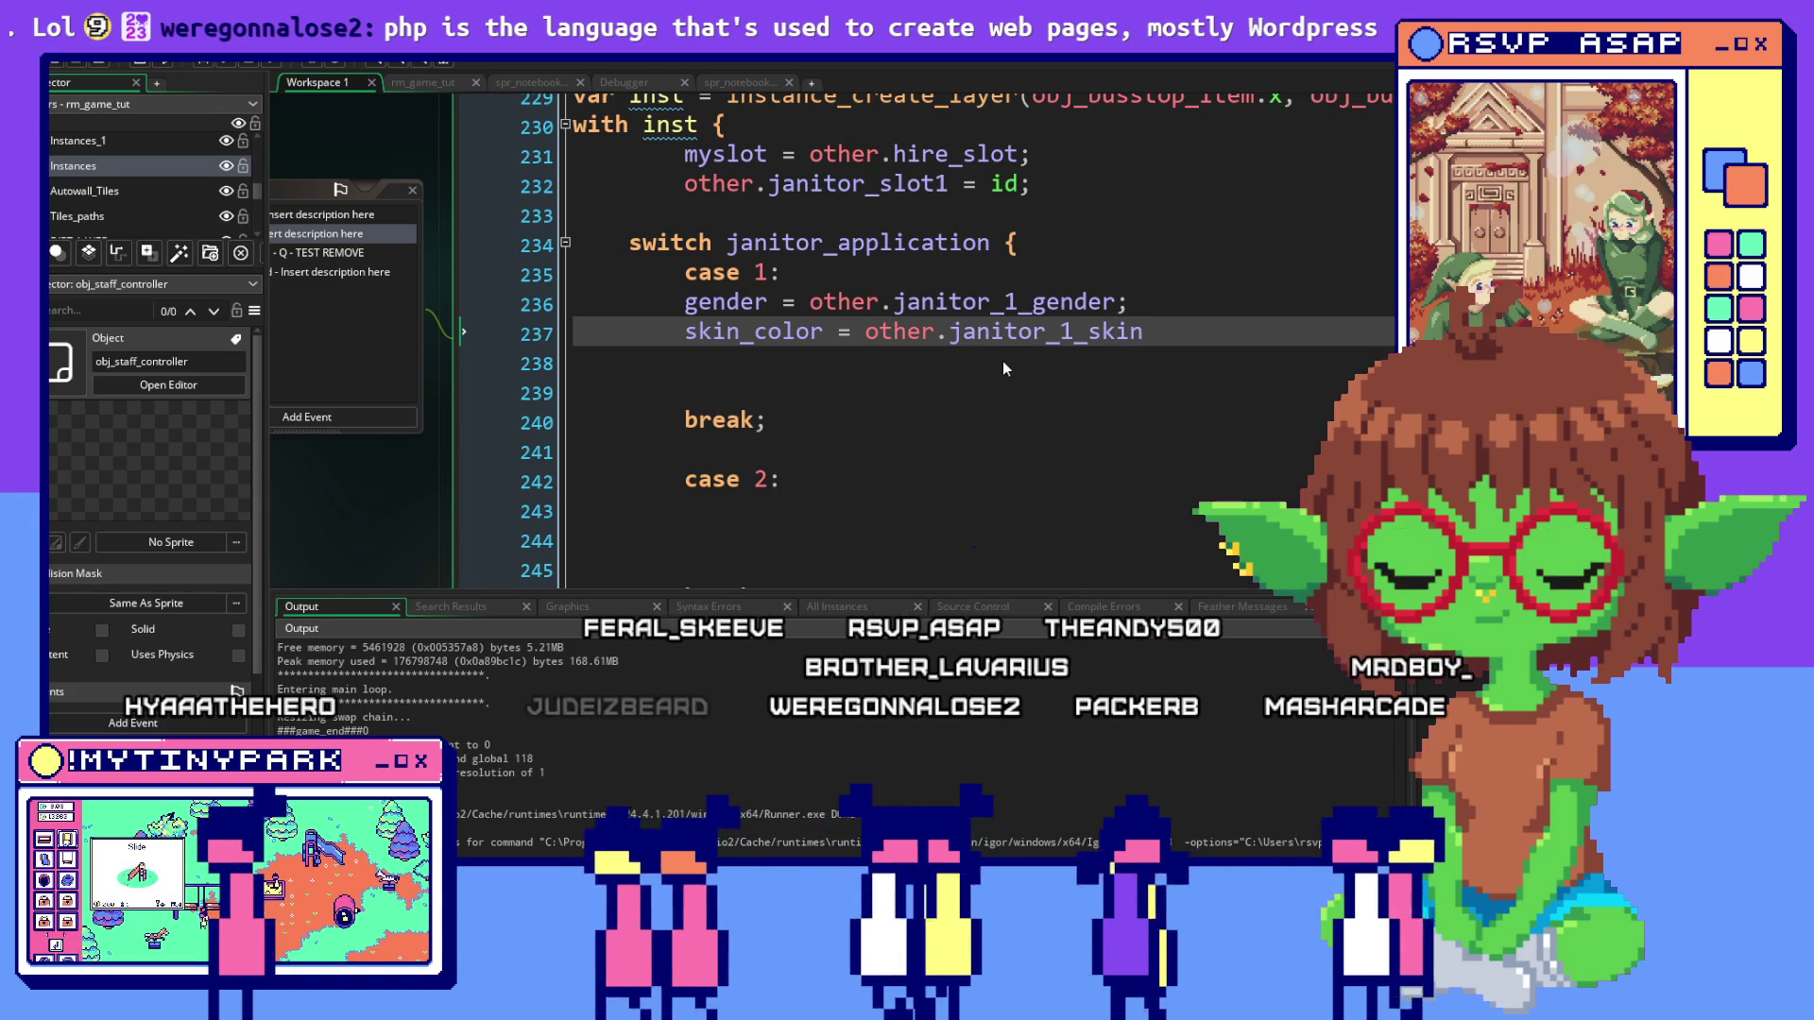
type(";")
key("Return")
scroll(997, 387, "down", 2)
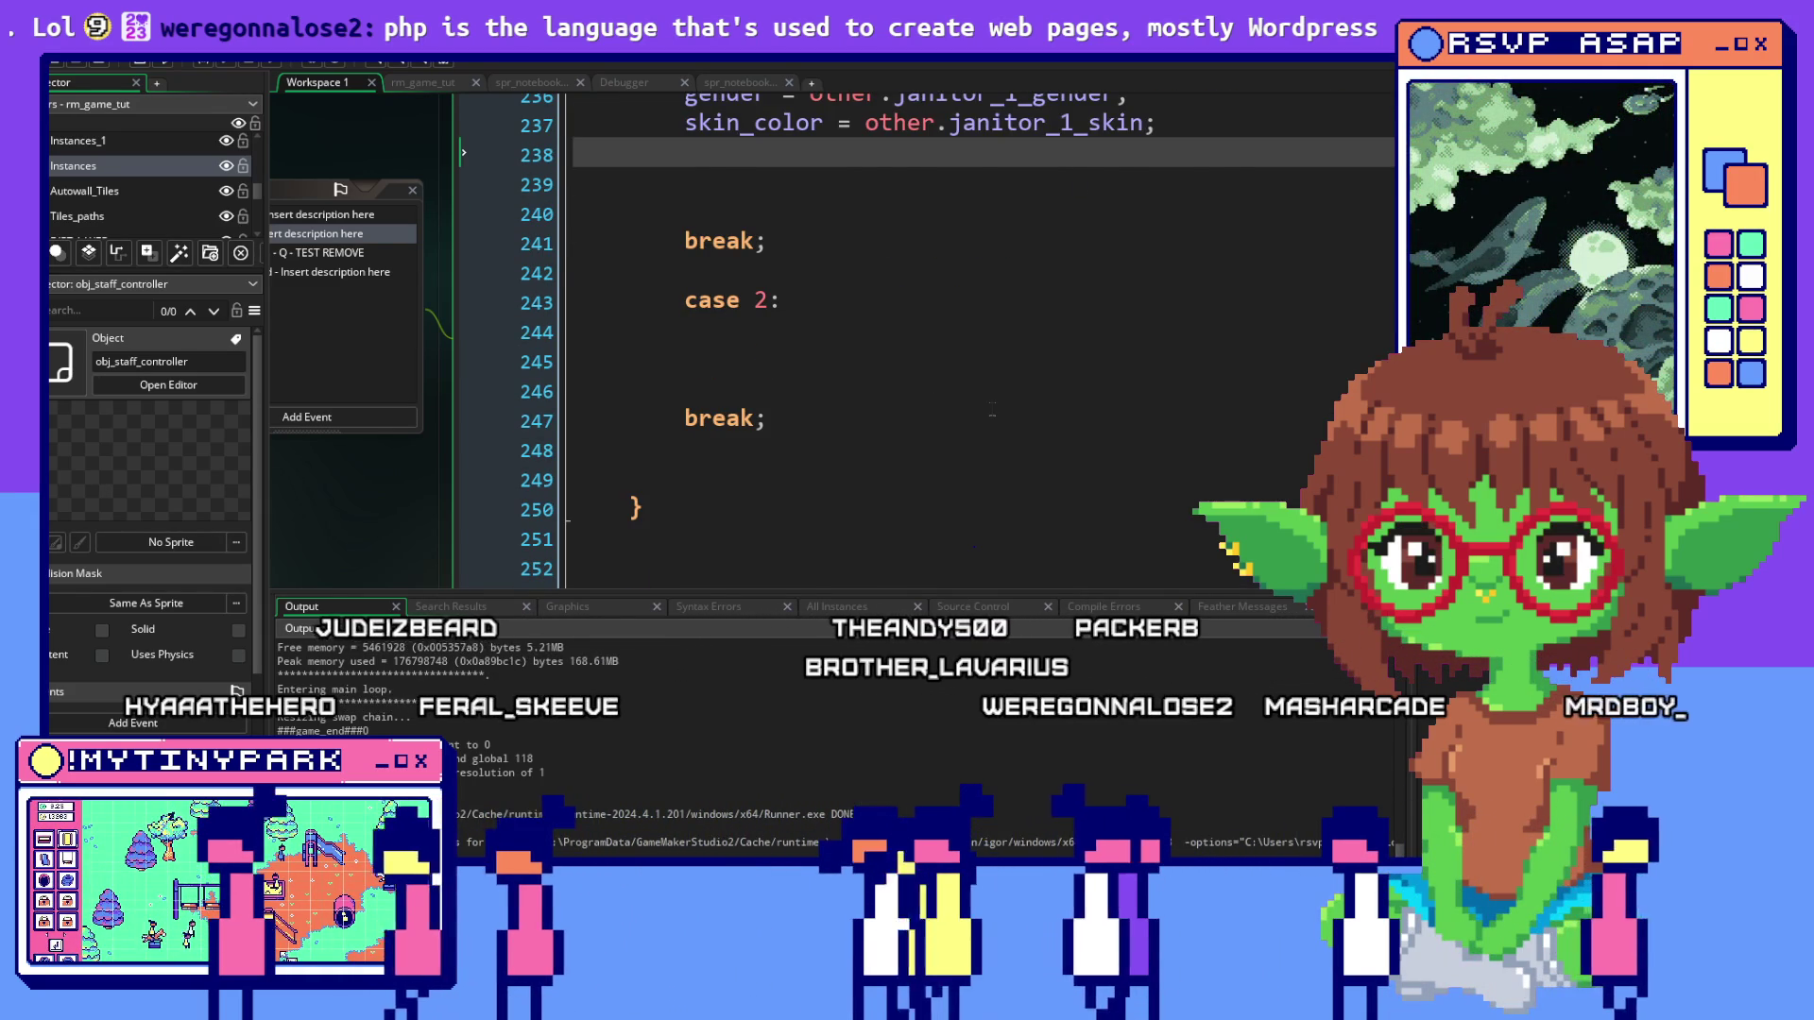
scroll(992, 411, "down", 7)
scroll(992, 411, "up", 1)
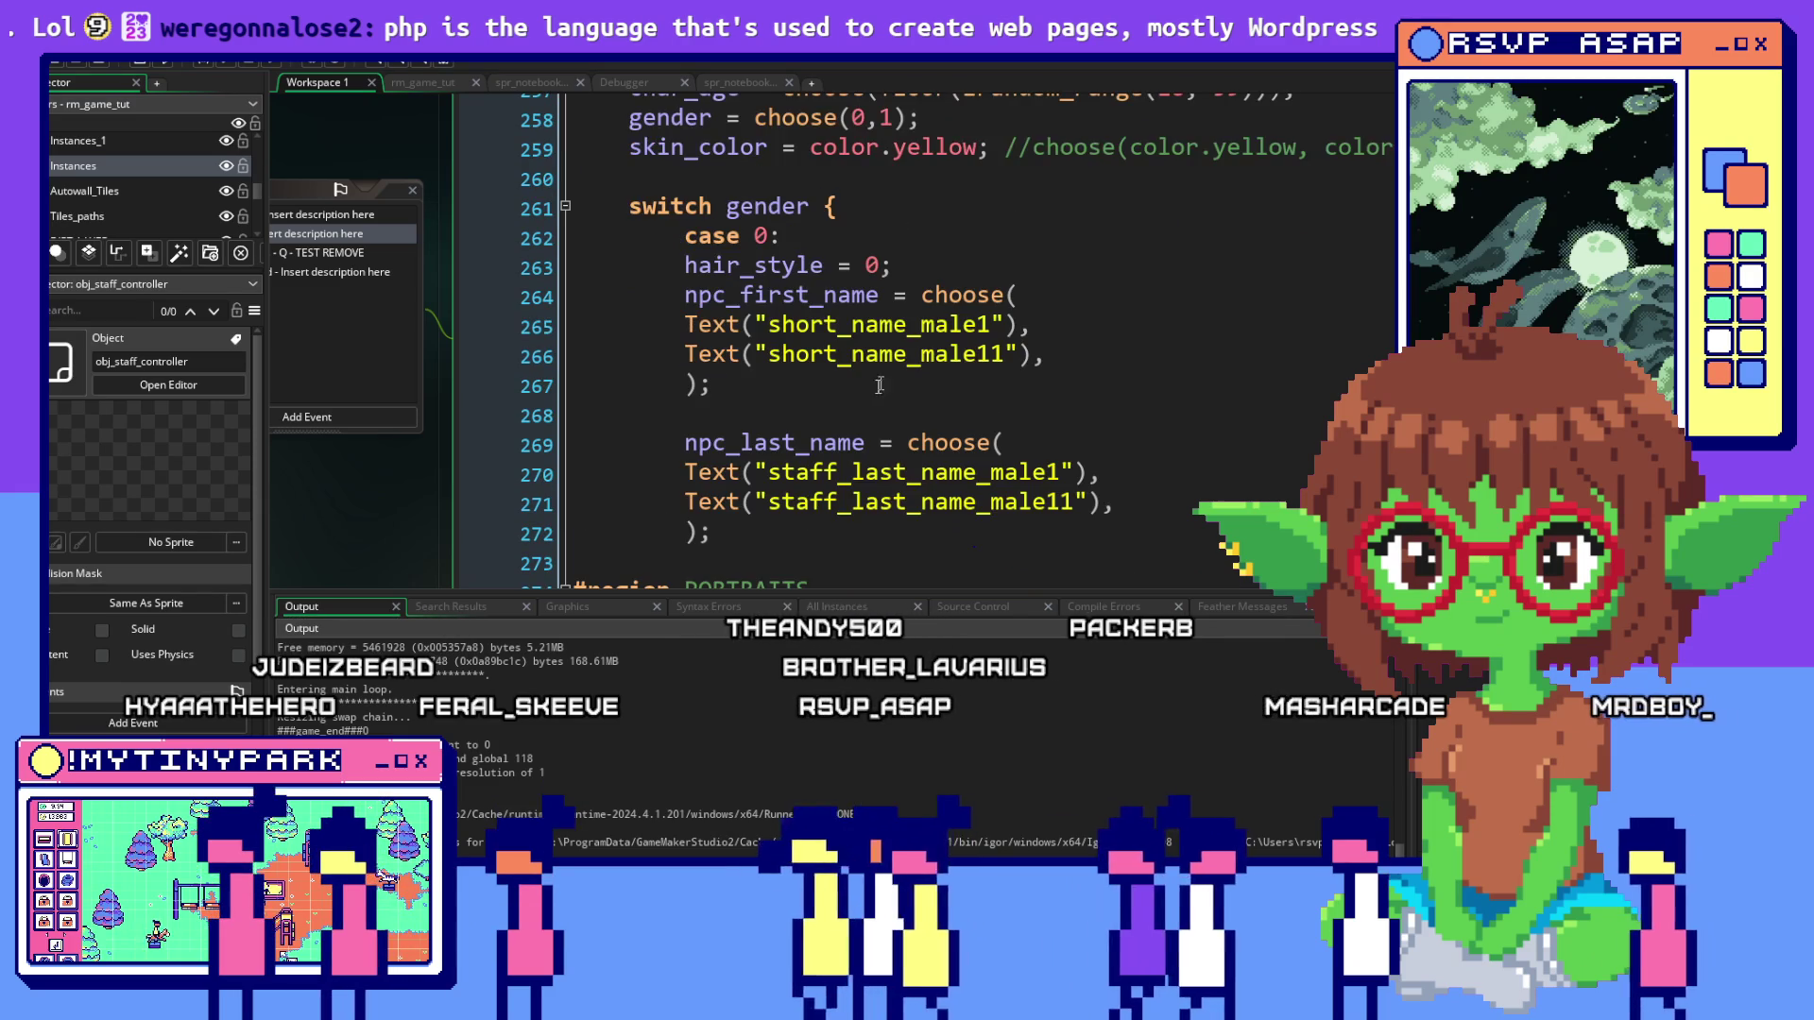
Add hair_style = other.janitor_1_hair; on line 238 in case 1
left_click(867, 298)
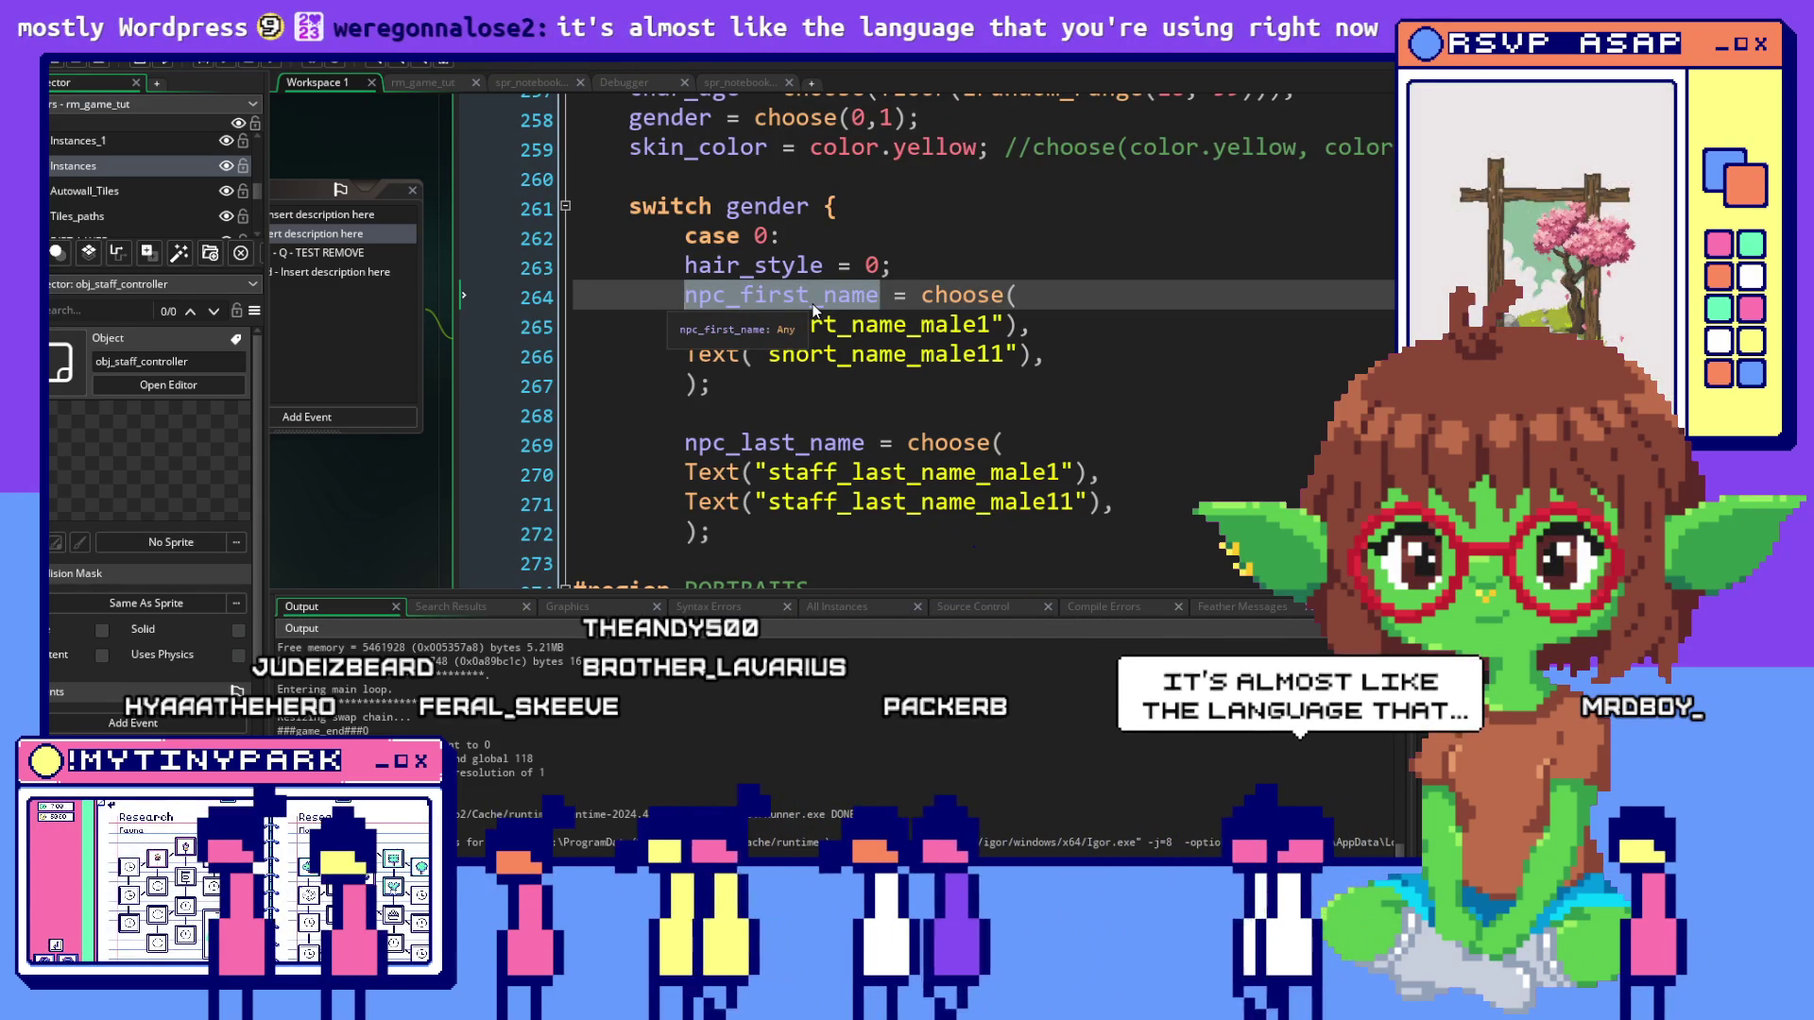
left_click(670, 263)
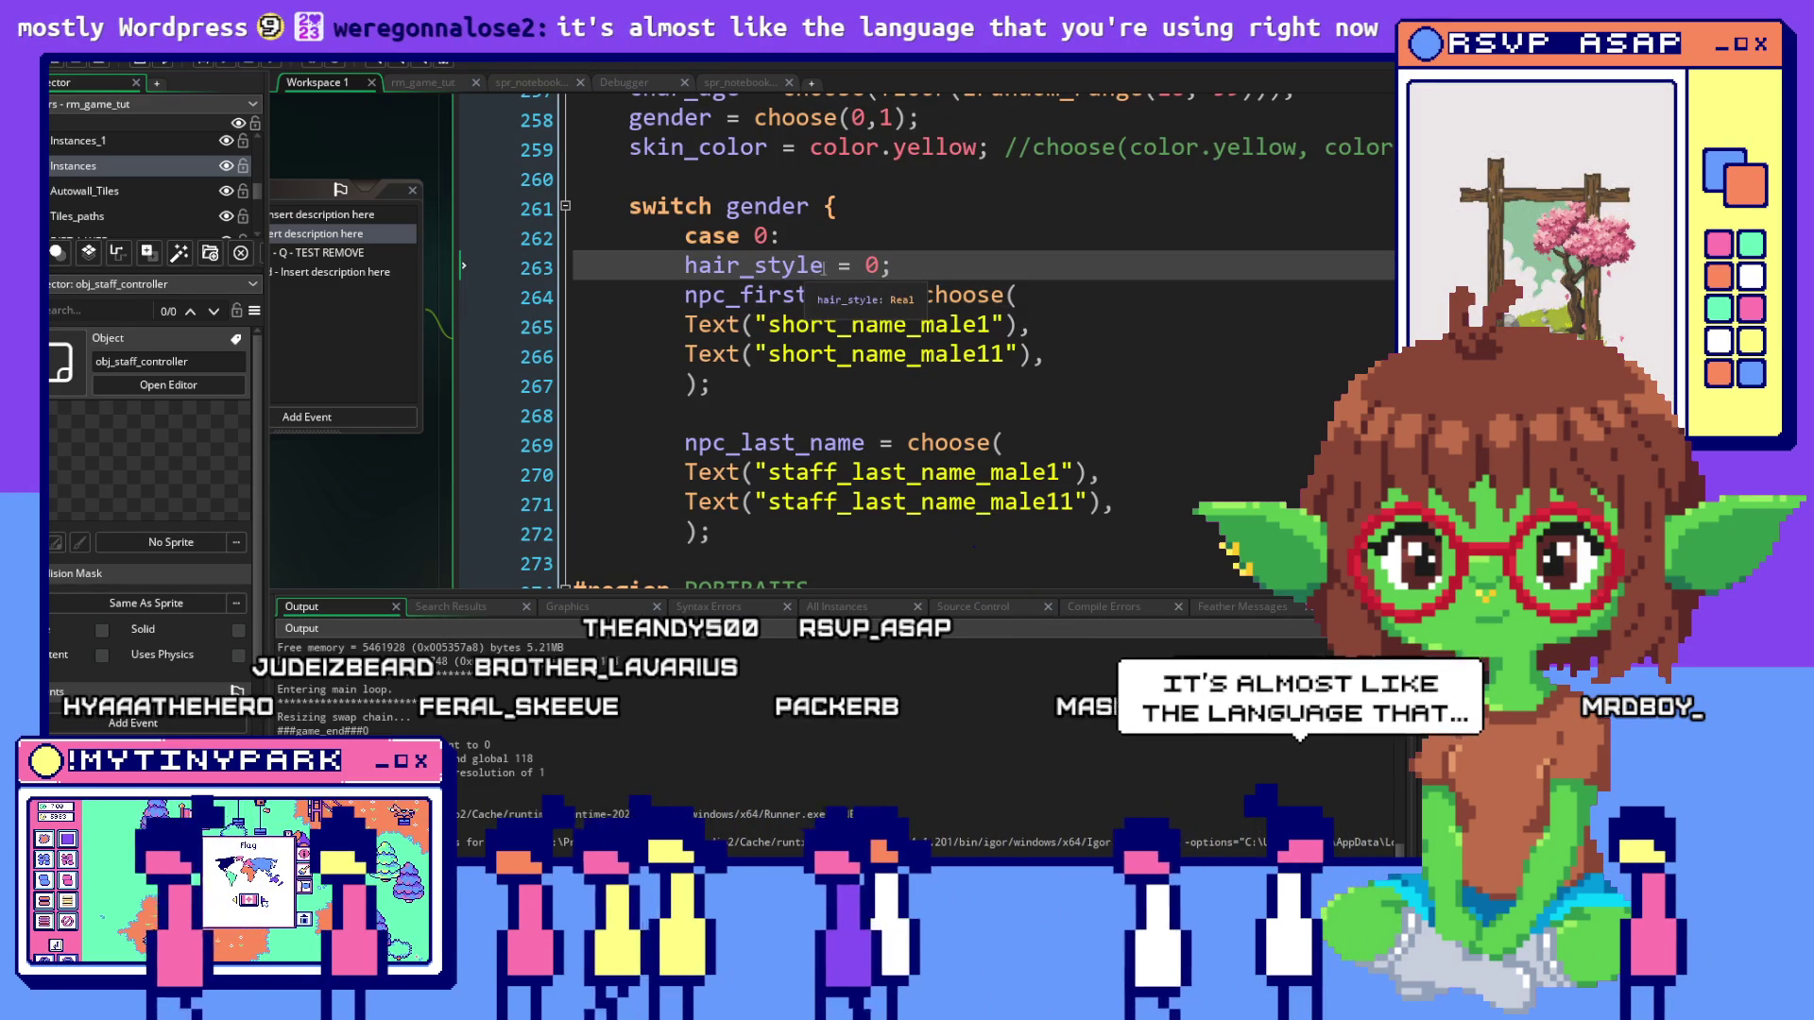
double_click(696, 270)
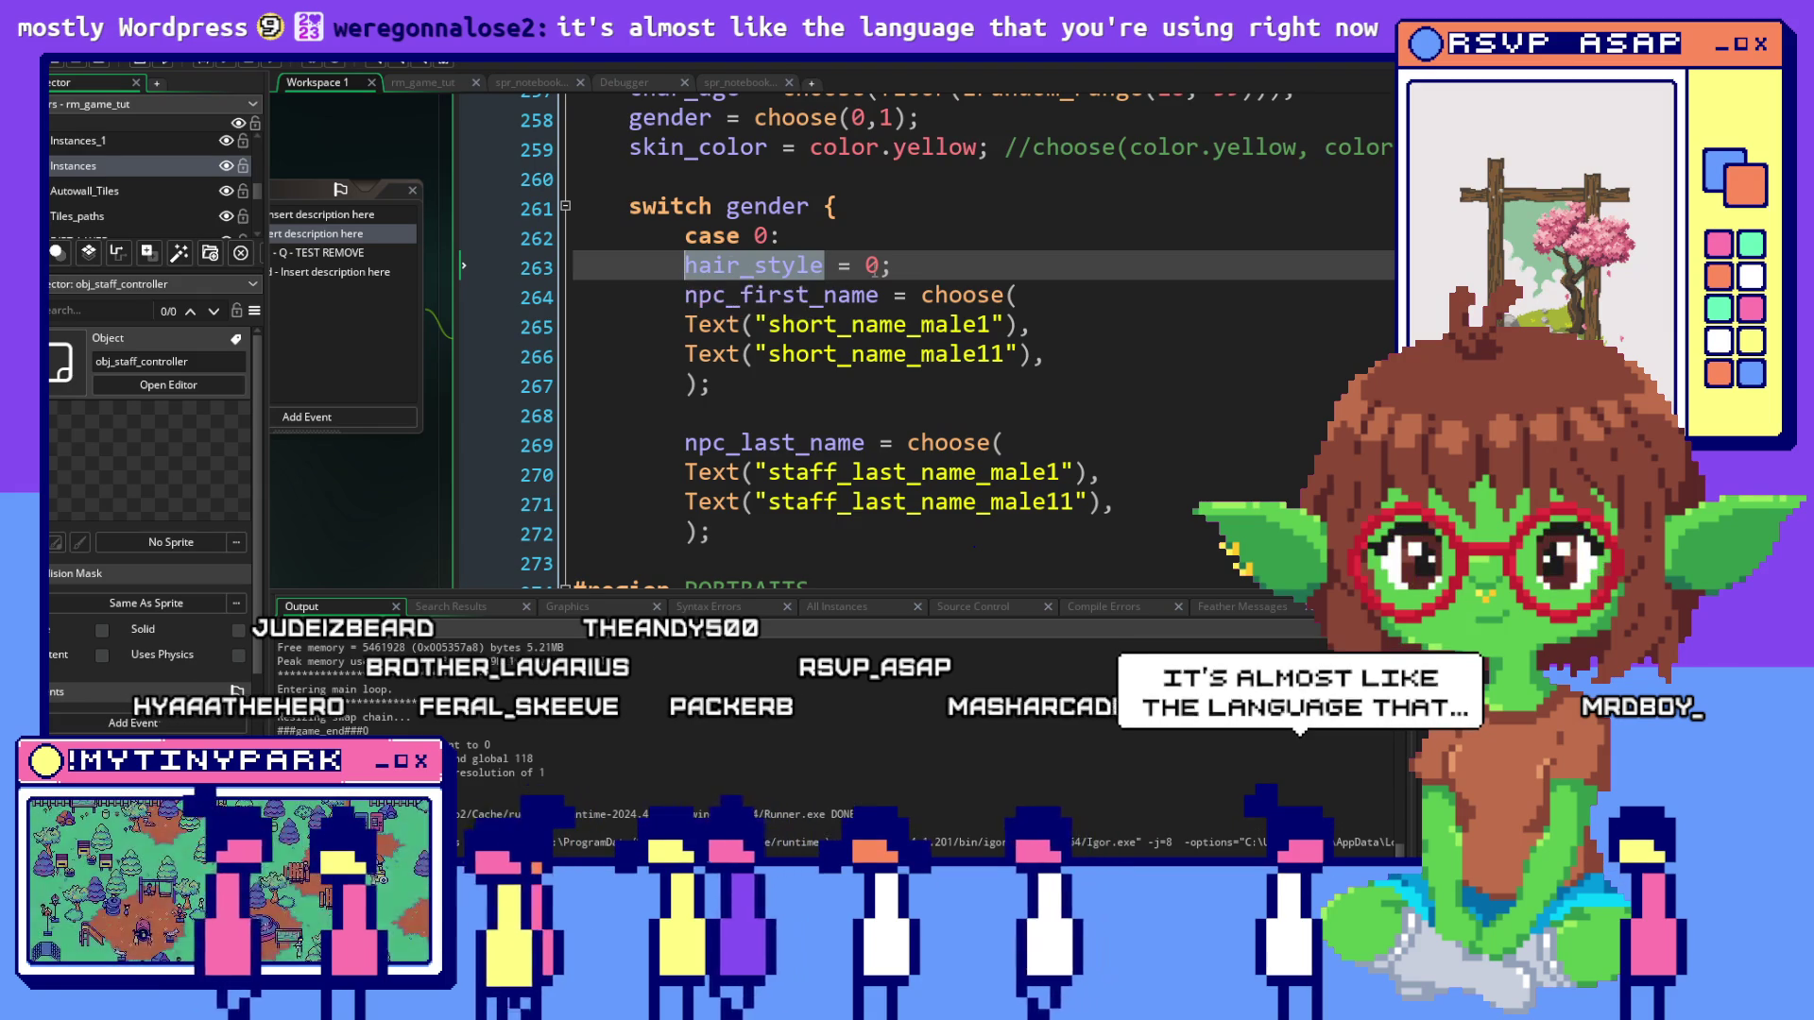
scroll(683, 269, "up", 7)
scroll(839, 271, "up", 2)
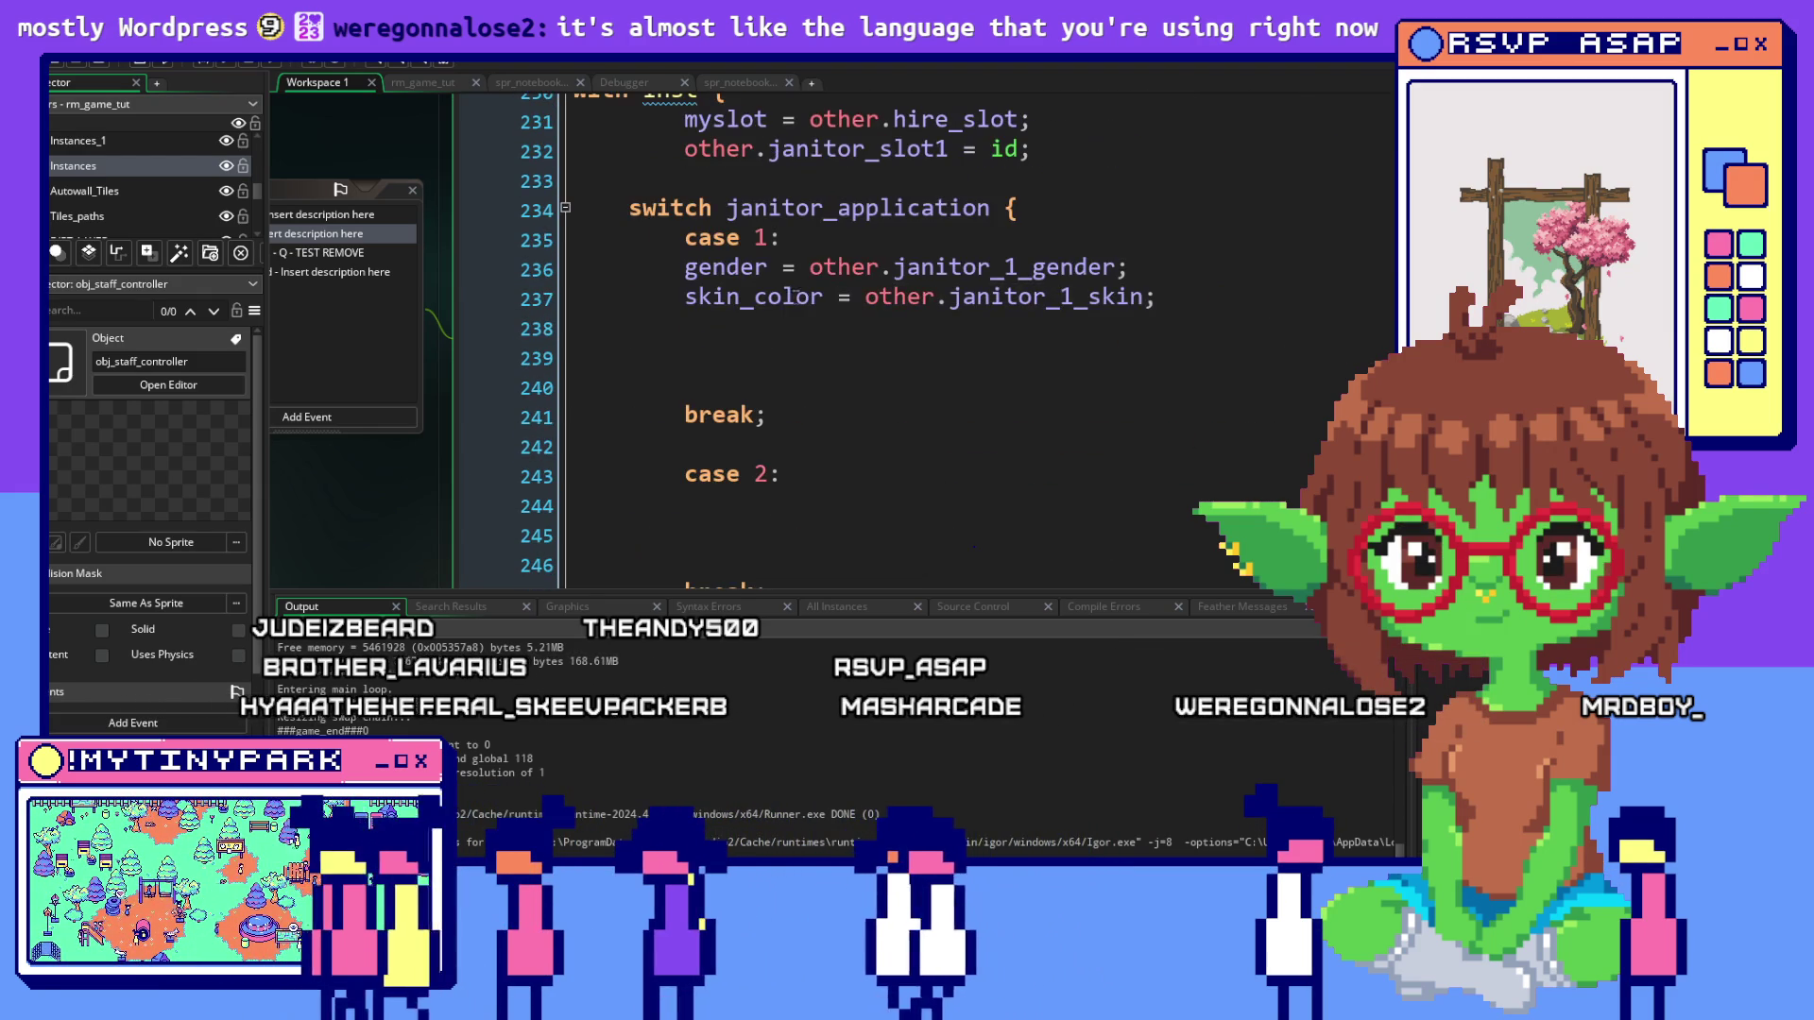
left_click(981, 330)
type("hair_style = ")
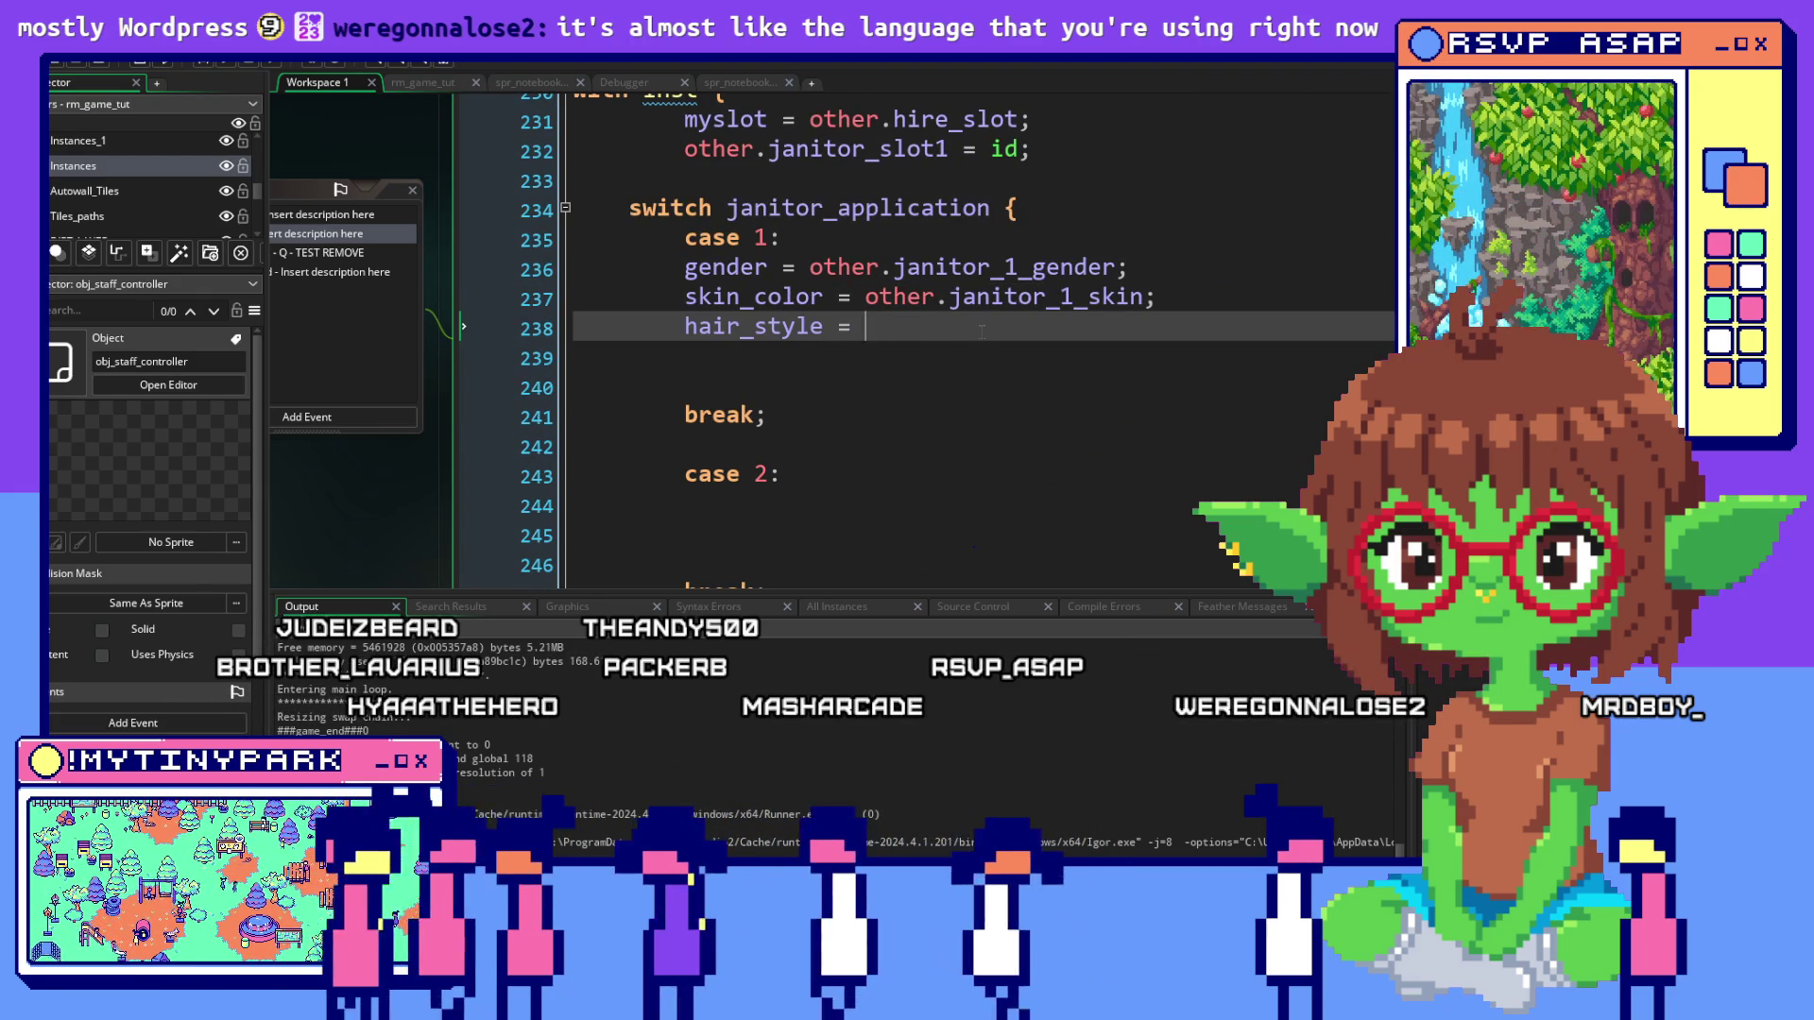
type("other.janitor_")
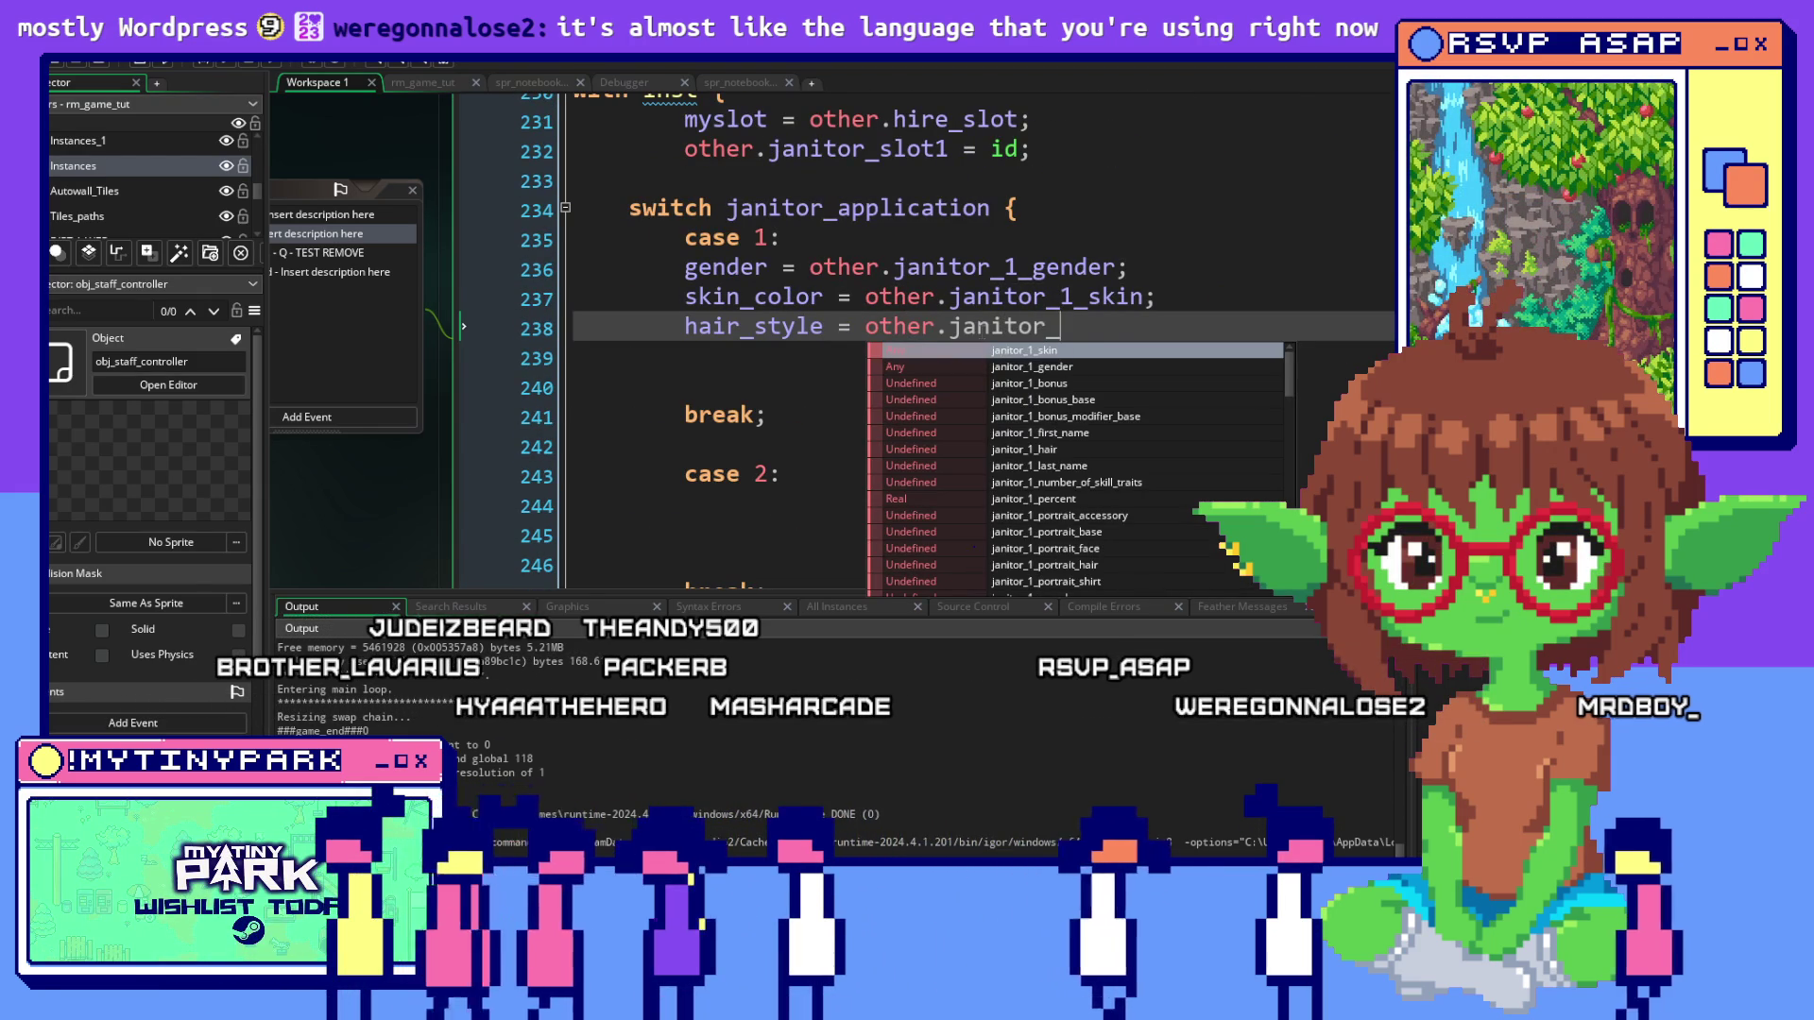
type("1_h")
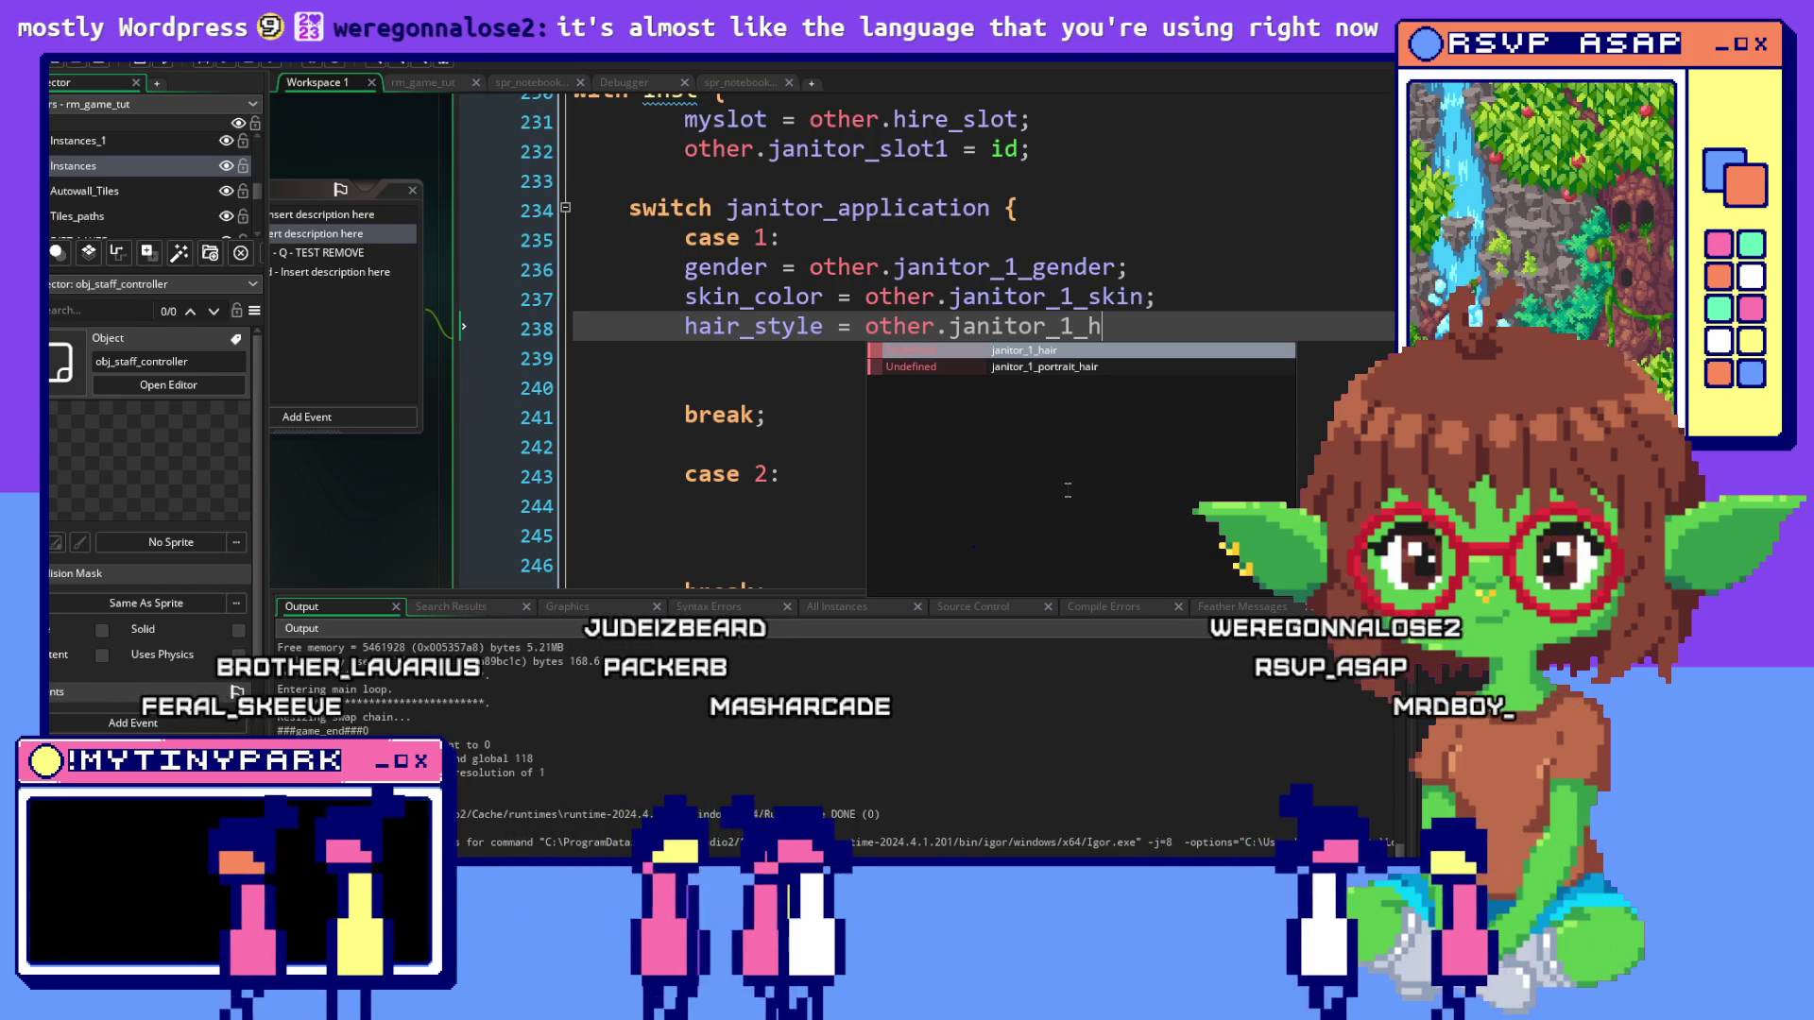
key("Return")
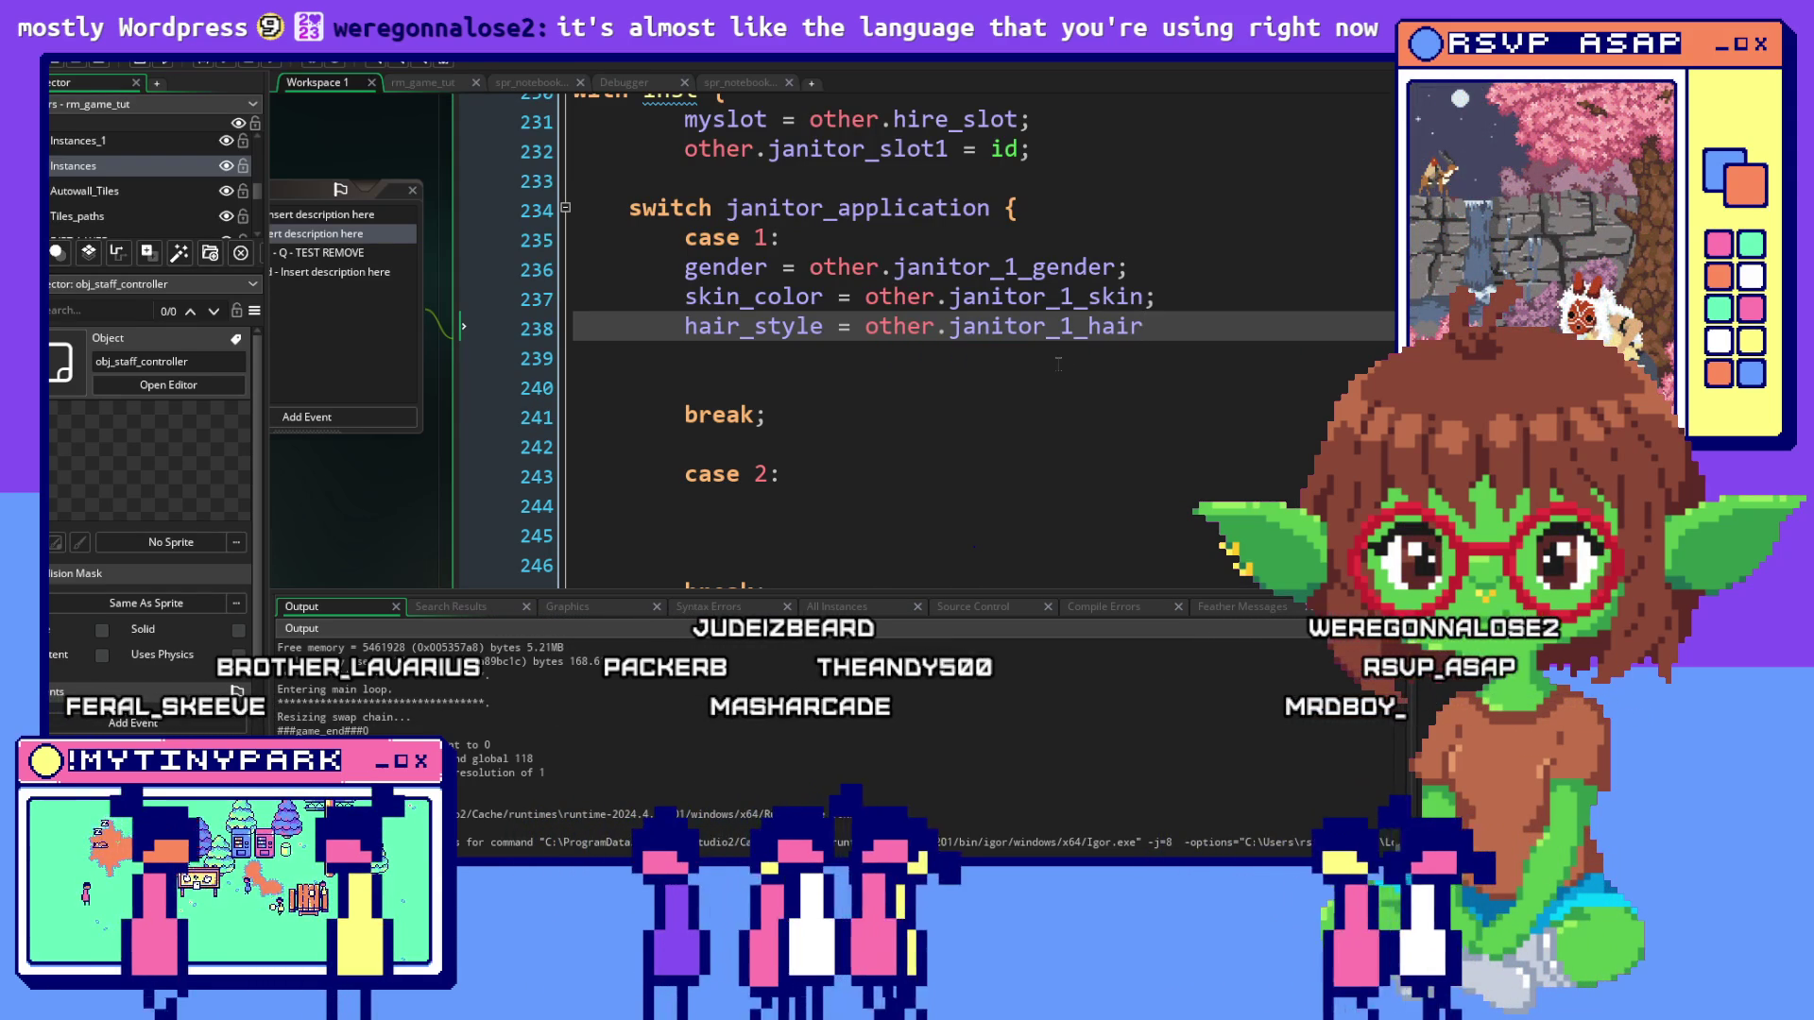
type(";")
key("Return")
Add npc_first_name = other.janitor_1_first_name; below the hair_style line
key("Return")
type("npc_first_name = other.janitor_1_first_name")
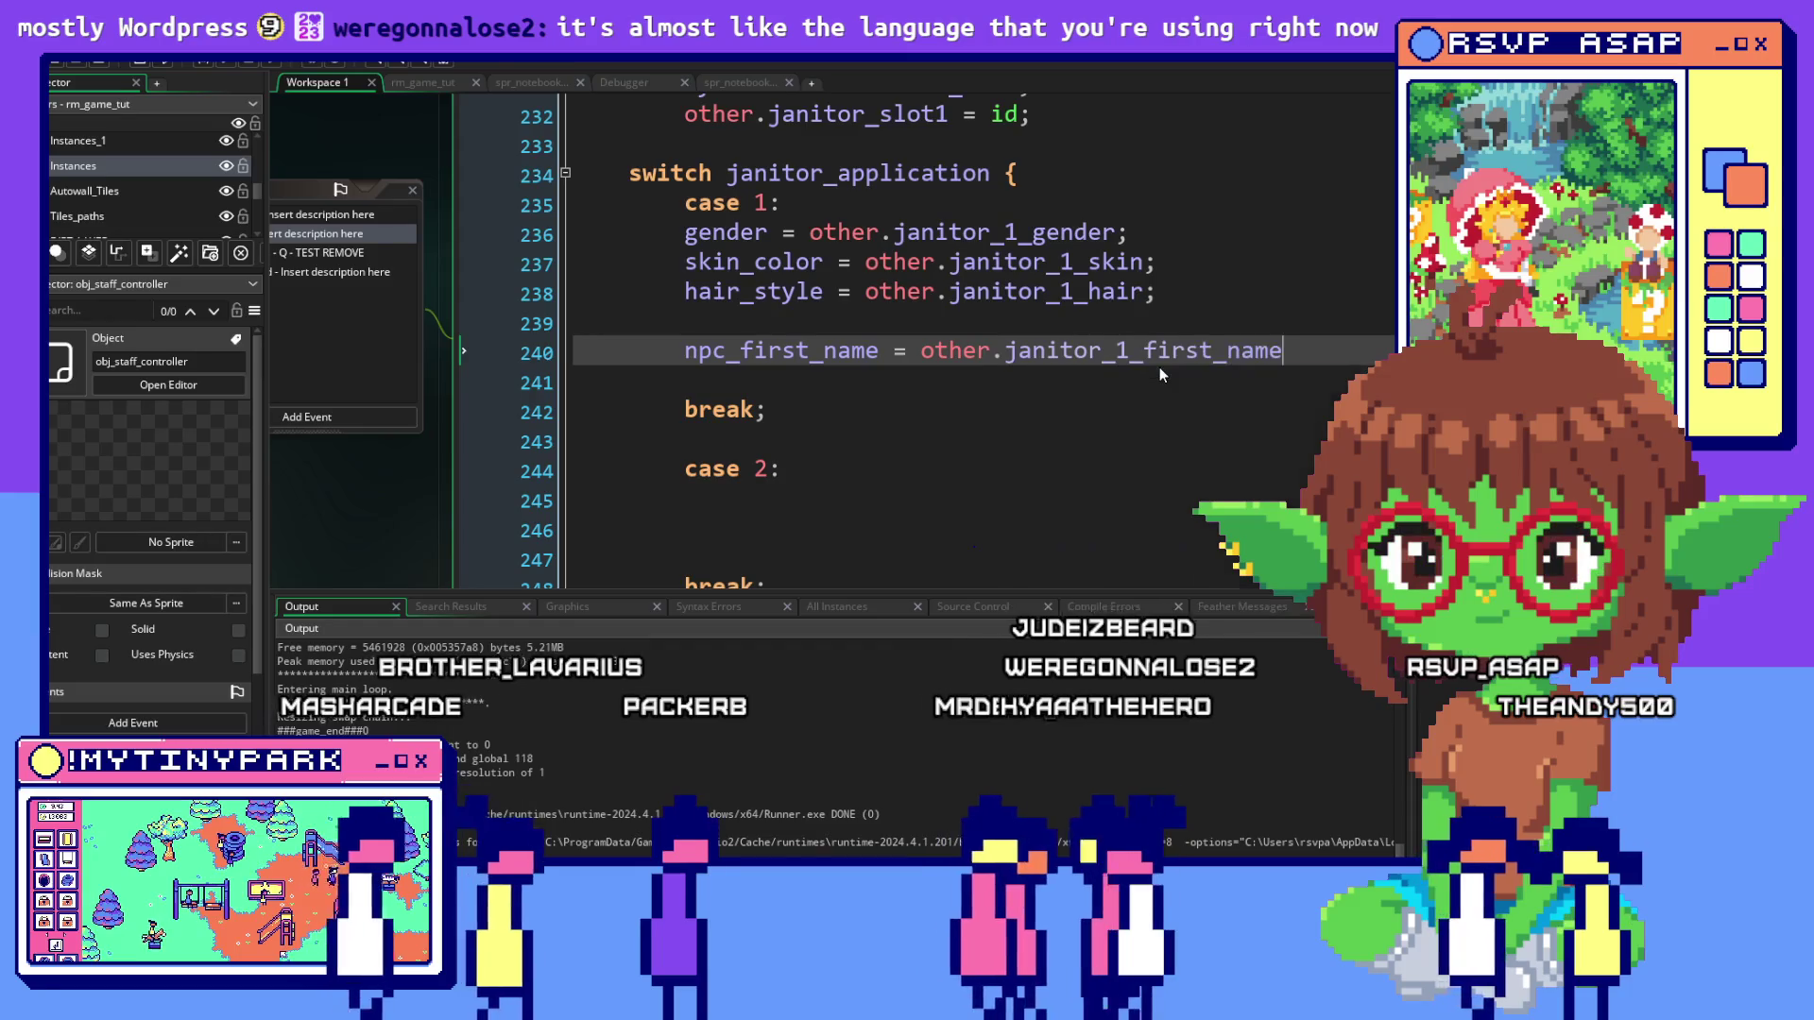
type(";")
key("Return")
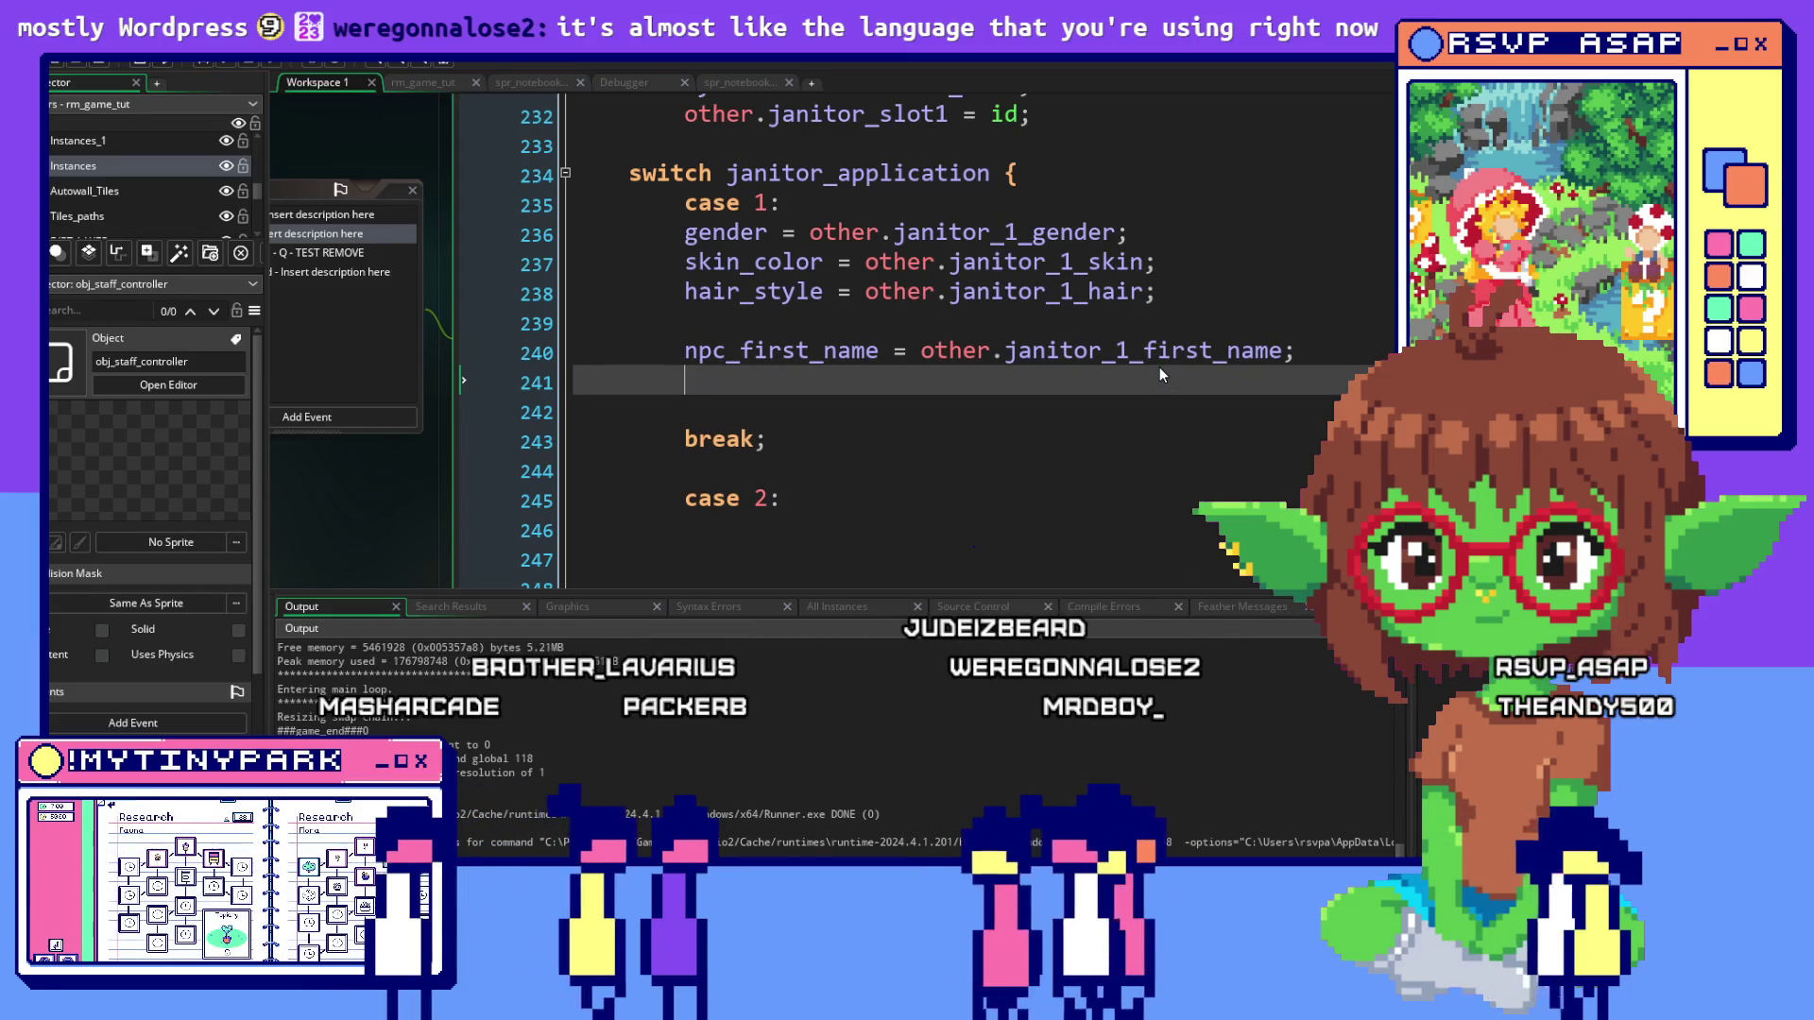
scroll(1175, 353, "up", 2)
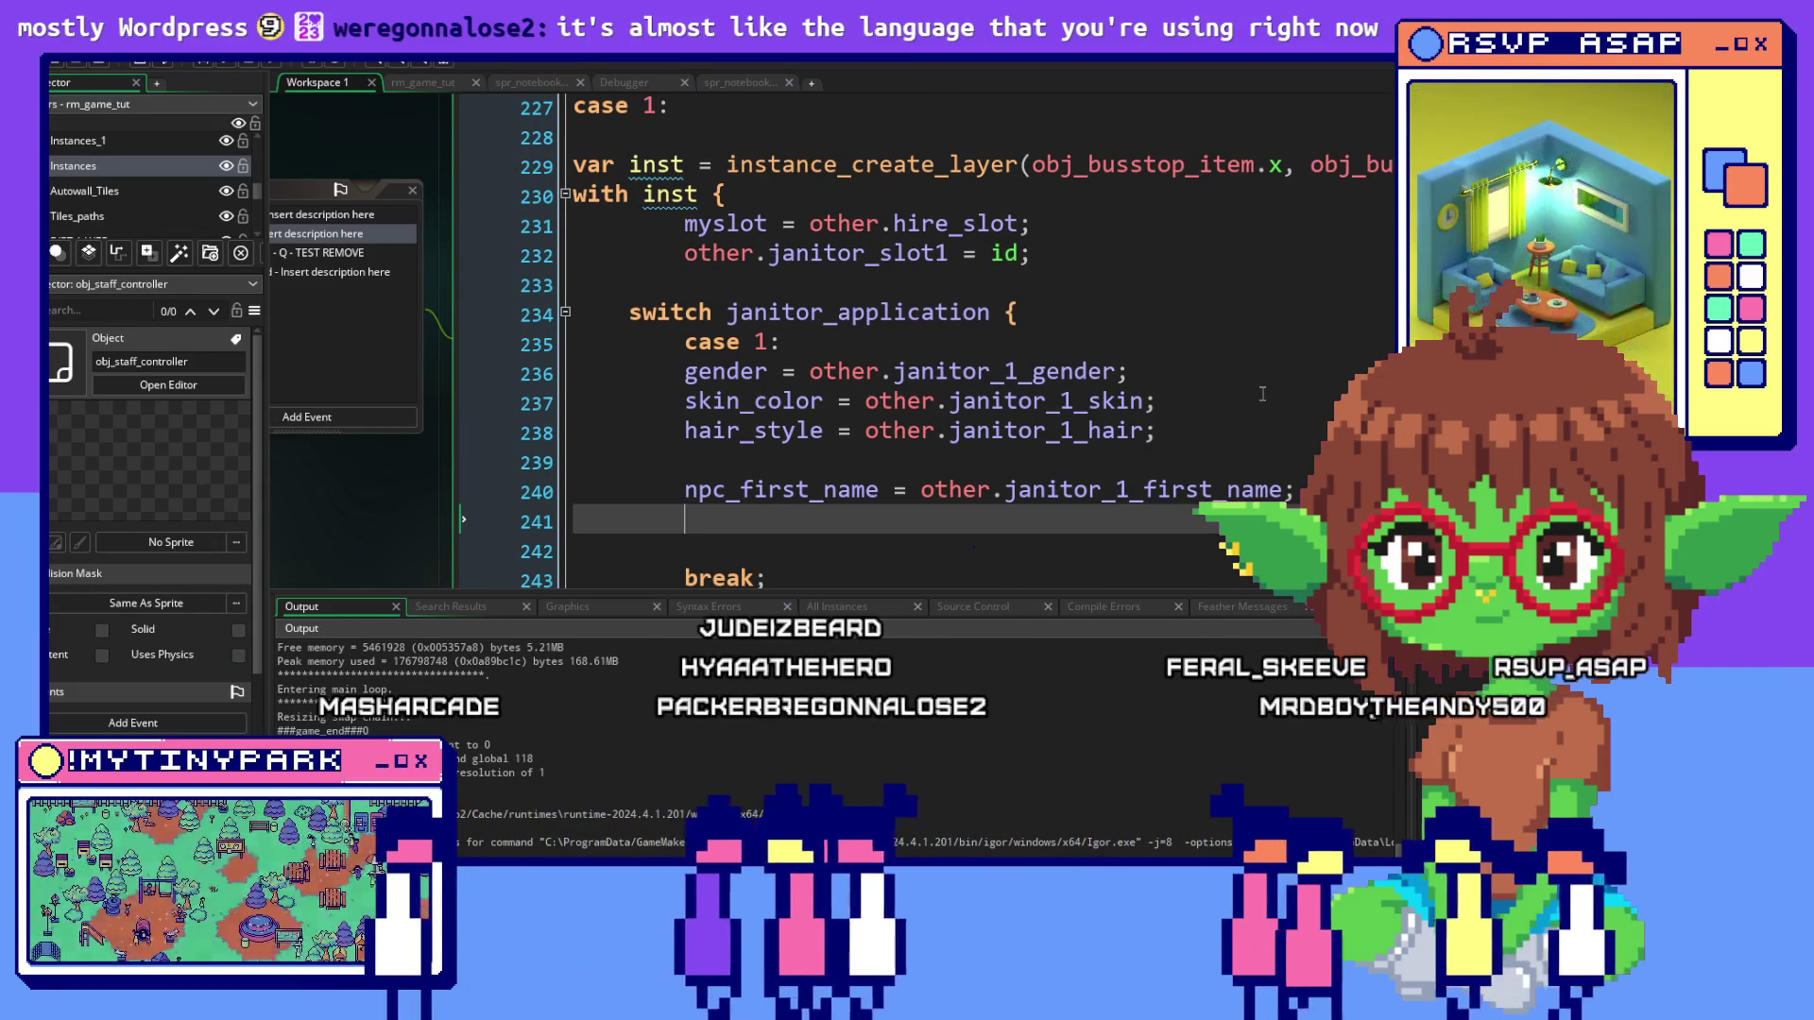
Write npc_last_name = other.janitor_1_last_name on line 241, followed by two blank lines
scroll(1265, 395, "up", 2)
scroll(1262, 394, "down", 2)
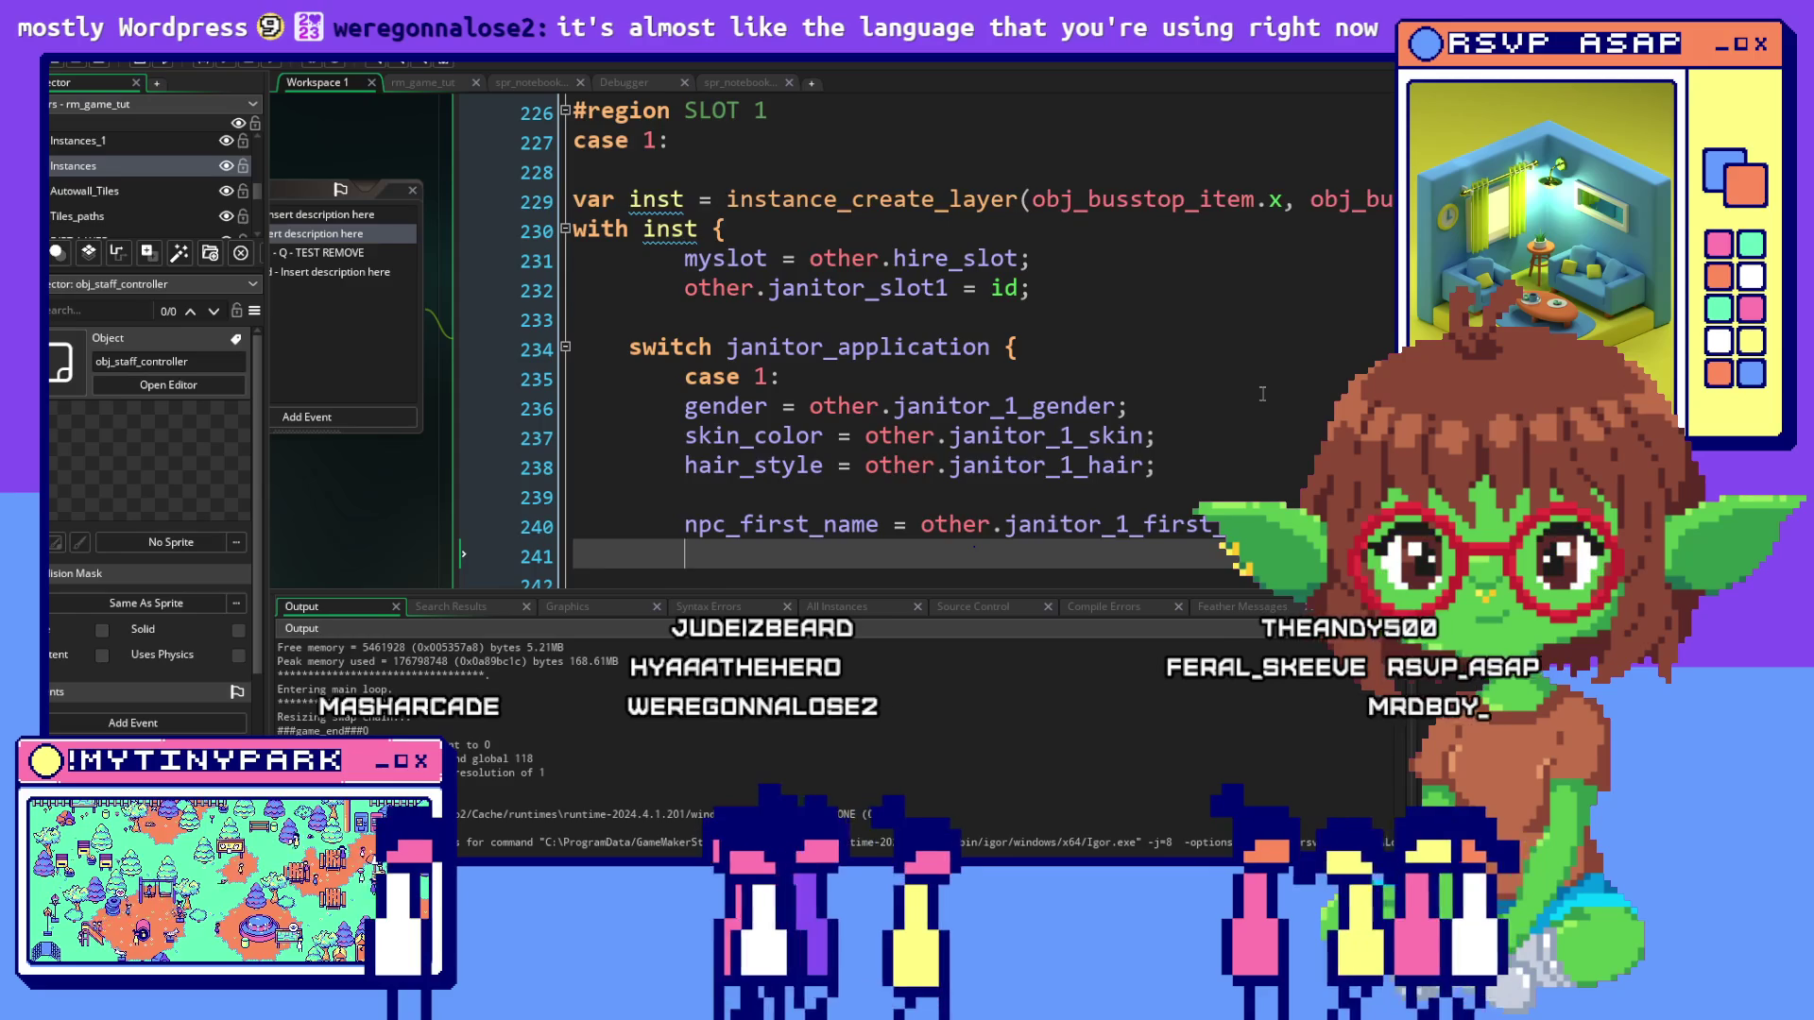
scroll(1262, 394, "down", 1)
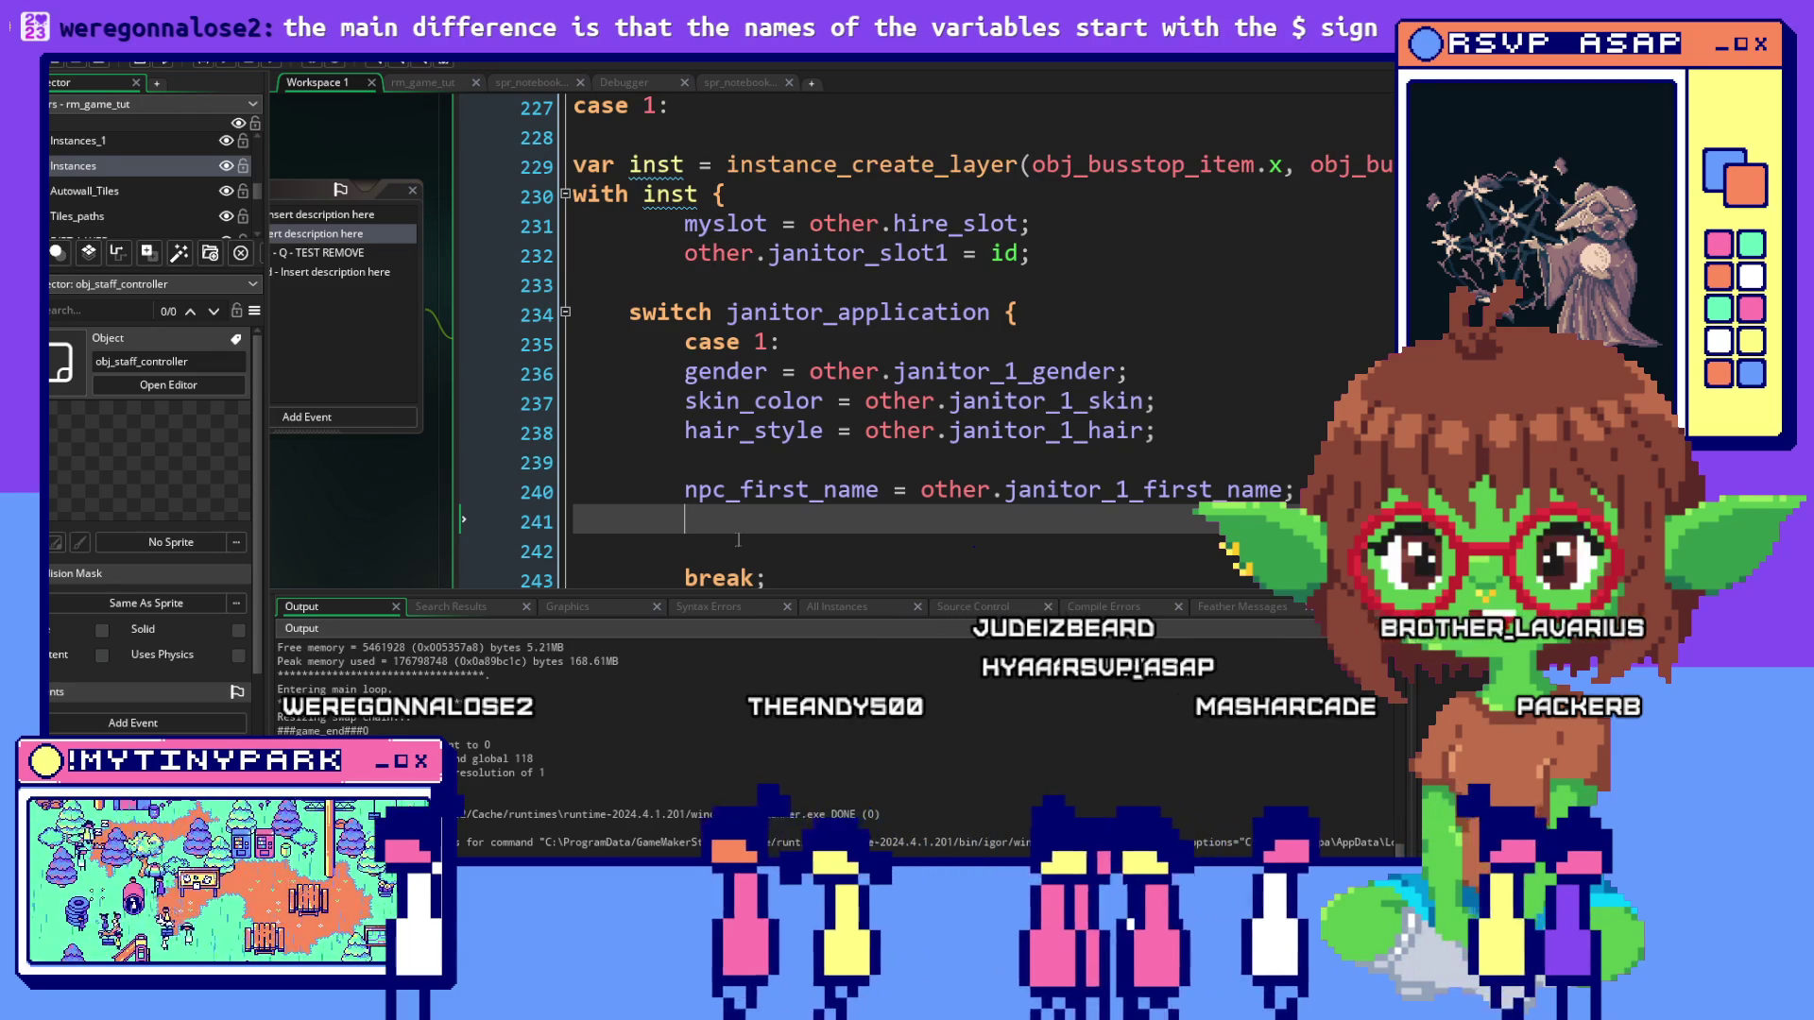
type("npc_")
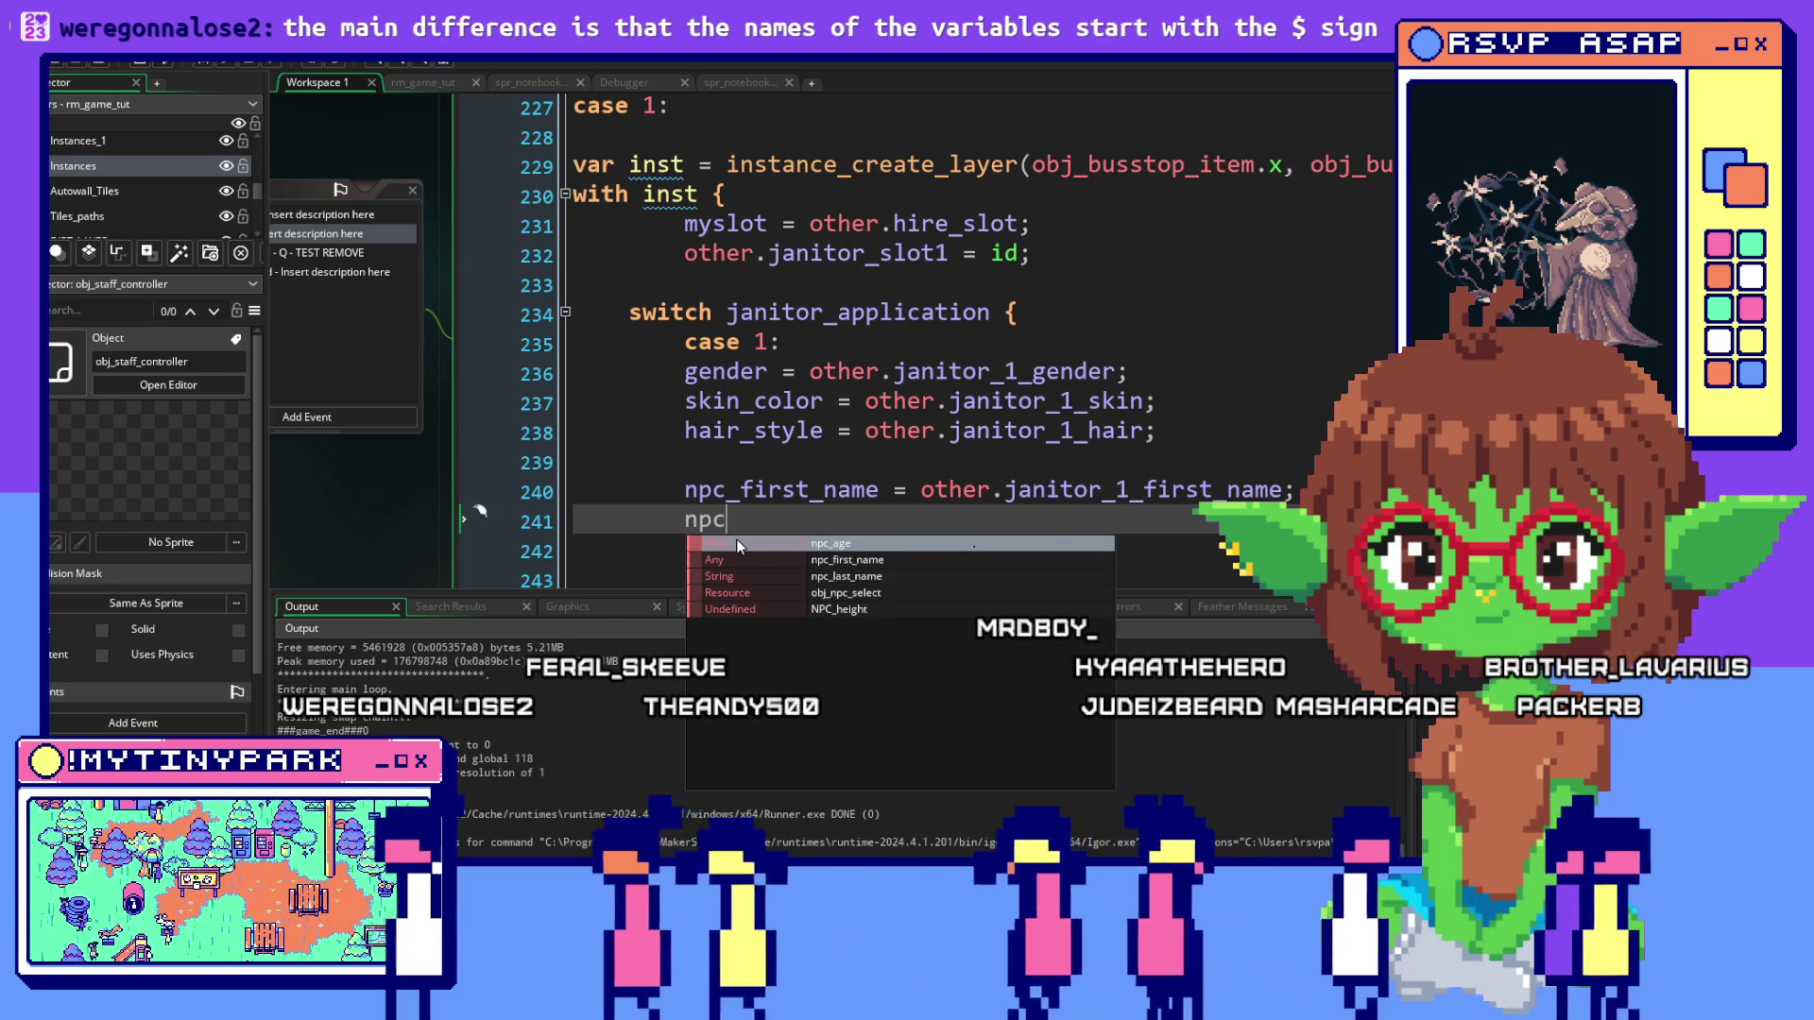
type("last_n")
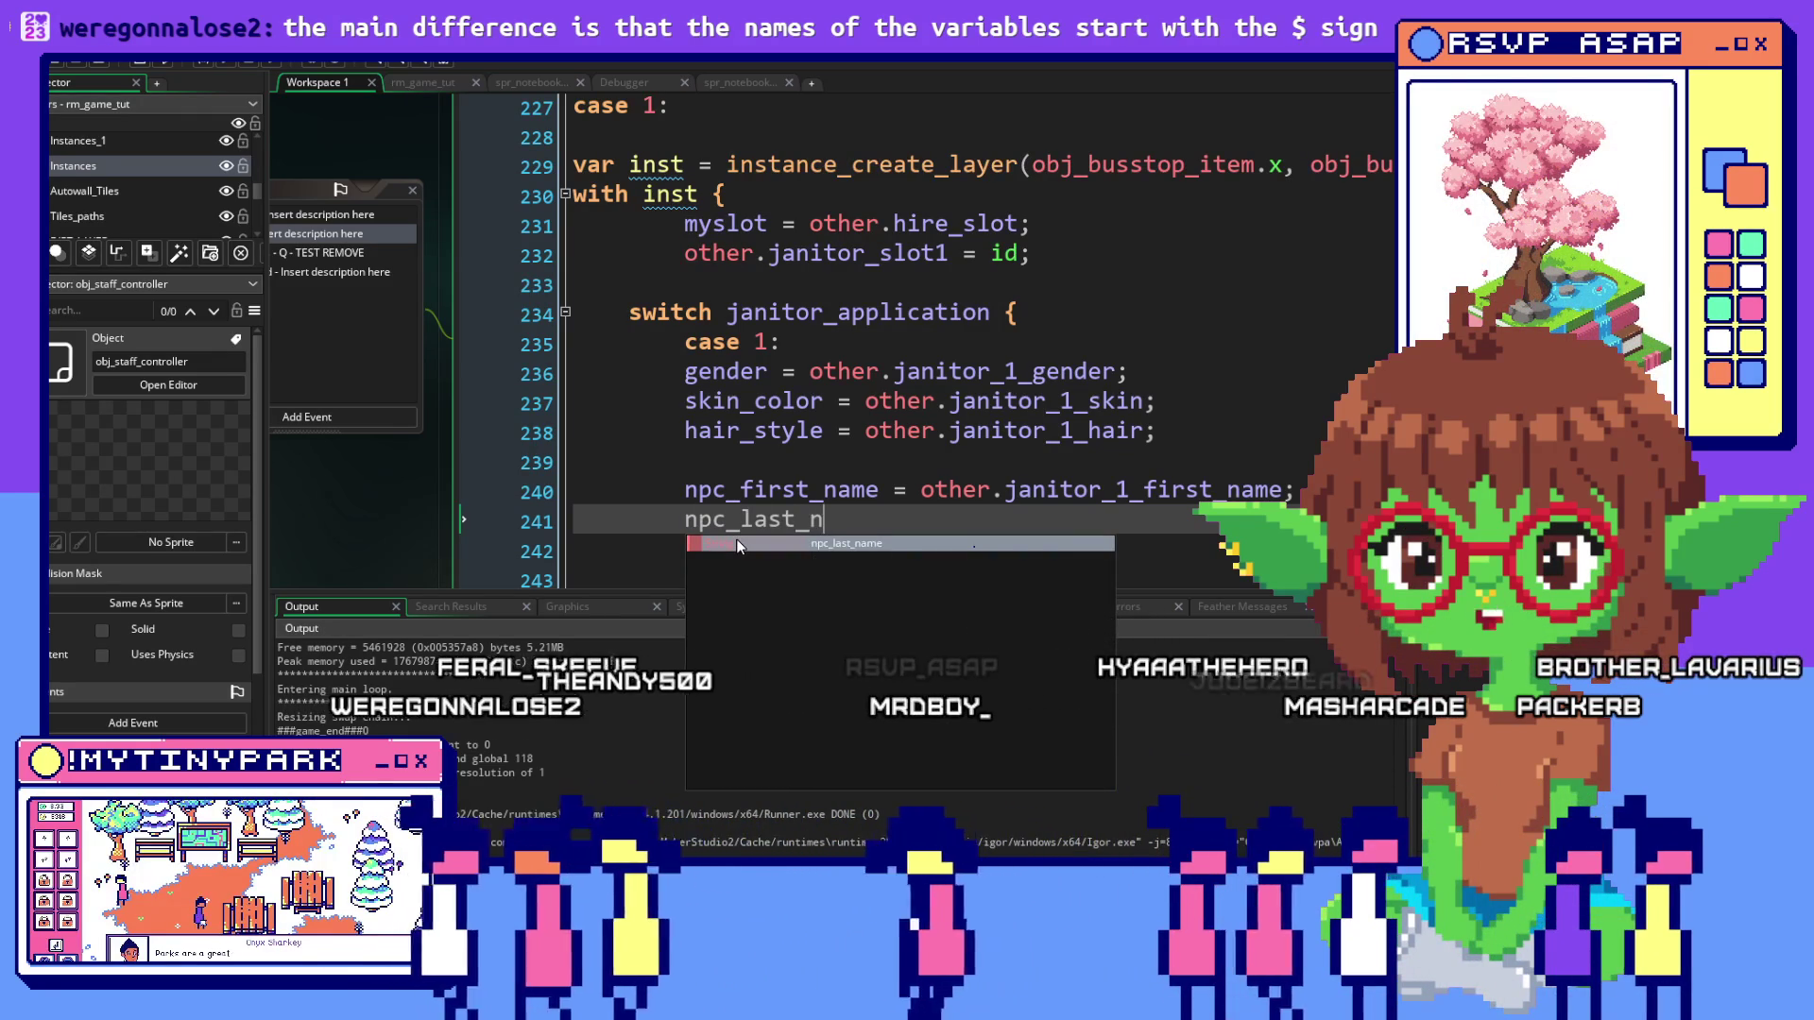
key("Return")
type("= o")
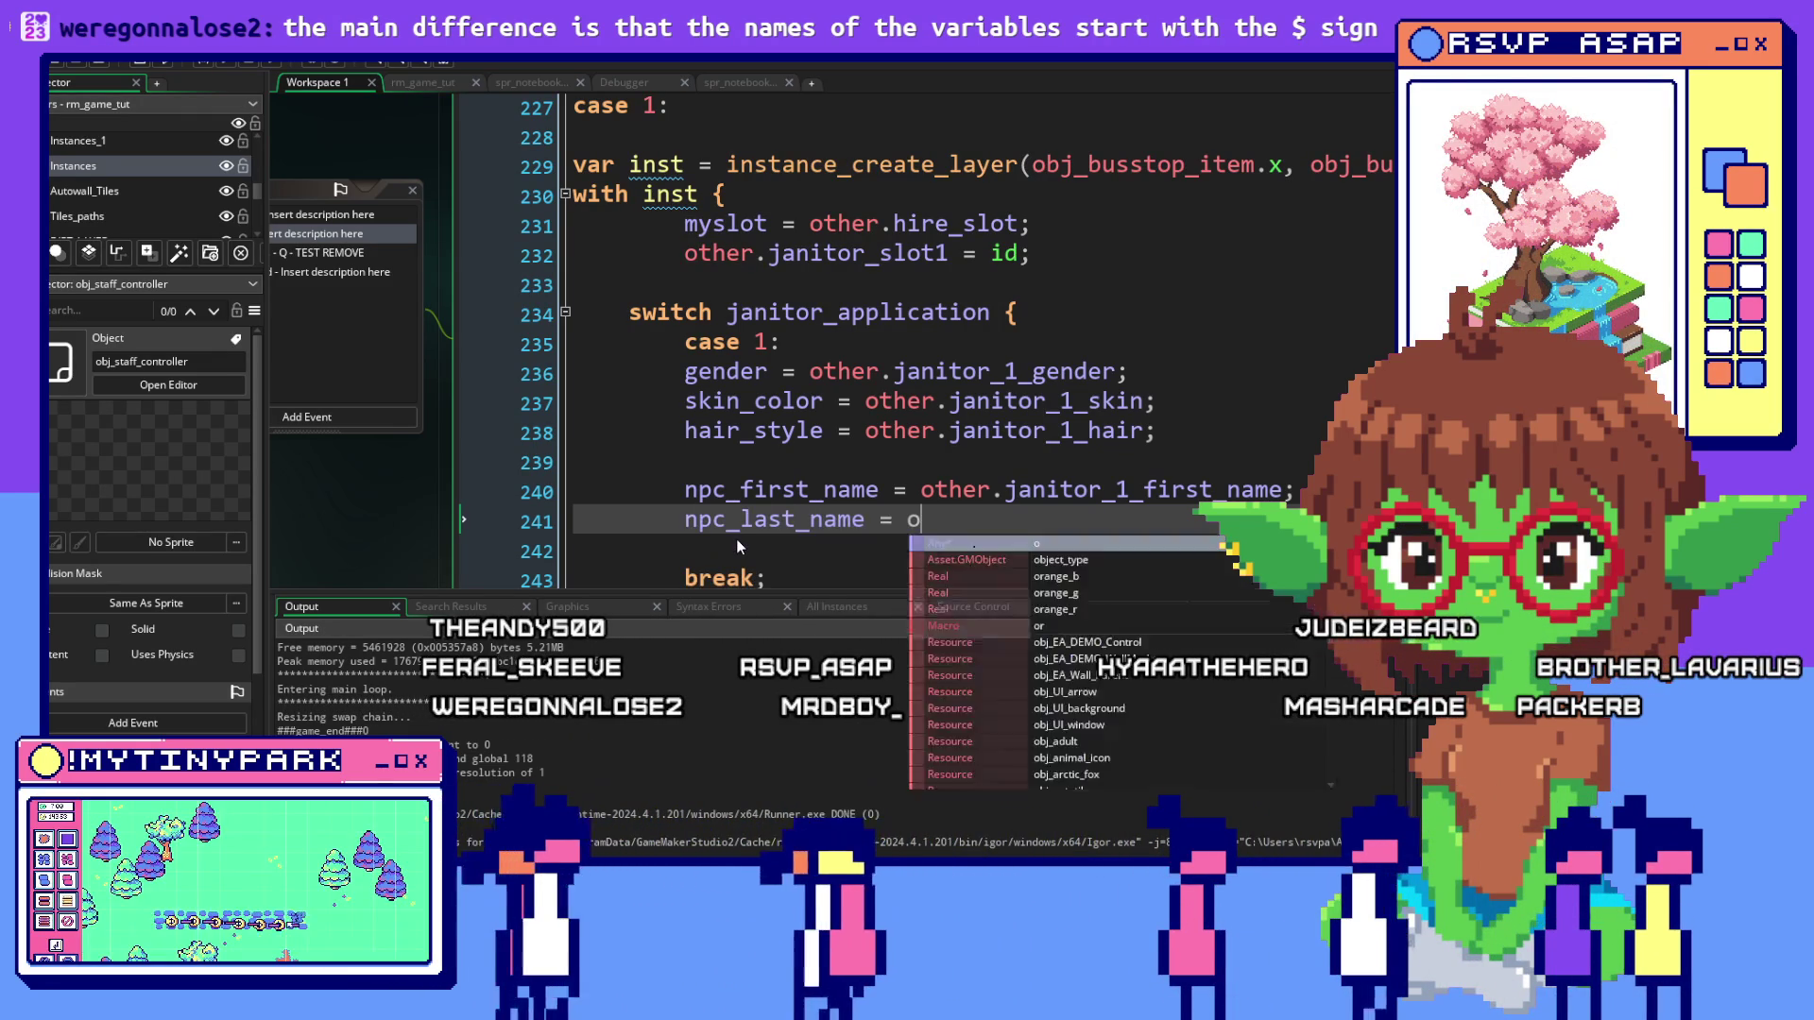
type("ther.")
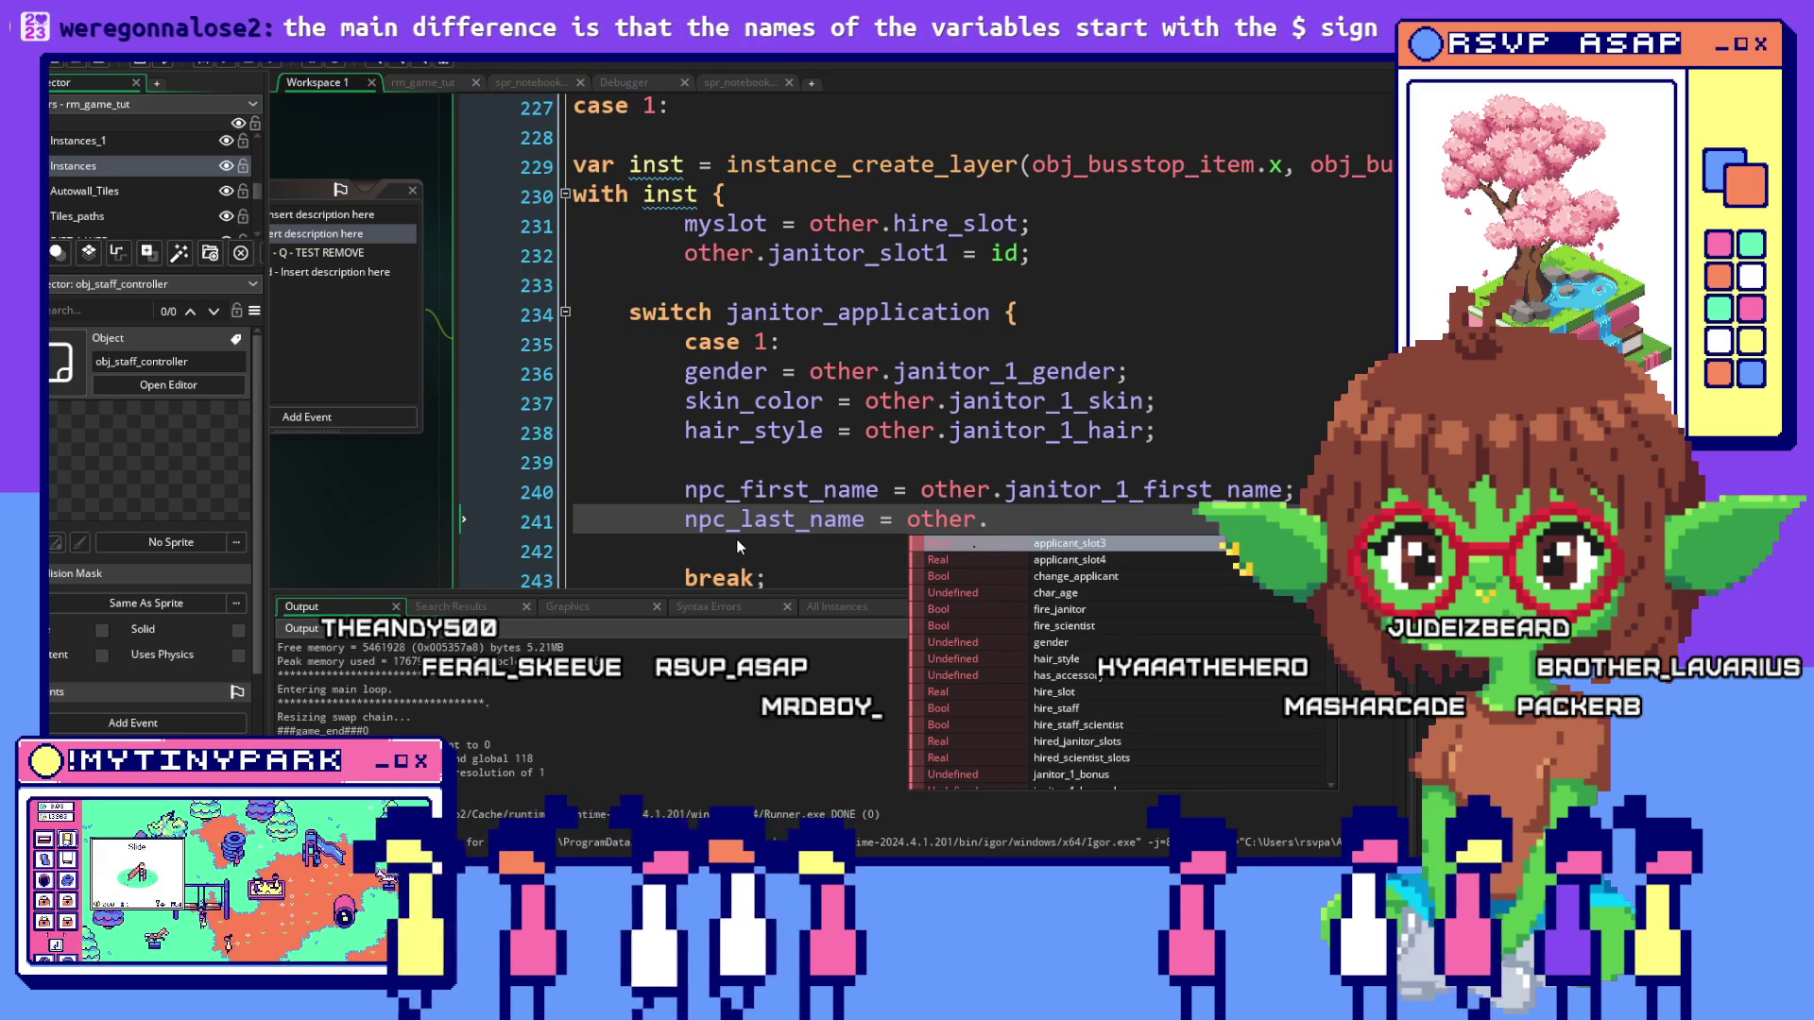
type("janito")
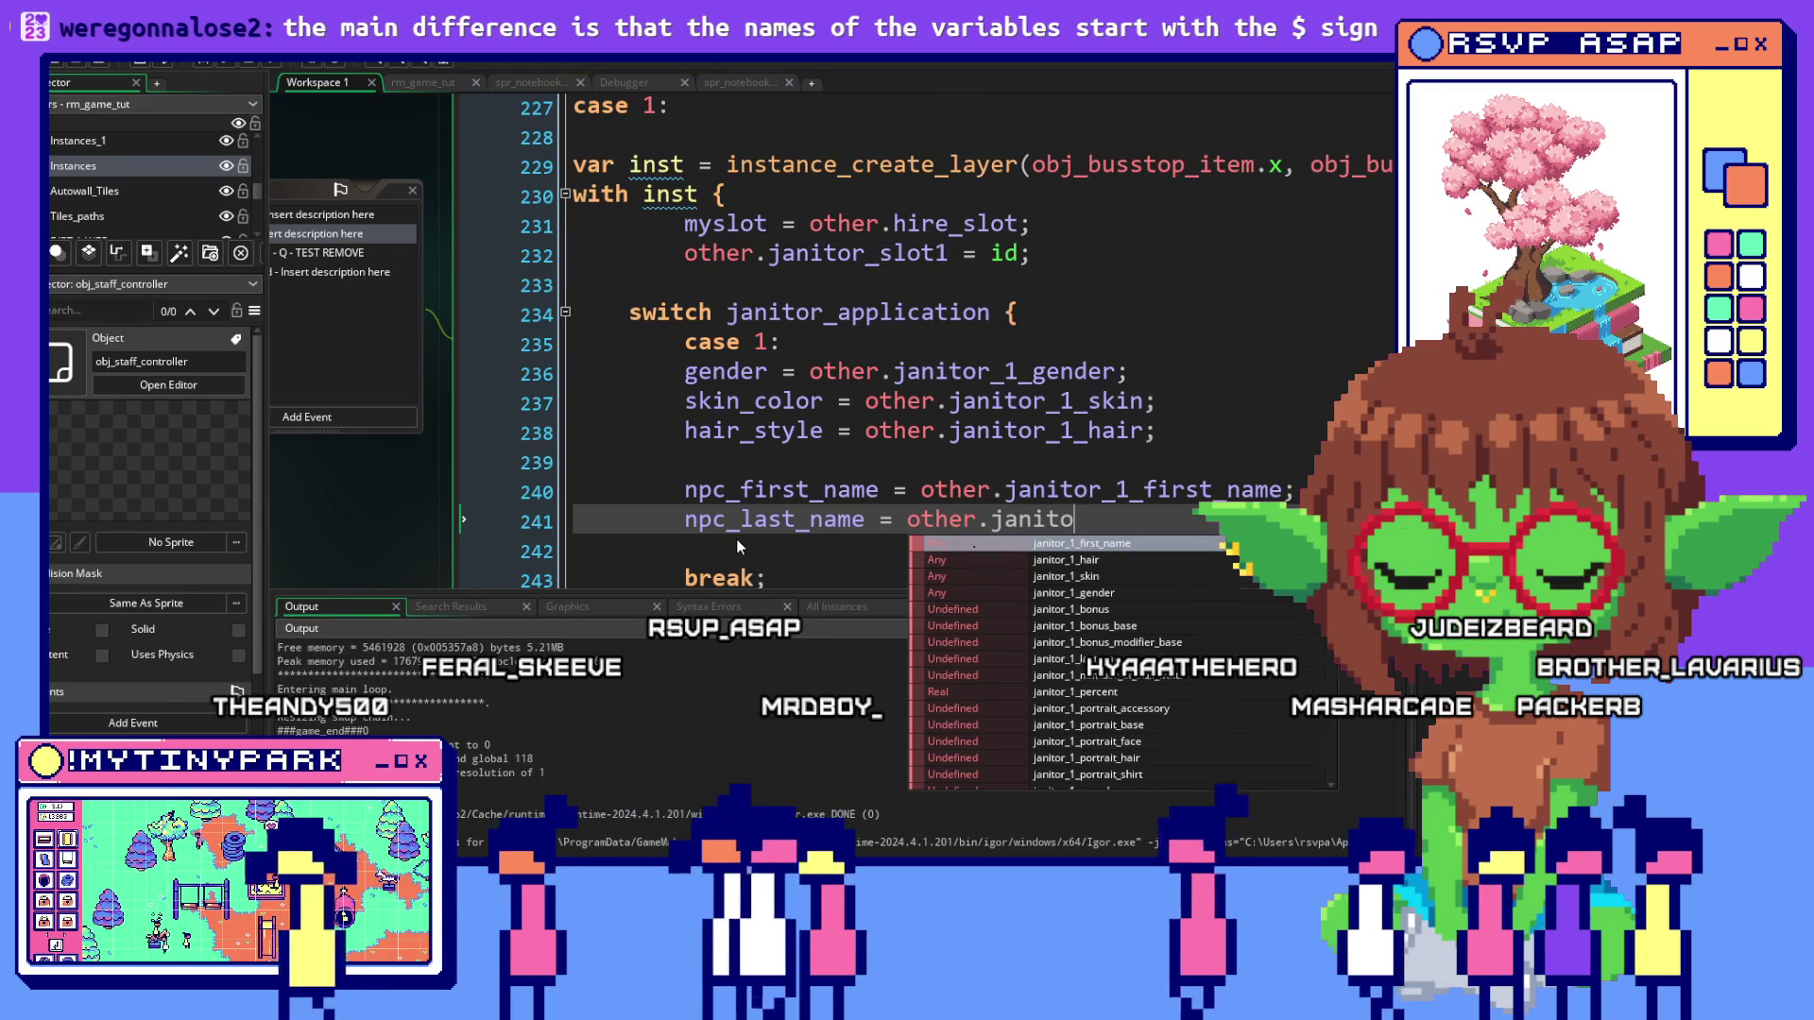
type("r")
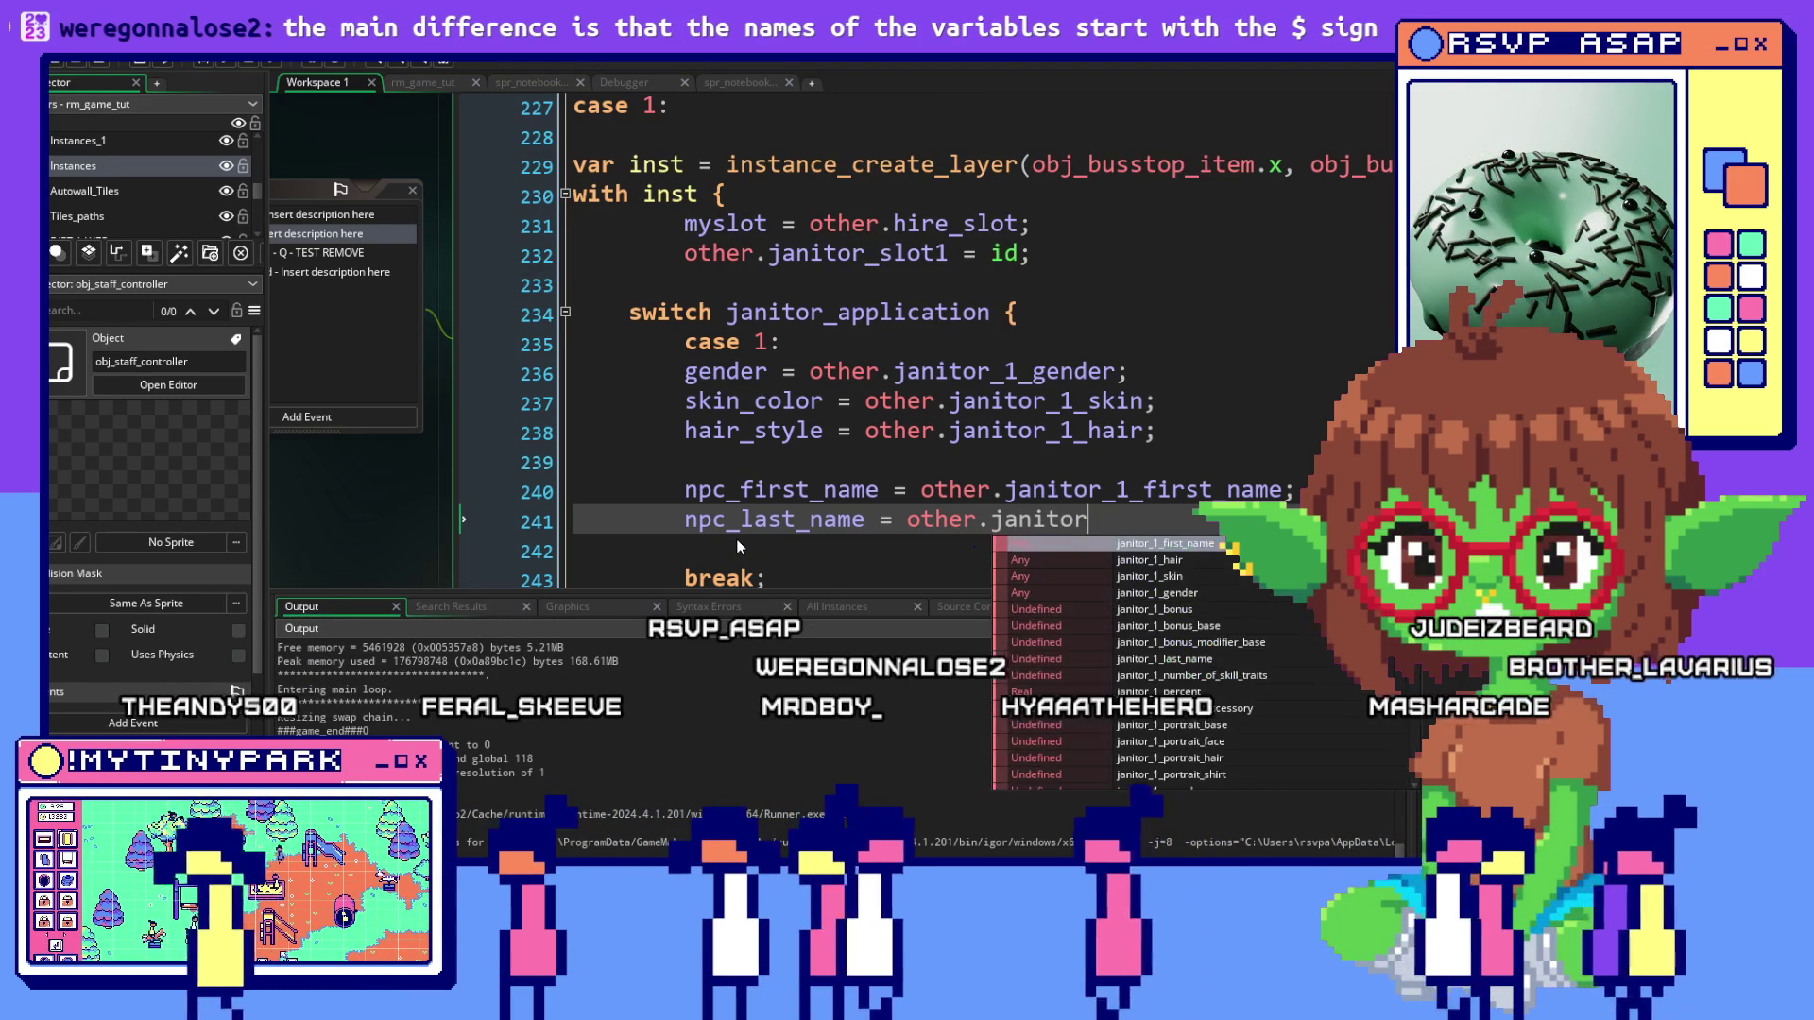
type("_1_last_n")
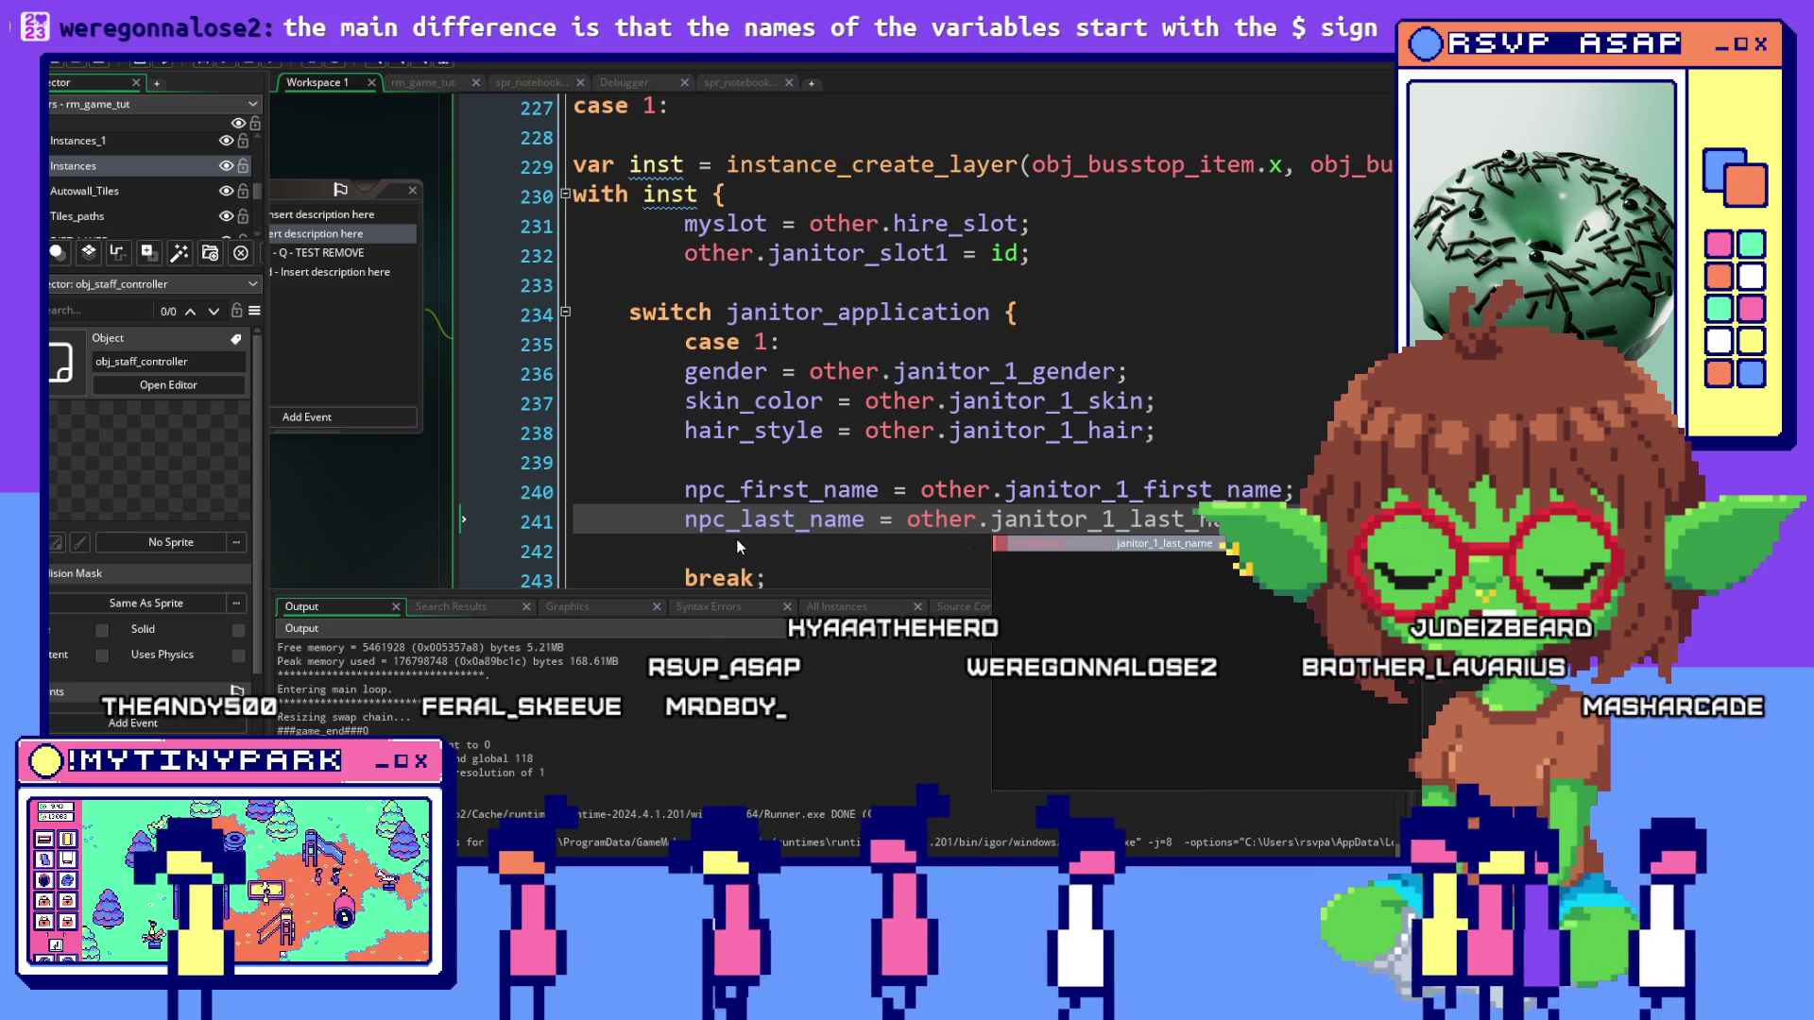
key("Return")
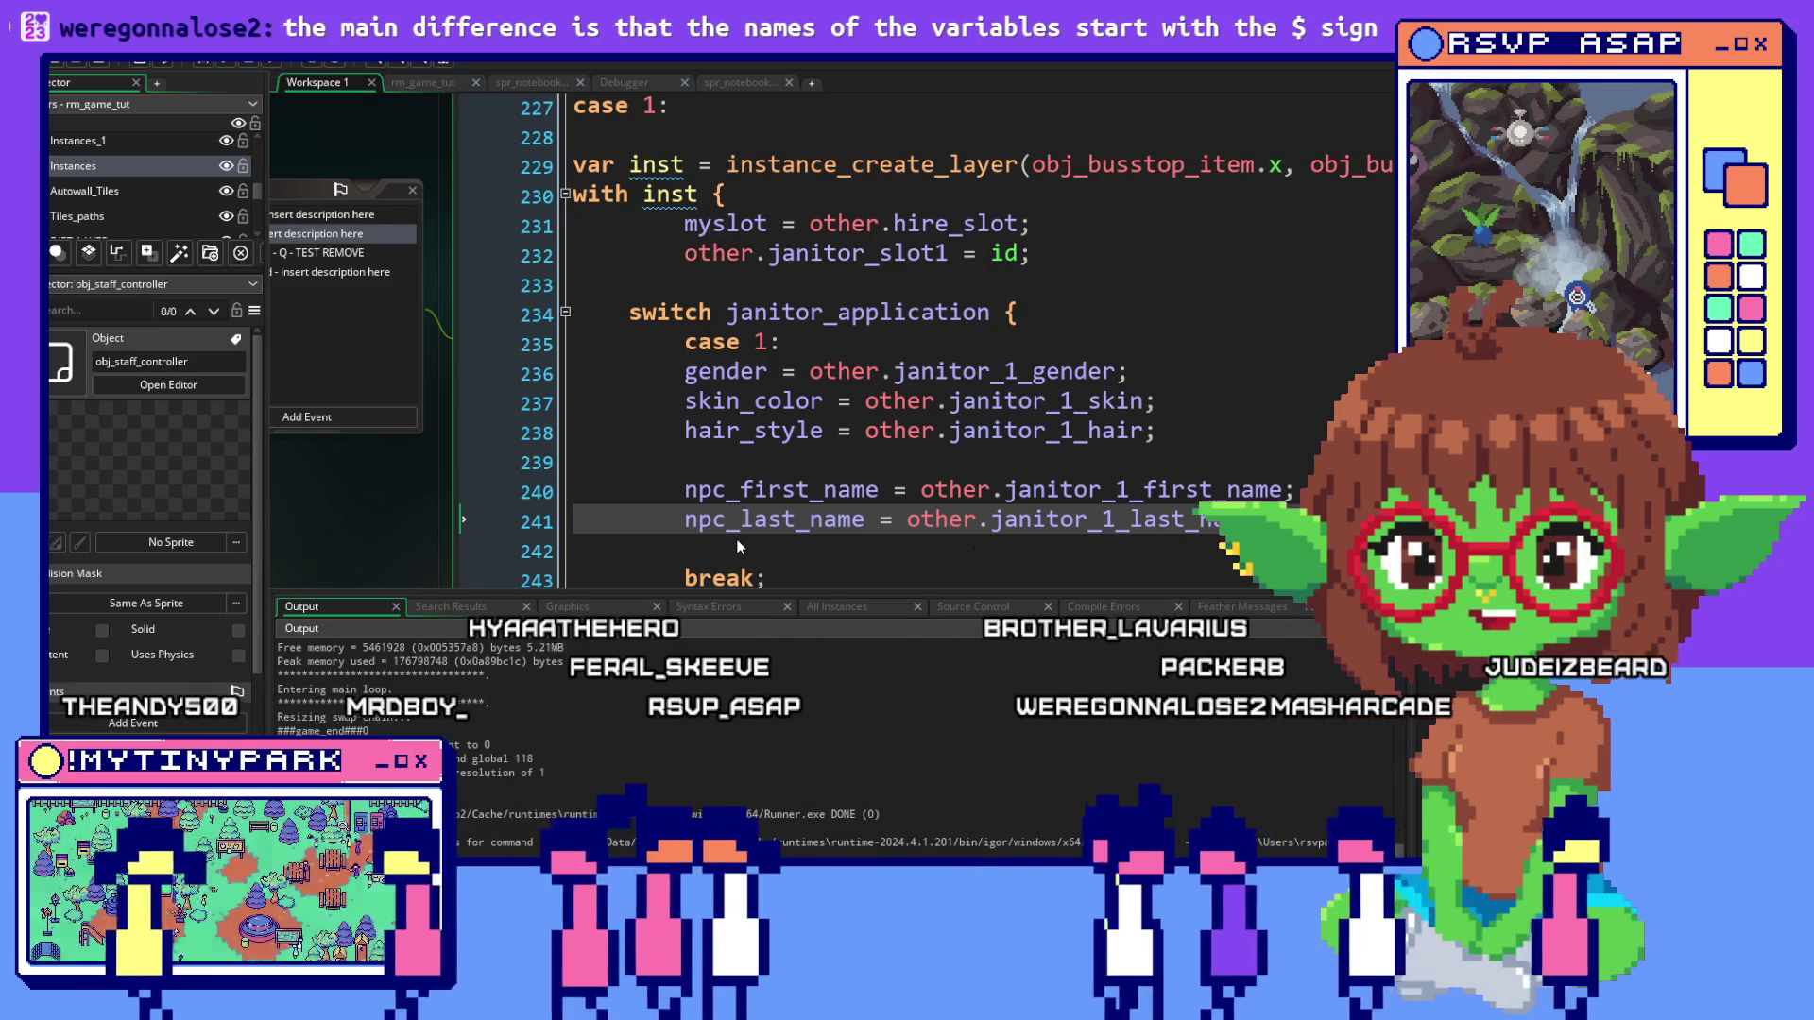
key("Return")
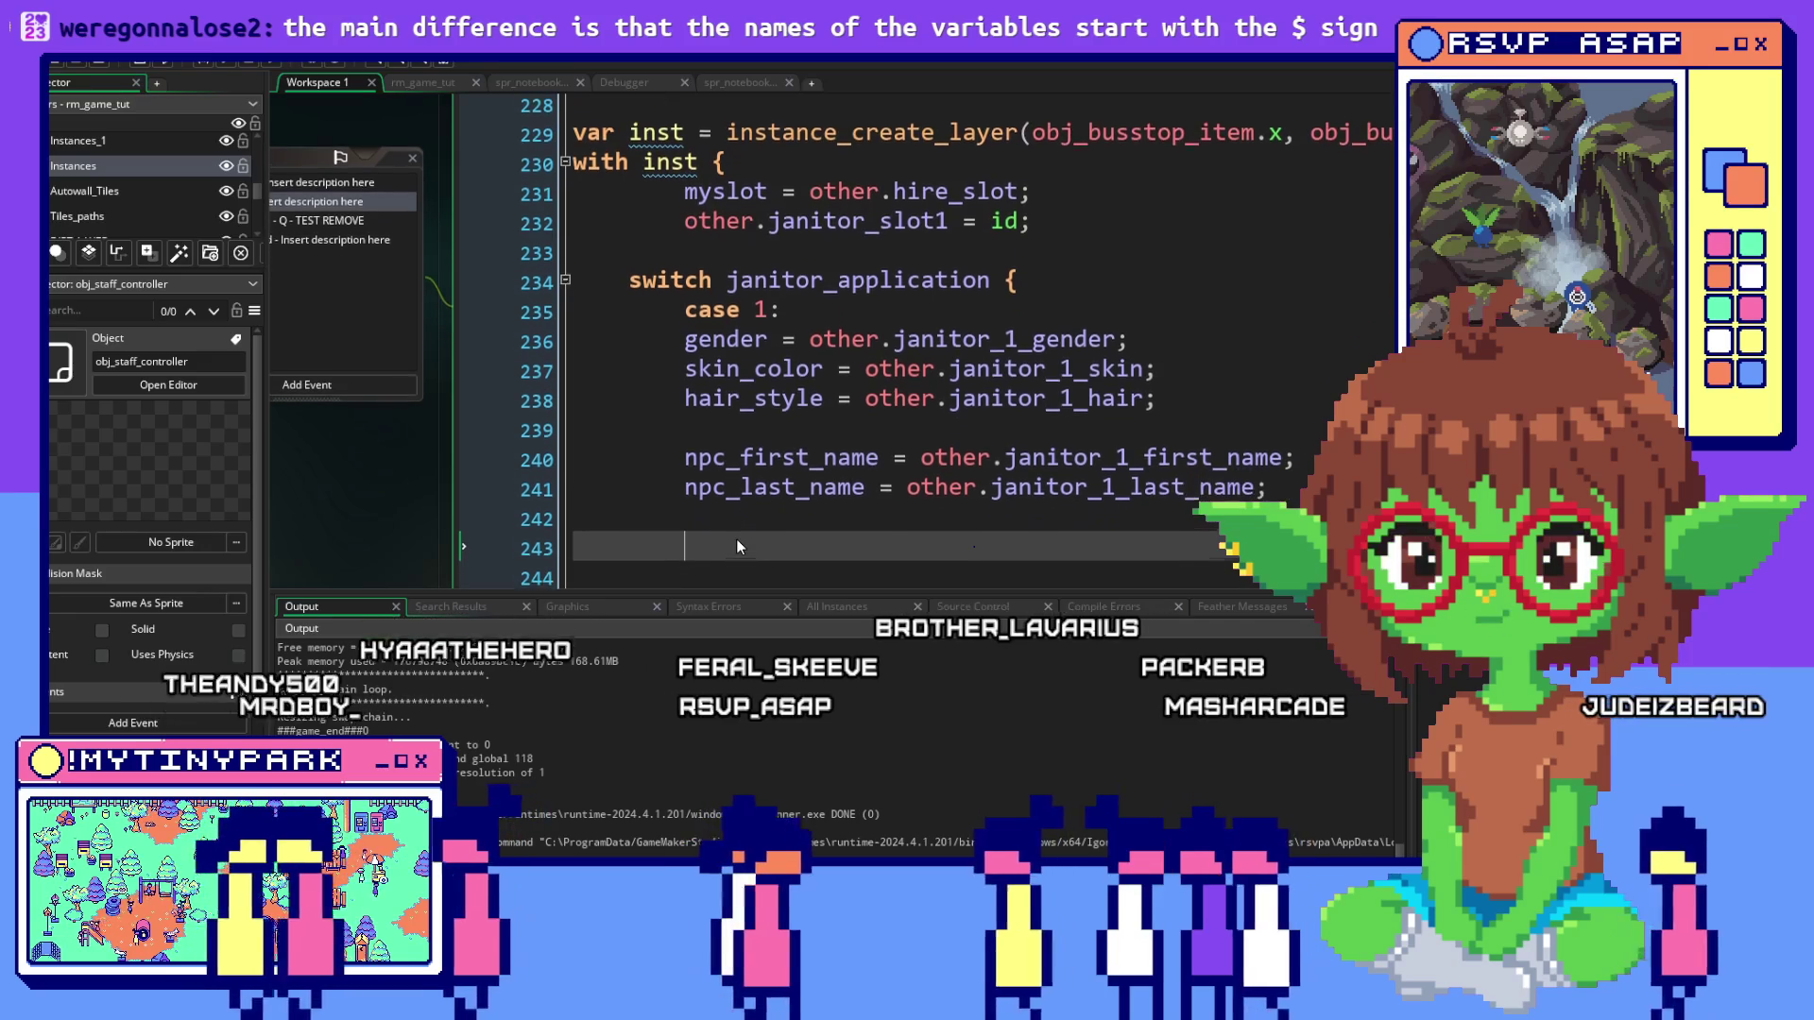
key("Return")
scroll(820, 317, "down", 6)
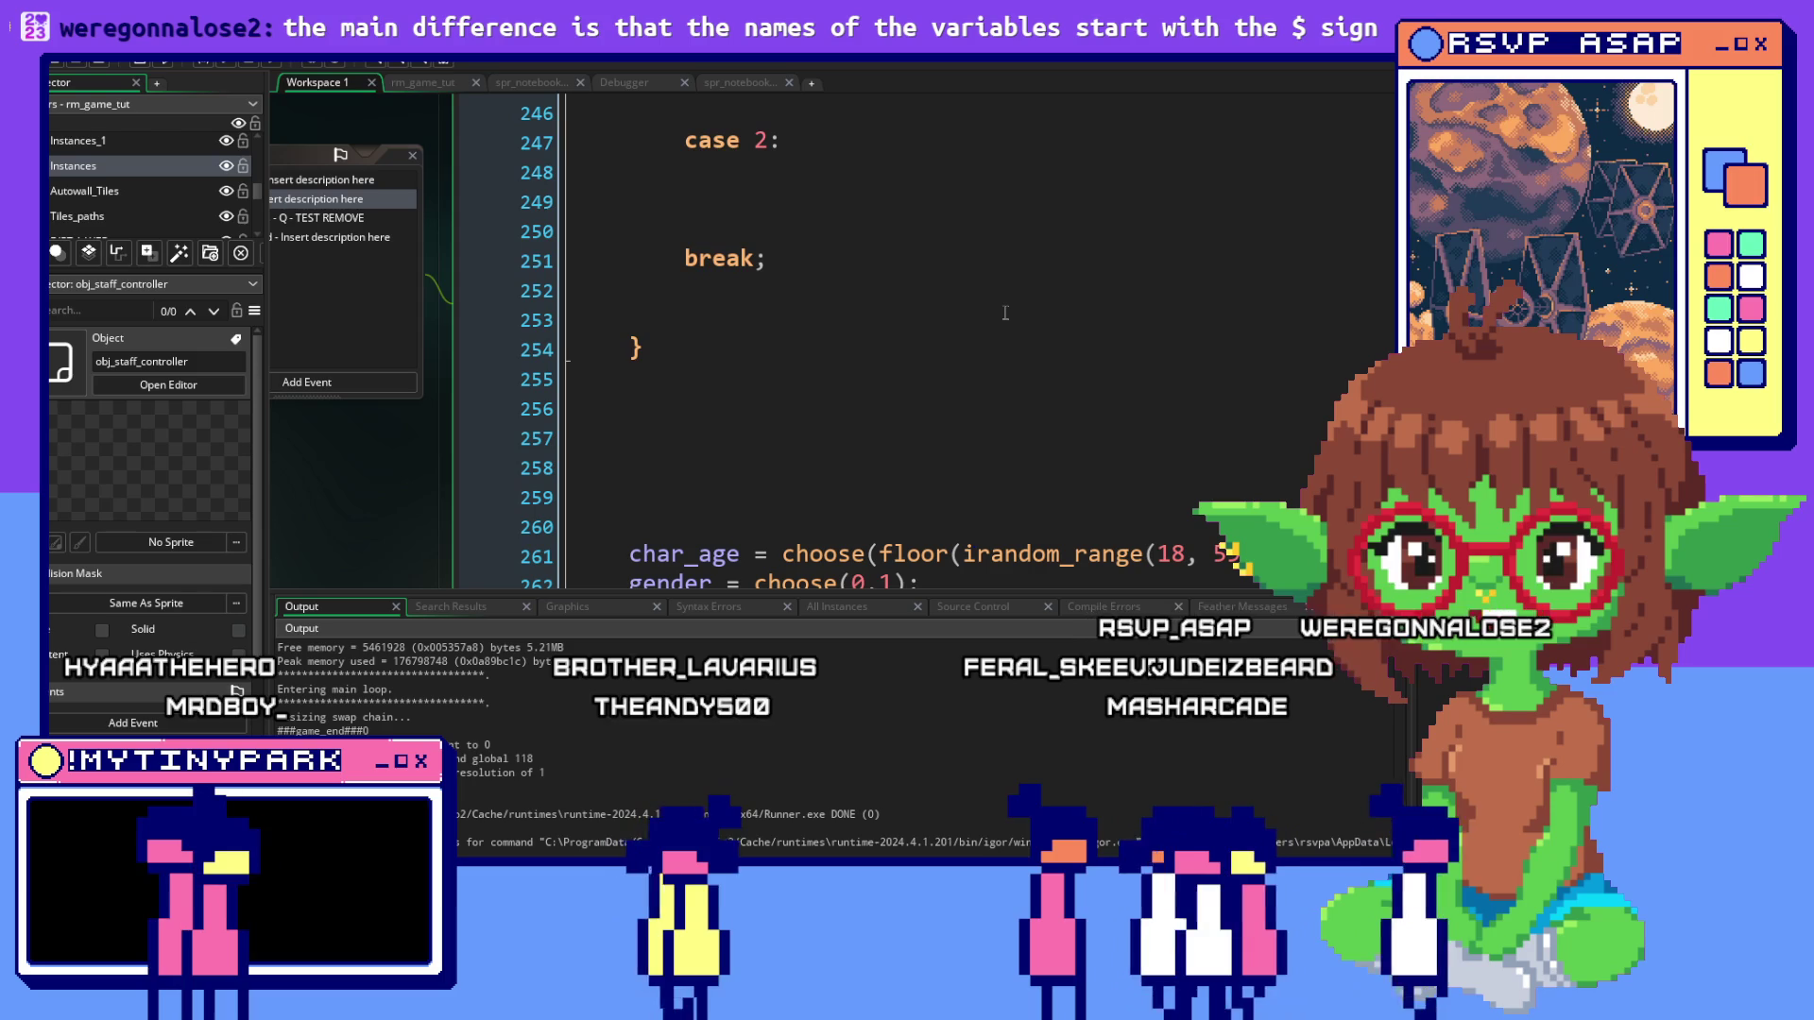
Scroll down to the PORTRAITS region and select the portrait_hair and neighbouring portrait lines
scroll(1005, 313, "down", 2)
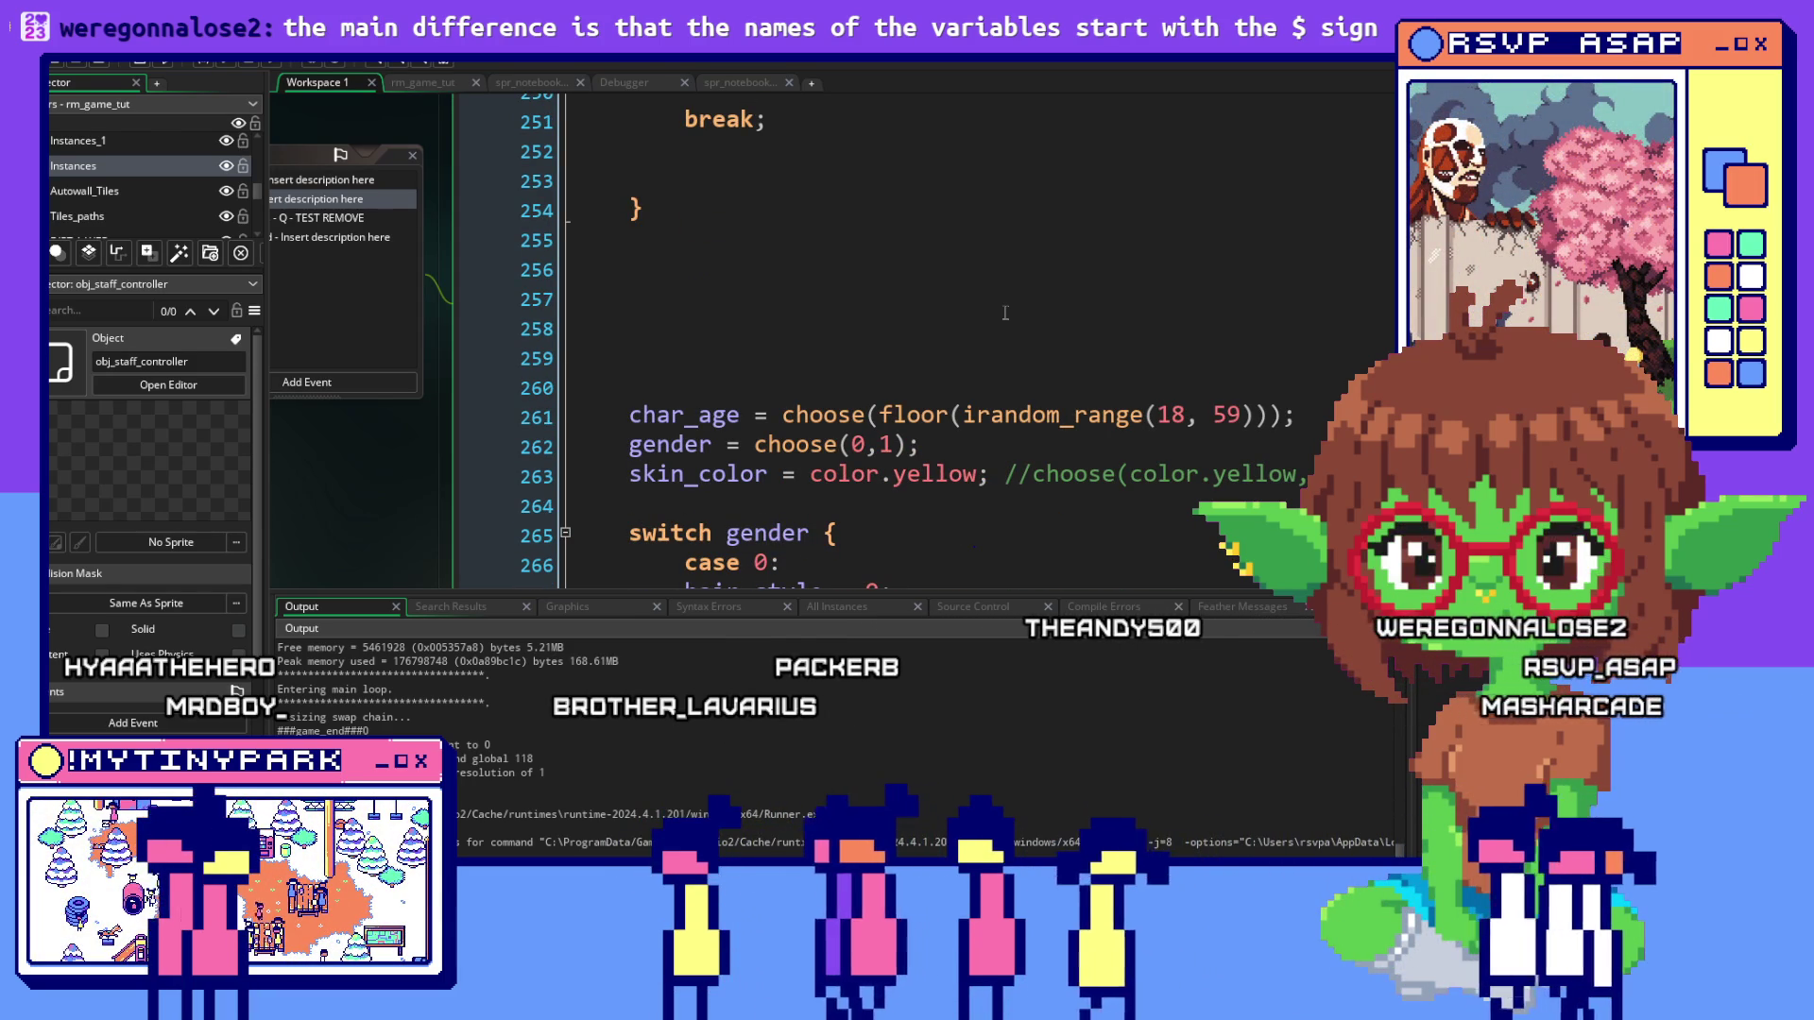
scroll(1029, 316, "down", 2)
scroll(1039, 319, "down", 2)
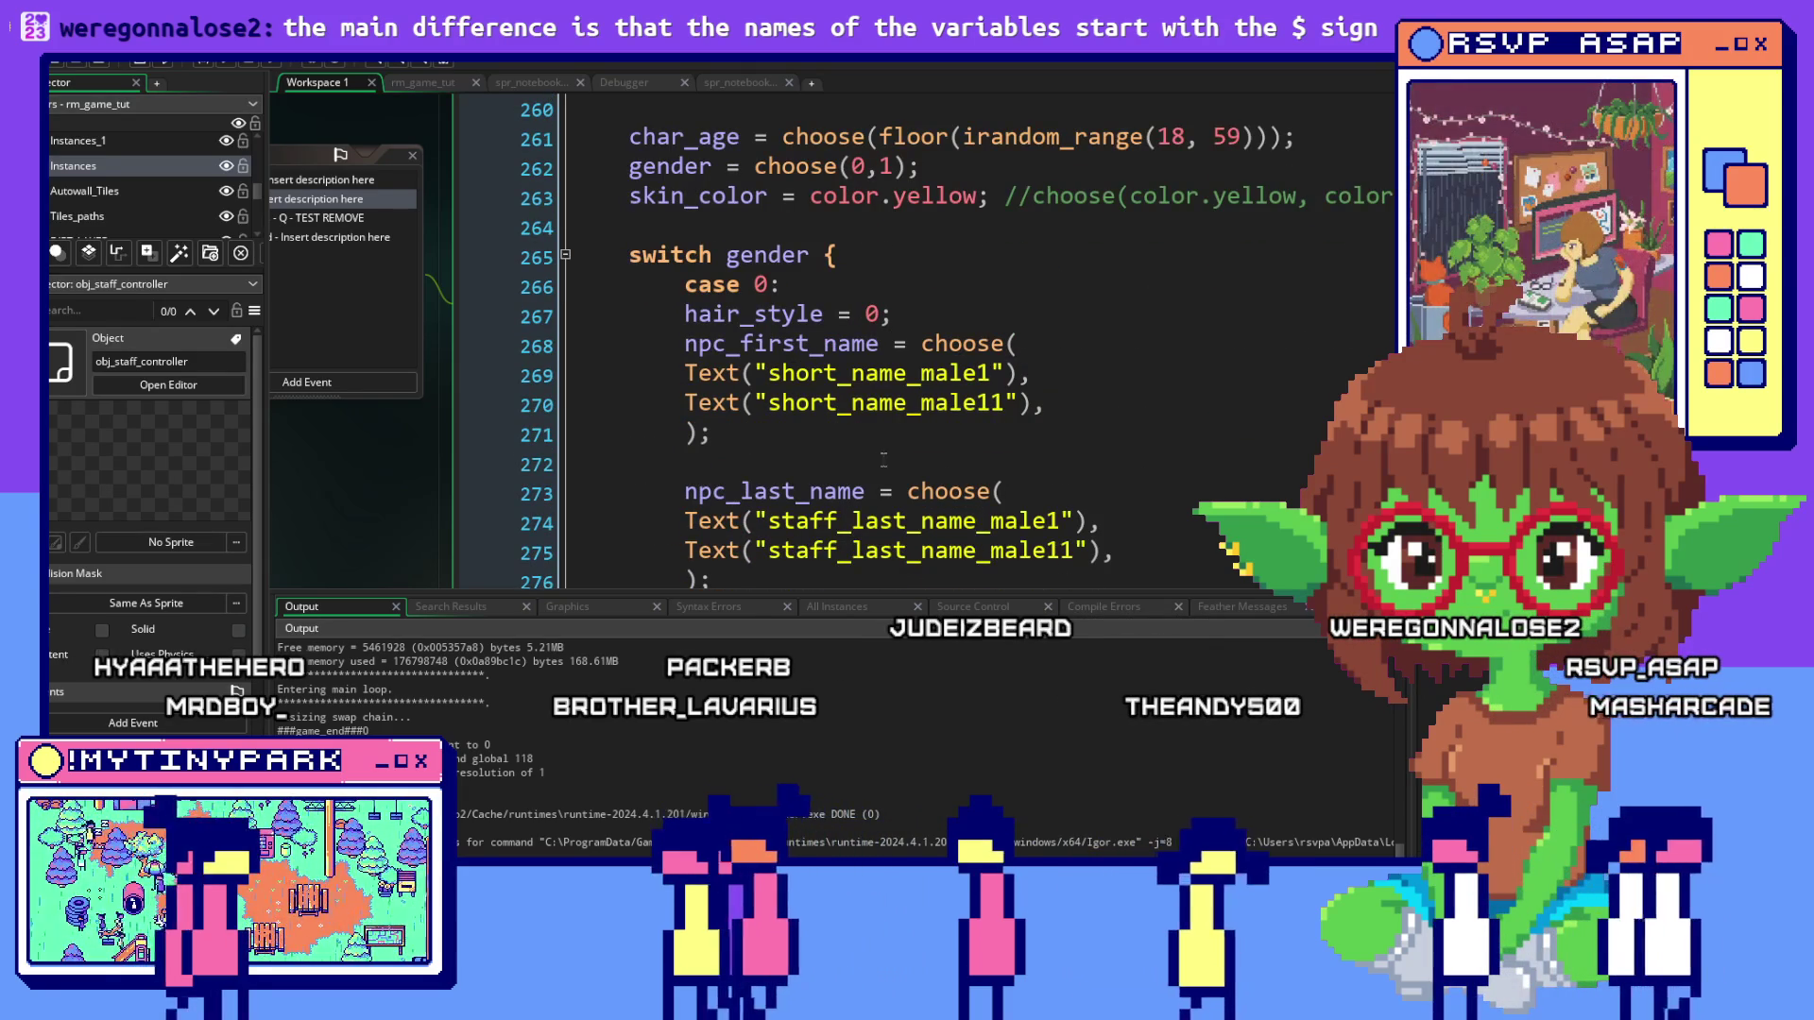
scroll(916, 453, "down", 2)
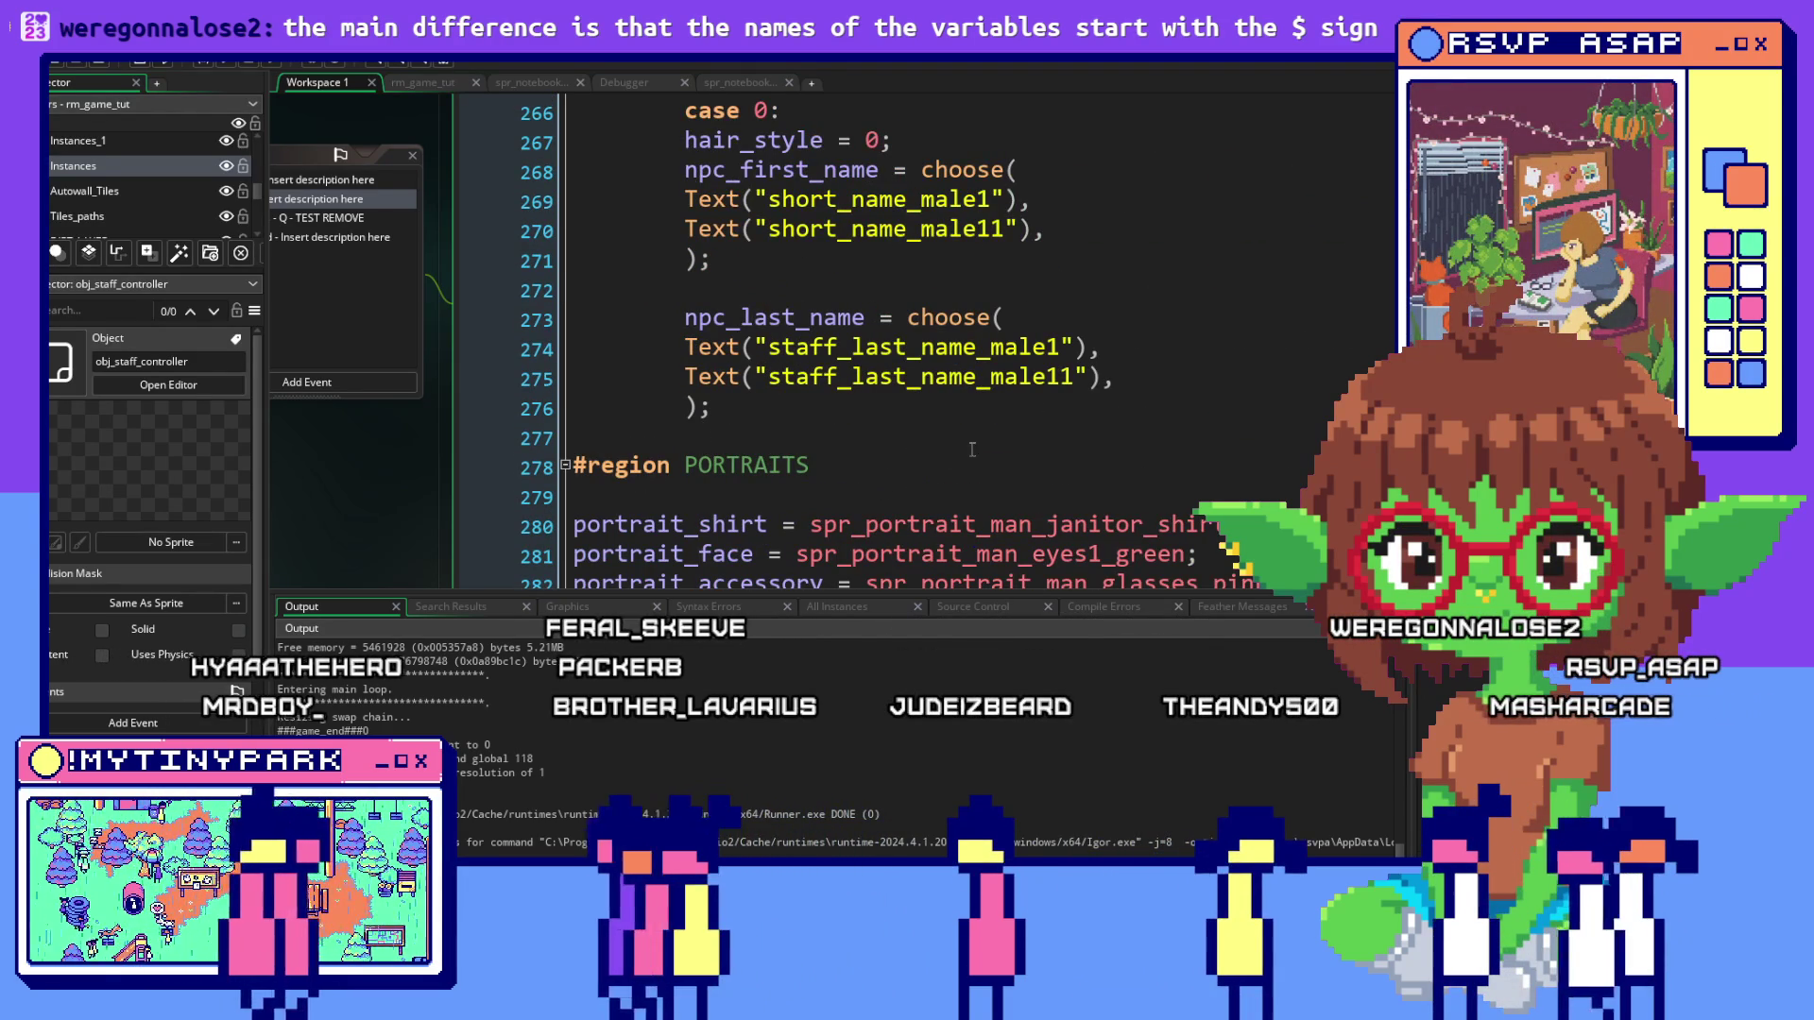
scroll(972, 450, "down", 1)
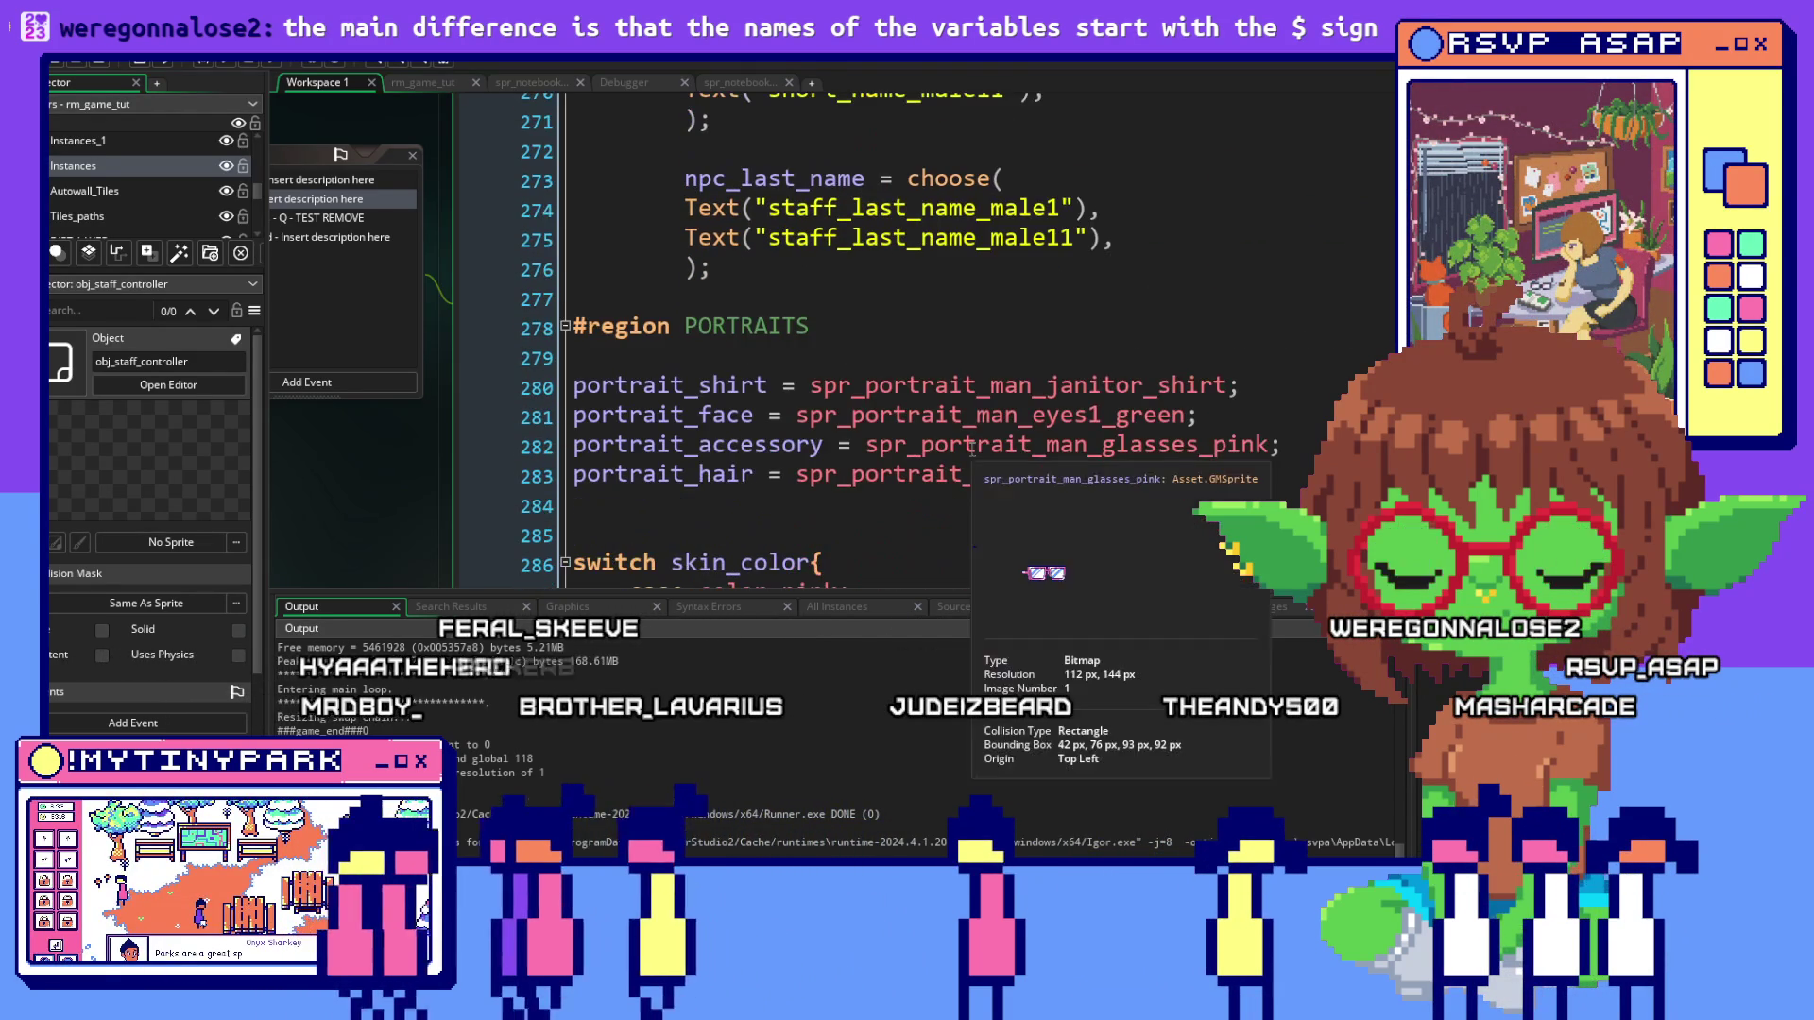
scroll(661, 463, "down", 1)
triple_click(601, 468)
left_click_drag(600, 468, 507, 397)
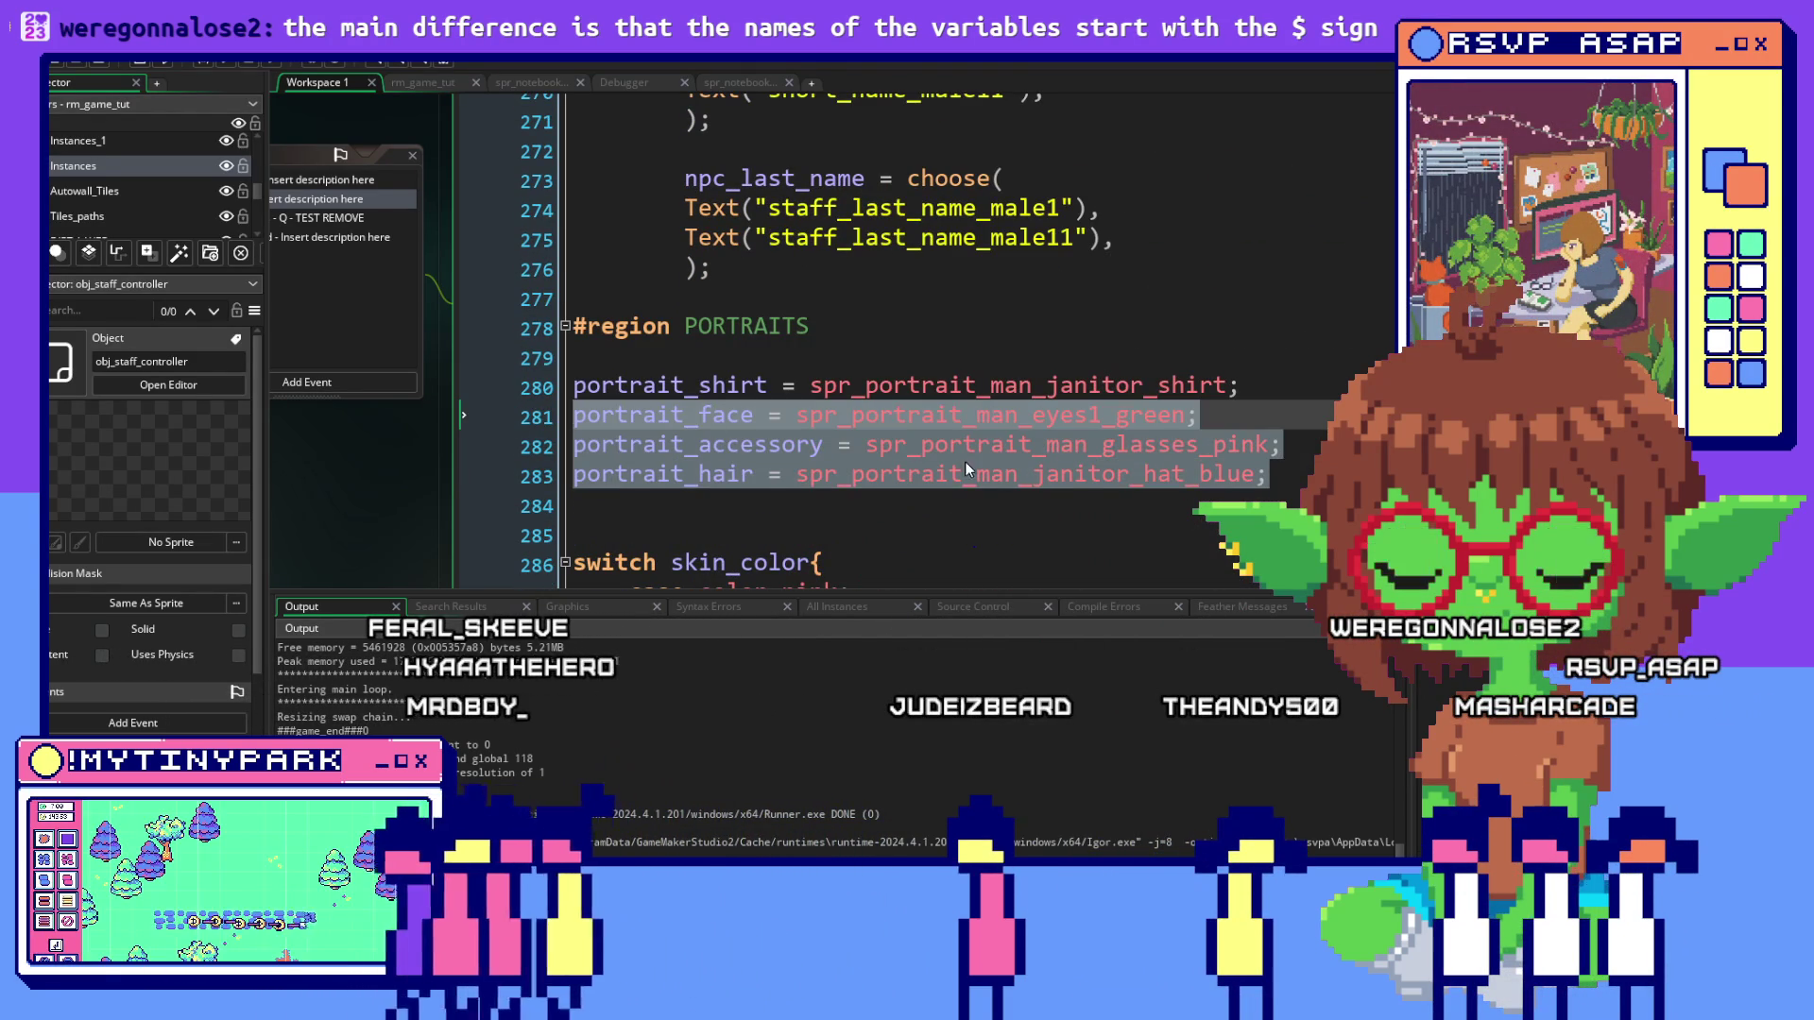
left_click(1223, 478)
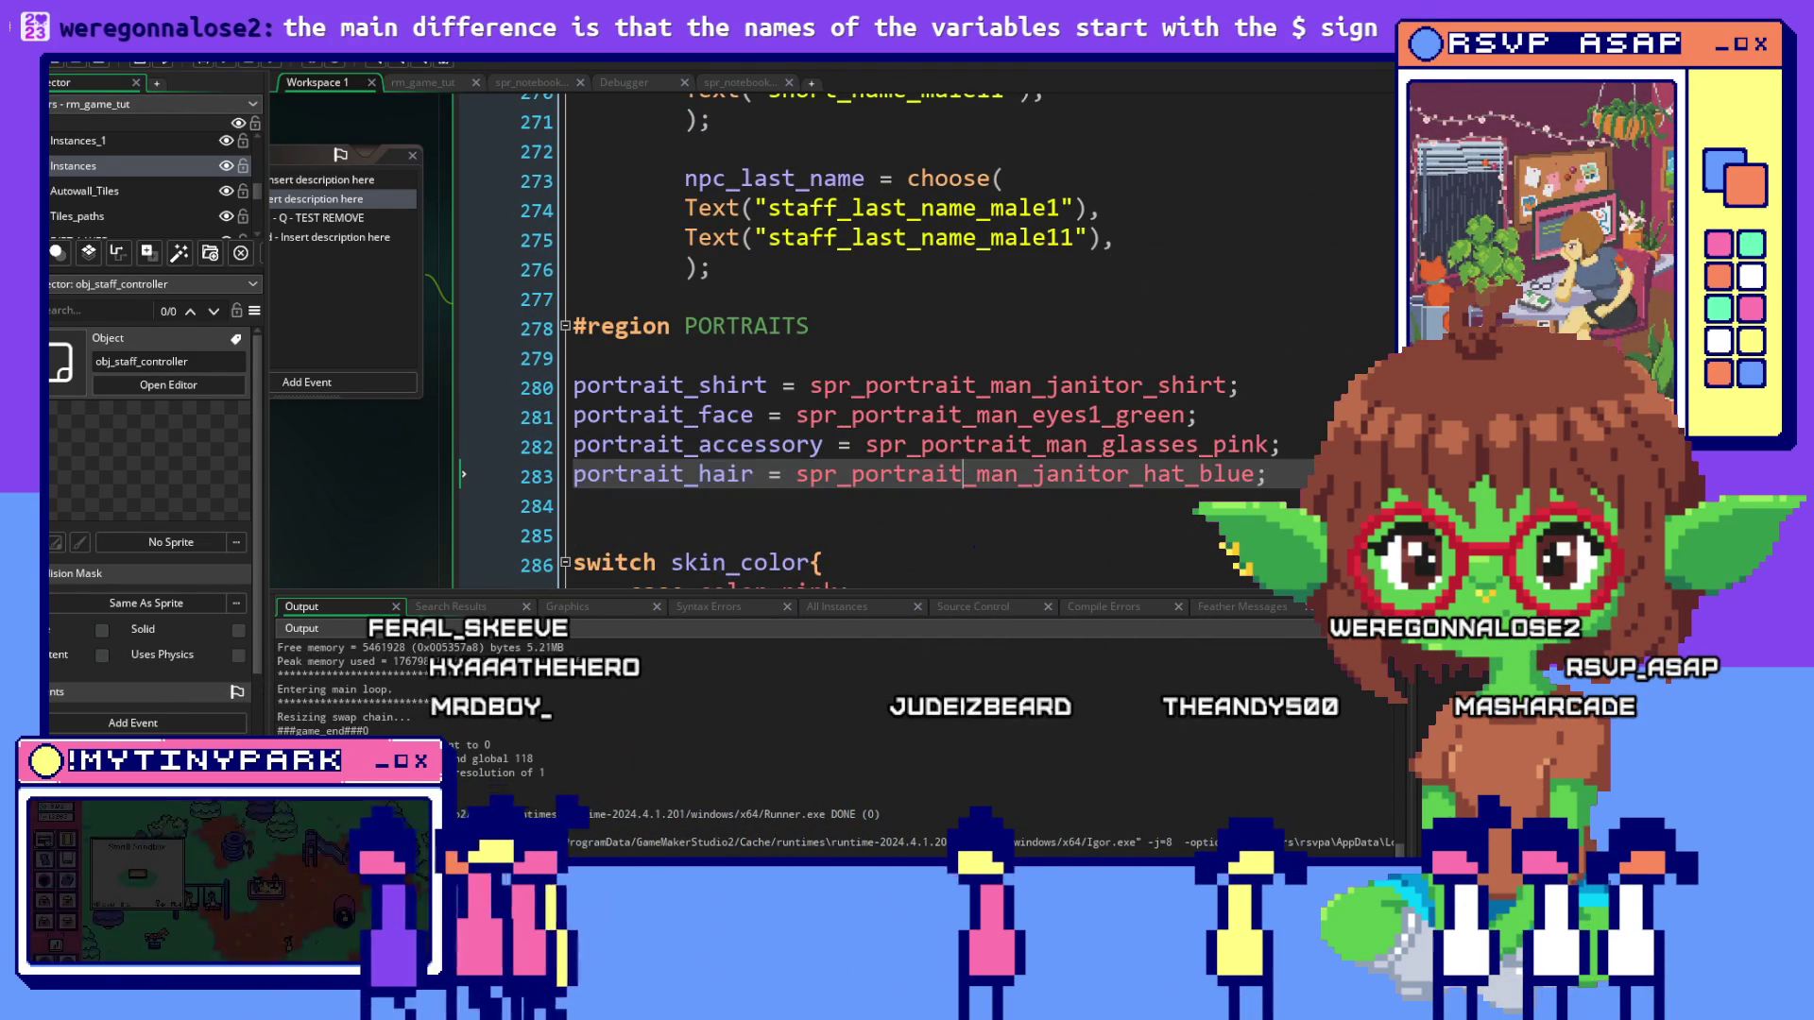
Reselect exactly the four portrait_shirt, portrait_face, portrait_accessory and portrait_hair lines, then return to case 1
scroll(649, 446, "down", 2)
left_click(648, 452, "shift")
left_click_drag(648, 451, 539, 312)
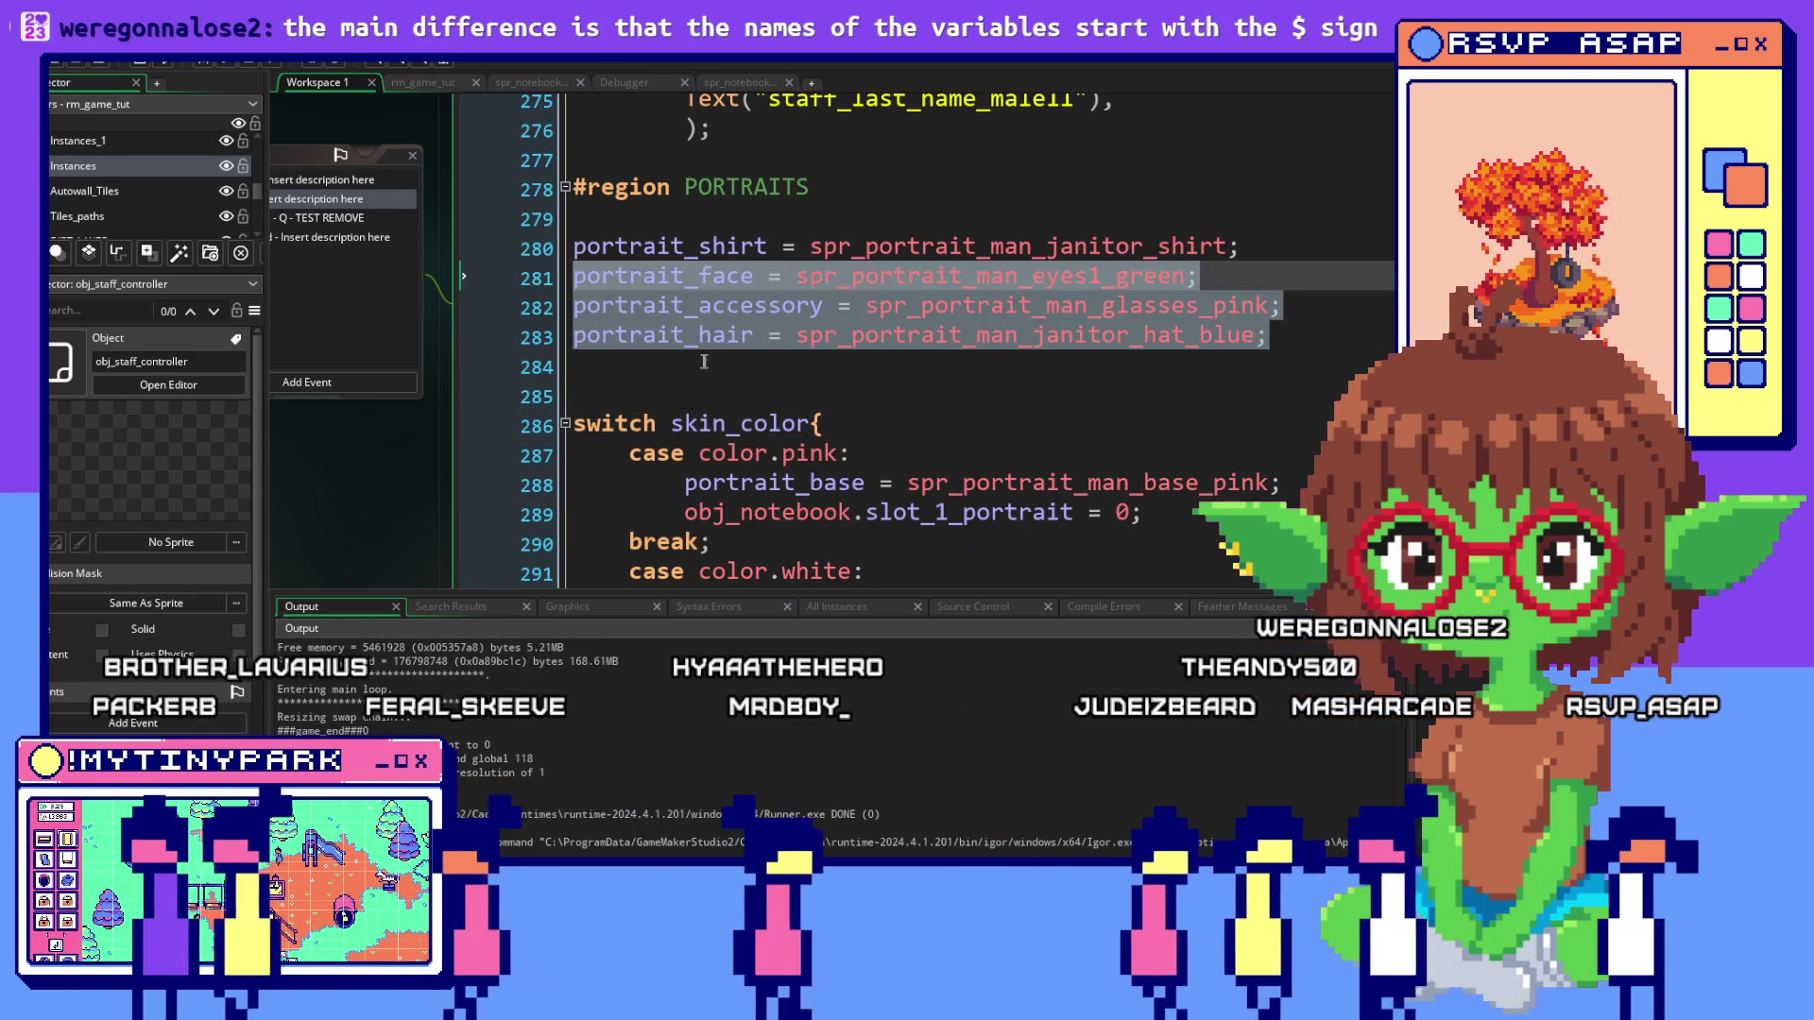
left_click(711, 362)
mouse_move(711, 362)
left_mouse_down()
mouse_move(557, 336)
mouse_move(379, 225)
mouse_move(378, 245)
left_mouse_up()
key("ctrl+c")
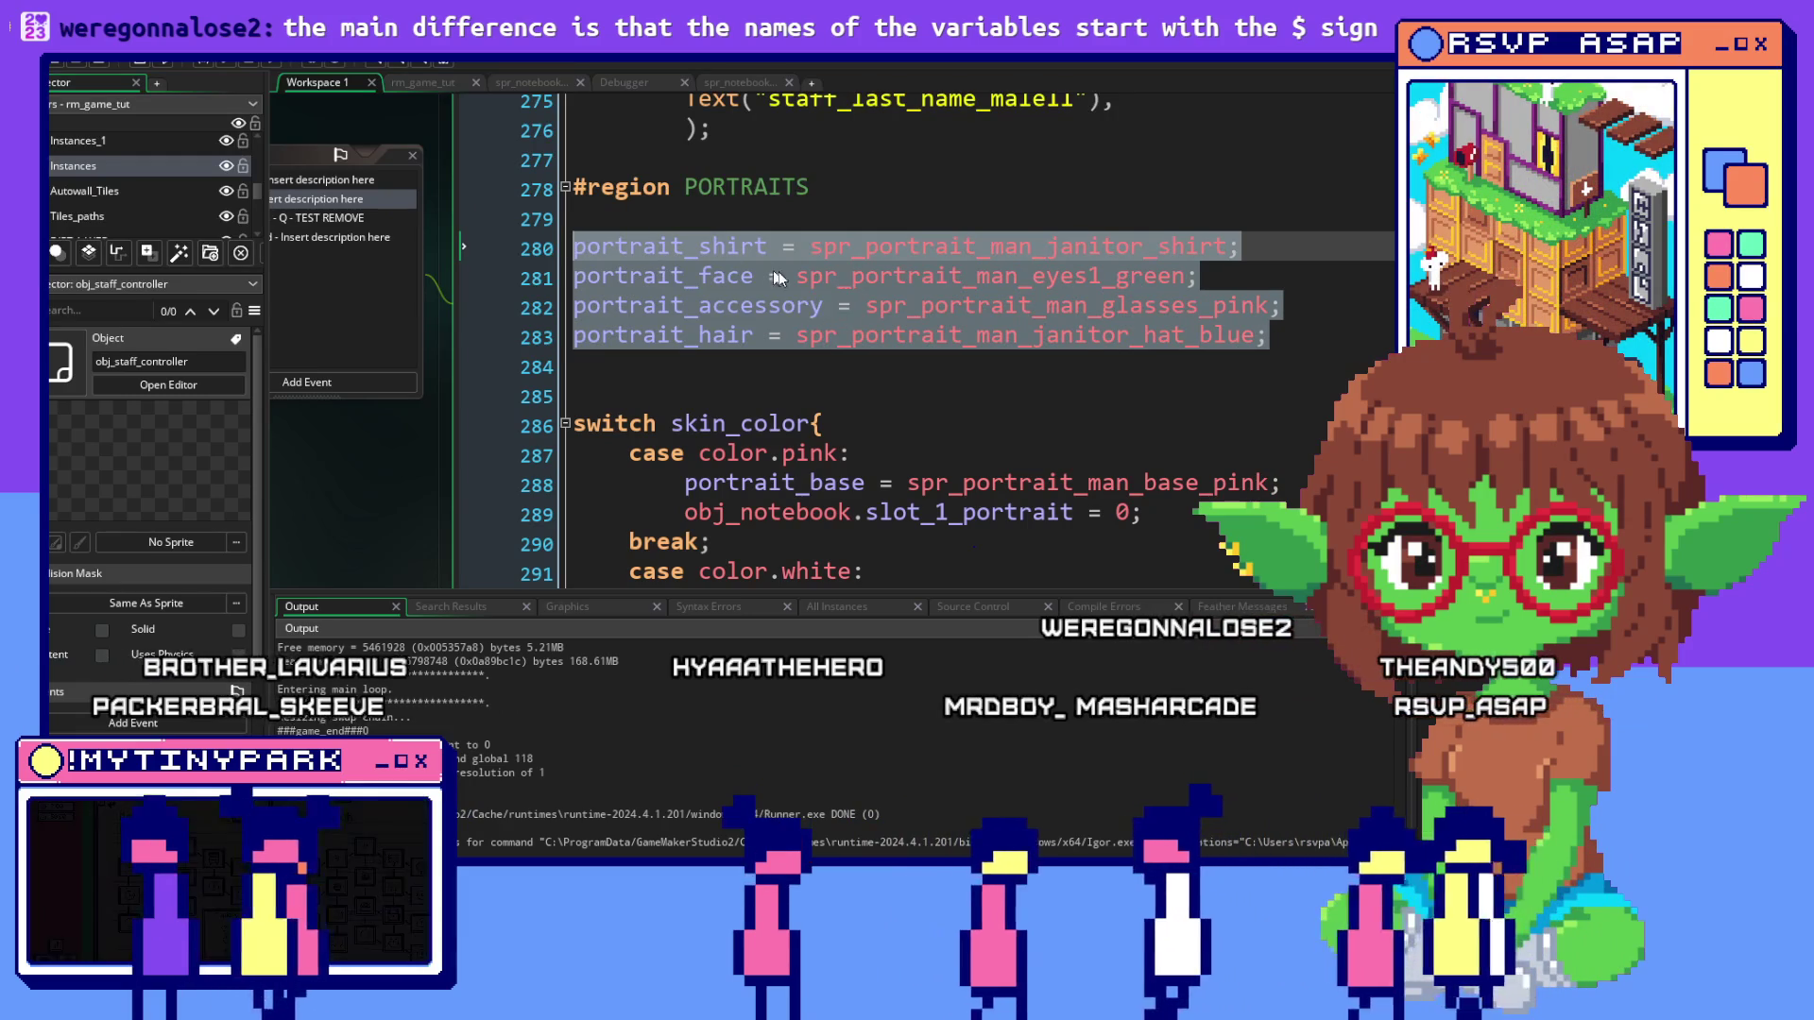
scroll(796, 274, "up", 9)
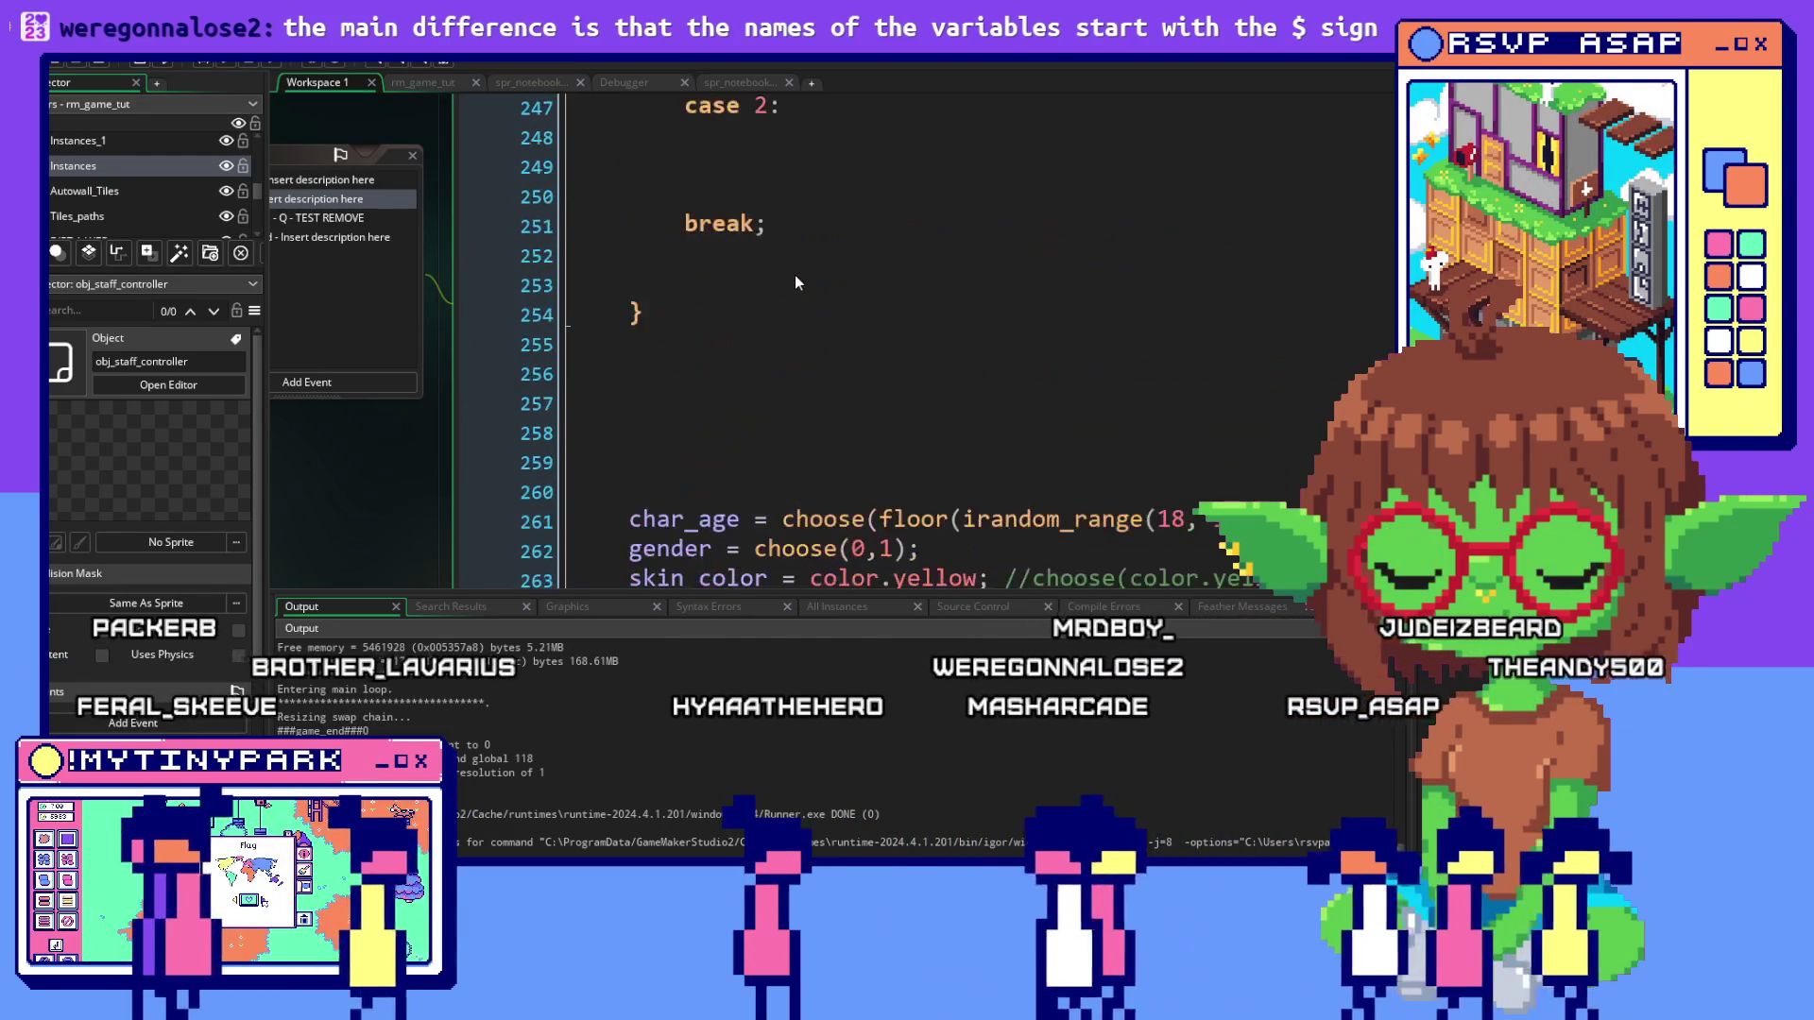
scroll(795, 275, "up", 4)
Paste the four portrait assignments onto line 243 and indent lines 244–246 to match case 1
left_click(749, 372)
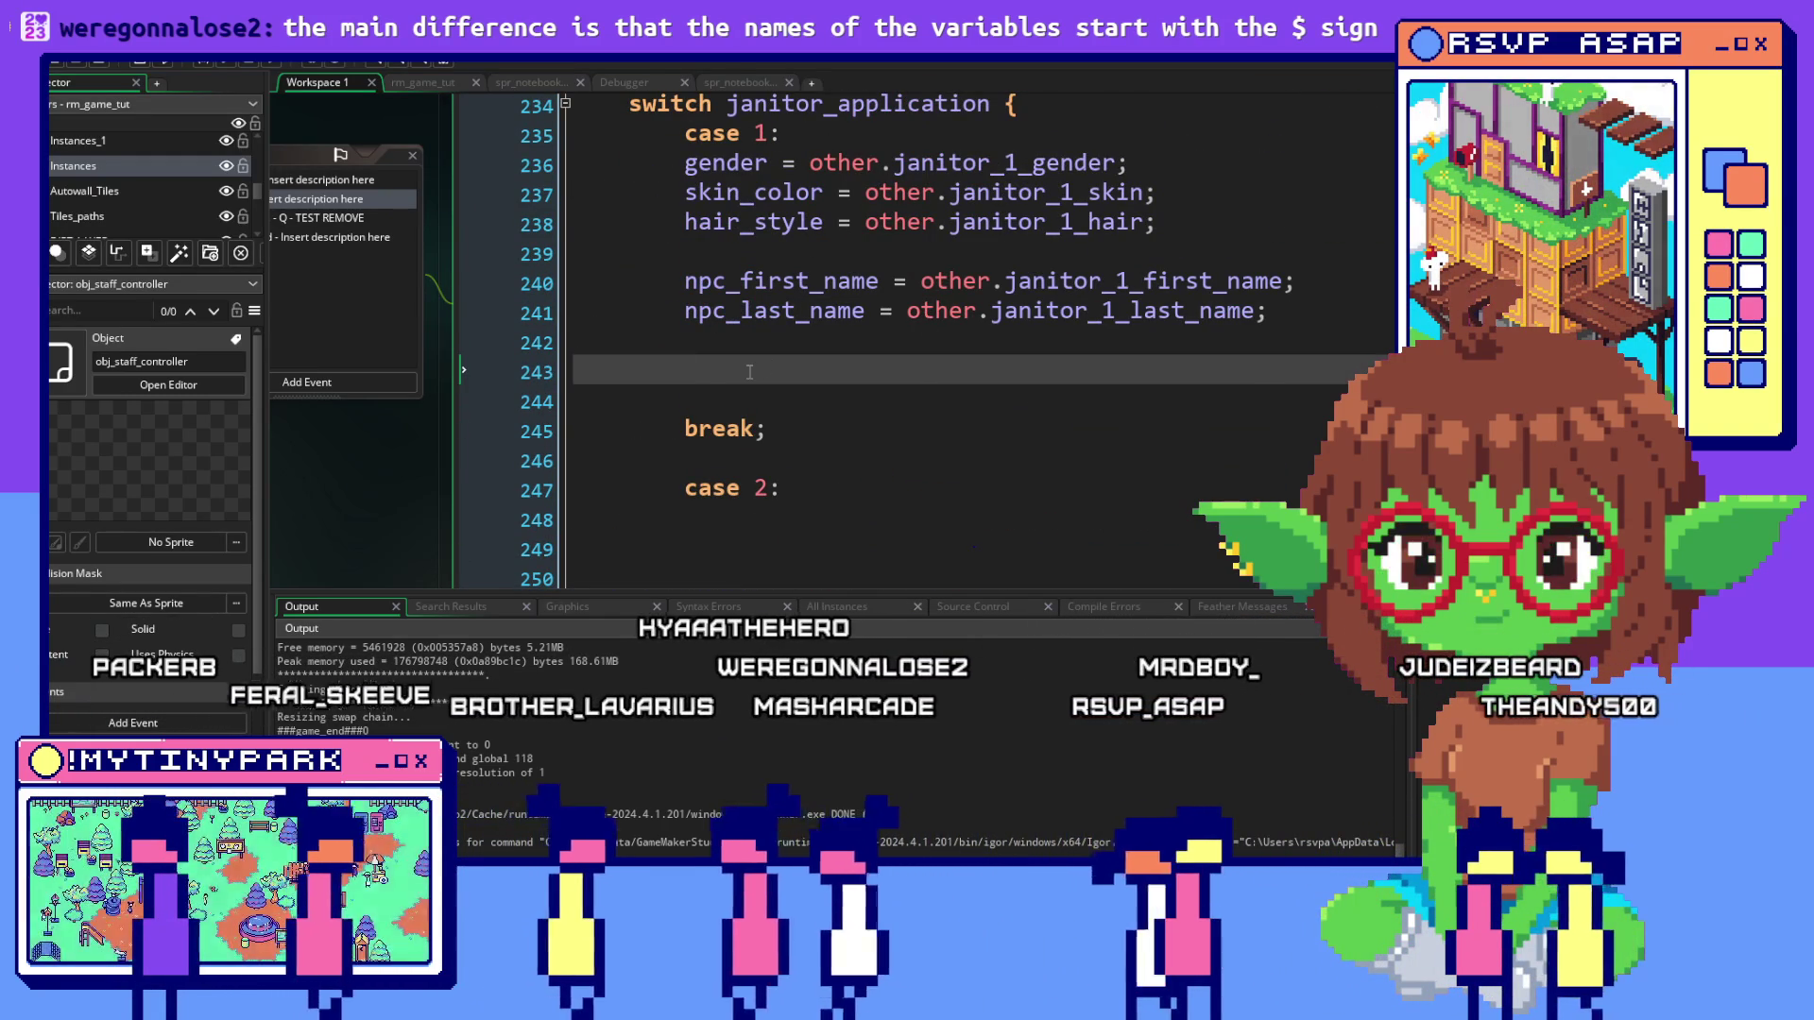
key("ctrl+v")
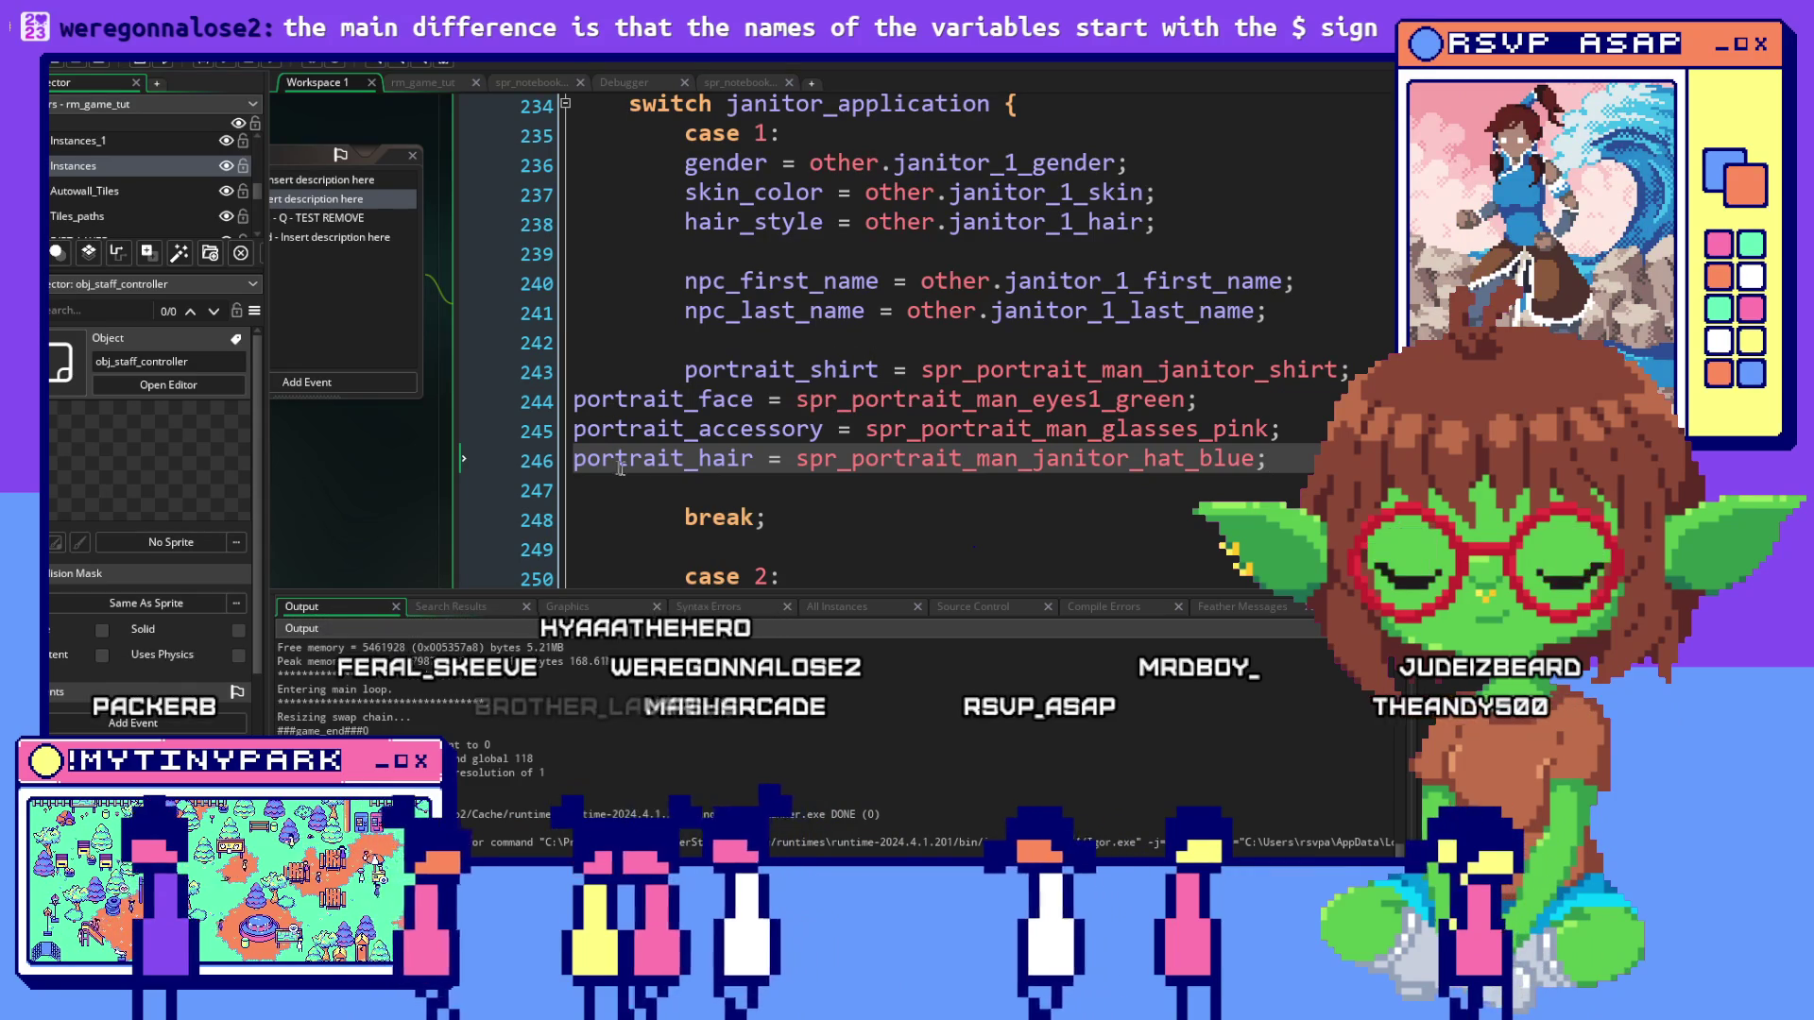
mouse_move(1269, 460)
left_mouse_down()
mouse_move(614, 460)
mouse_move(464, 407)
left_mouse_up()
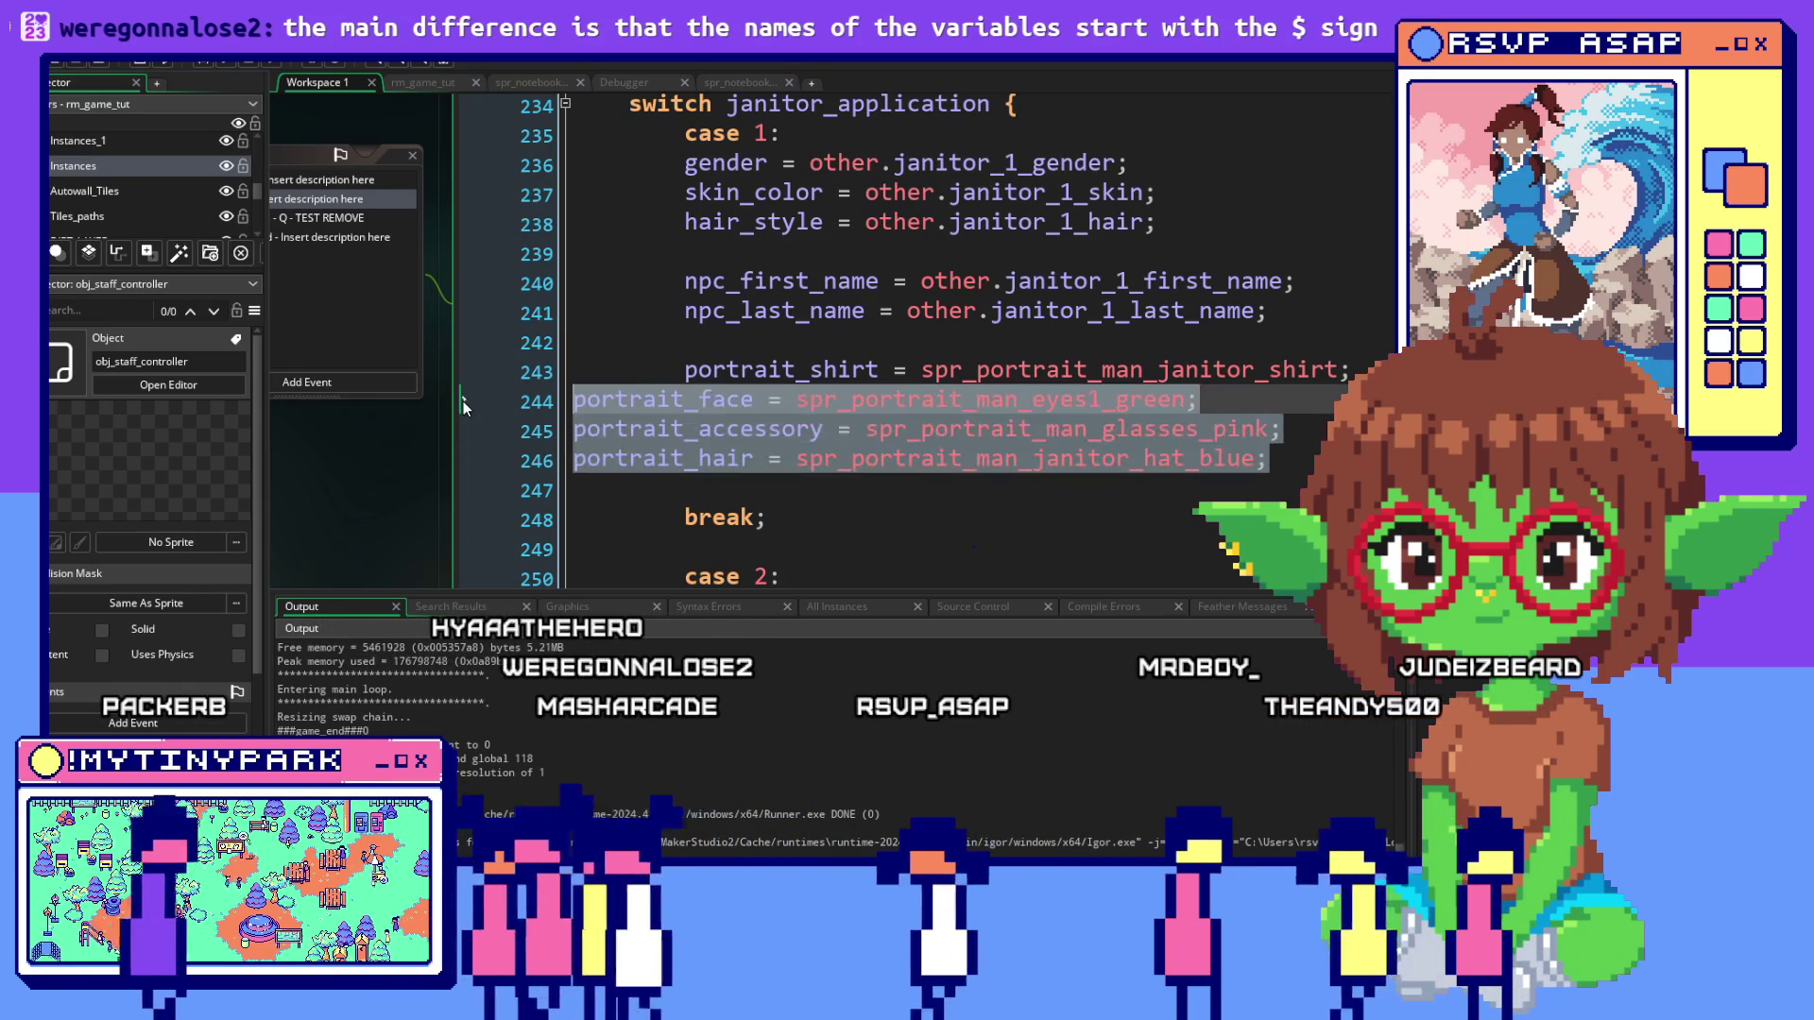
key("Tab")
left_click(661, 390)
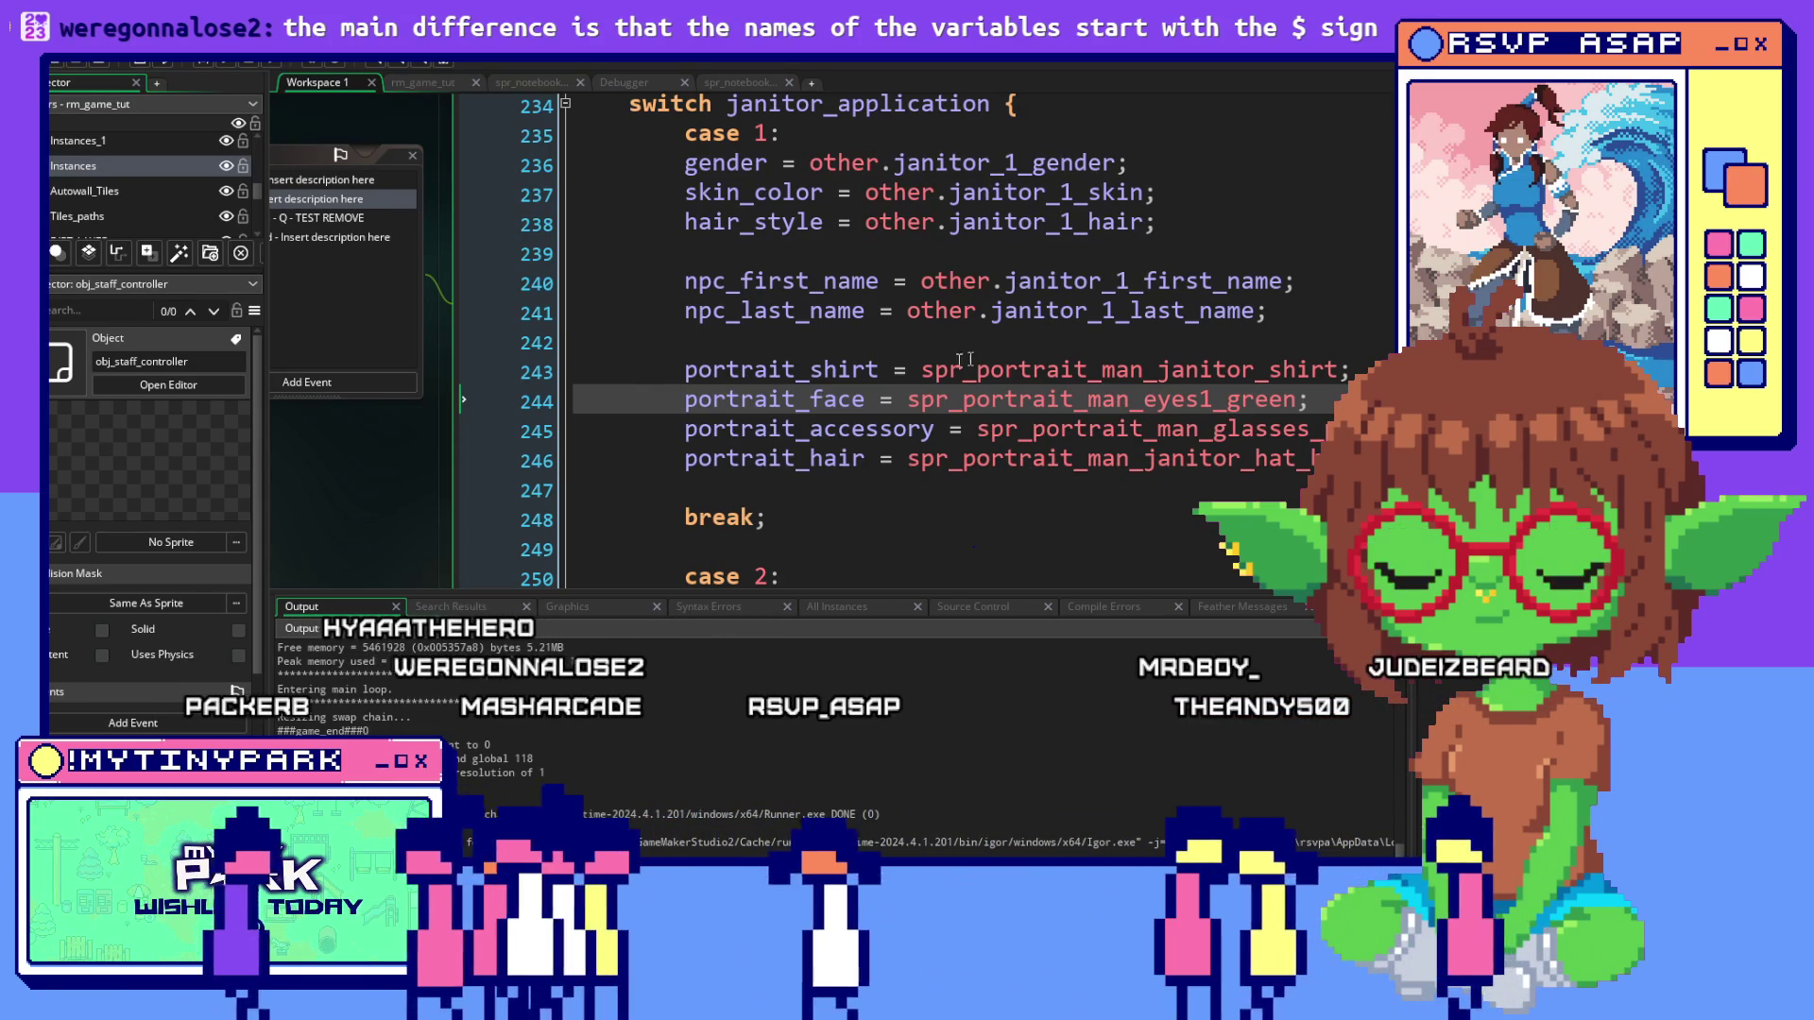
left_click(1348, 367)
left_click_drag(905, 376, 922, 378)
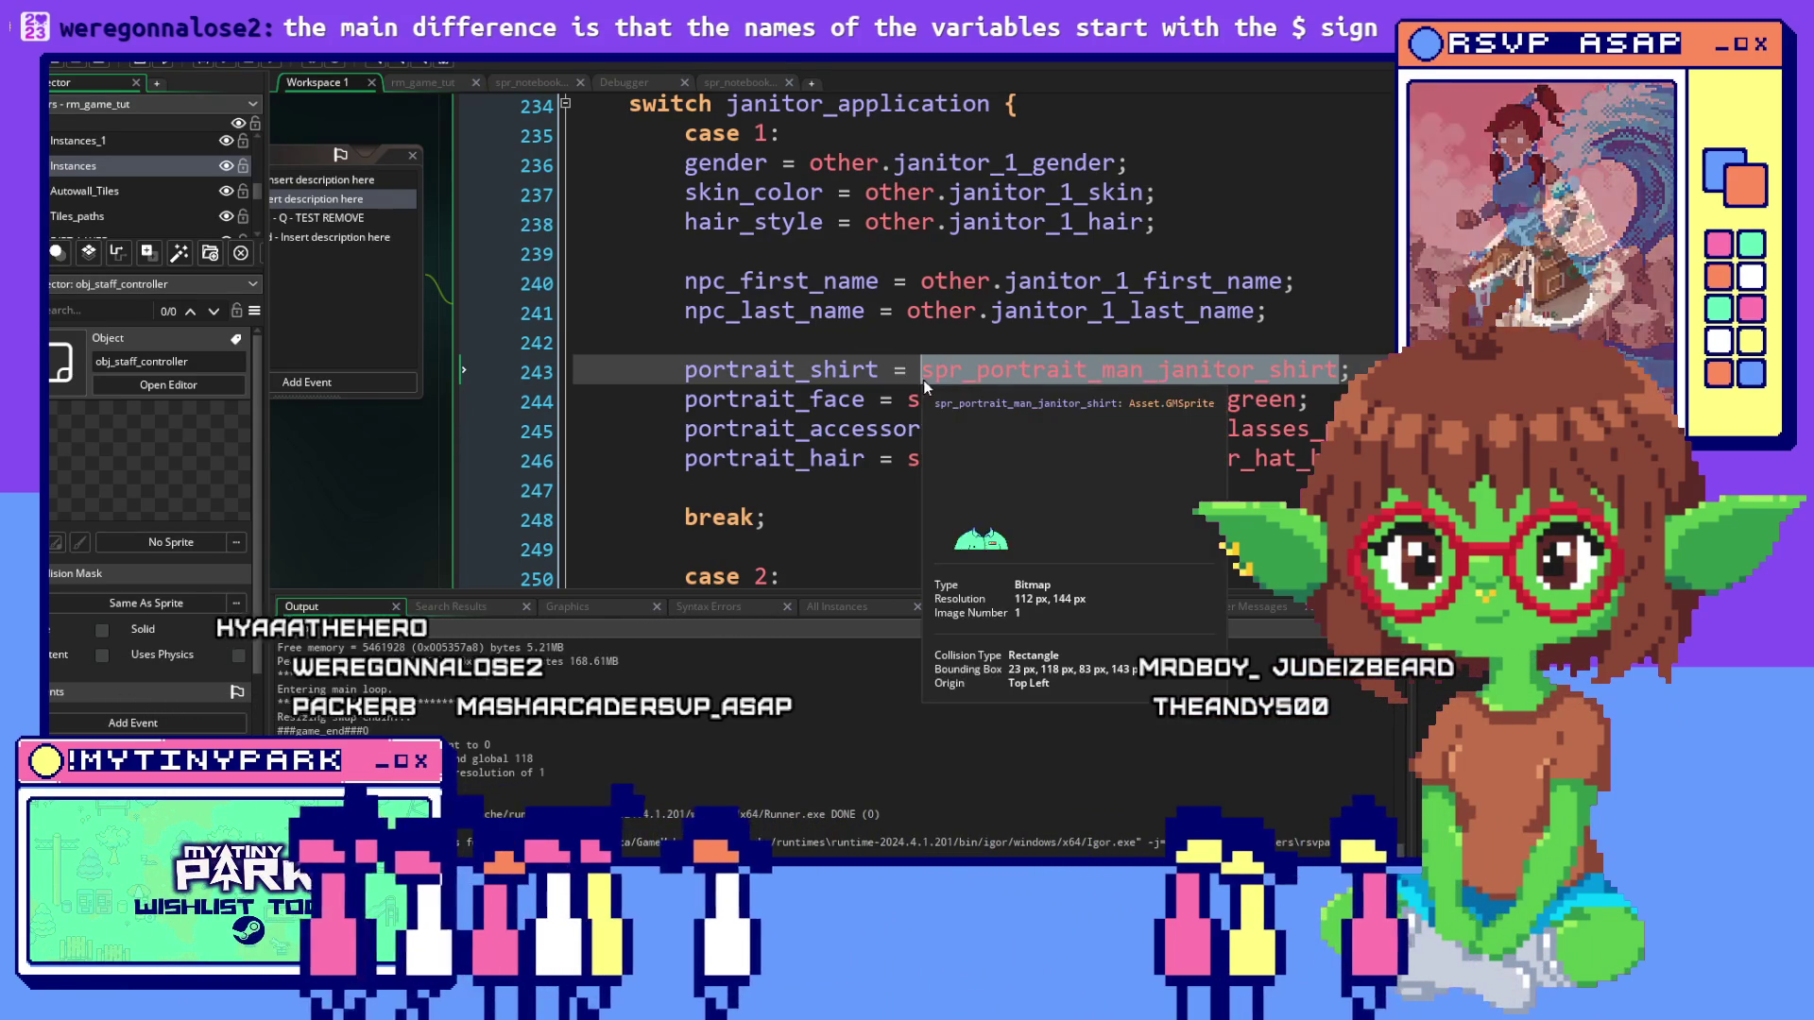
Set portrait_shirt and portrait_face to other.janitor_1_portrait_shirt and other.janitor_1_portrait_face
type("other.")
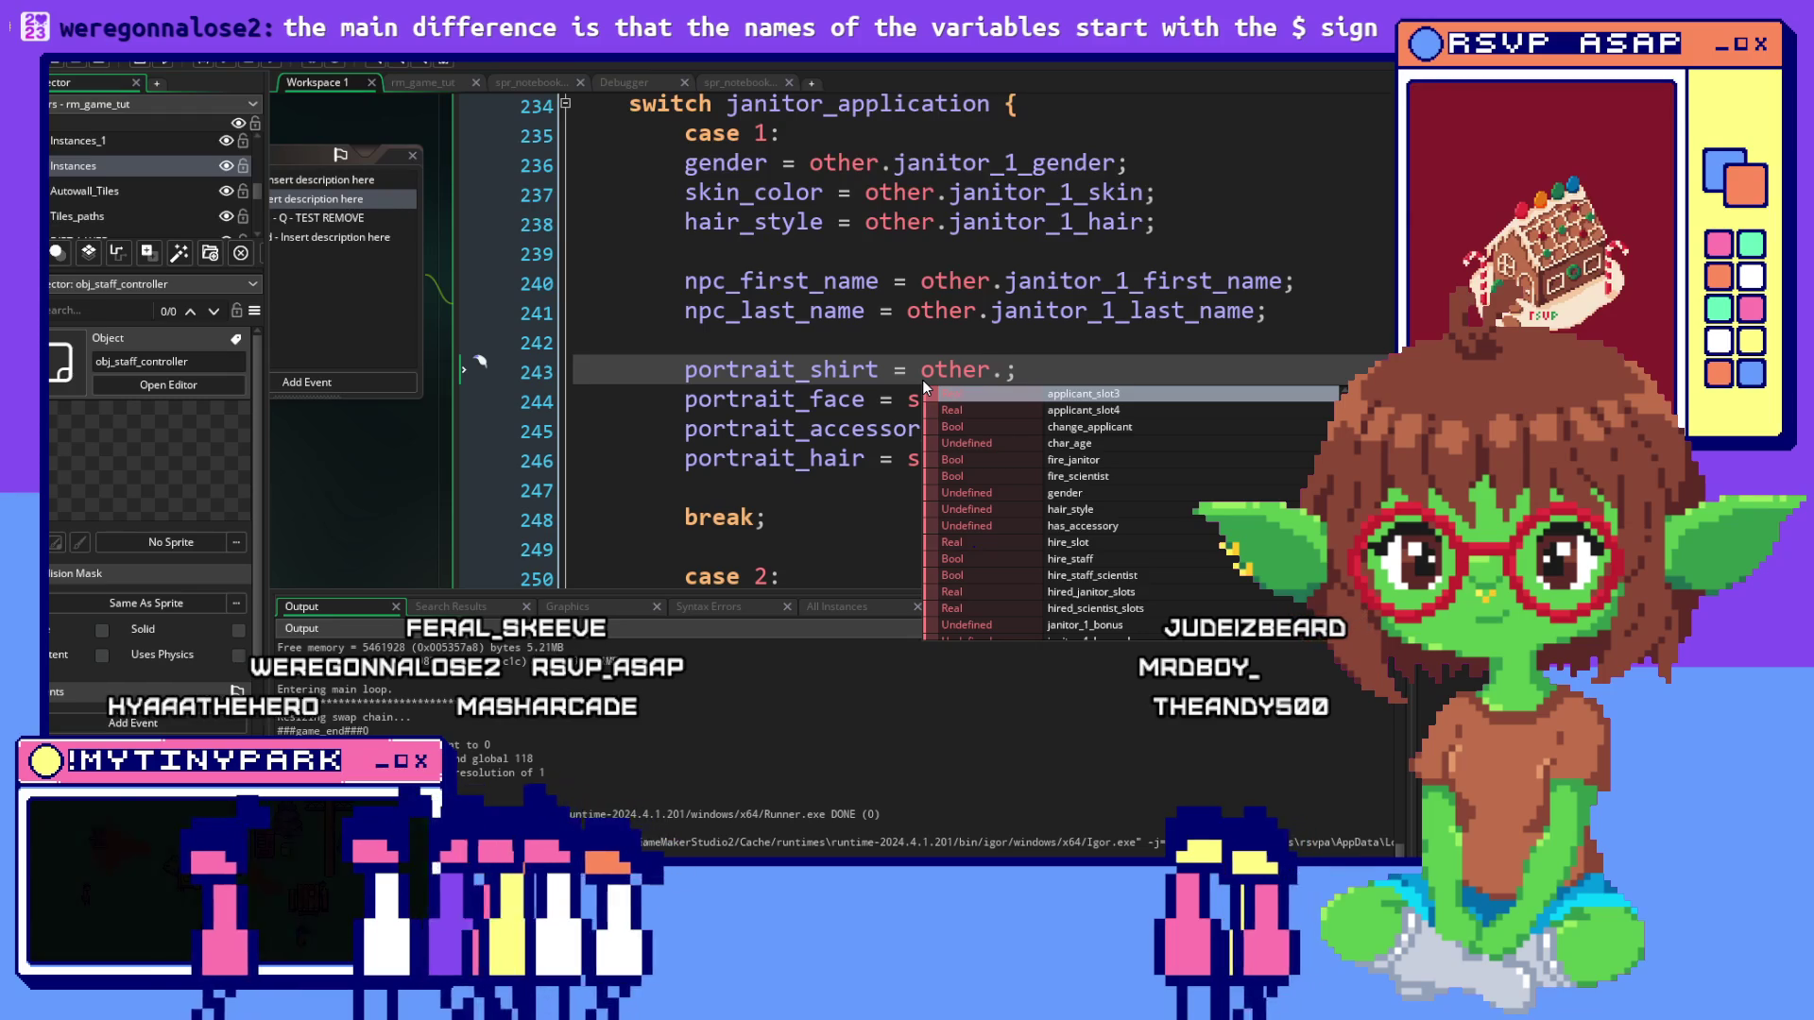
type("janitor_1_")
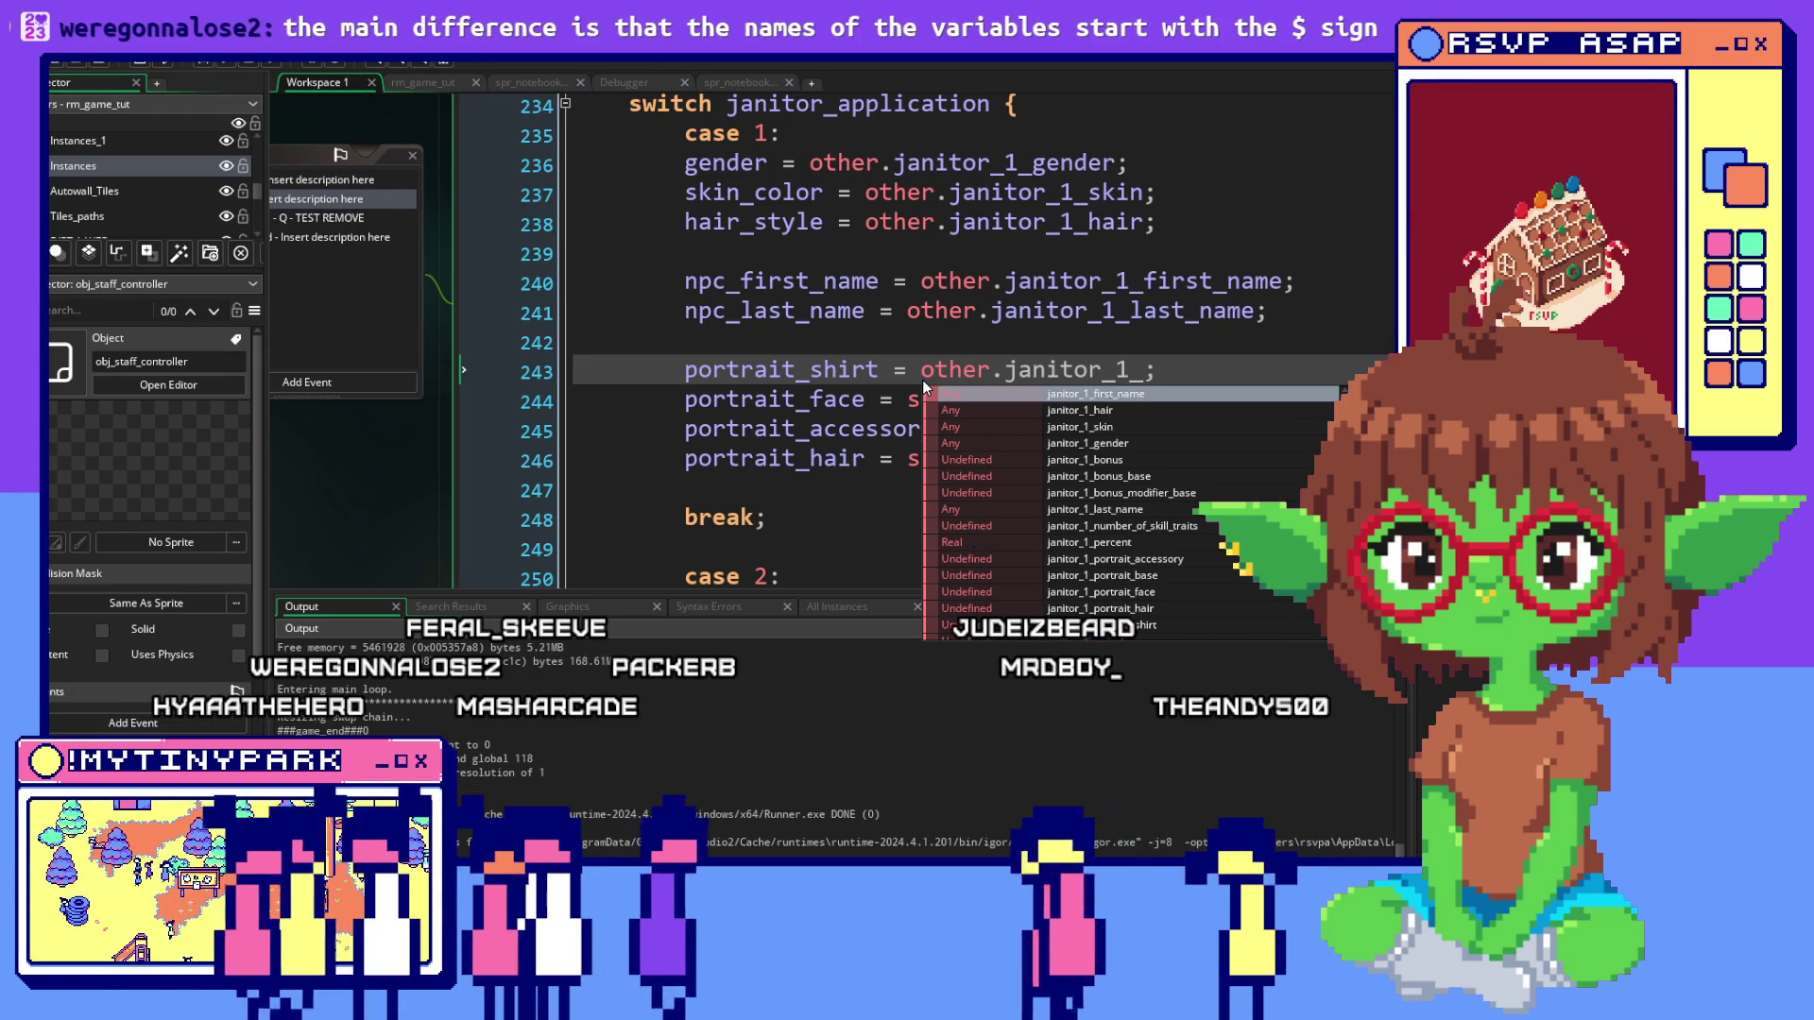
type("po")
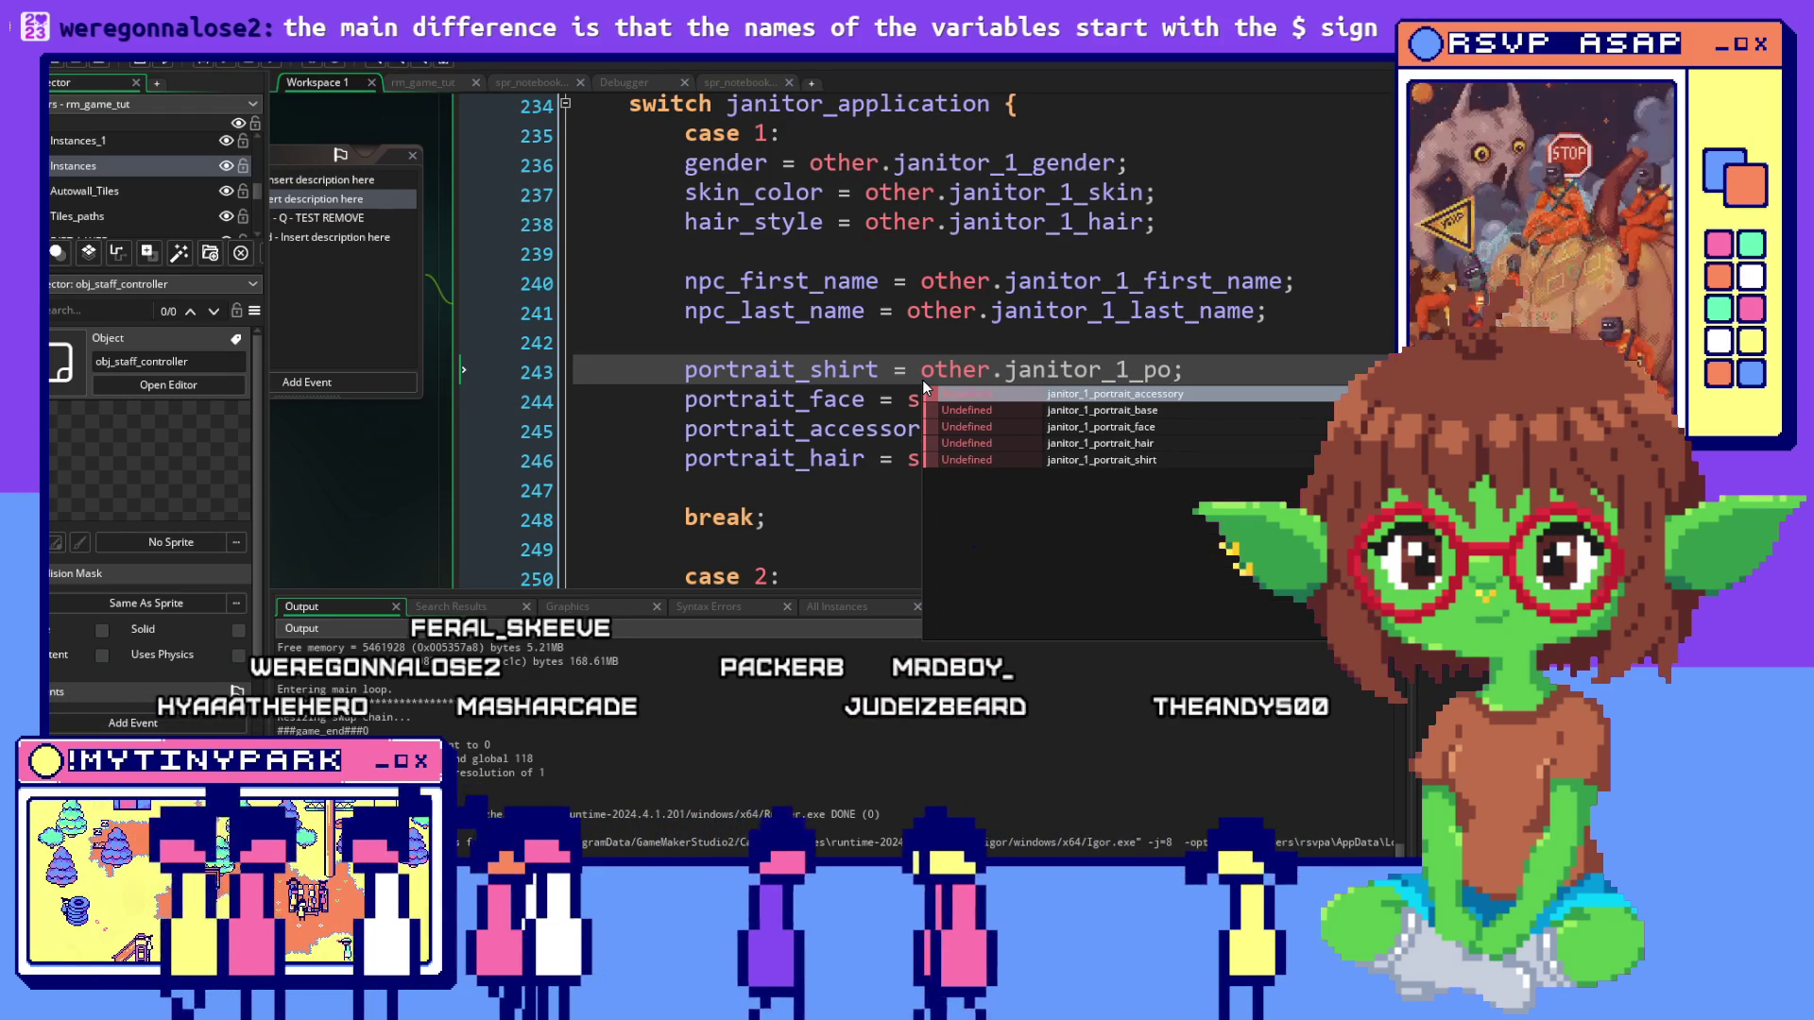
left_click(1113, 459)
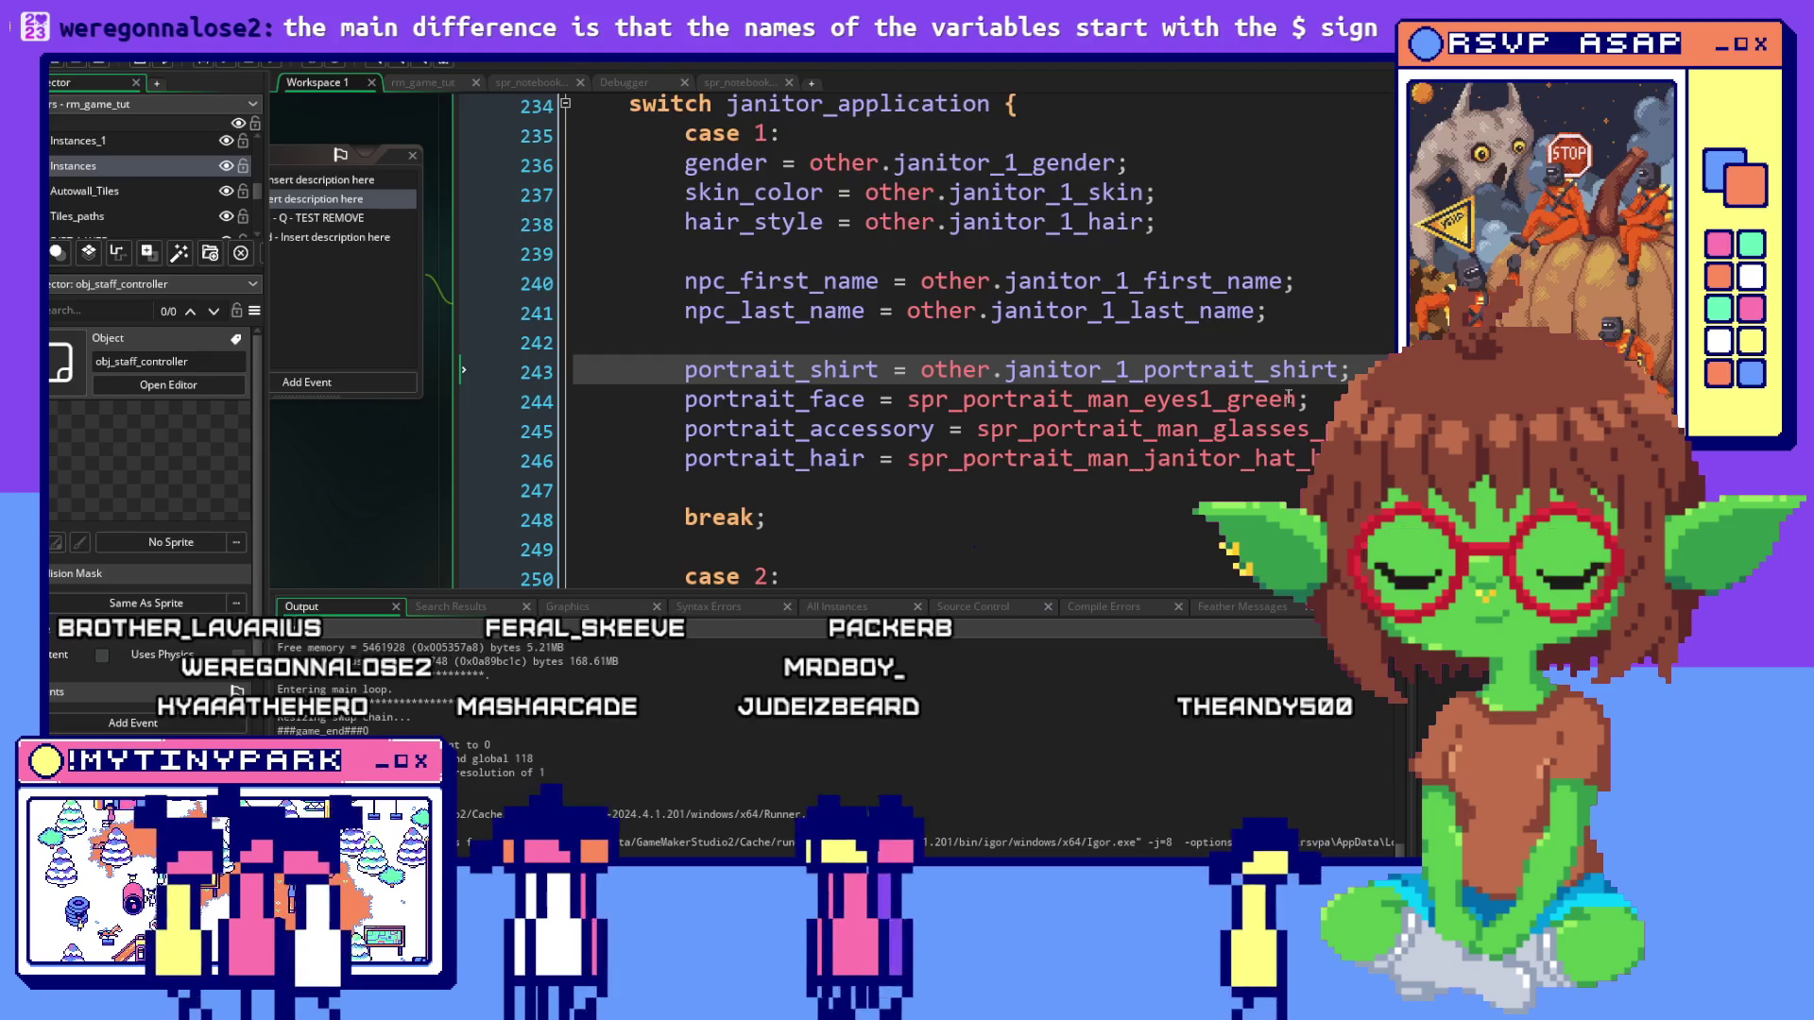
mouse_move(1298, 401)
left_mouse_down()
mouse_move(864, 407)
mouse_move(899, 395)
left_mouse_up()
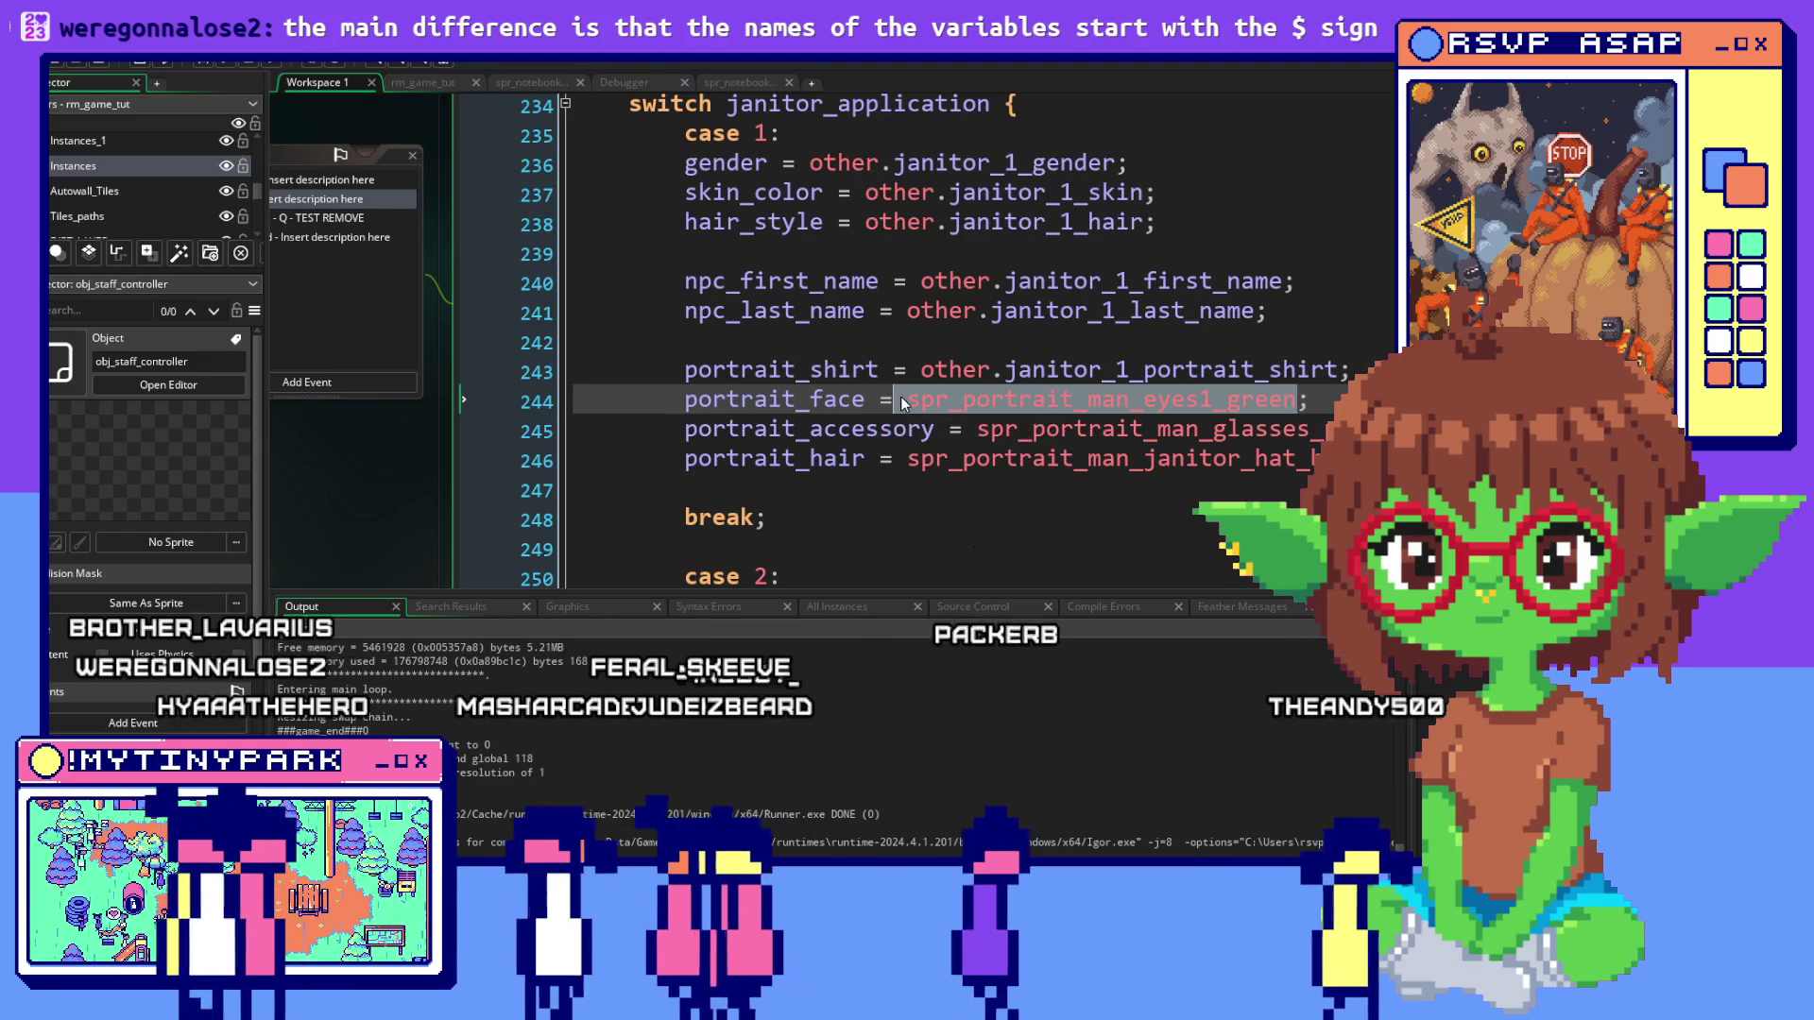
key("BackSpace")
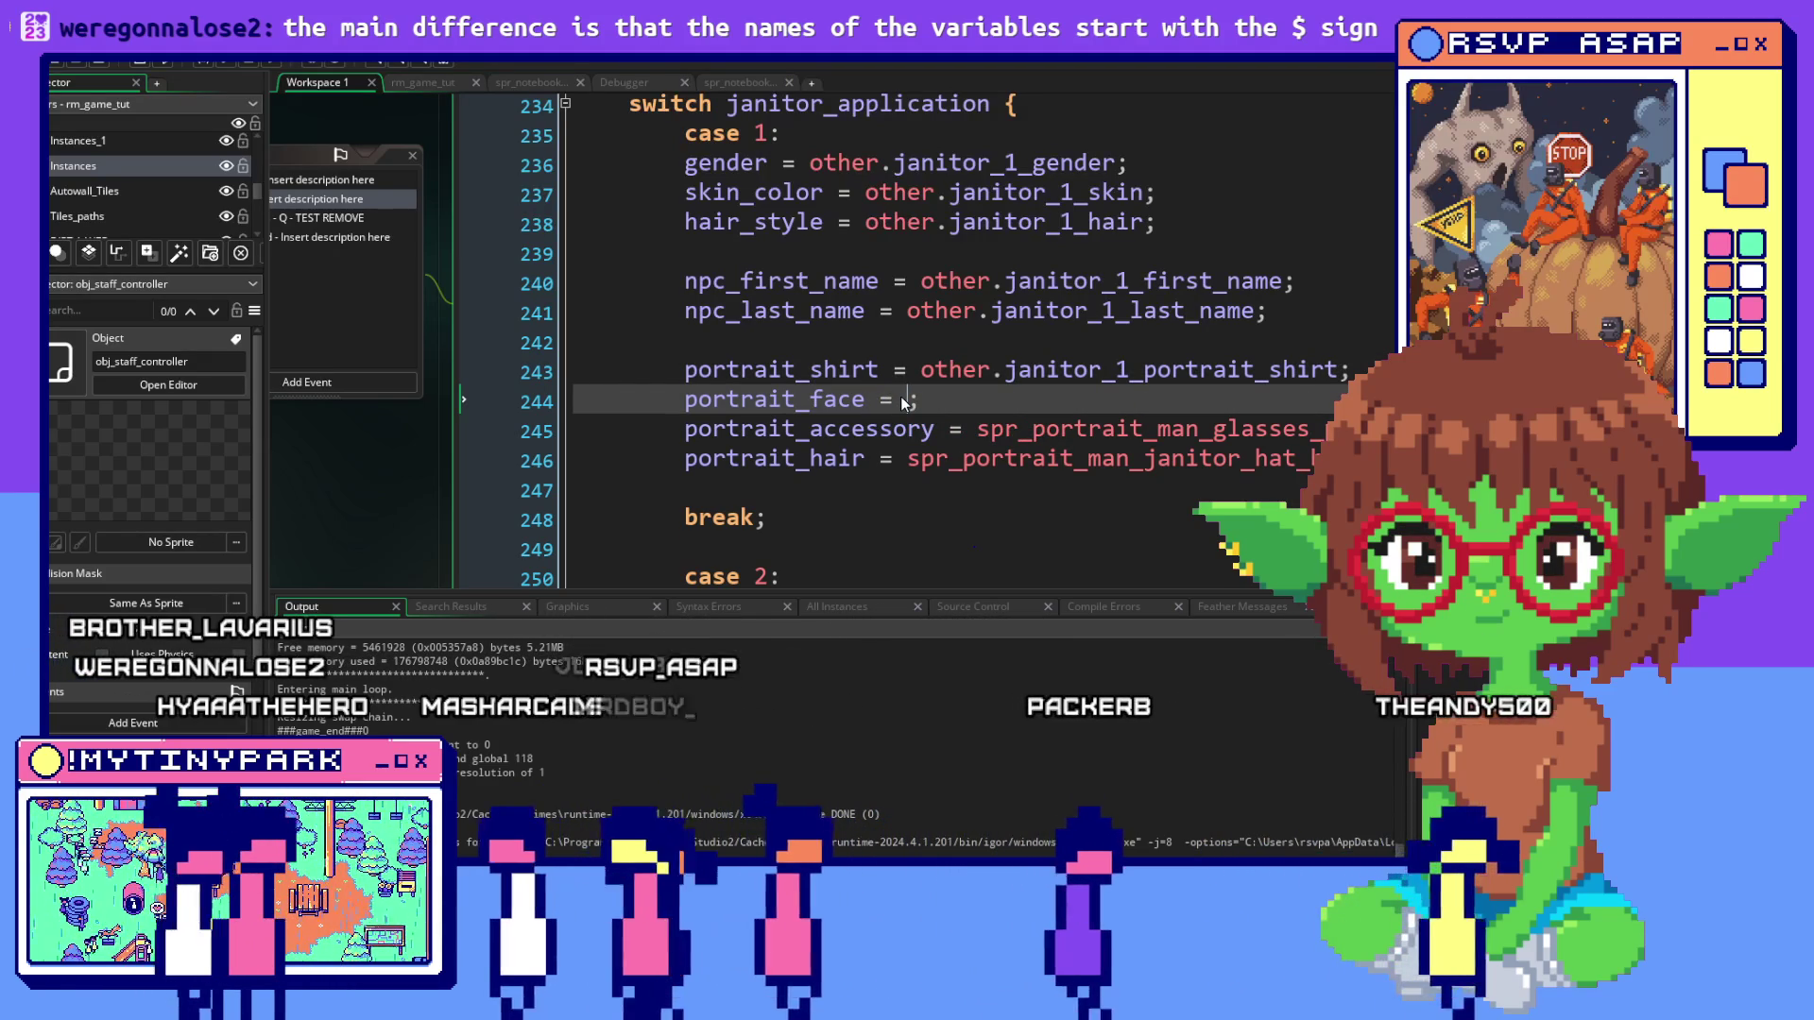
type("other.")
type("janitor_1_")
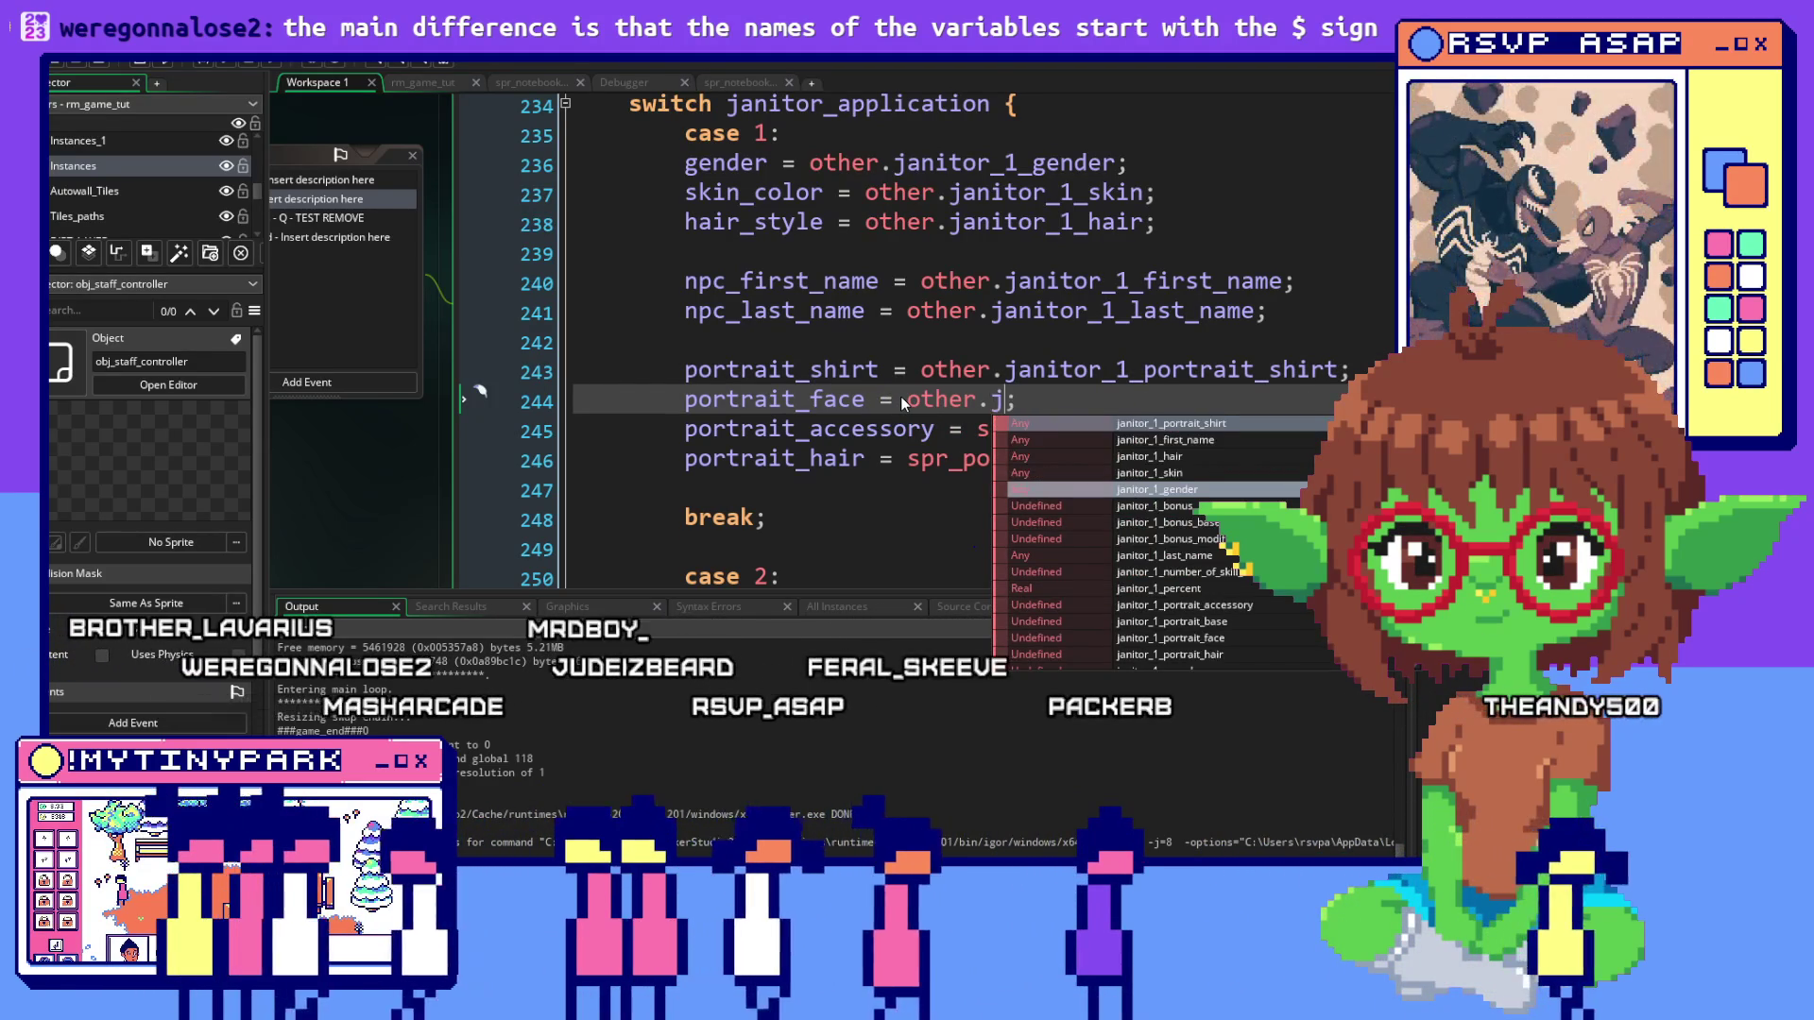
type("portrait_")
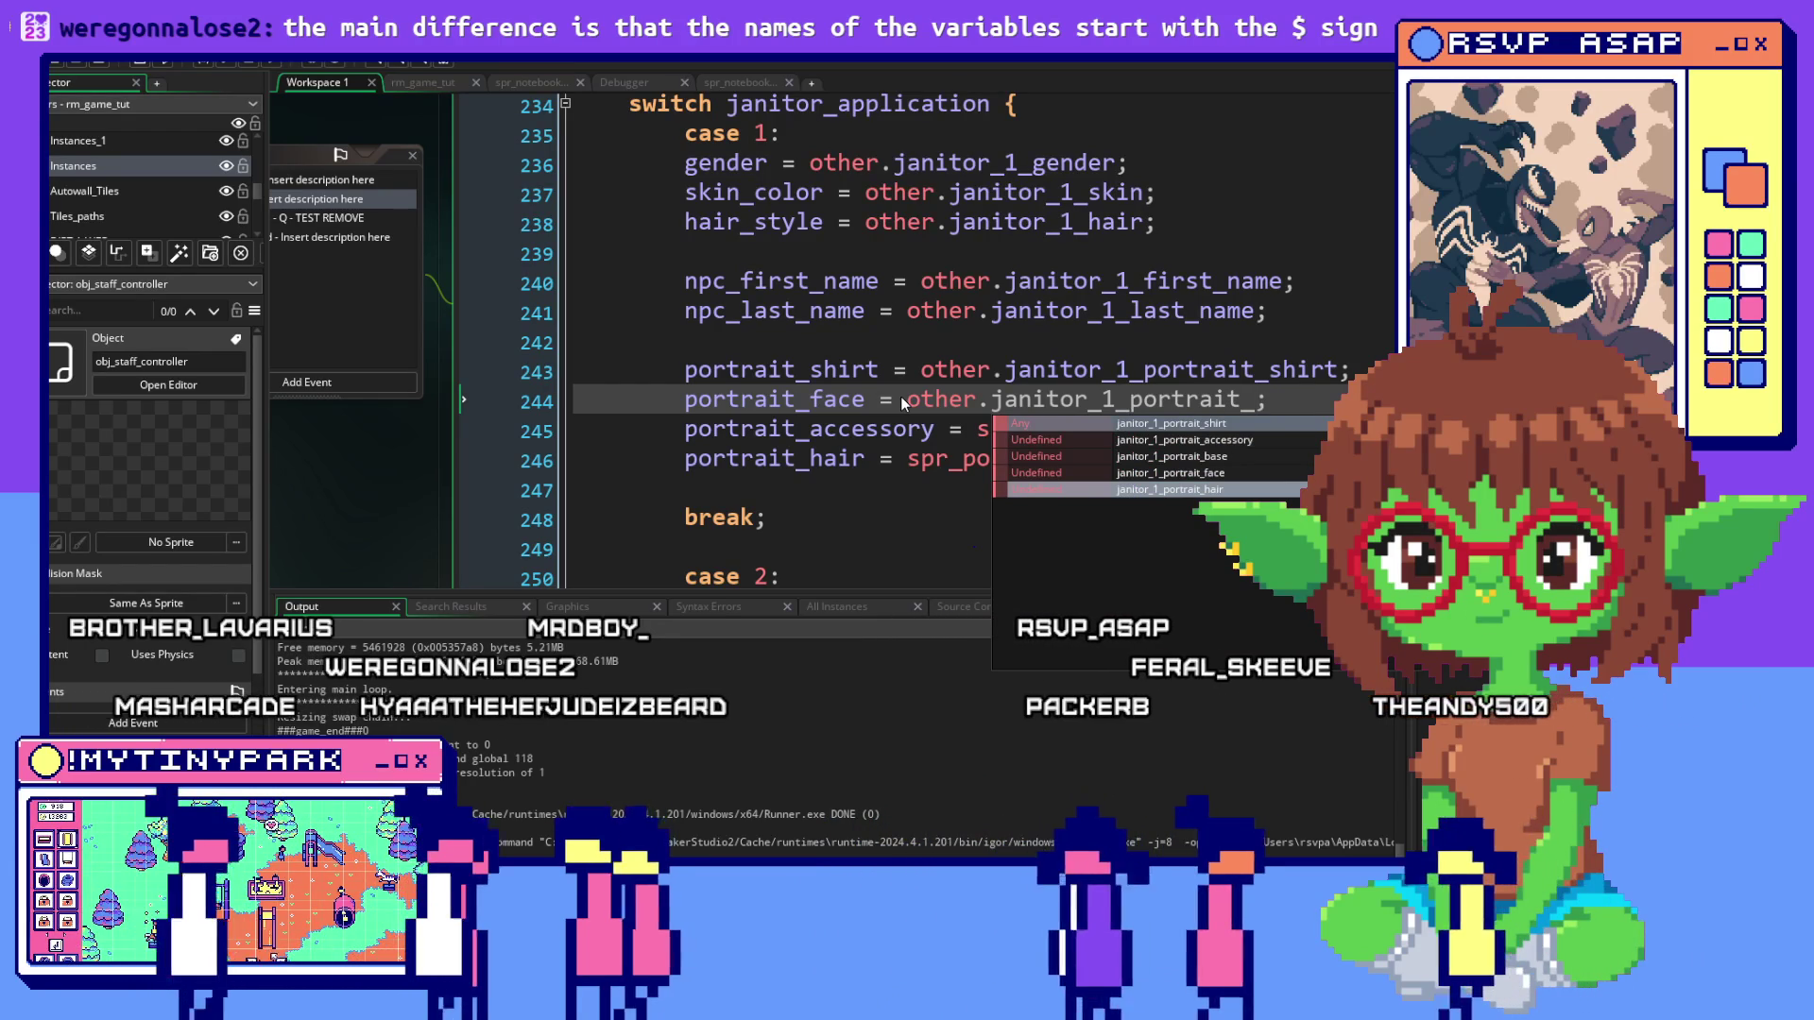
type("f")
key("Return")
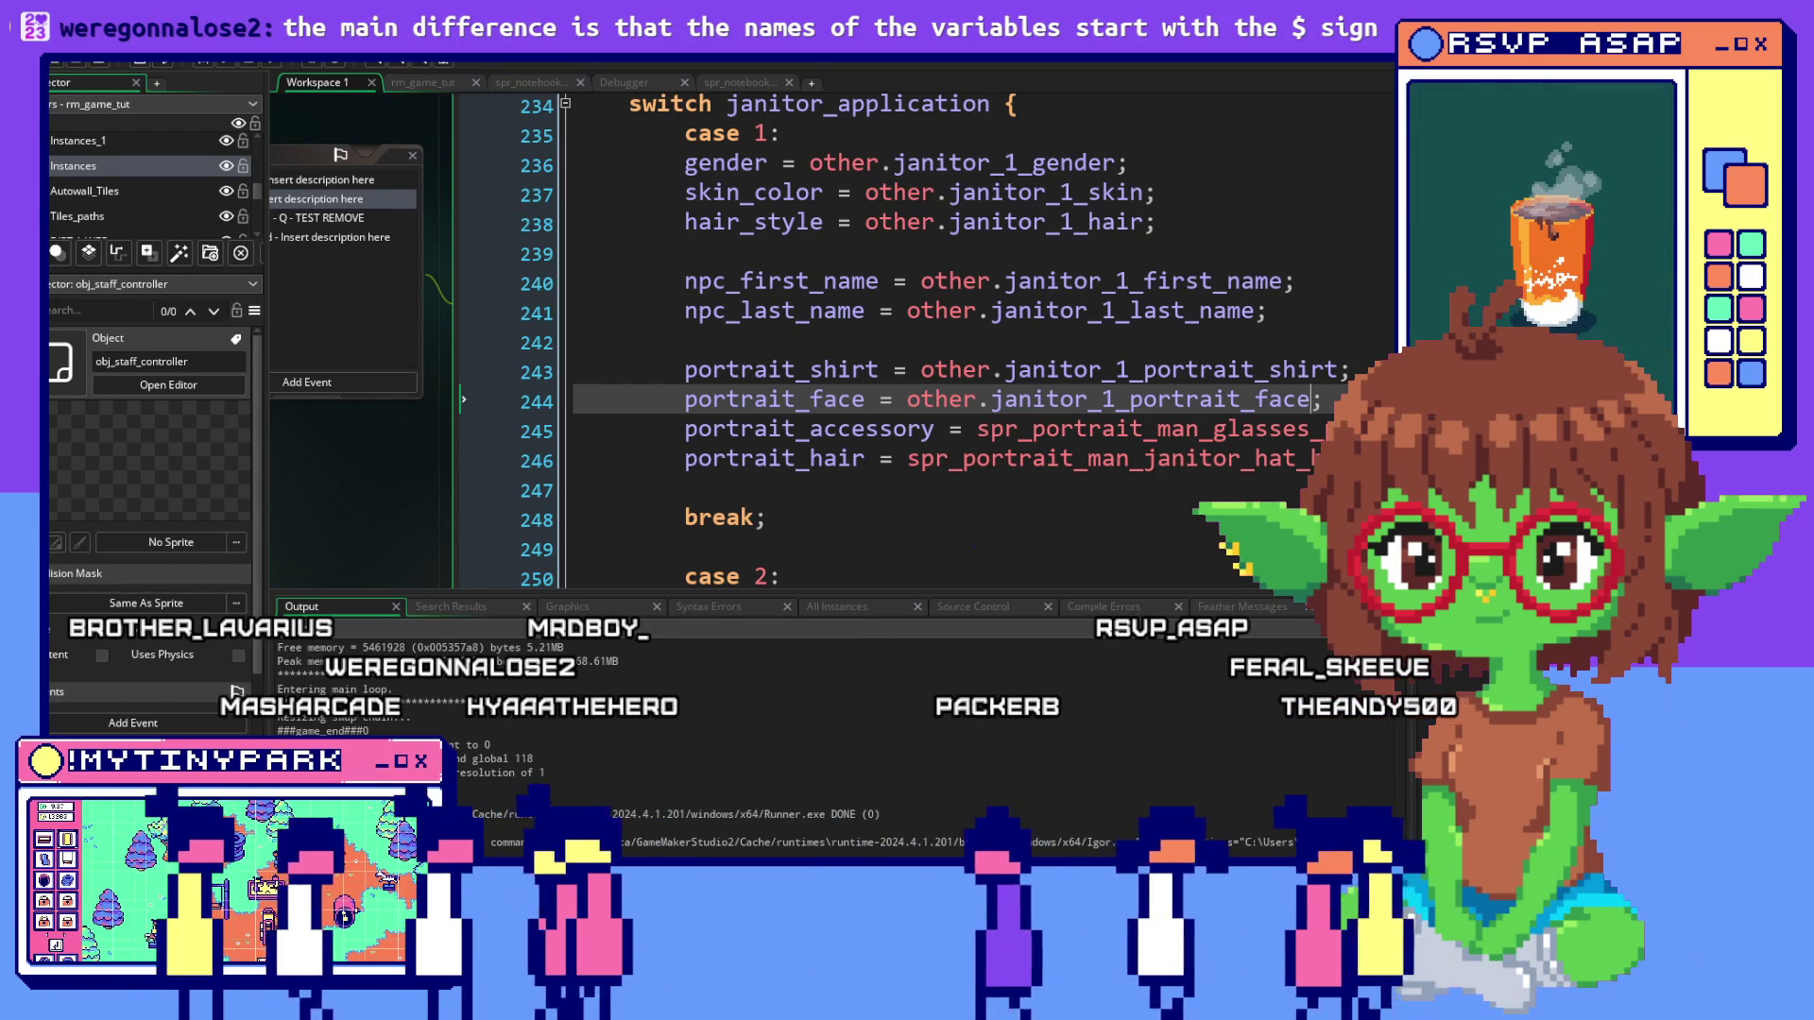
Replace the fixed glasses sprite on line 245 with other.janitor_1_portrait_accessory
left_click_drag(1342, 430, 1073, 435)
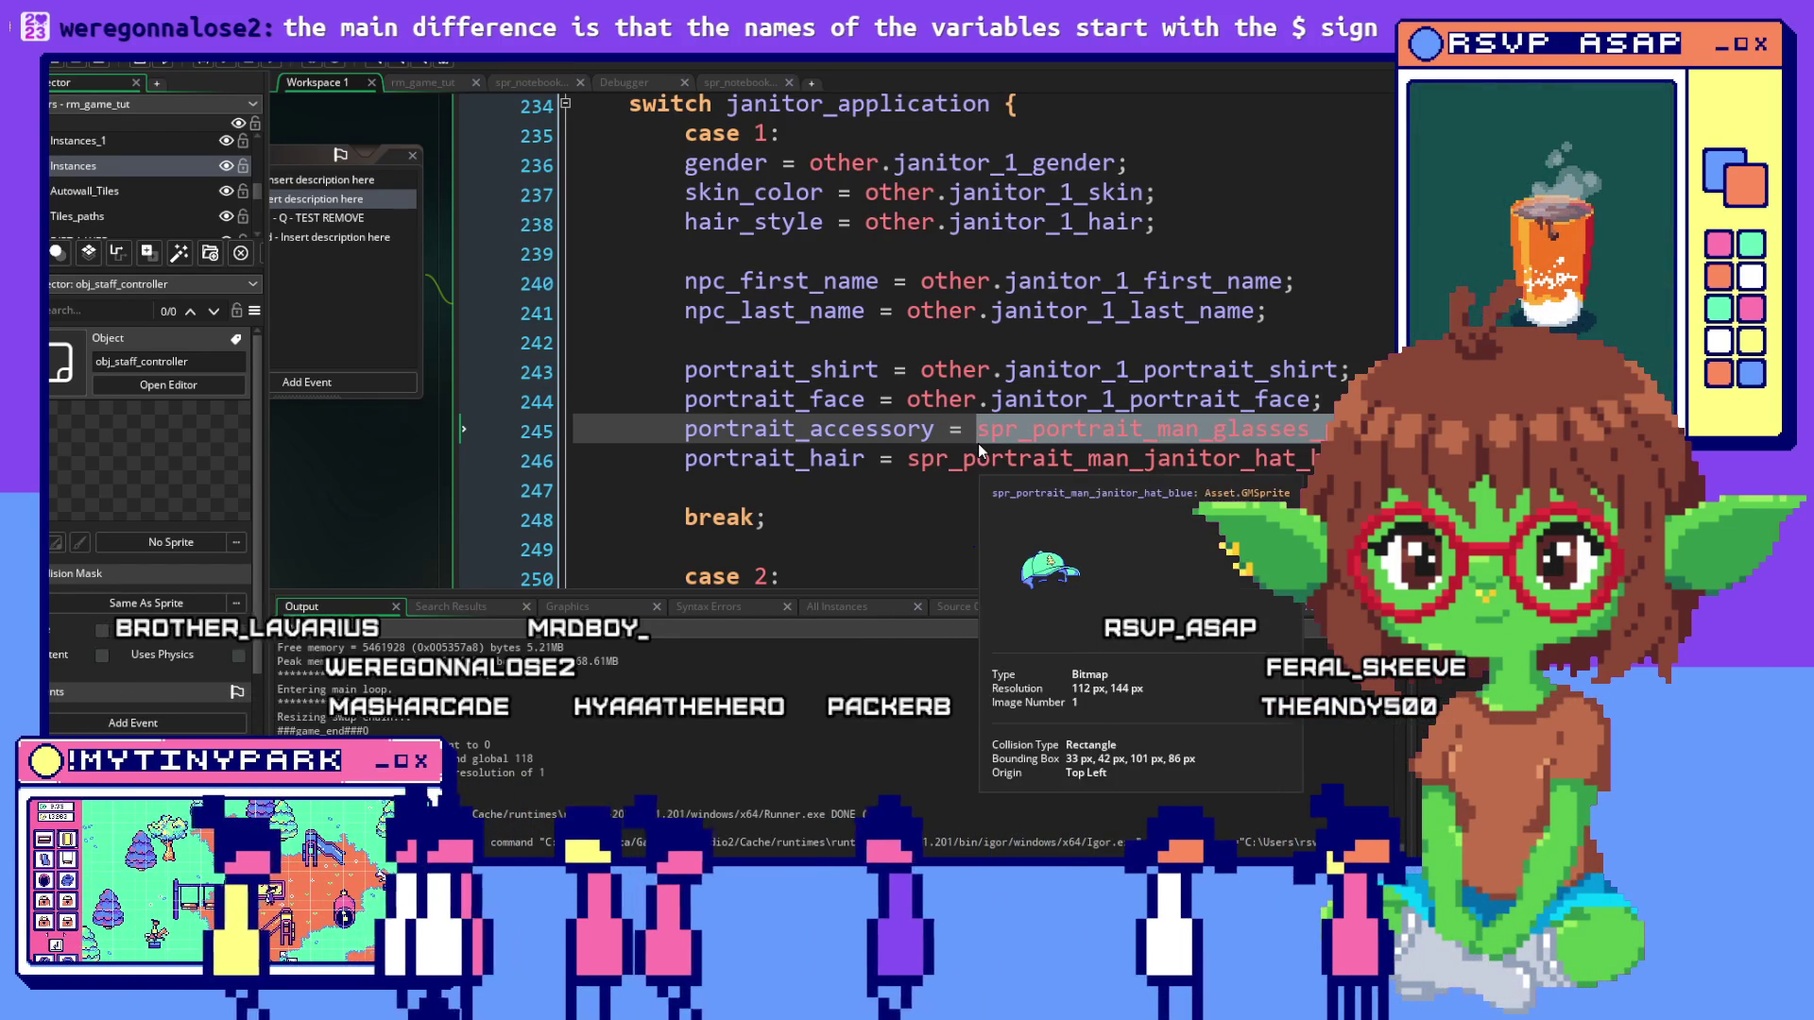
type("other")
type(".janitor_1")
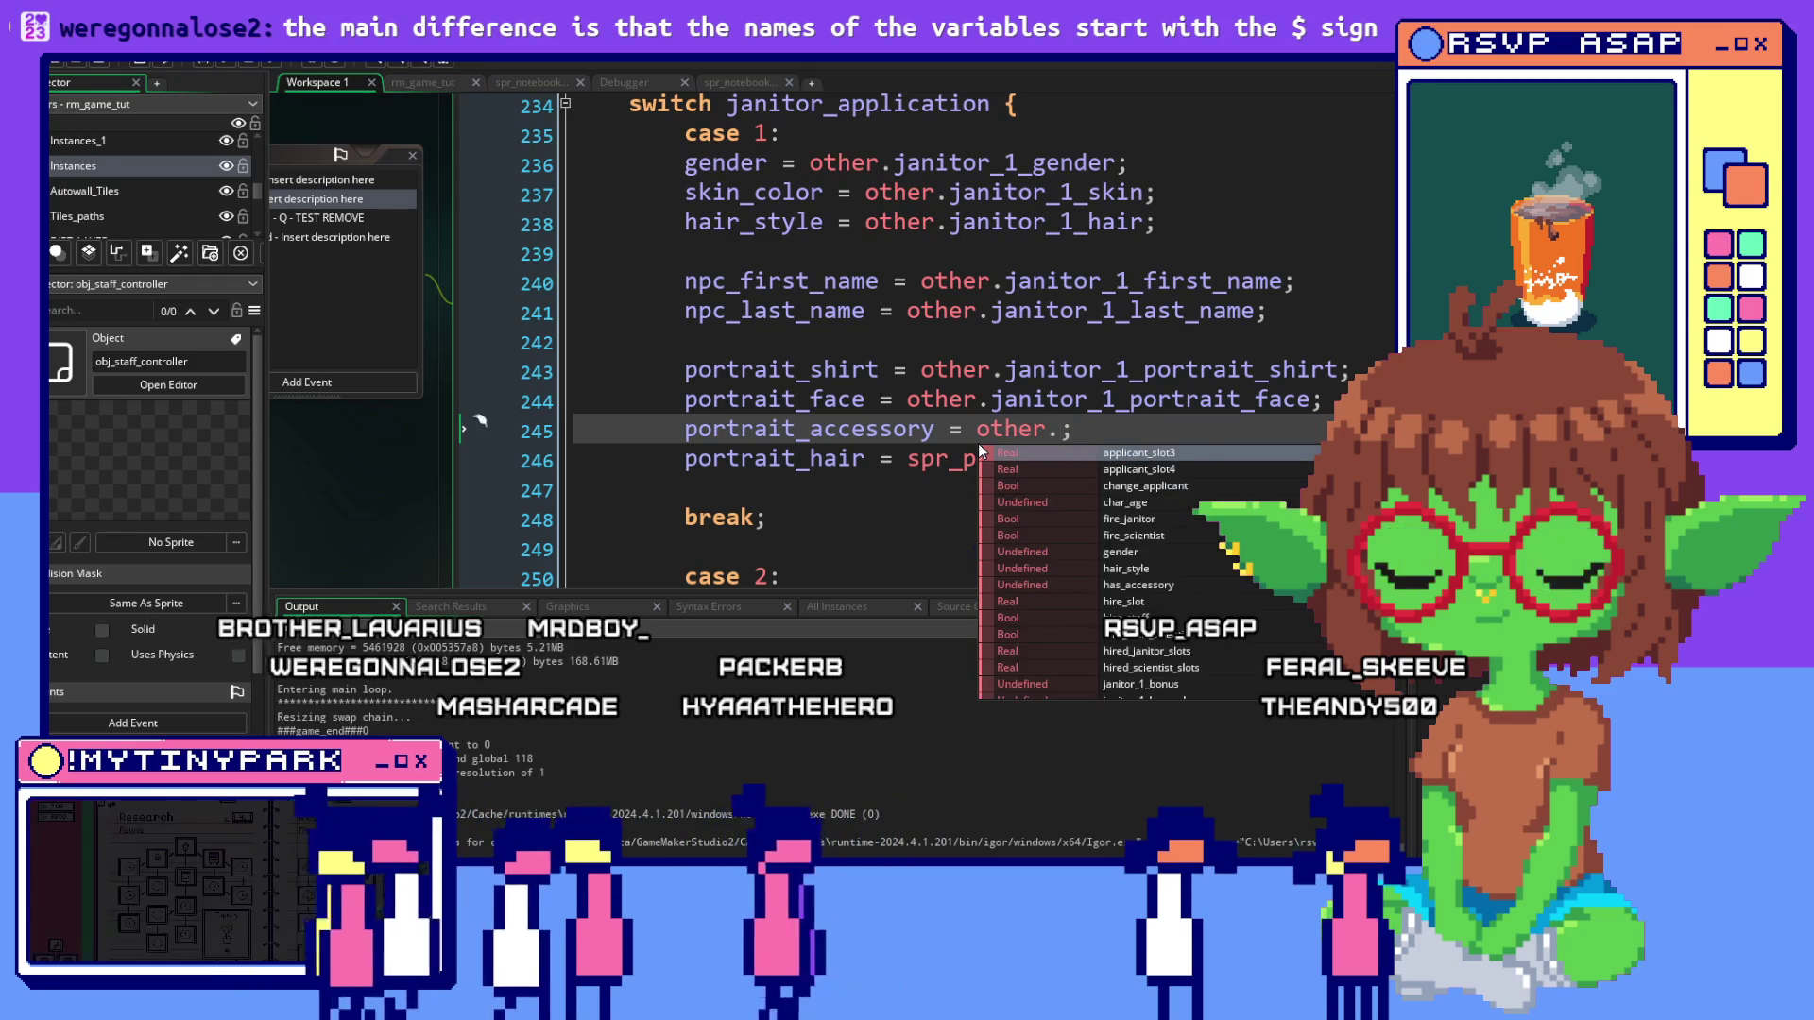
type("_po")
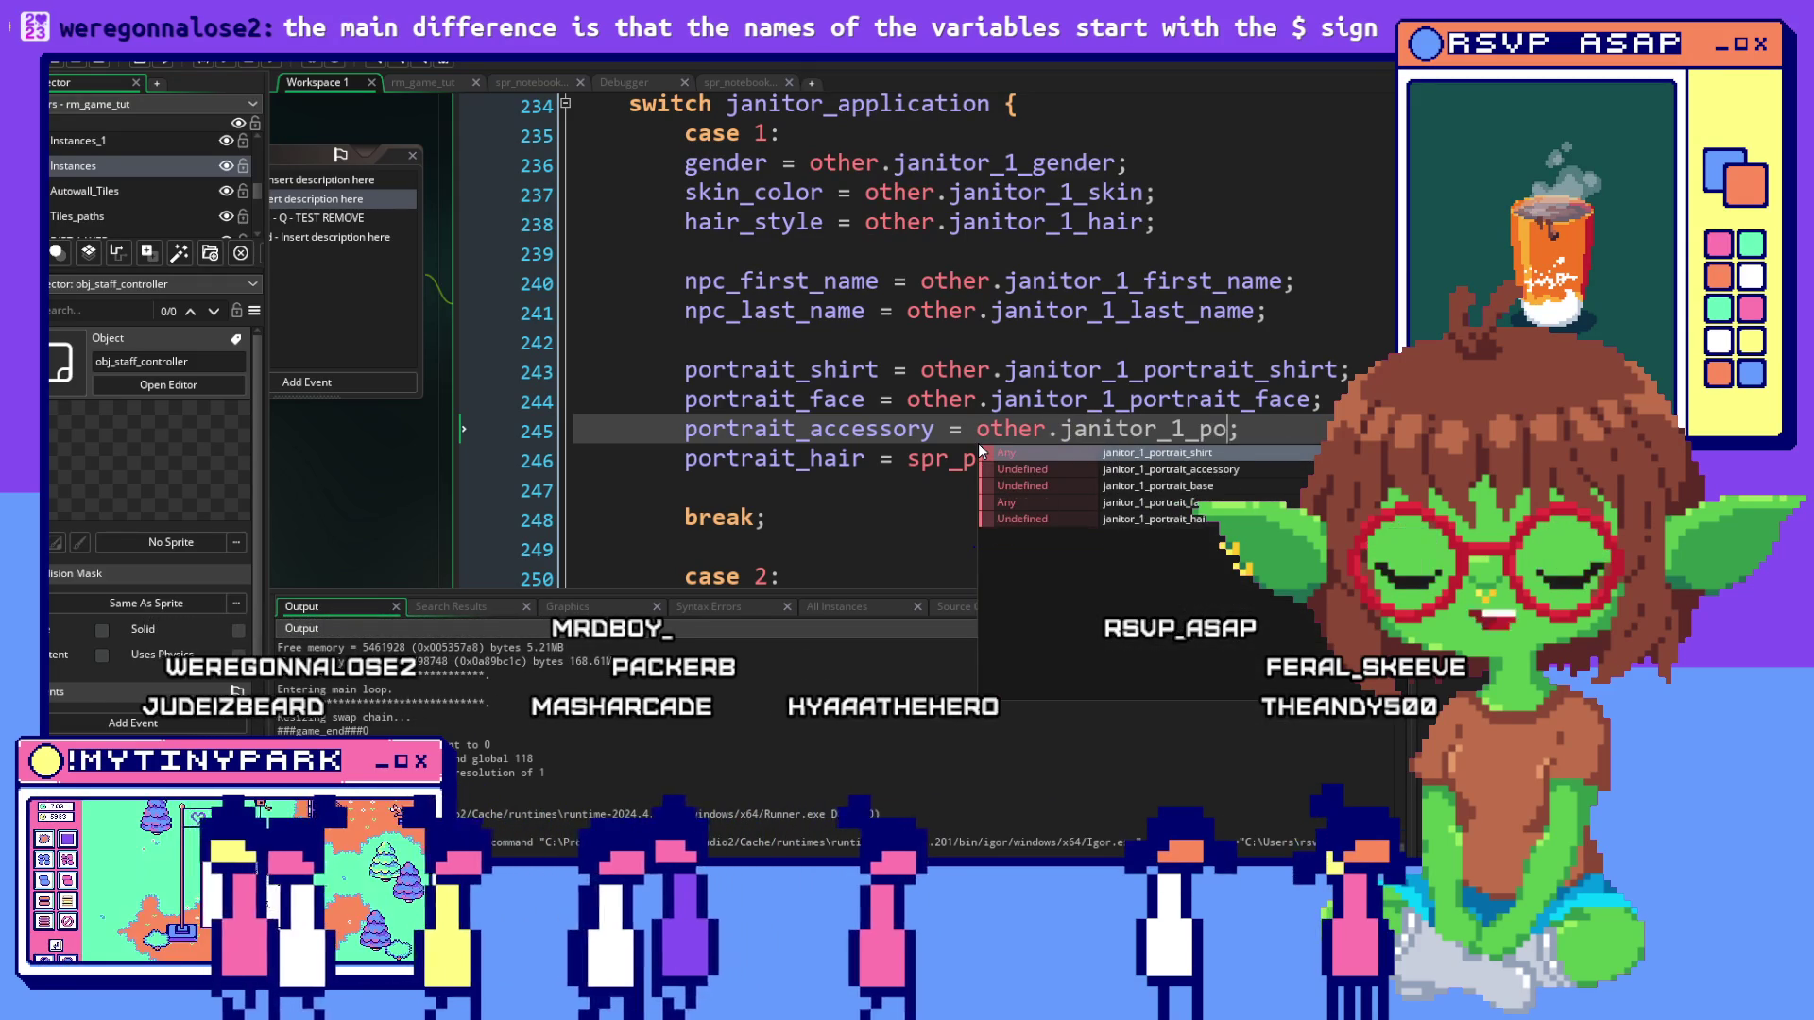
type("rtrait_")
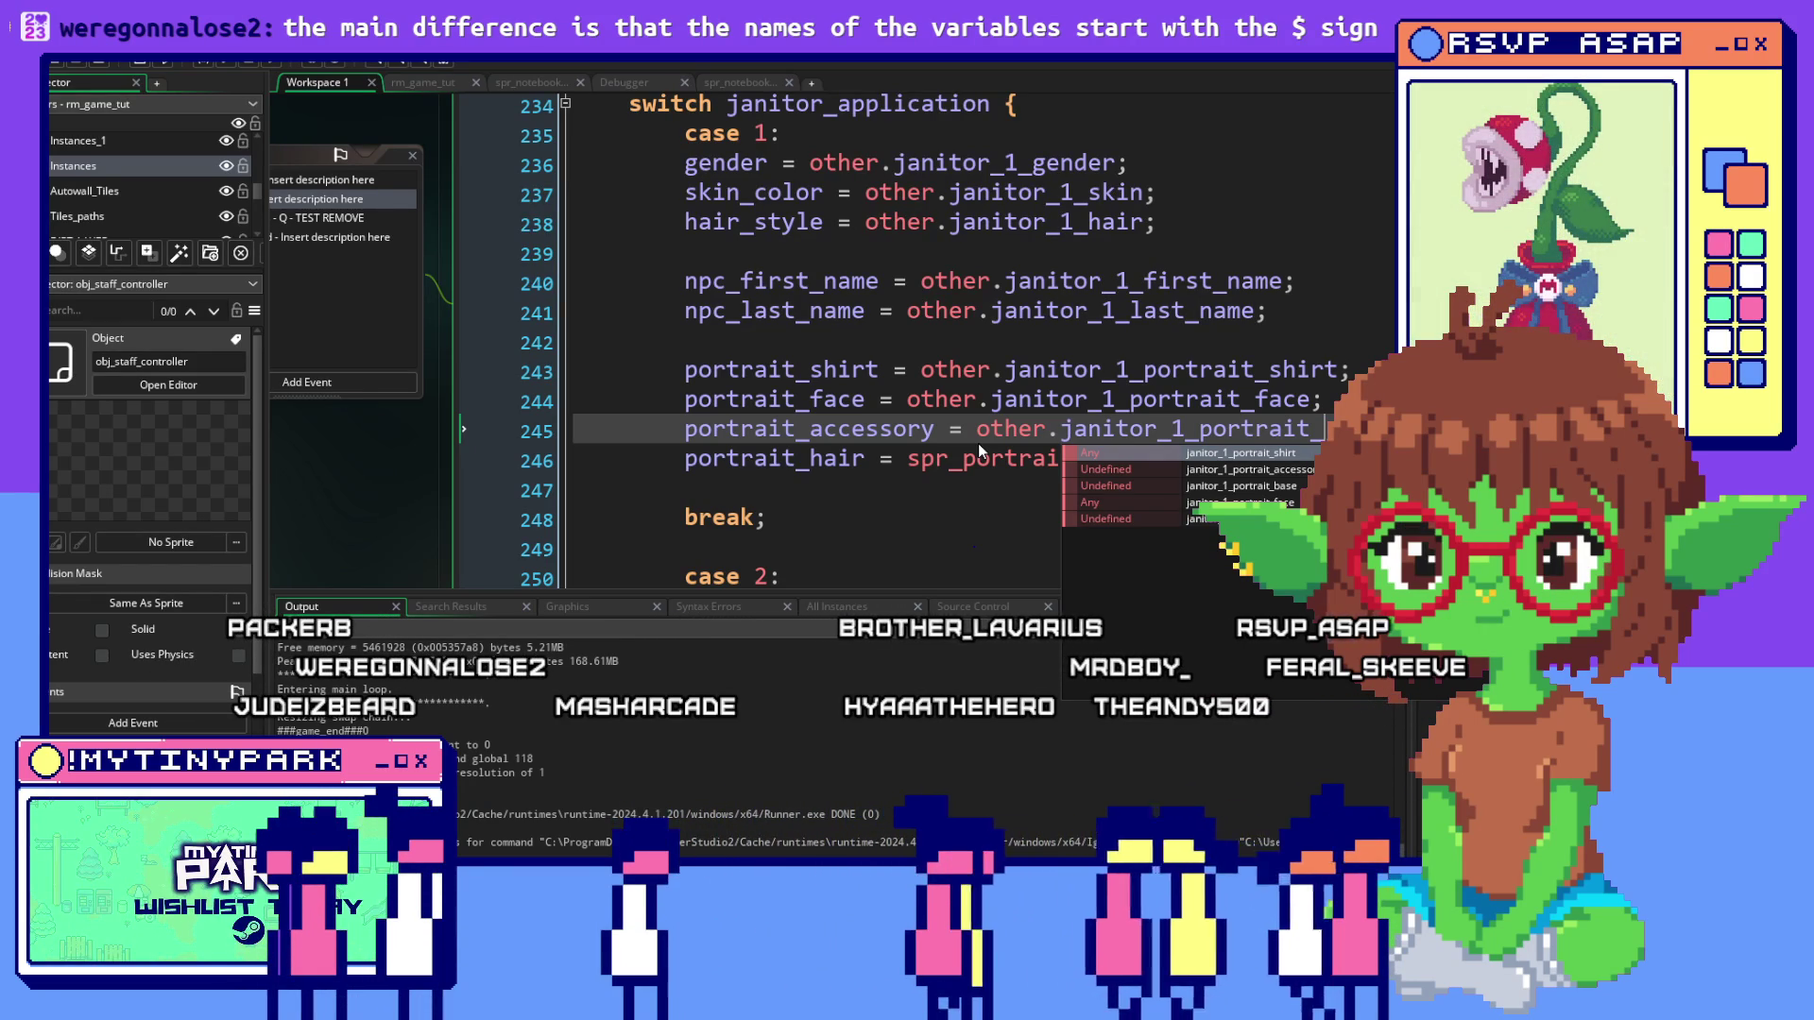
type("a")
key("Return")
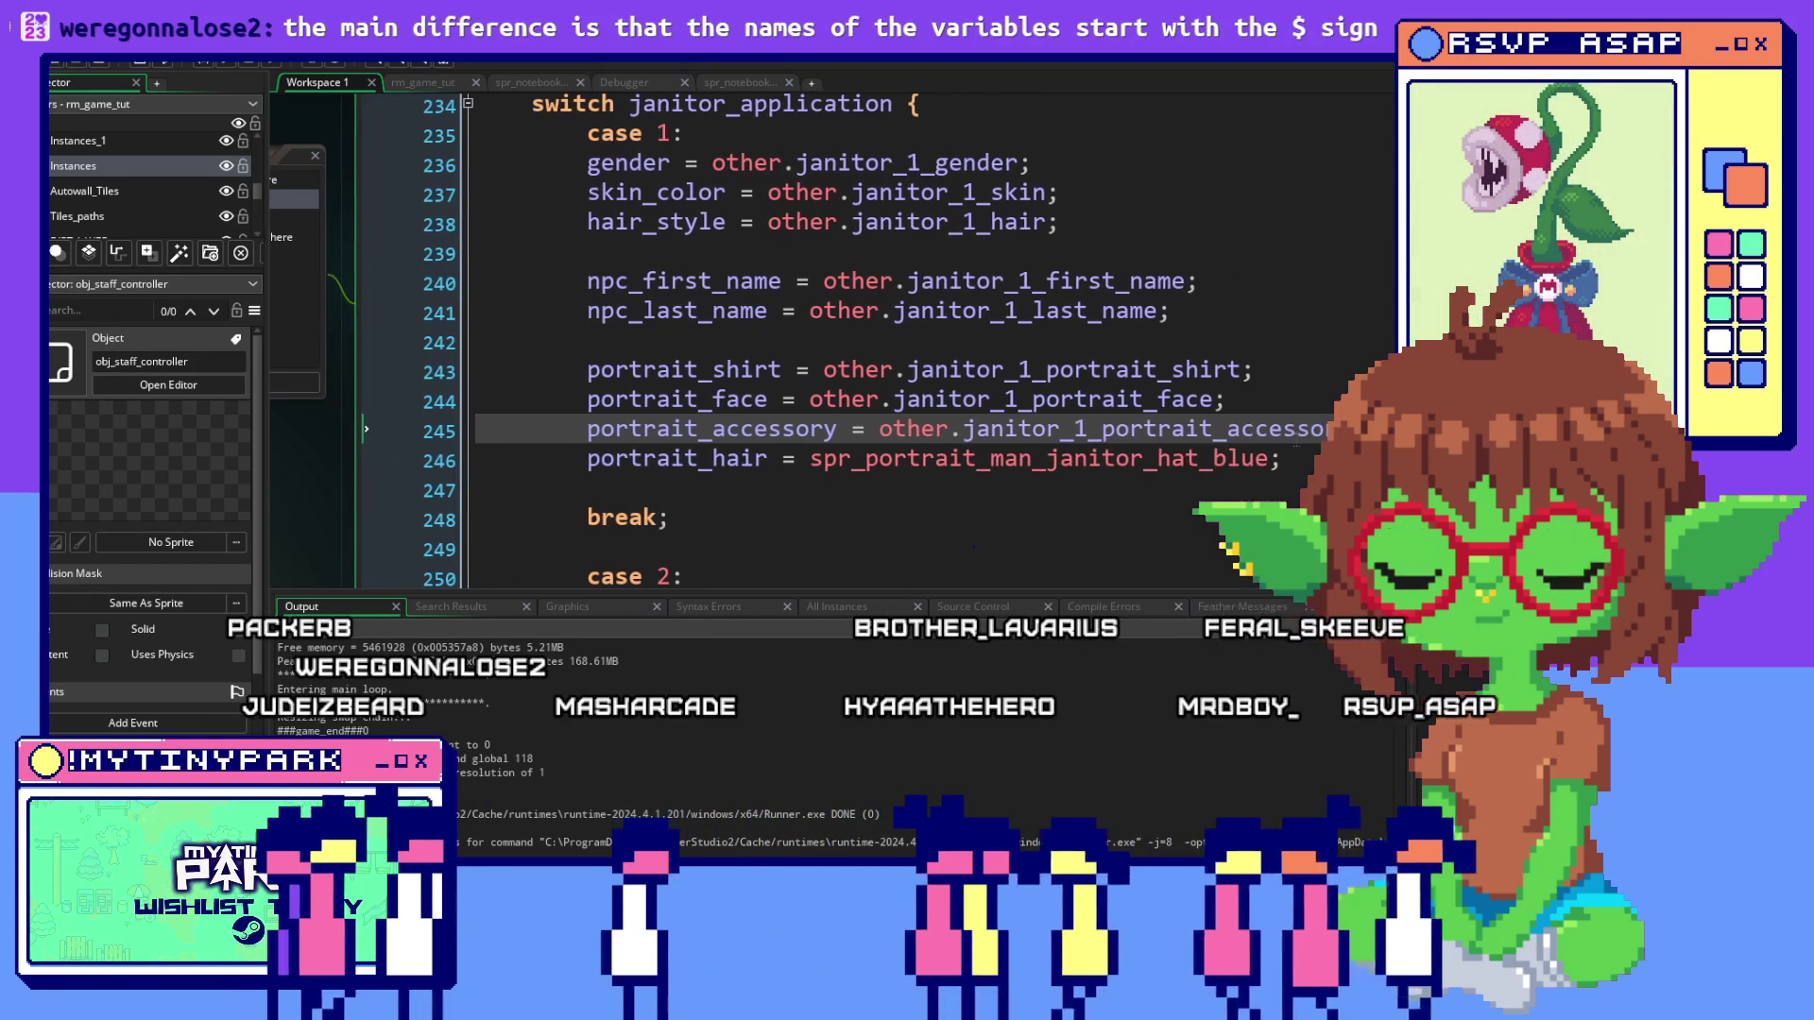
left_click(1291, 459)
Add 'portrait_base = other.janitor_1_portrait_base;' as a new line in case 1
key("Return")
type("portrait_ba")
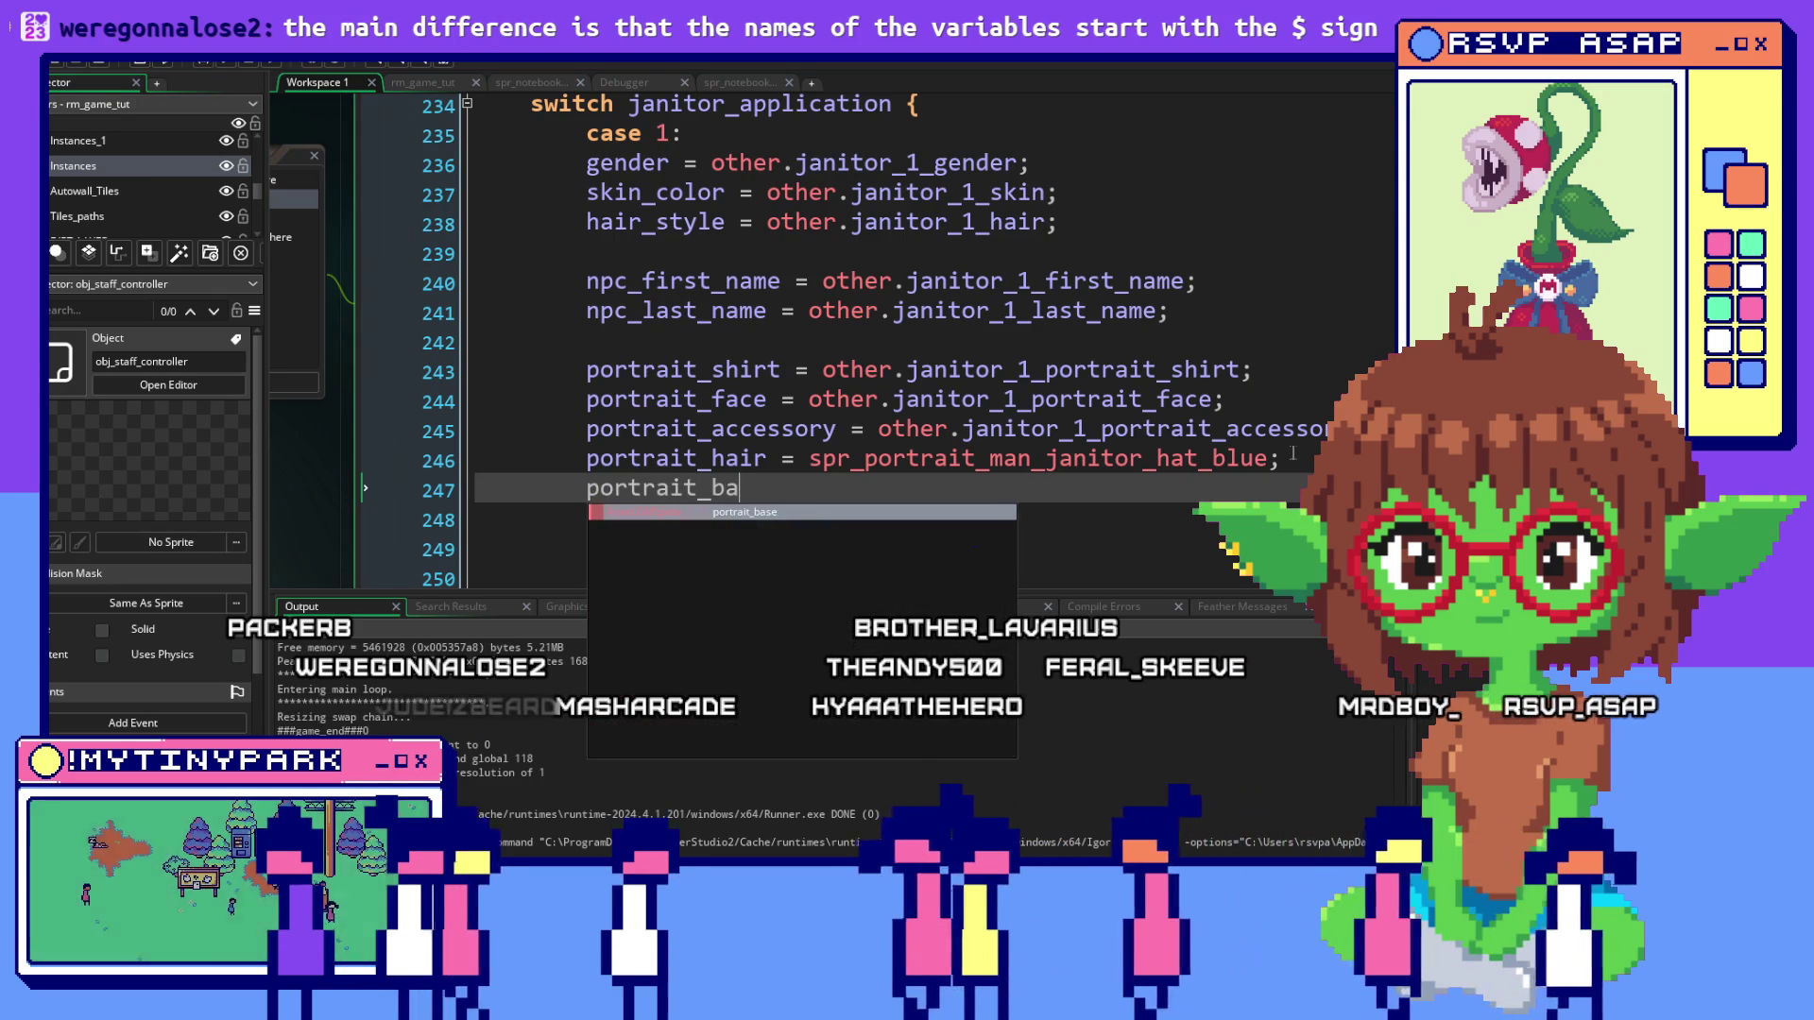
key("Return")
type("= other.jan")
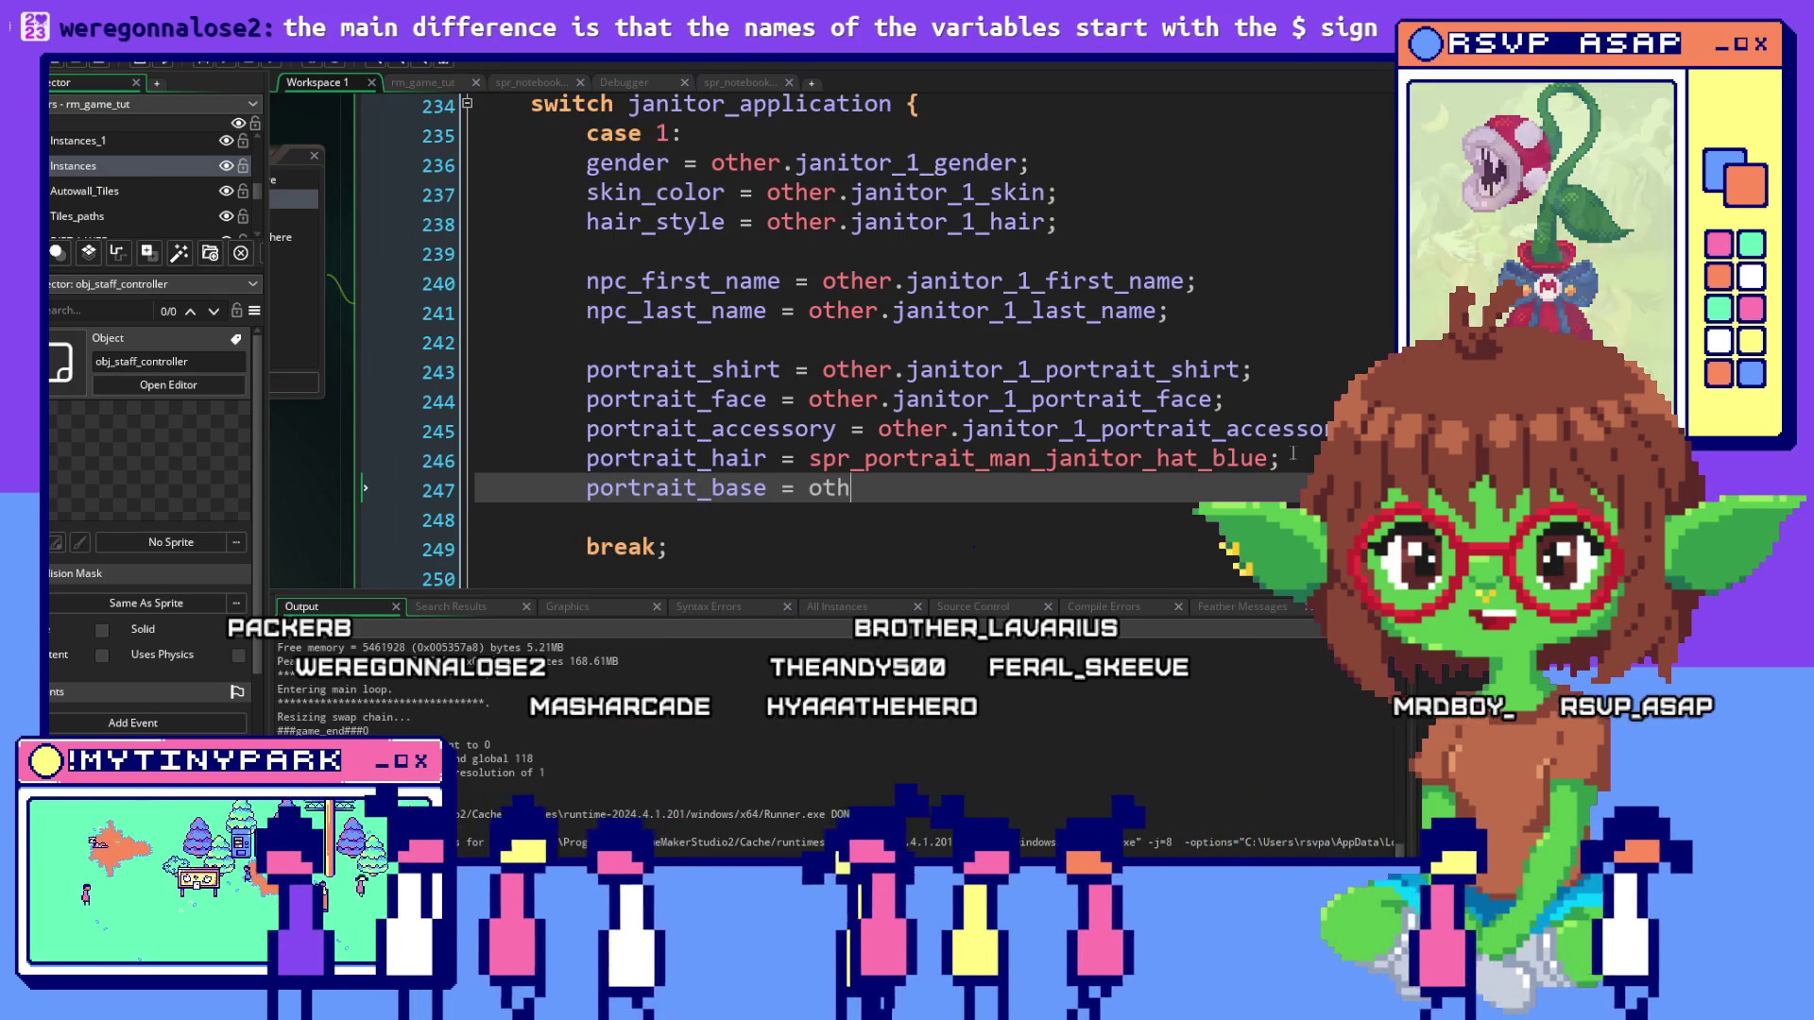
type("itor_1_port")
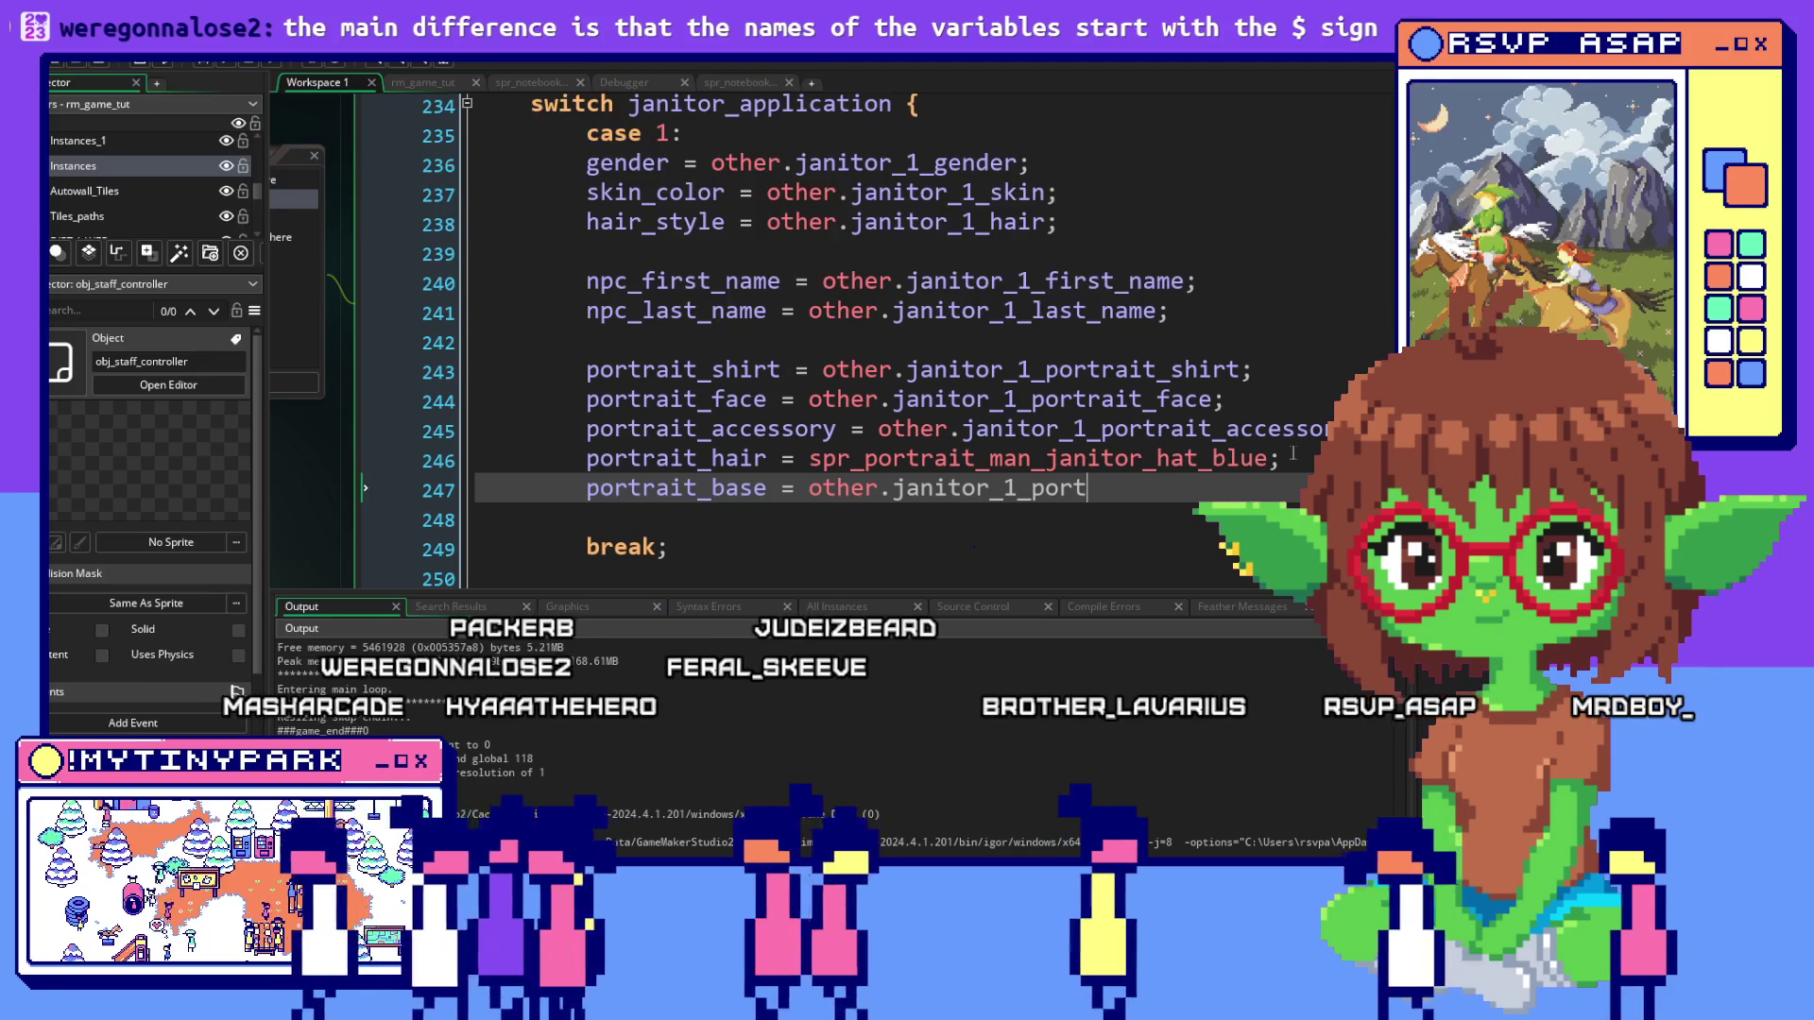
type("rait_b")
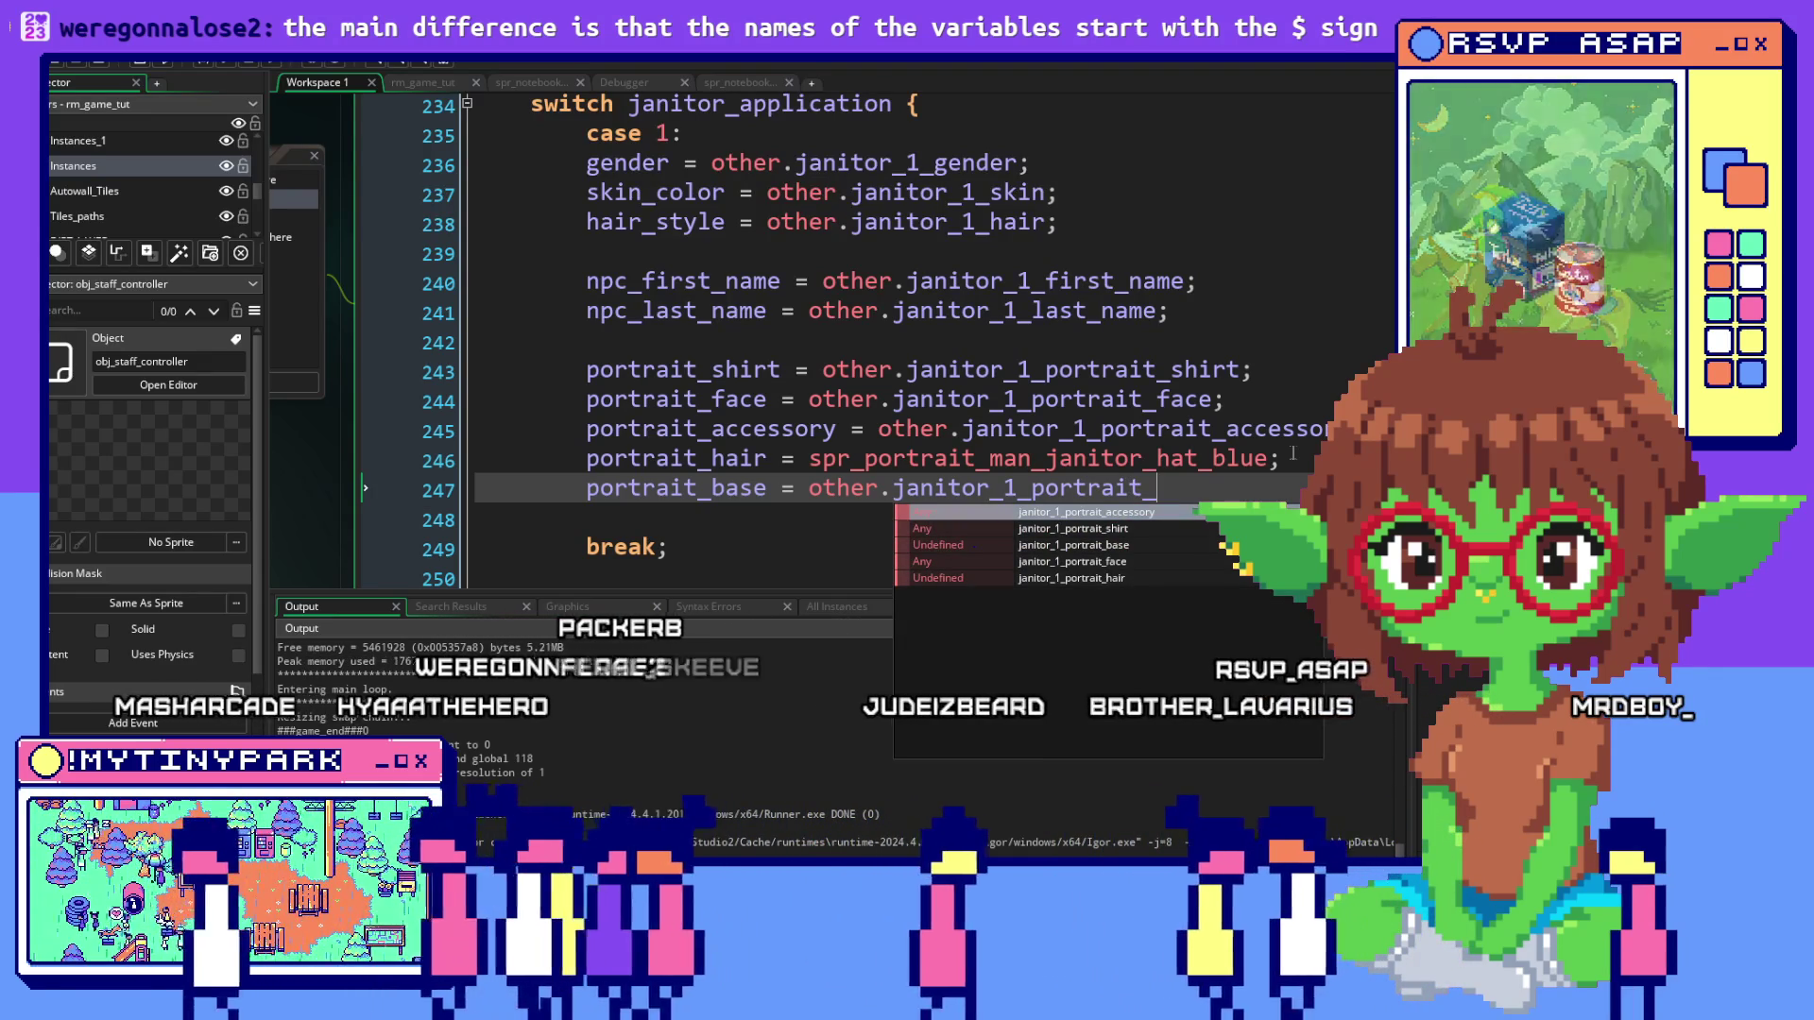
type("ase;")
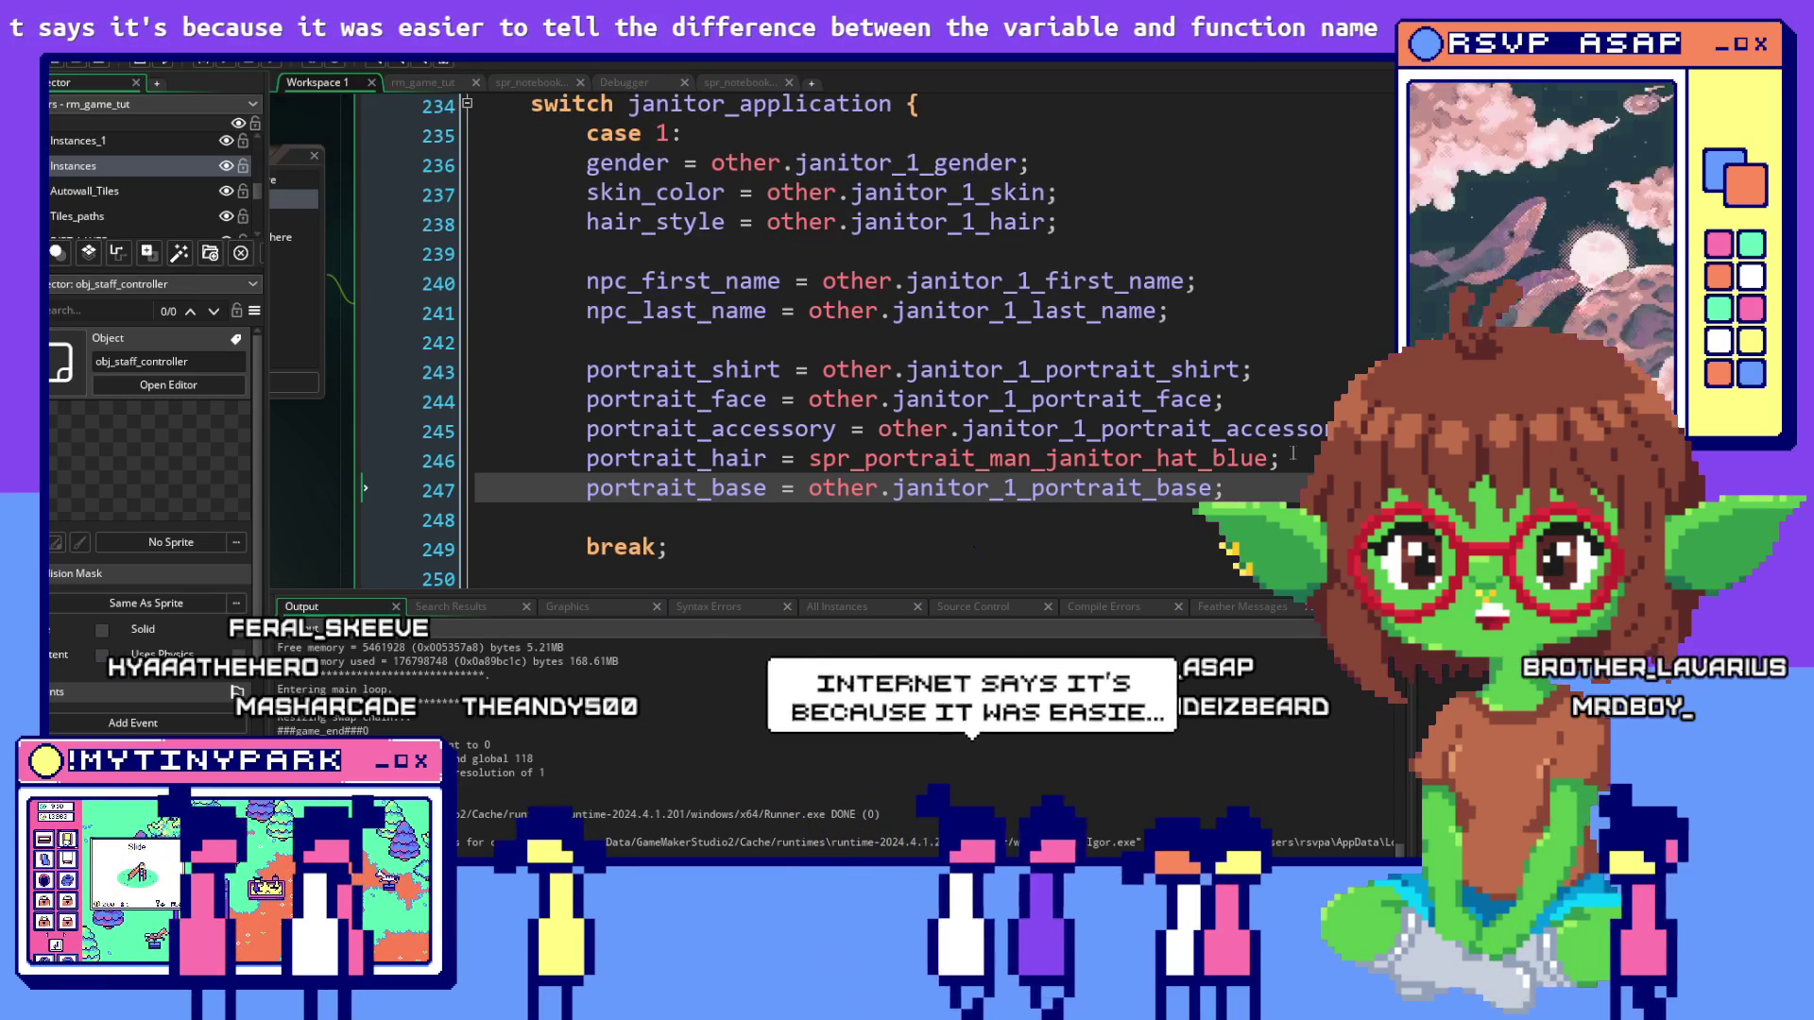
left_click(1086, 317)
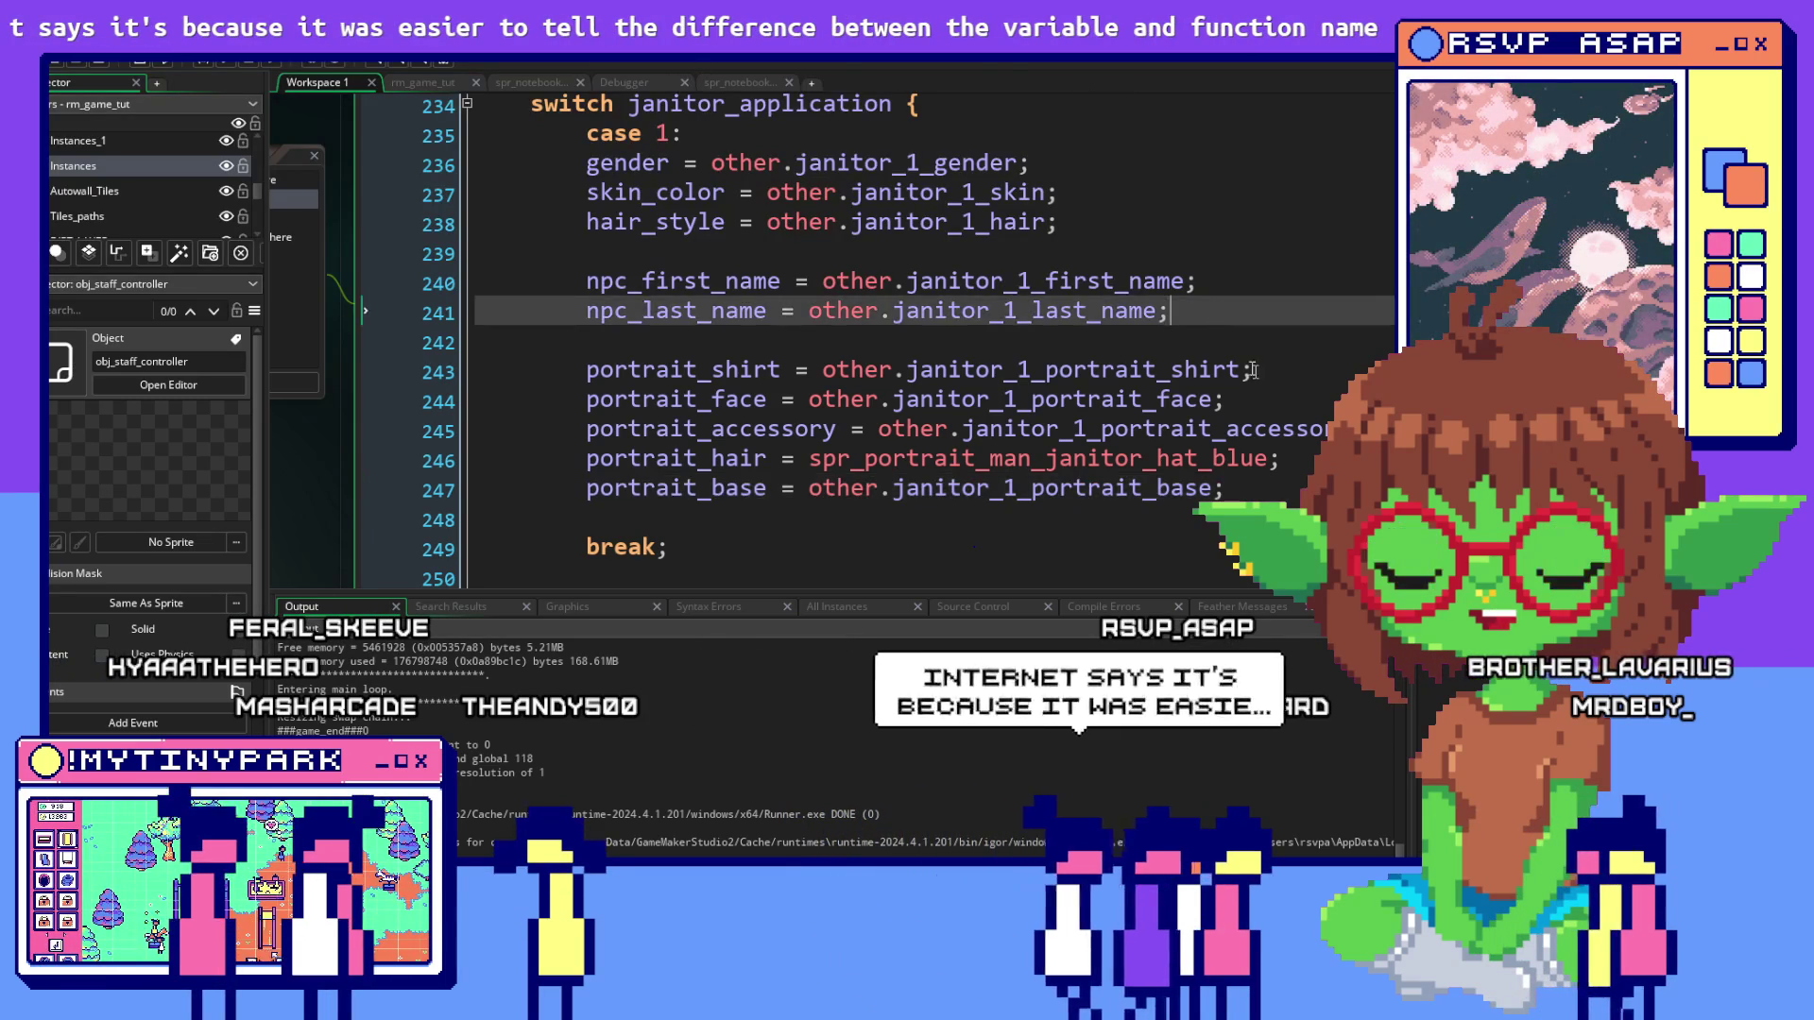
key("Down")
left_click(1121, 381)
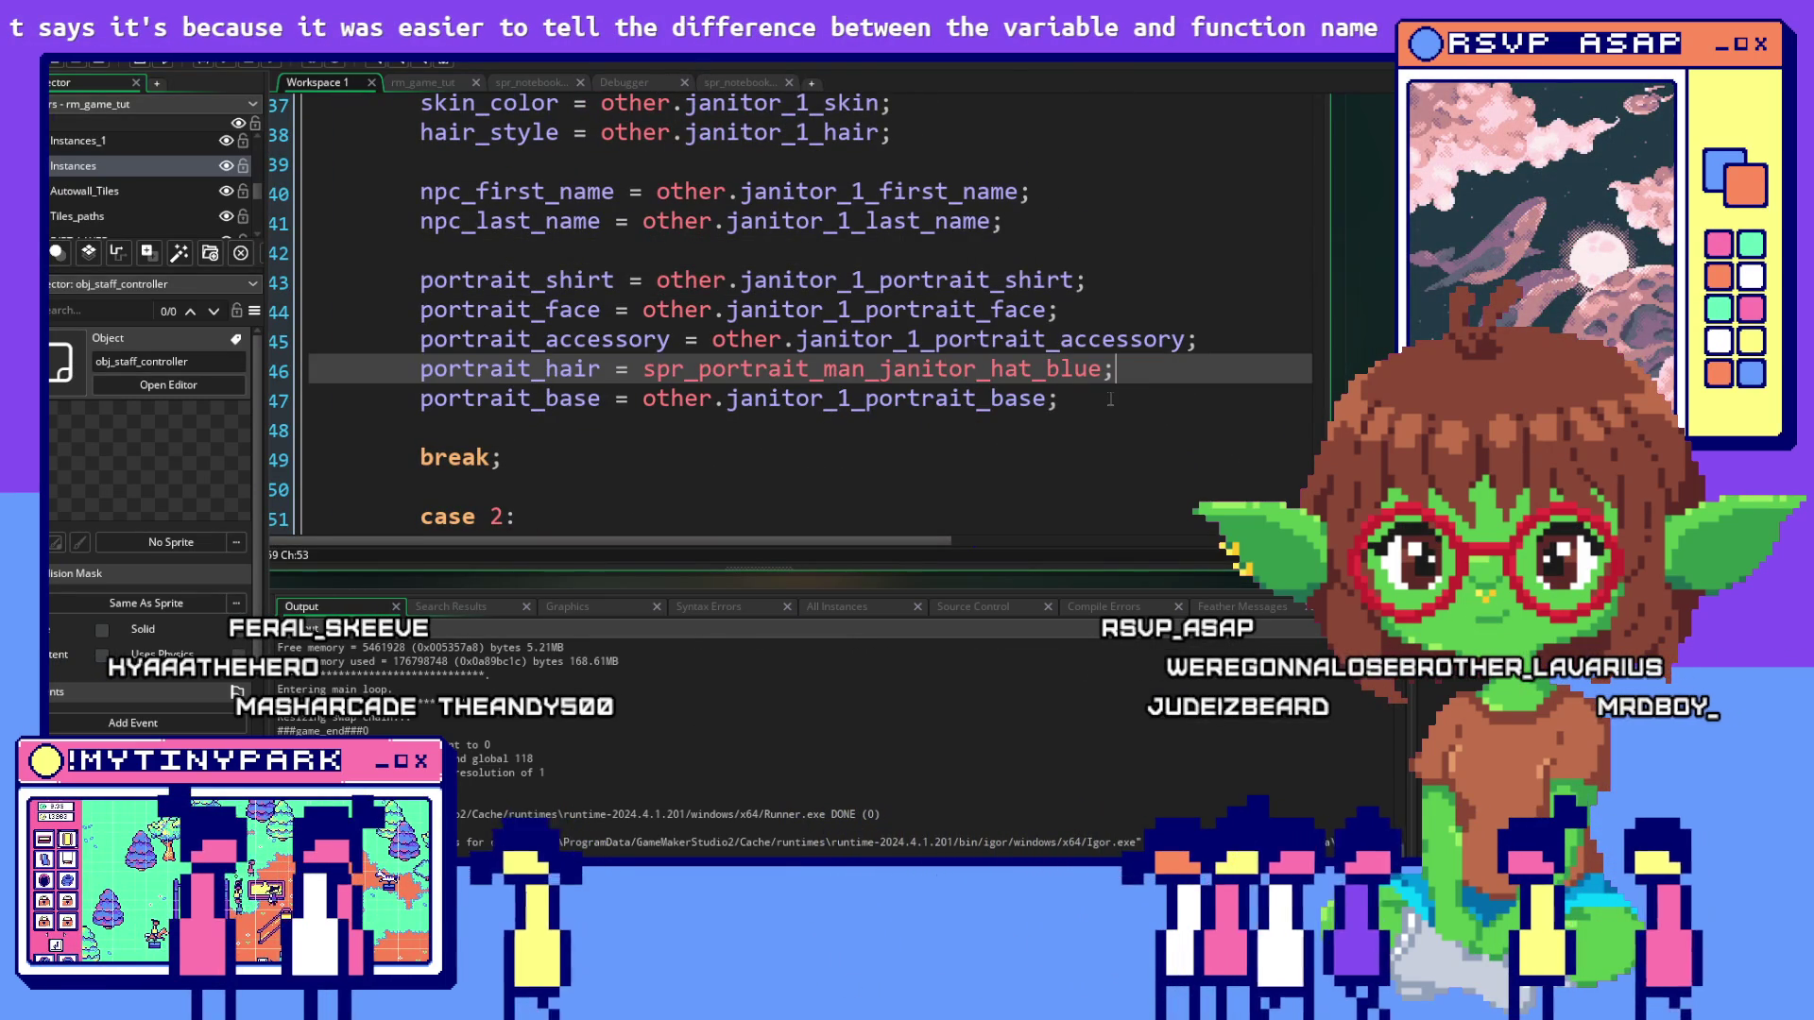
Replace portrait_hair's hat sprite with other.janitor_1_portrait_accessory, fixing the 'portirat' typo
left_click(1110, 398)
scroll(1110, 399, "up", 1)
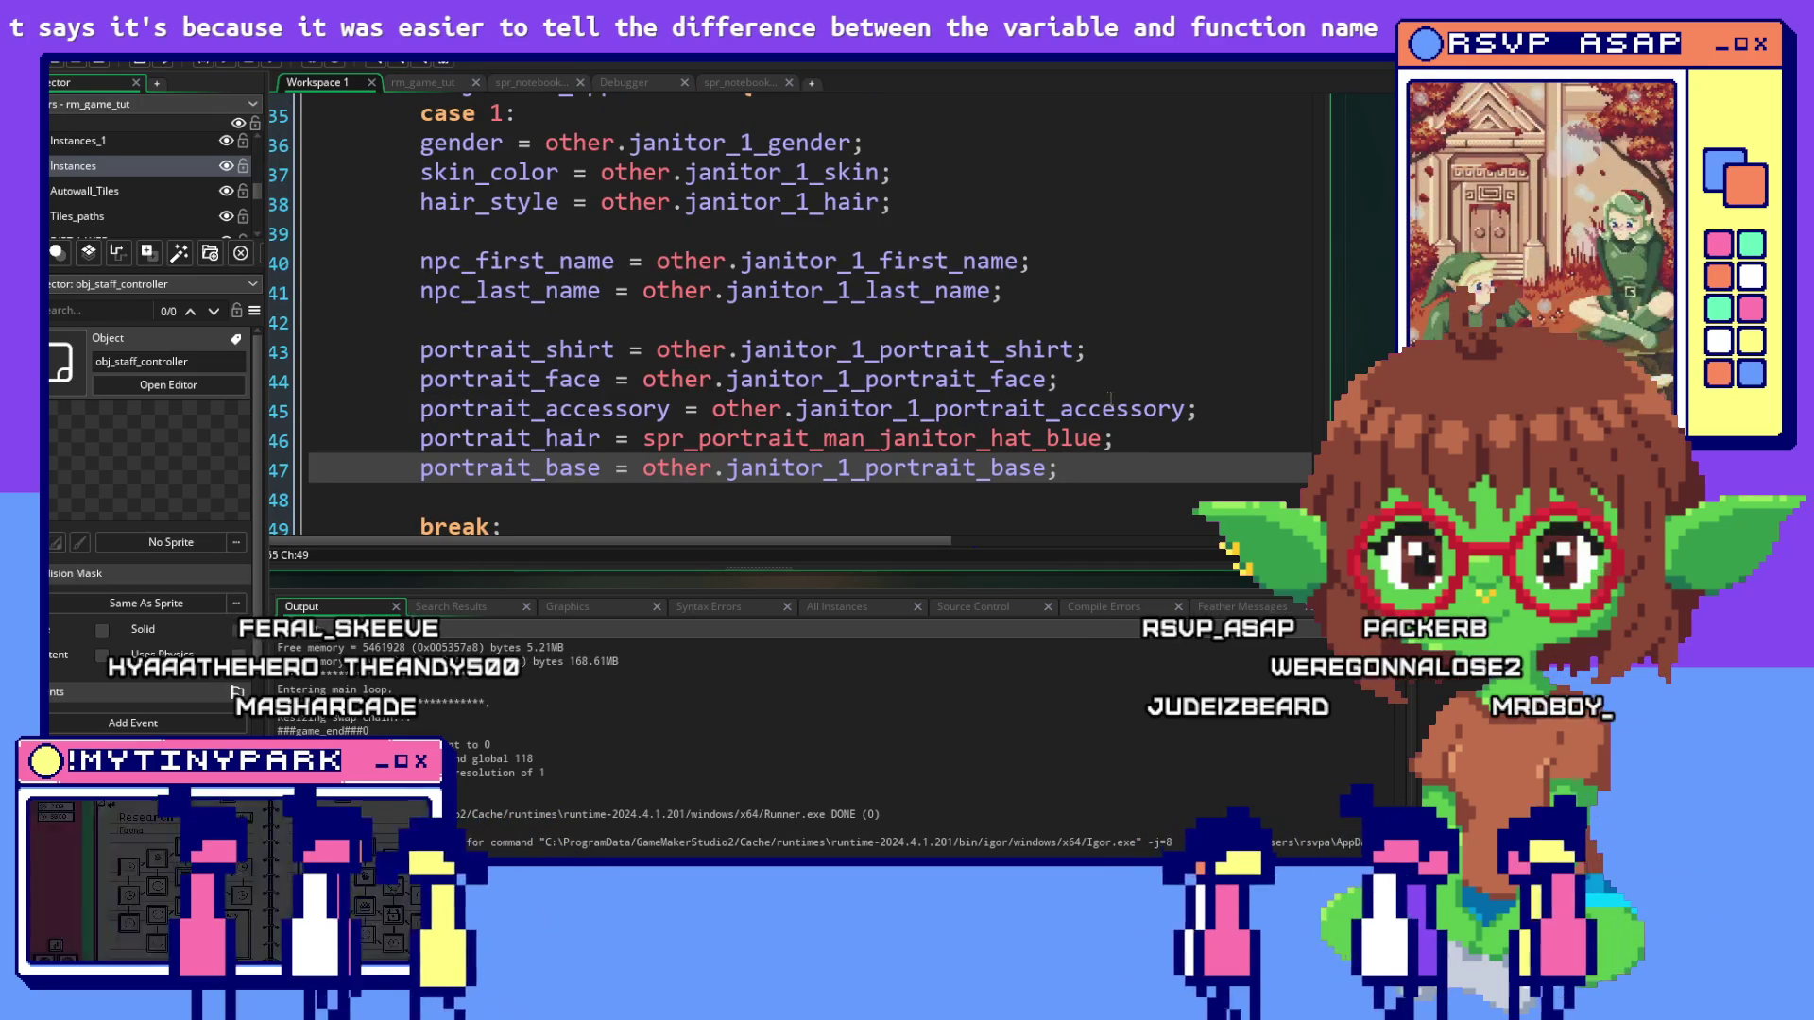
left_click_drag(1115, 439, 650, 448)
type("other/")
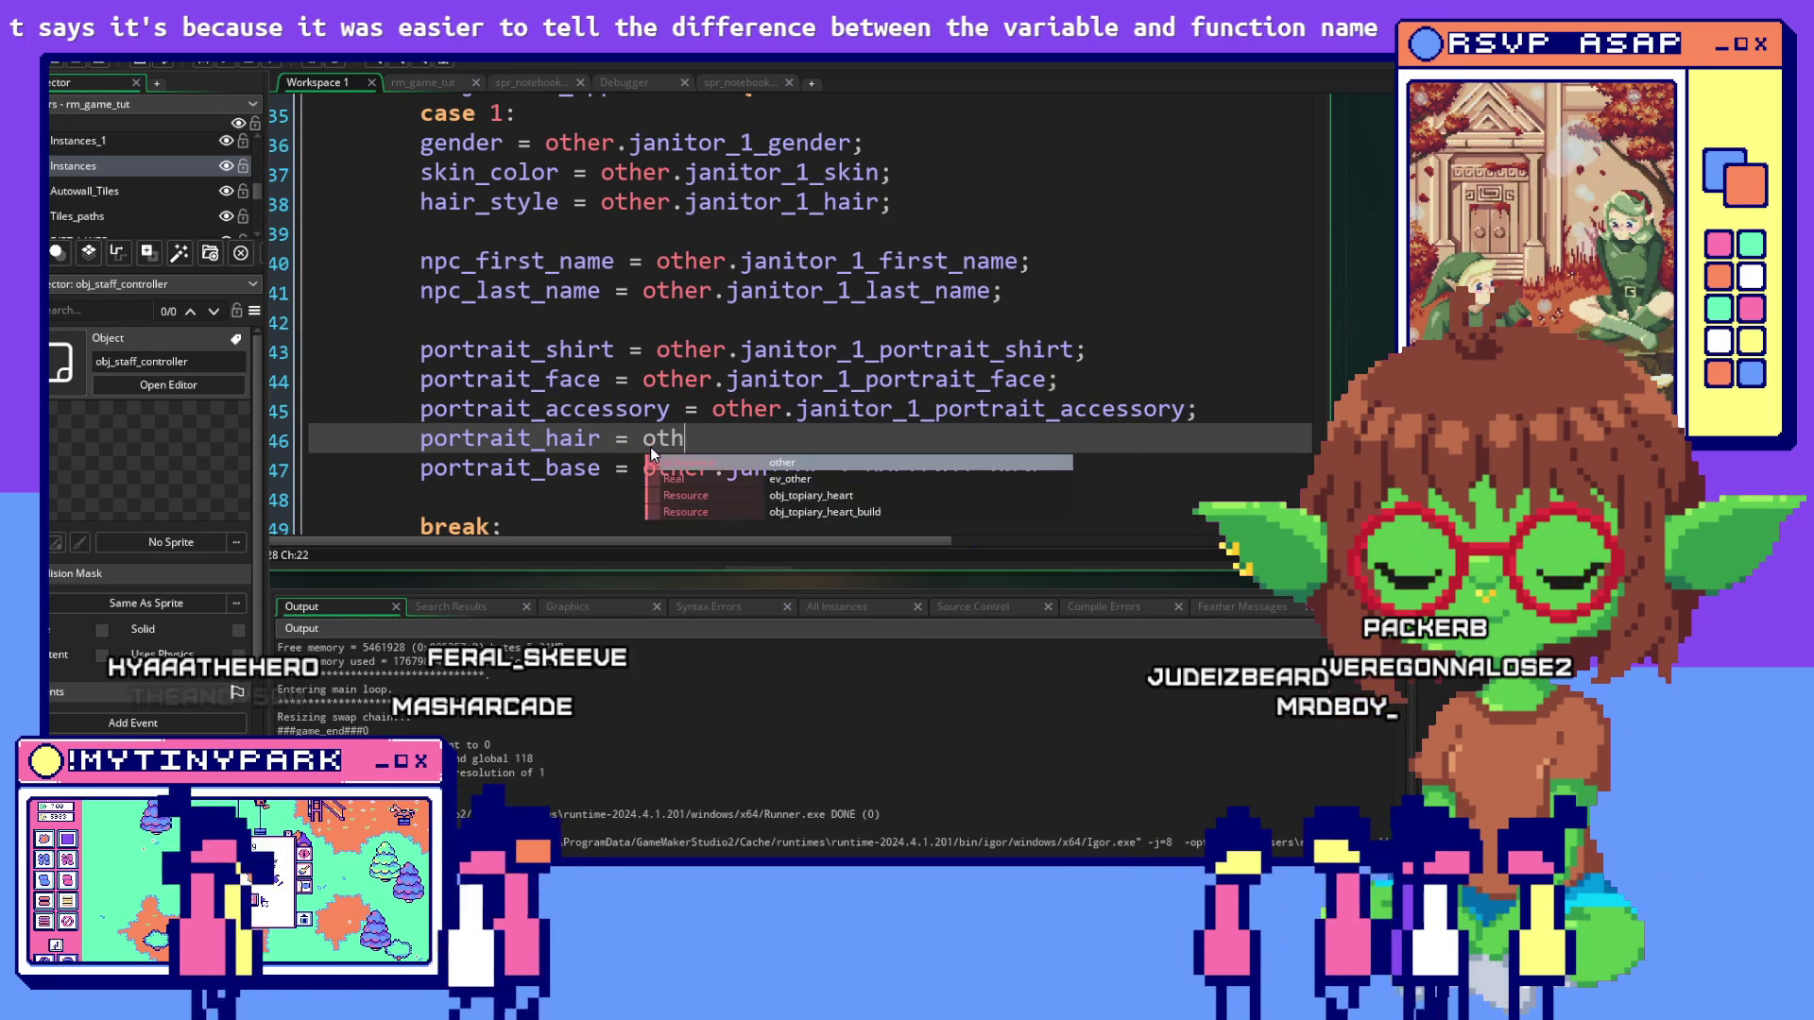
key("BackSpace")
type(".jan")
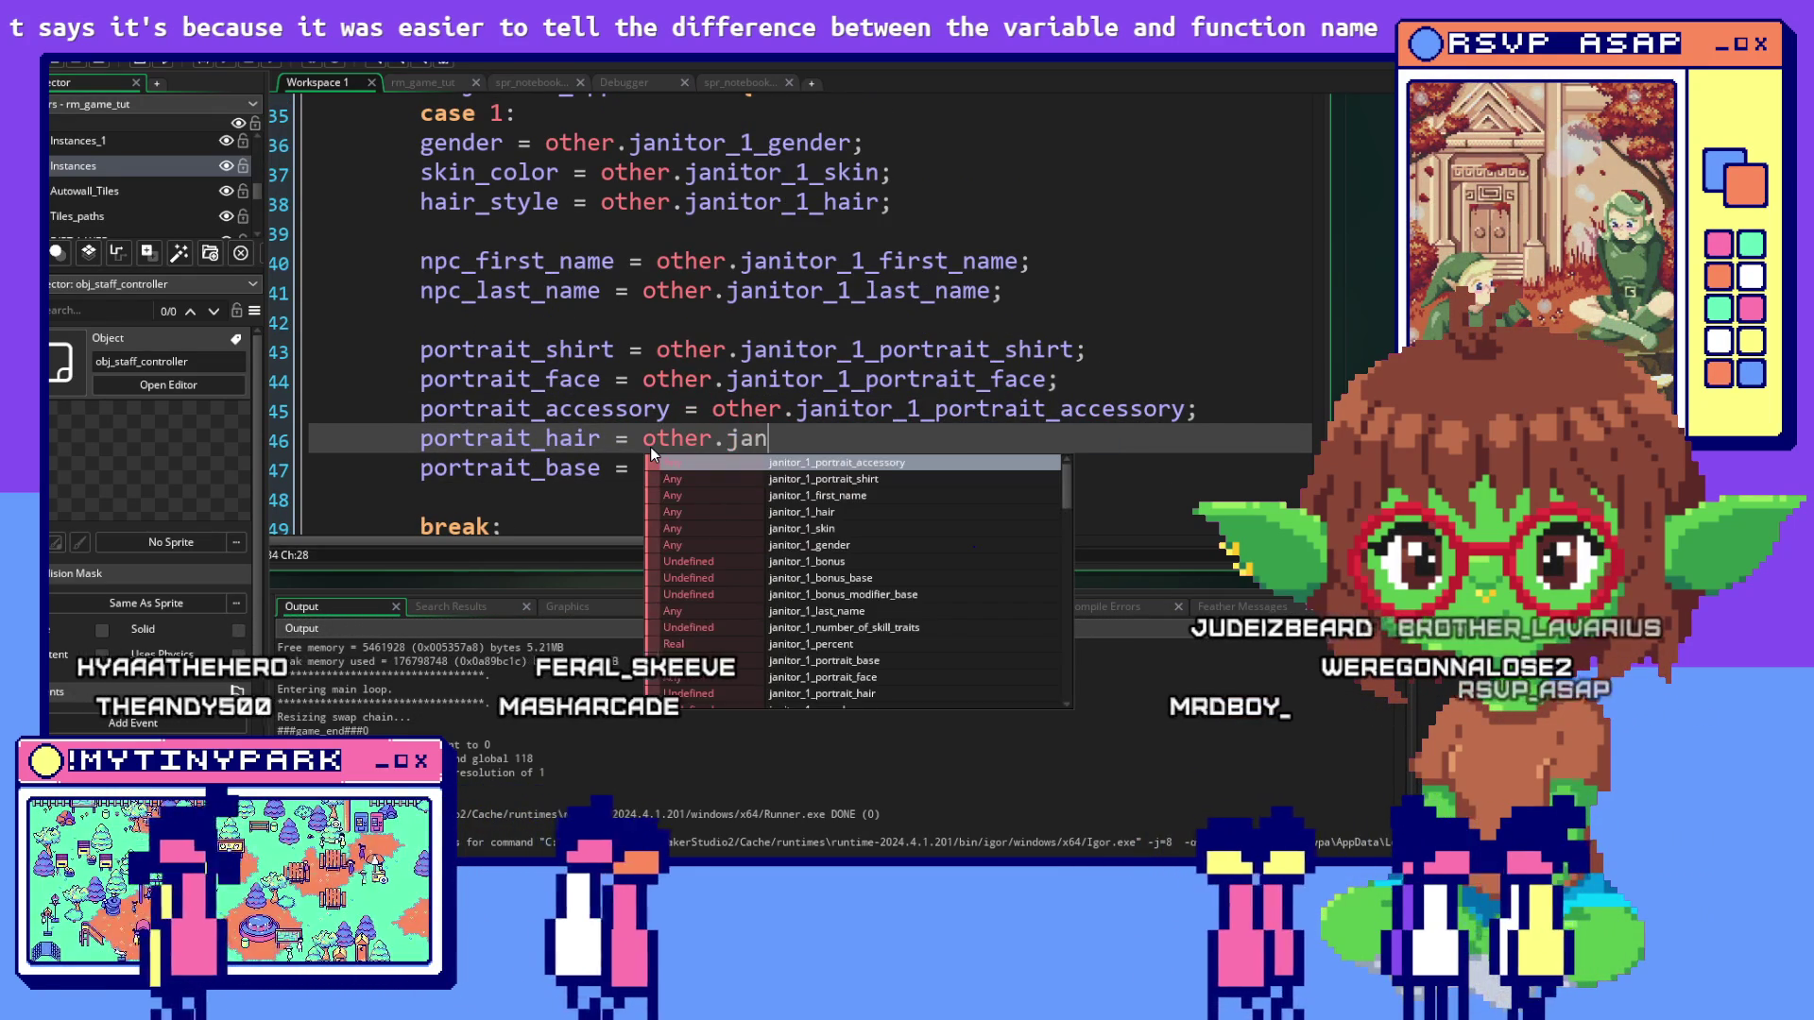
type("itor_1_")
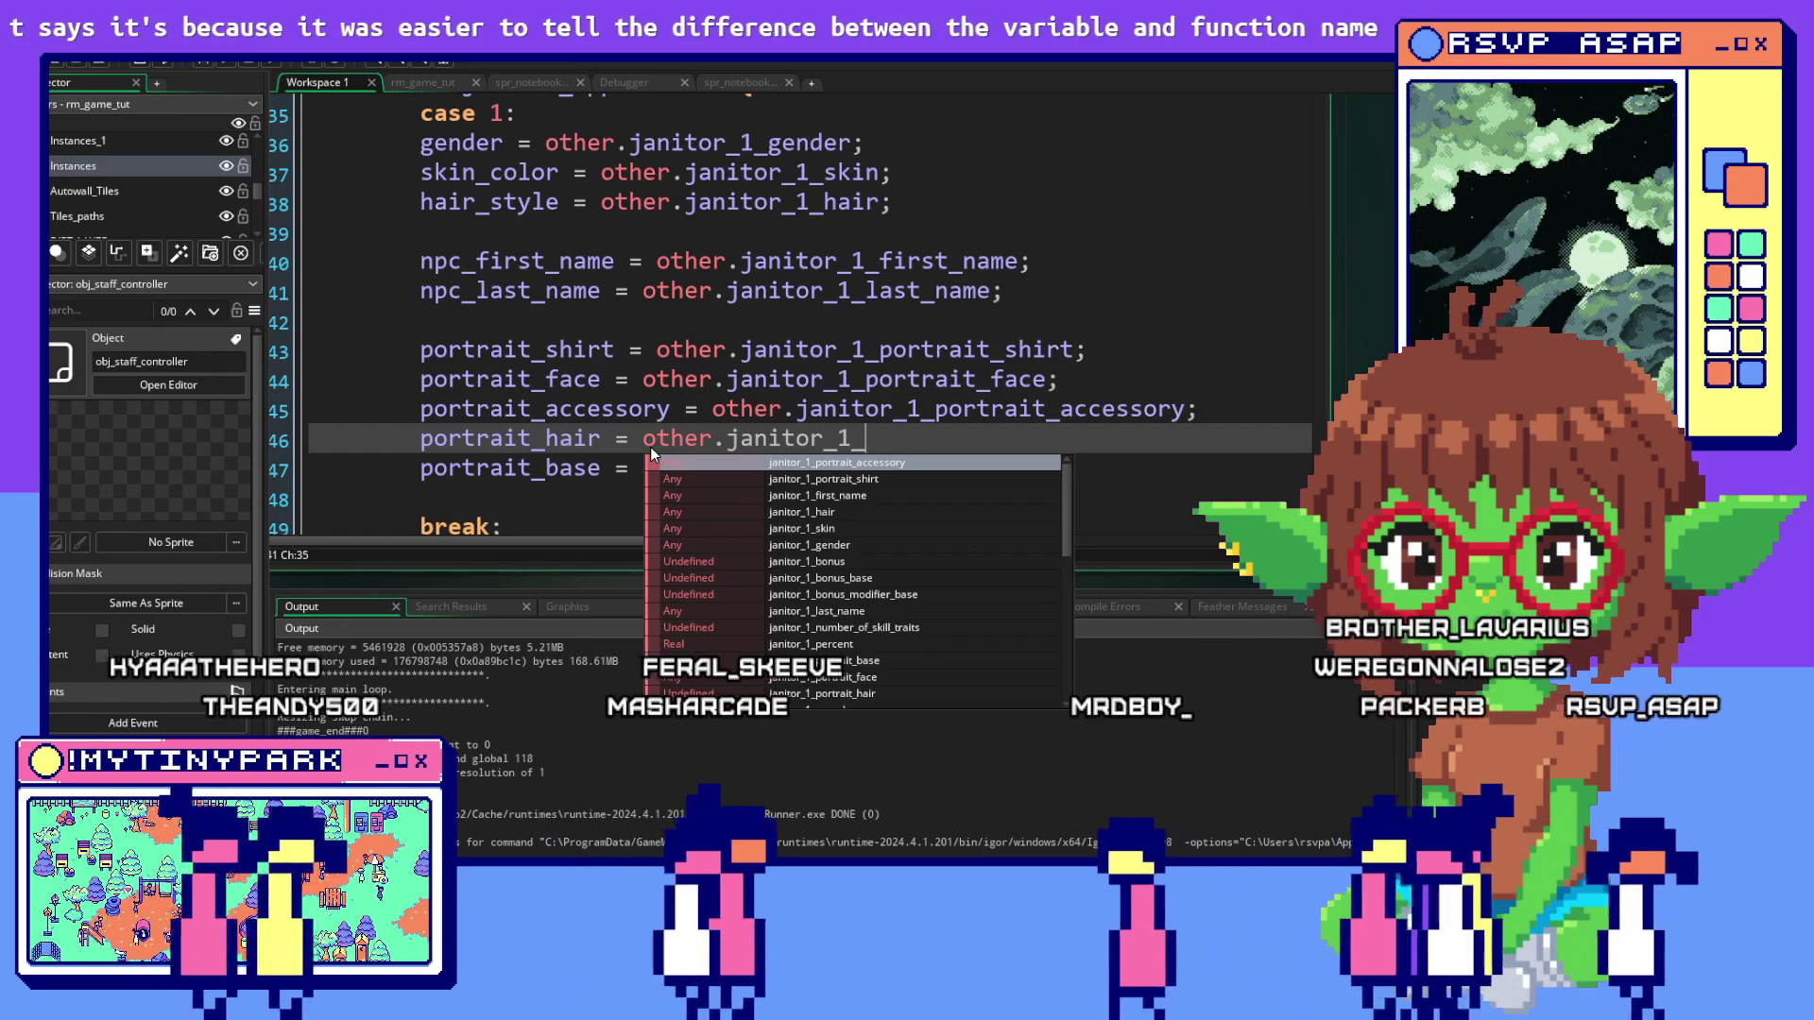
type("portirat")
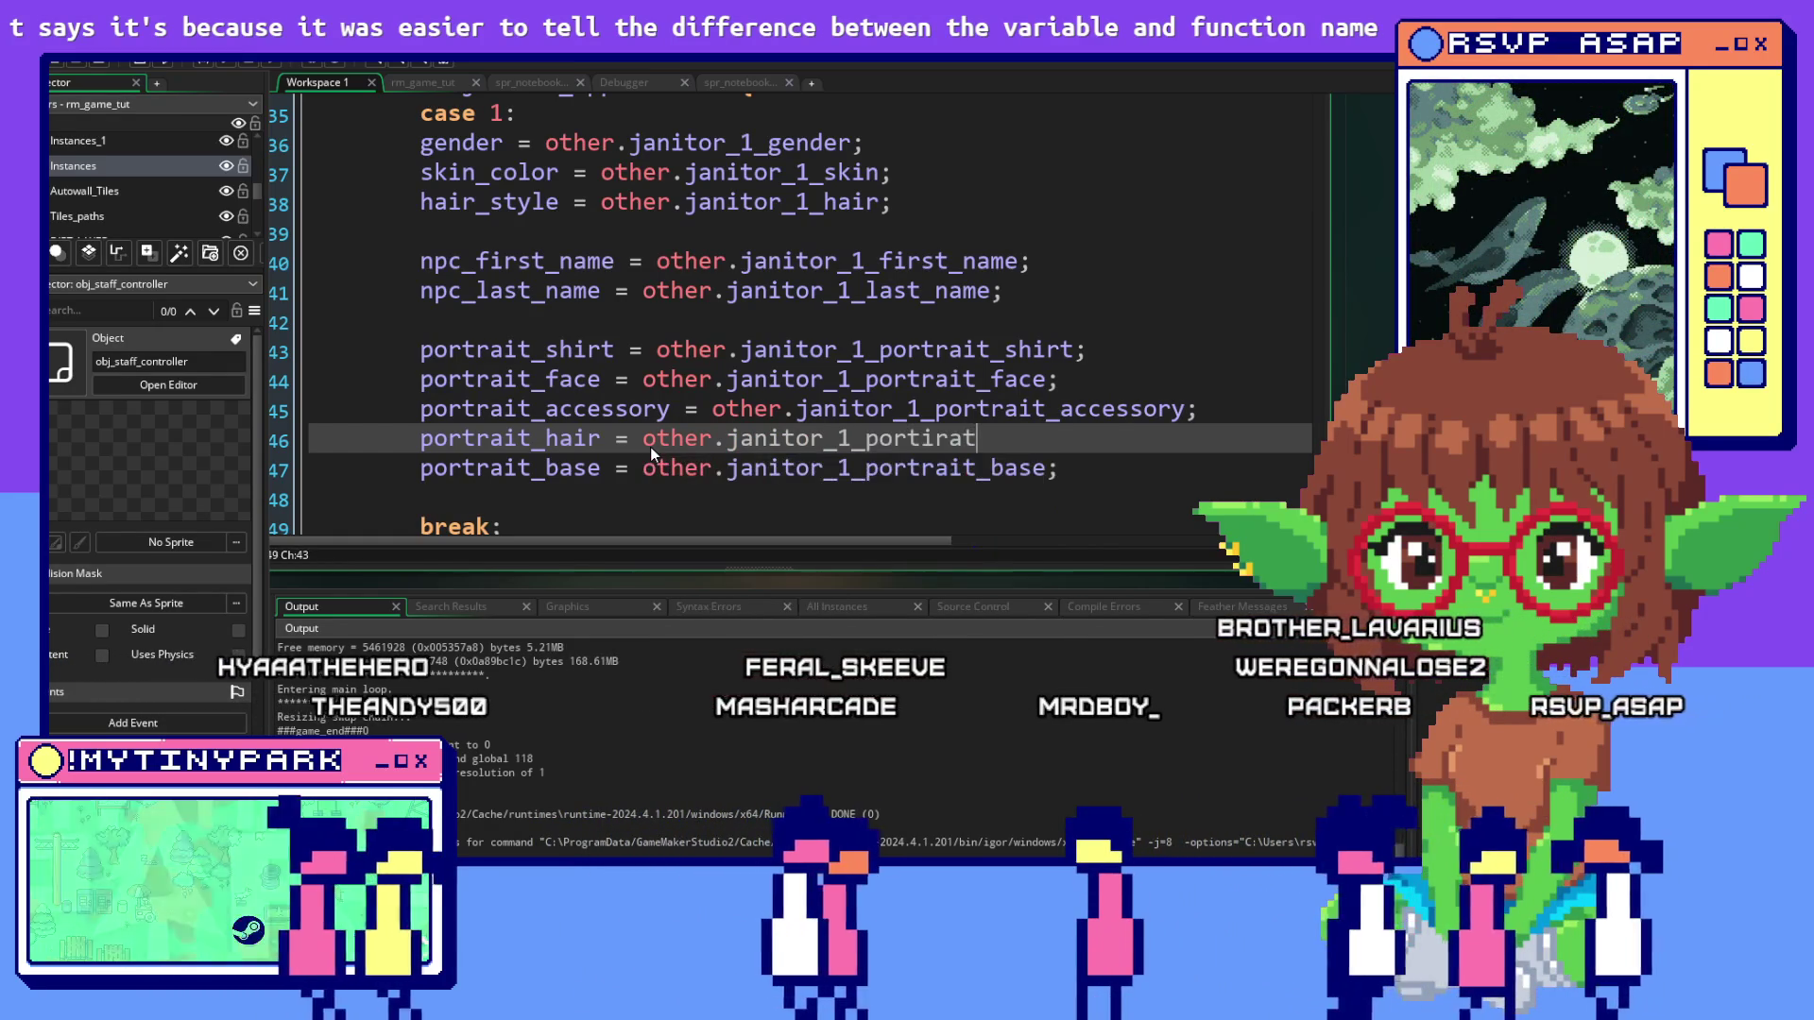
type("_acci")
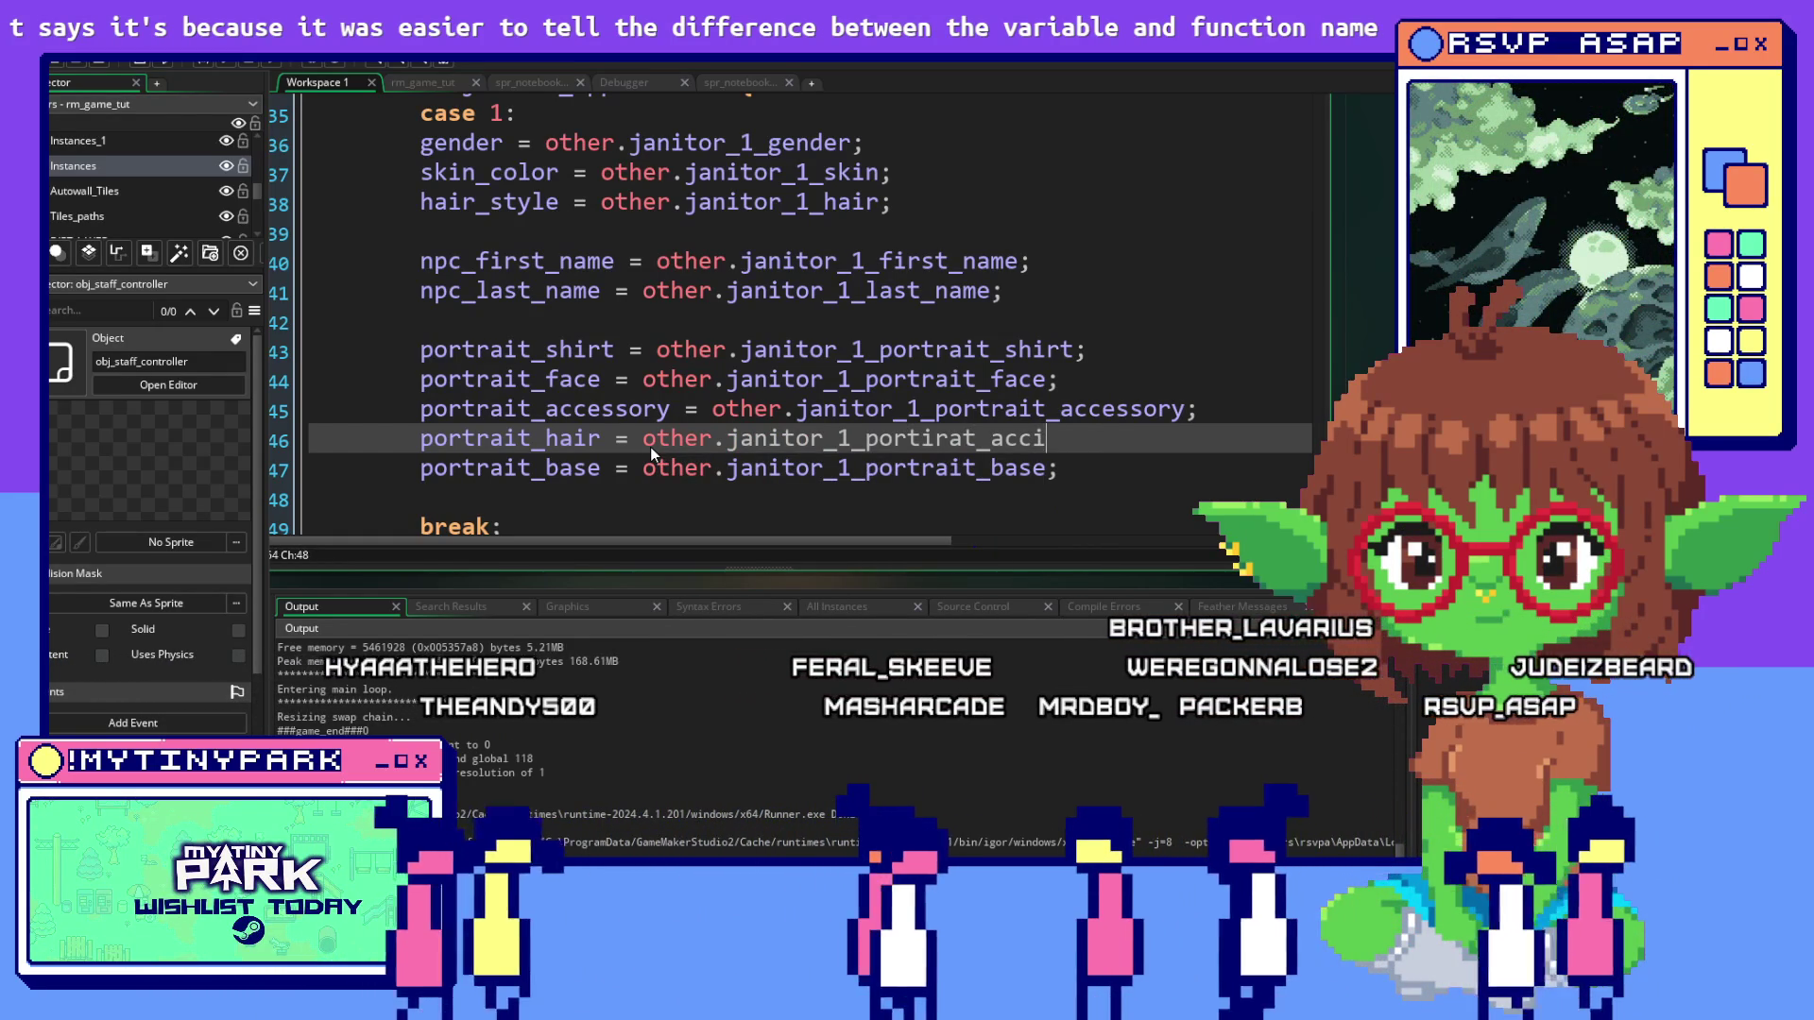
key("BackSpace")
type("essory;")
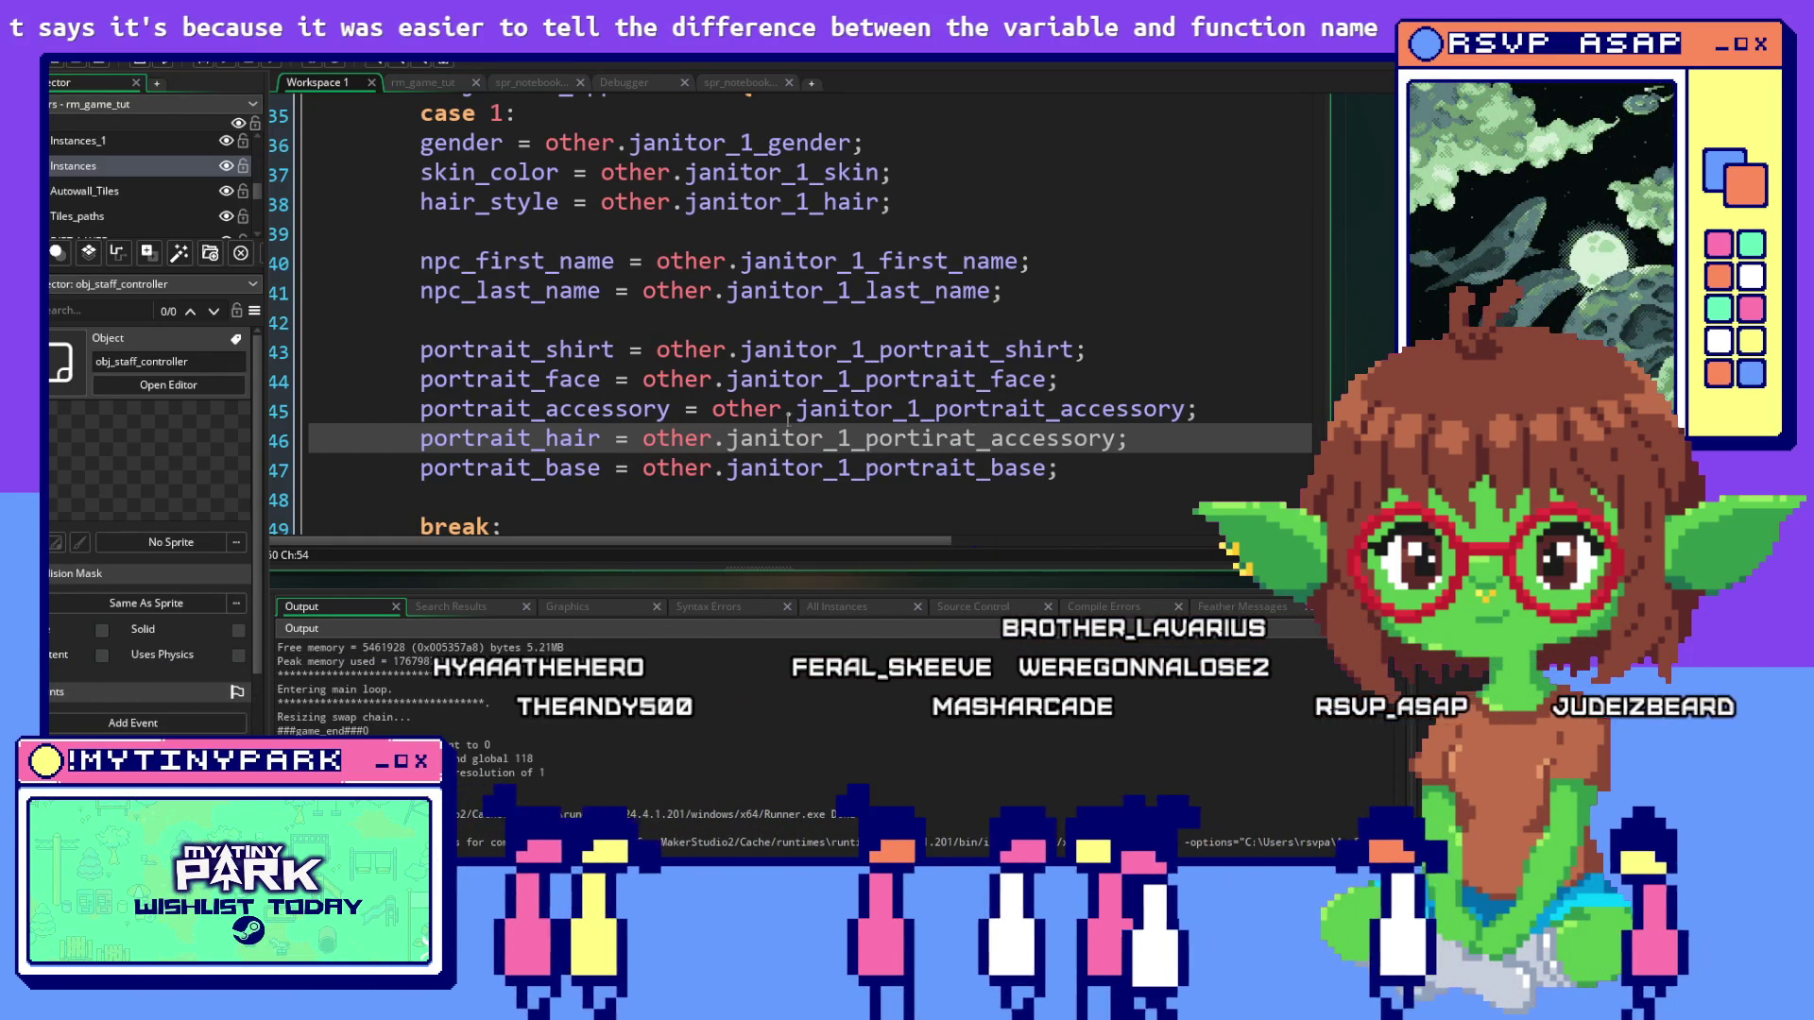
left_click(936, 440)
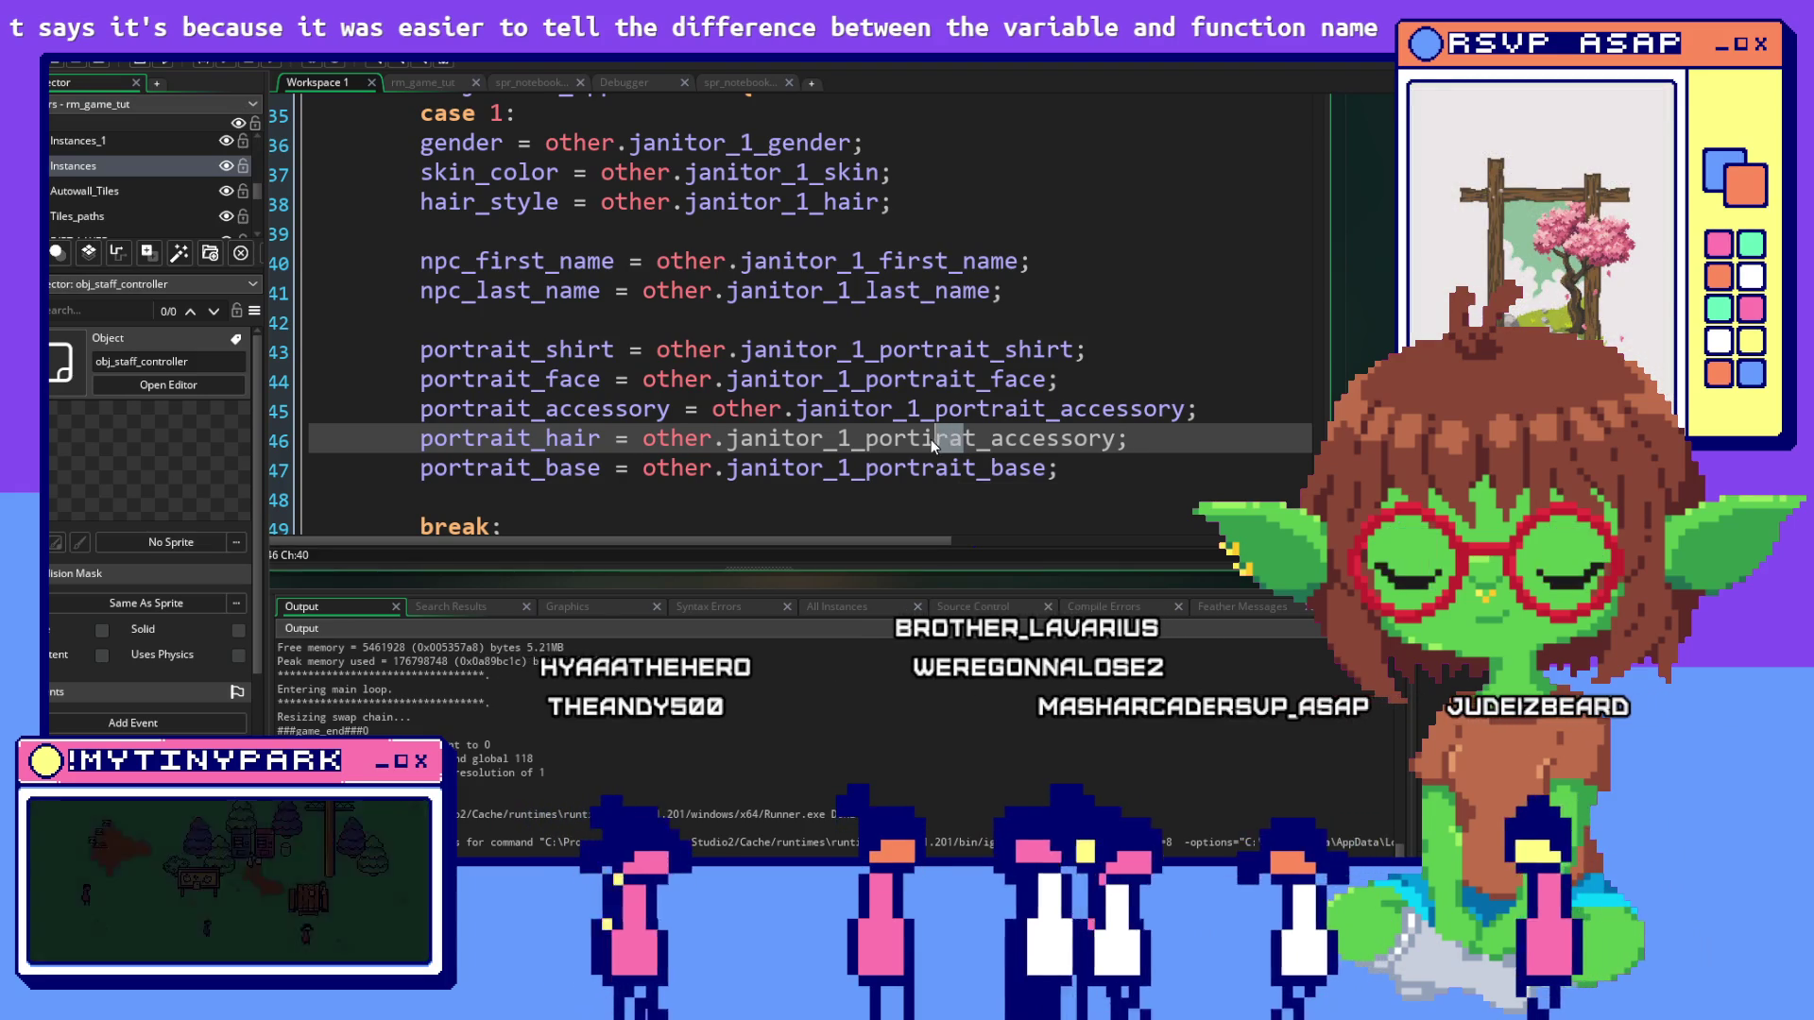
left_click_drag(934, 442, 922, 439)
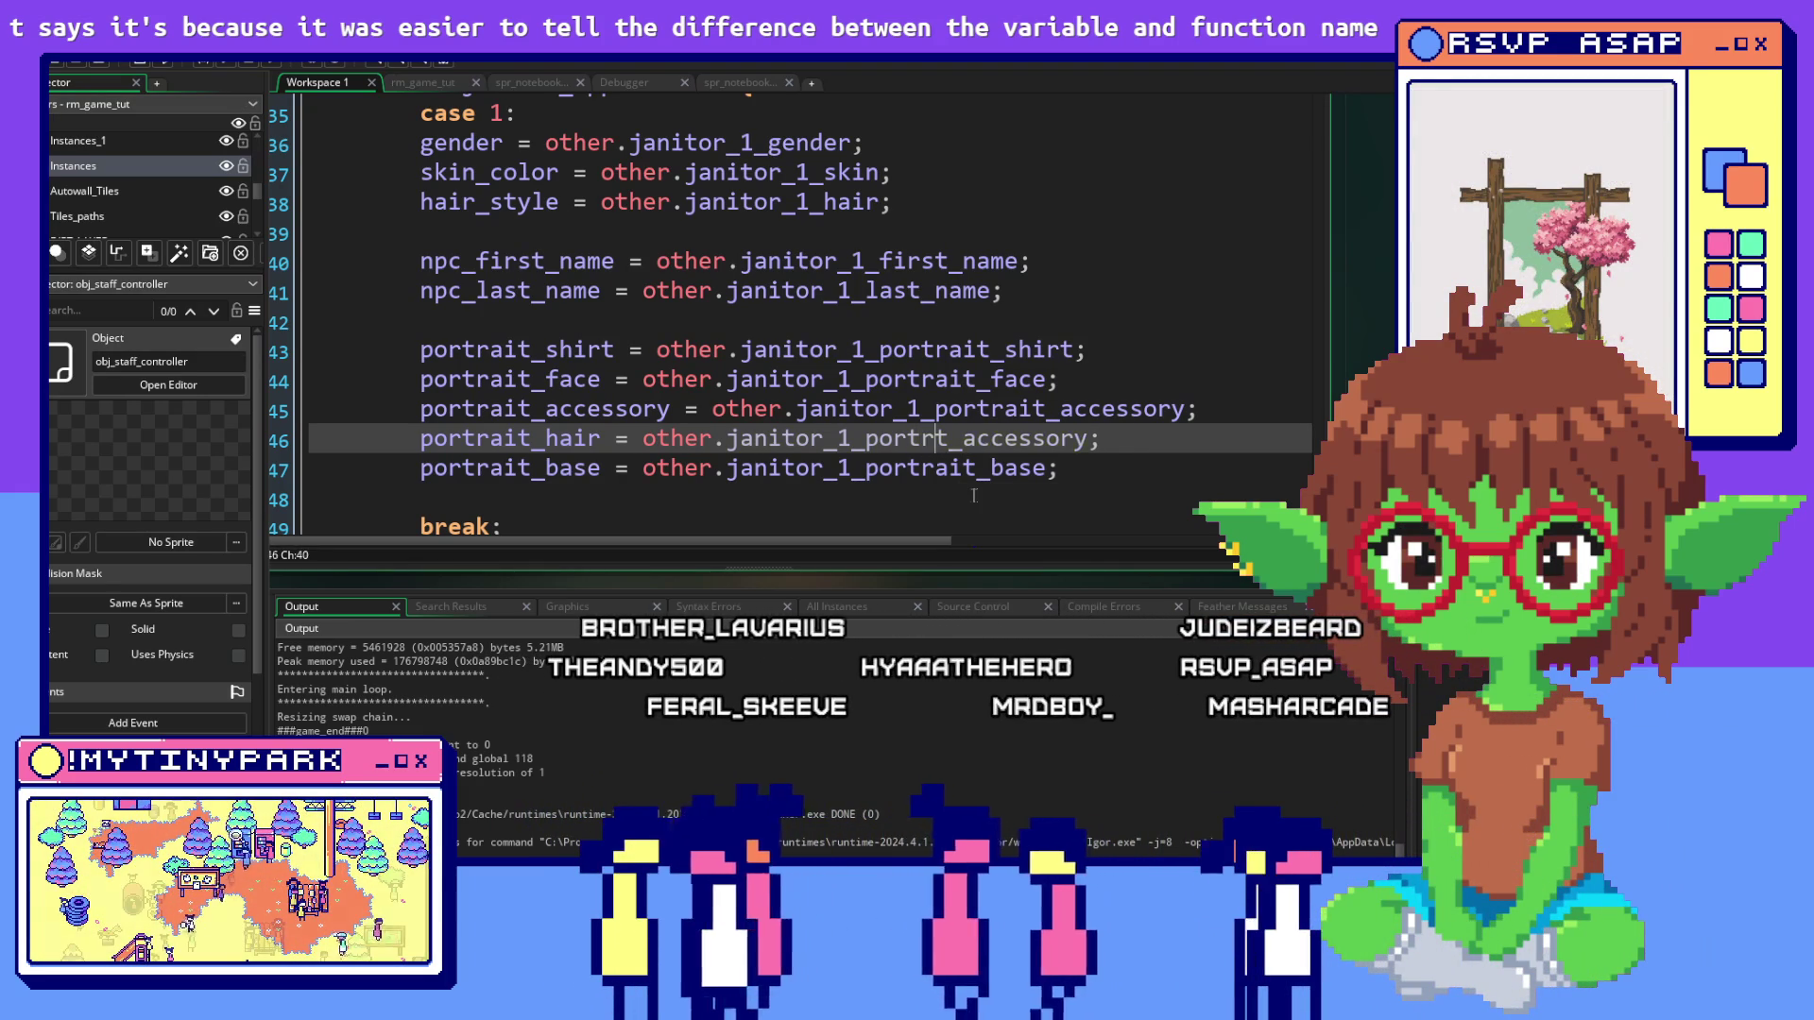
type("rai")
Launch the game in debug mode
left_click(1136, 457)
scroll(1137, 454, "down", 2)
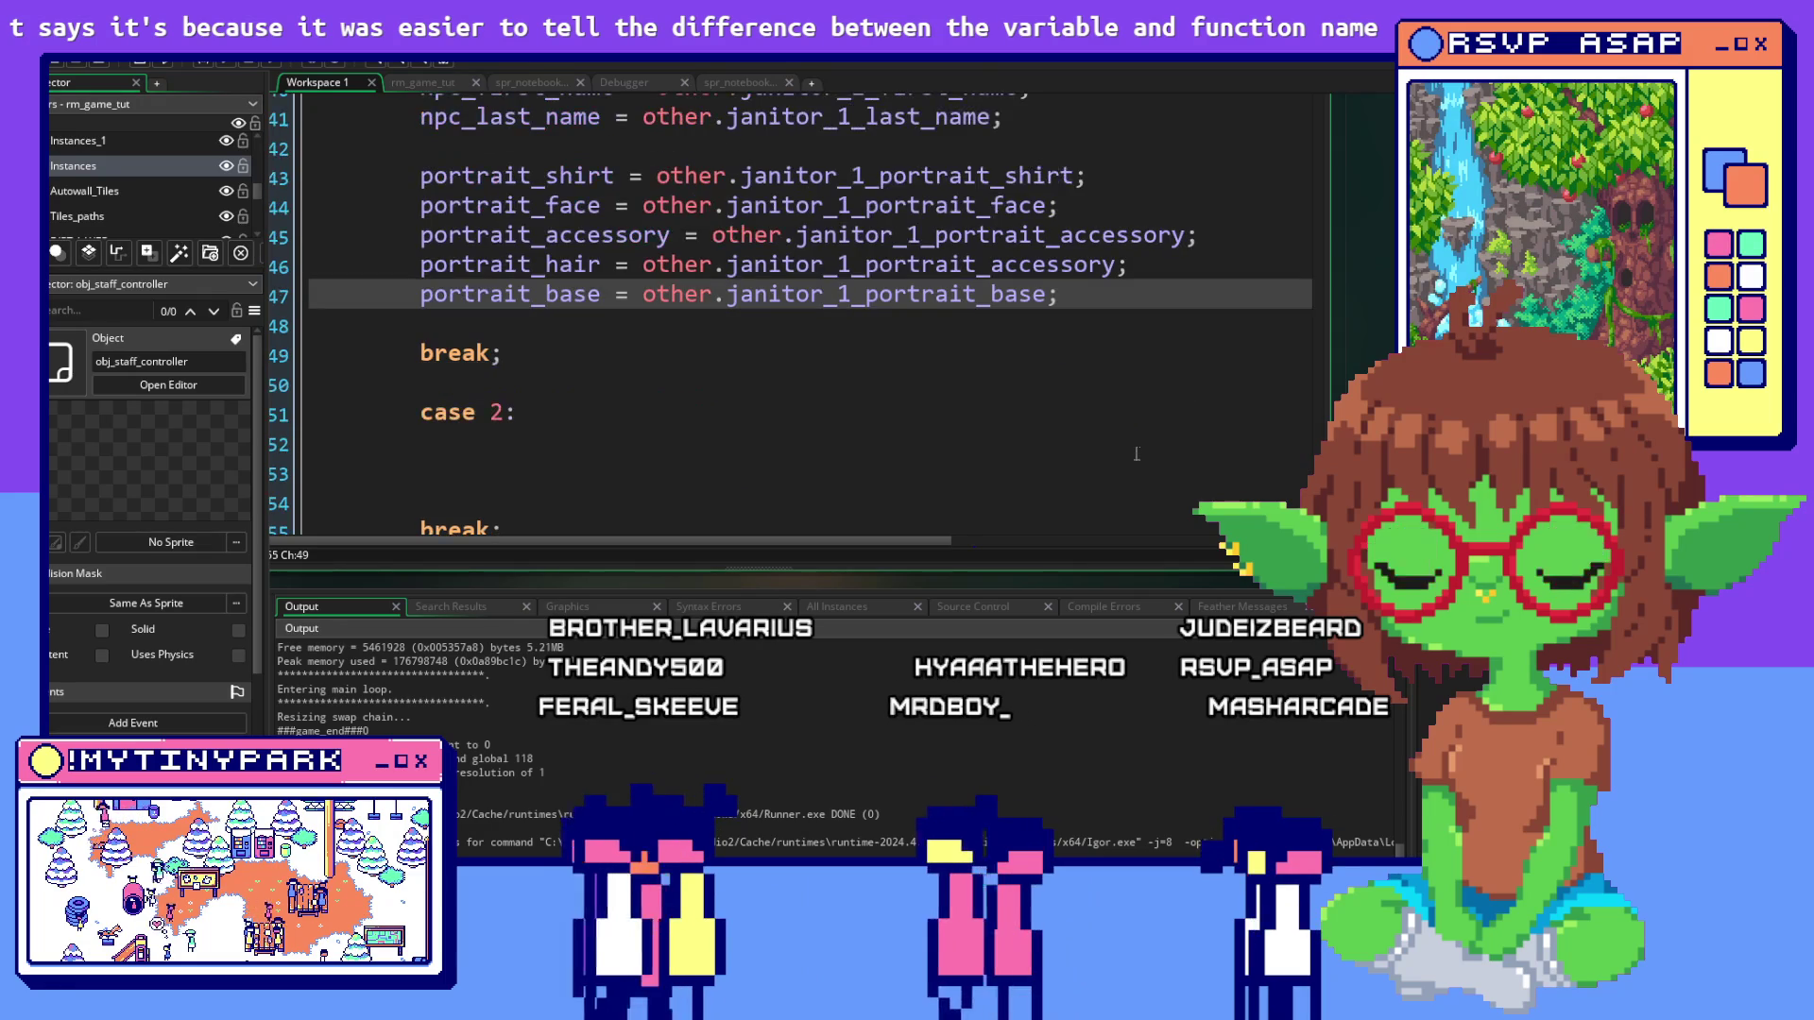
scroll(1137, 454, "up", 2)
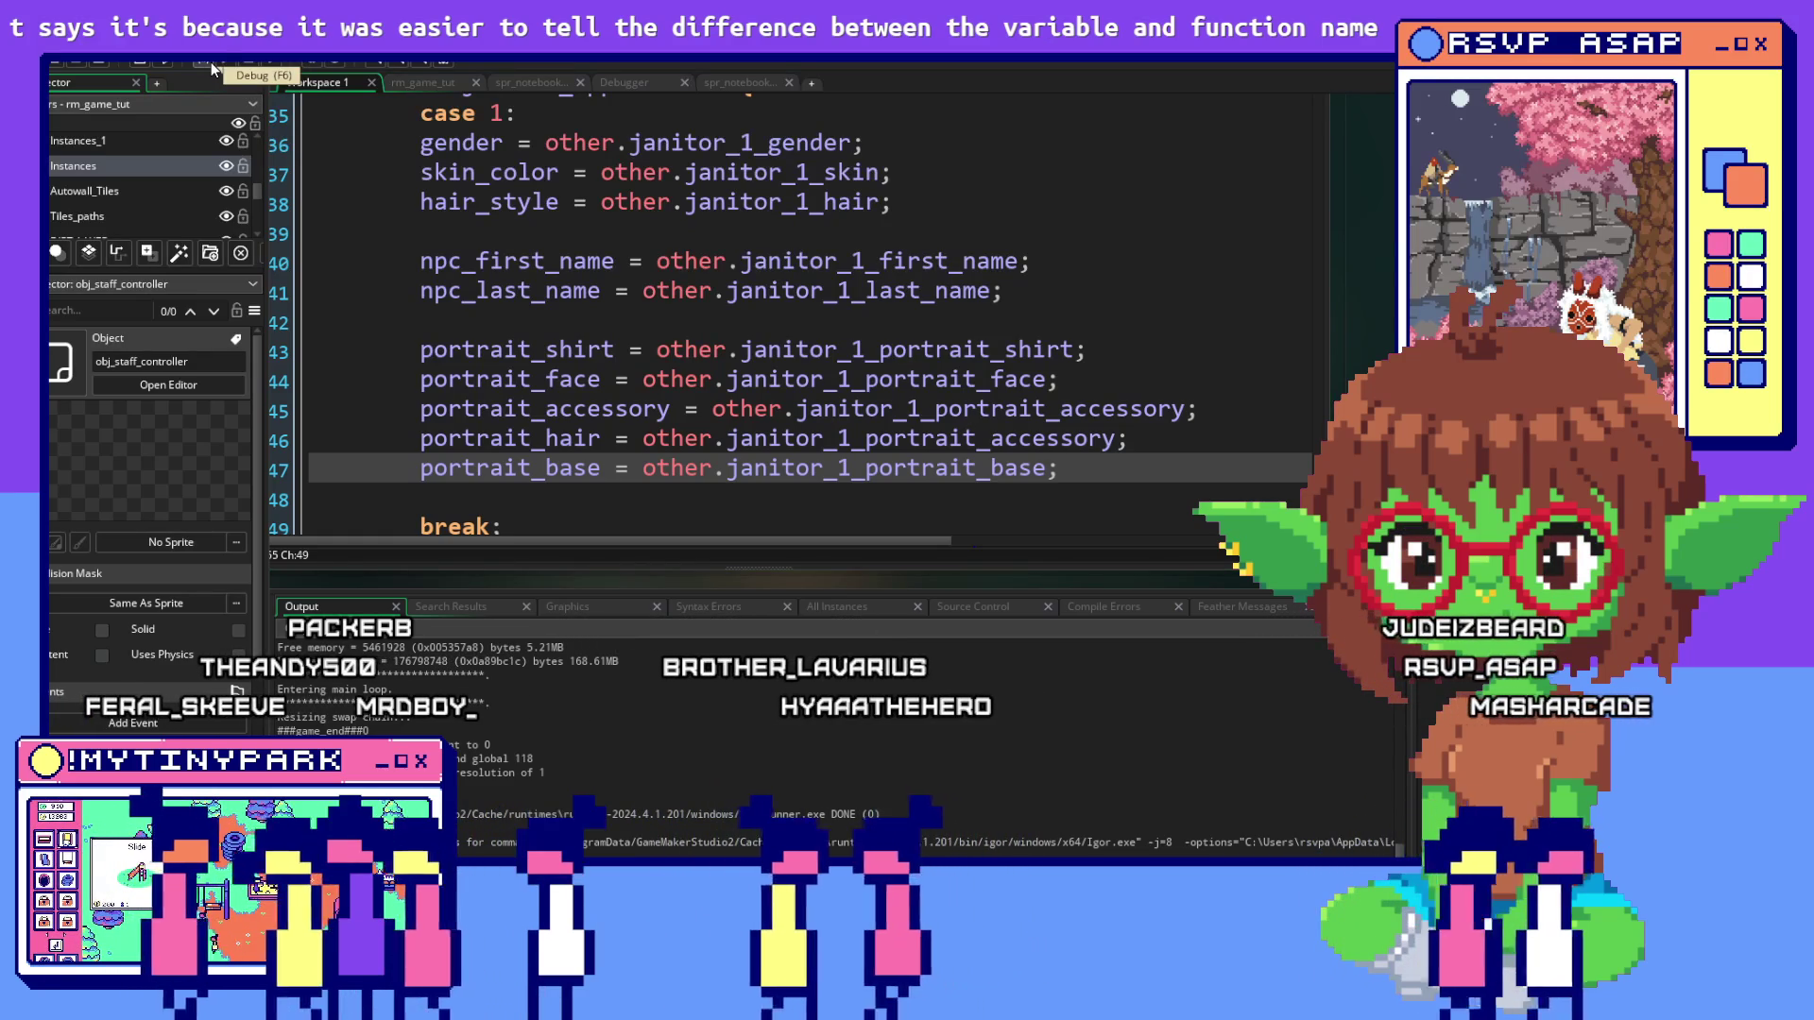
left_click(211, 61)
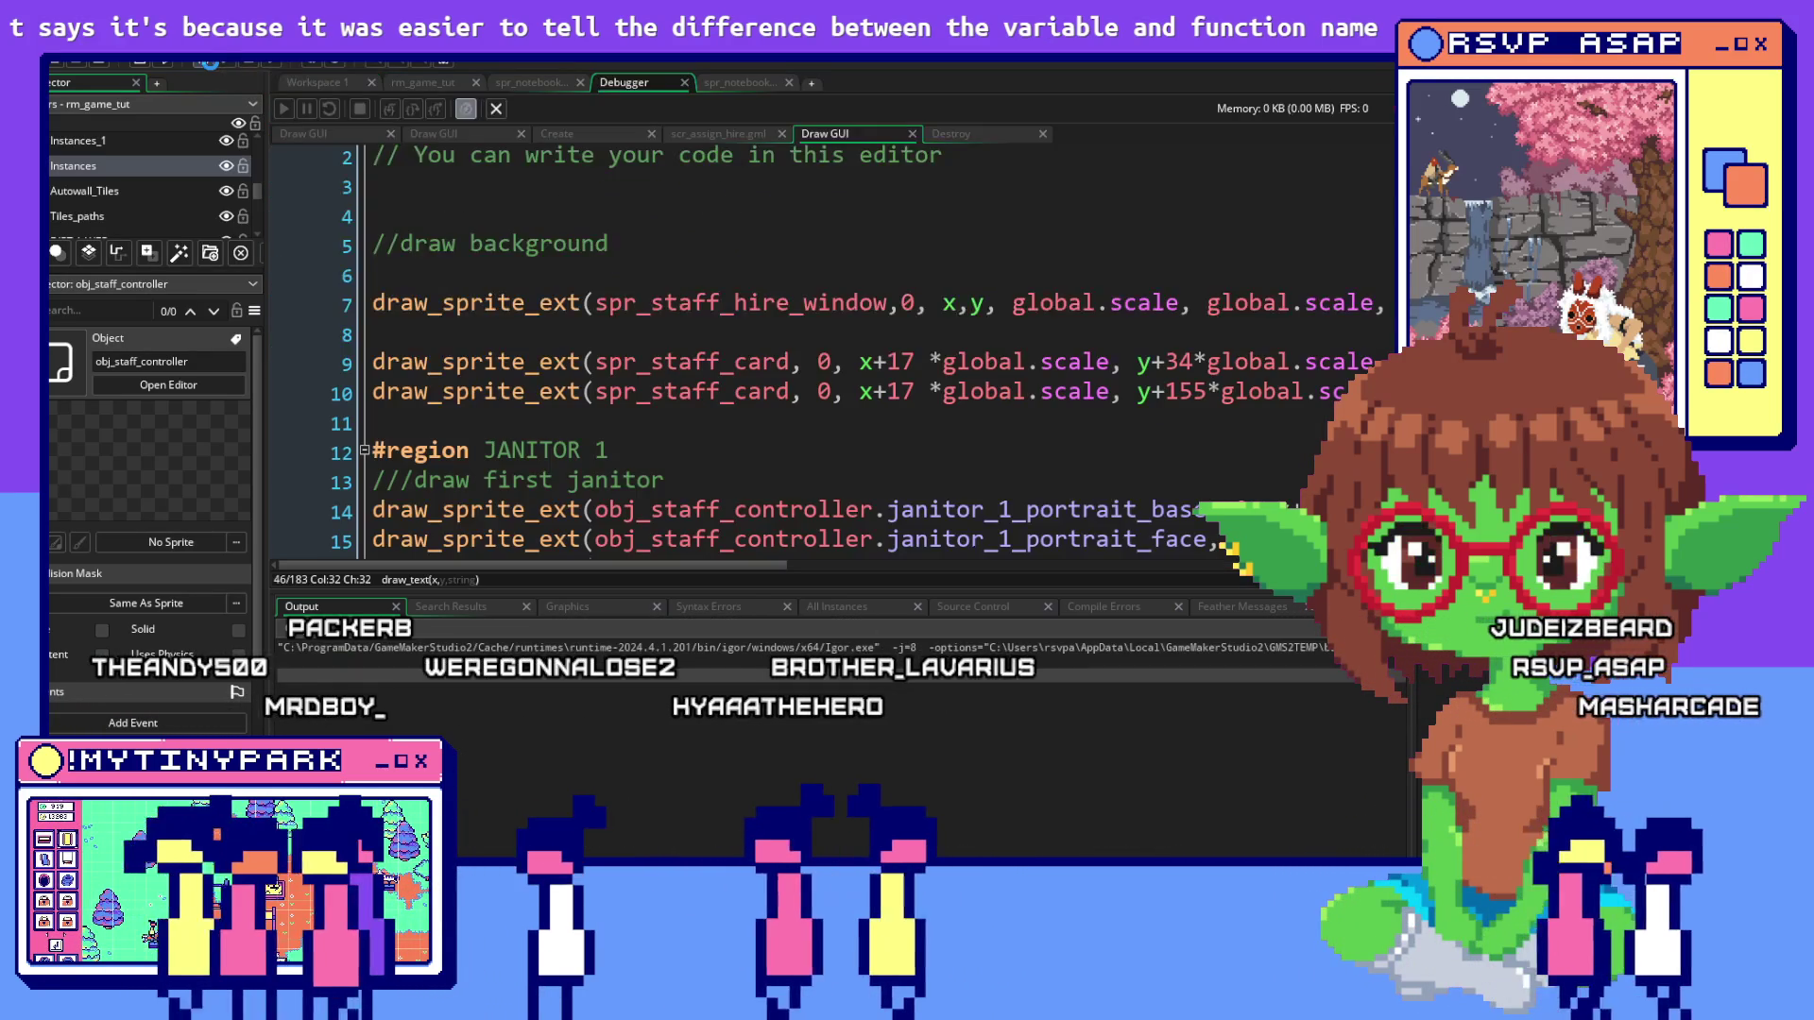
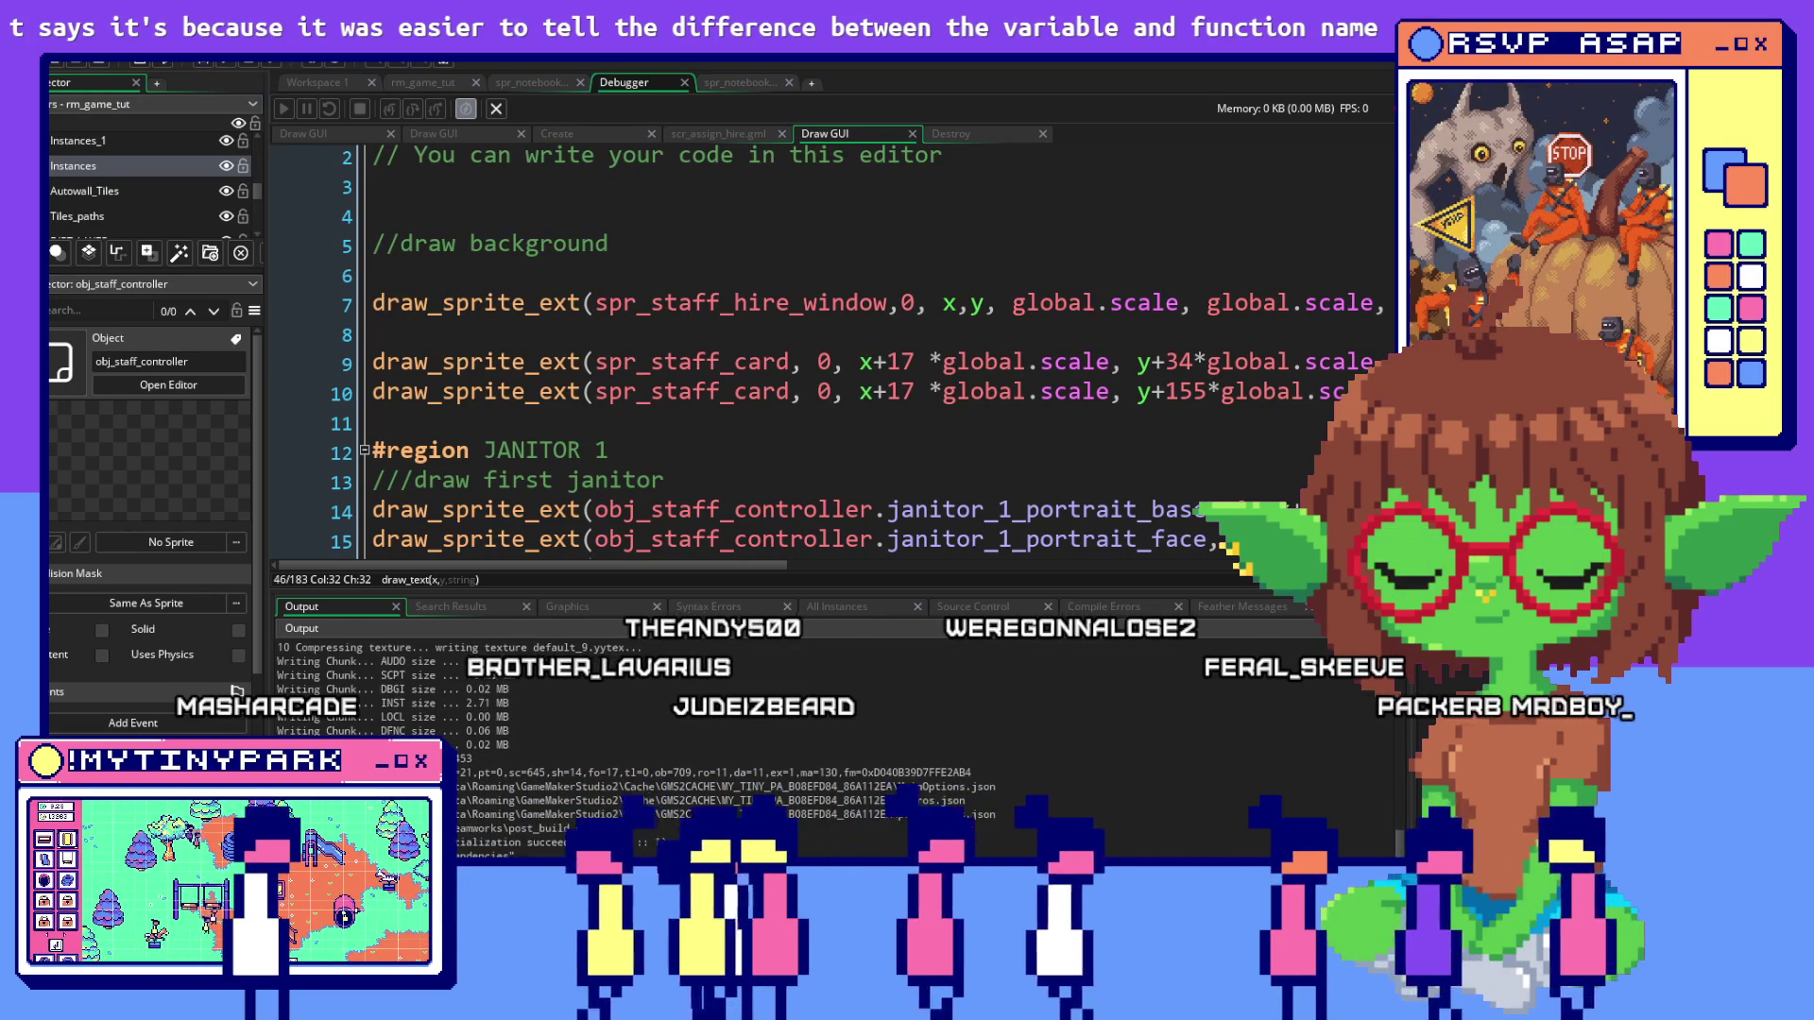
Test hiring in the running game, then return to the GameMaker debugger
key("alt+Tab")
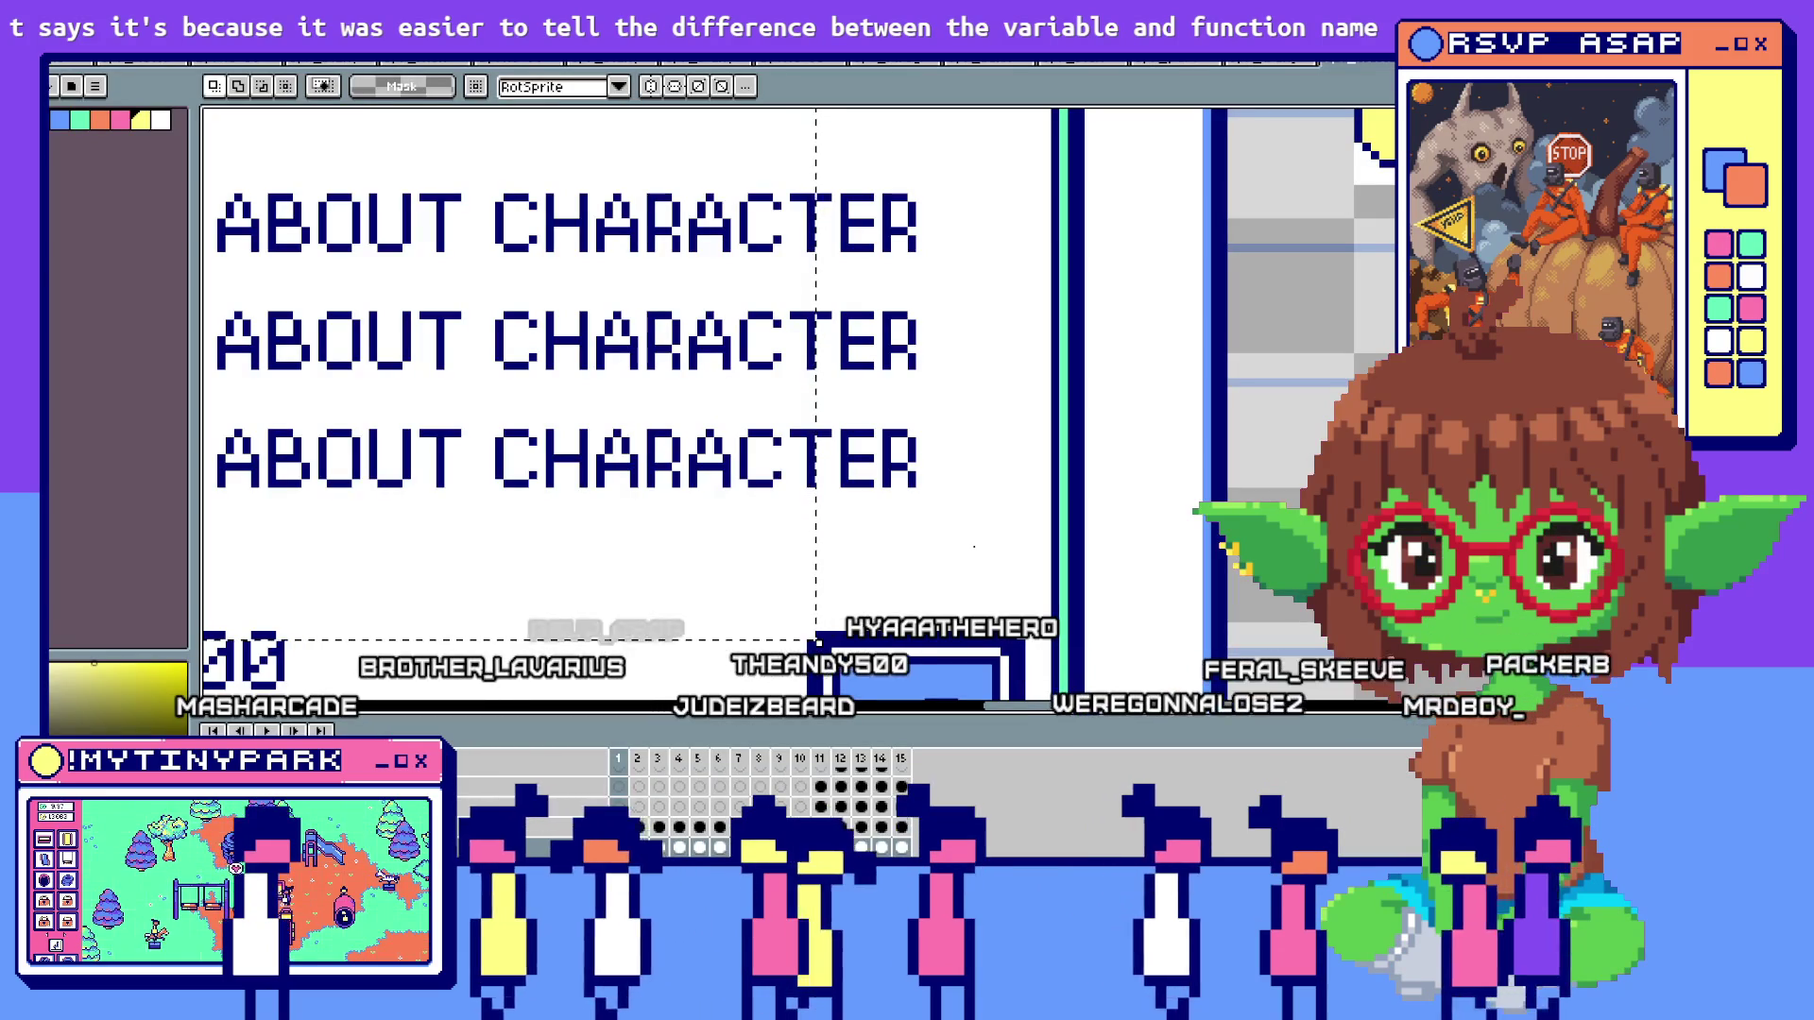
key("alt+Tab")
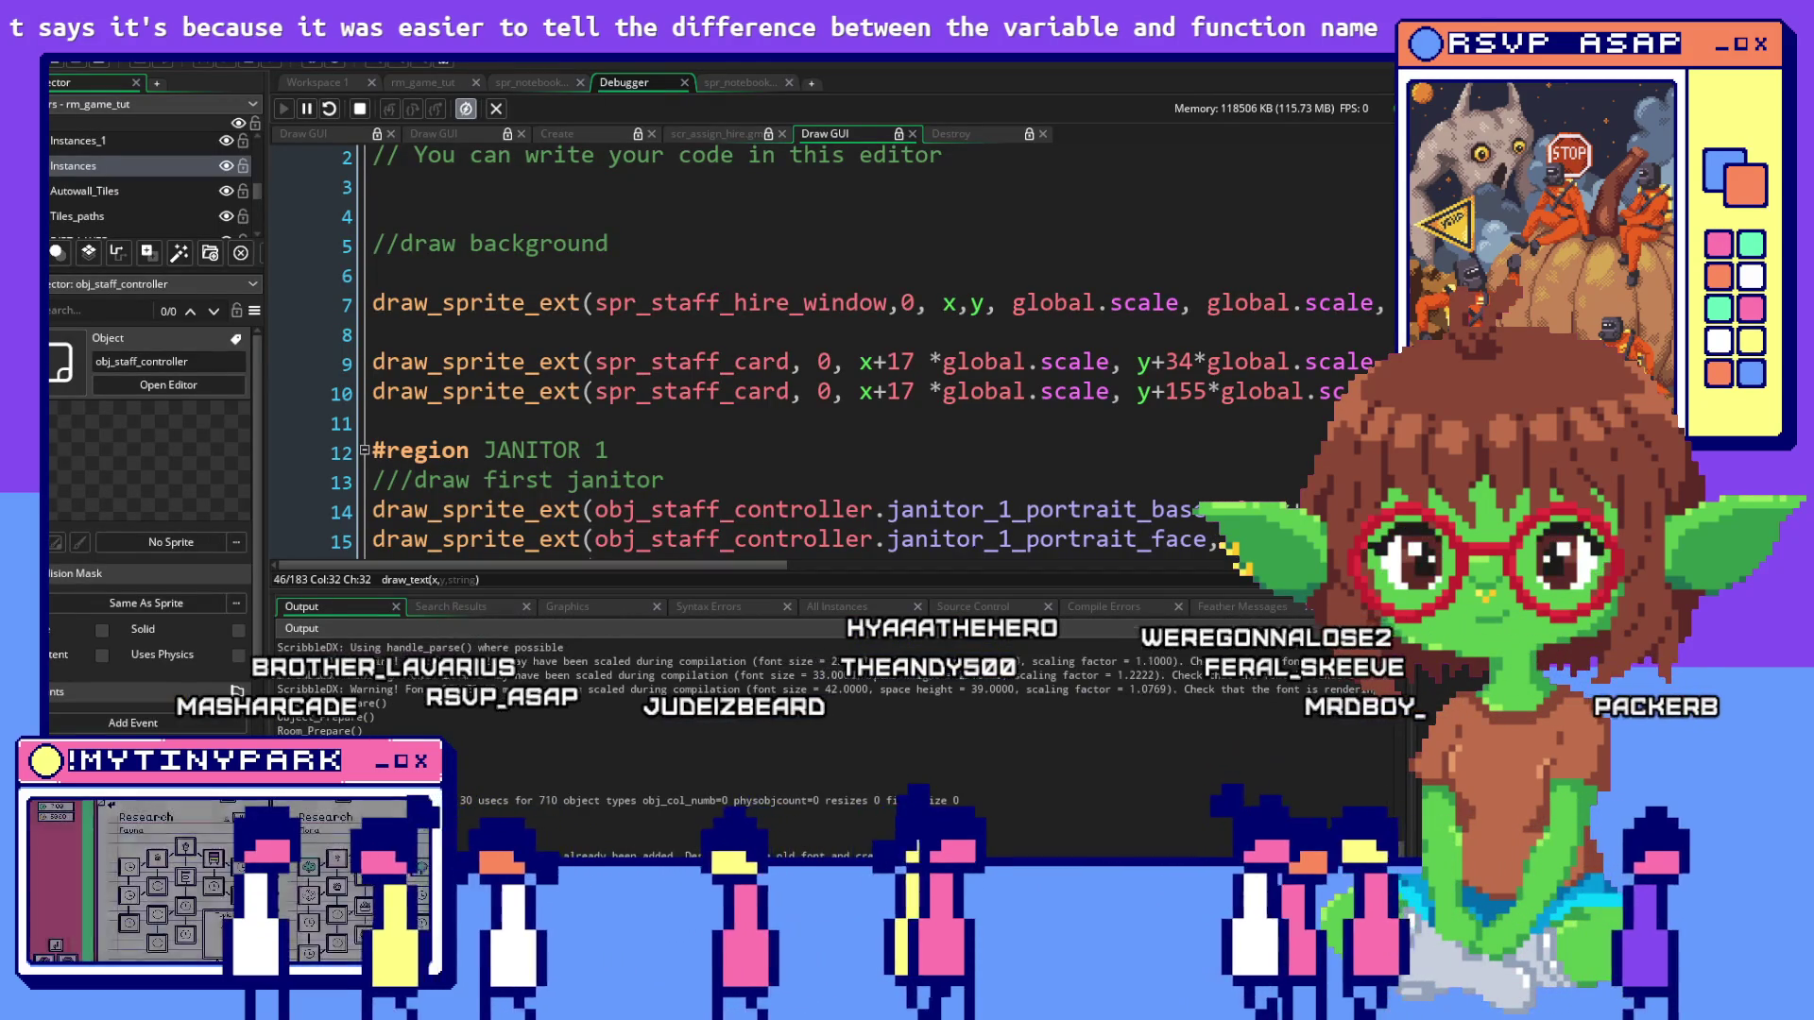
key("alt+Tab")
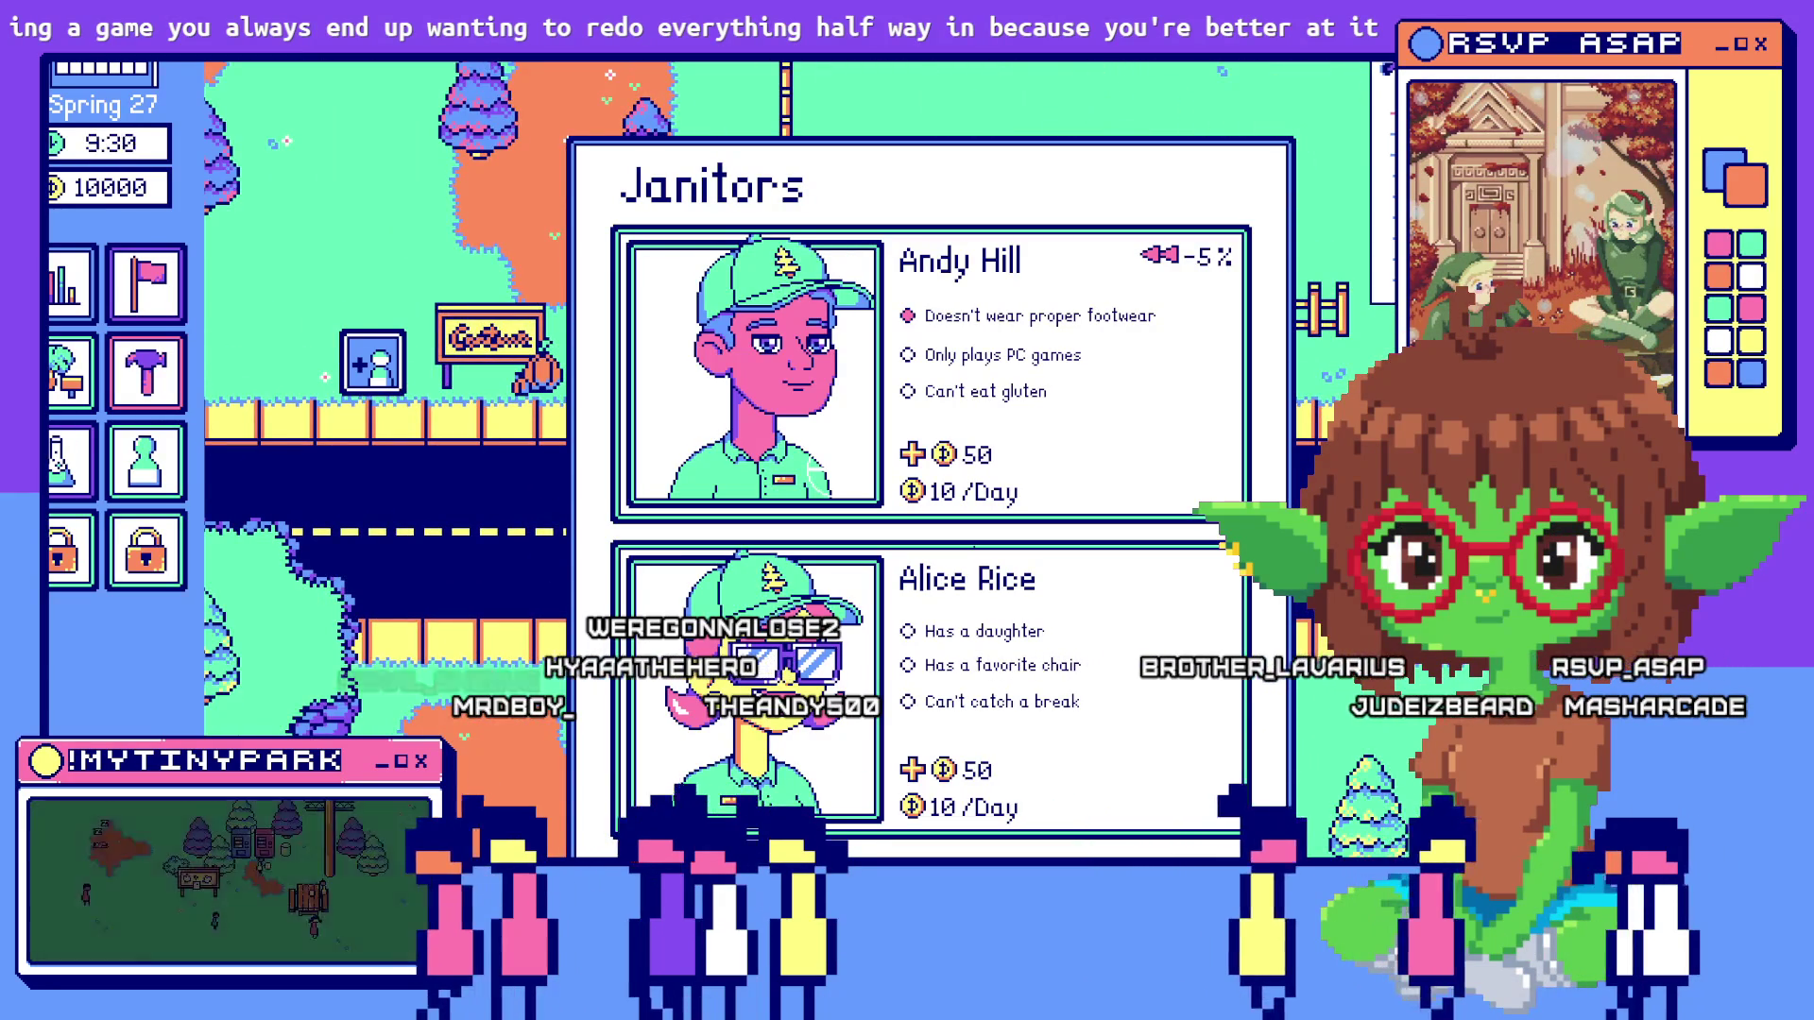
key("alt+Tab")
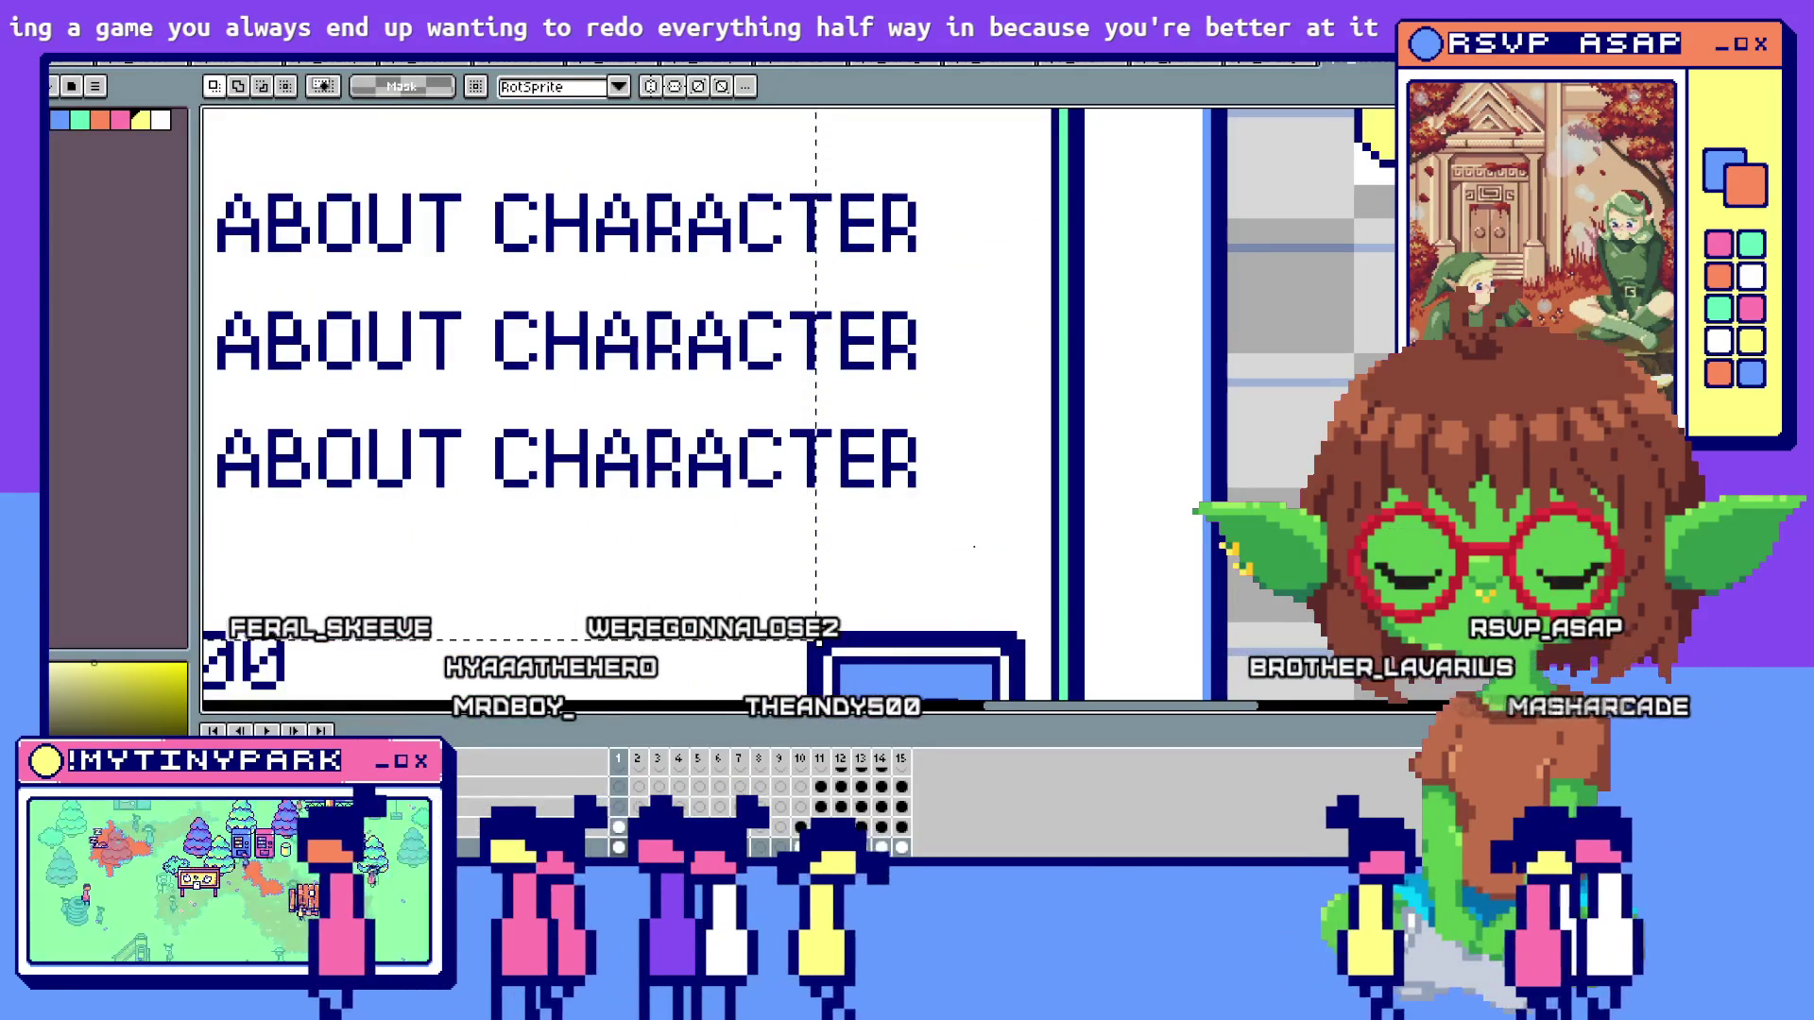
key("alt+Tab")
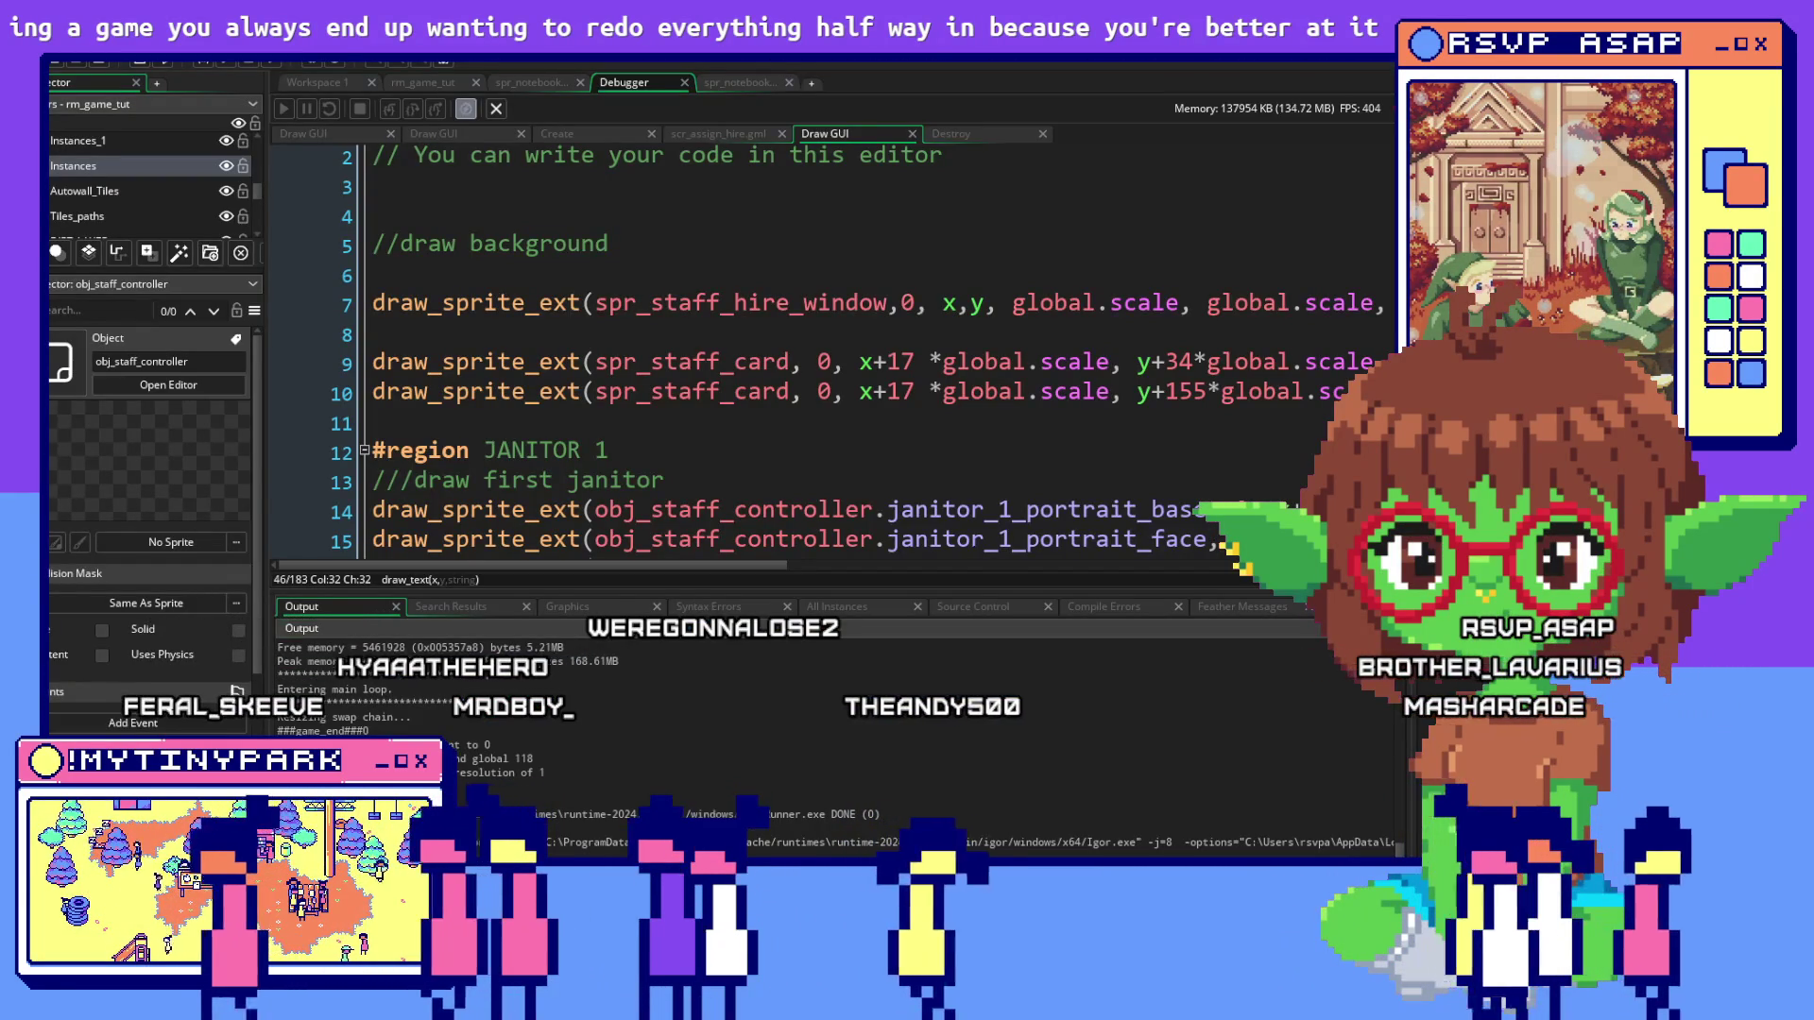
Copy case 1's gender, skin, hair, name and portrait lines (236–247) and paste them under case 2
left_click(317, 82)
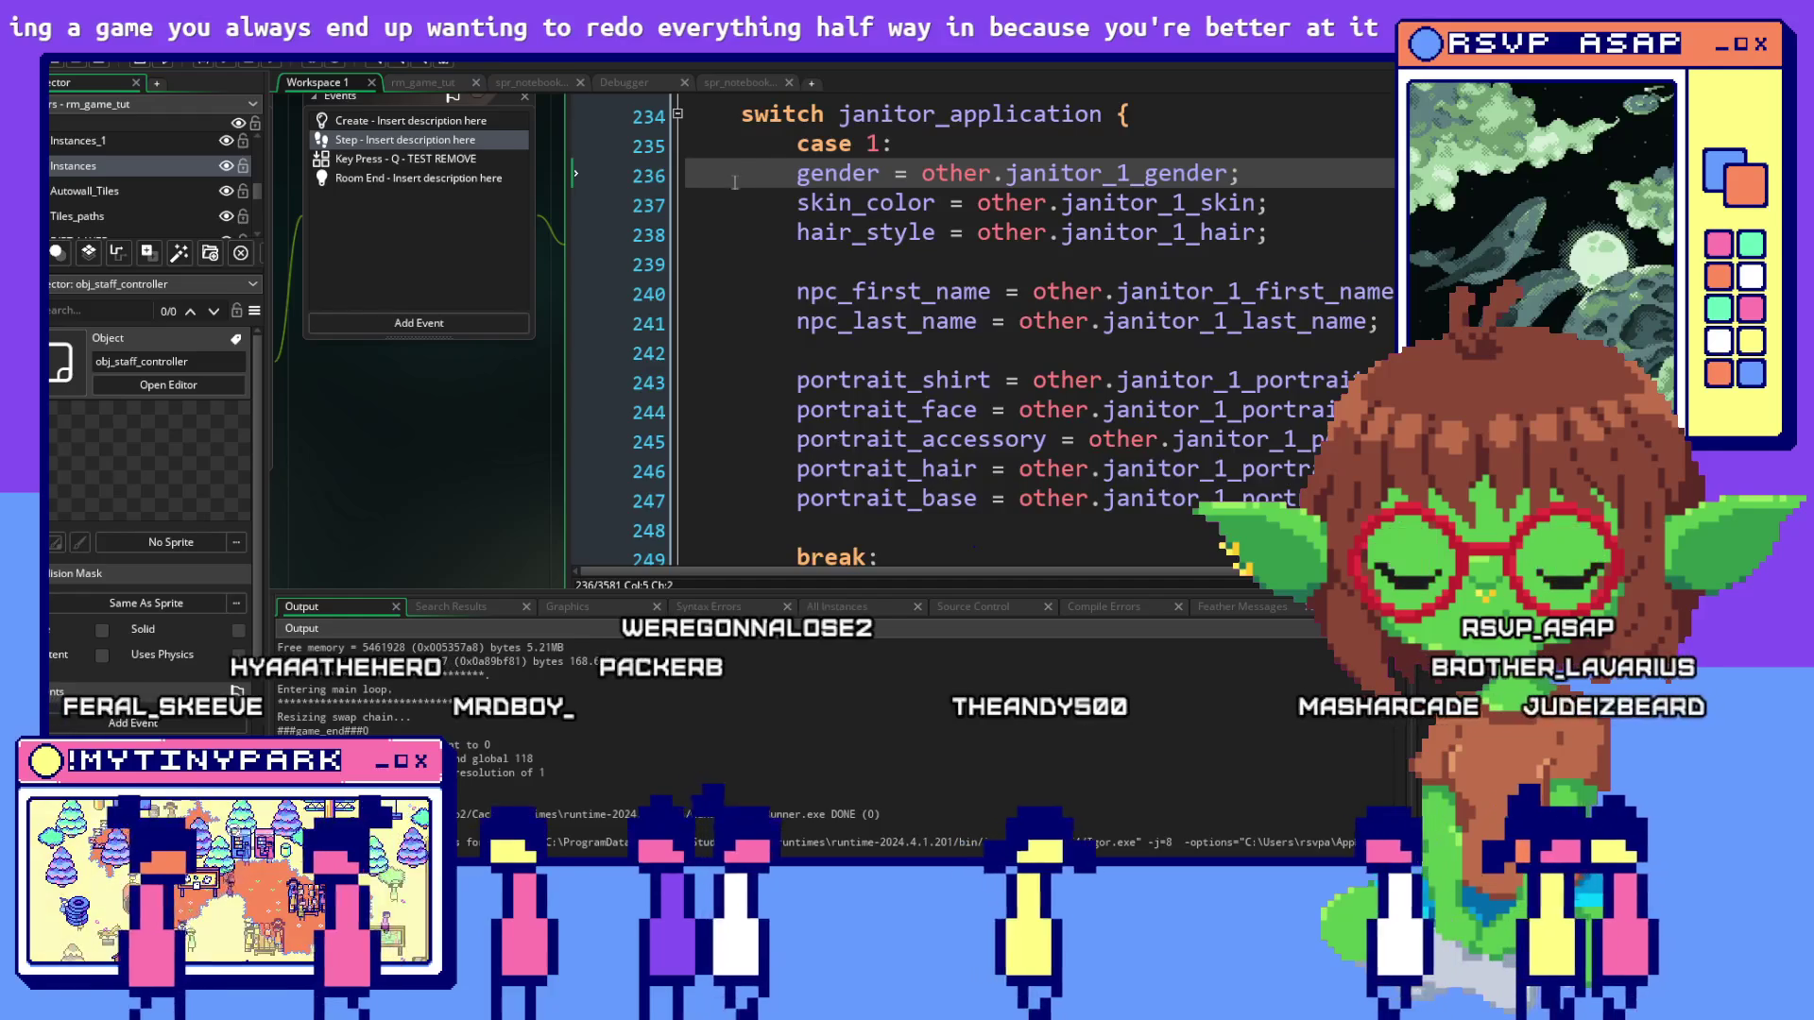
scroll(735, 182, "down", 1)
scroll(956, 362, "up", 2)
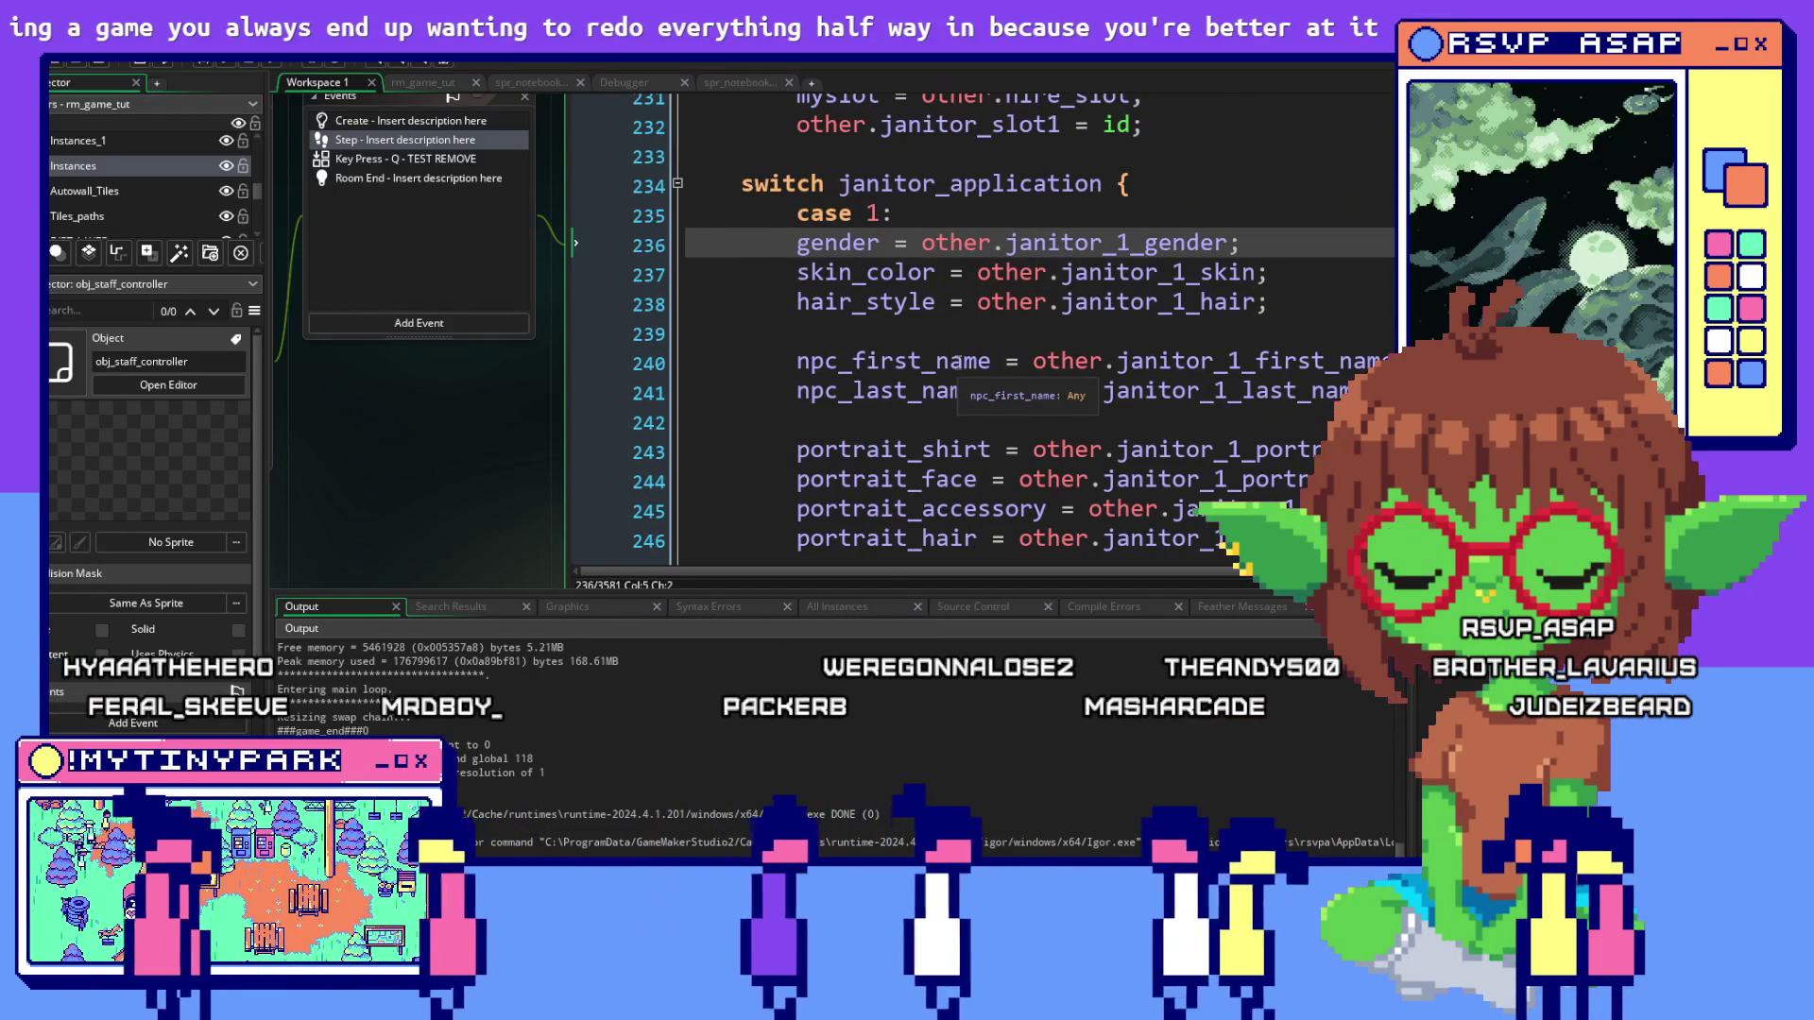
scroll(956, 363, "down", 2)
scroll(808, 395, "up", 1)
mouse_move(797, 174)
left_mouse_down()
mouse_move(1086, 204)
mouse_move(1209, 266)
mouse_move(1323, 429)
mouse_move(1361, 432)
left_mouse_up()
scroll(1209, 267, "down", 1)
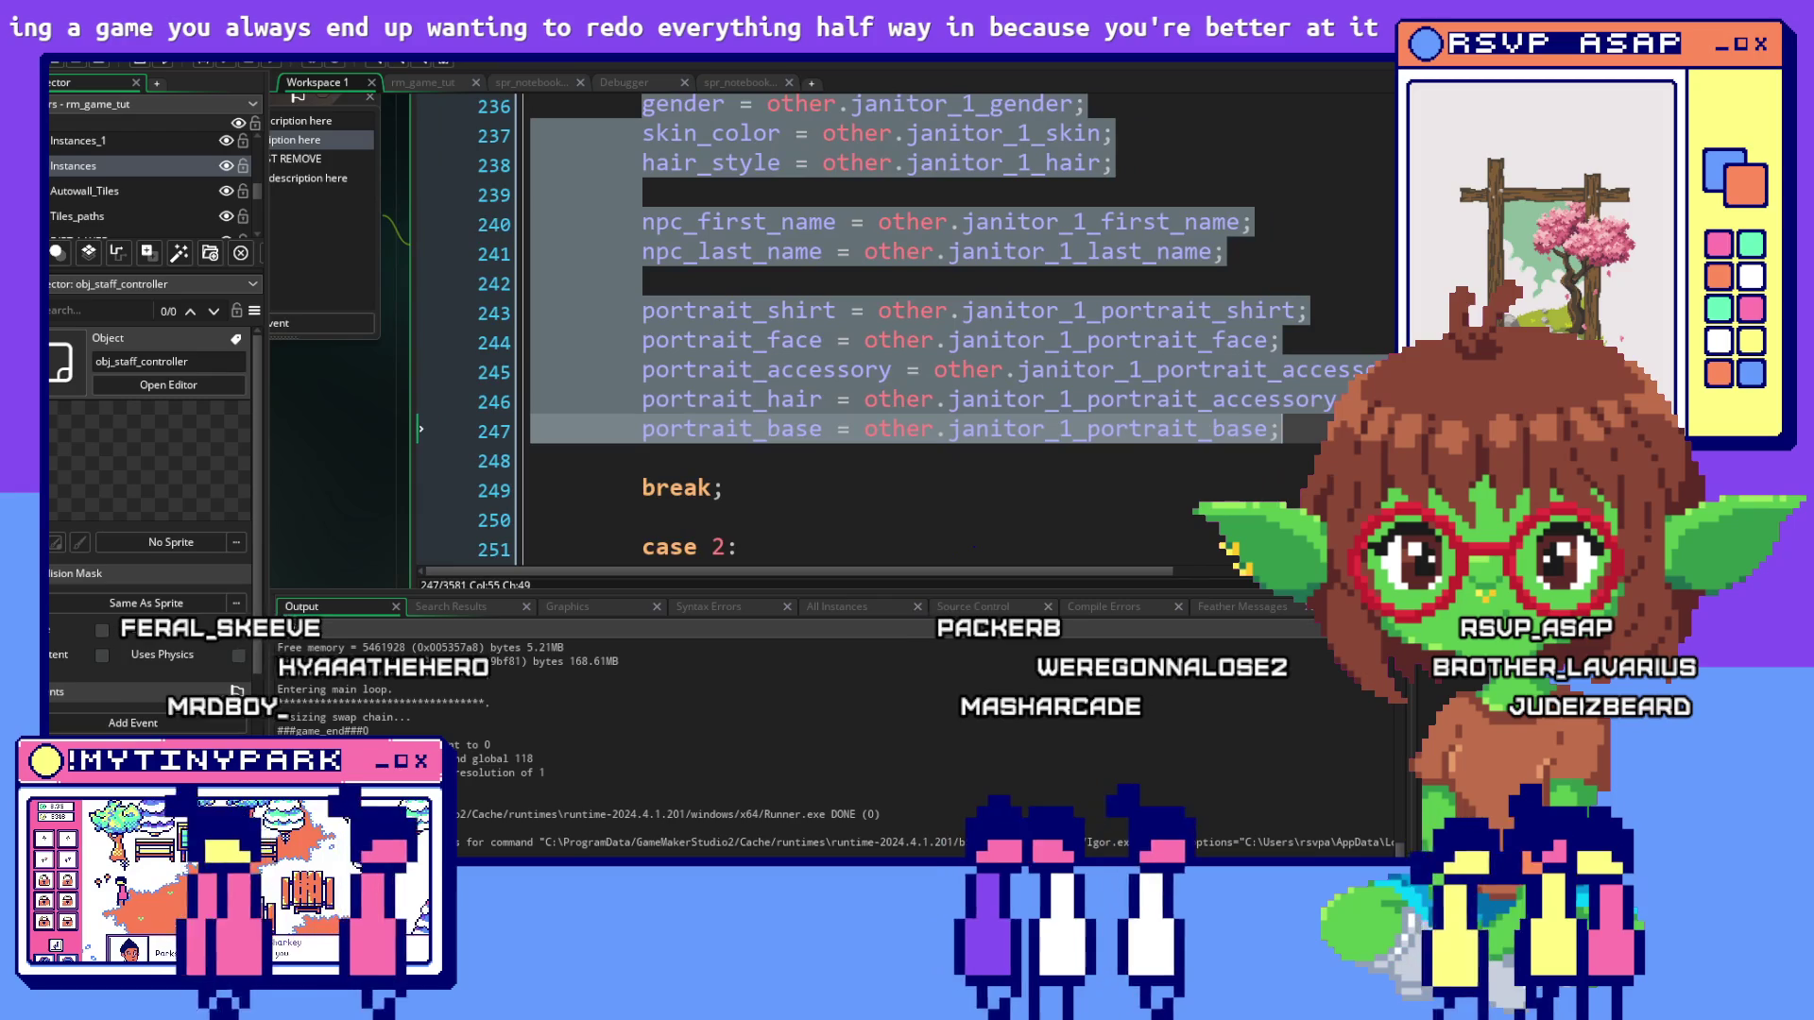
key("ctrl+c")
scroll(1112, 404, "down", 5)
left_click(992, 425)
key("ctrl+v")
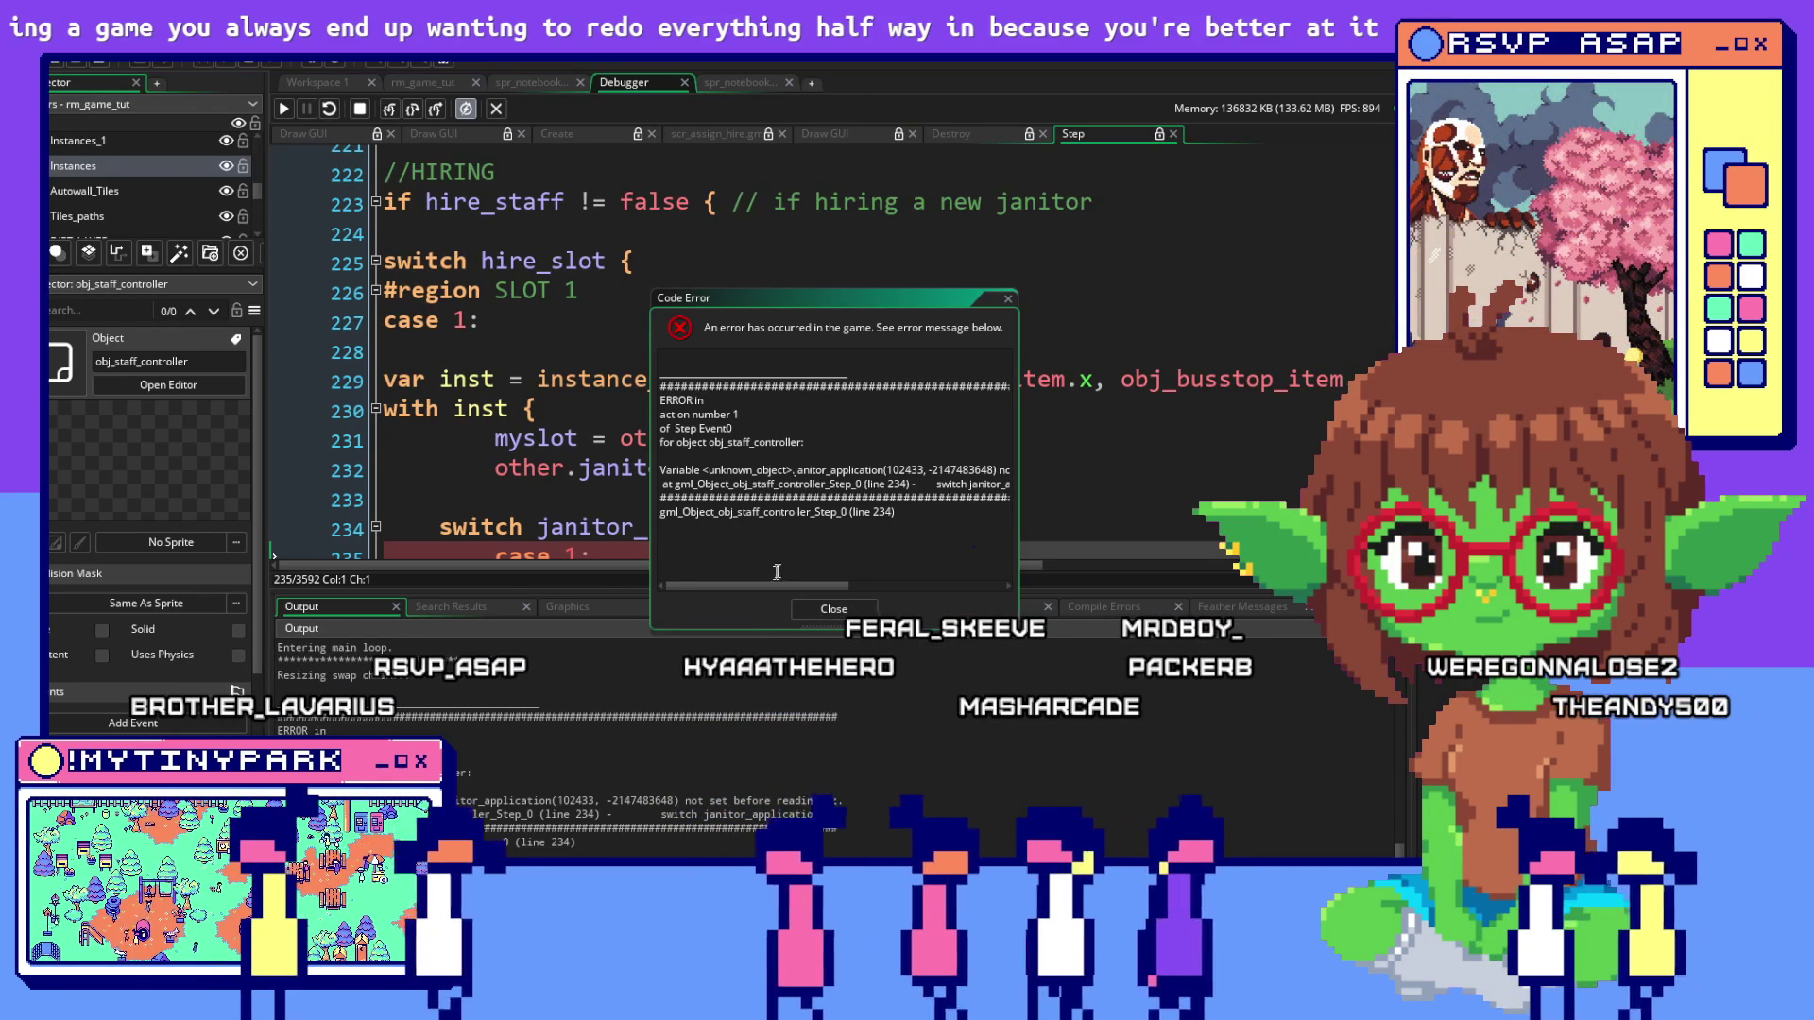
Move the janitor_application Code Error dialog aside, close it, and jump to line 234
mouse_move(773, 588)
left_mouse_down()
mouse_move(892, 593)
mouse_move(764, 590)
left_mouse_up()
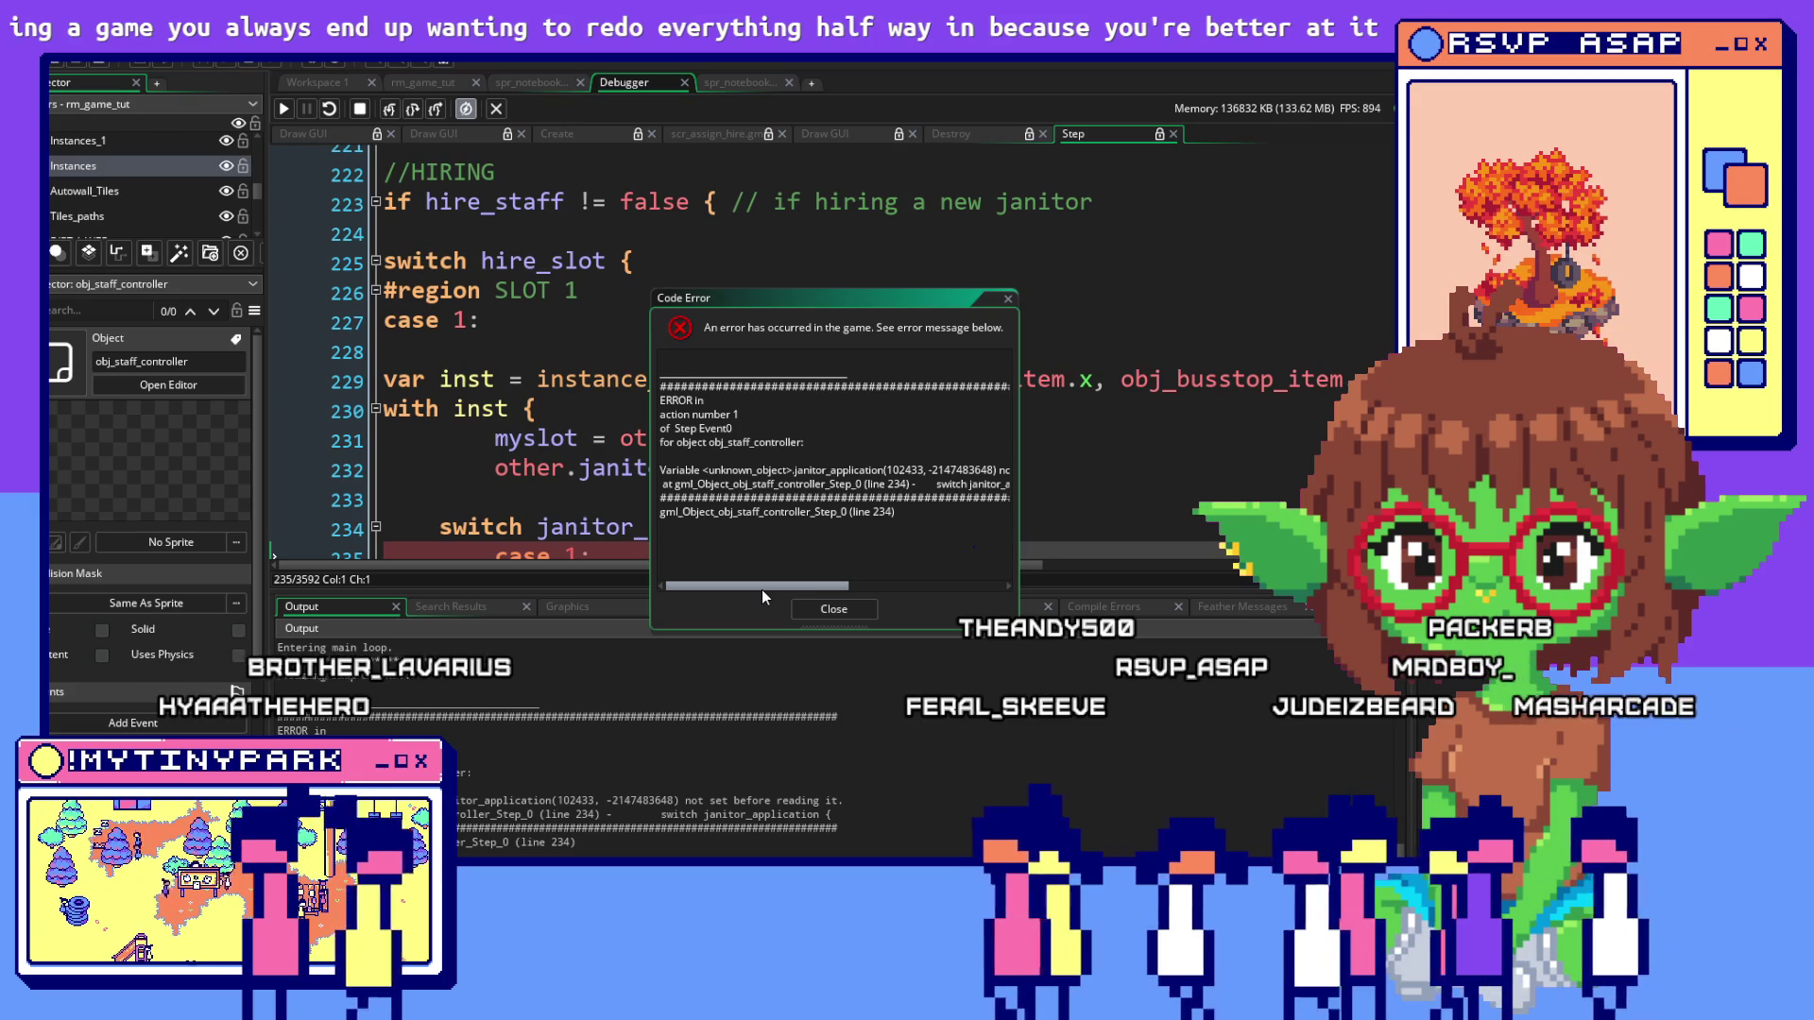
mouse_move(763, 310)
left_mouse_down()
mouse_move(1283, 292)
mouse_move(1134, 204)
left_mouse_up()
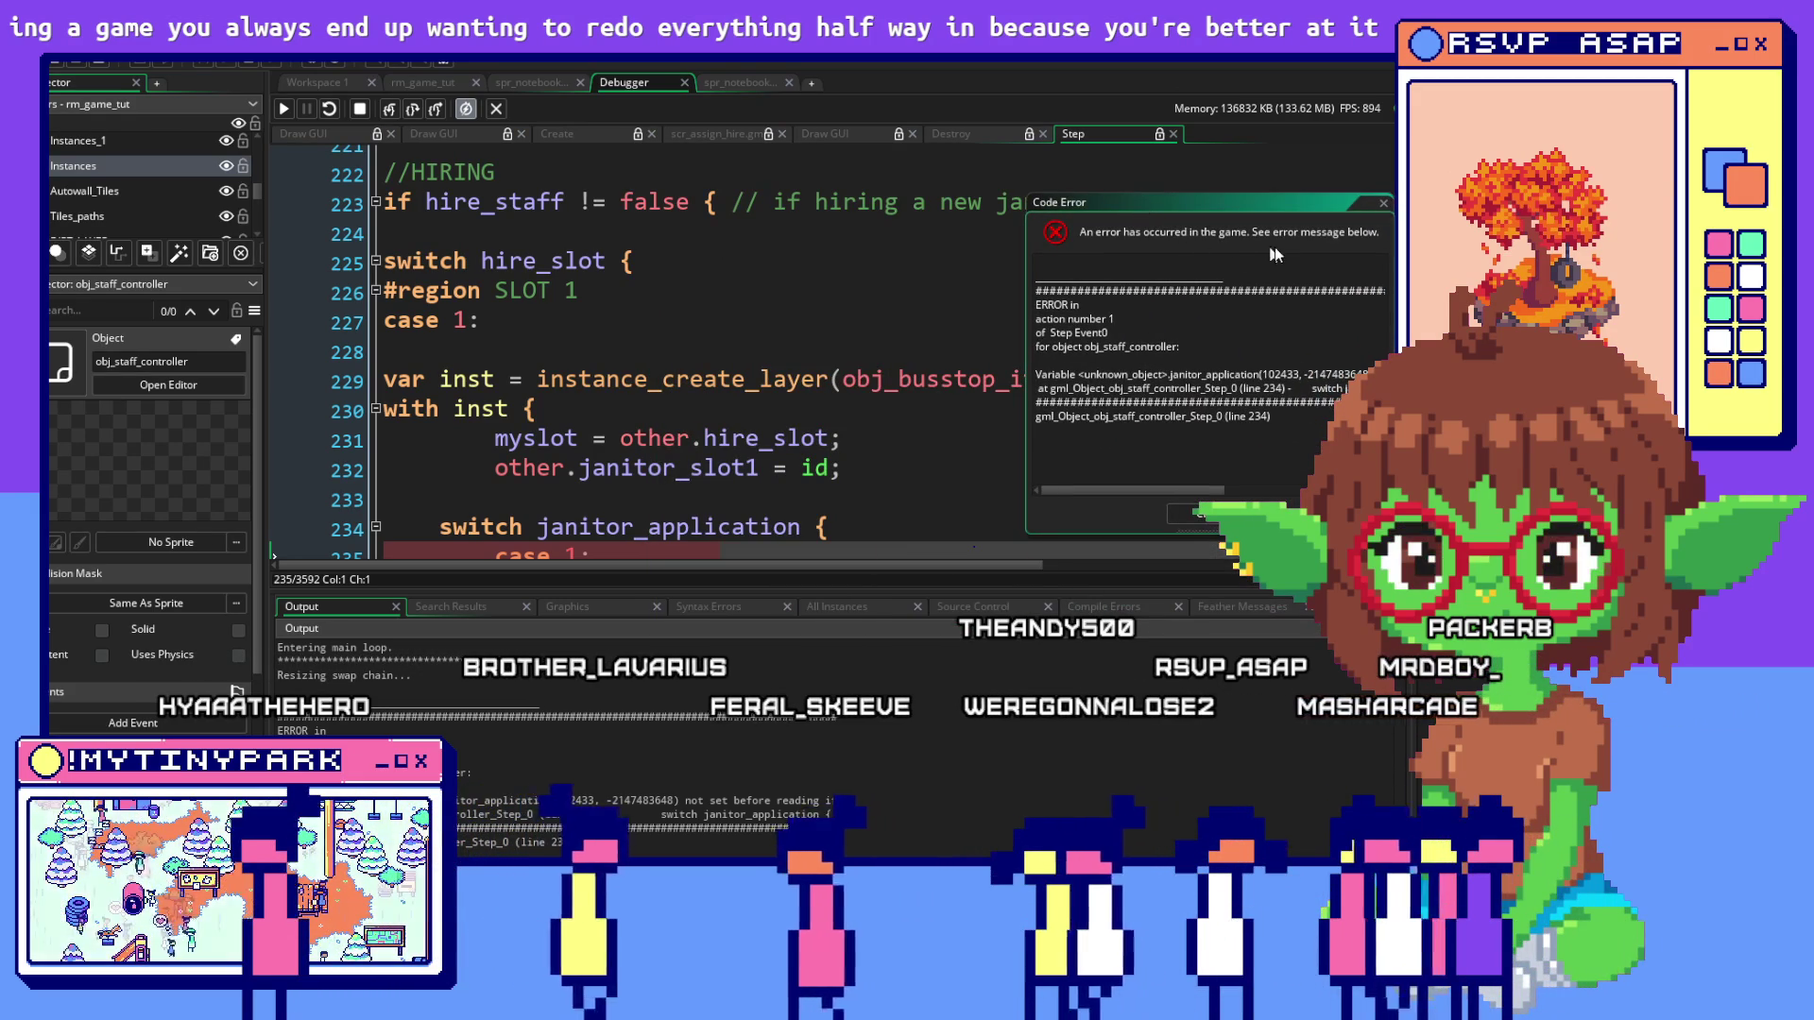
left_click(1200, 514)
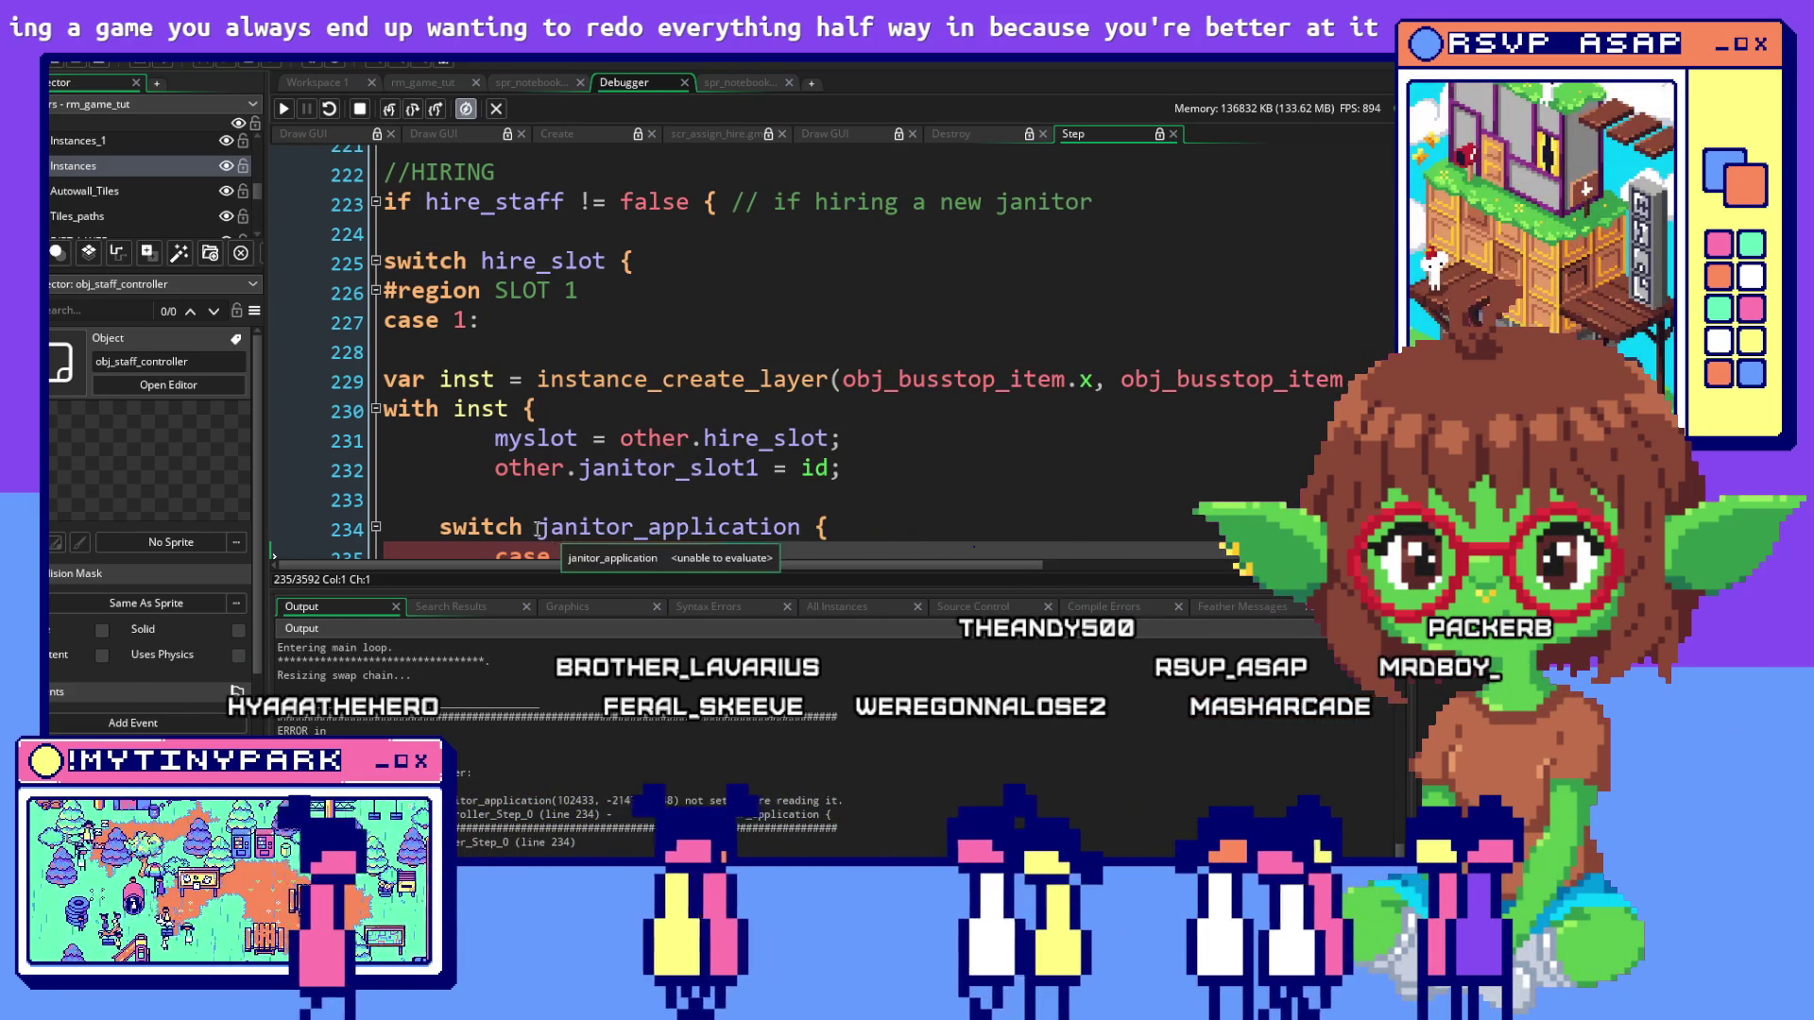
left_click(538, 526)
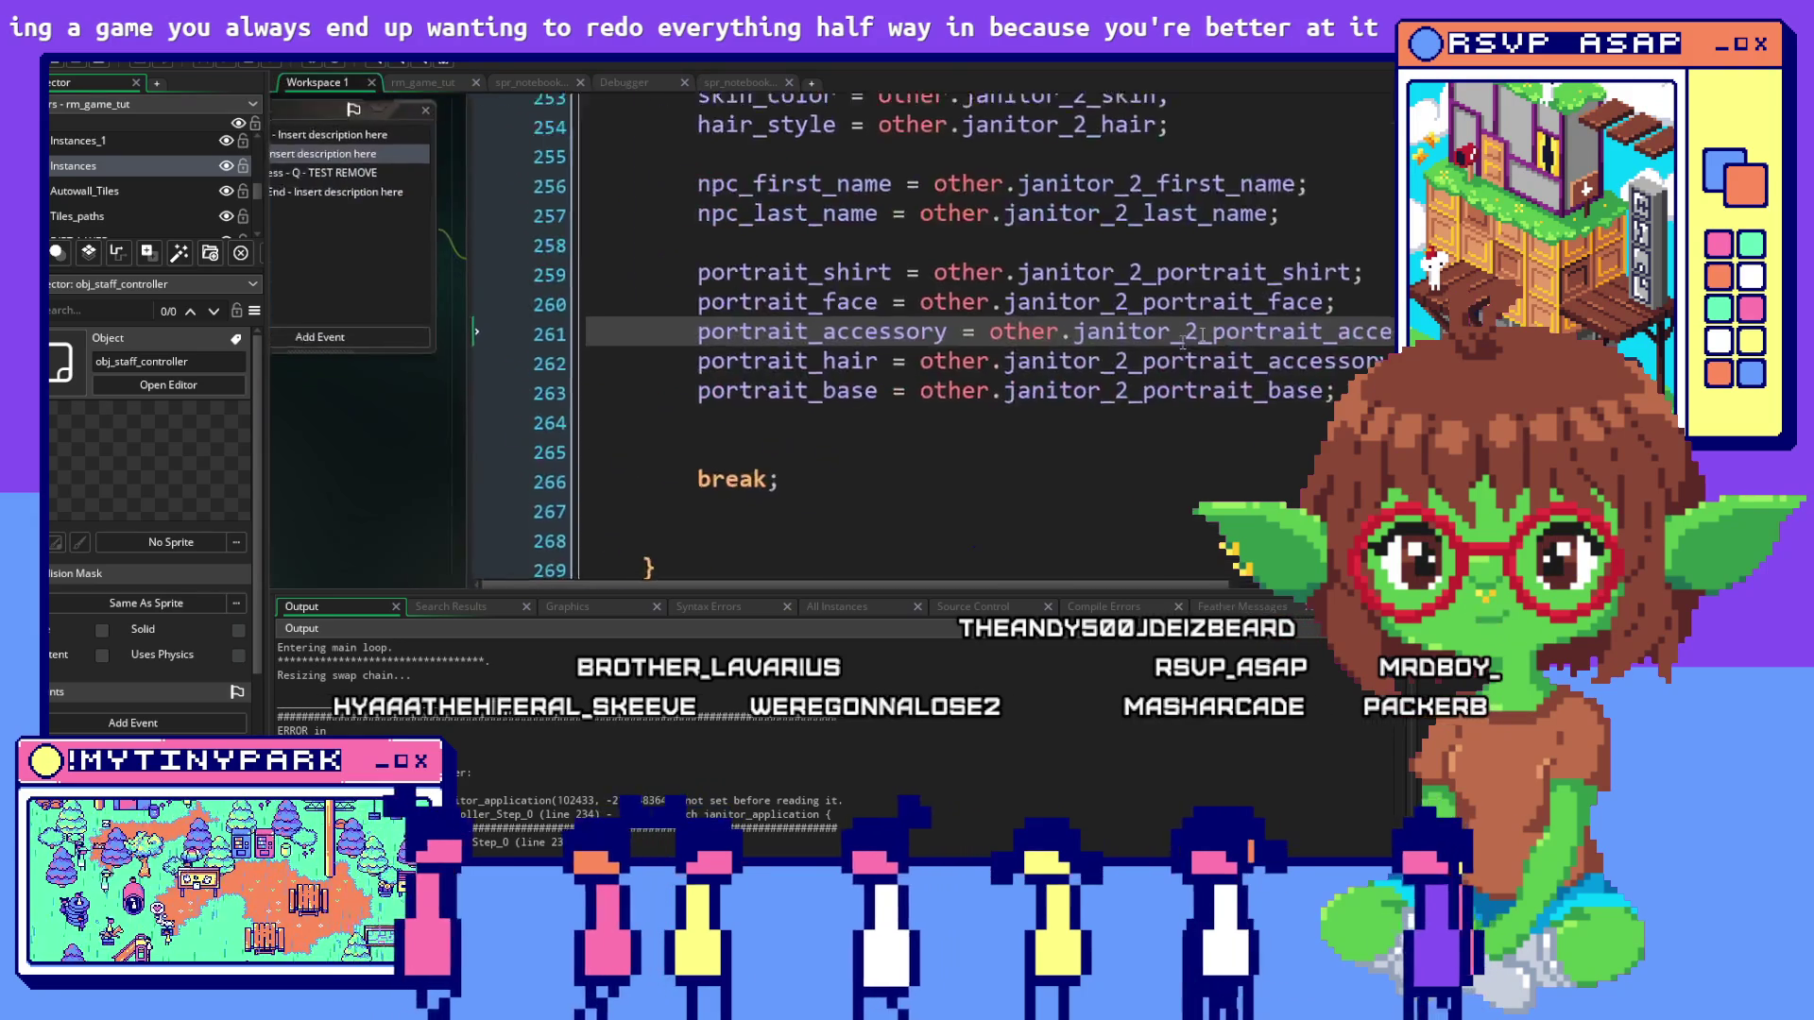
scroll(1206, 247, "up", 4)
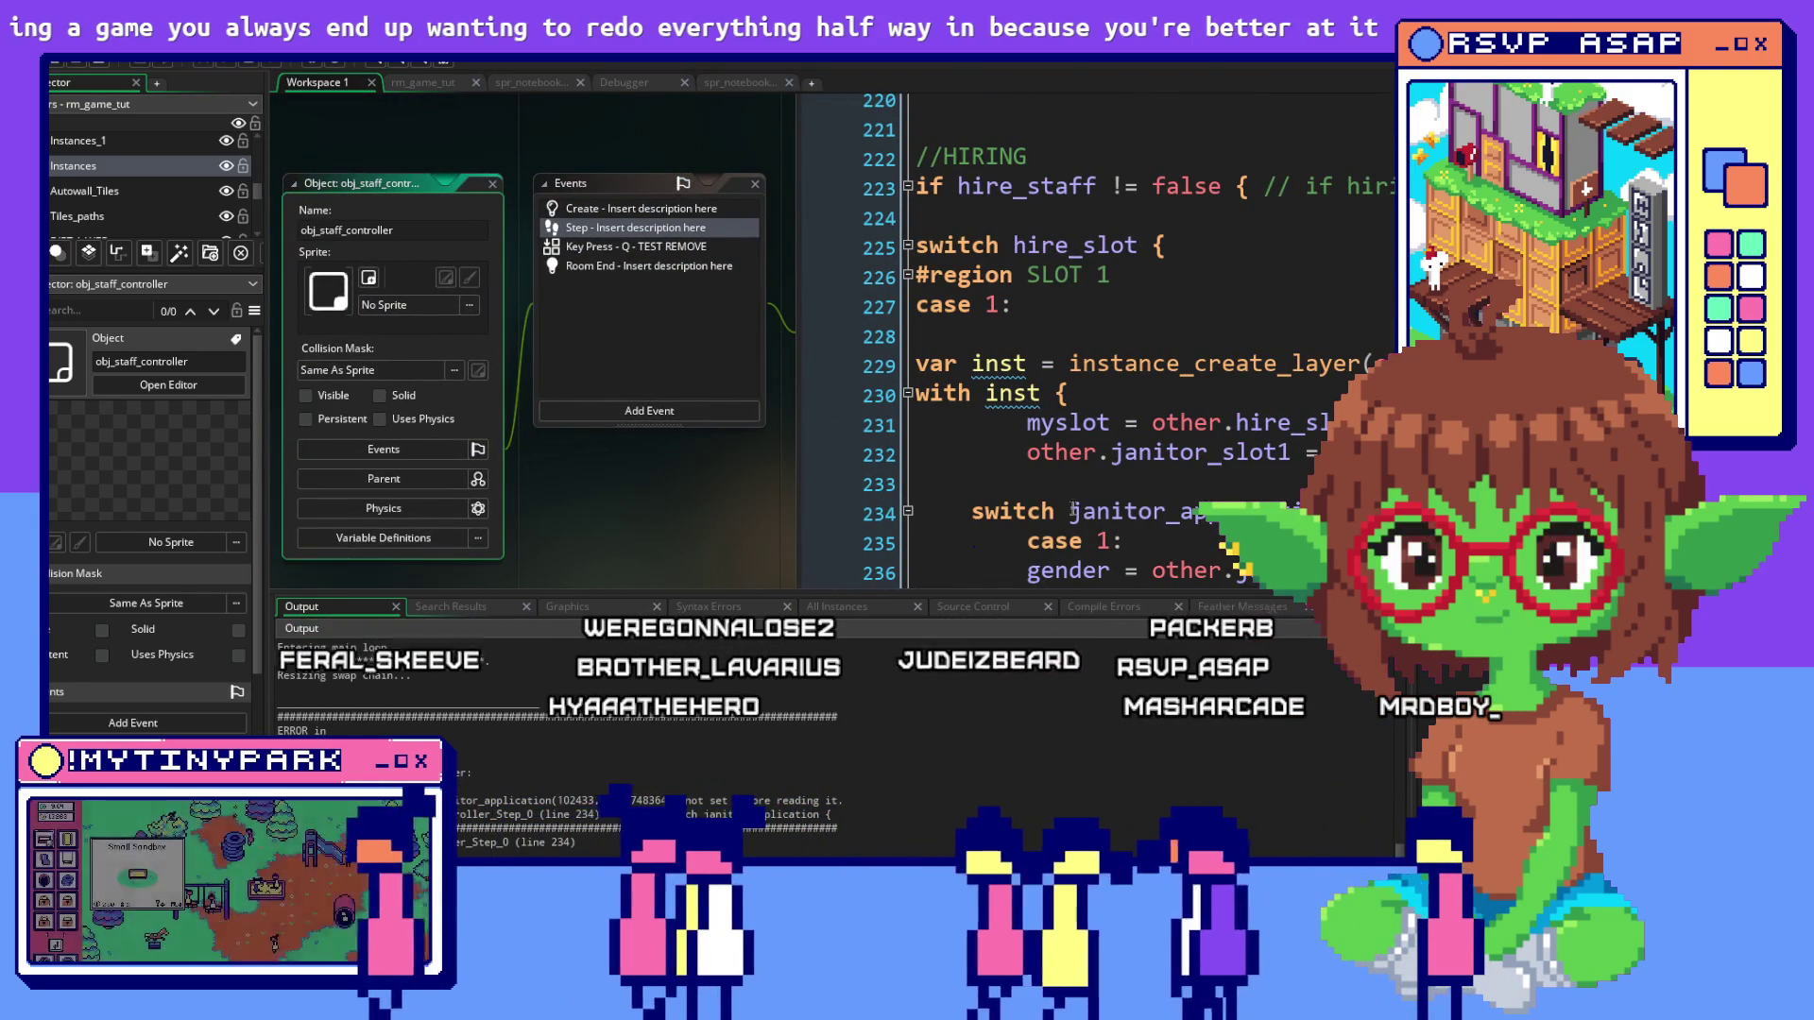
Change line 234 to switch on other.janitor_application and rebuild the game
left_click(1069, 511)
type("o")
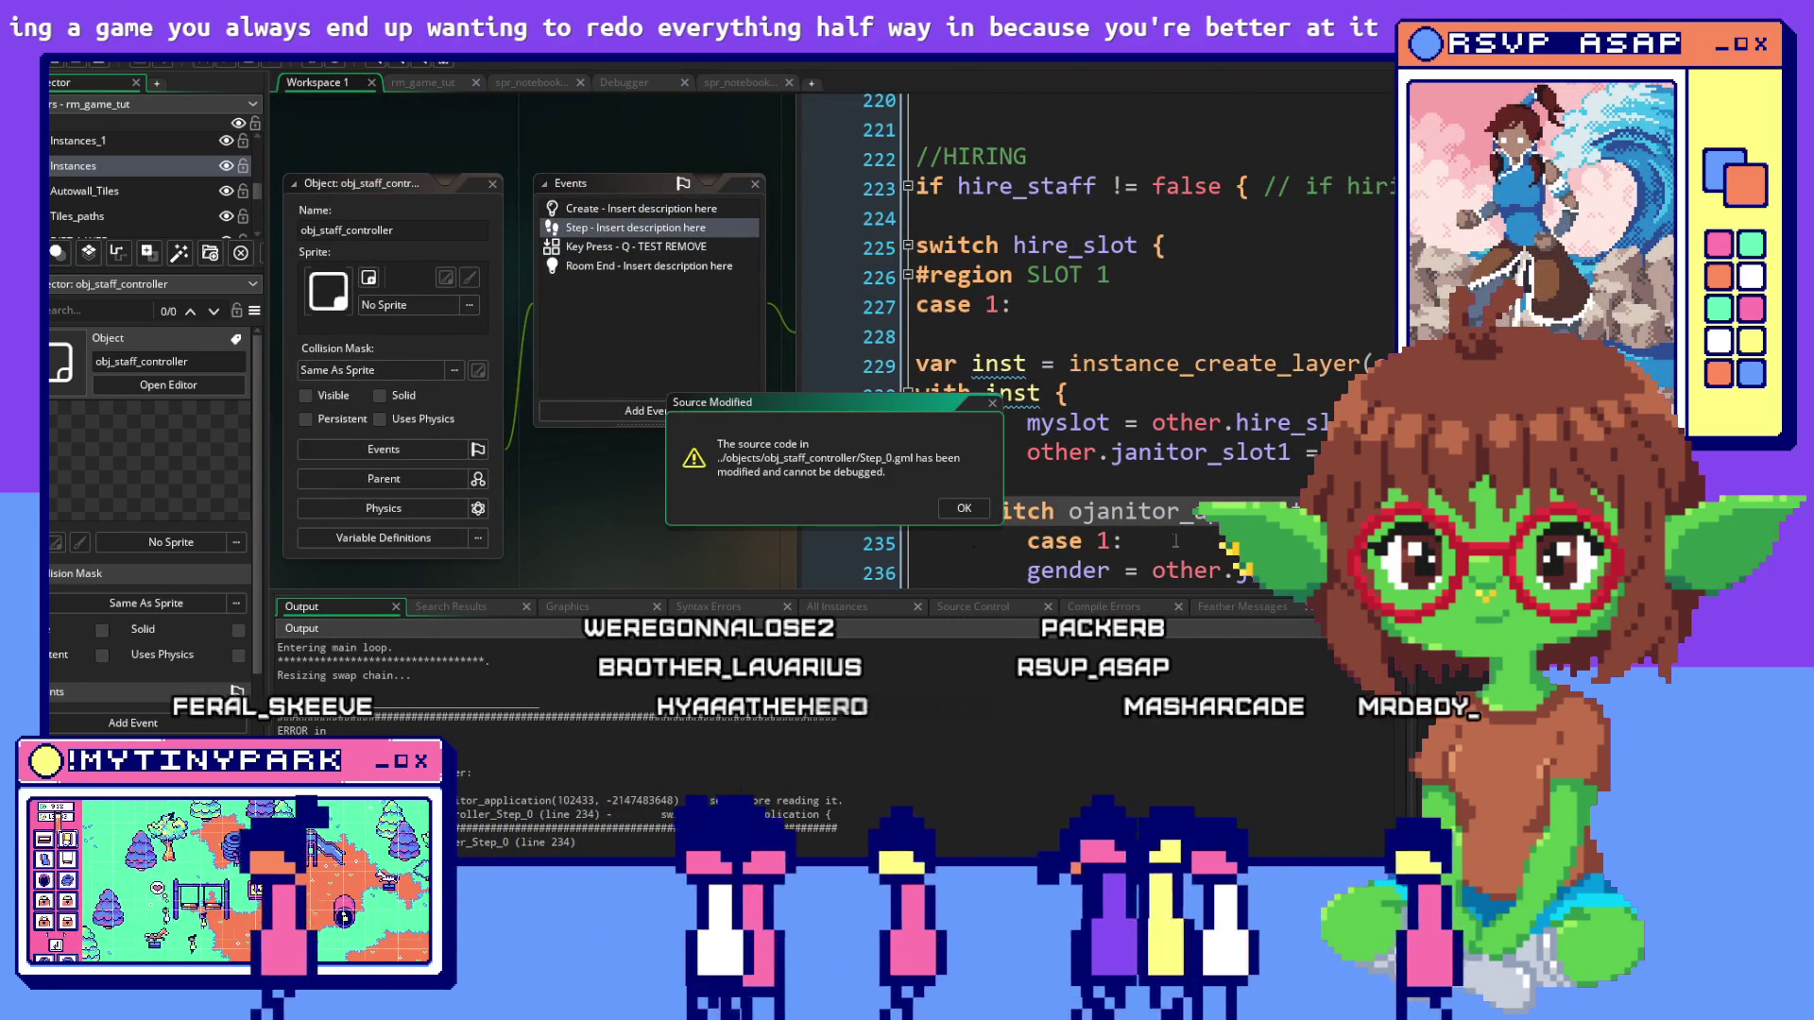
left_click(963, 508)
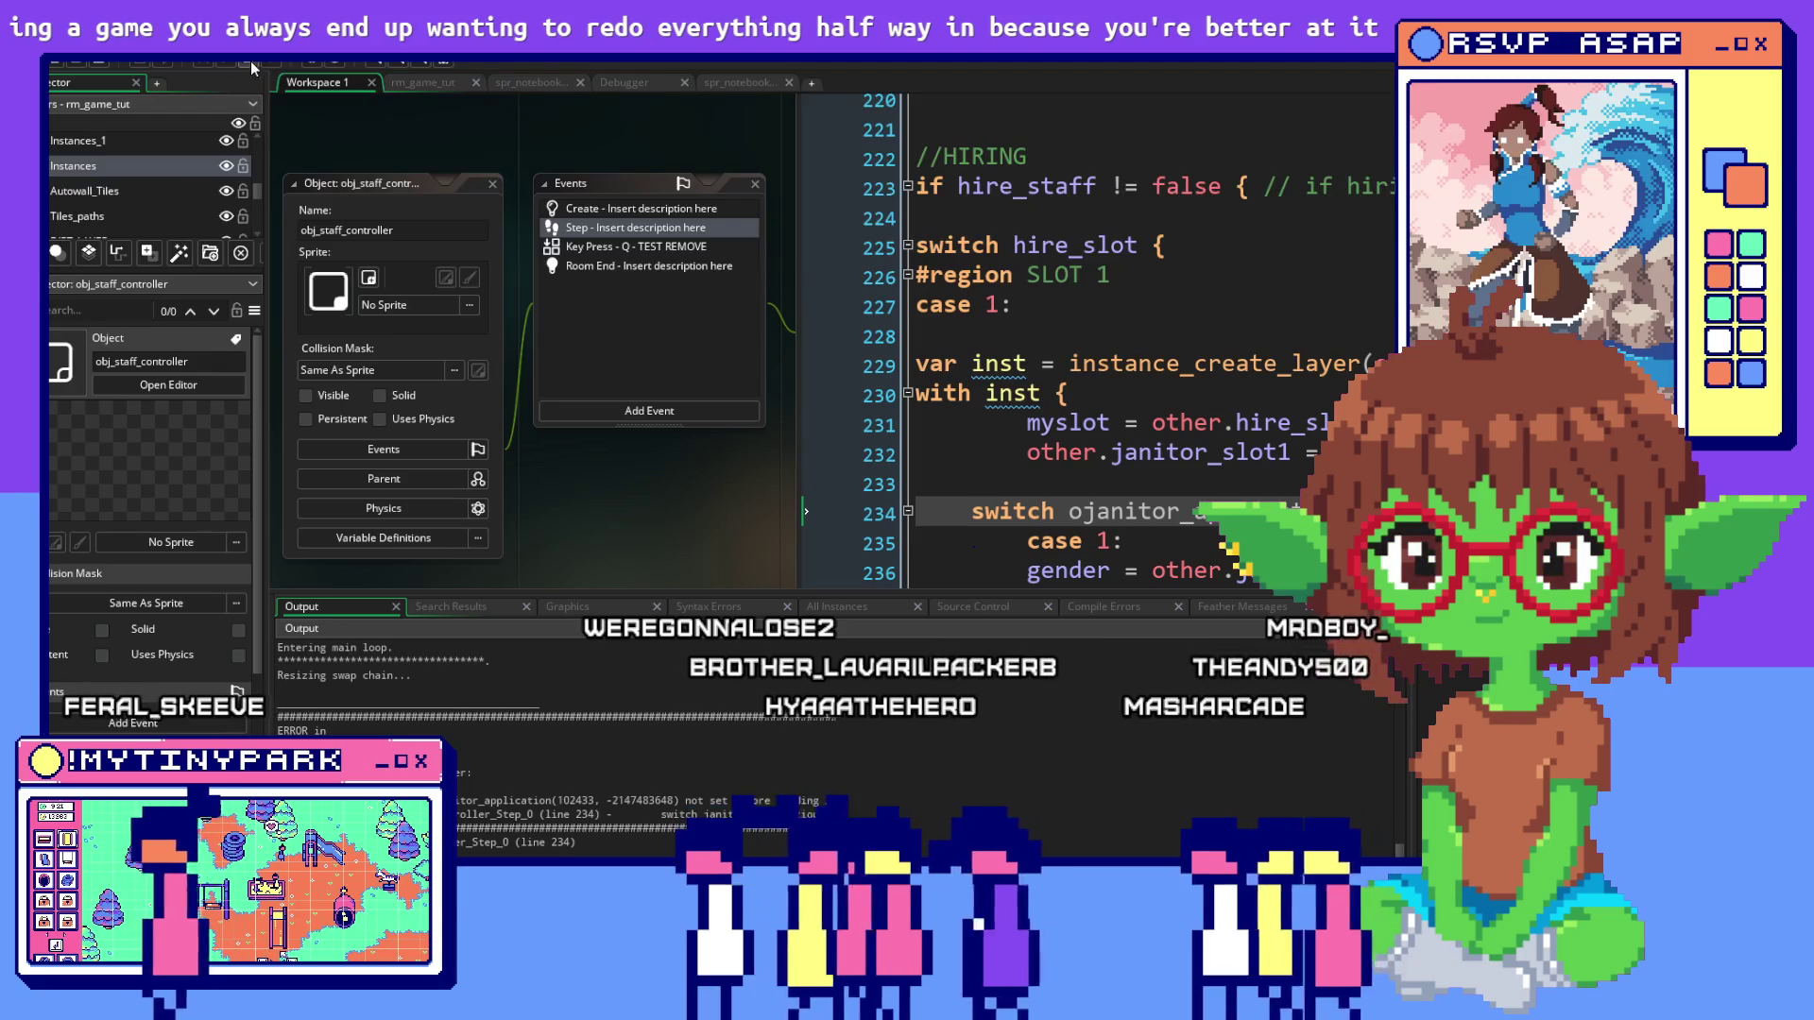
key("alt+Tab")
key("alt+Tab")
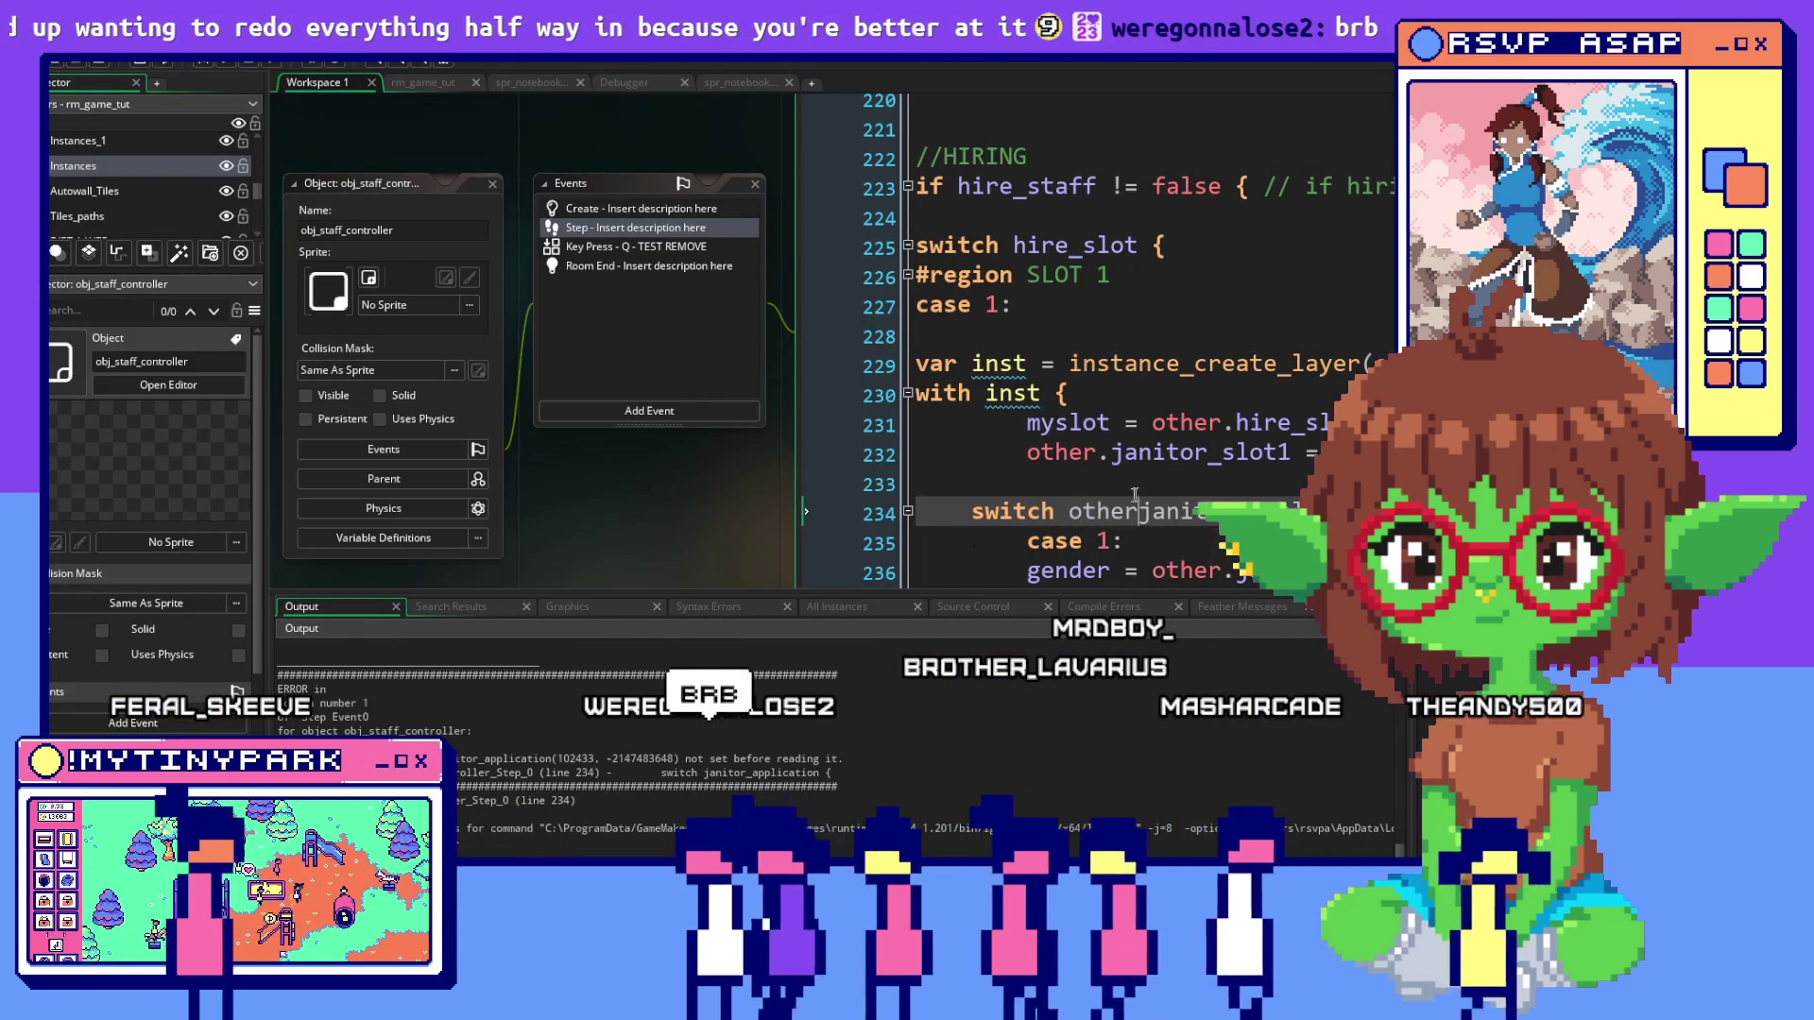
type("r.")
left_click(944, 393)
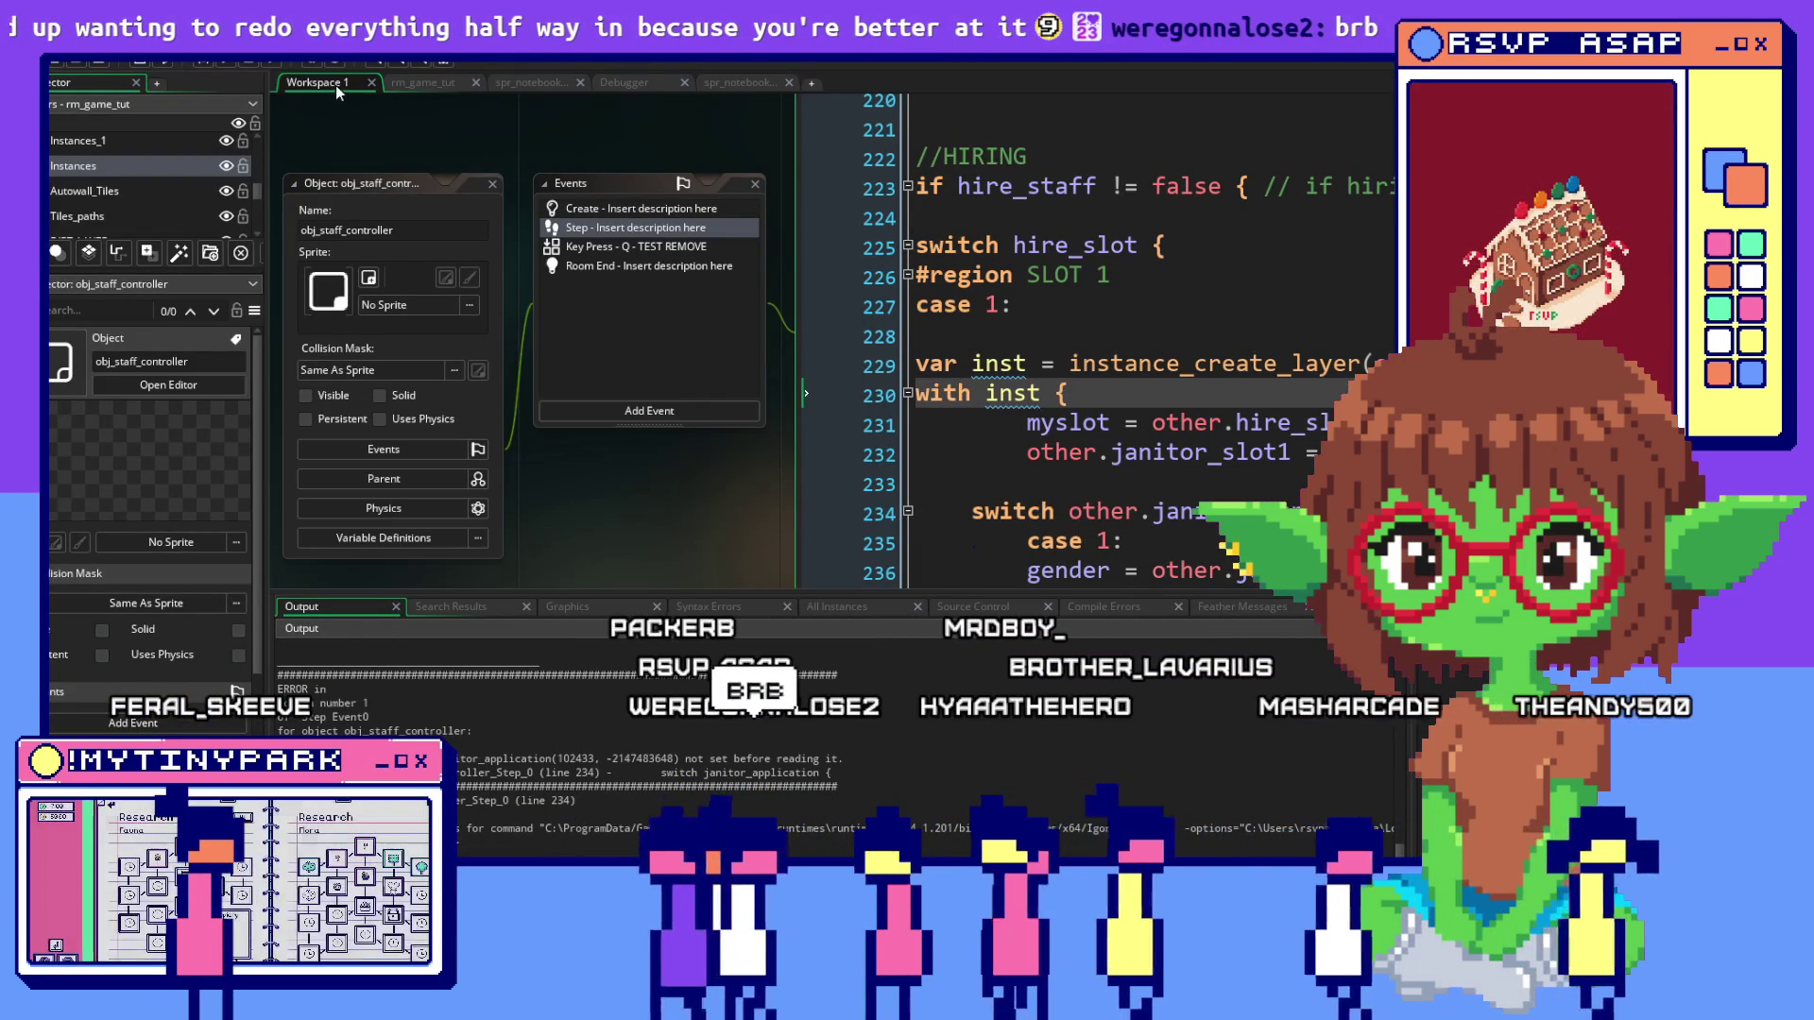
left_click(193, 59)
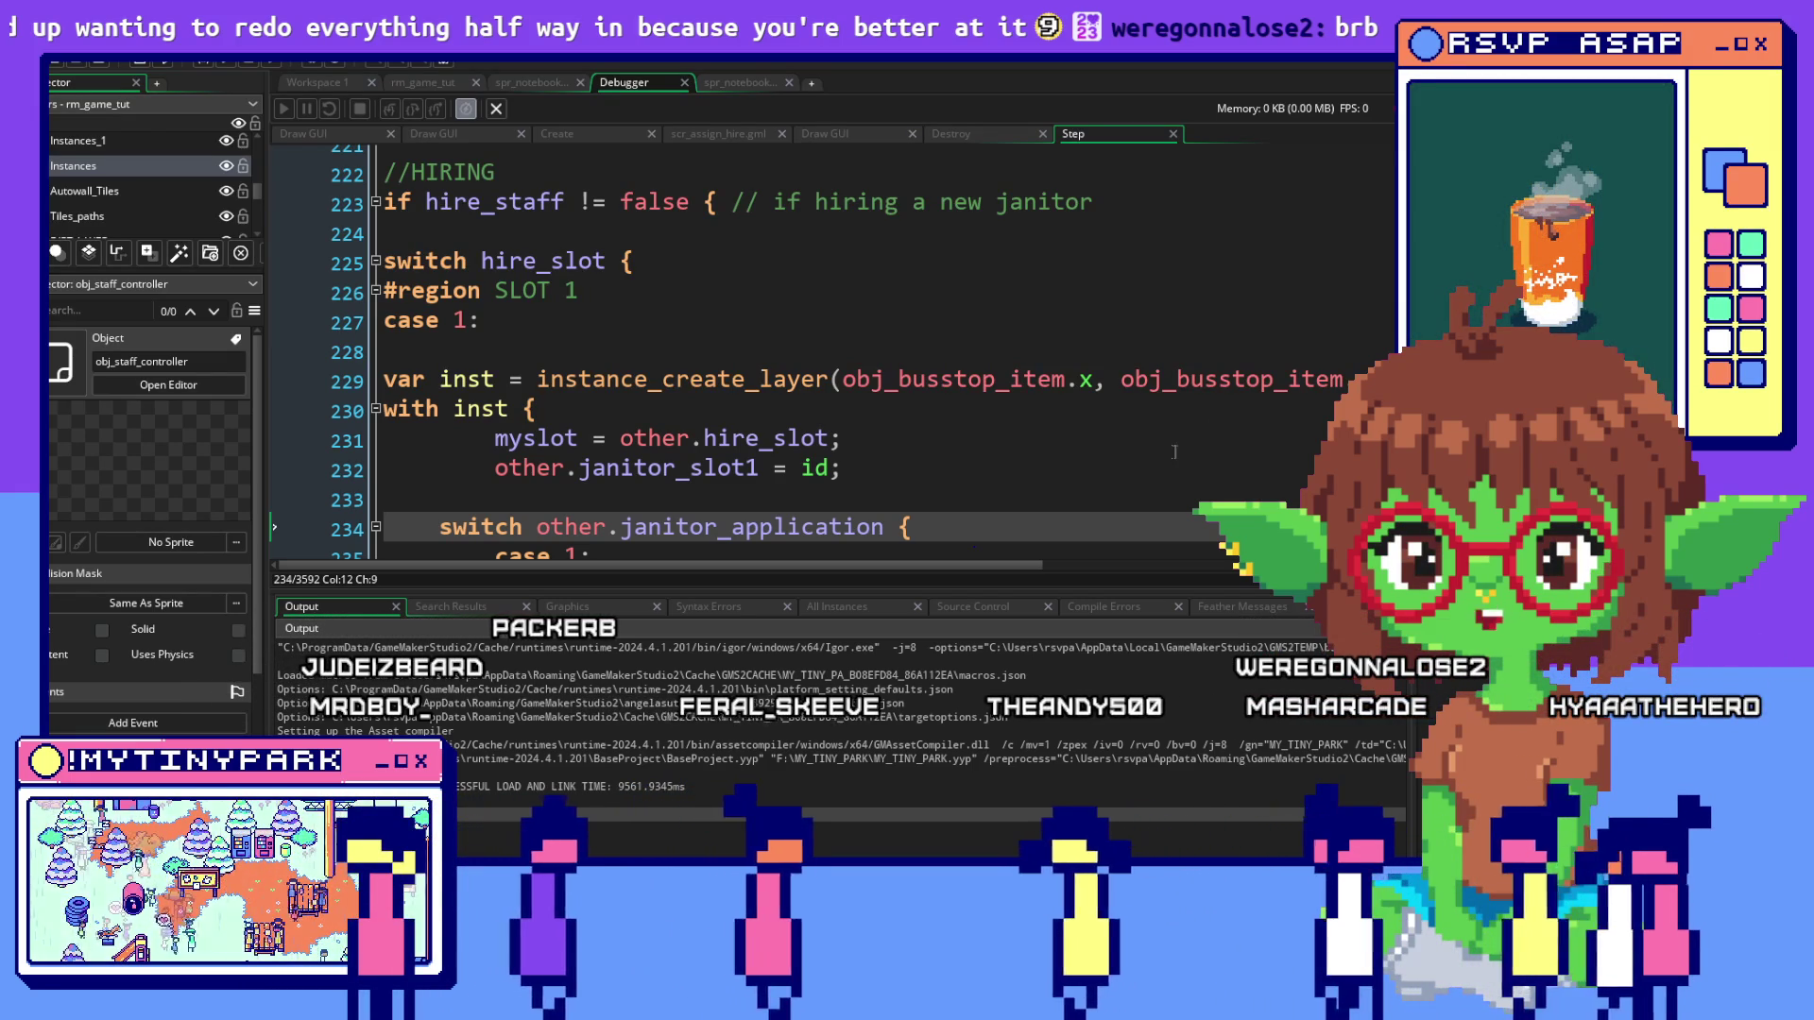
Launch a fresh debug build with F6 and bring the new game window forward
scroll(1177, 449, "down", 1)
mouse_move(1126, 331)
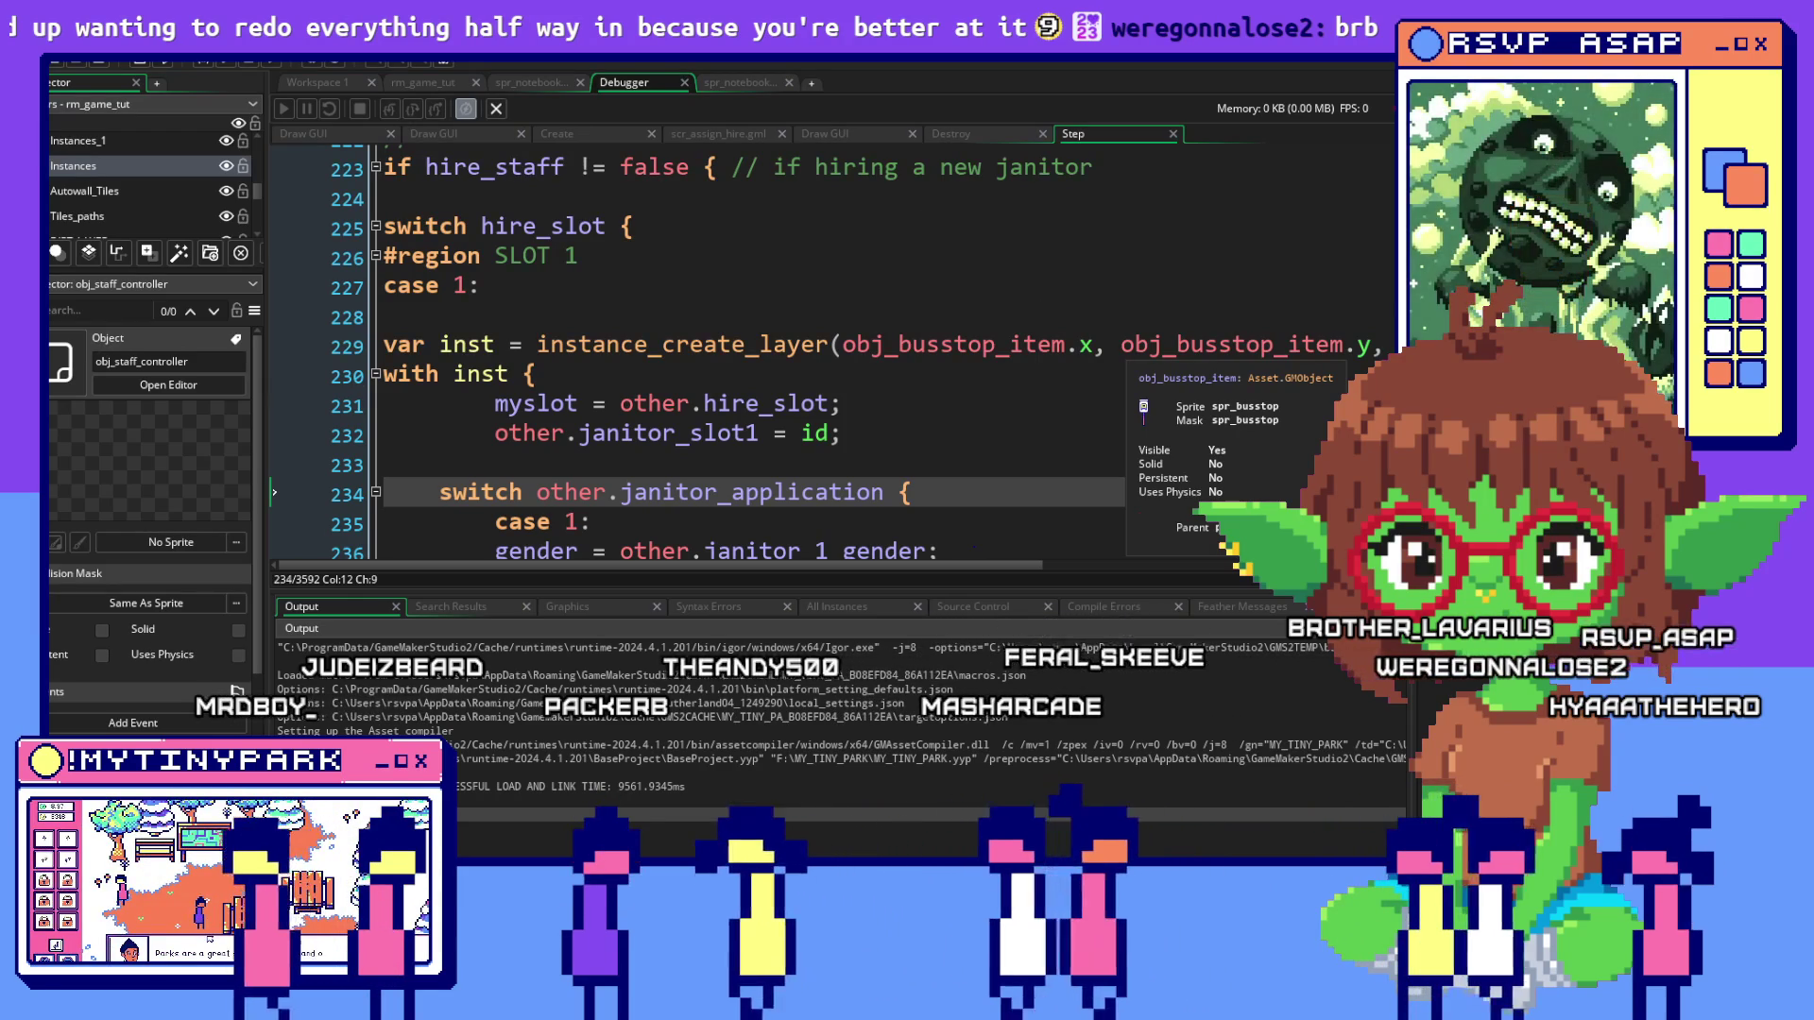
key("F6")
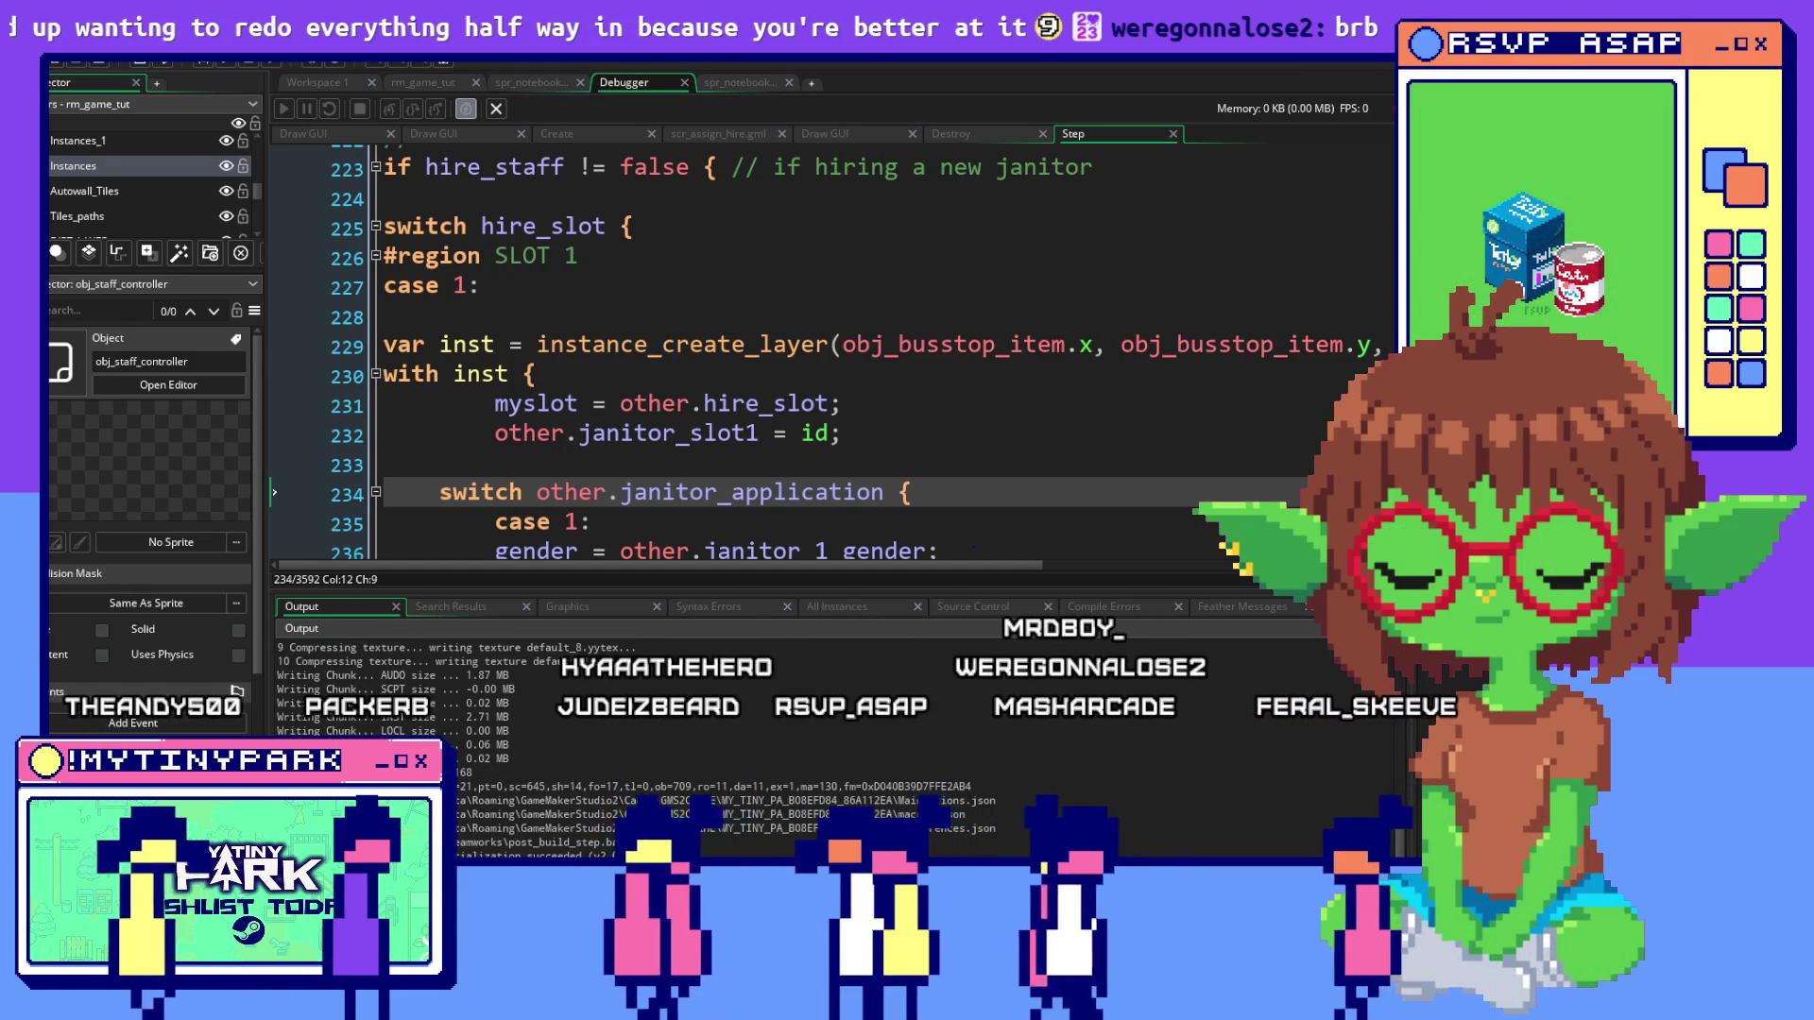
key("alt+Tab")
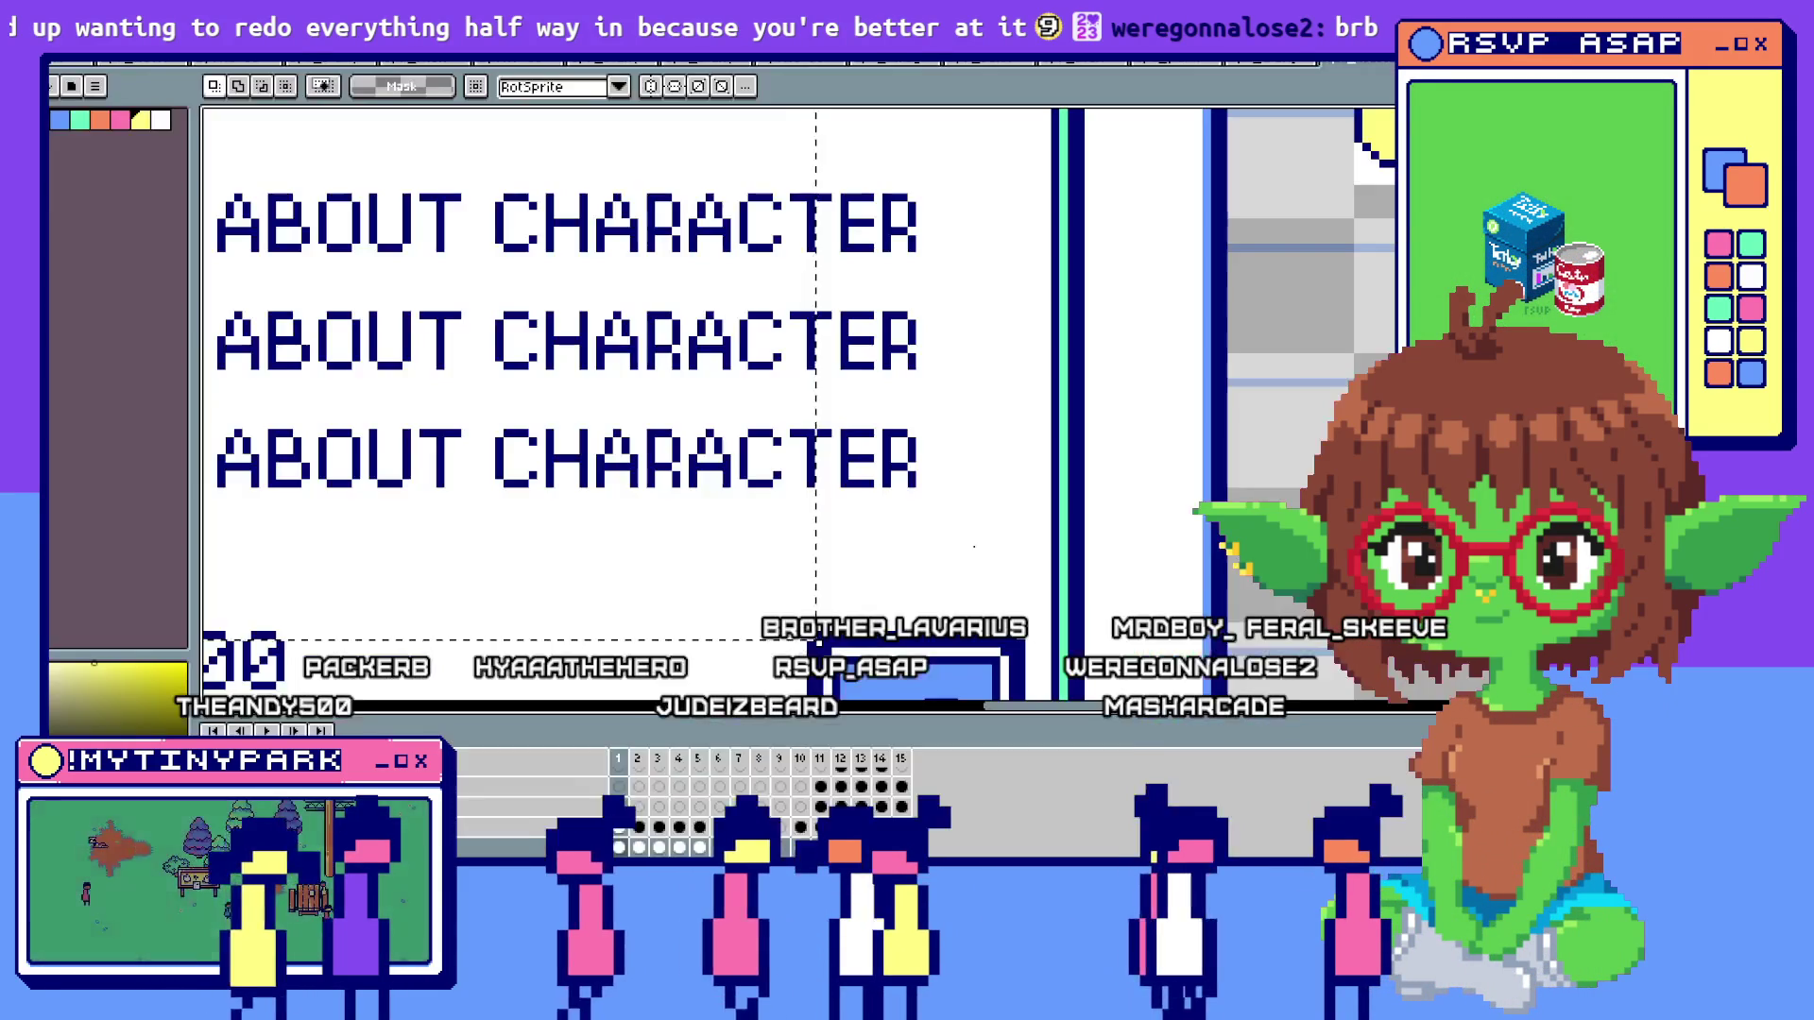
key("alt+Tab")
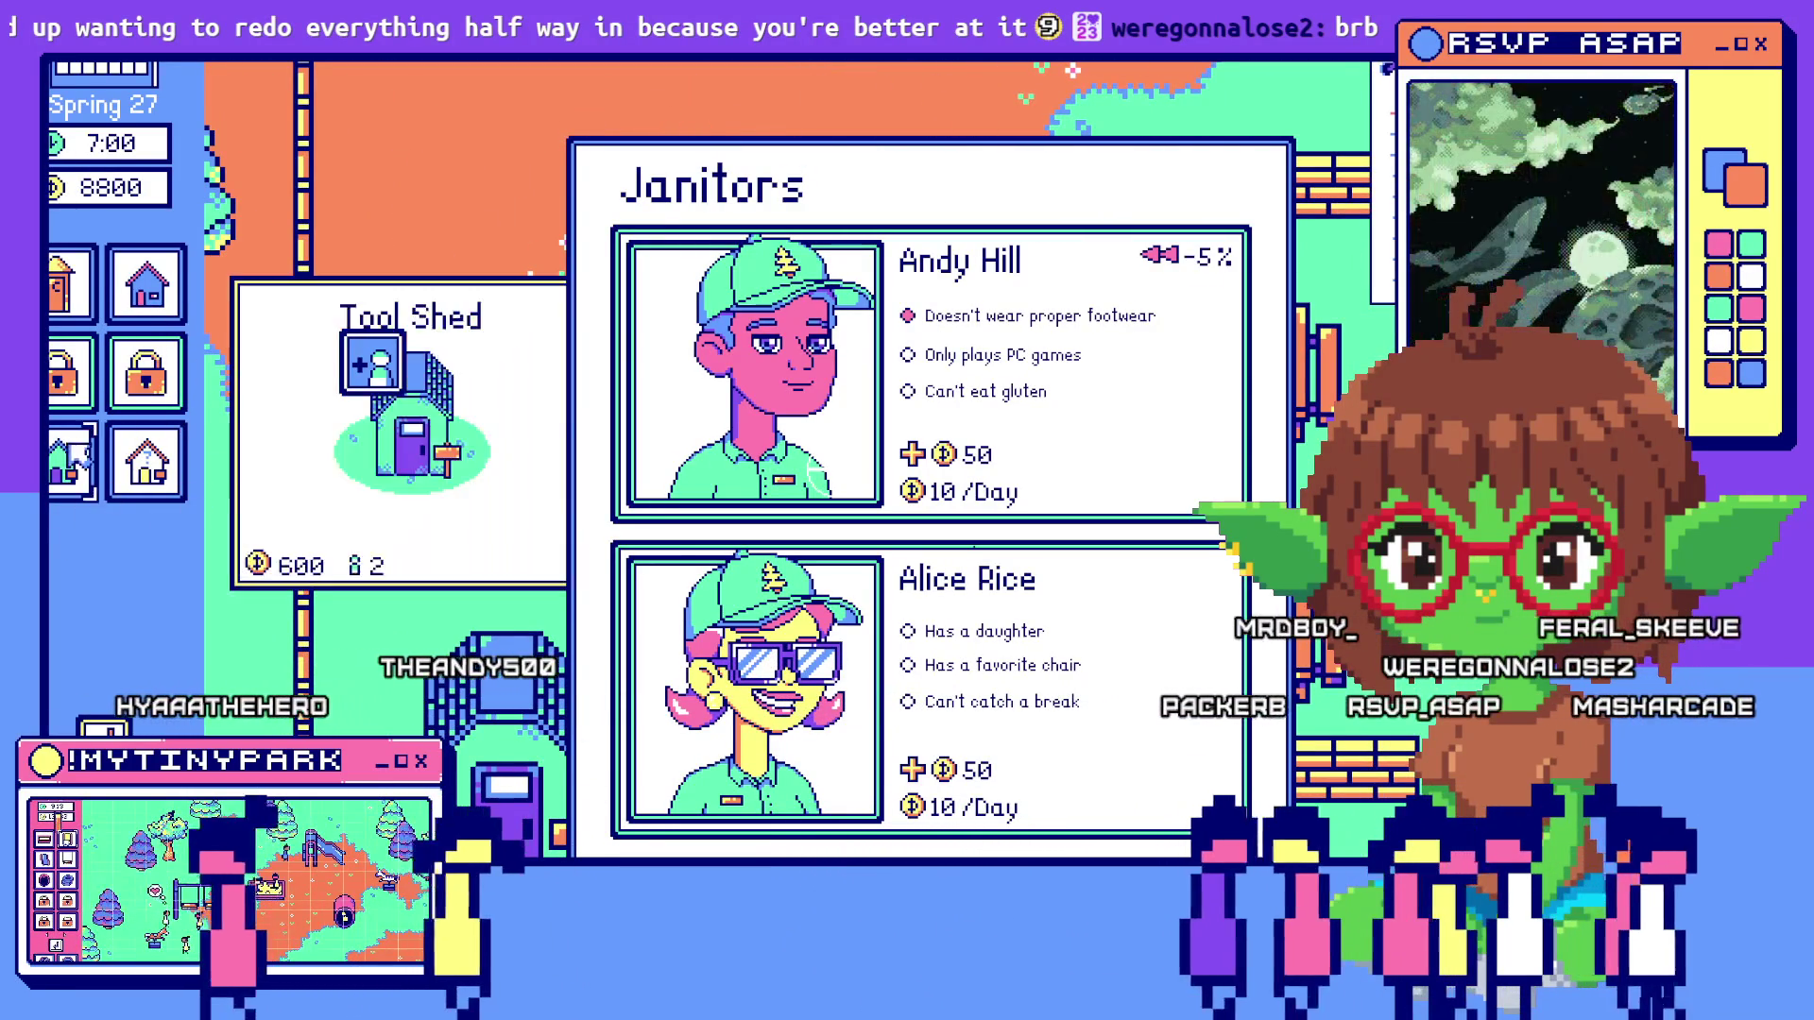
Compare the two janitor applicants' traits and costs while panning the park with WASD, then leave the game
mouse_move(192, 356)
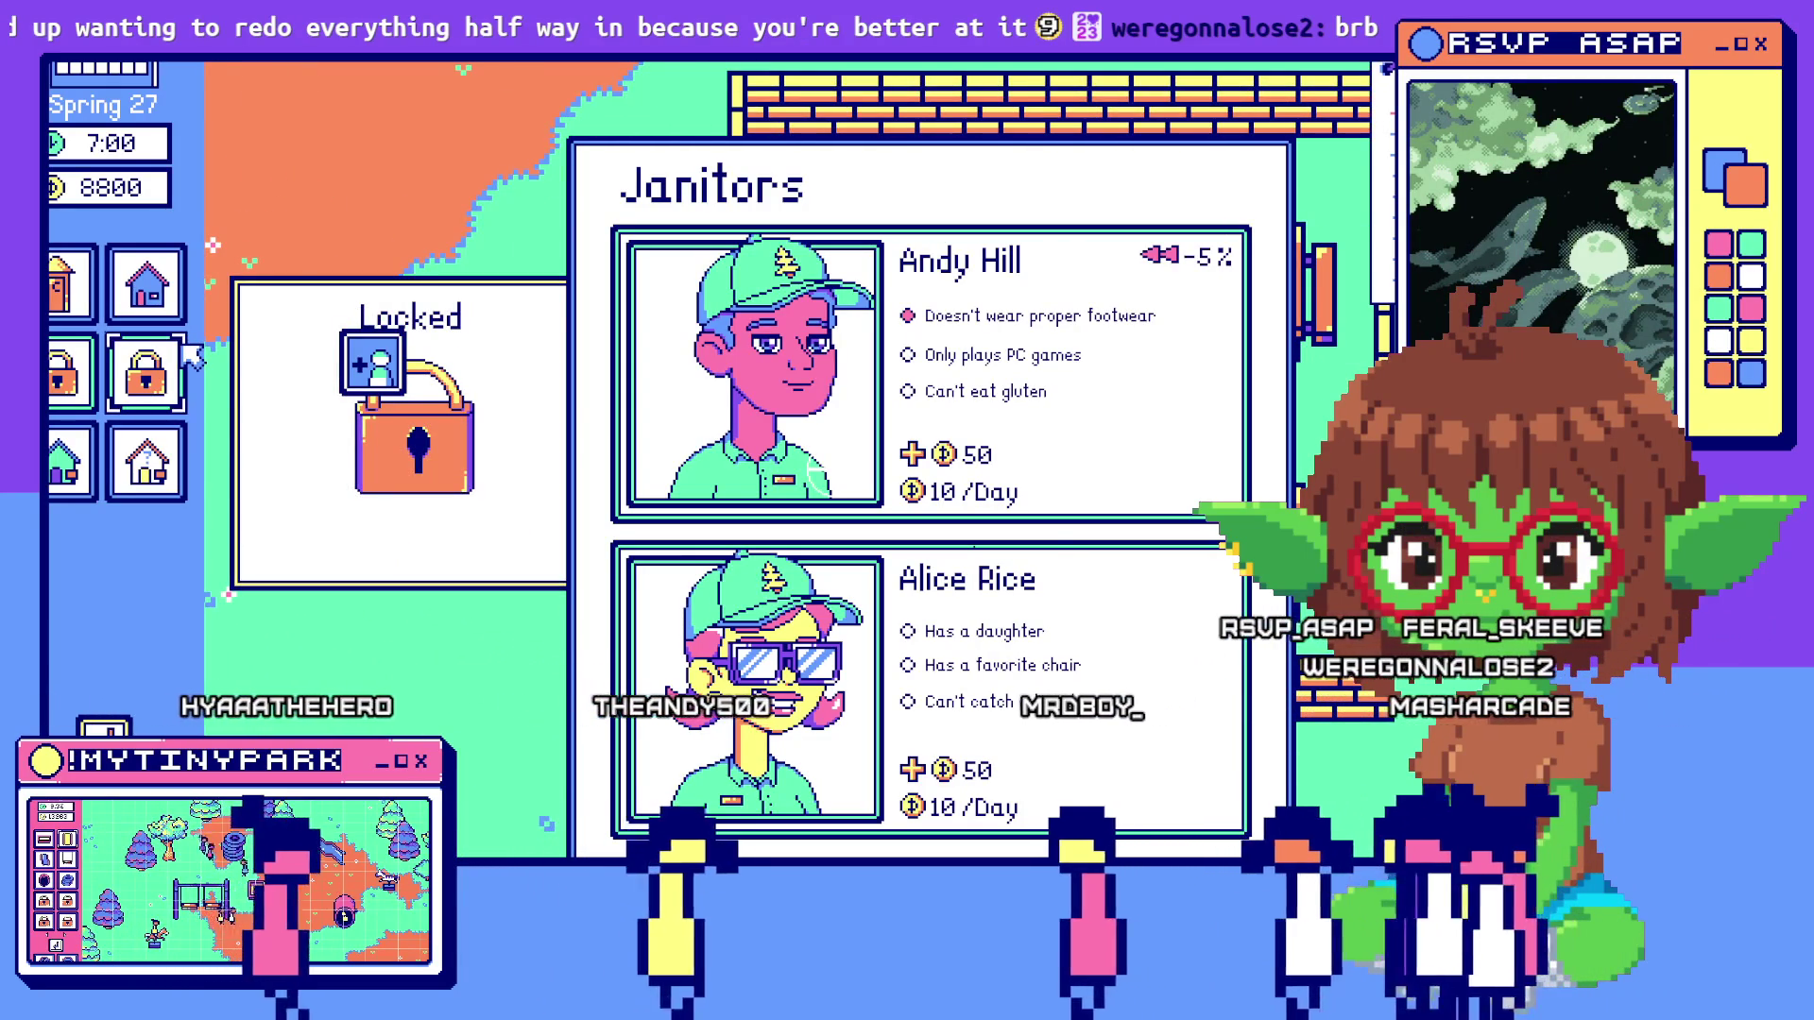
mouse_move(184, 324)
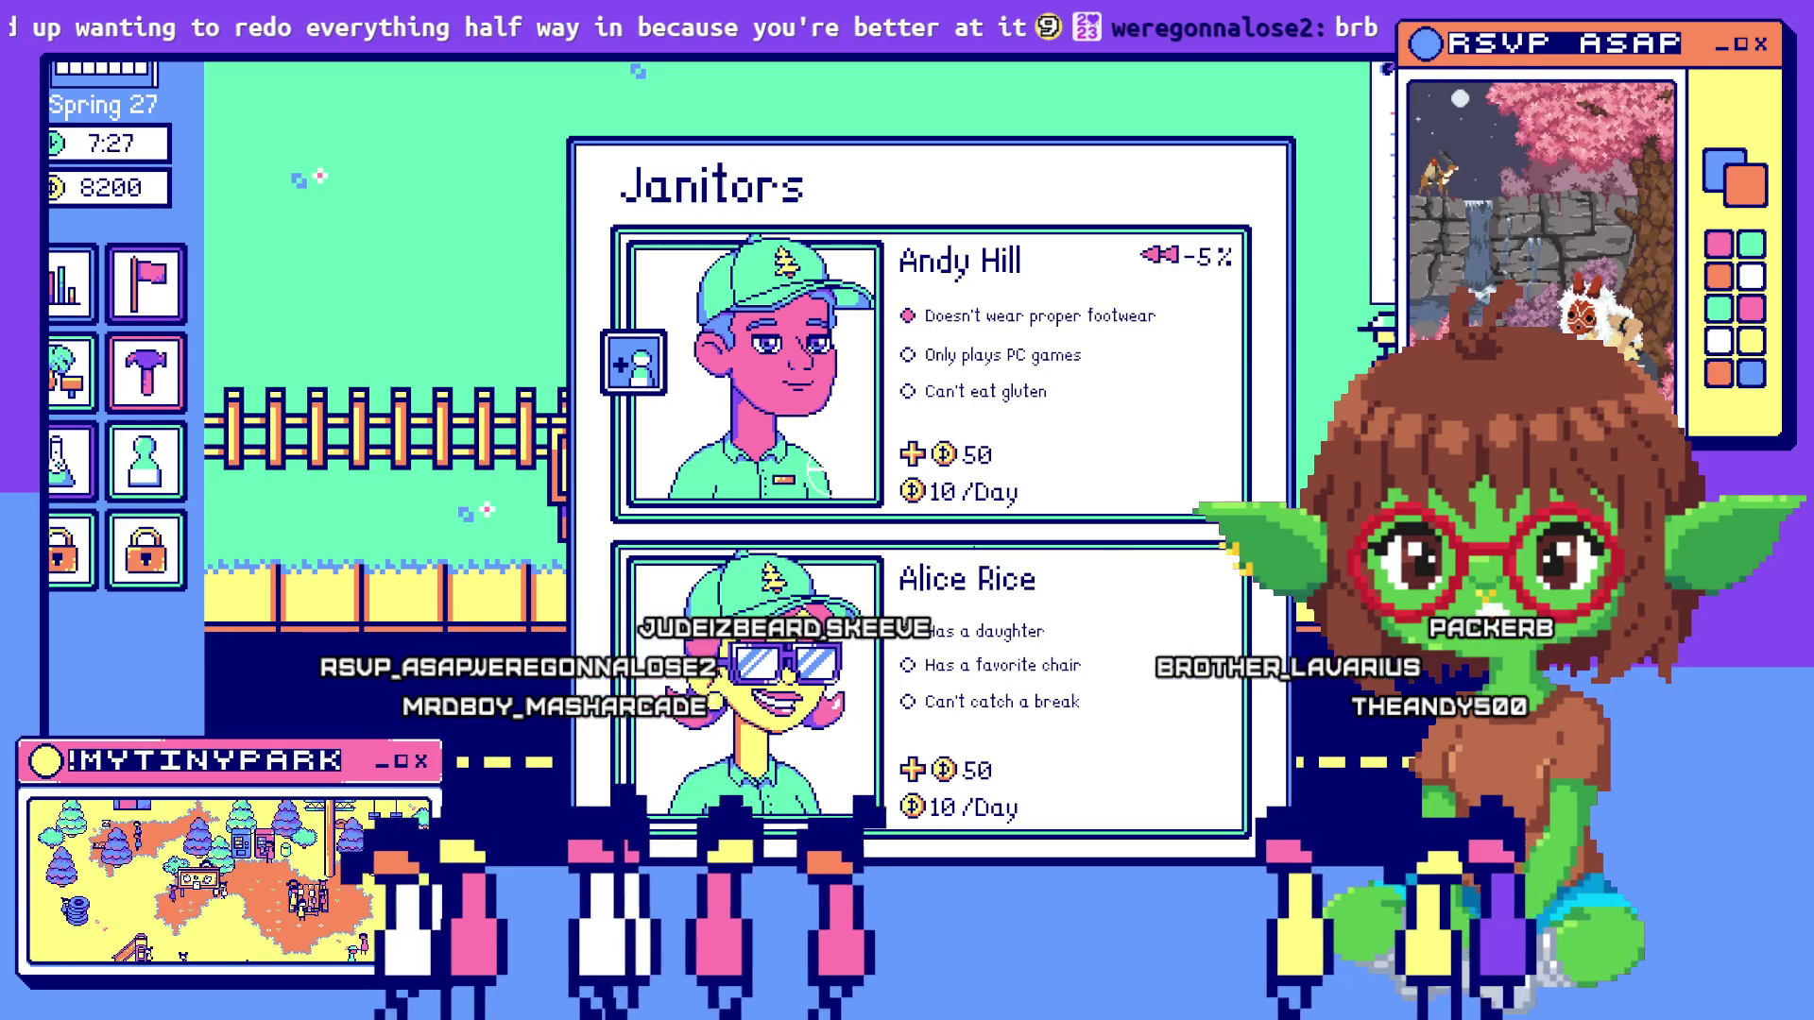
key("w")
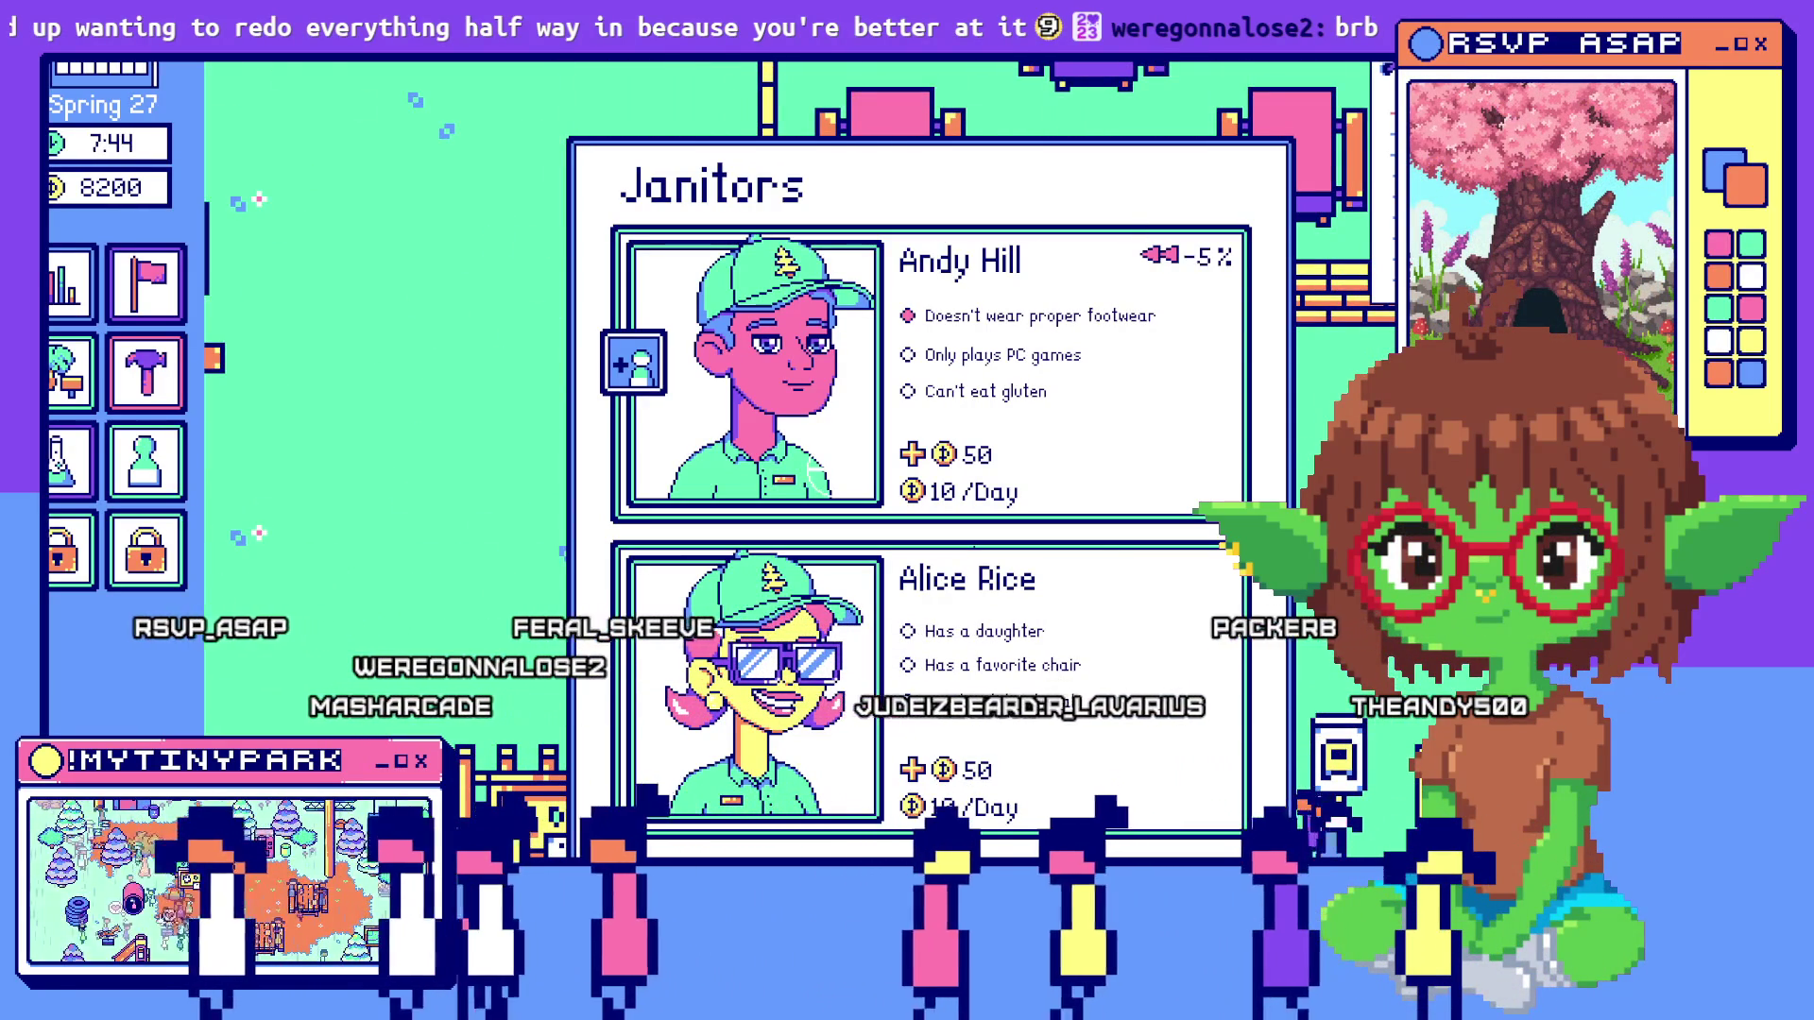
key("d")
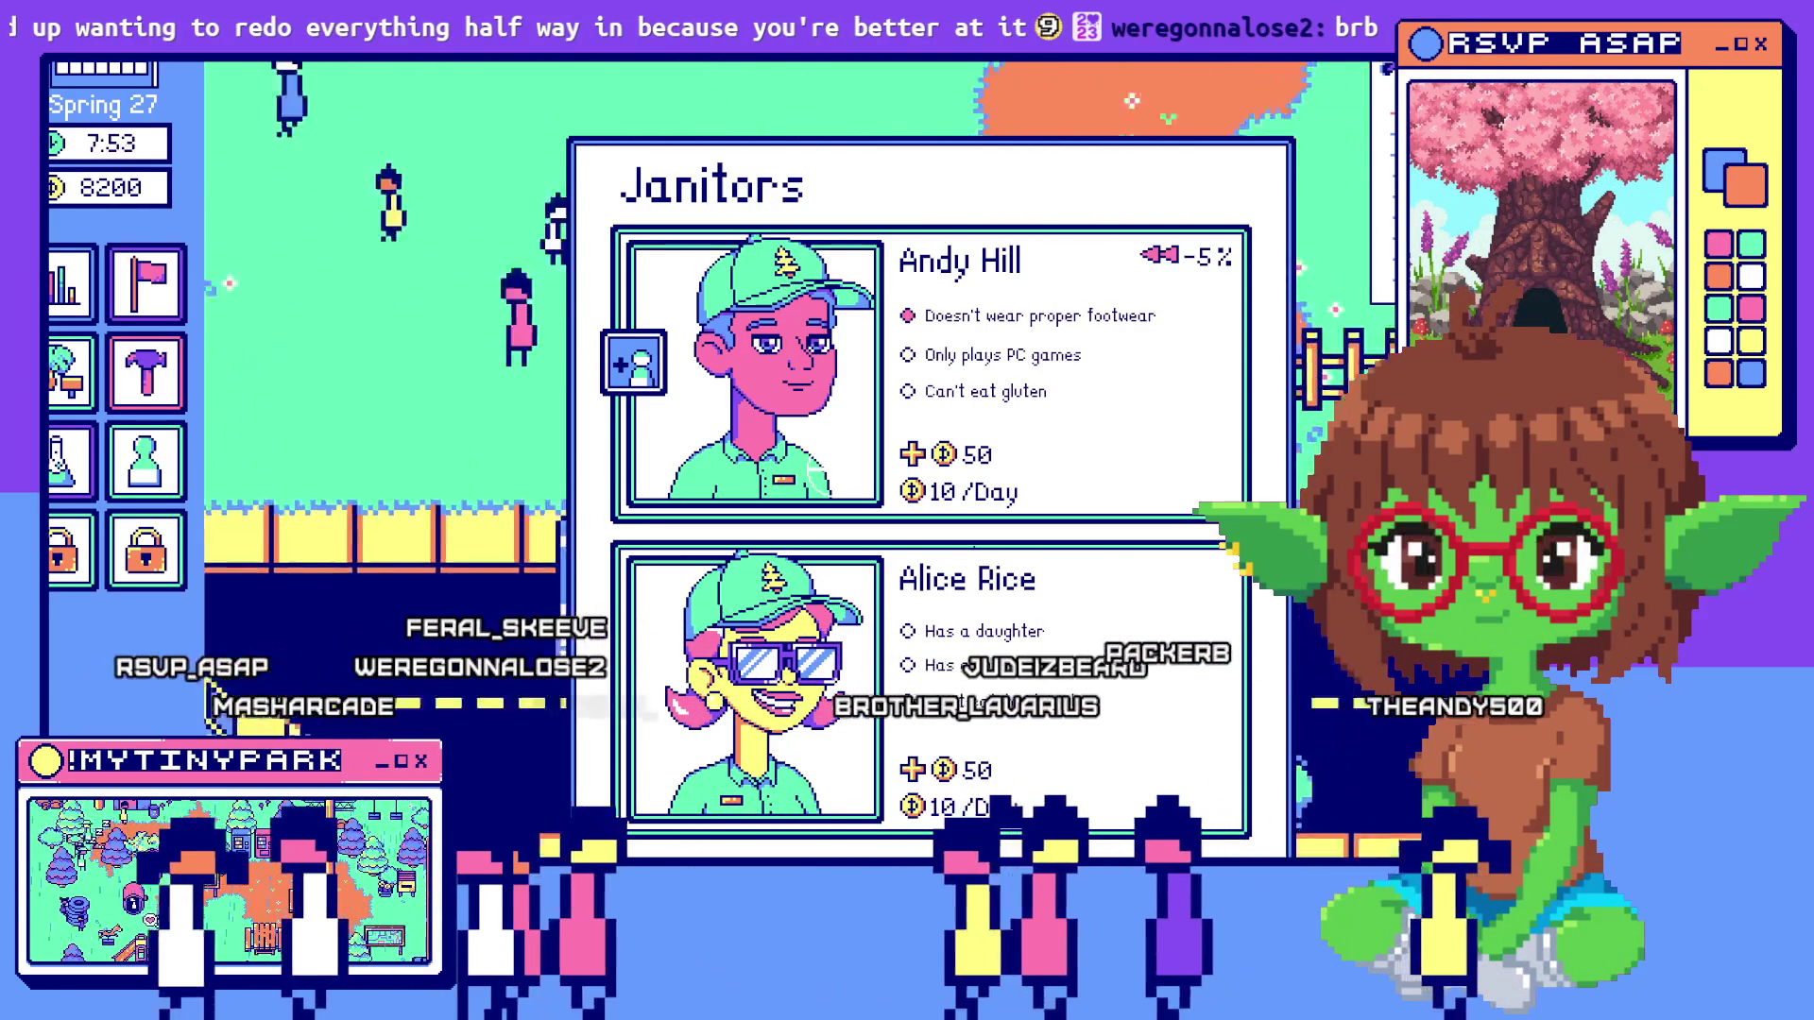
key("w")
key("d")
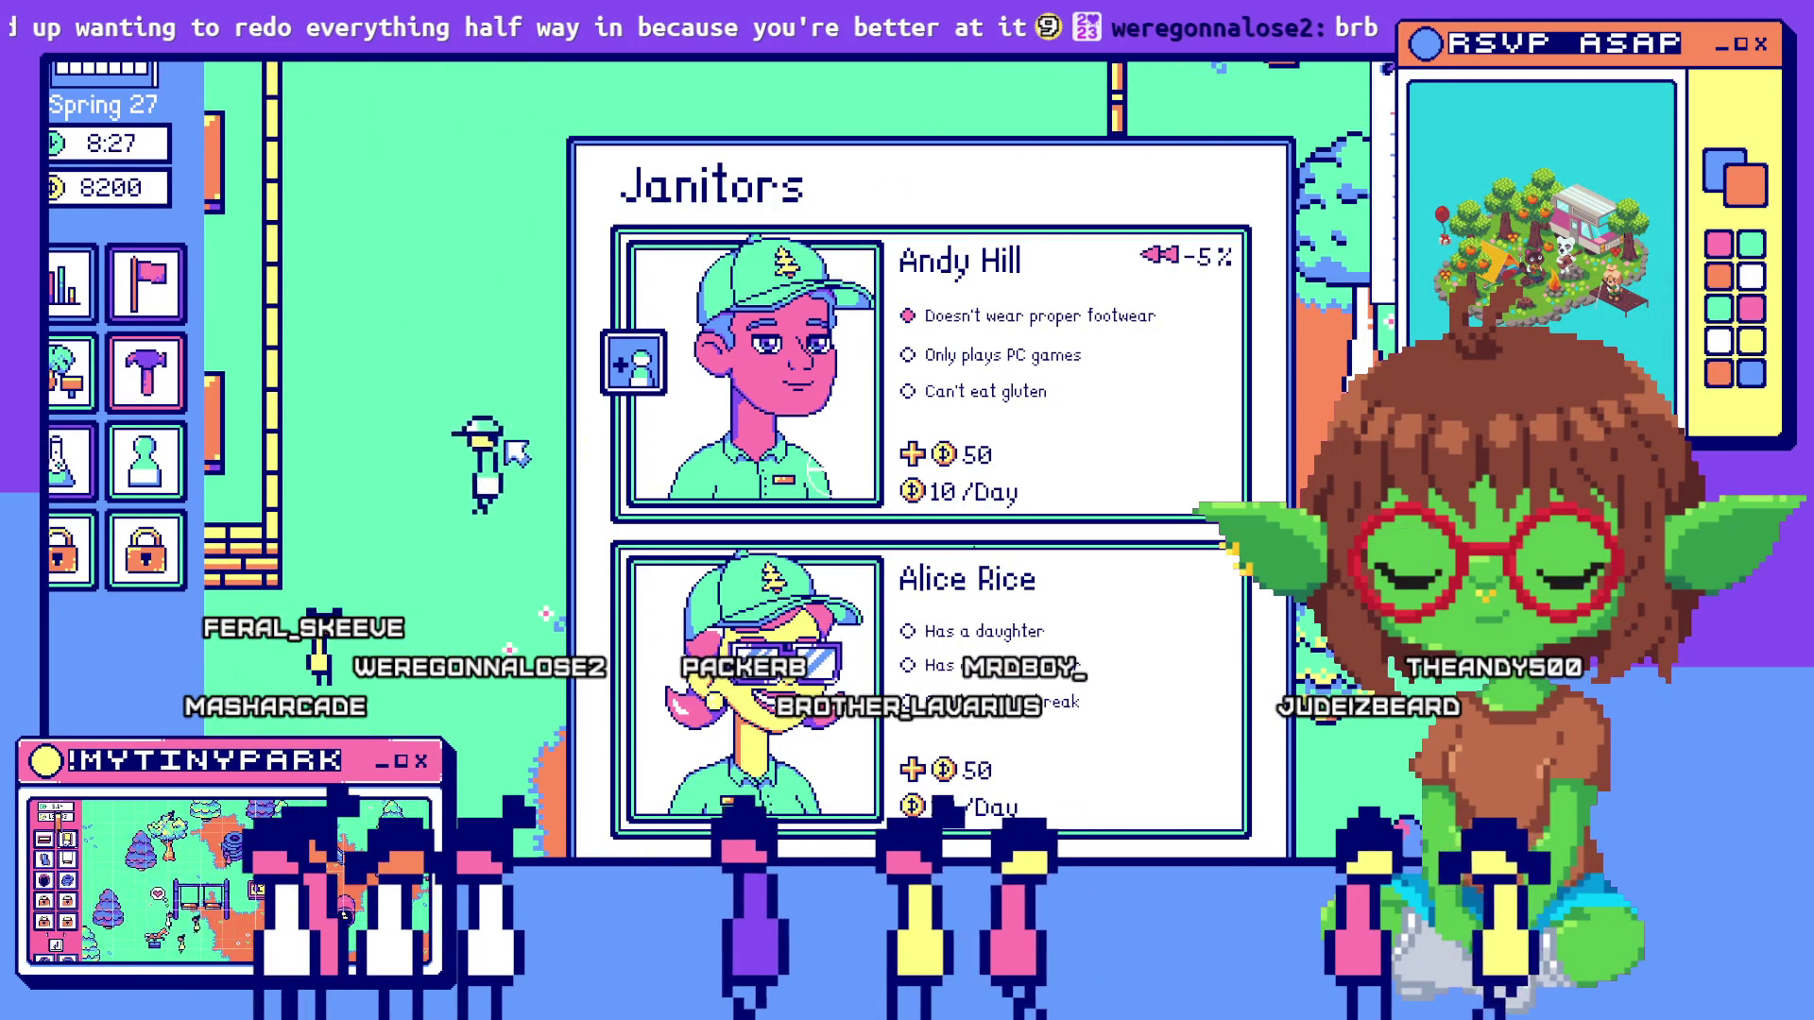
key("w")
key("a")
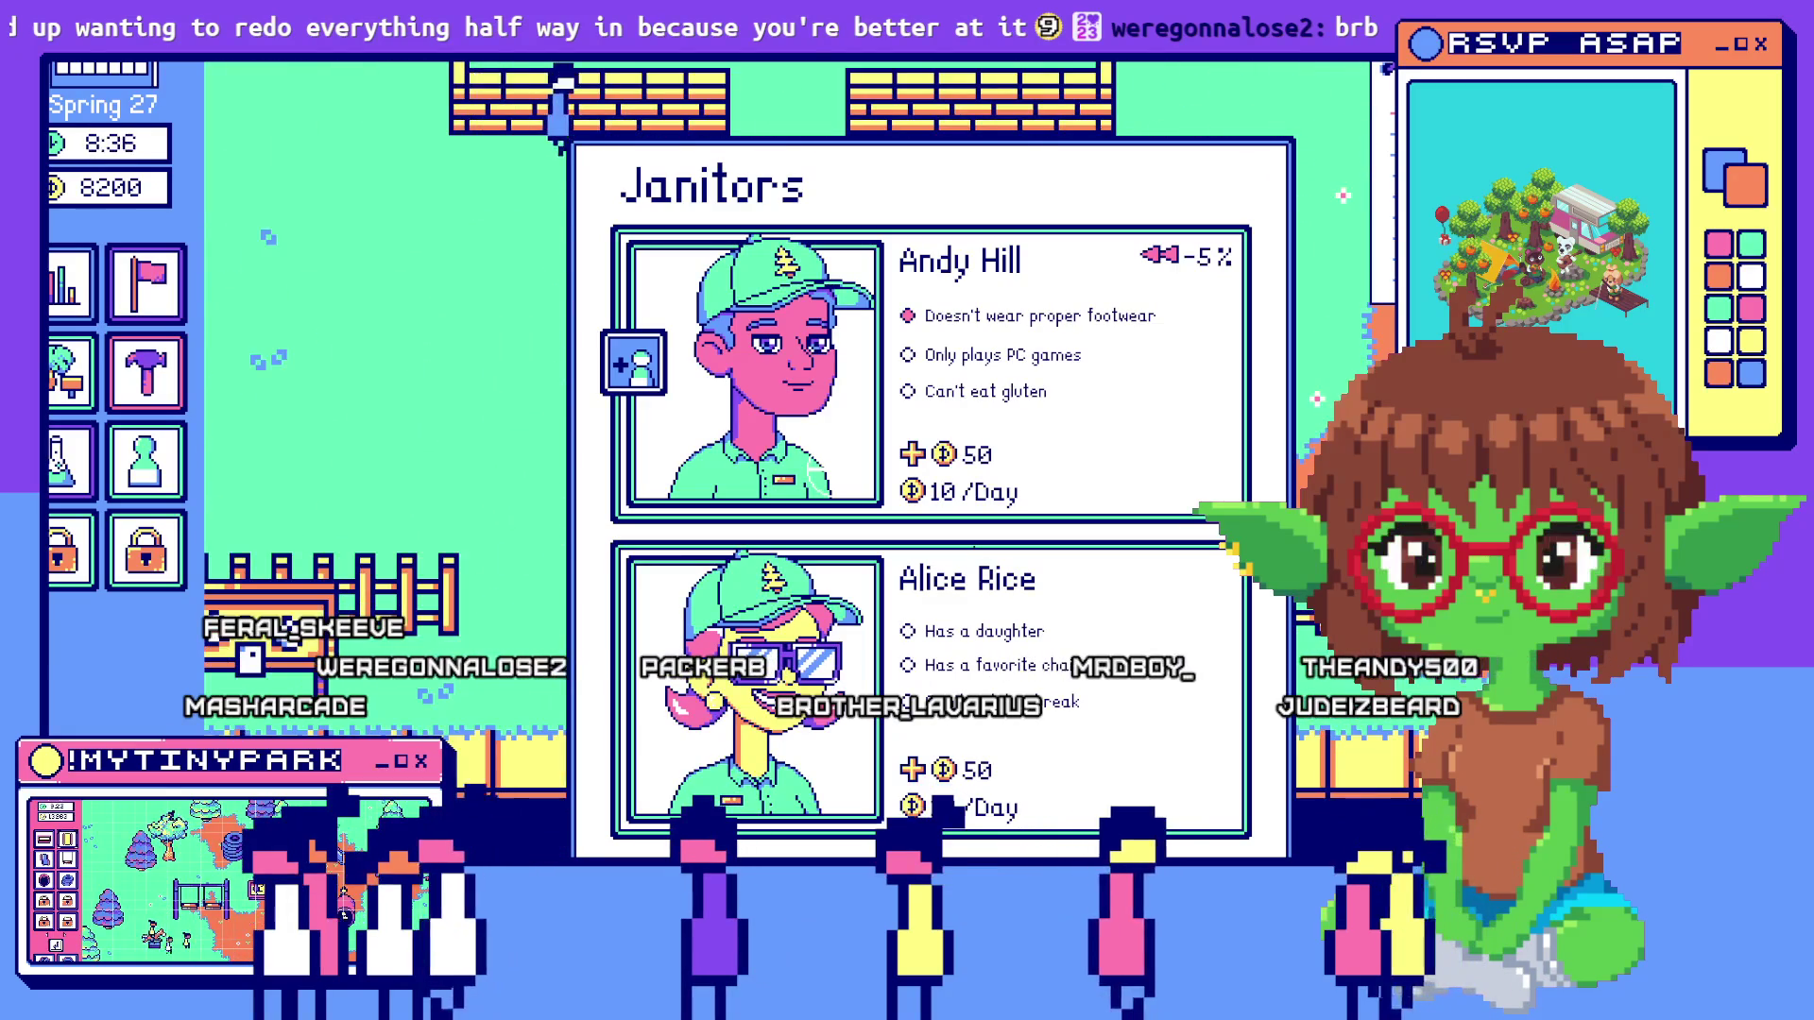
key("s")
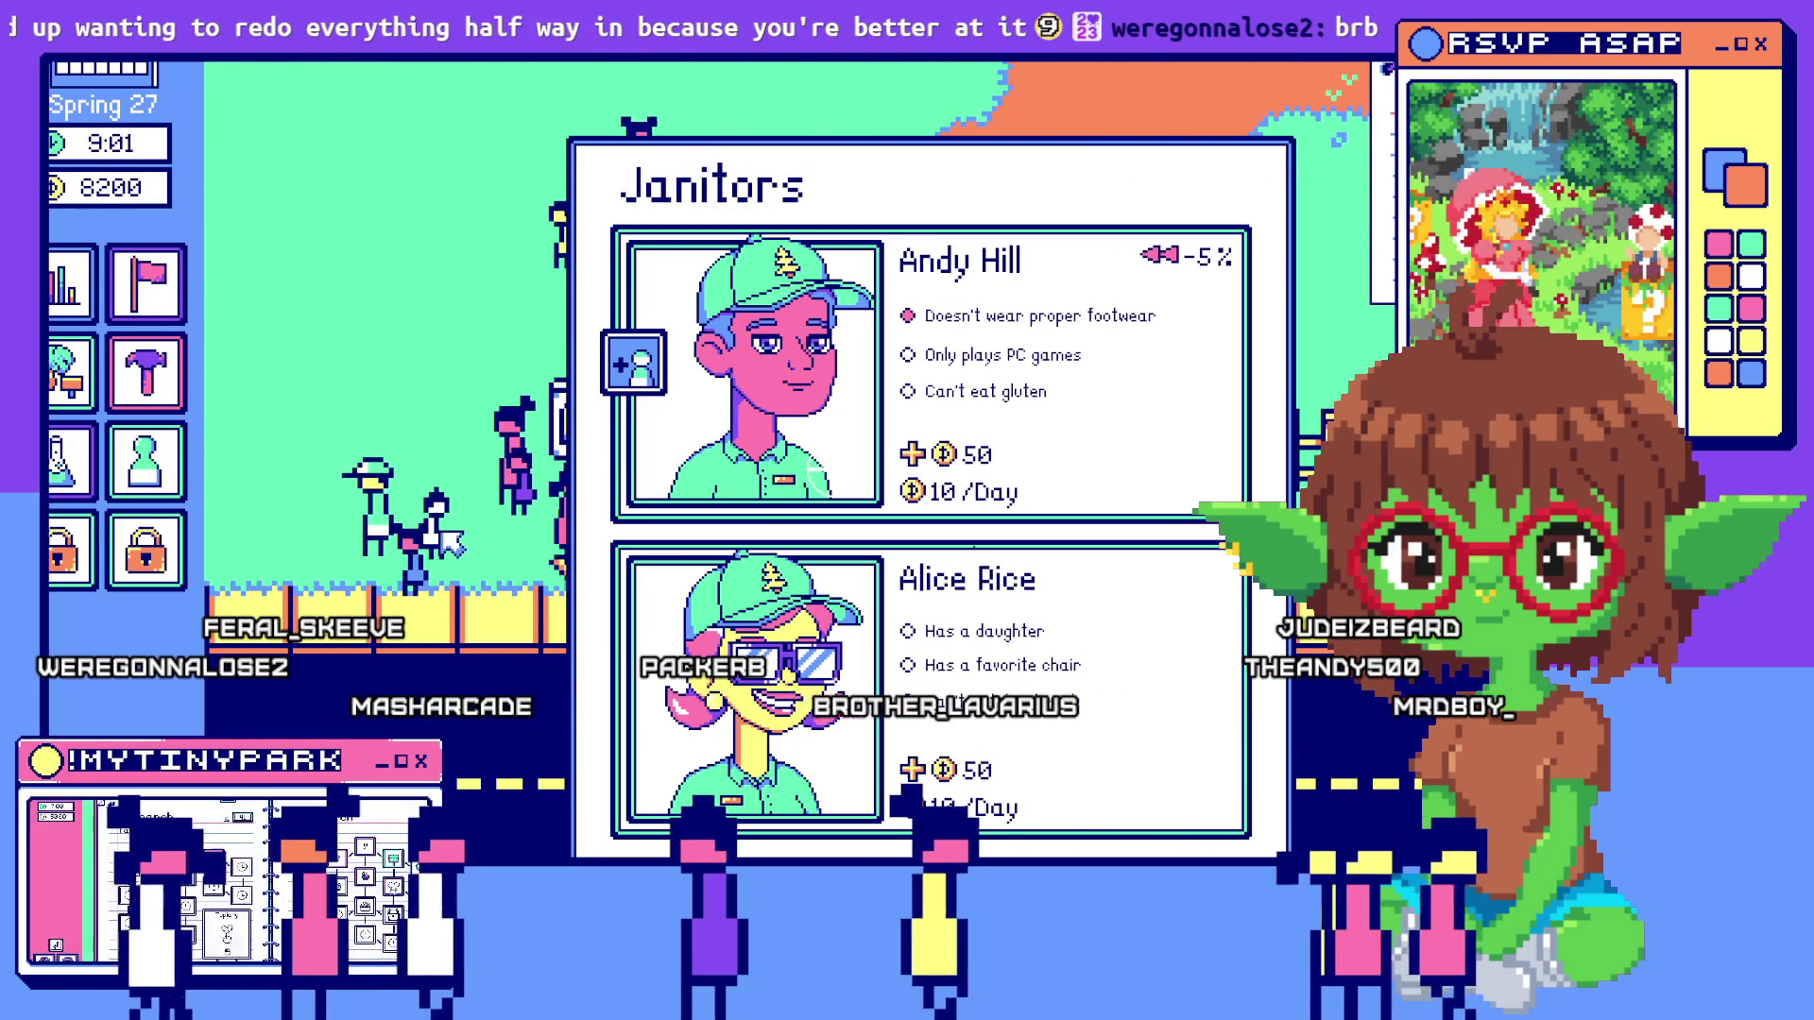
key("s")
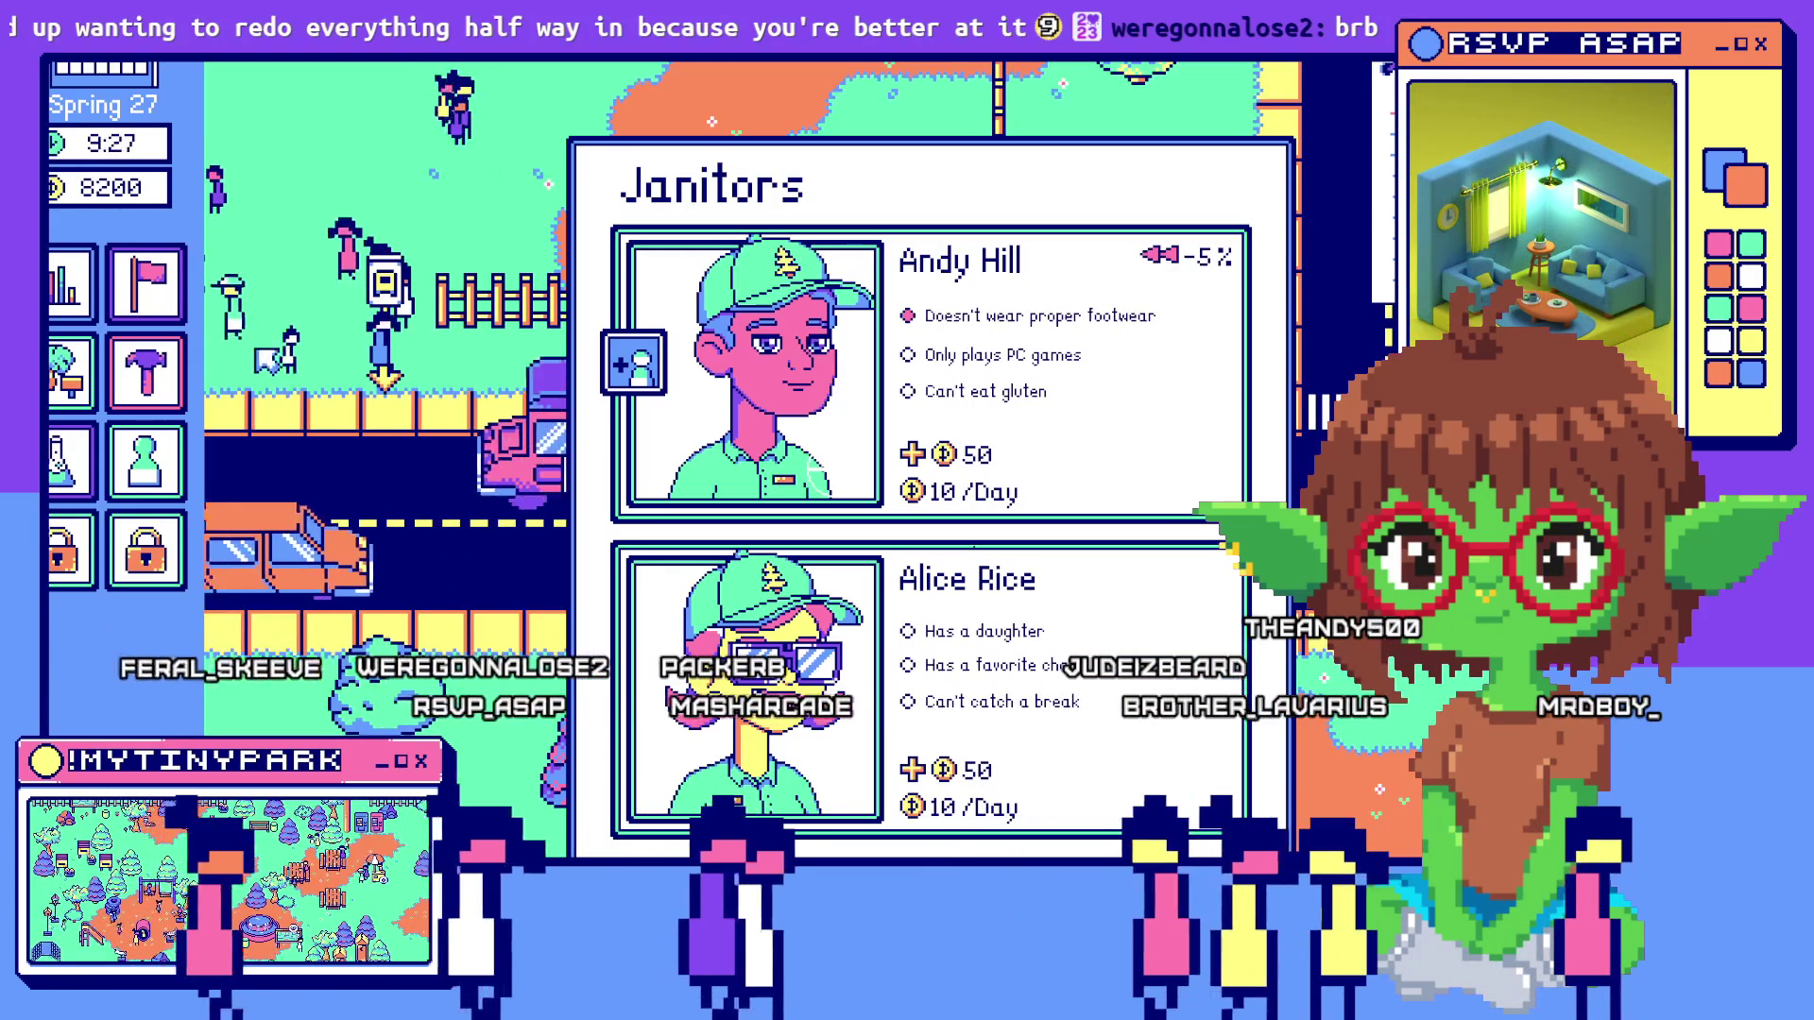
key("w")
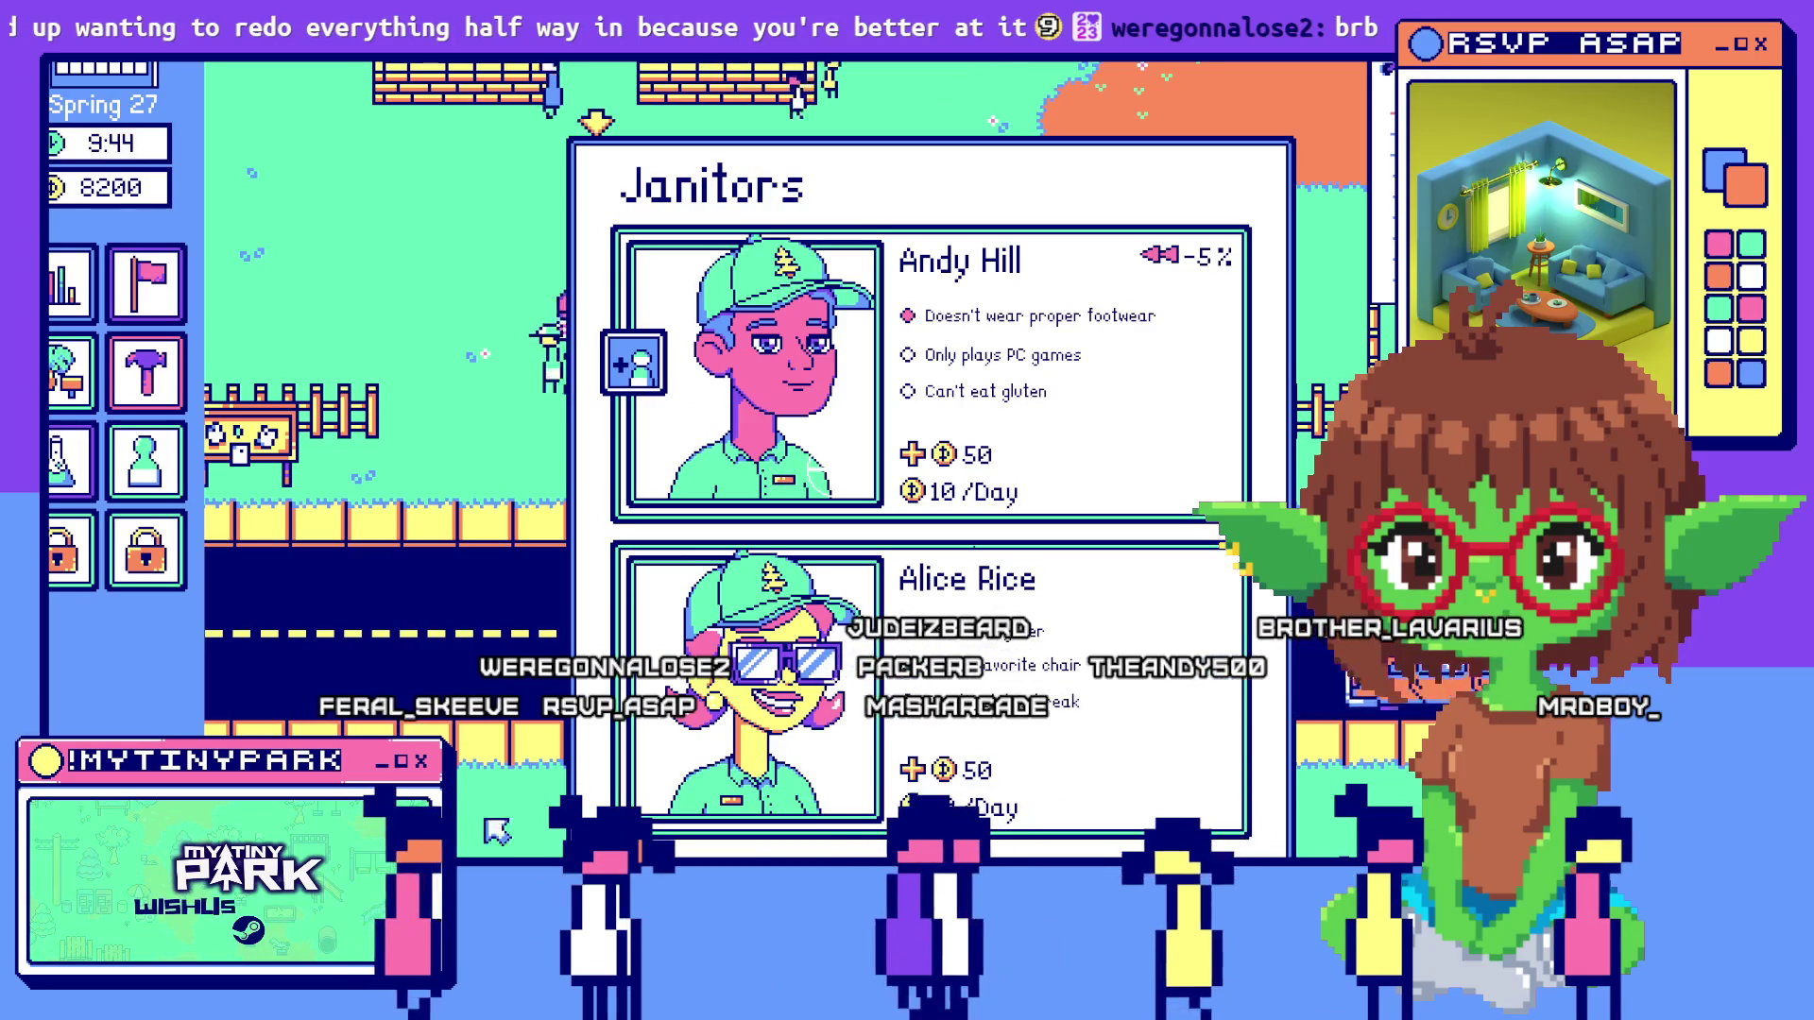
key("s")
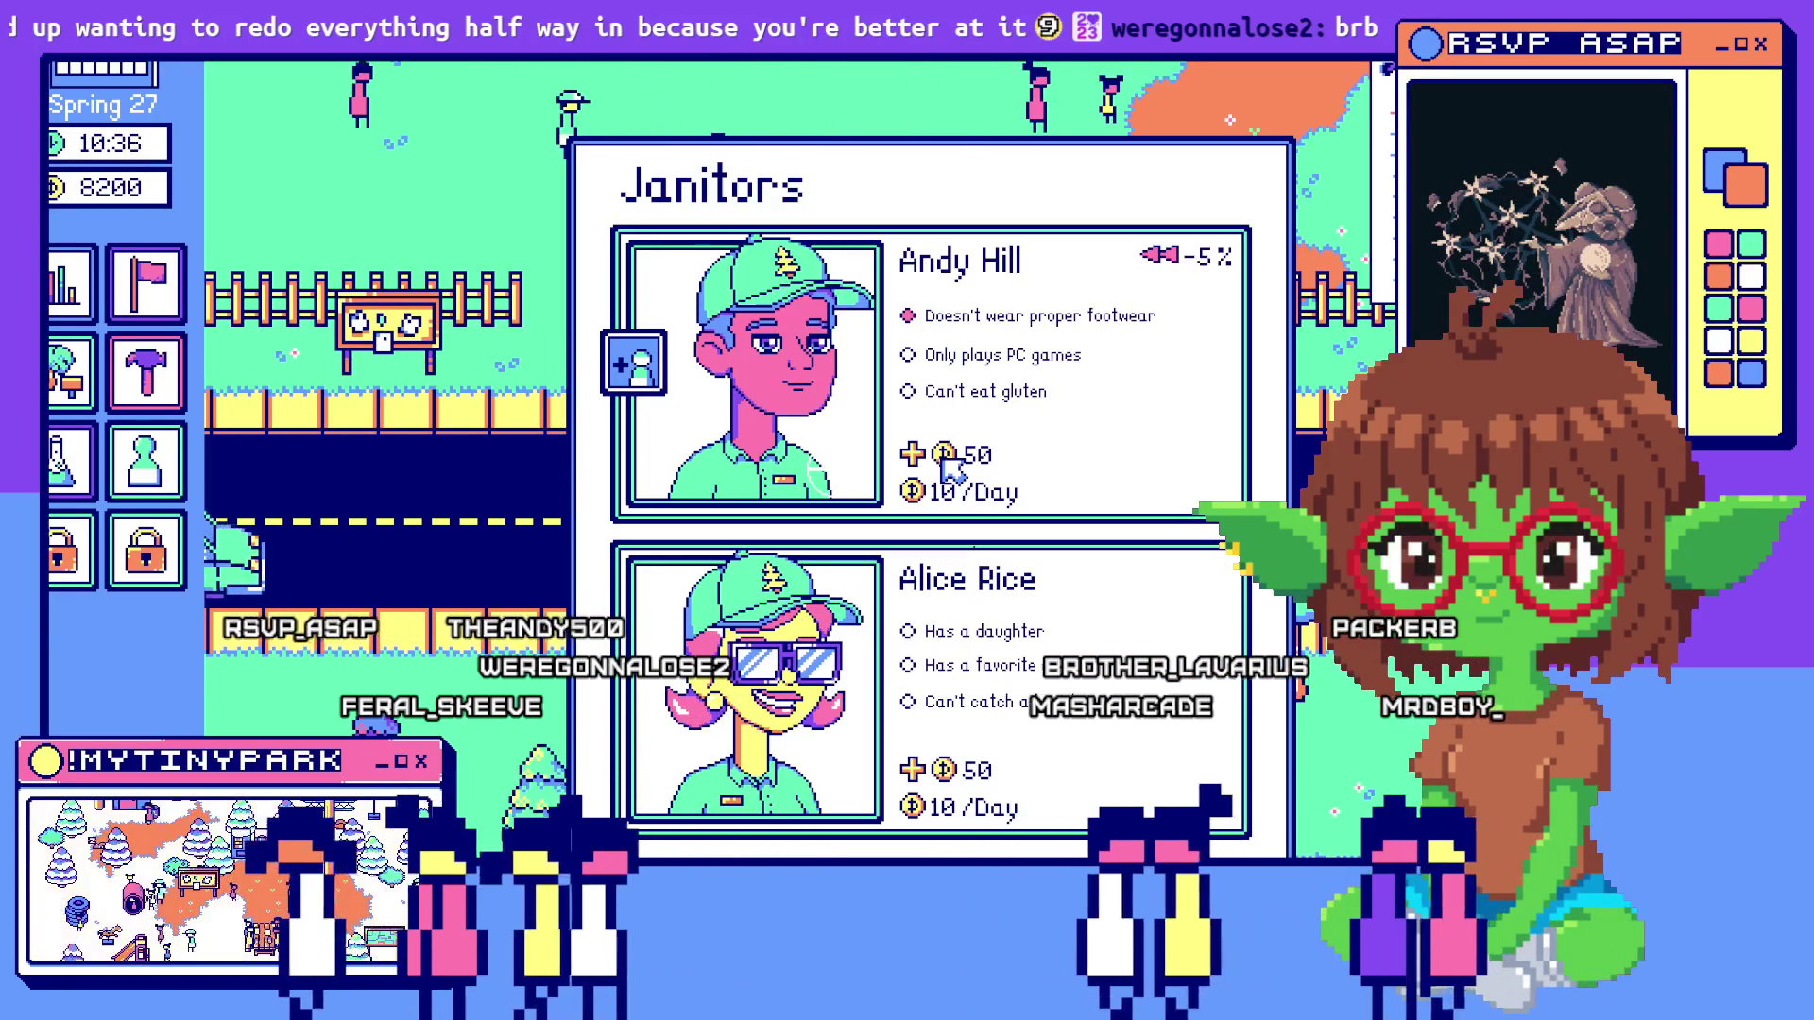
key("alt+Tab")
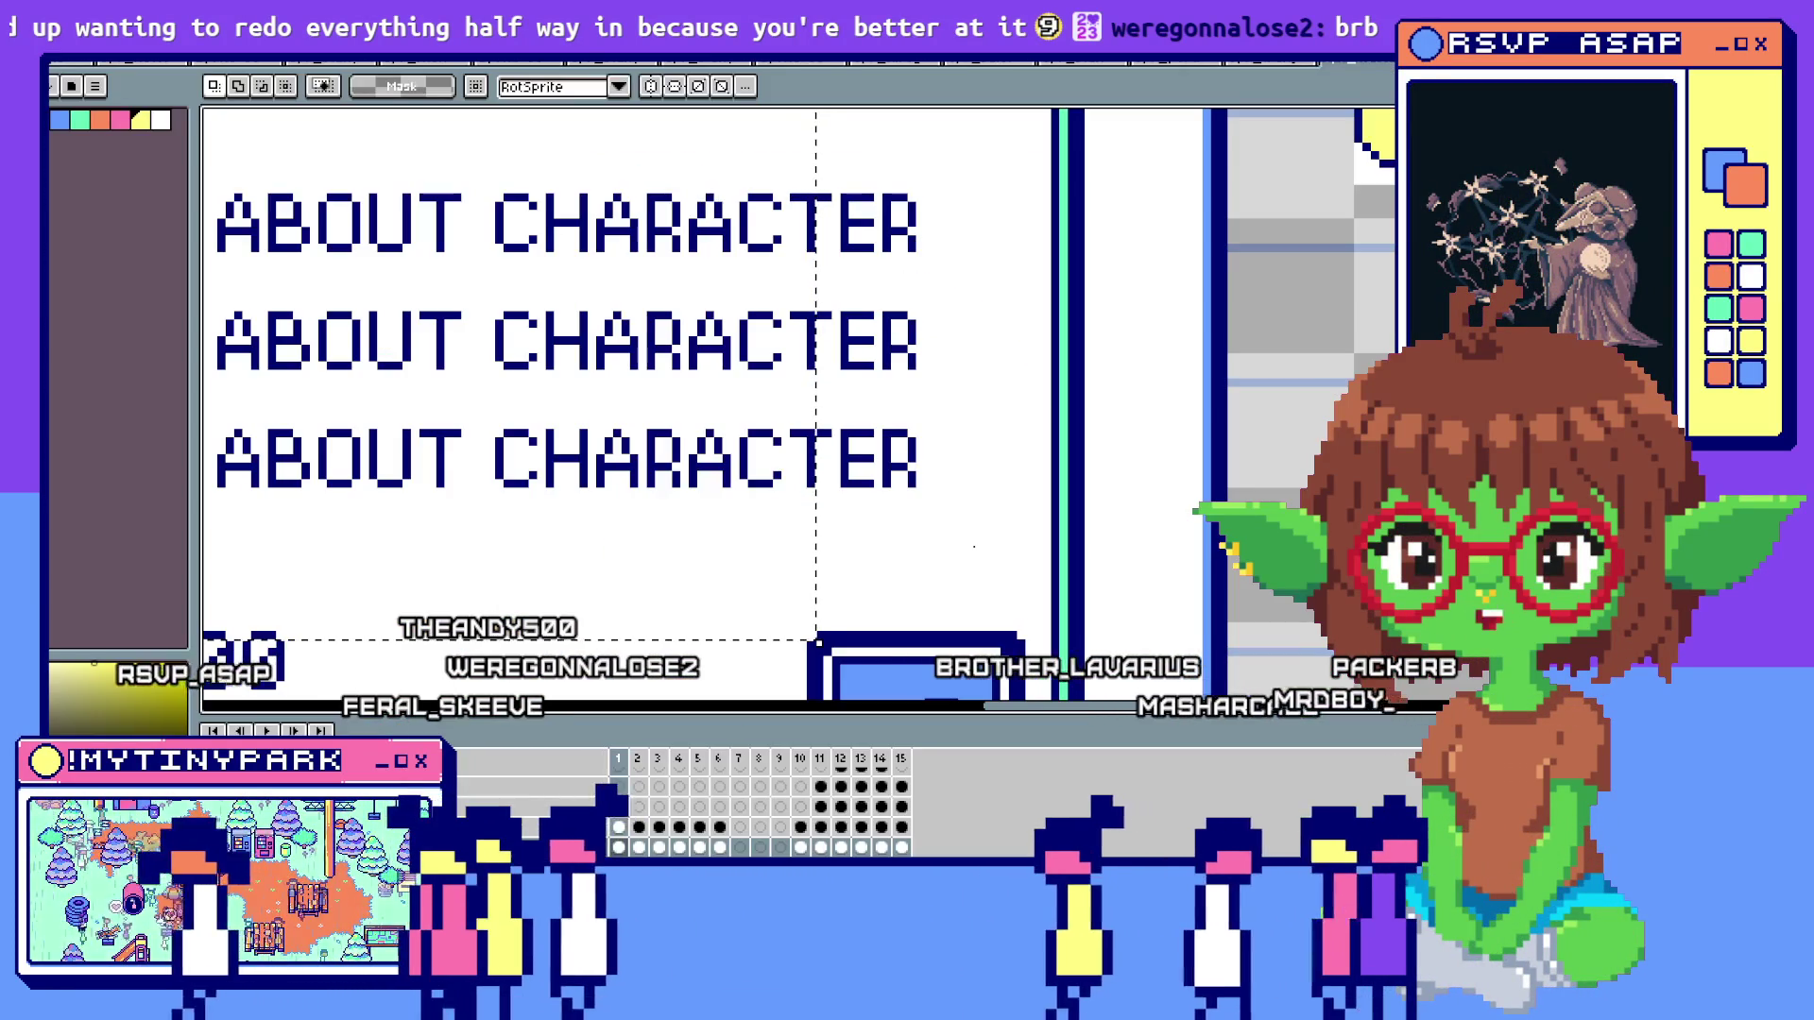
Comment out slot 1's random janitor character generation lines
key("alt+Tab")
scroll(784, 350, "down", 7)
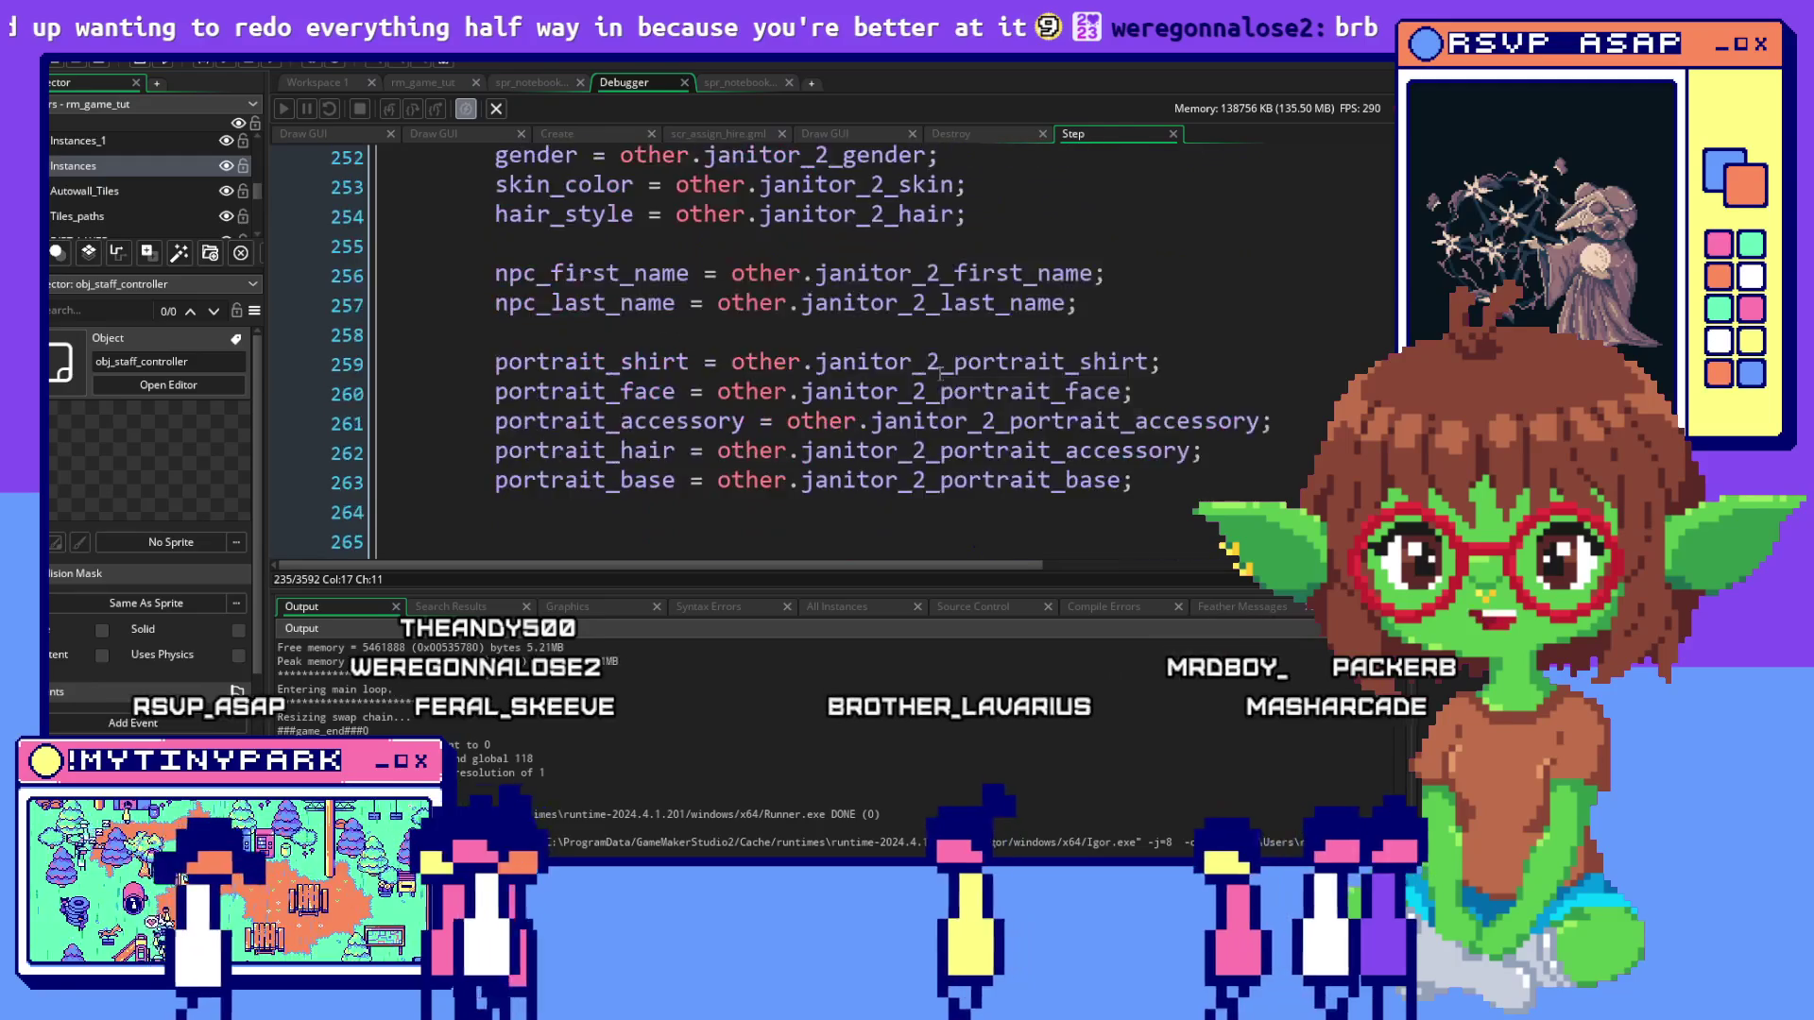
left_click(317, 82)
scroll(704, 184, "down", 2)
scroll(704, 184, "up", 2)
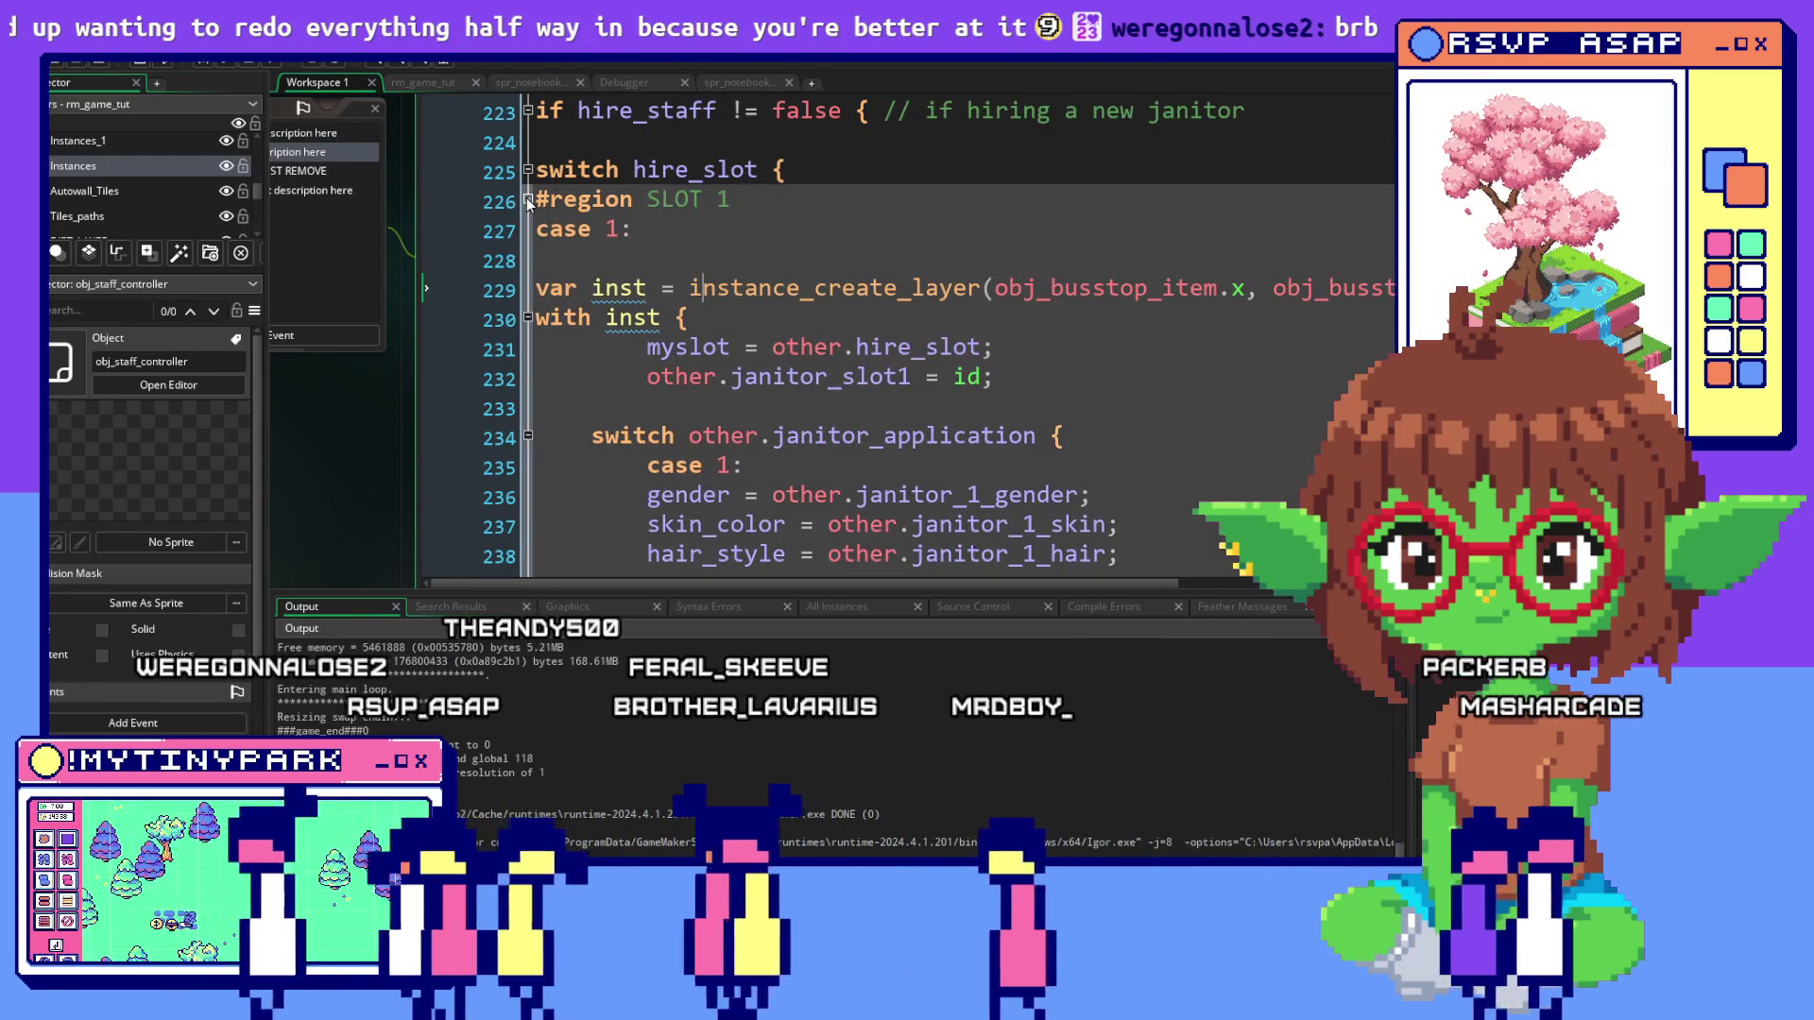
scroll(610, 255, "down", 6)
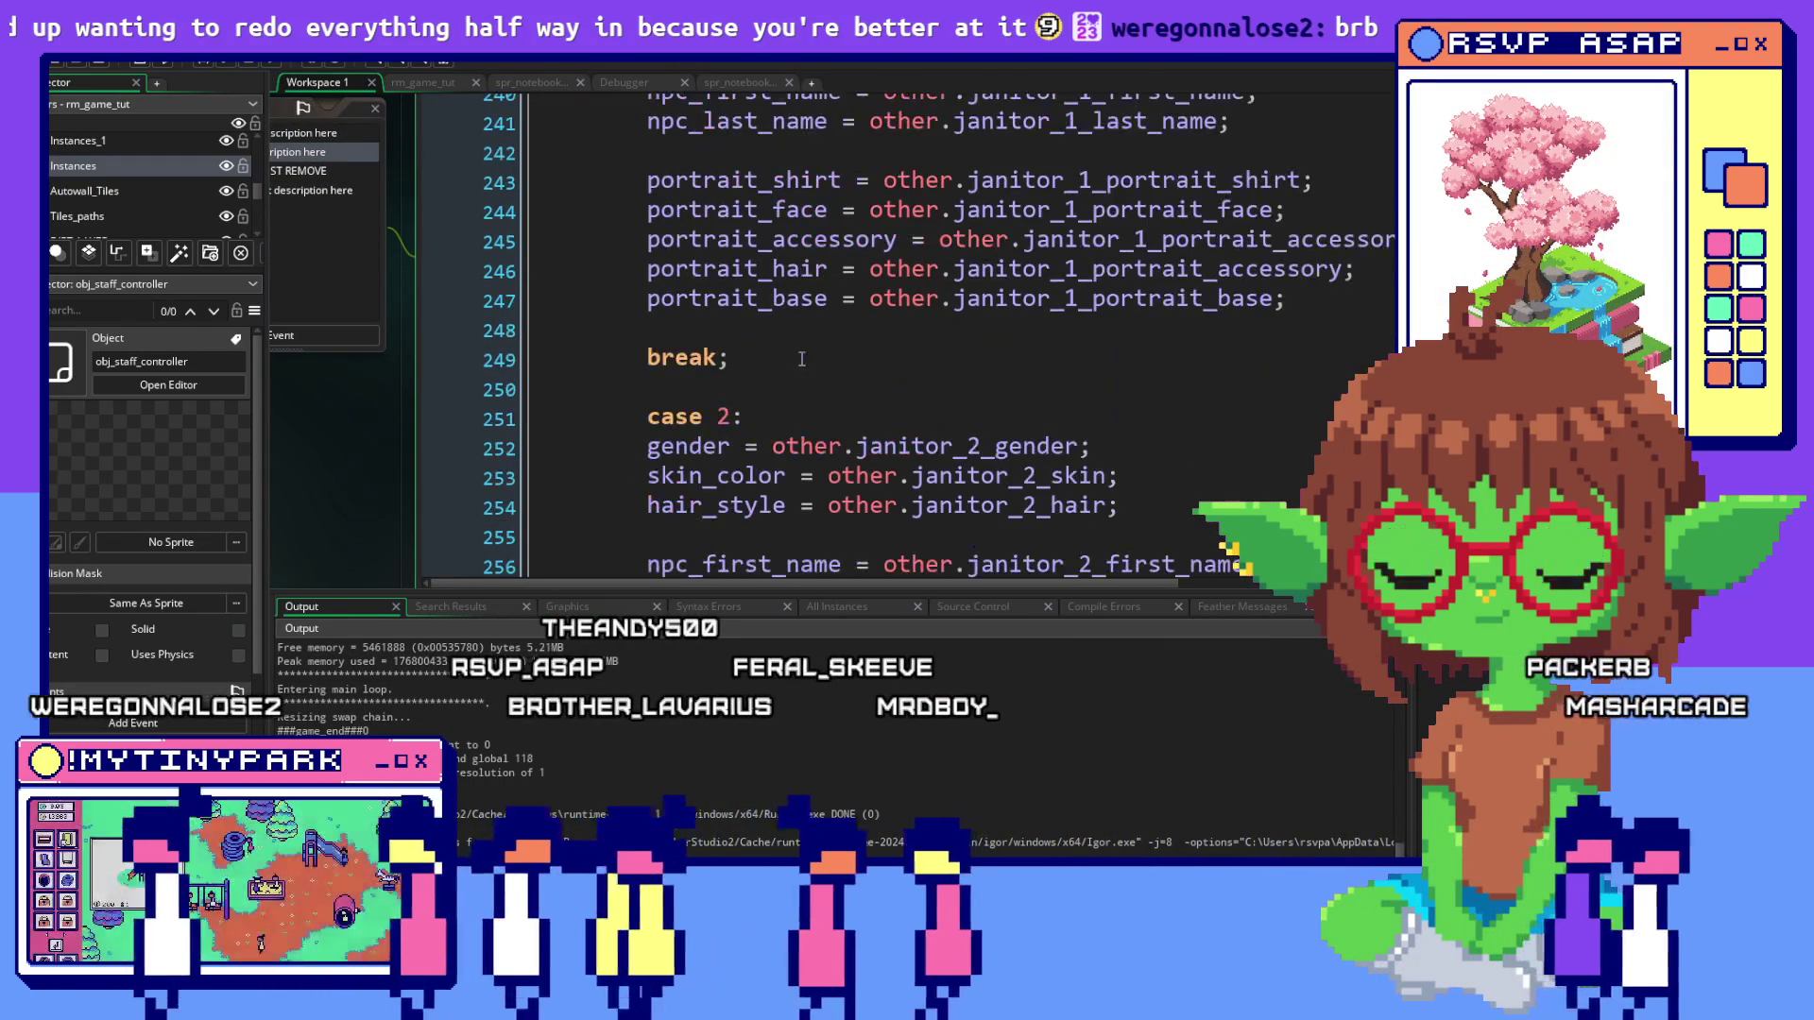
scroll(804, 356, "down", 12)
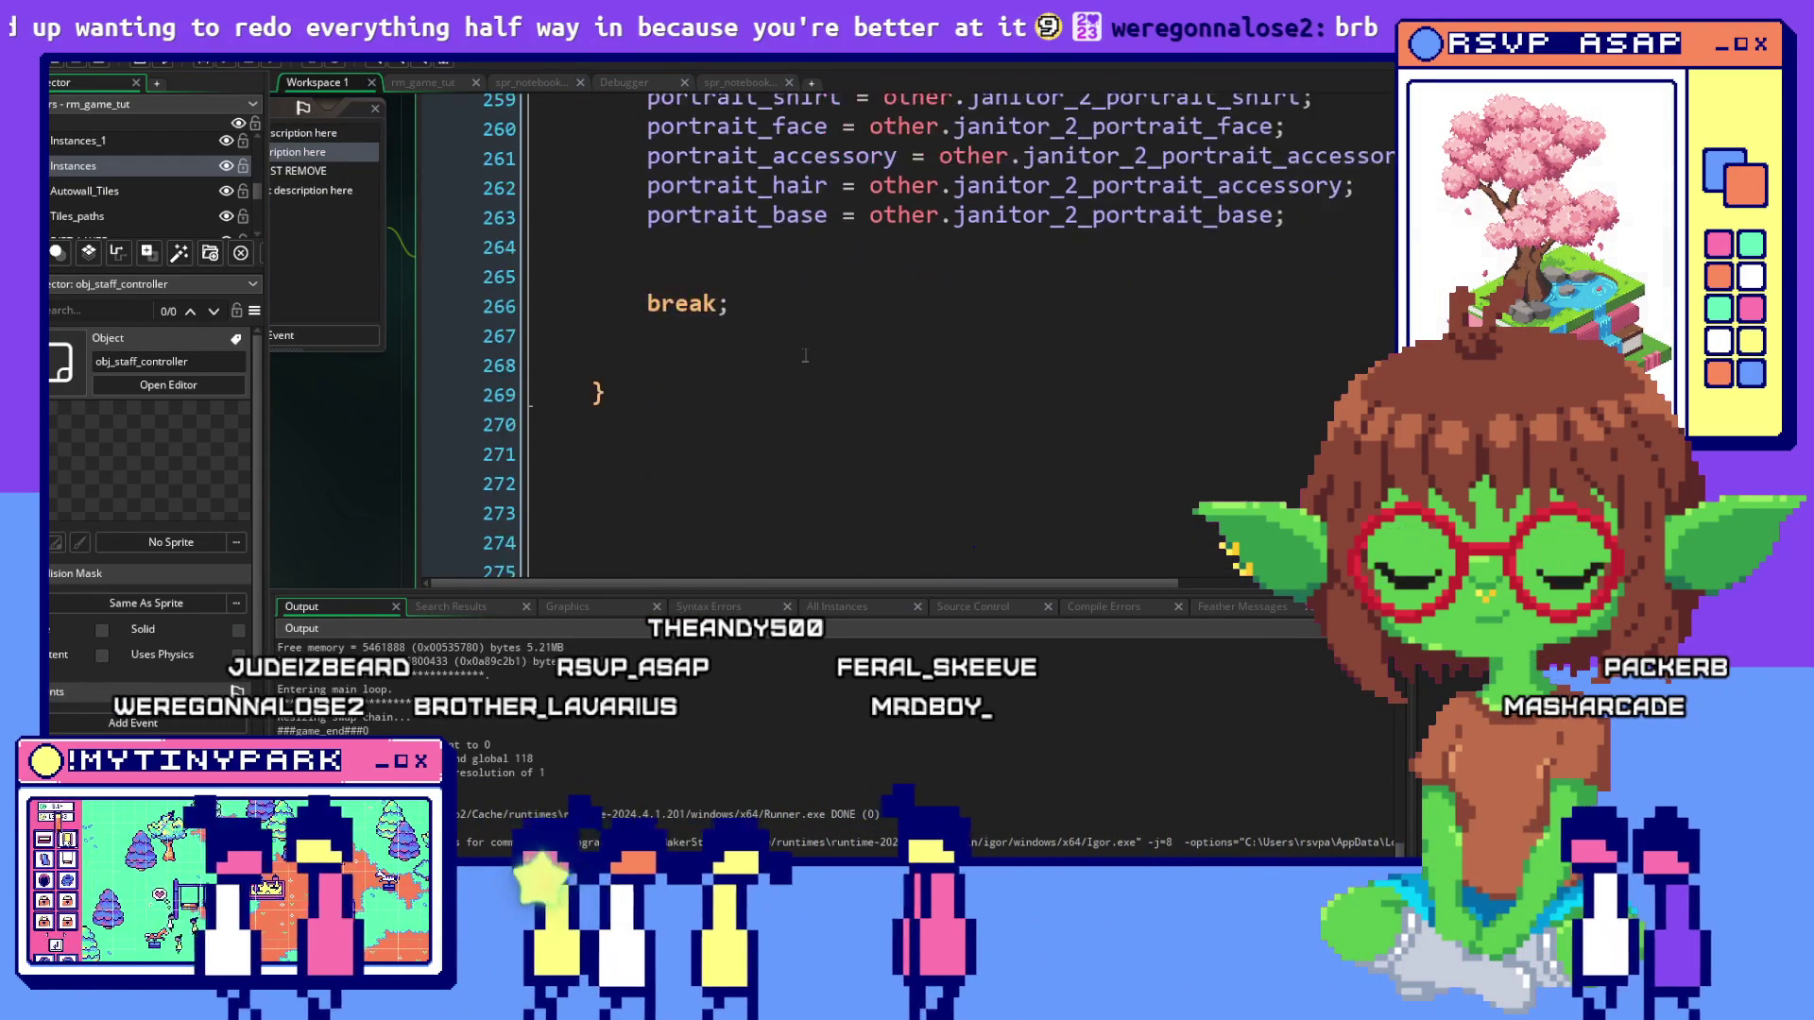
scroll(790, 350, "down", 4)
mouse_move(1087, 213)
left_mouse_down()
mouse_move(567, 228)
mouse_move(525, 293)
mouse_move(566, 257)
left_mouse_up()
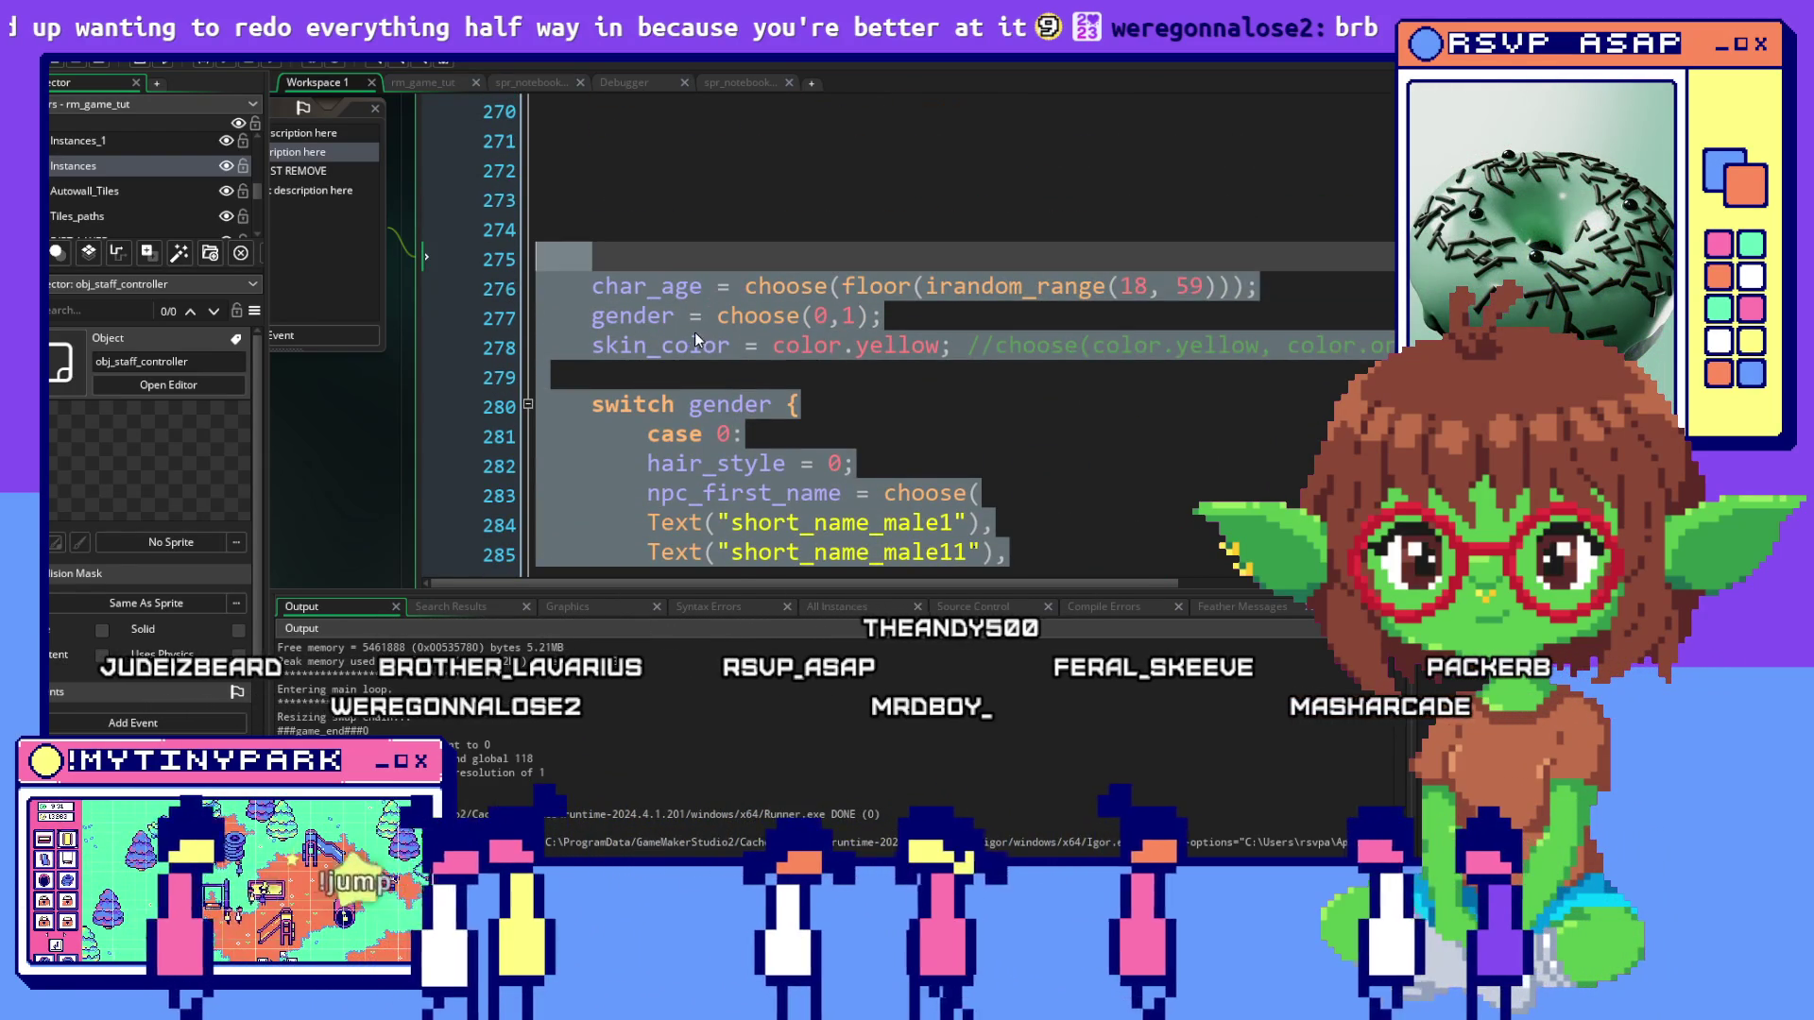
right_click(696, 333)
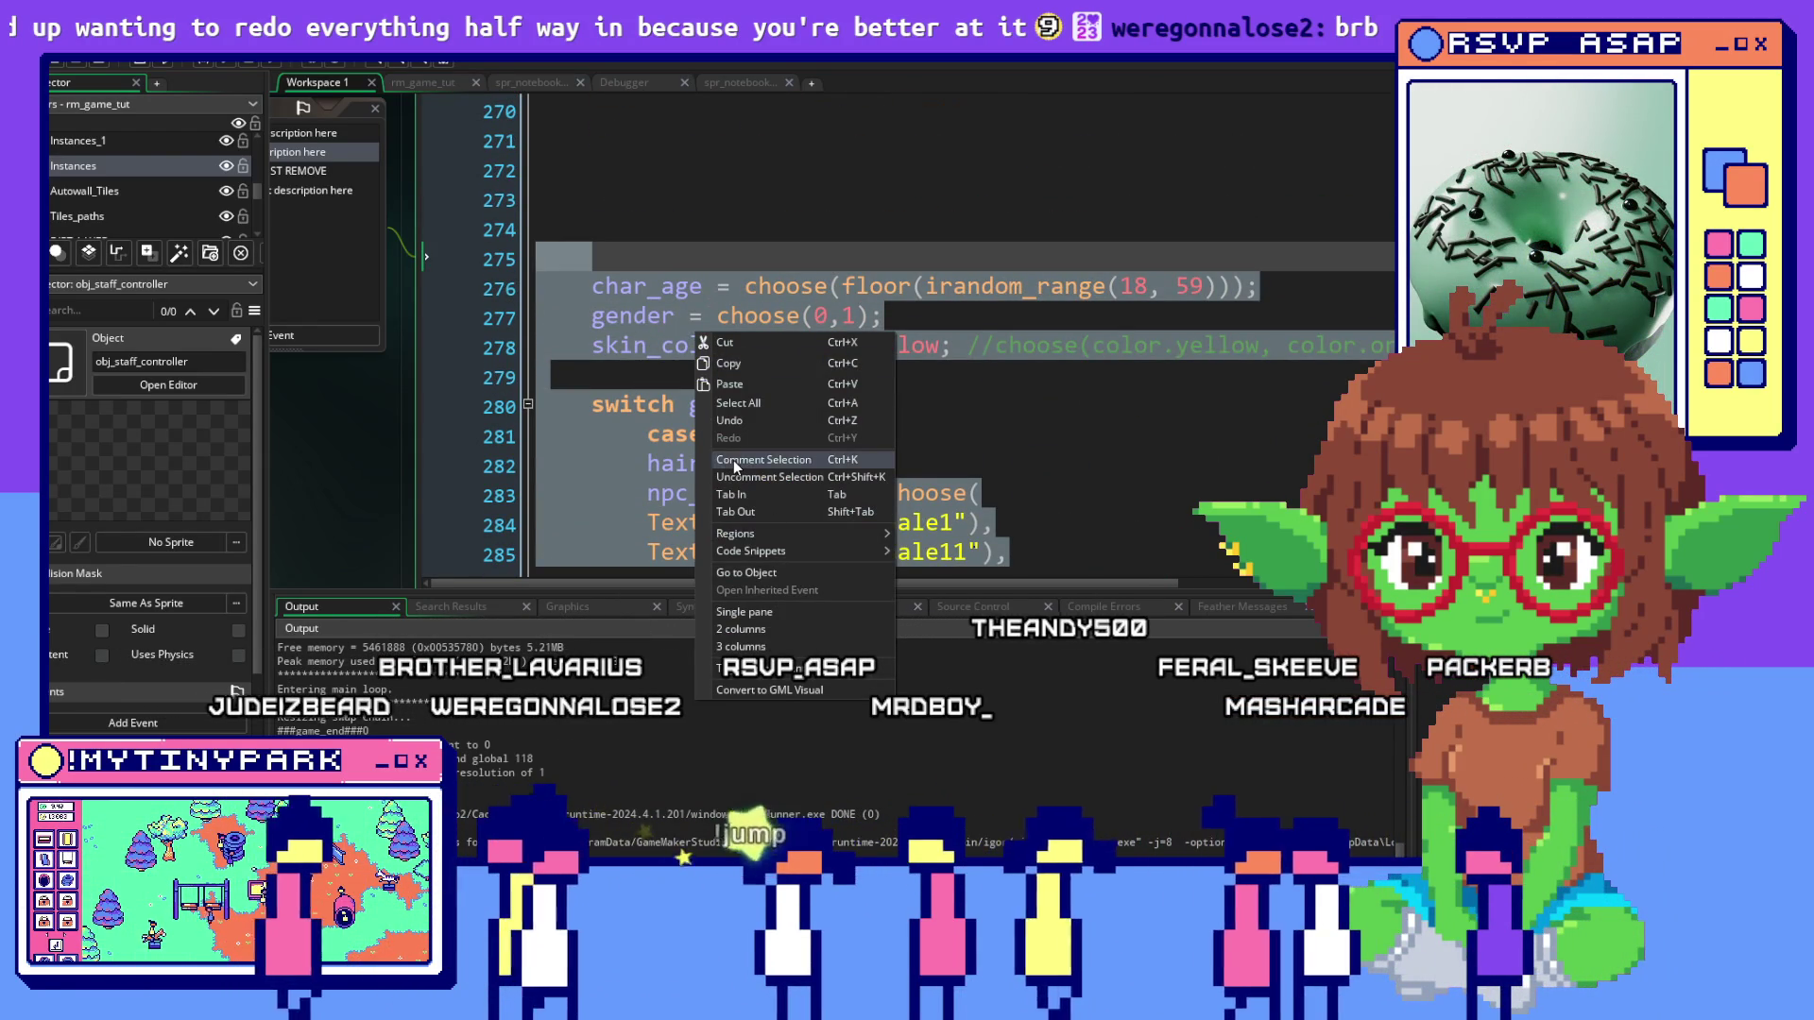
left_click(733, 461)
Collapse the PORTRAITS region and comment out its #region PORTRAITS line
scroll(1158, 462, "down", 5)
scroll(1165, 462, "down", 2)
left_click_drag(1233, 354, 536, 210)
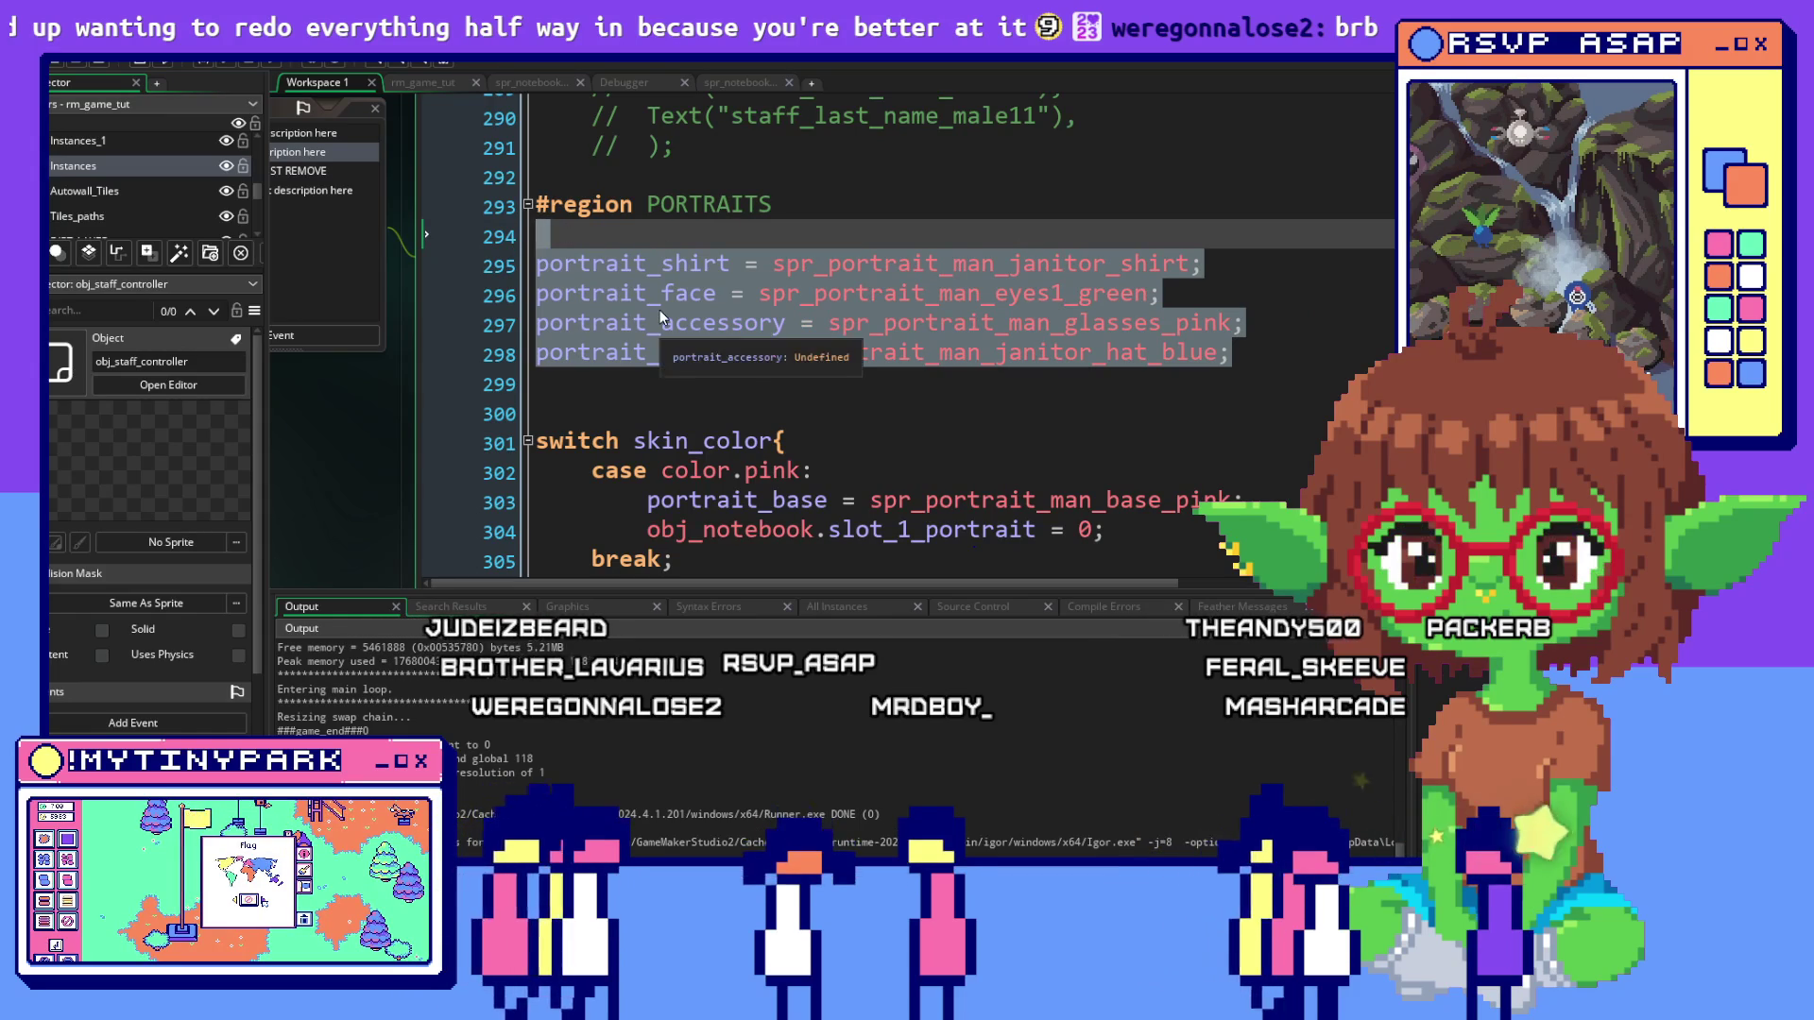
left_click(659, 310)
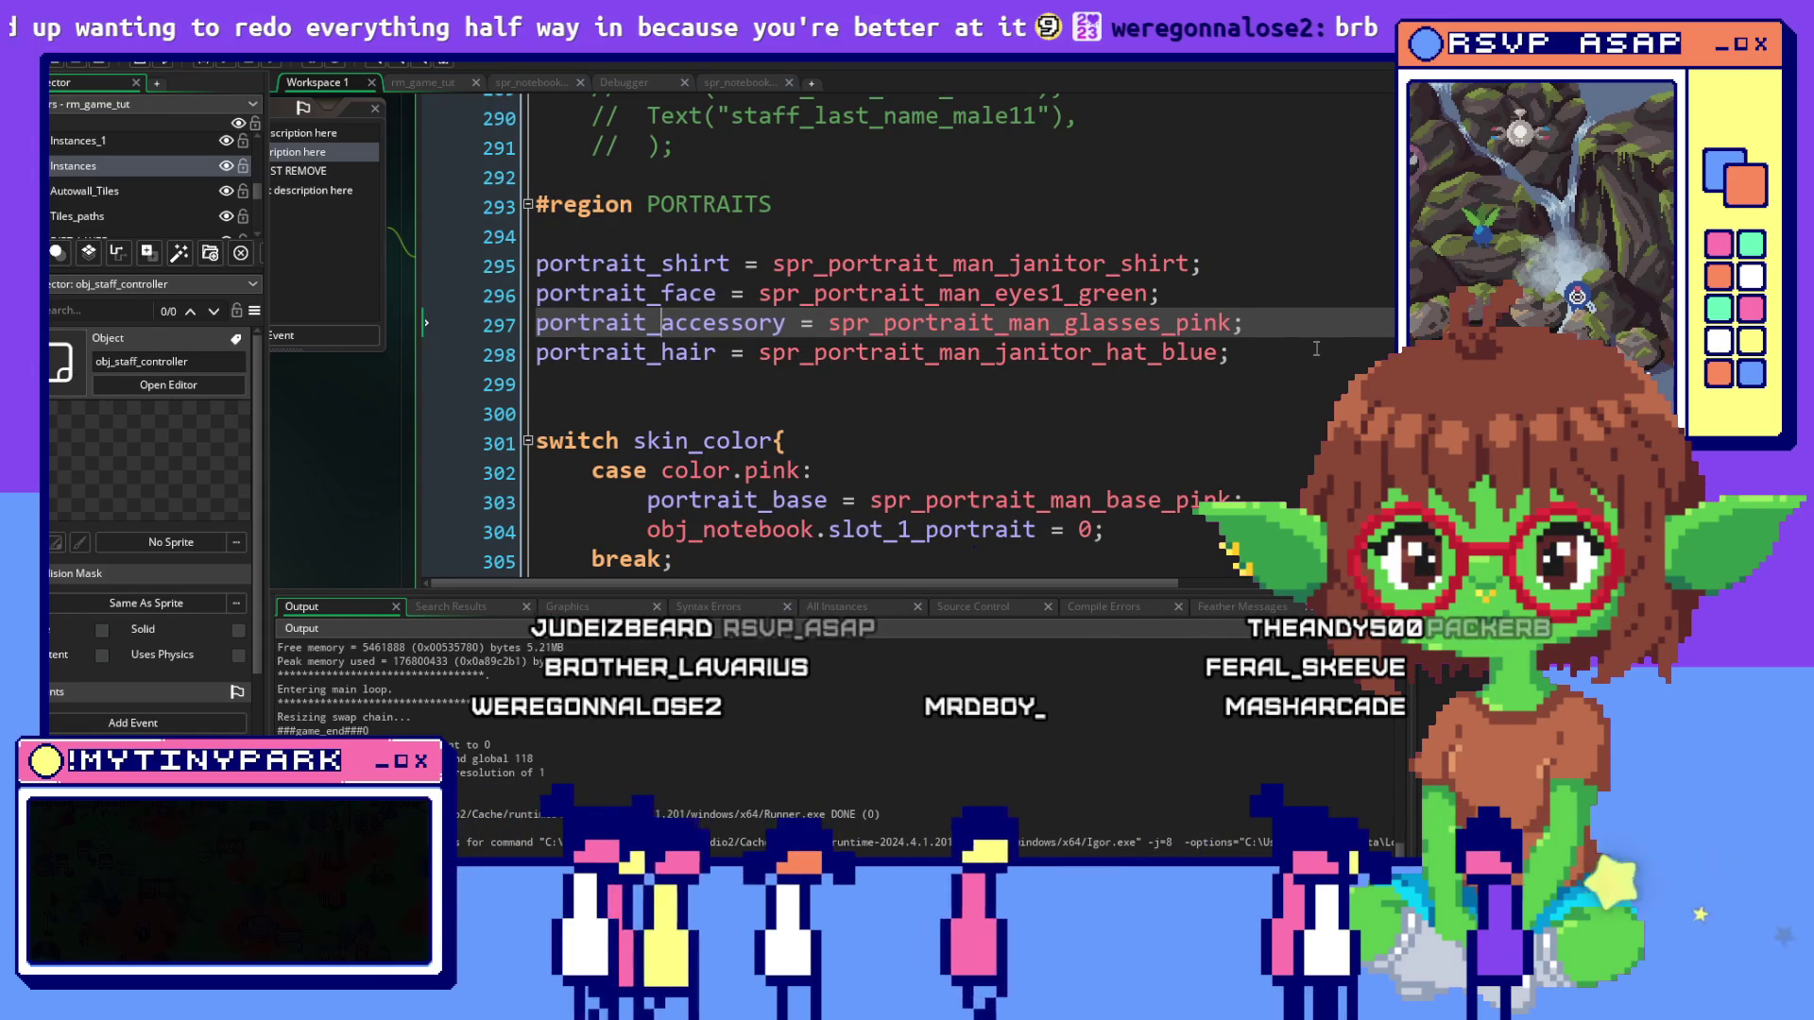
left_click(1315, 348)
left_click(528, 204)
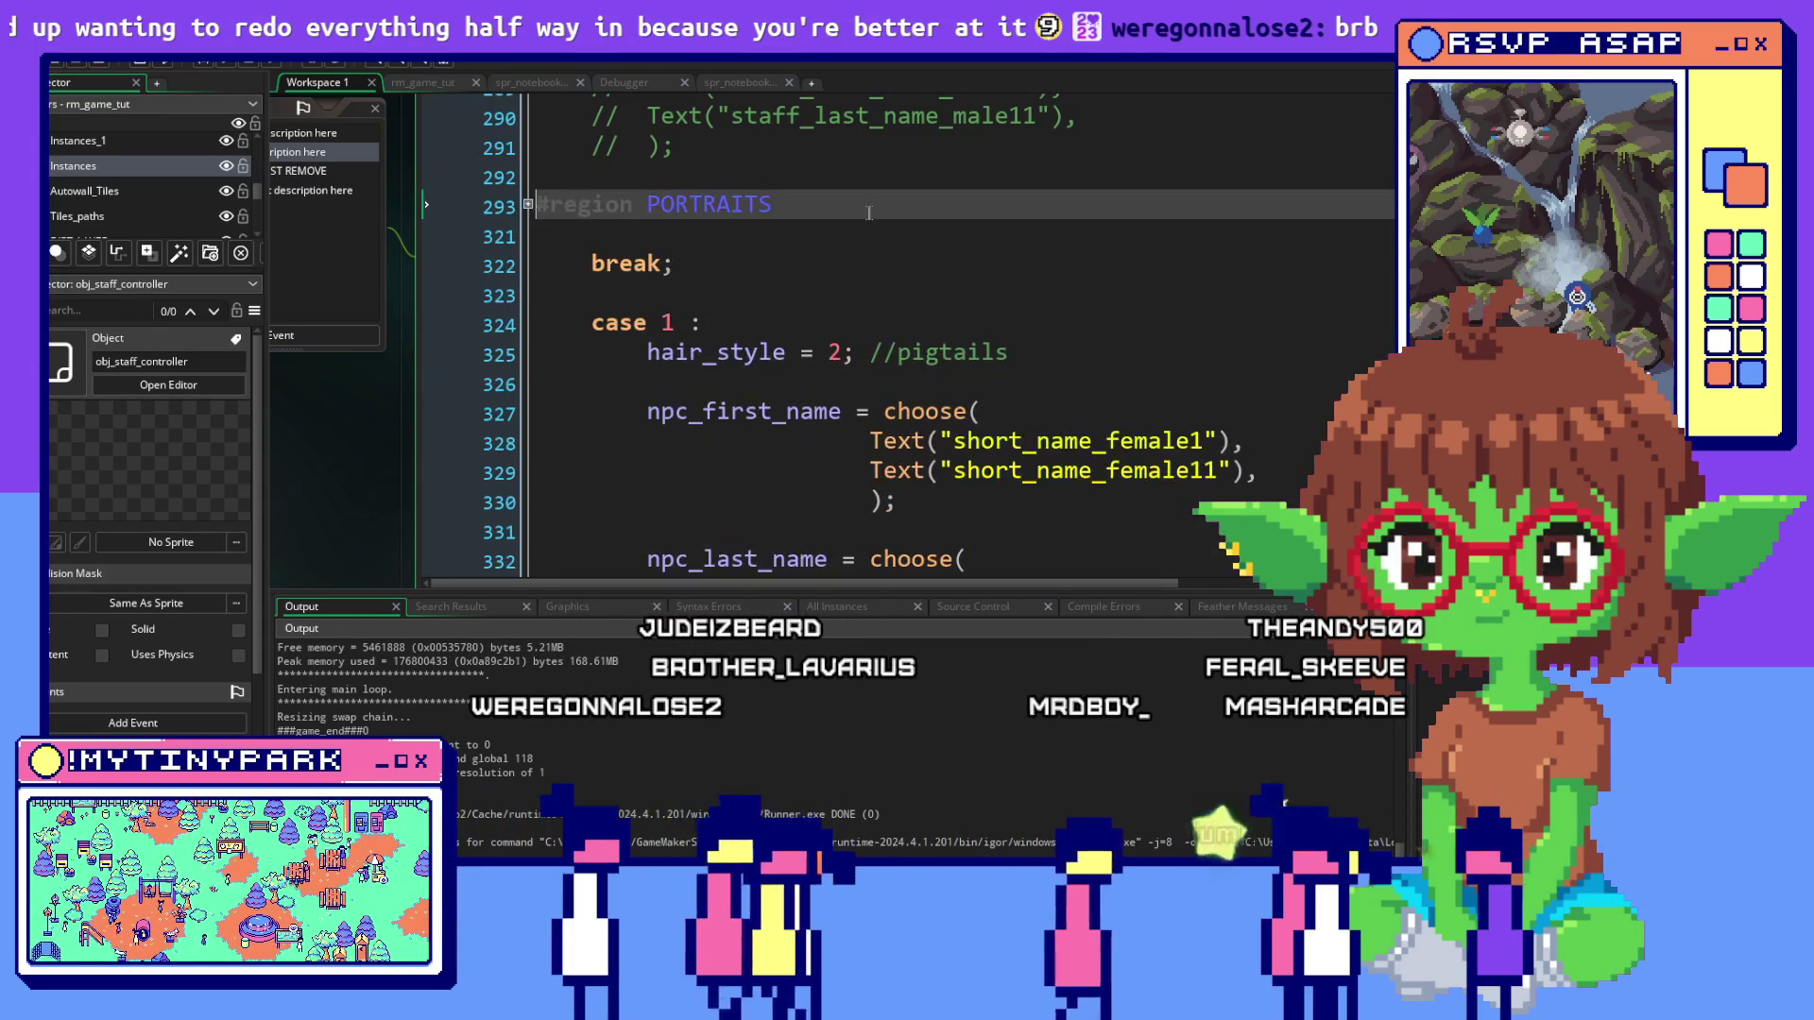
right_click(694, 212)
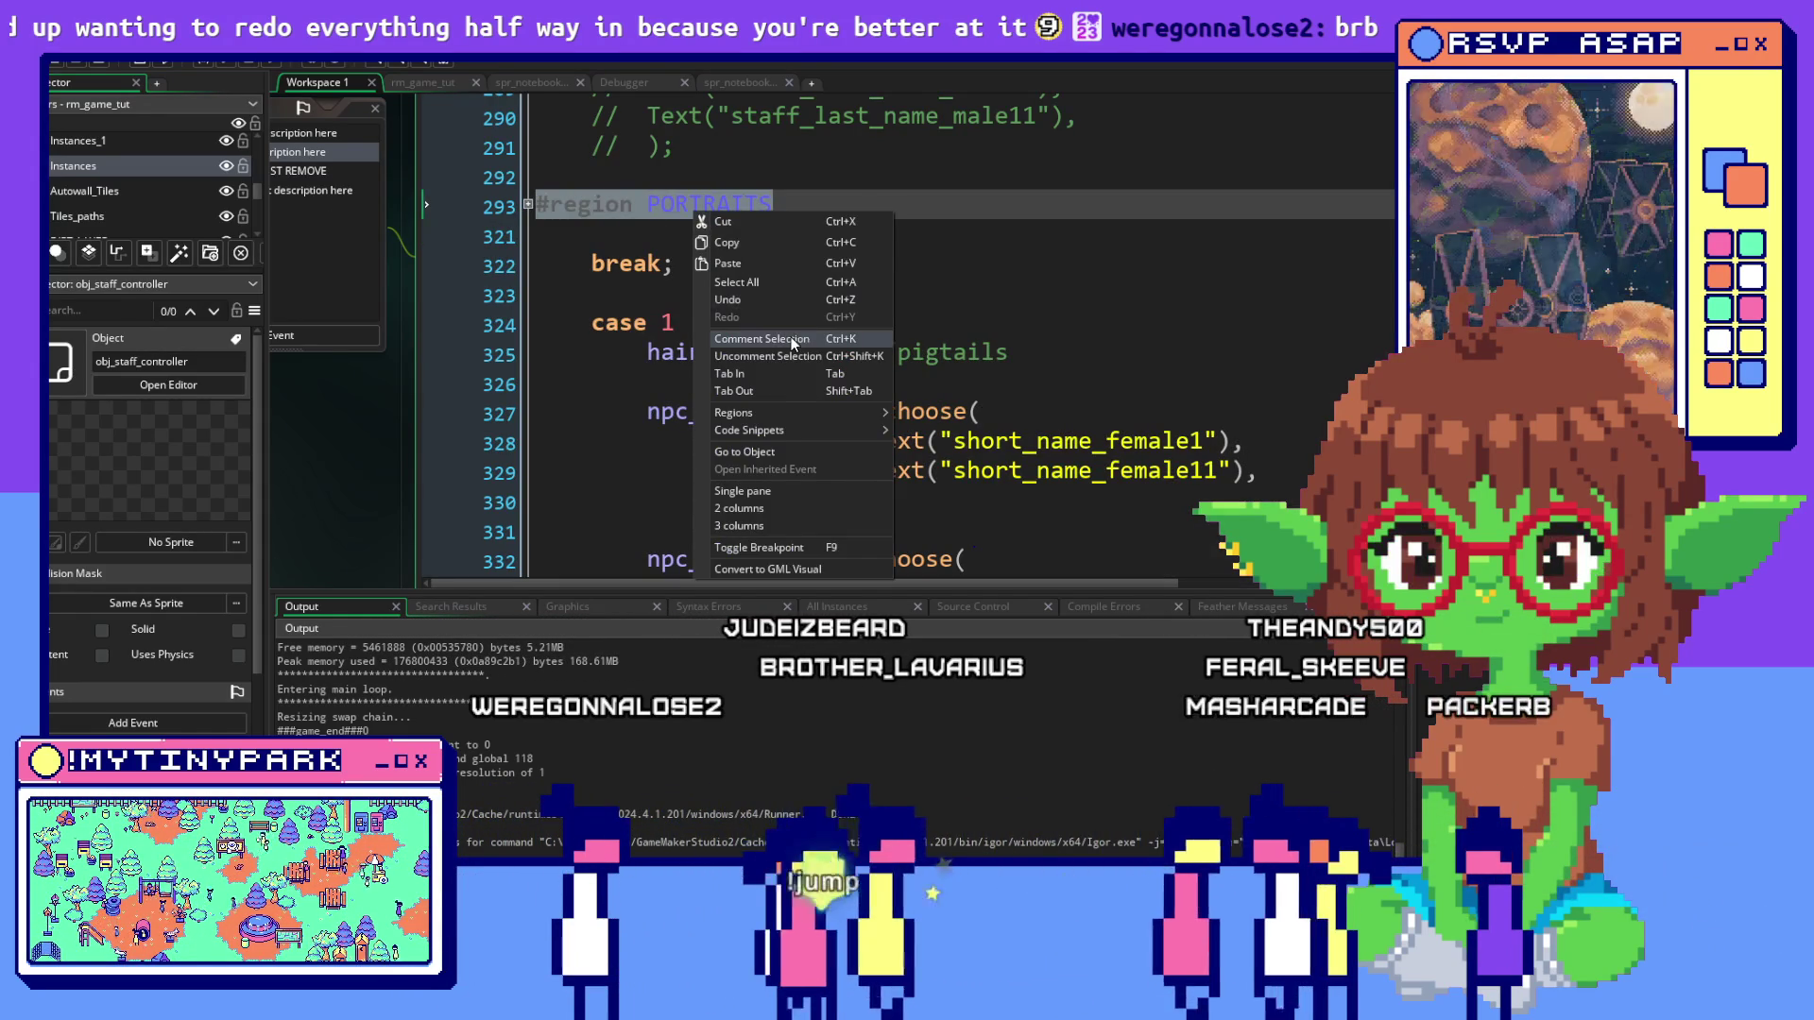
left_click(756, 230)
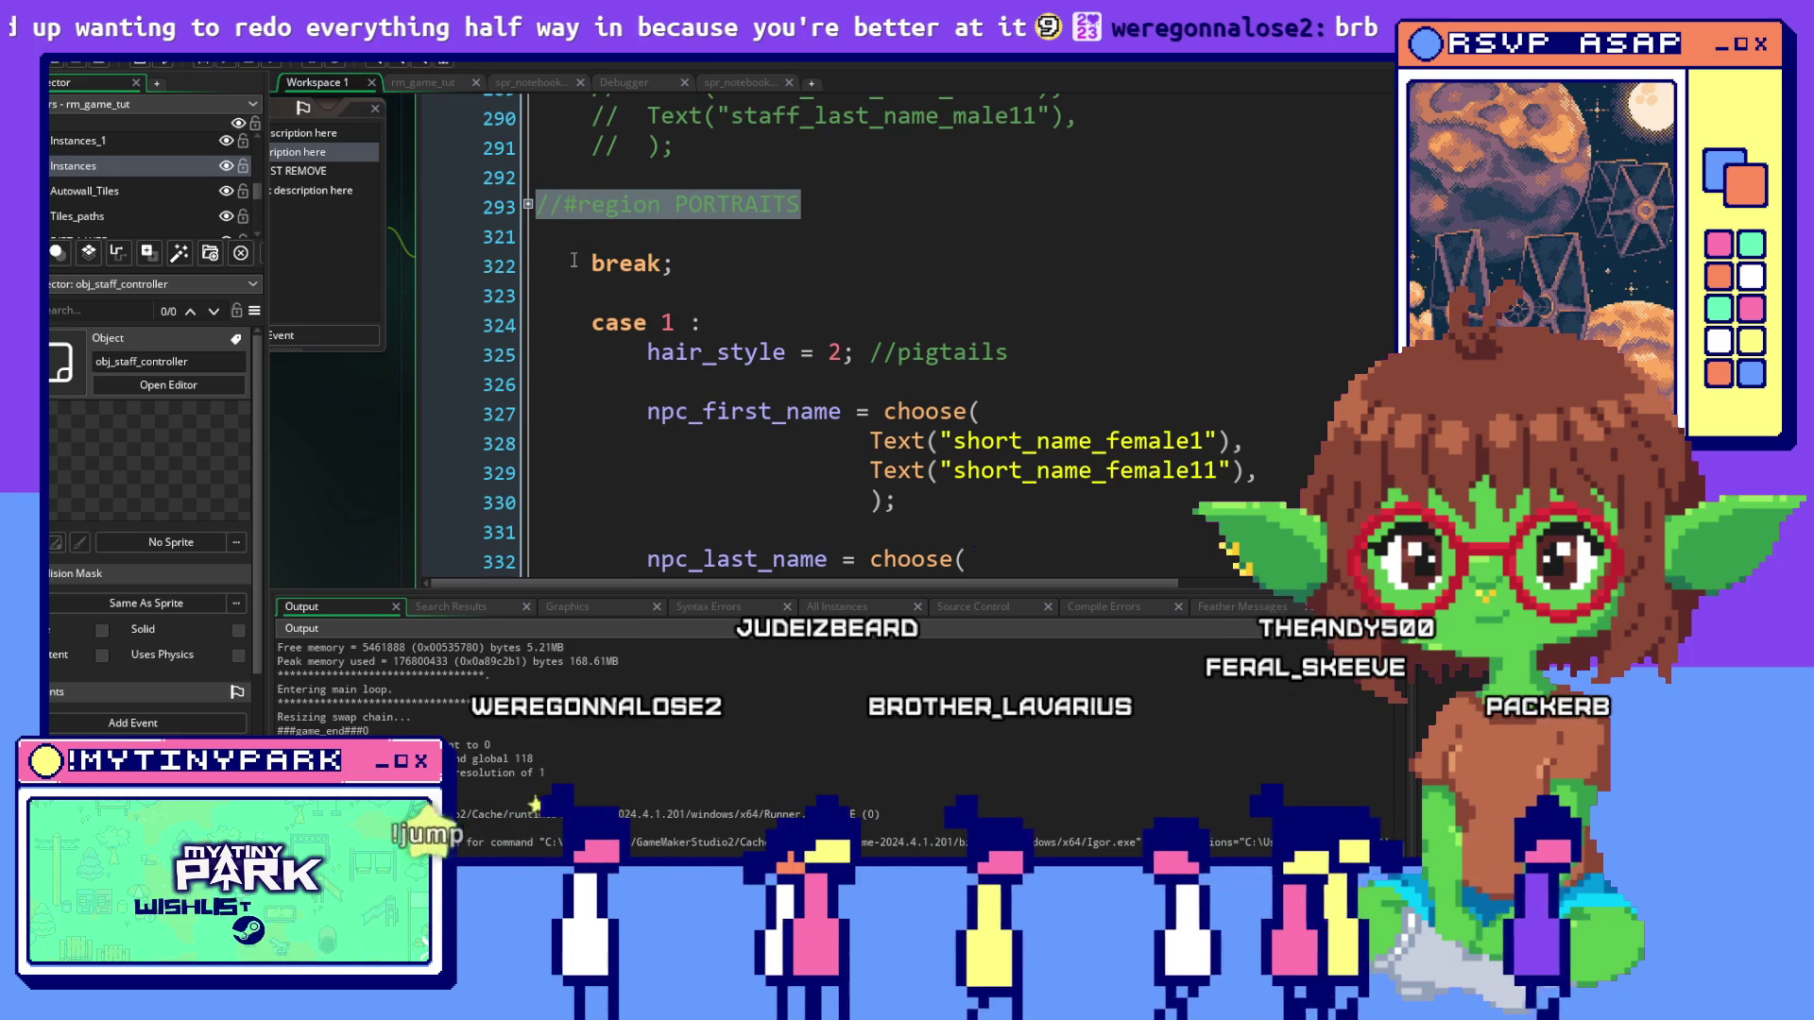
Comment out the obj_notebook.slot1_first_name and slot1_last_name assignments and their closing brace
left_click(837, 264)
scroll(839, 264, "down", 1)
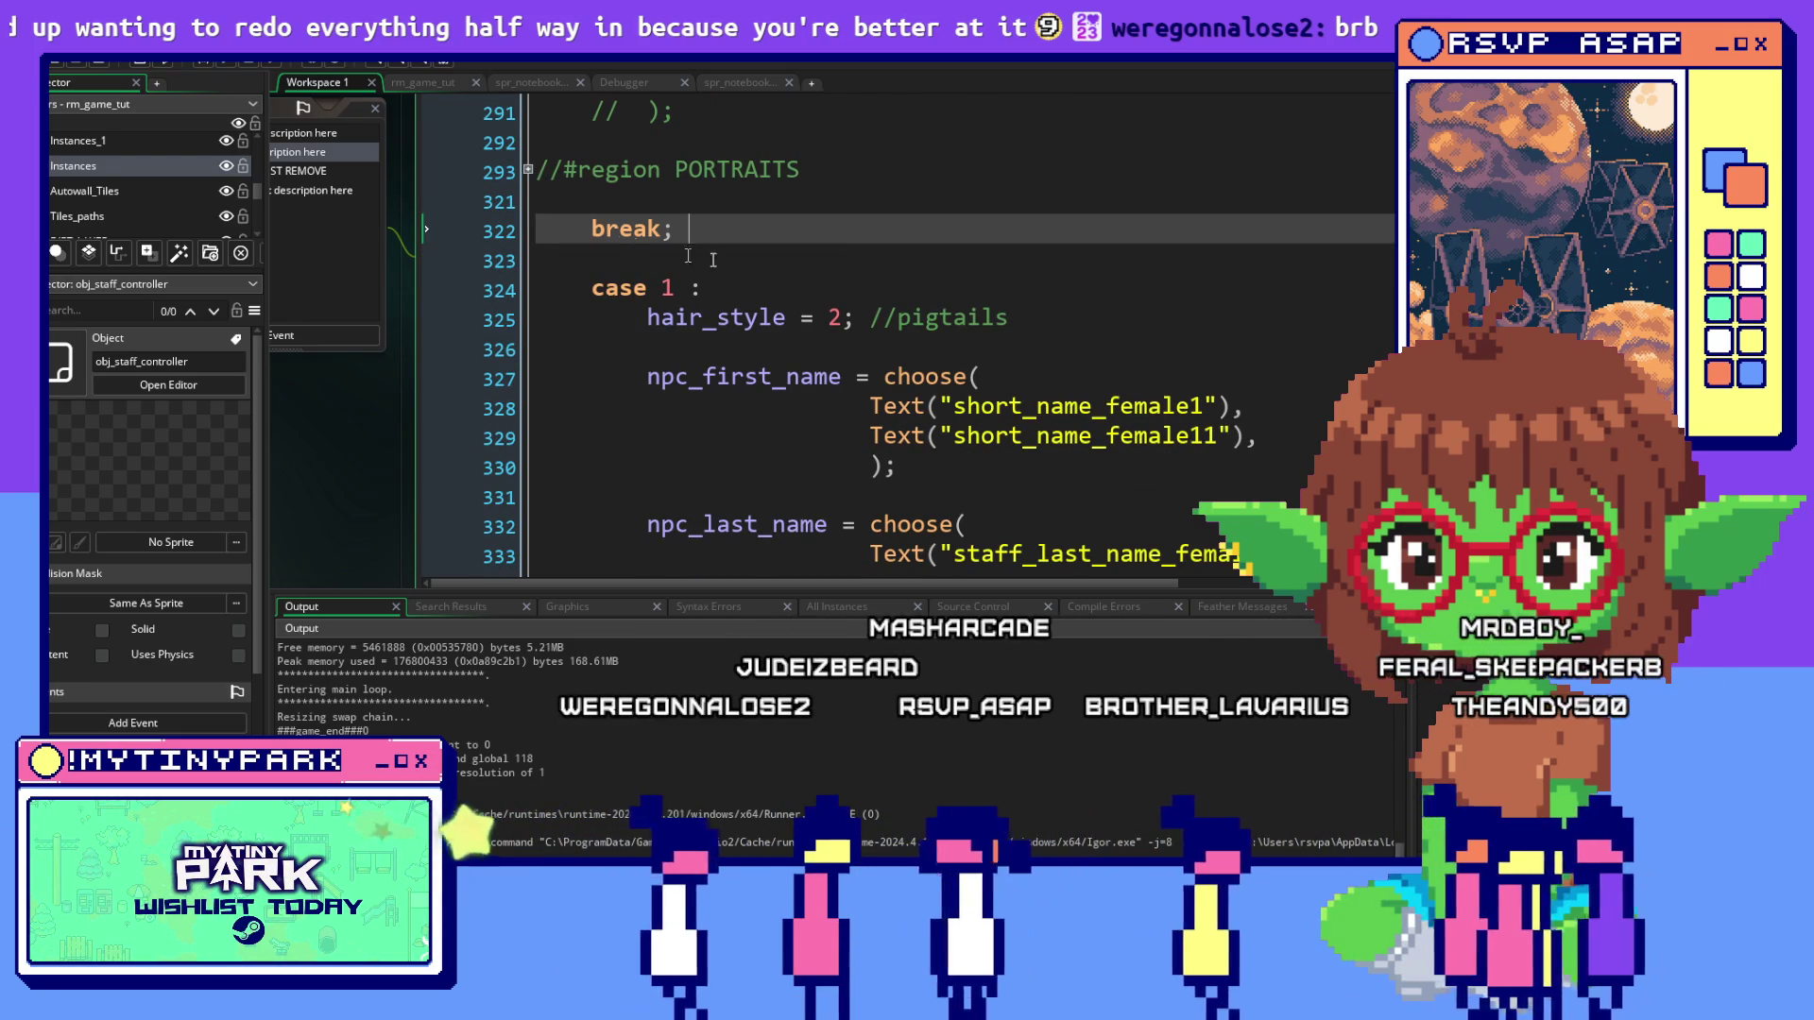
key("shift+Down")
key("shift+Down")
key("shift+Down")
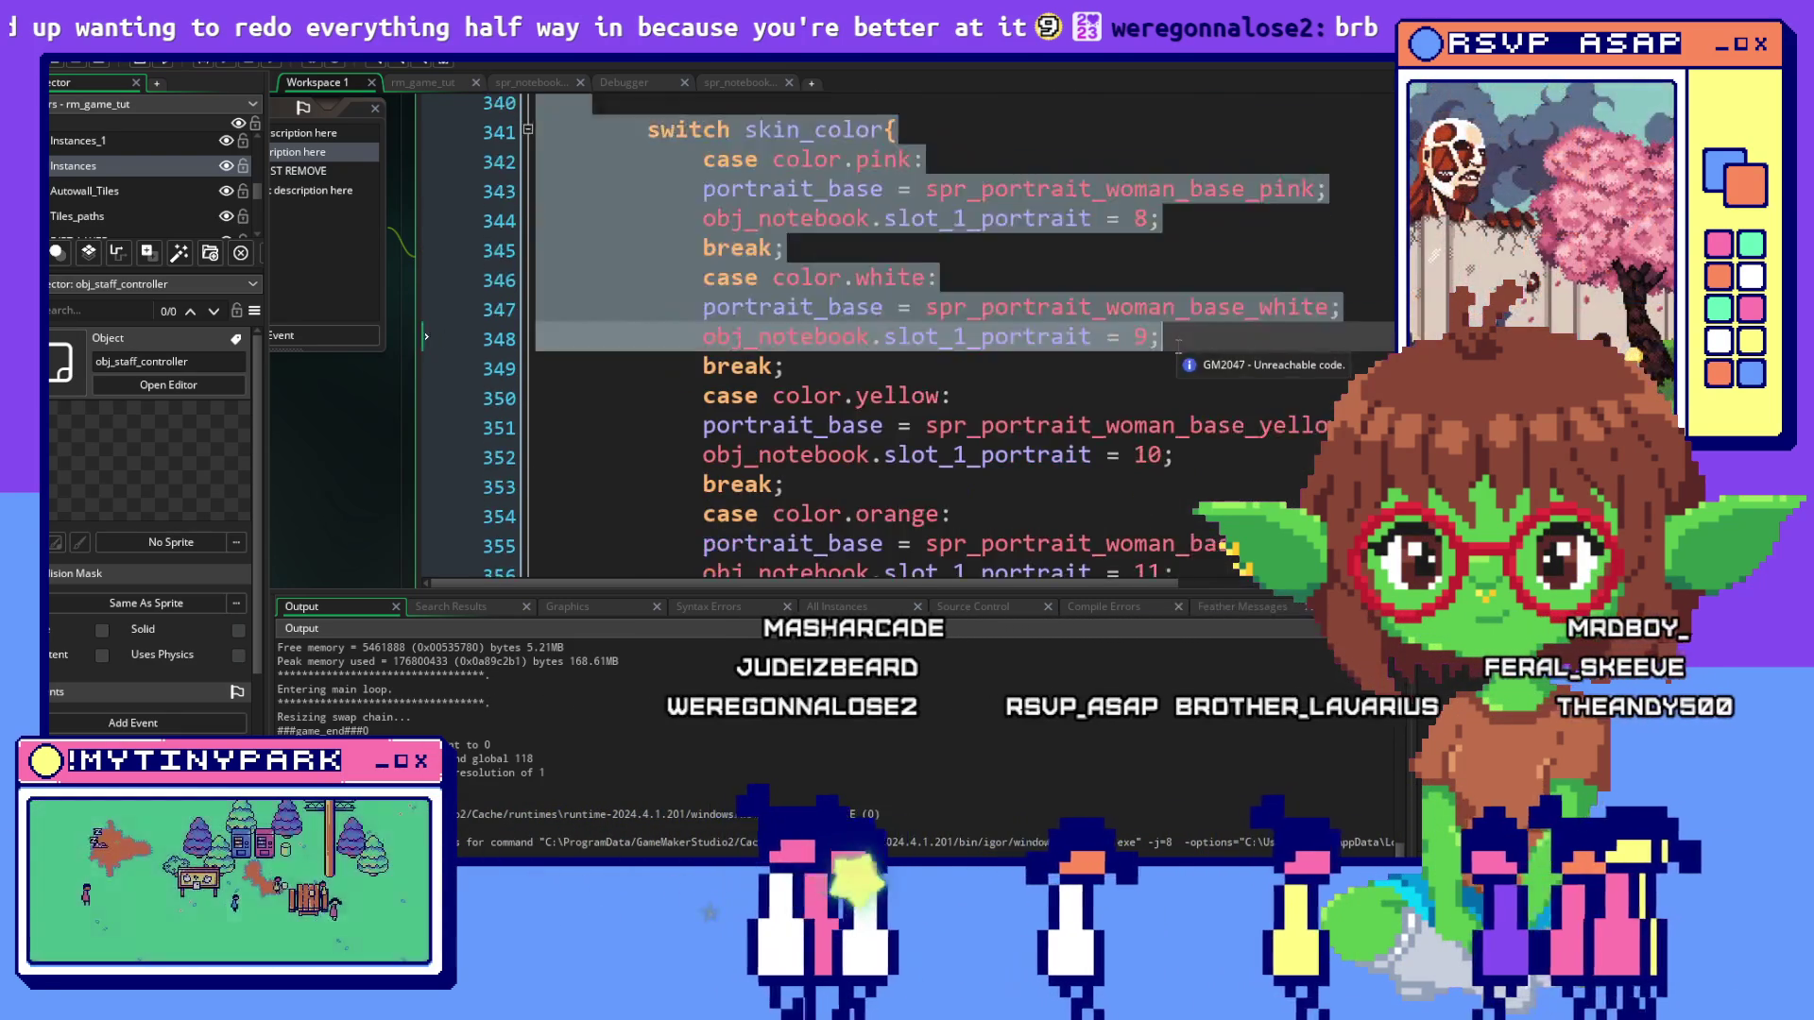
key("shift+Down")
key("shift+Down")
key("shift+Down")
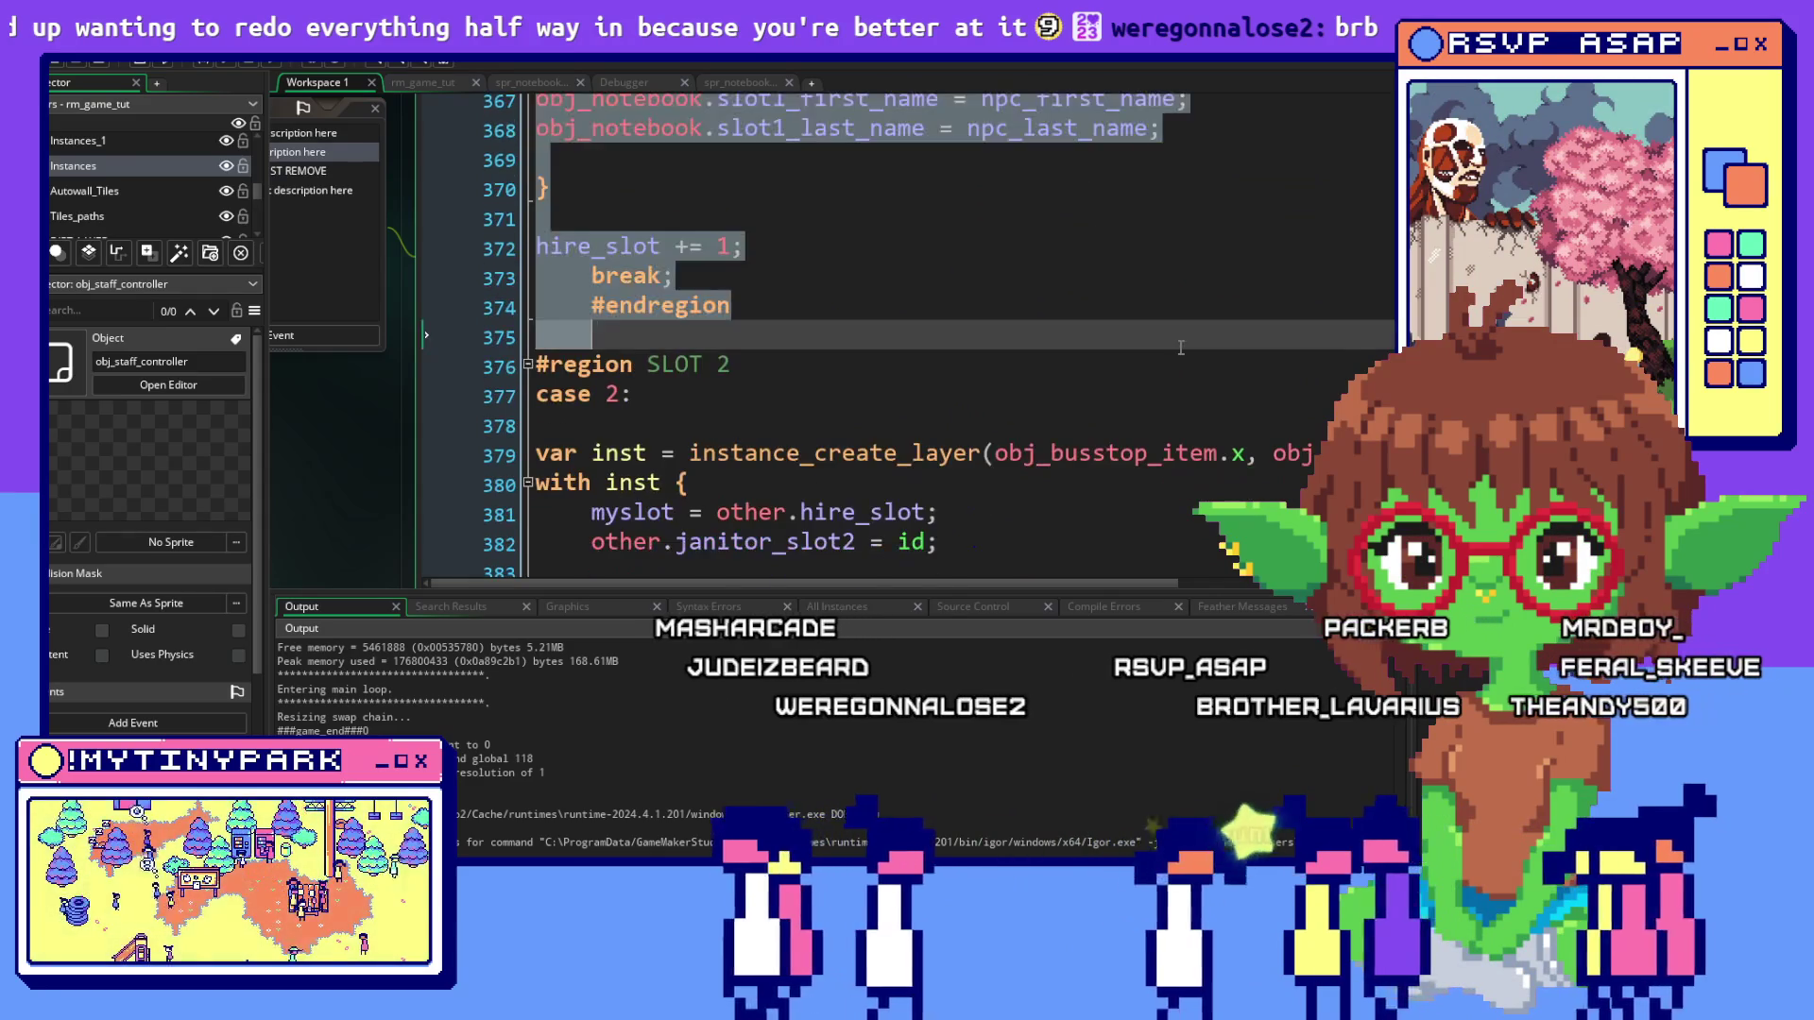
mouse_move(831, 165)
left_mouse_down()
mouse_move(851, 104)
mouse_move(869, 281)
mouse_move(871, 236)
left_mouse_up()
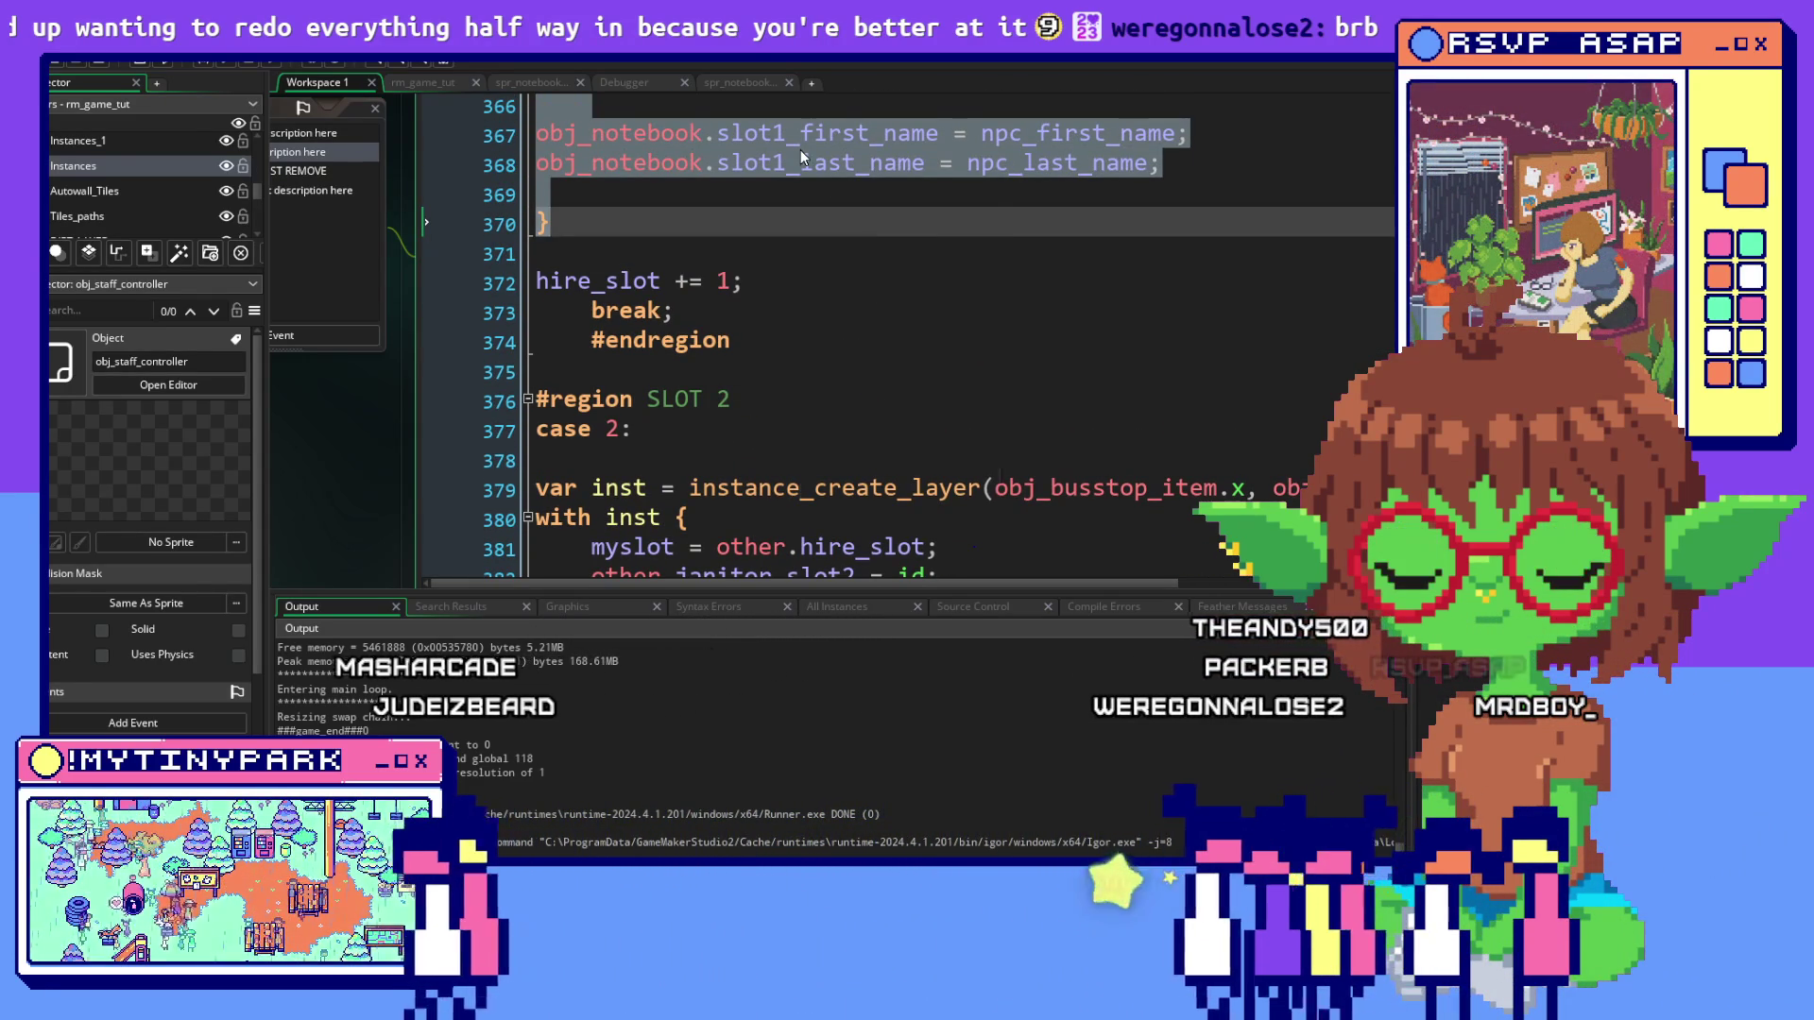
right_click(801, 150)
left_click(862, 274)
left_click(1235, 349)
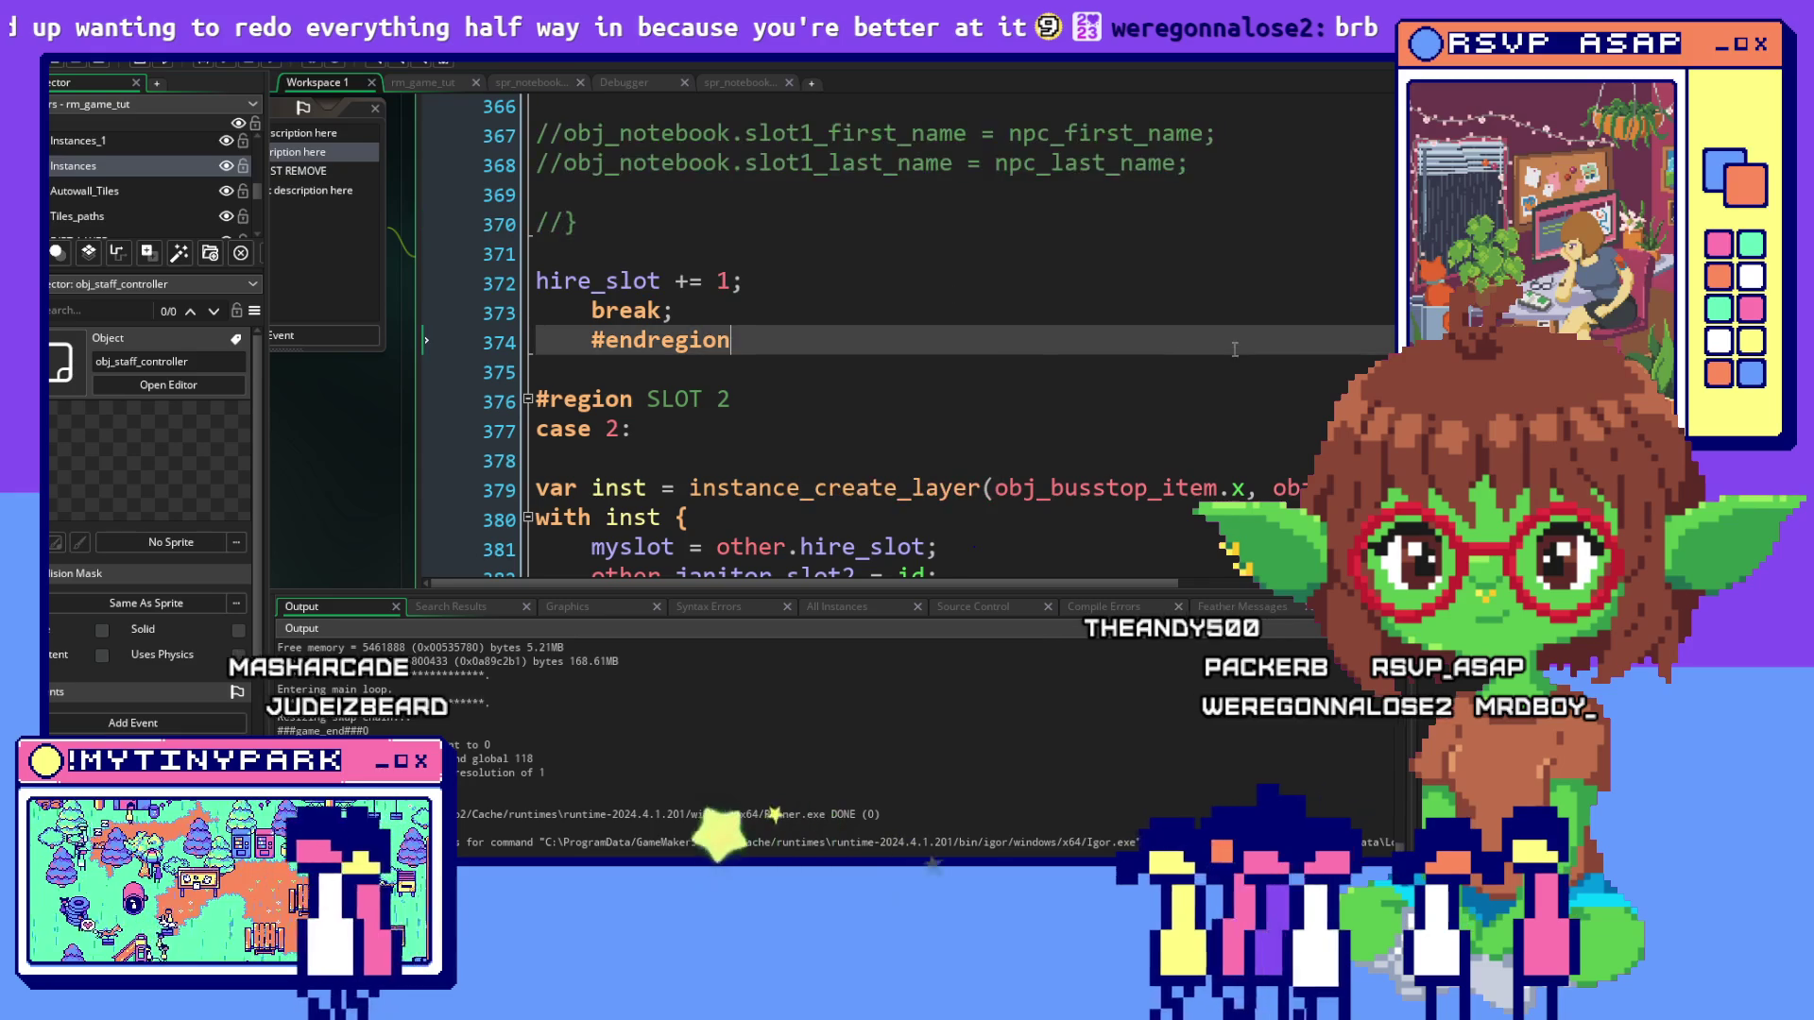
left_click(890, 321)
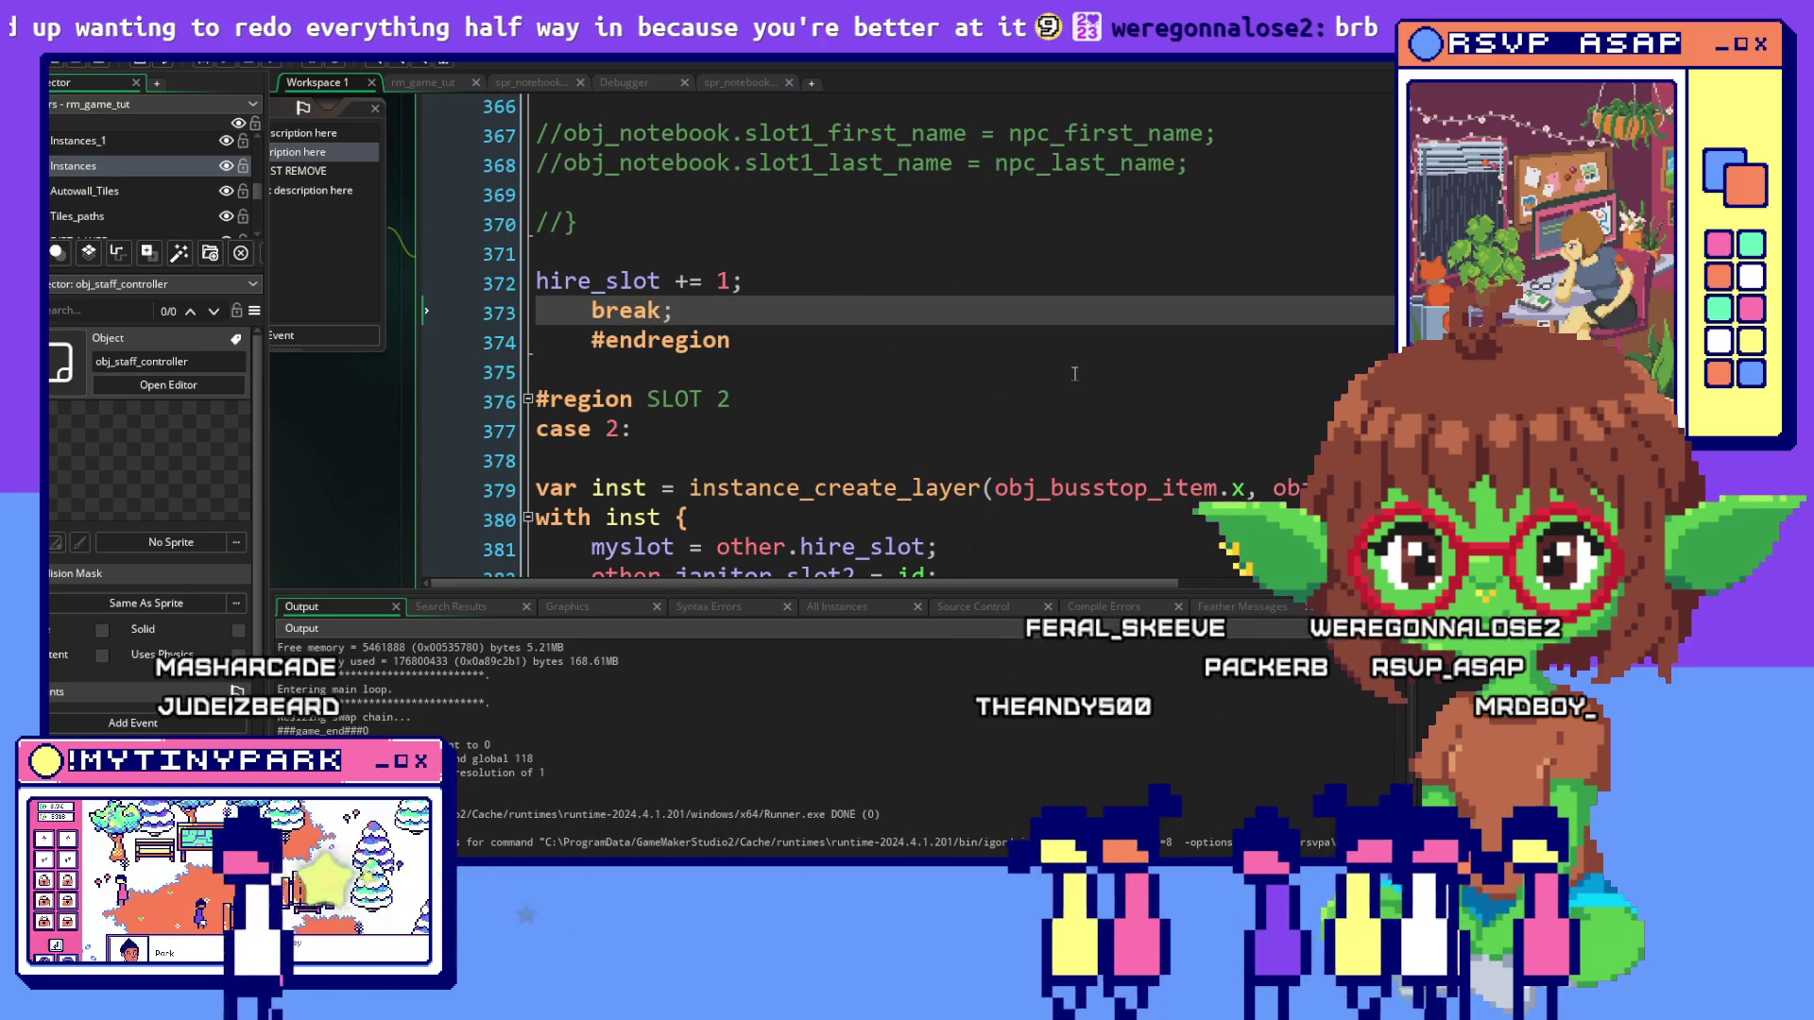
Remove the comment slashes from the closing brace on line 370, leaving lines 367–368 commented
scroll(1074, 373, "up", 13)
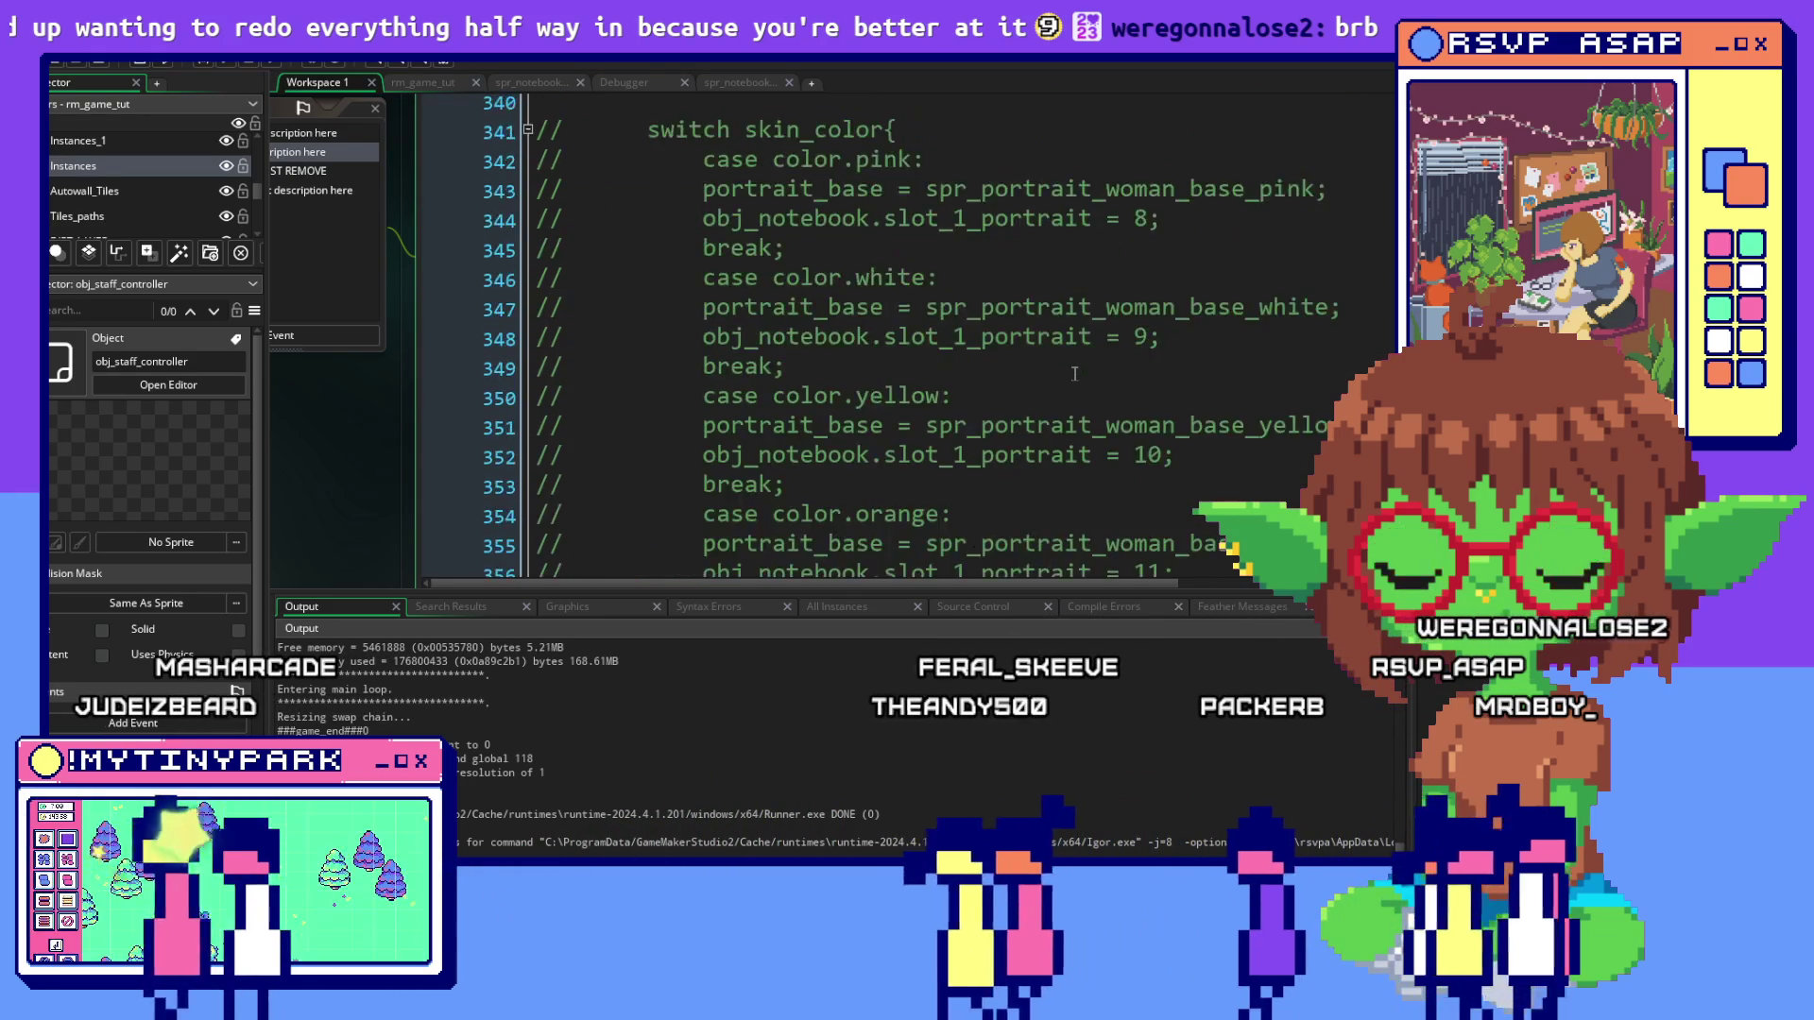
scroll(1074, 373, "up", 20)
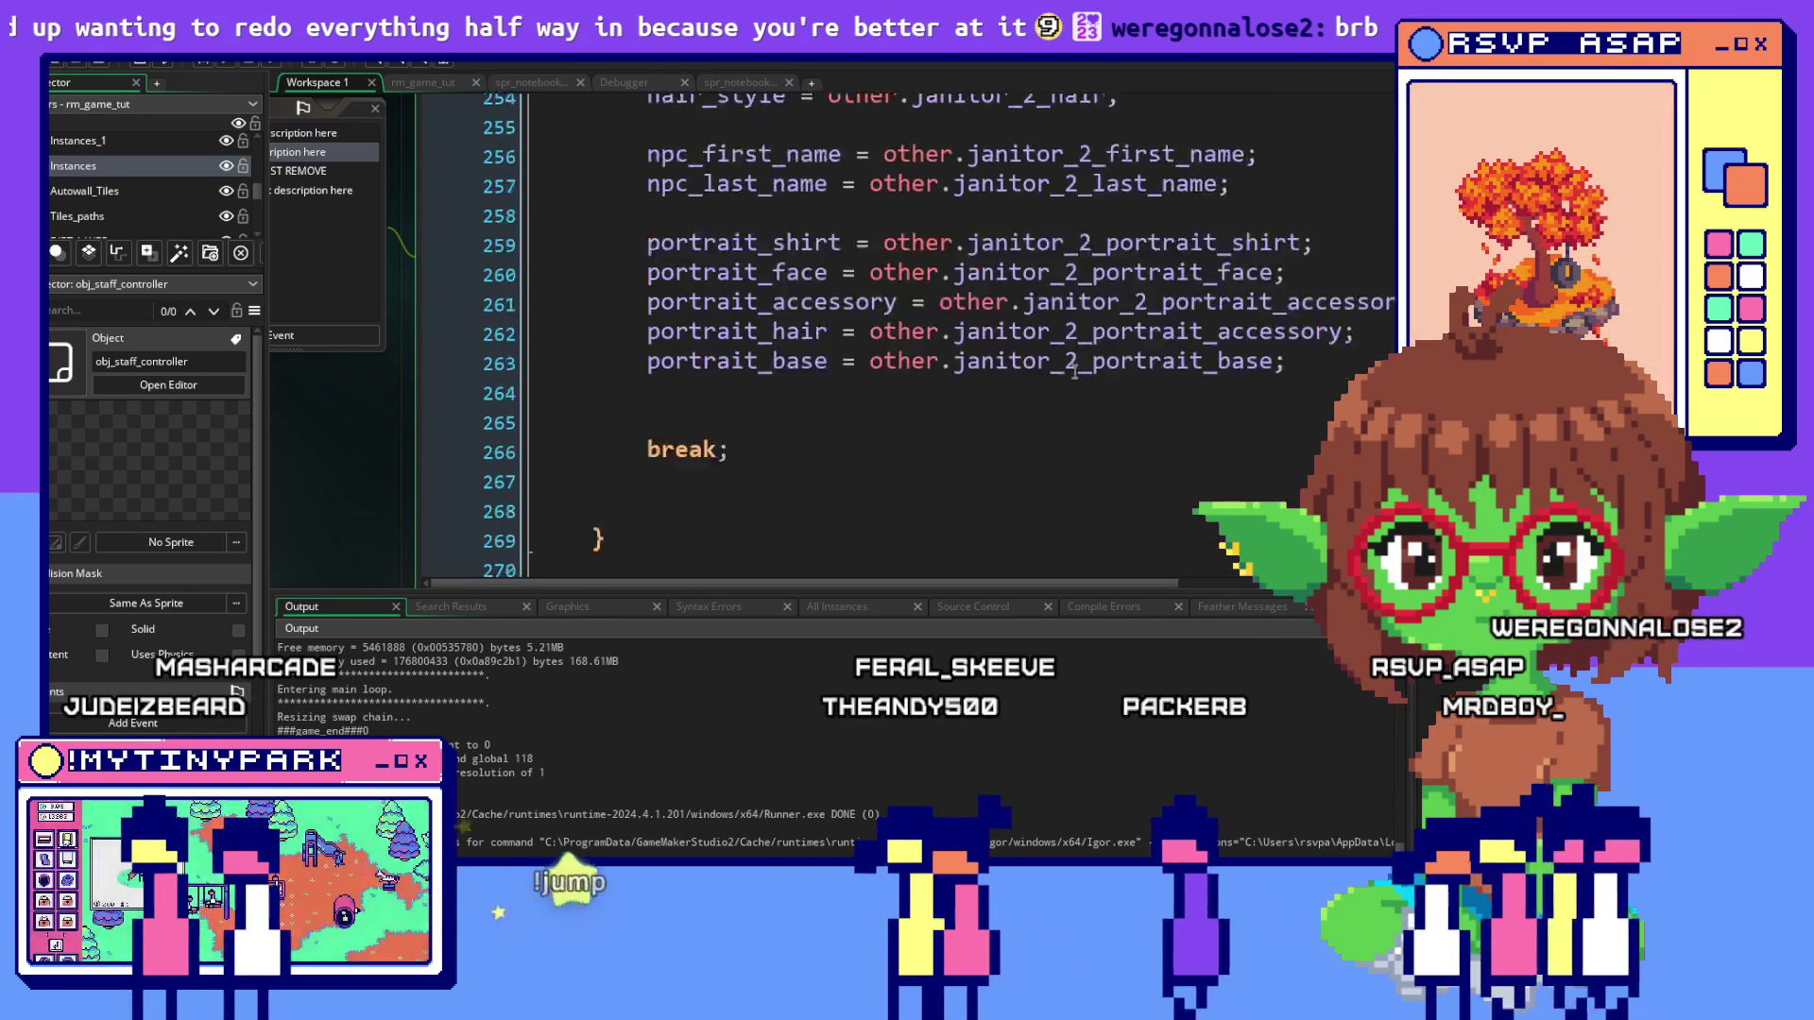
scroll(1075, 365, "up", 8)
scroll(1077, 378, "down", 2)
scroll(1083, 369, "down", 10)
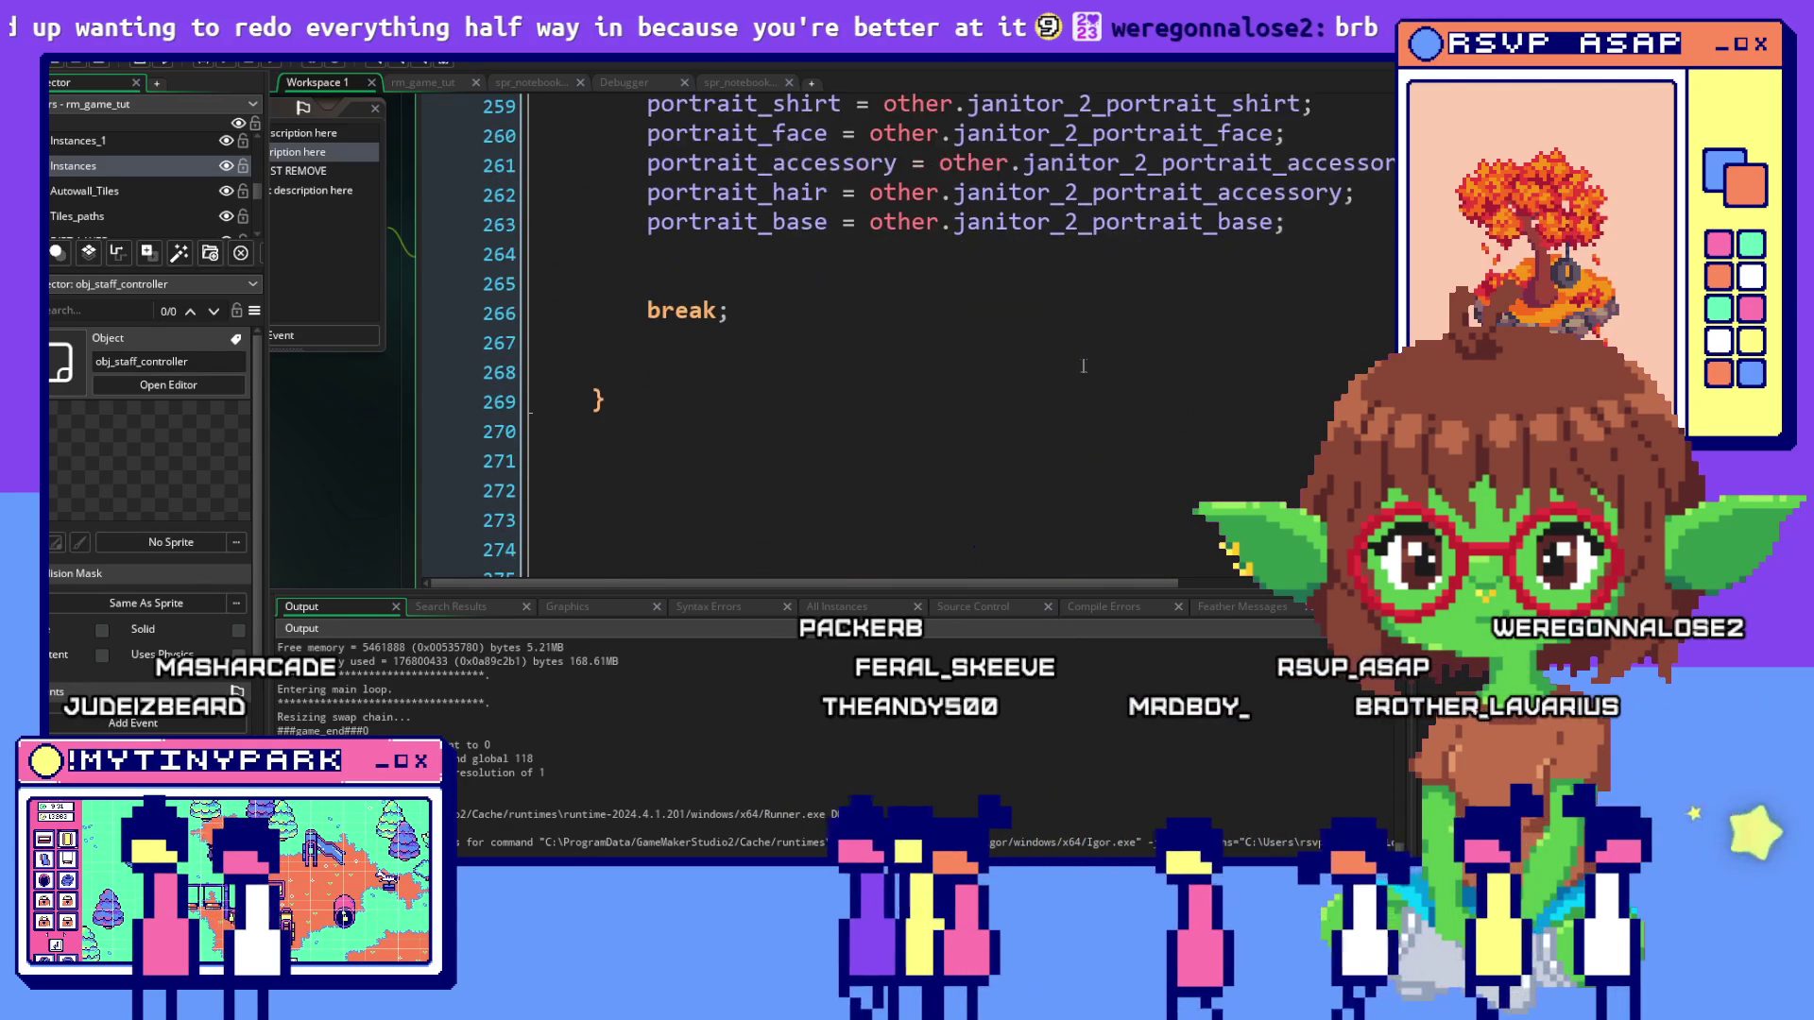
scroll(1084, 366, "up", 4)
scroll(1084, 367, "up", 7)
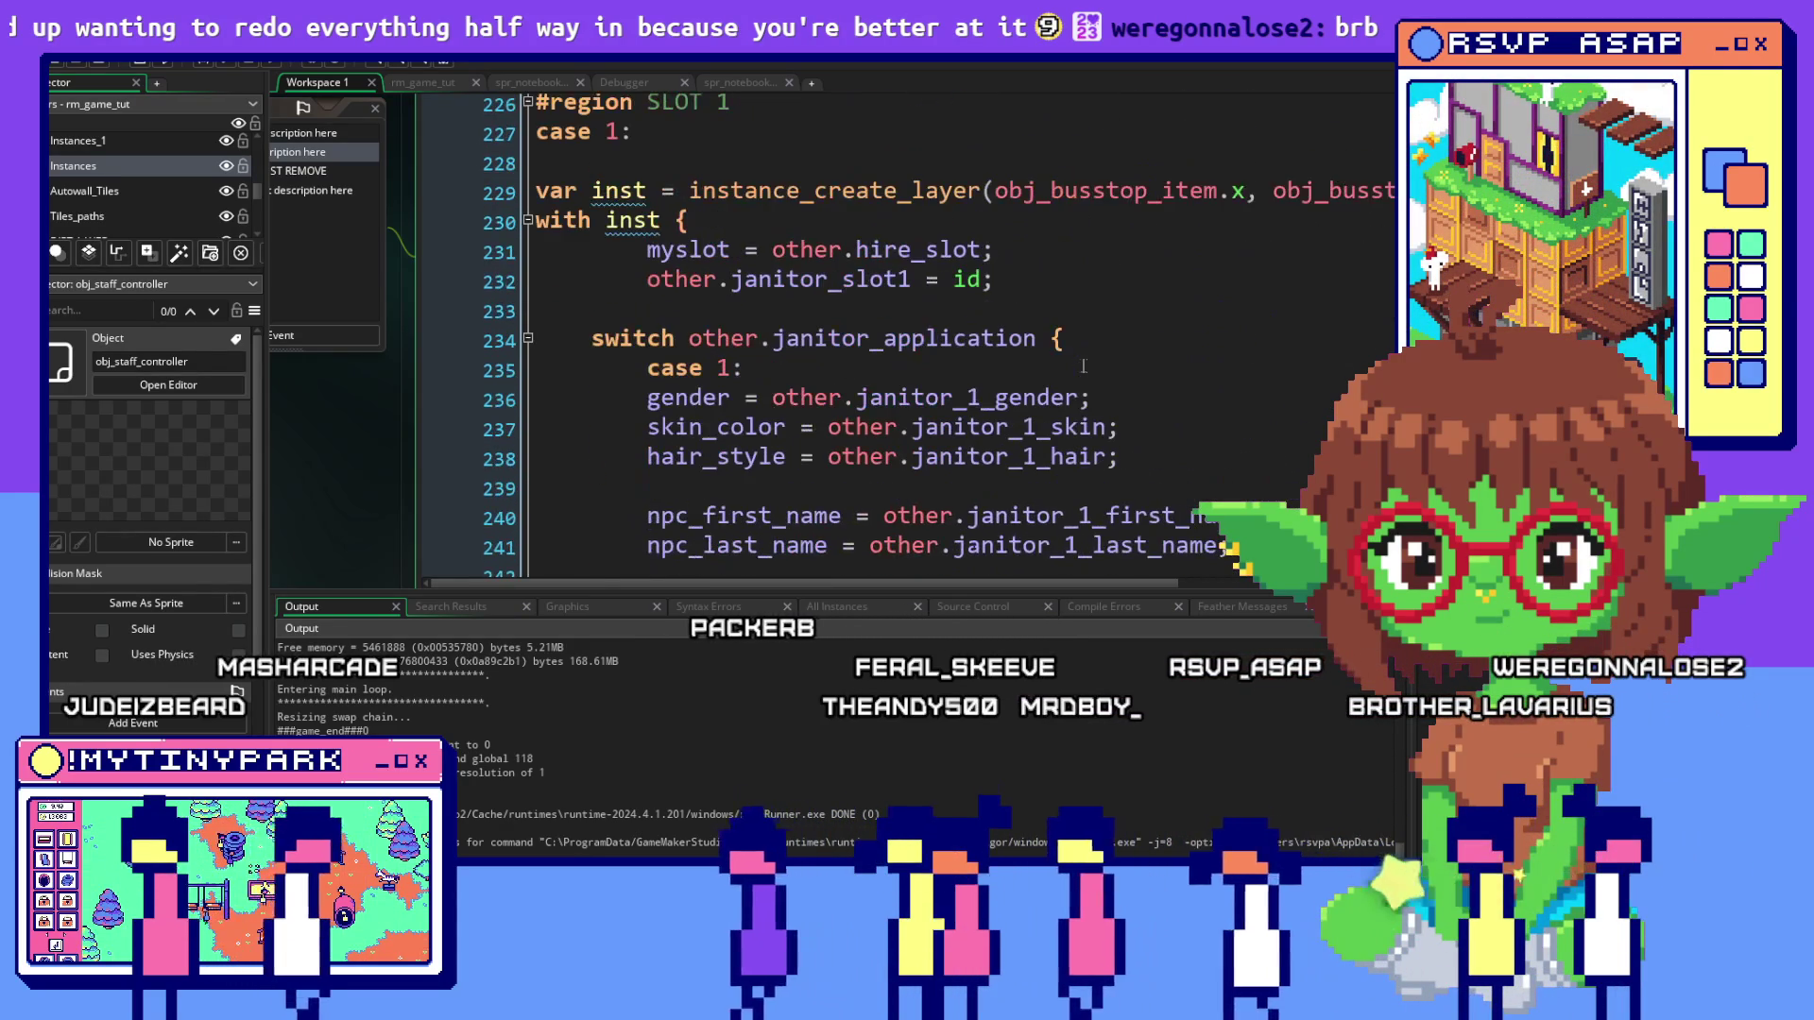
scroll(1063, 340, "down", 10)
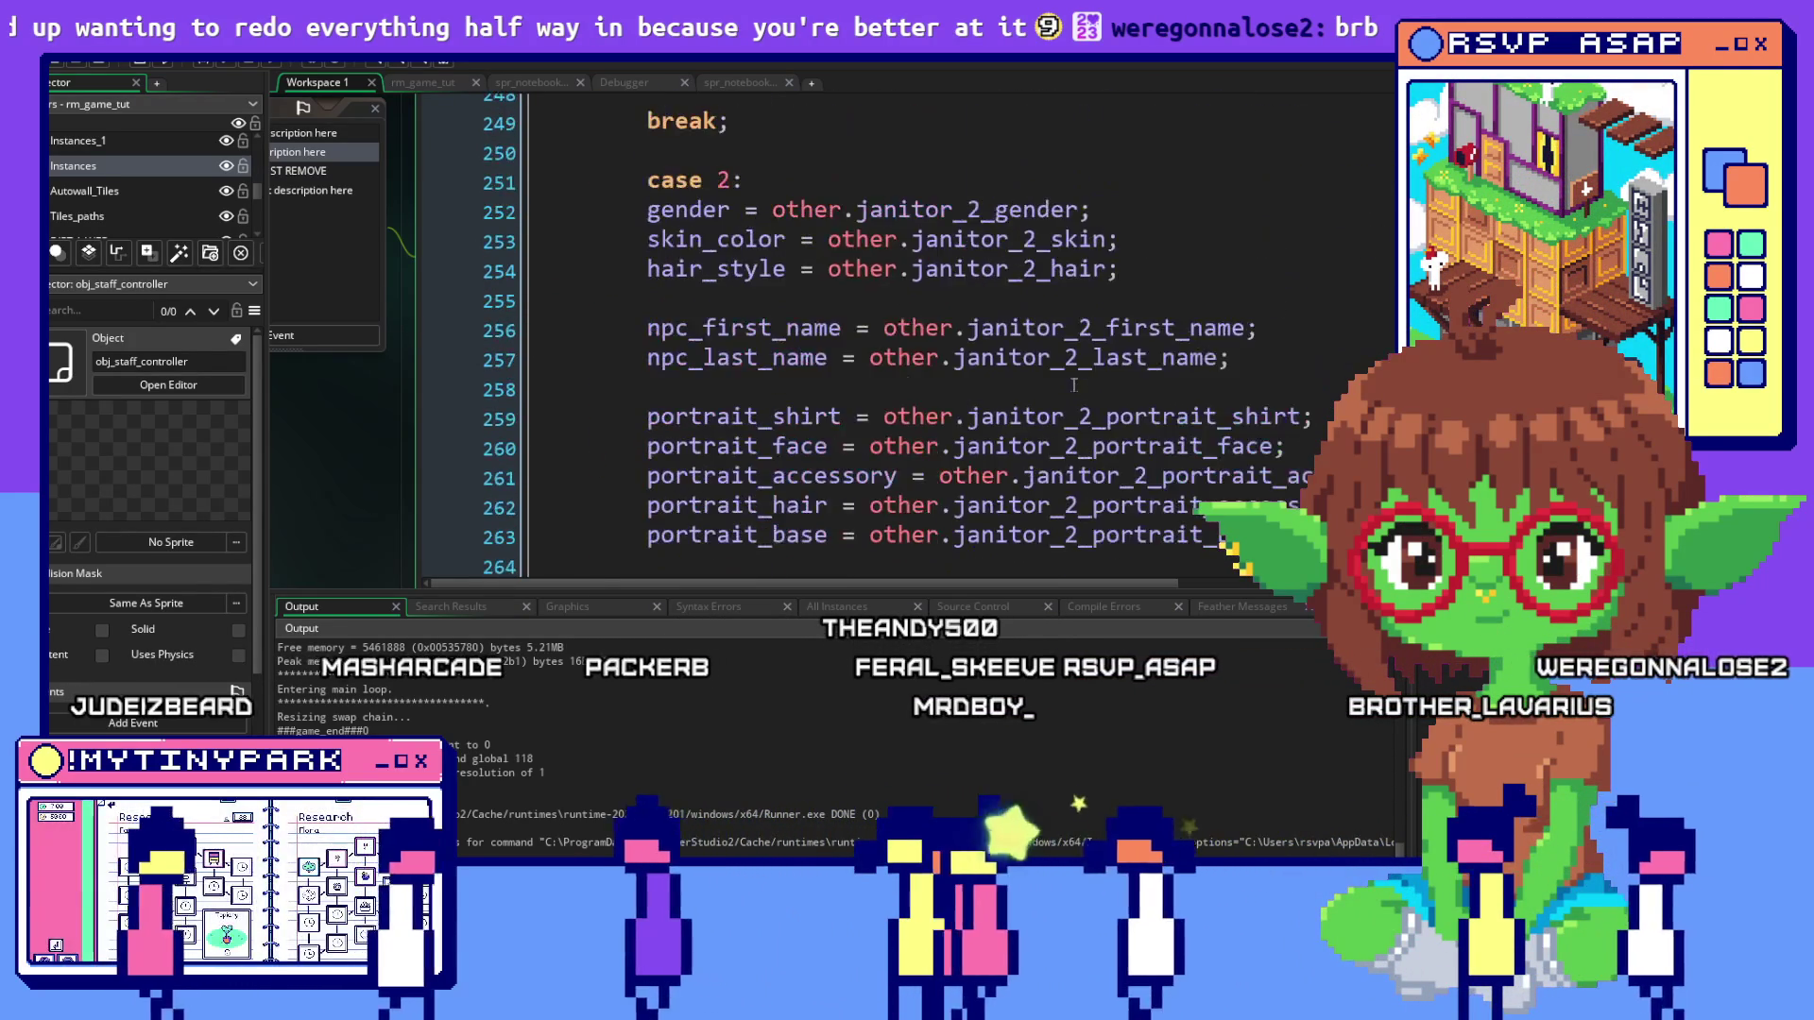
scroll(1074, 383, "up", 3)
scroll(1074, 383, "up", 7)
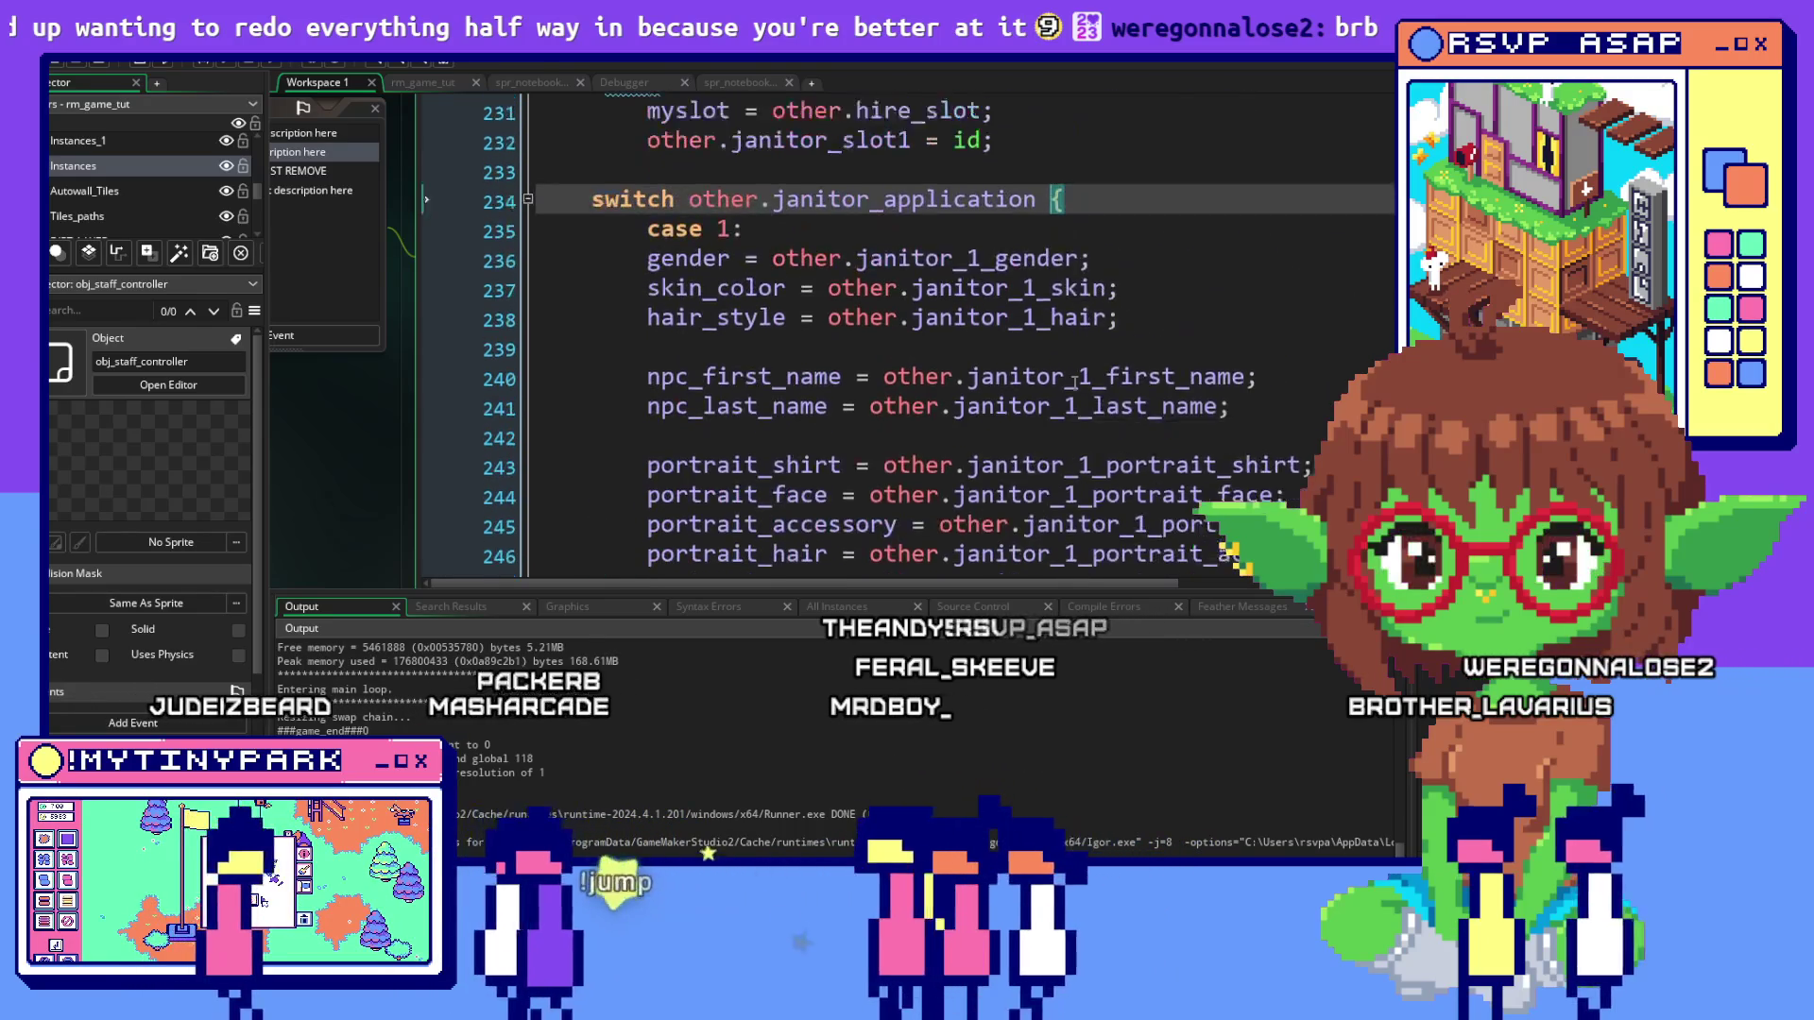
scroll(1075, 383, "up", 1)
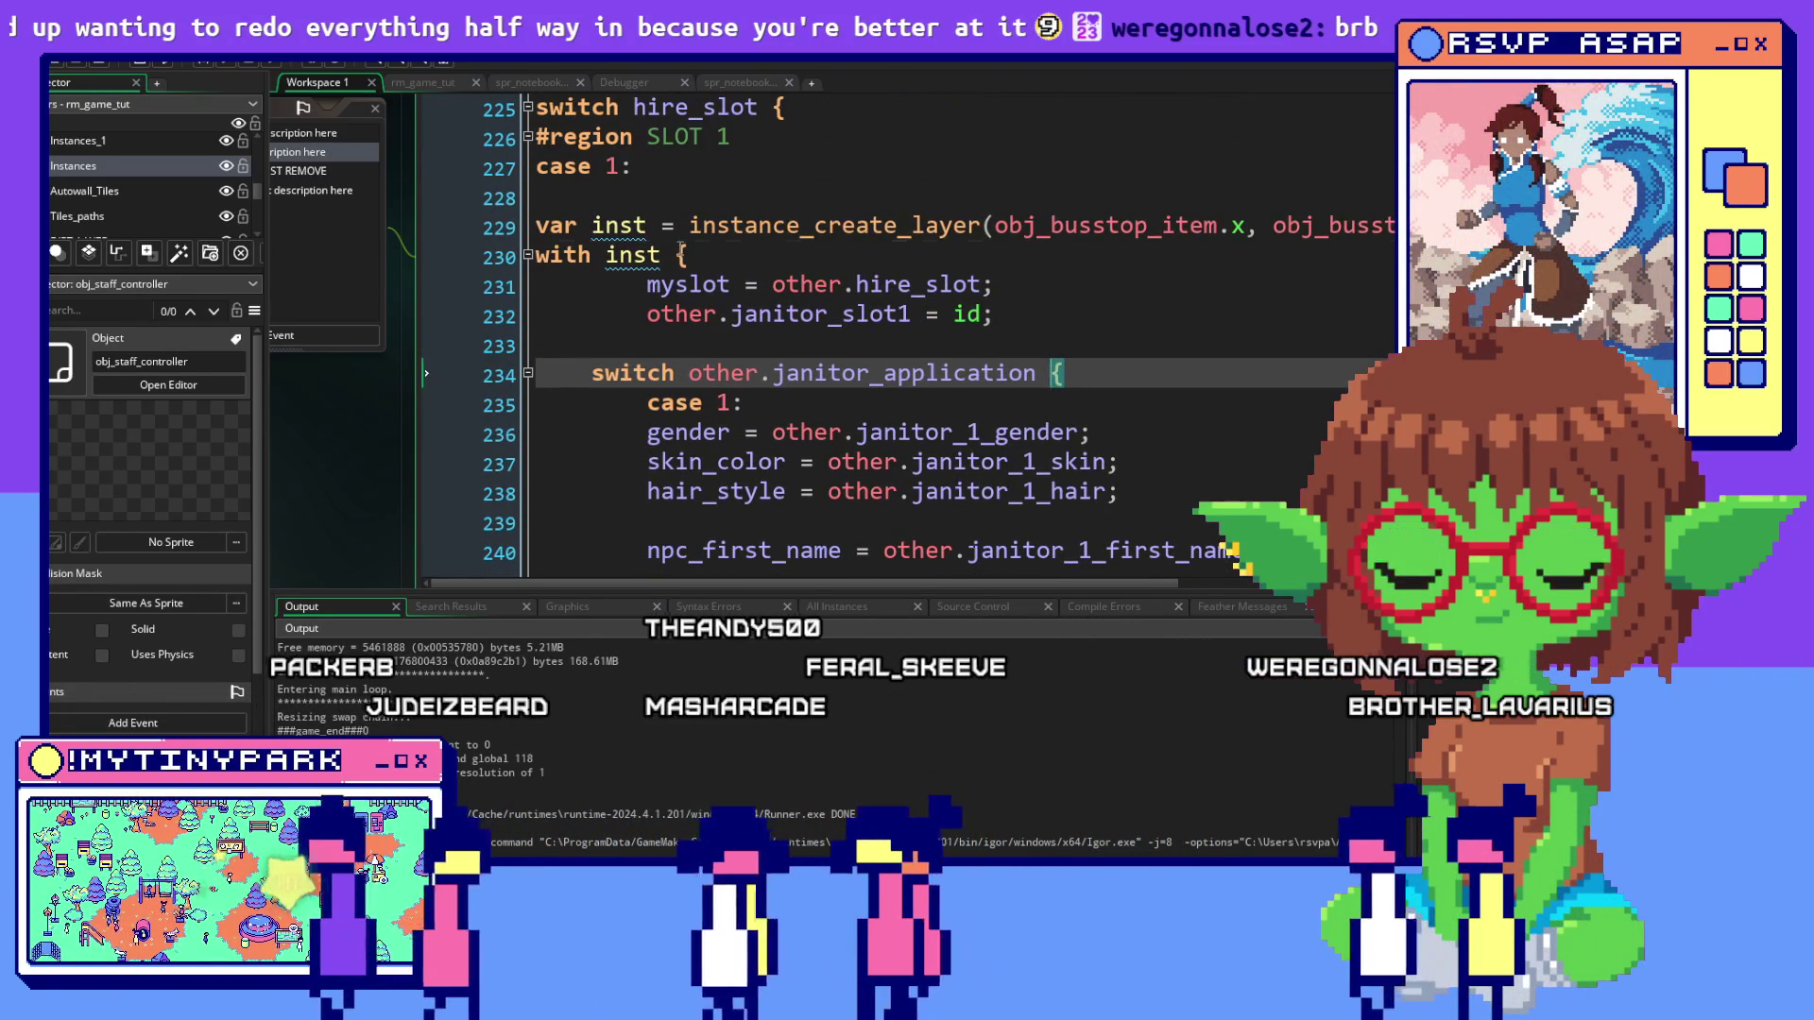
scroll(846, 366, "down", 10)
scroll(847, 365, "down", 8)
scroll(853, 368, "up", 3)
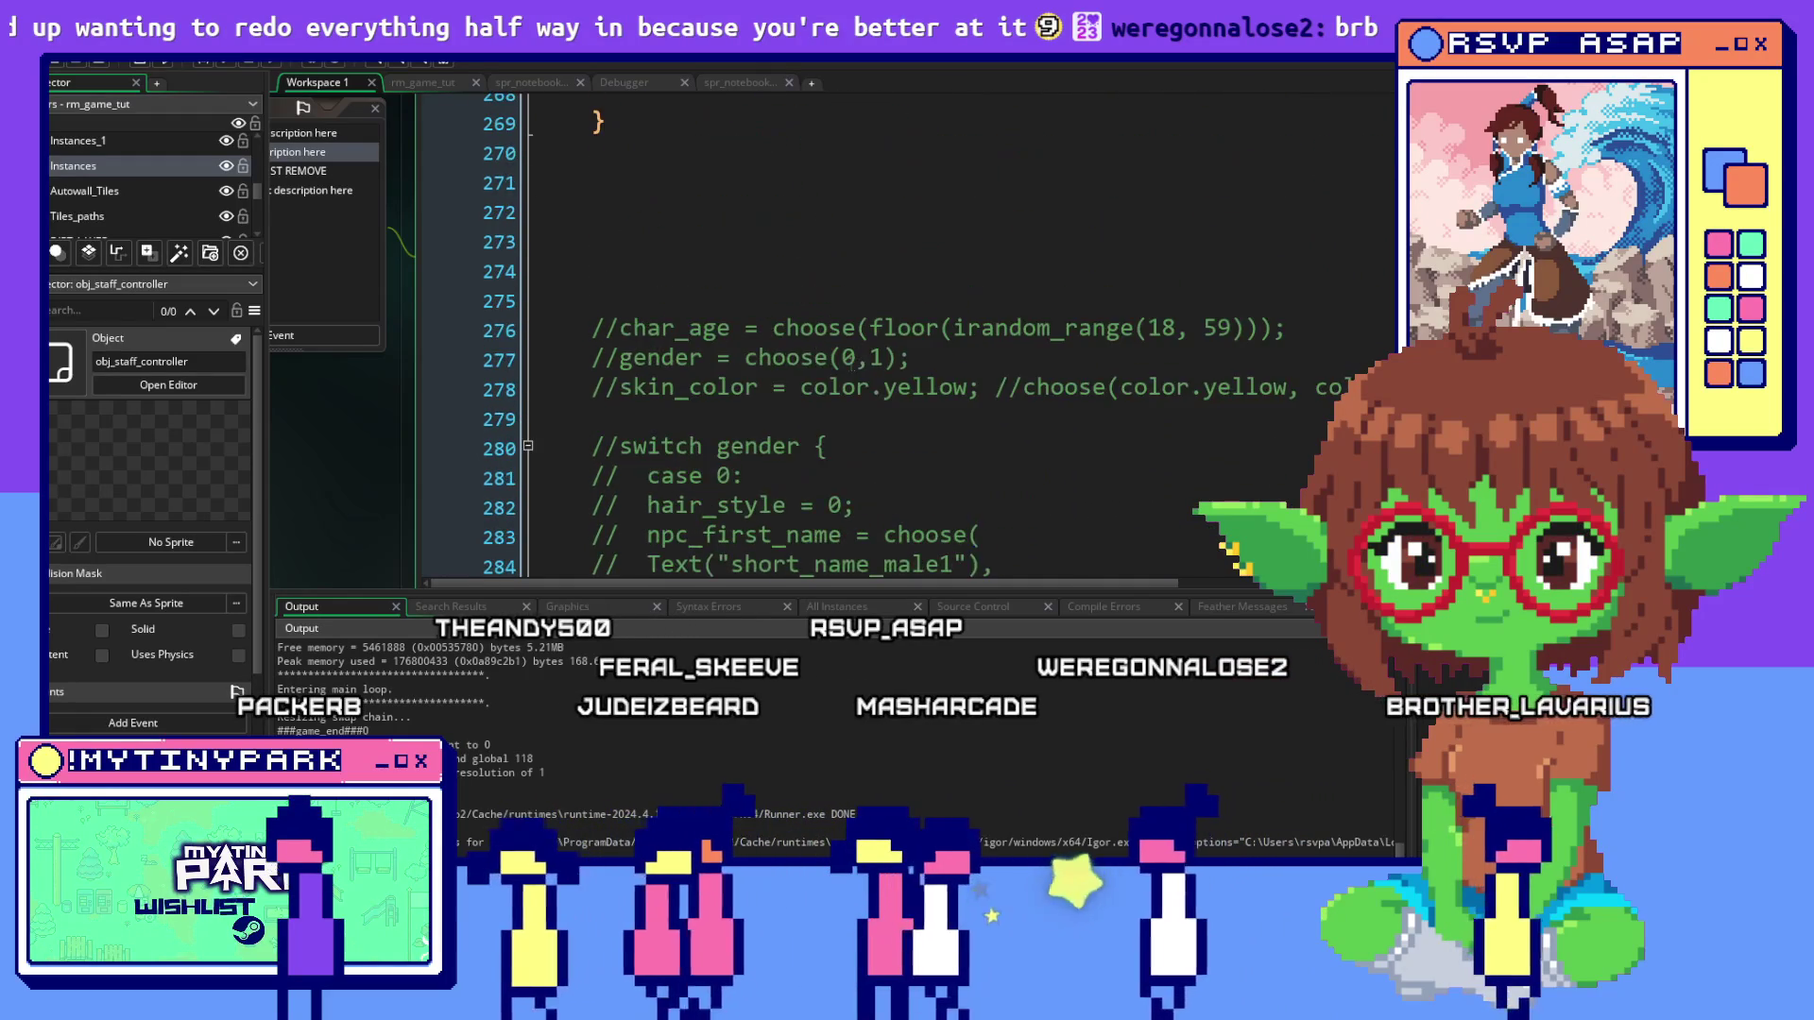
scroll(853, 368, "down", 20)
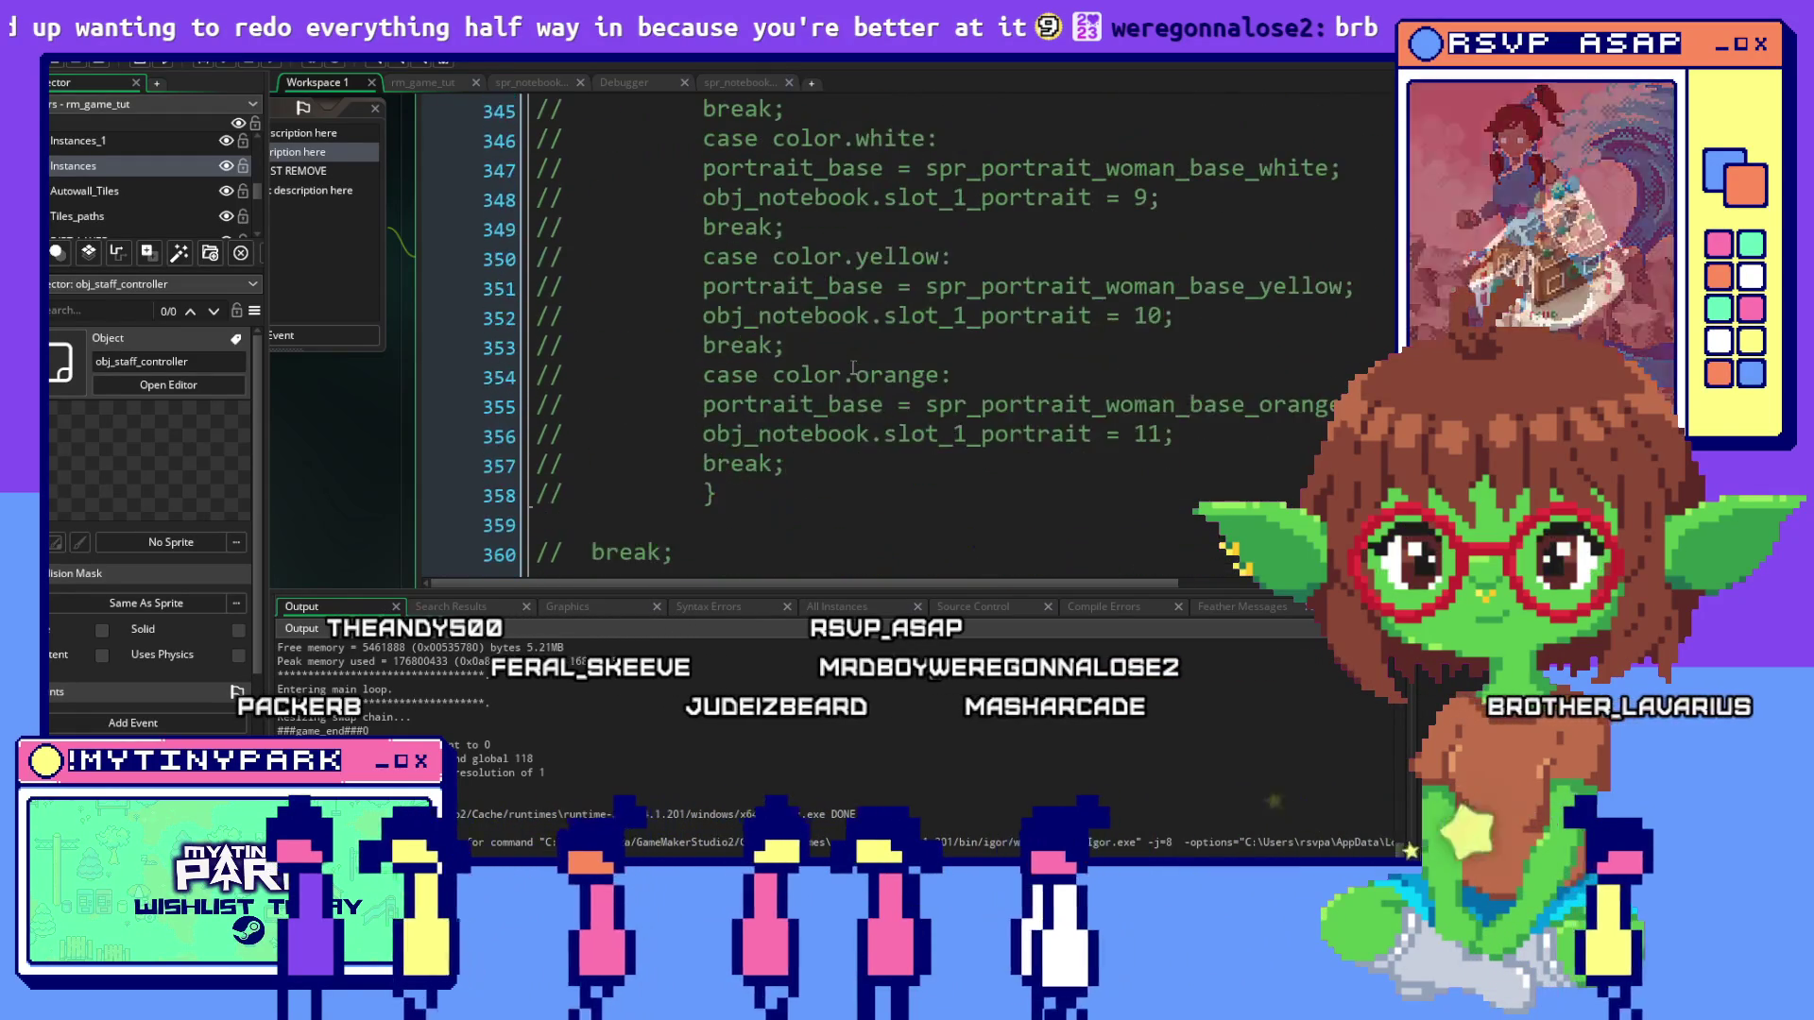
scroll(853, 369, "down", 7)
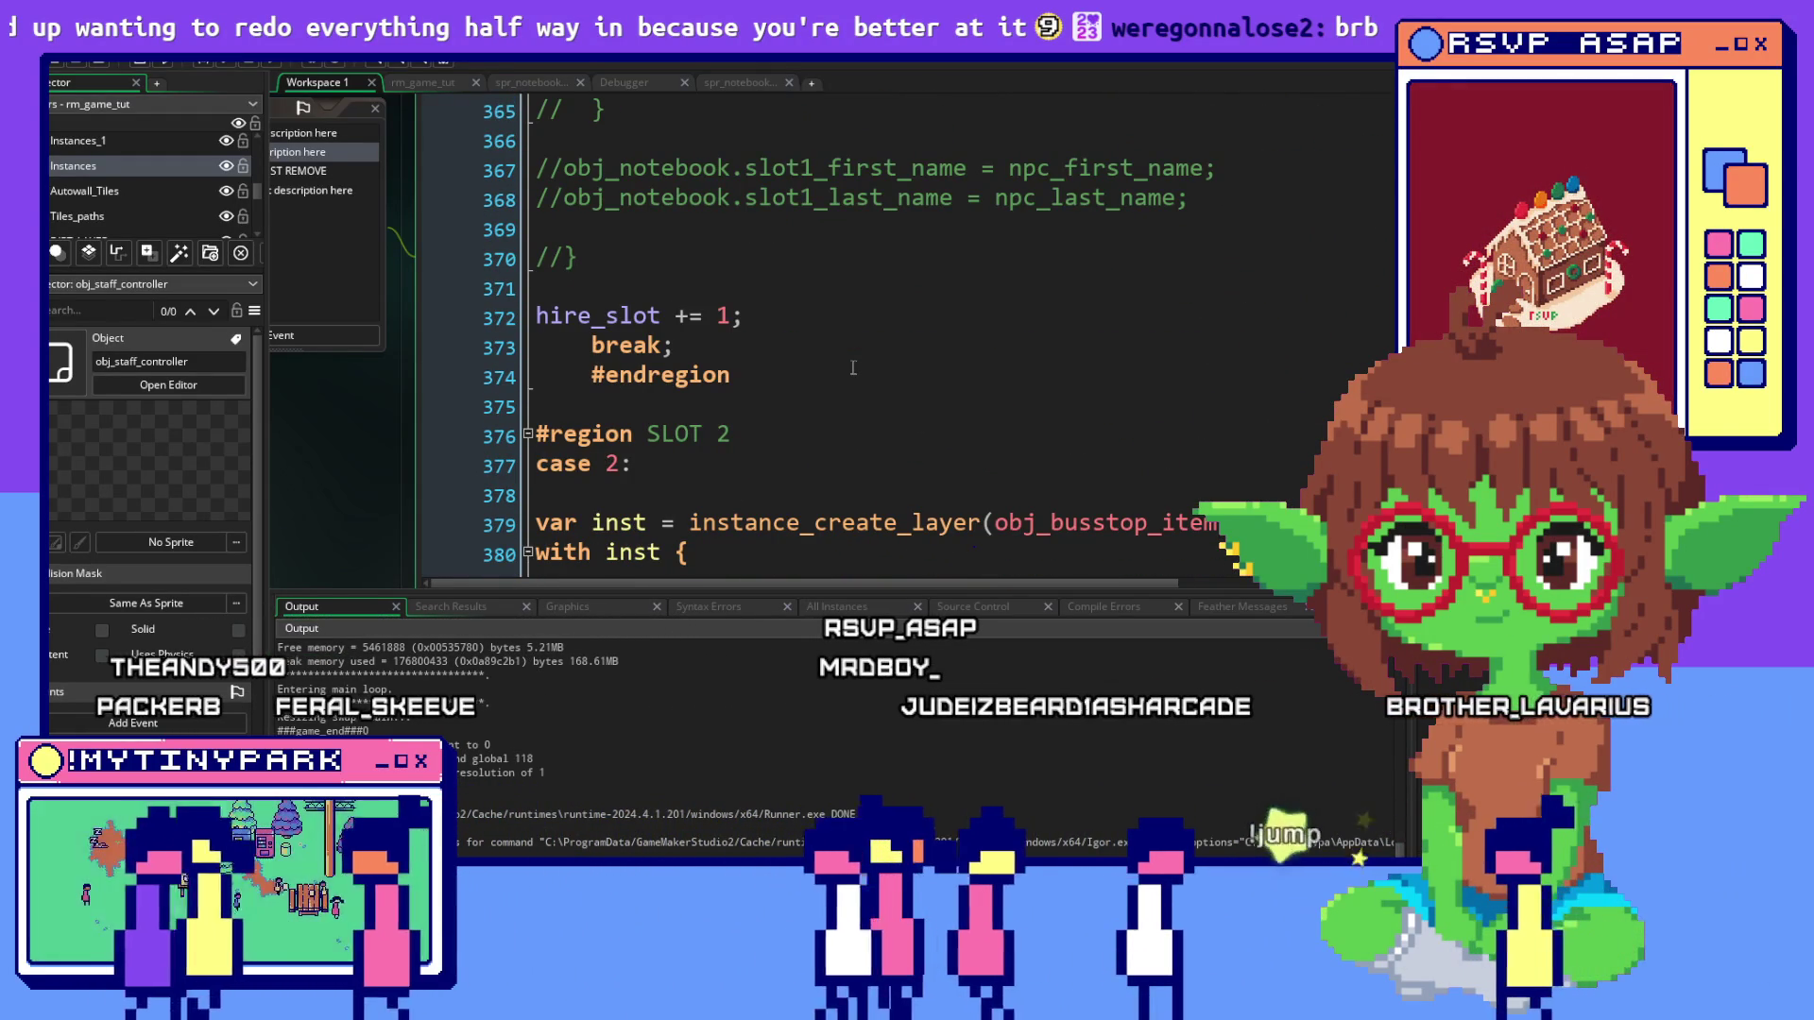
scroll(832, 371, "up", 2)
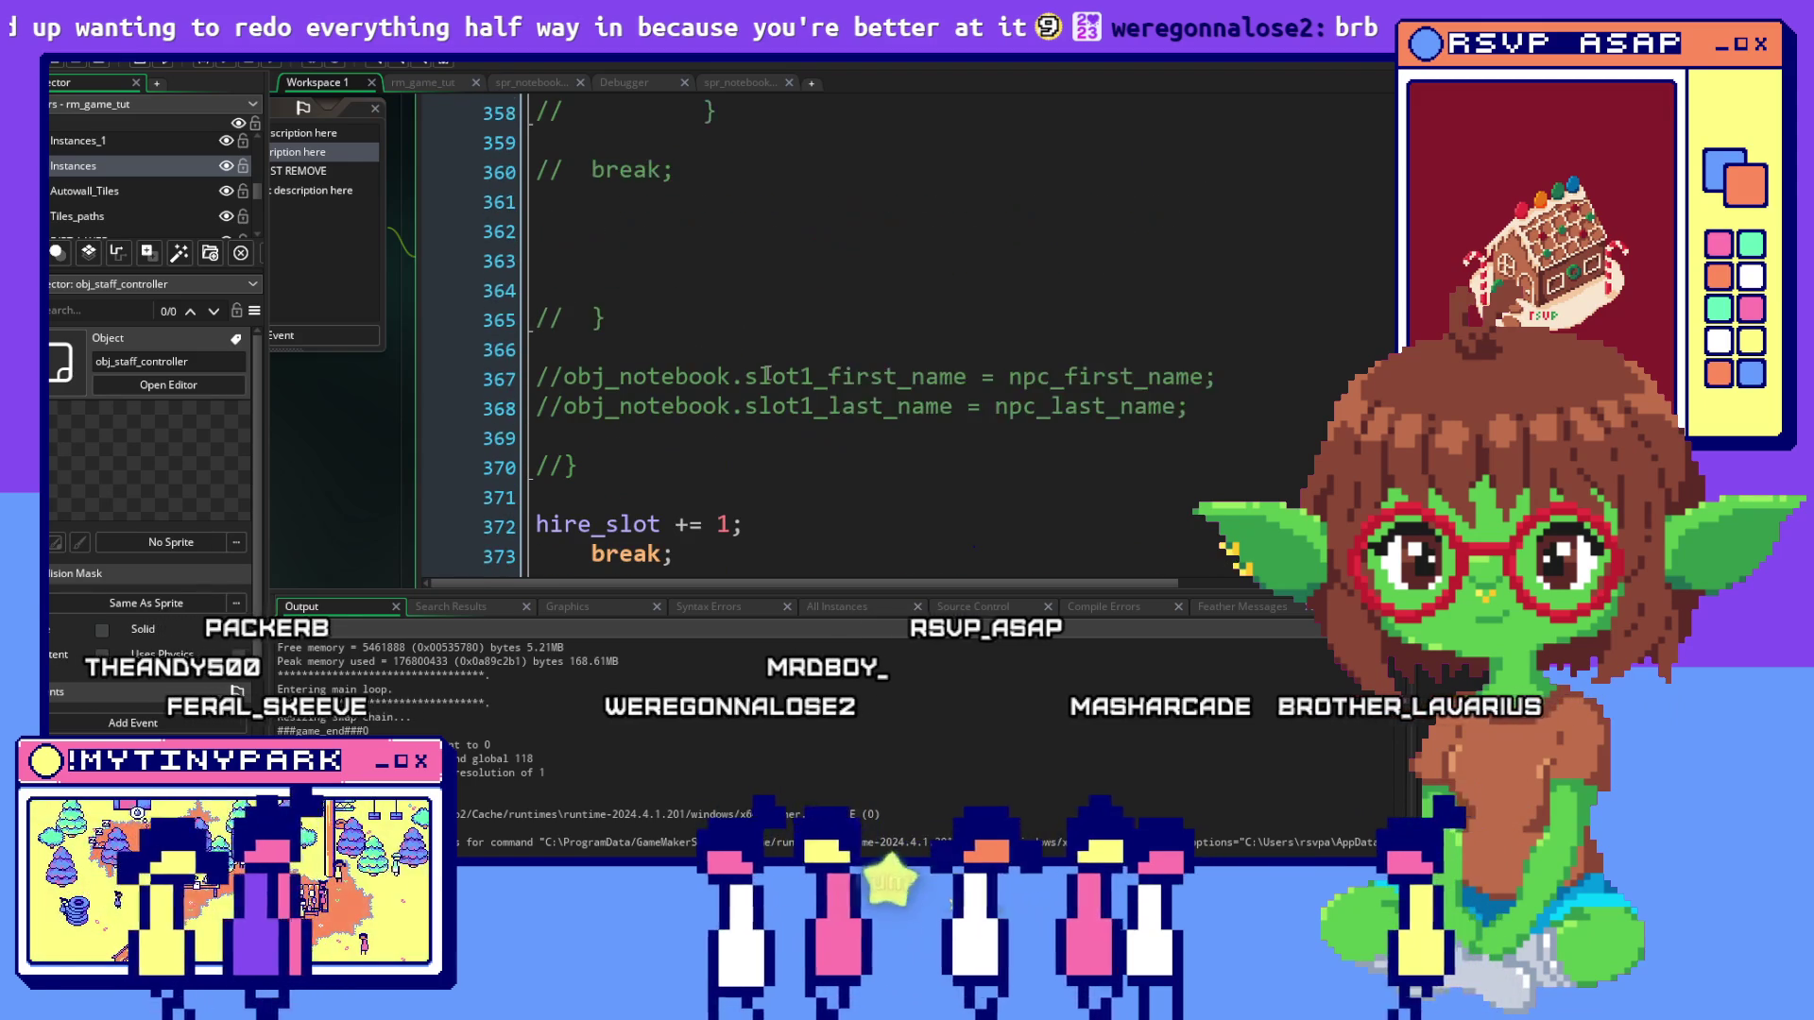
left_click(564, 465)
key("BackSpace")
key("BackSpace")
scroll(923, 506, "up", 1)
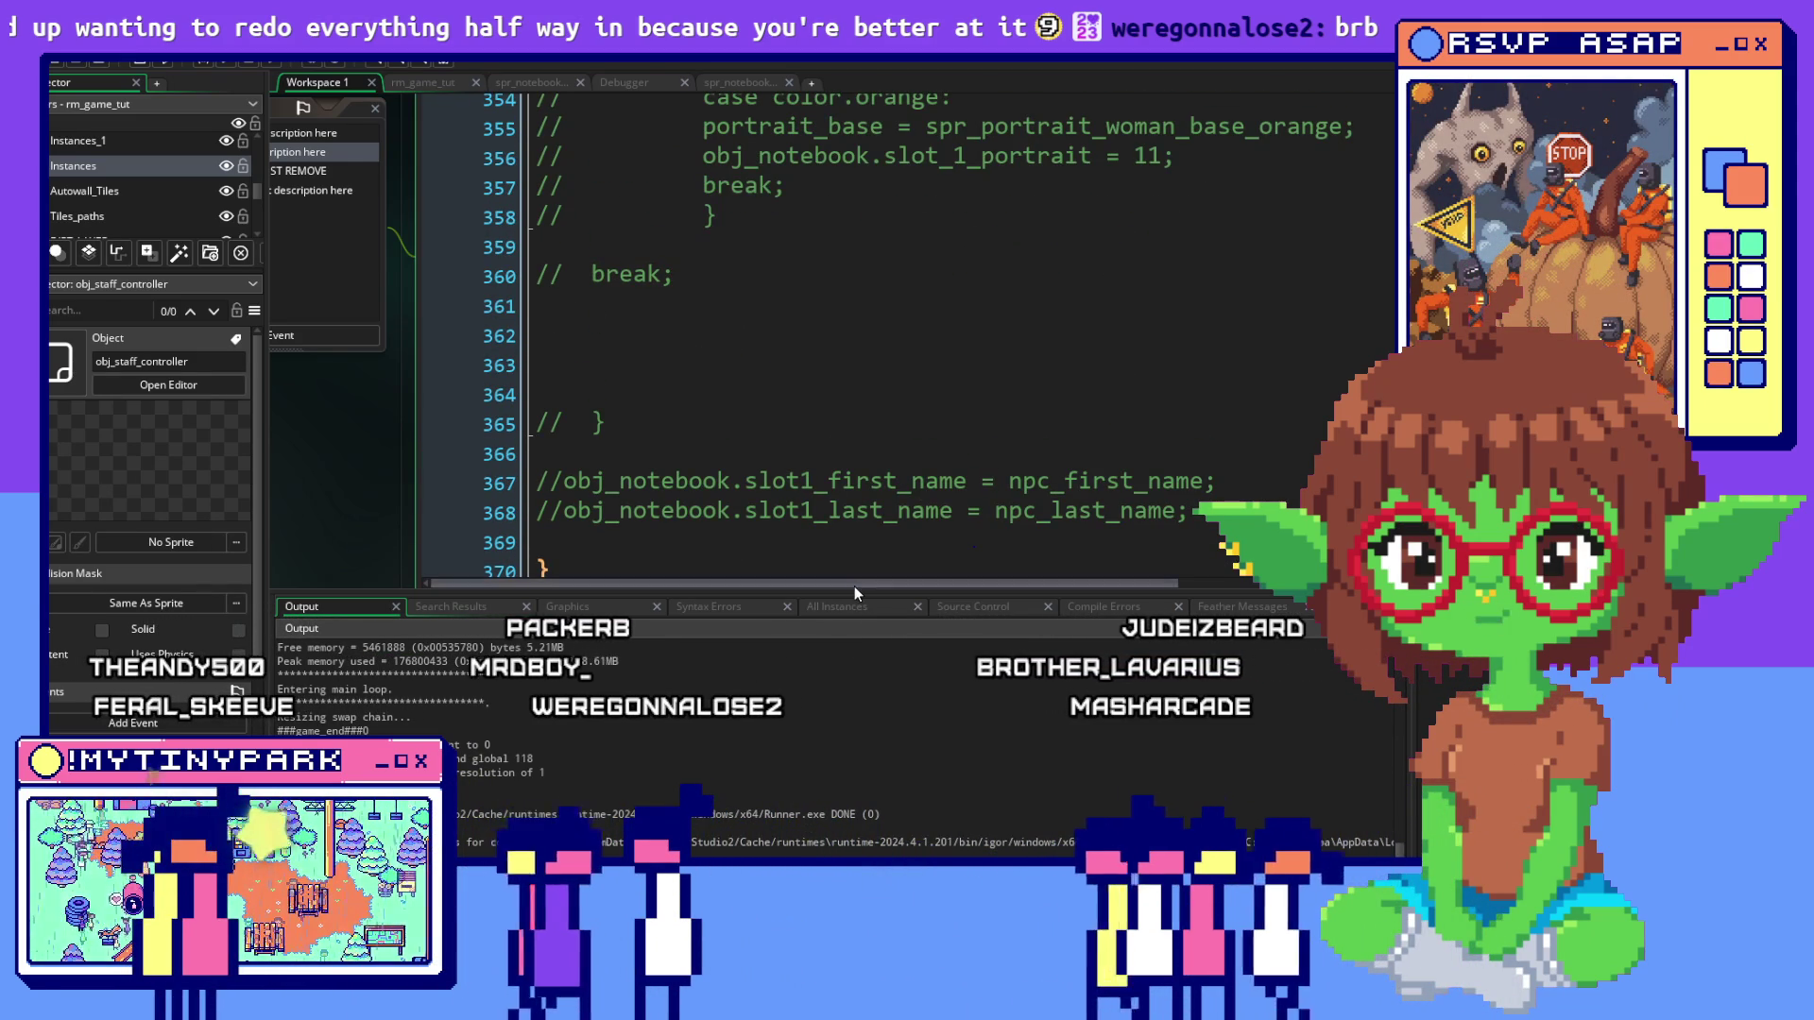
Drag the Output panel border down so the code editor shows more lines
left_click_drag(854, 603, 854, 680)
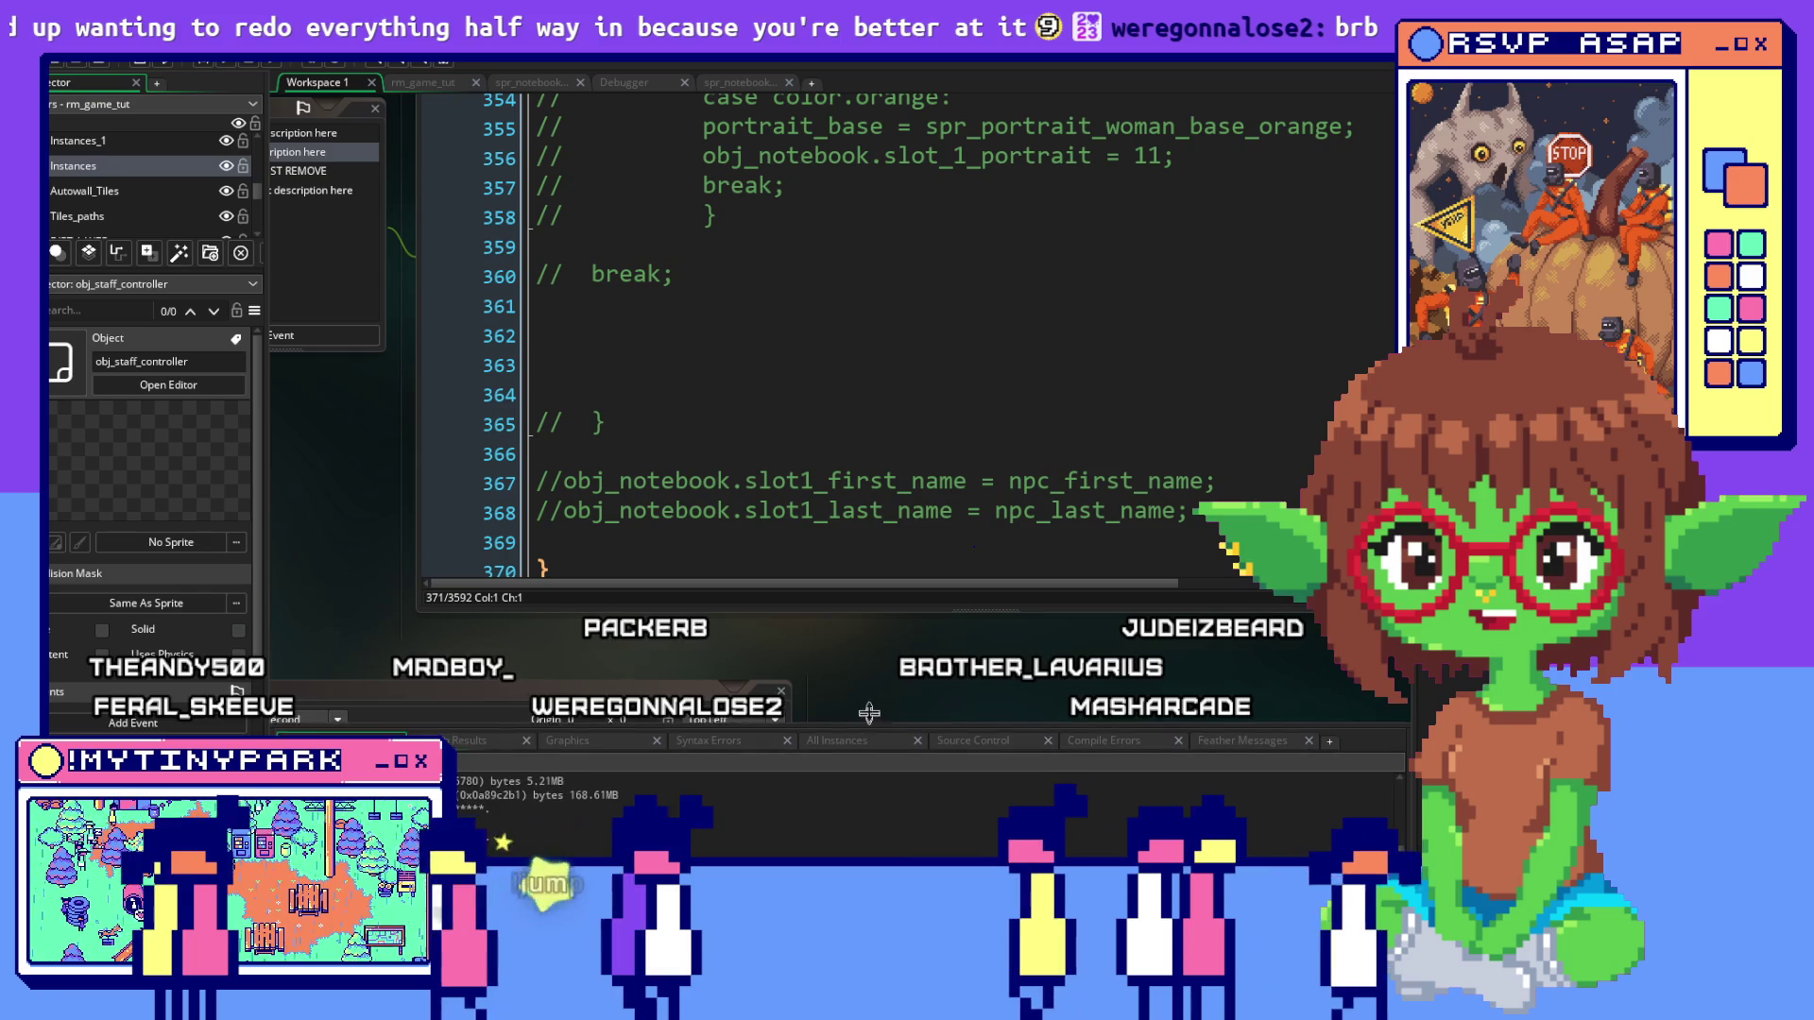
key("Down")
scroll(830, 526, "up", 9)
left_click(831, 526)
Review the SLOT 1 hiring case's janitor_1 application and portrait code and commented-out generation
scroll(830, 526, "down", 4)
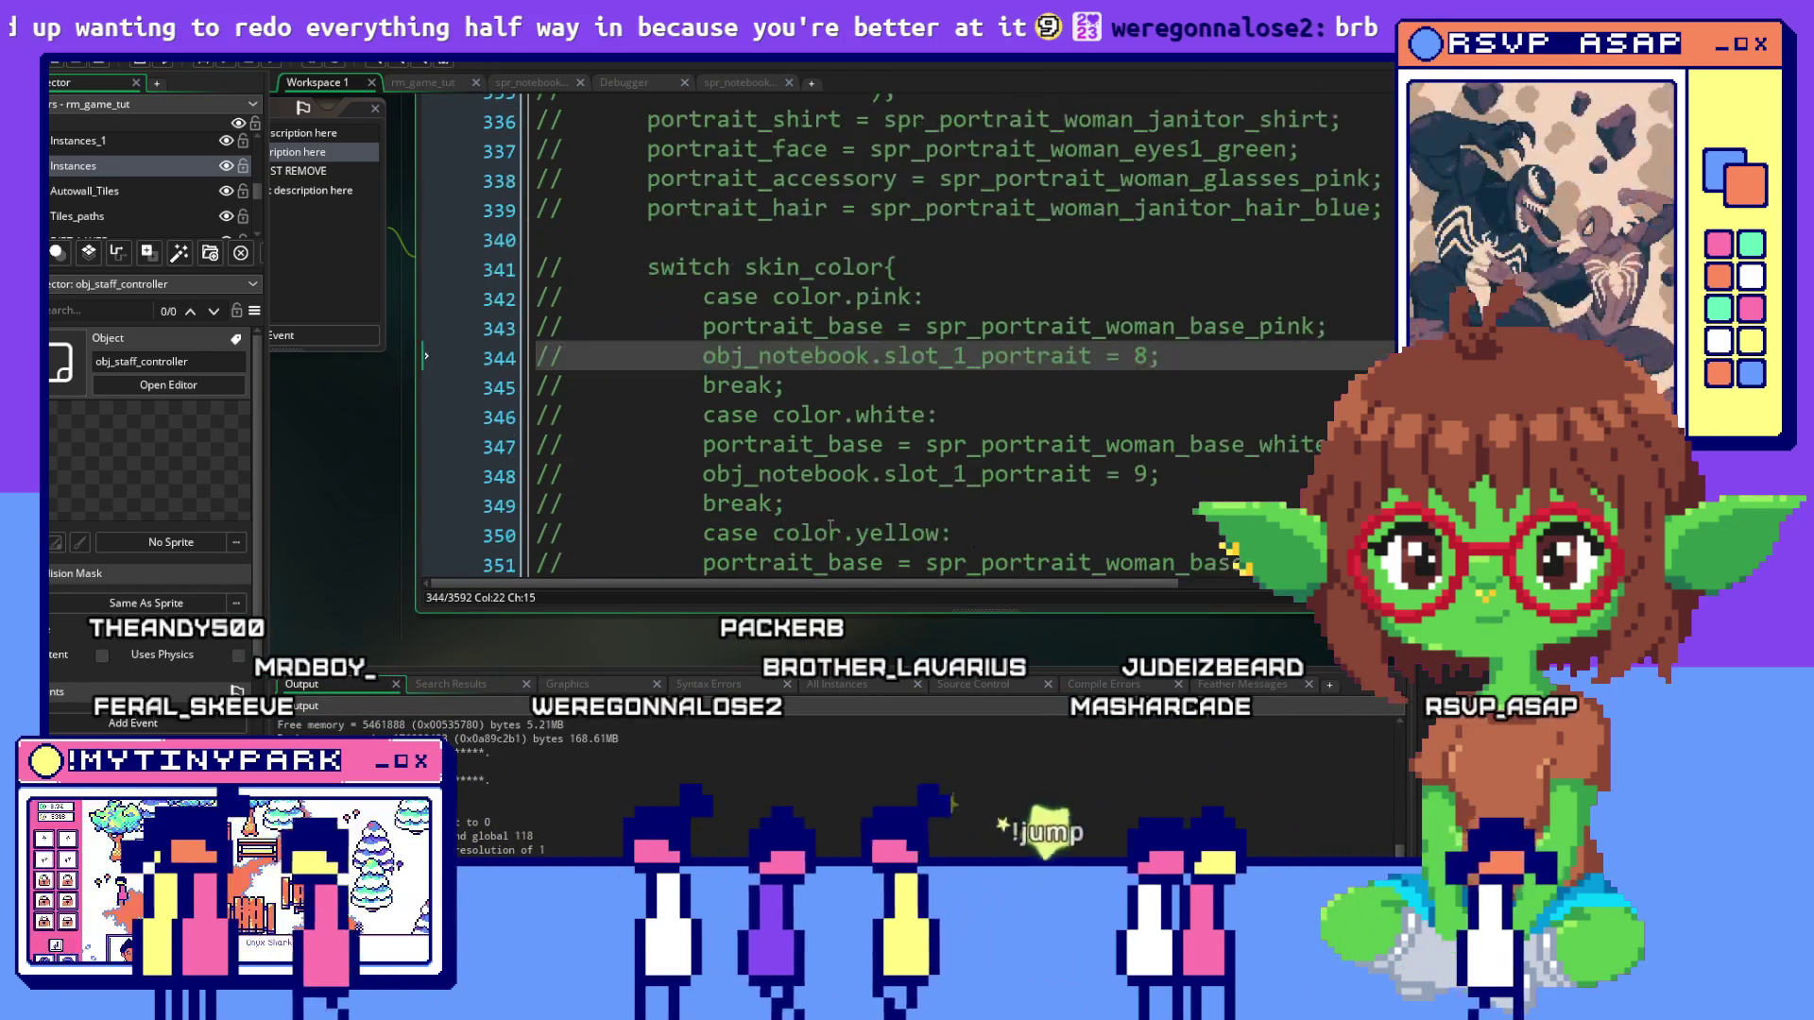
scroll(919, 490, "up", 20)
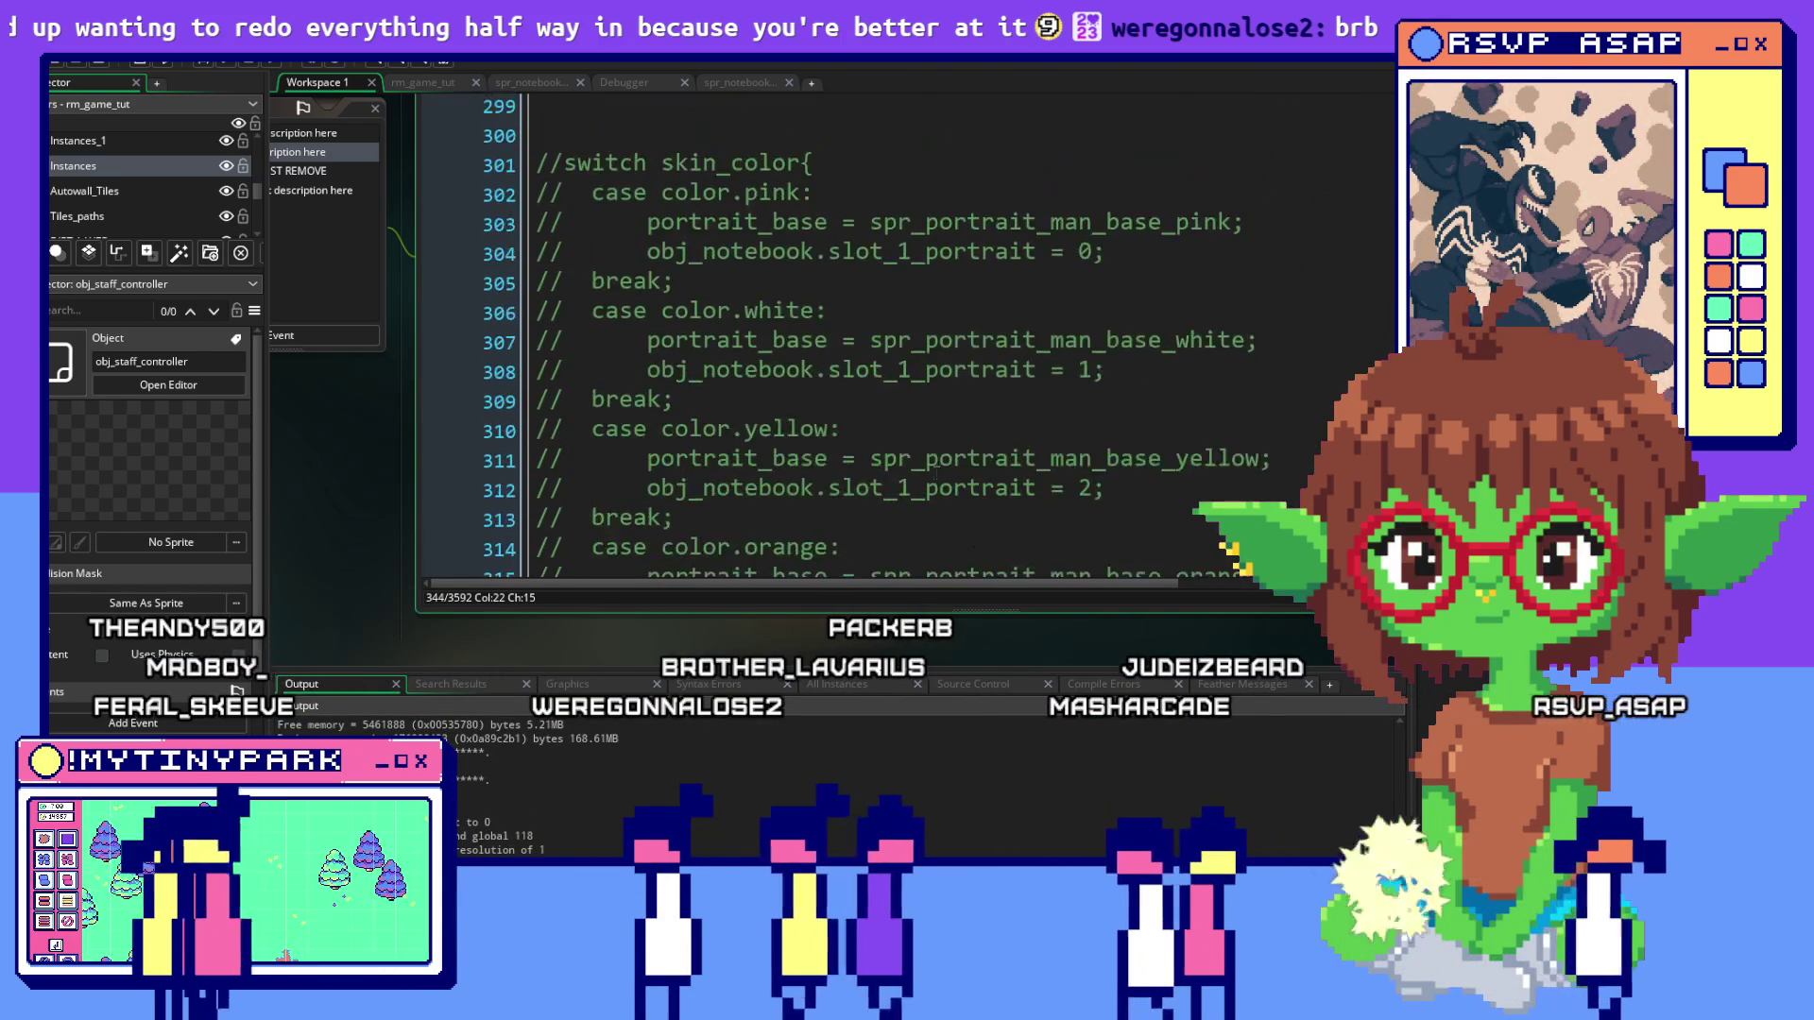
scroll(952, 456, "up", 18)
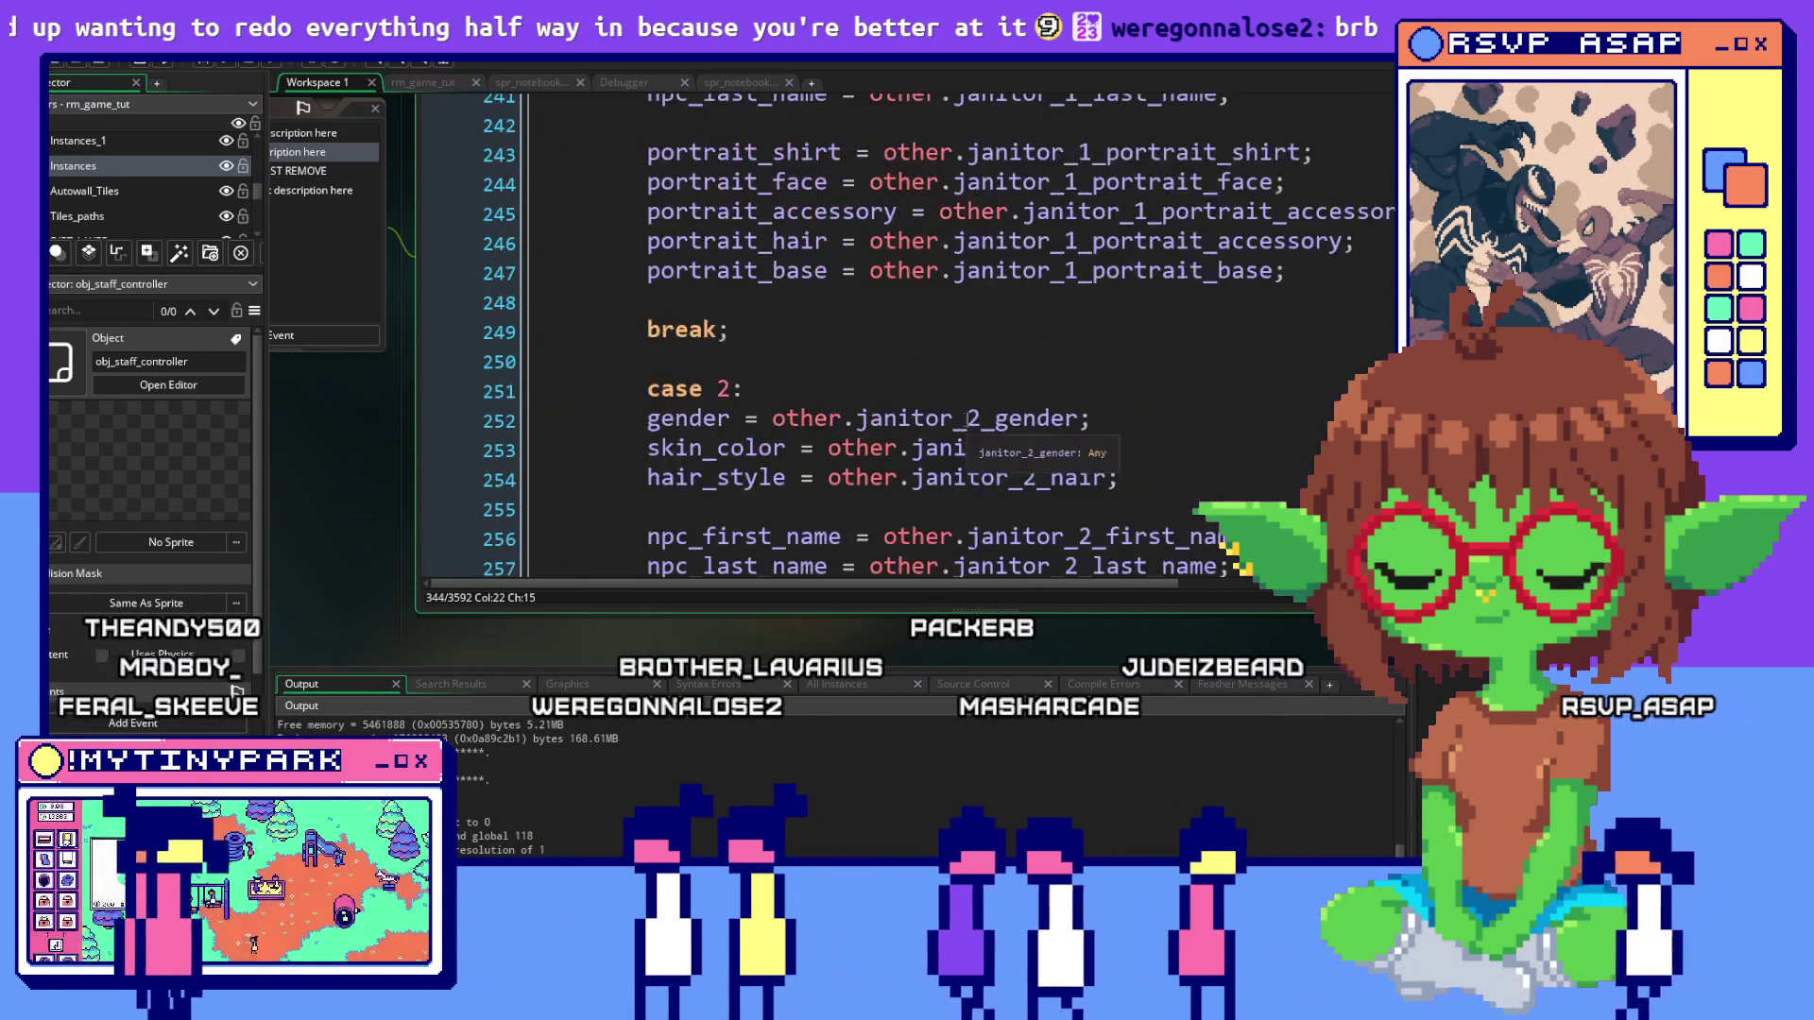
scroll(986, 390, "up", 4)
scroll(986, 383, "down", 2)
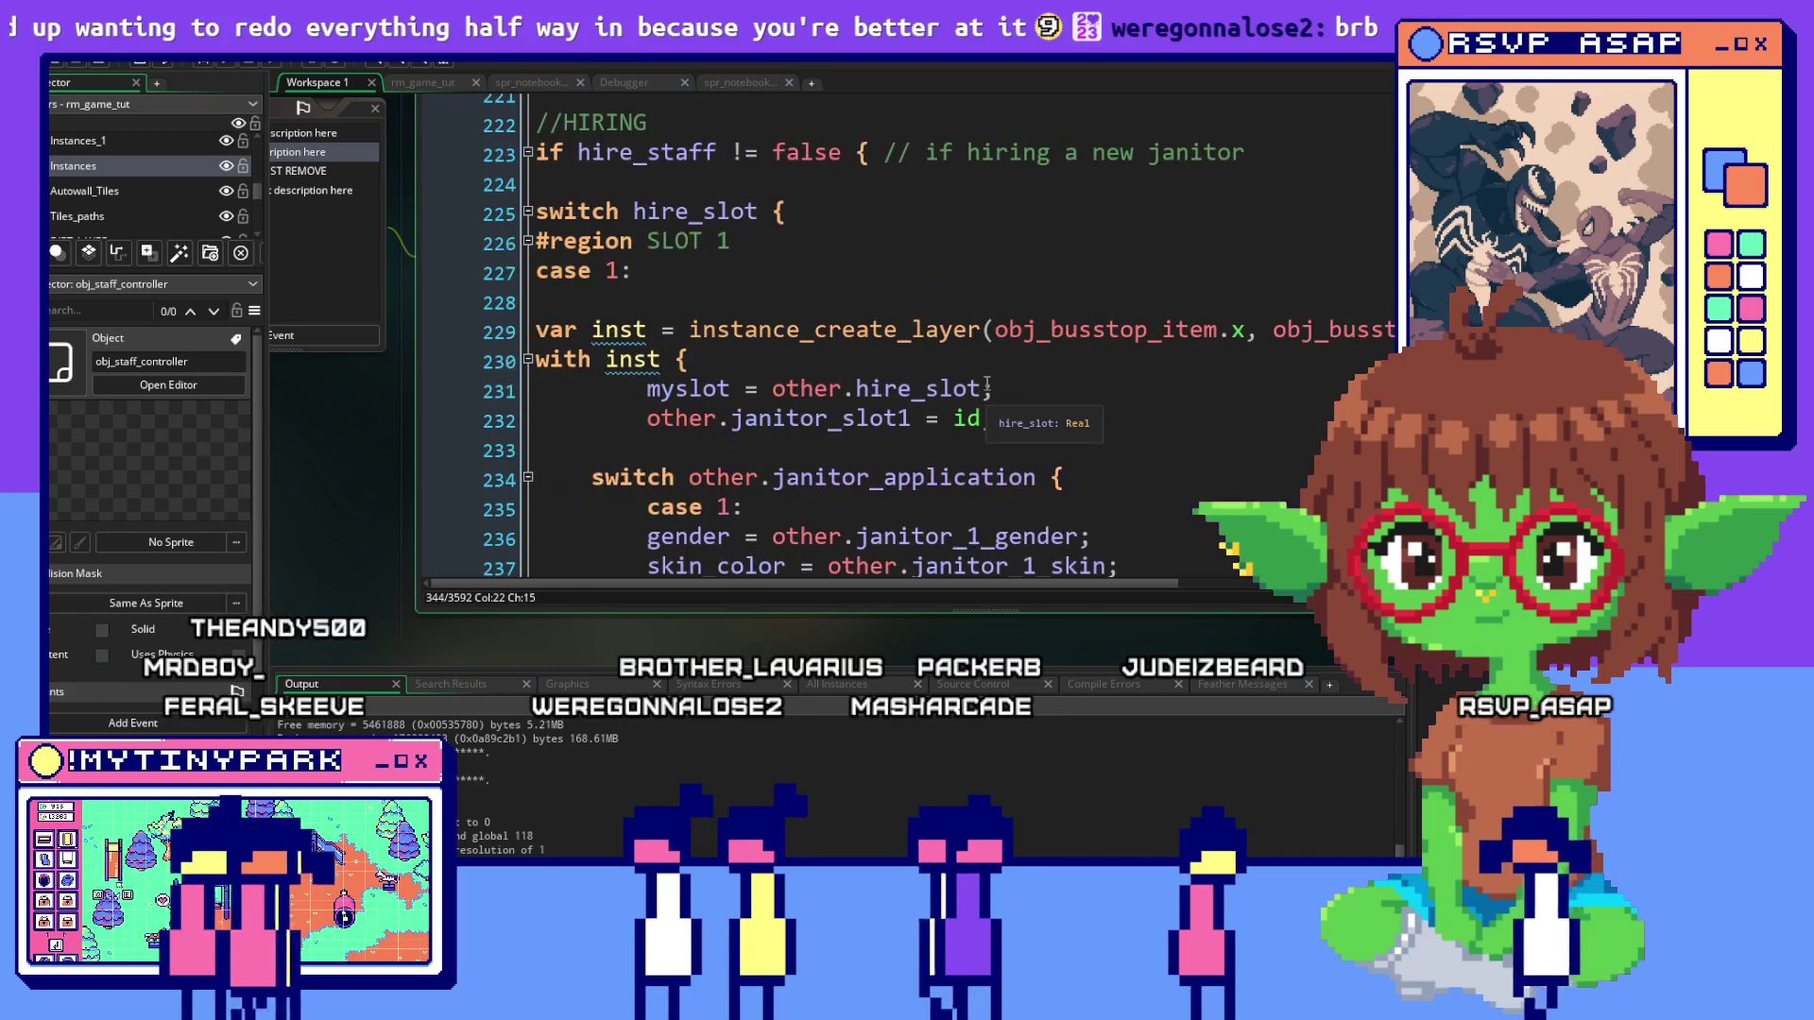
scroll(1244, 396, "down", 1)
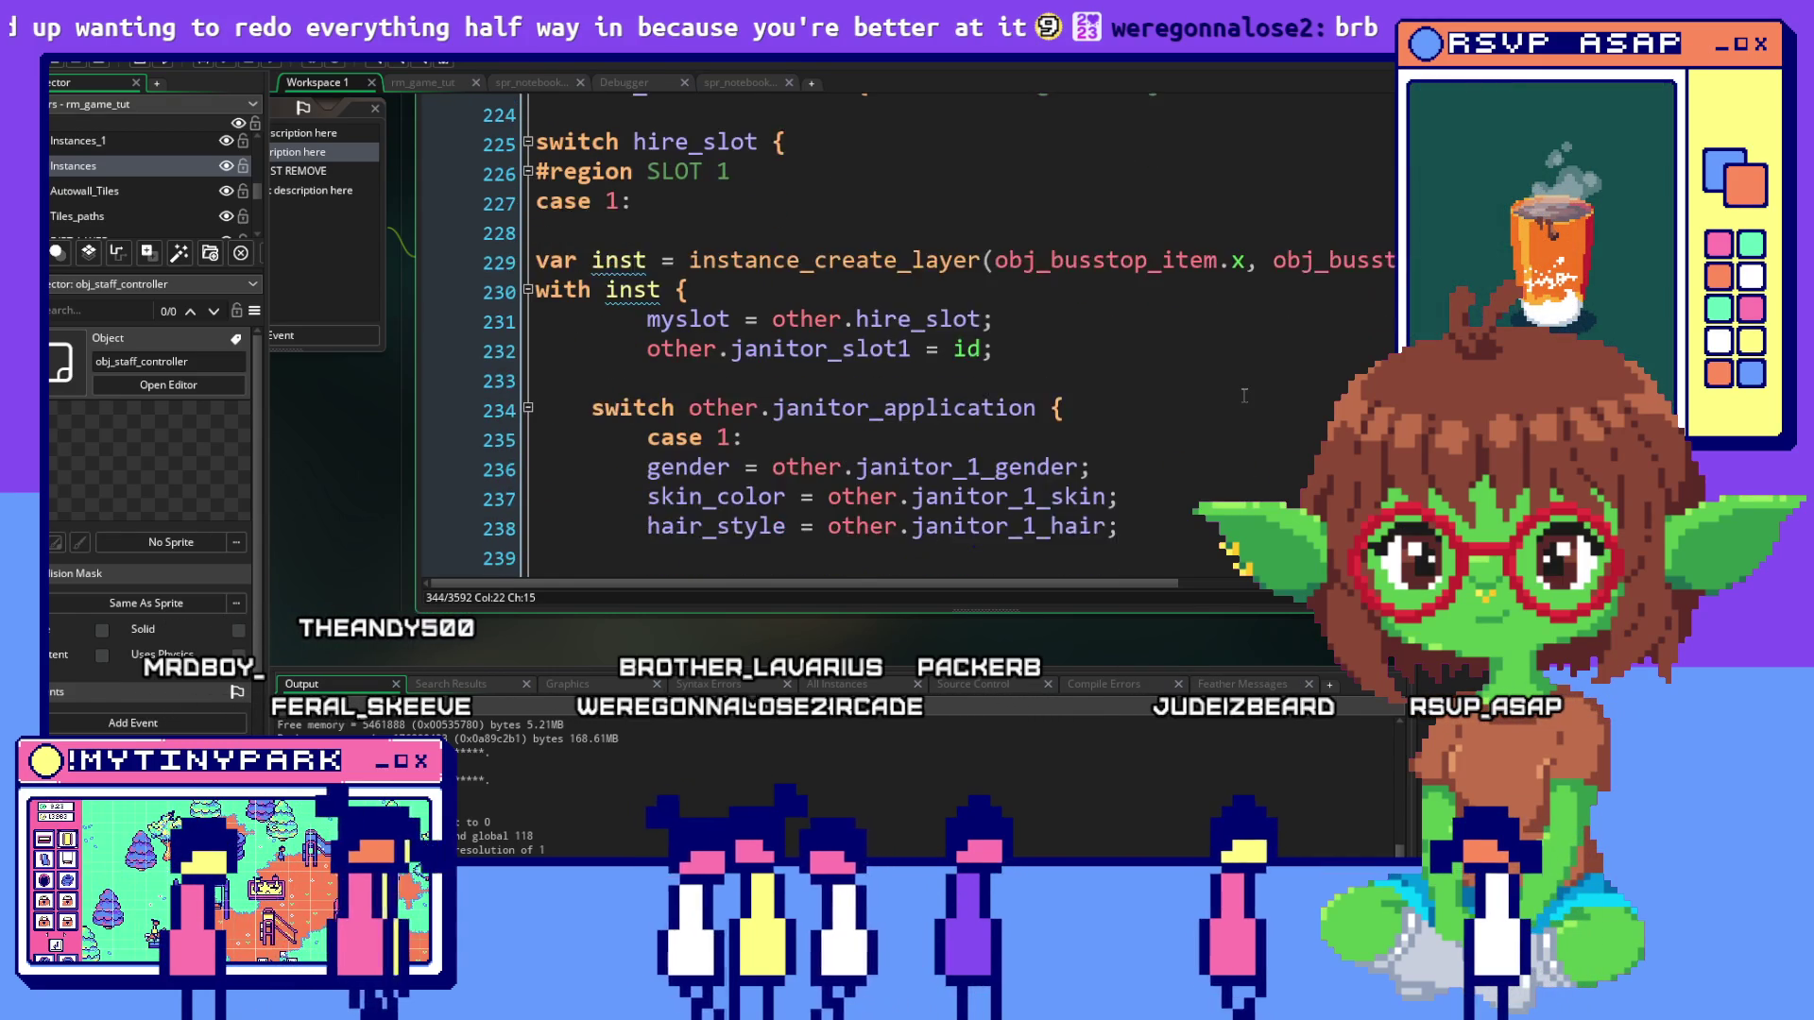
scroll(1245, 396, "down", 2)
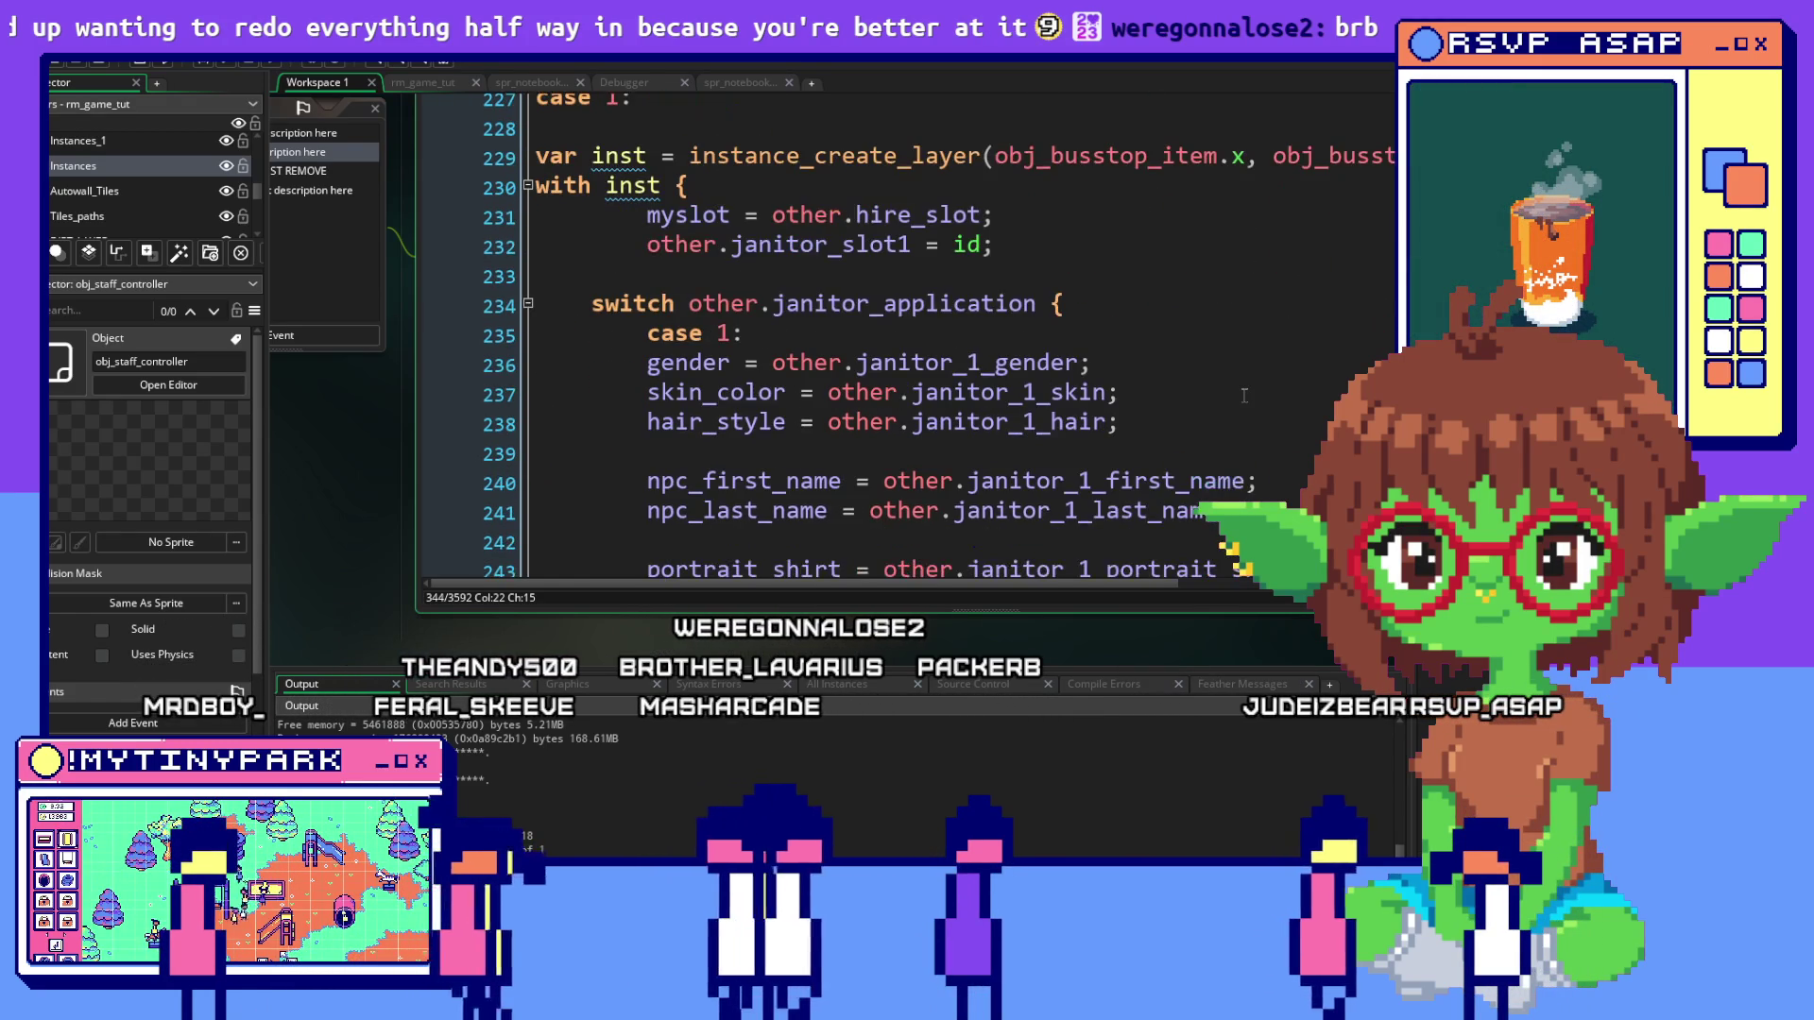
scroll(1245, 396, "down", 3)
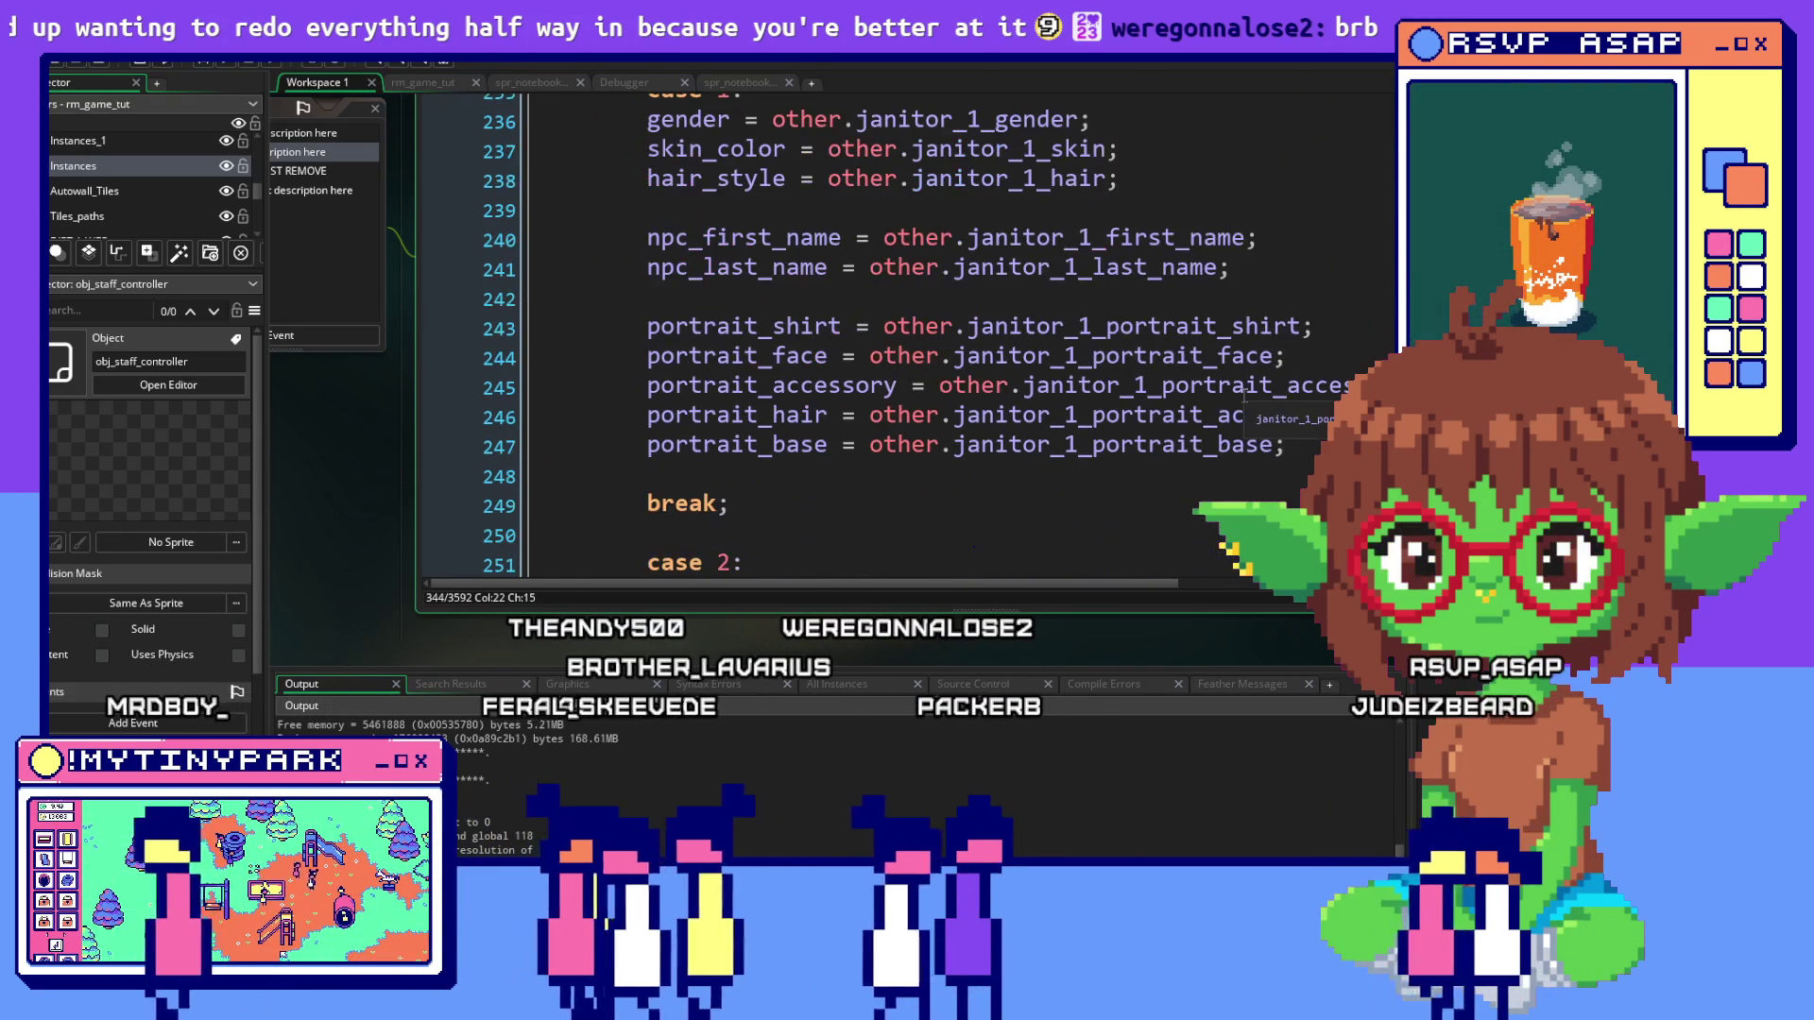
scroll(1245, 396, "up", 3)
scroll(1245, 396, "up", 2)
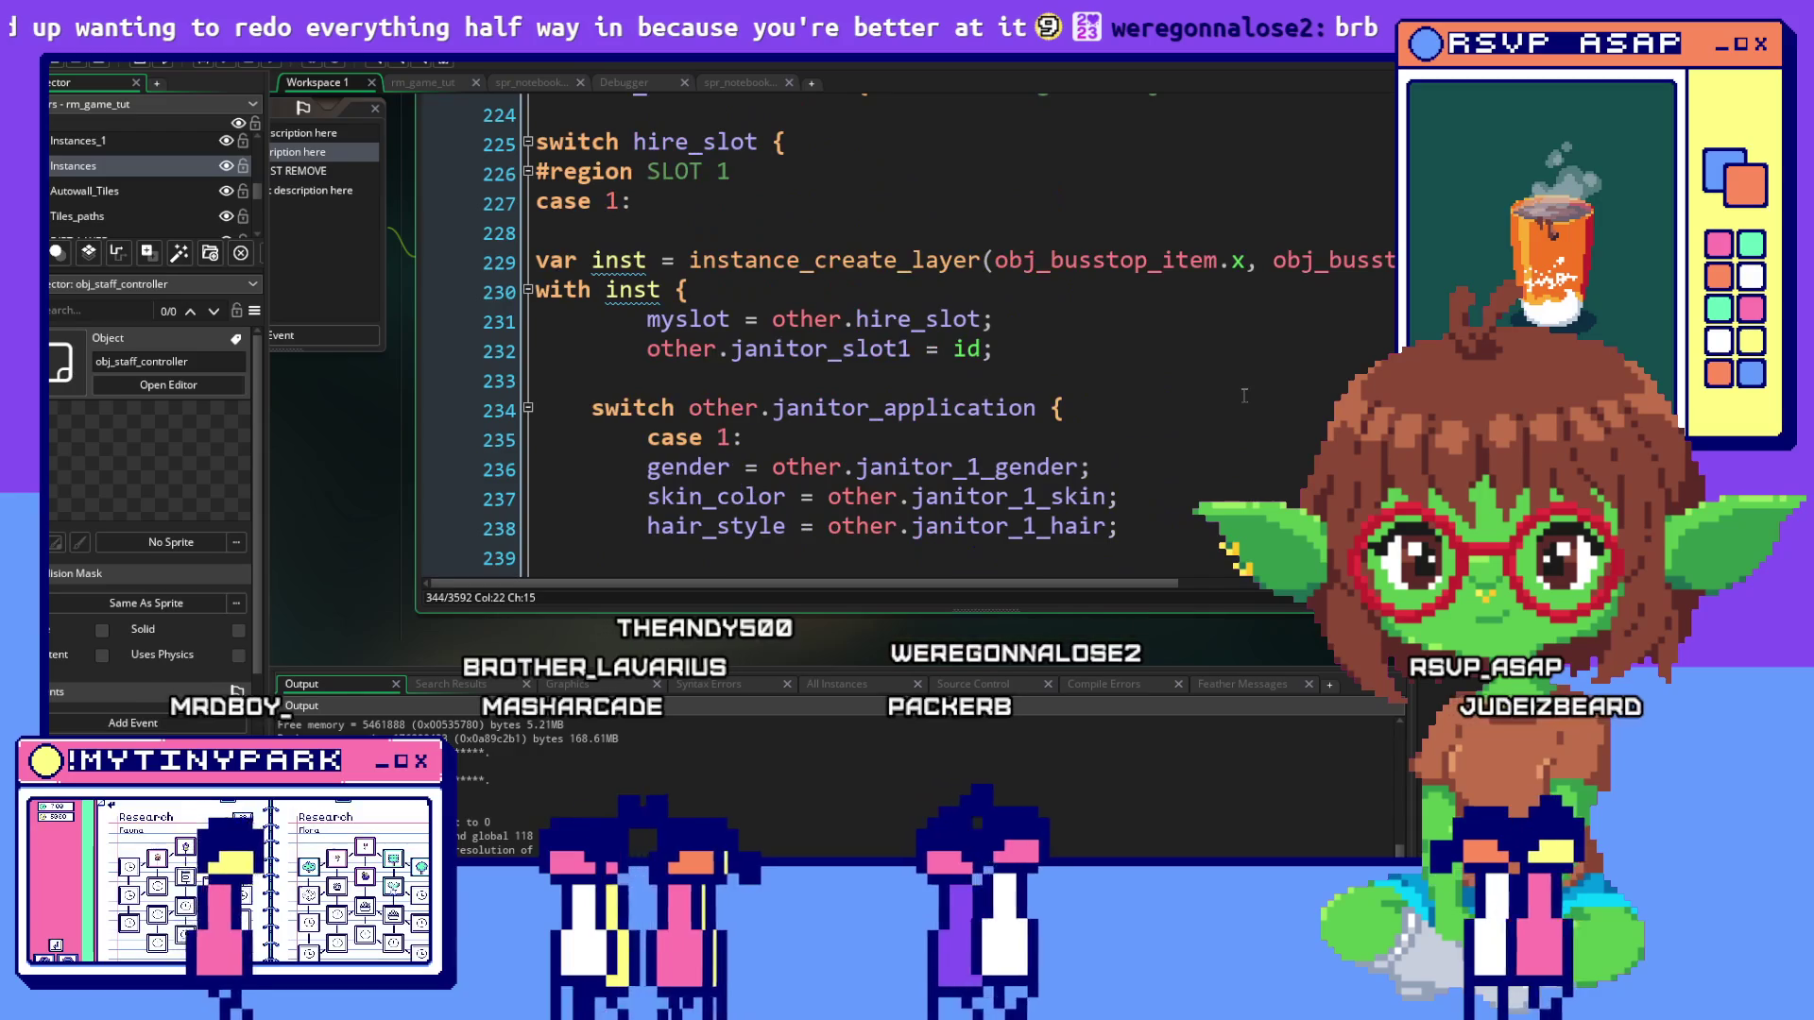
left_click(851, 145)
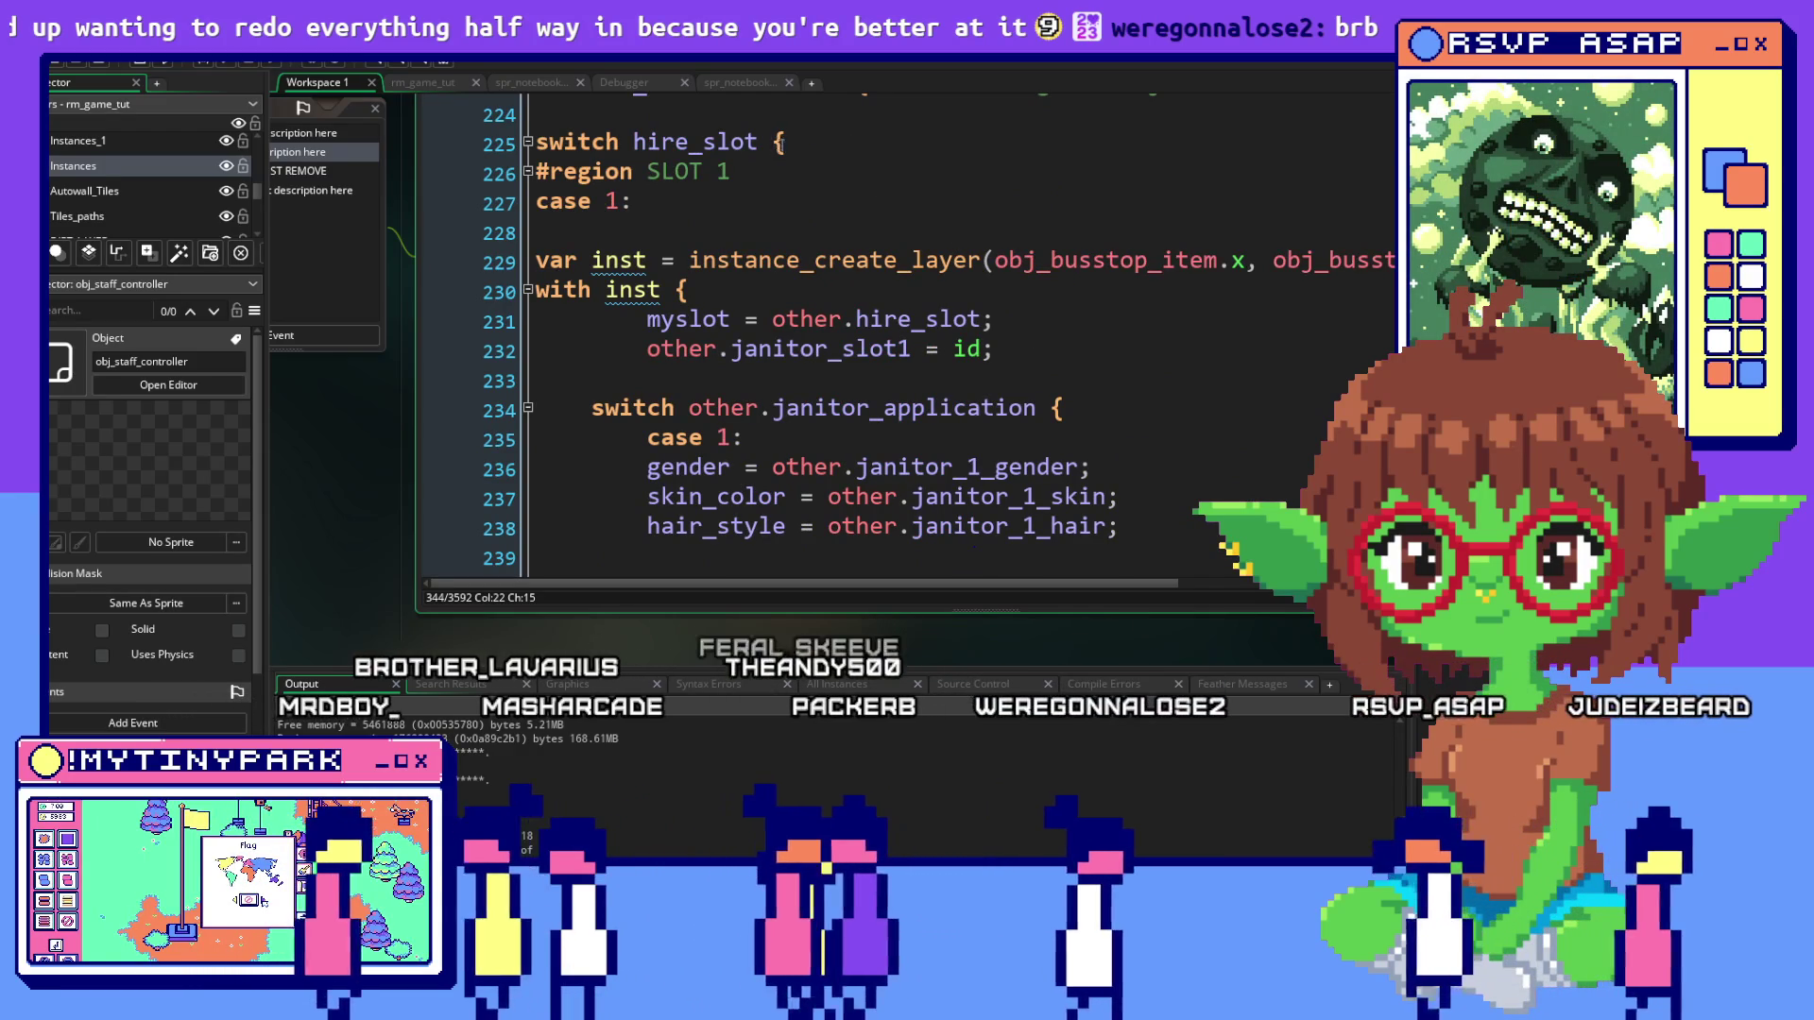
scroll(808, 310, "down", 9)
scroll(808, 307, "down", 20)
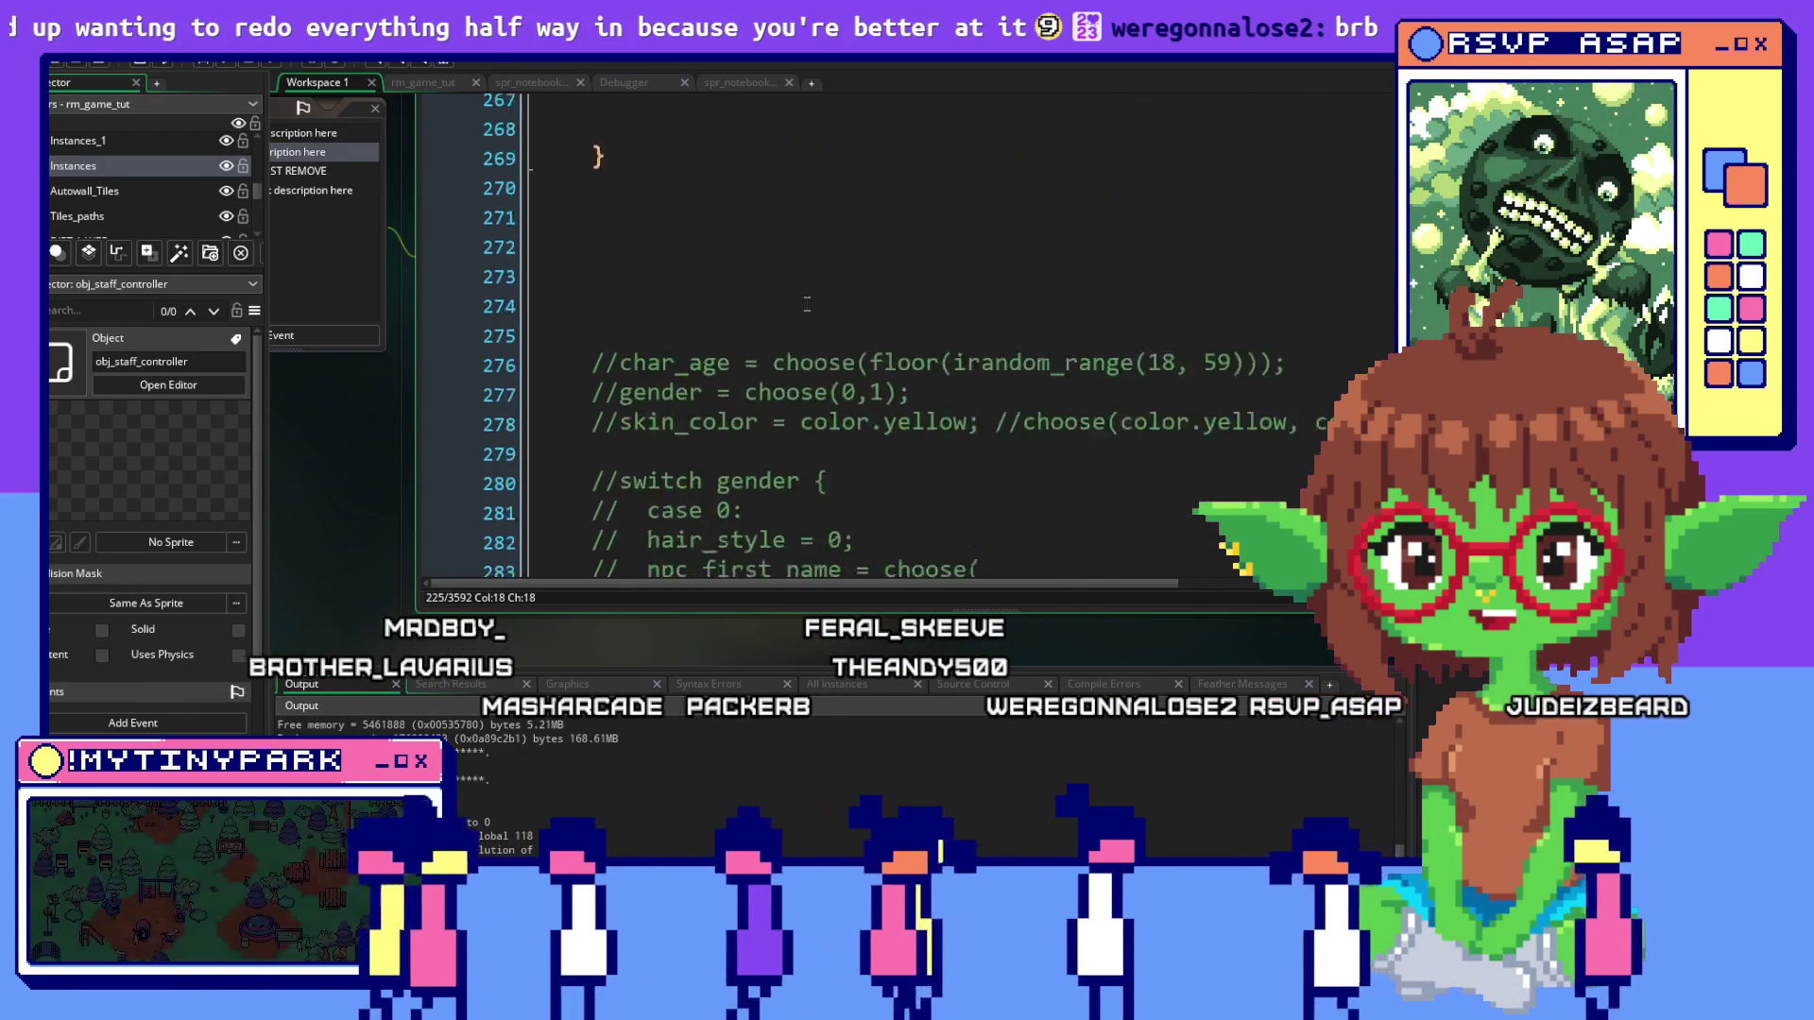
scroll(806, 303, "down", 17)
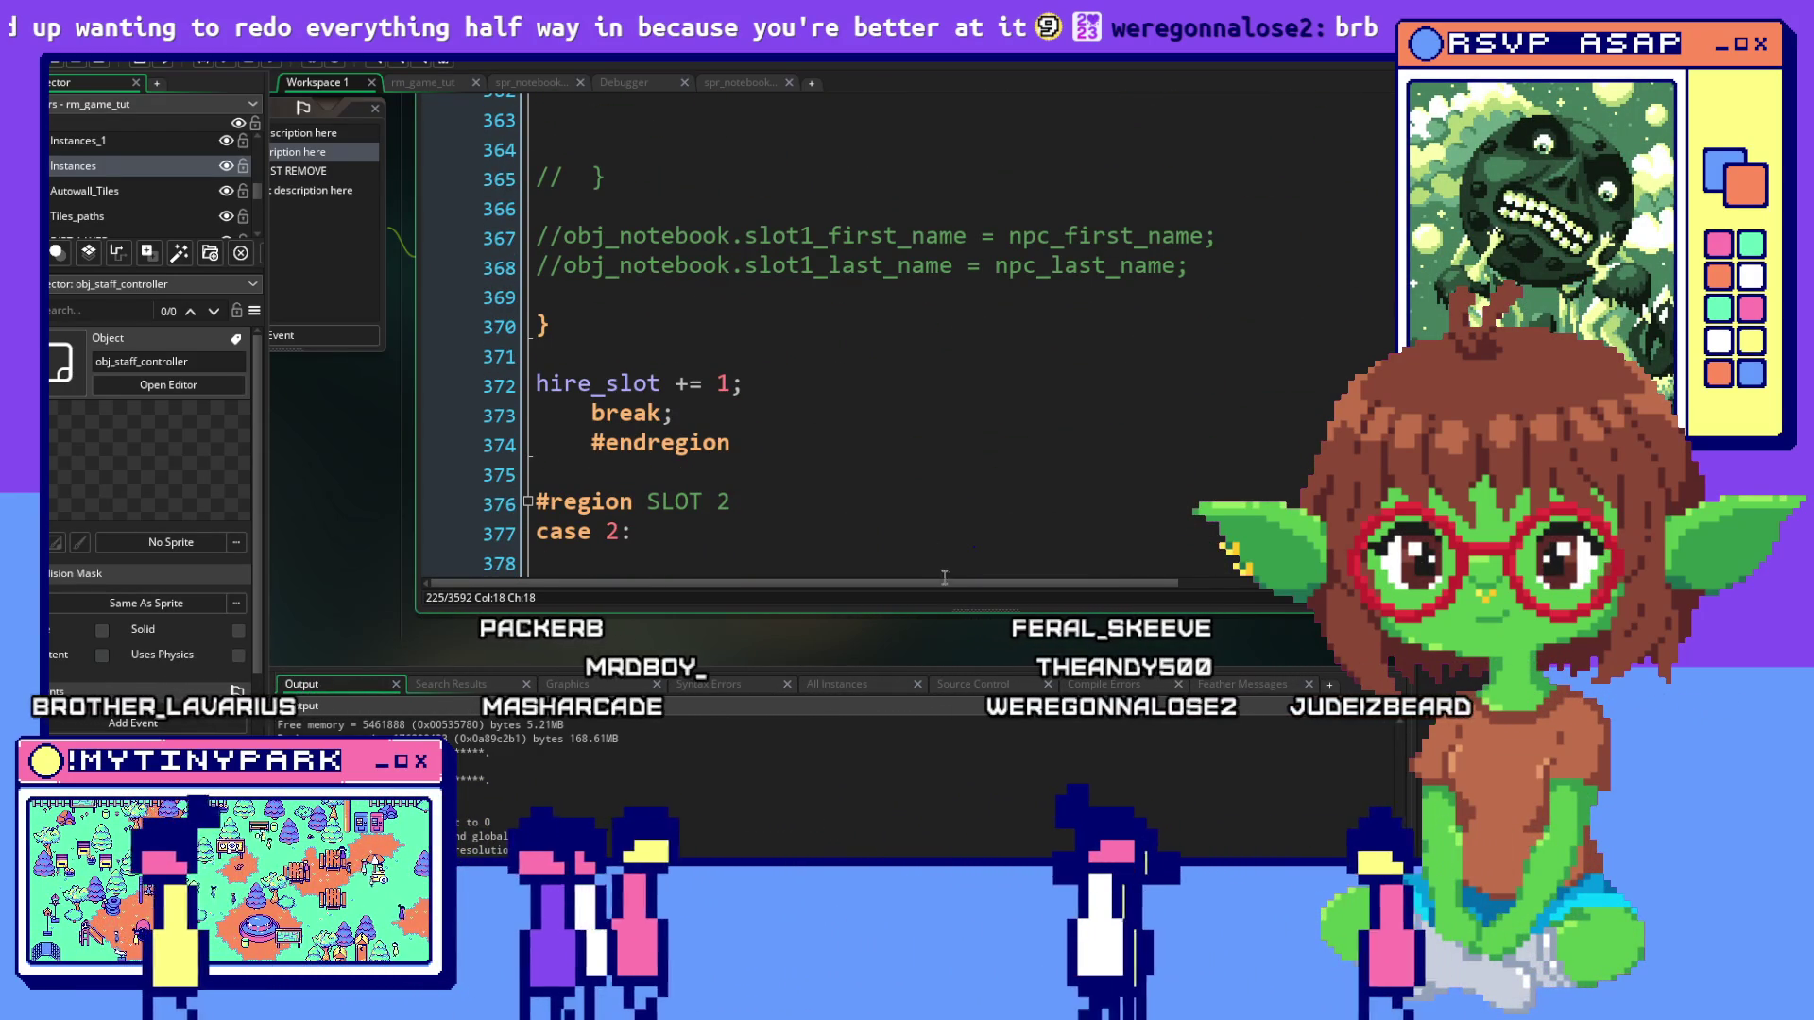
left_click_drag(968, 581, 1320, 581)
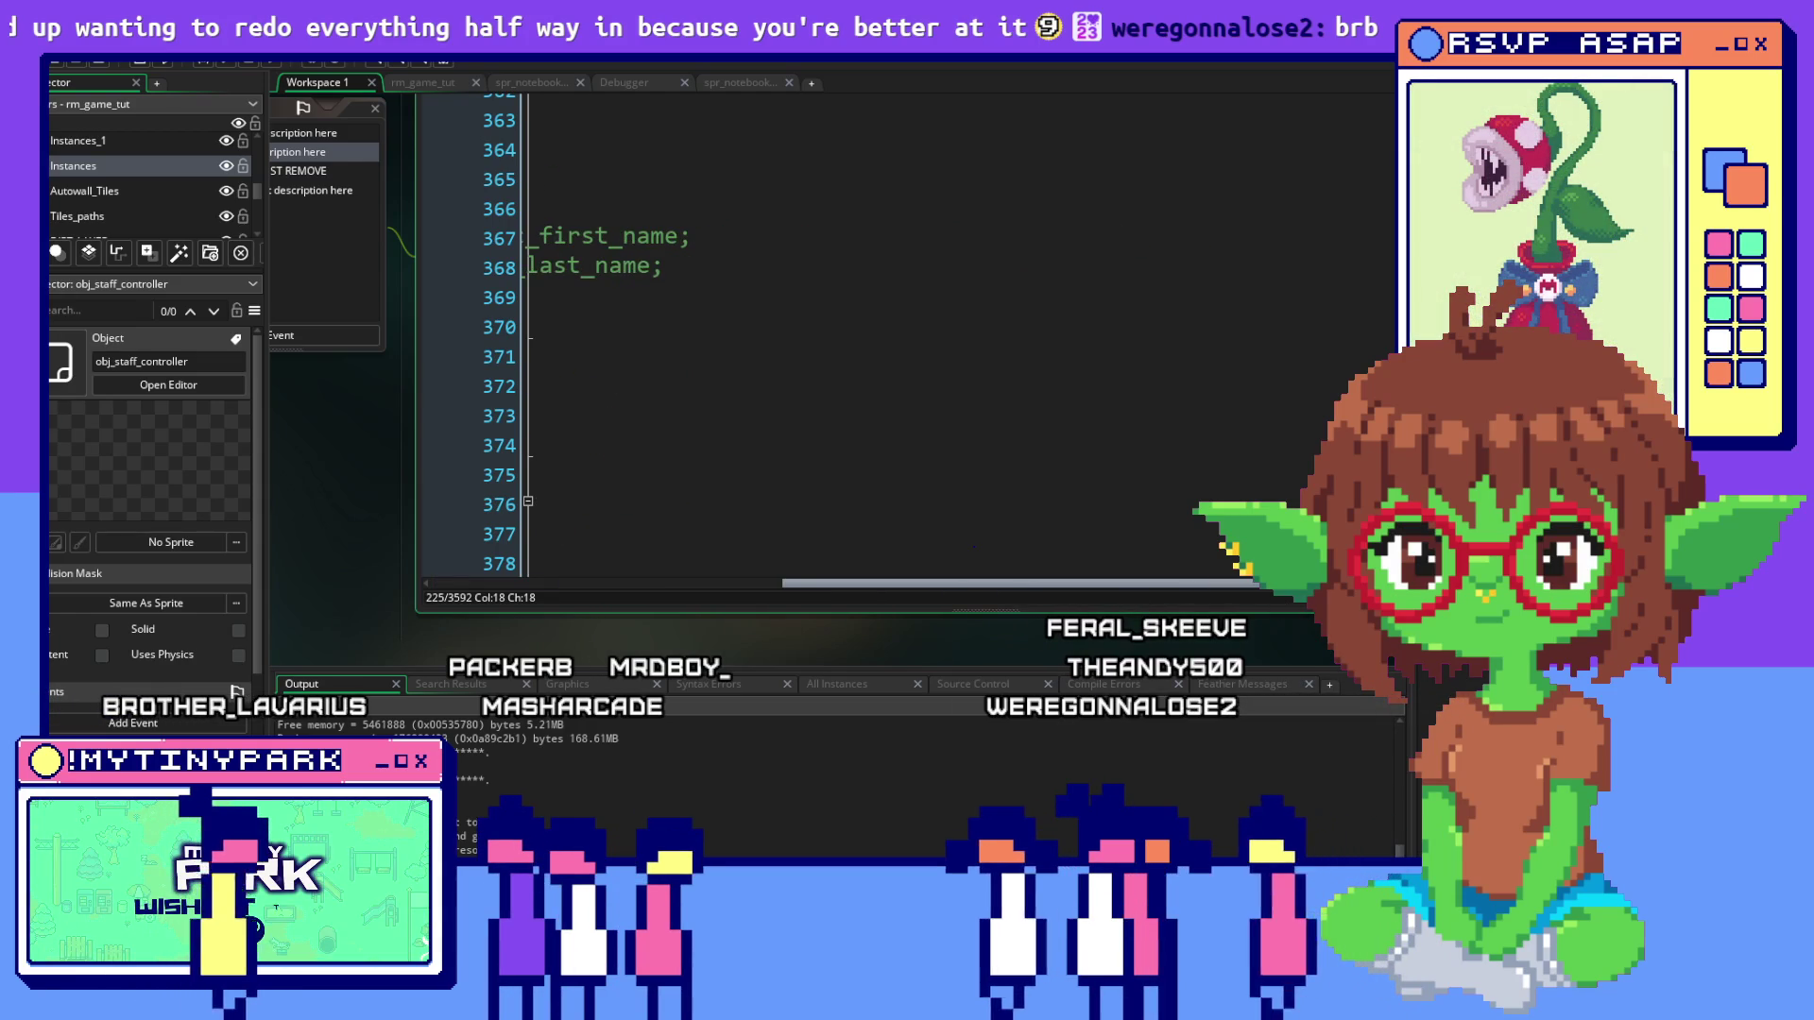
scroll(687, 535, "down", 5)
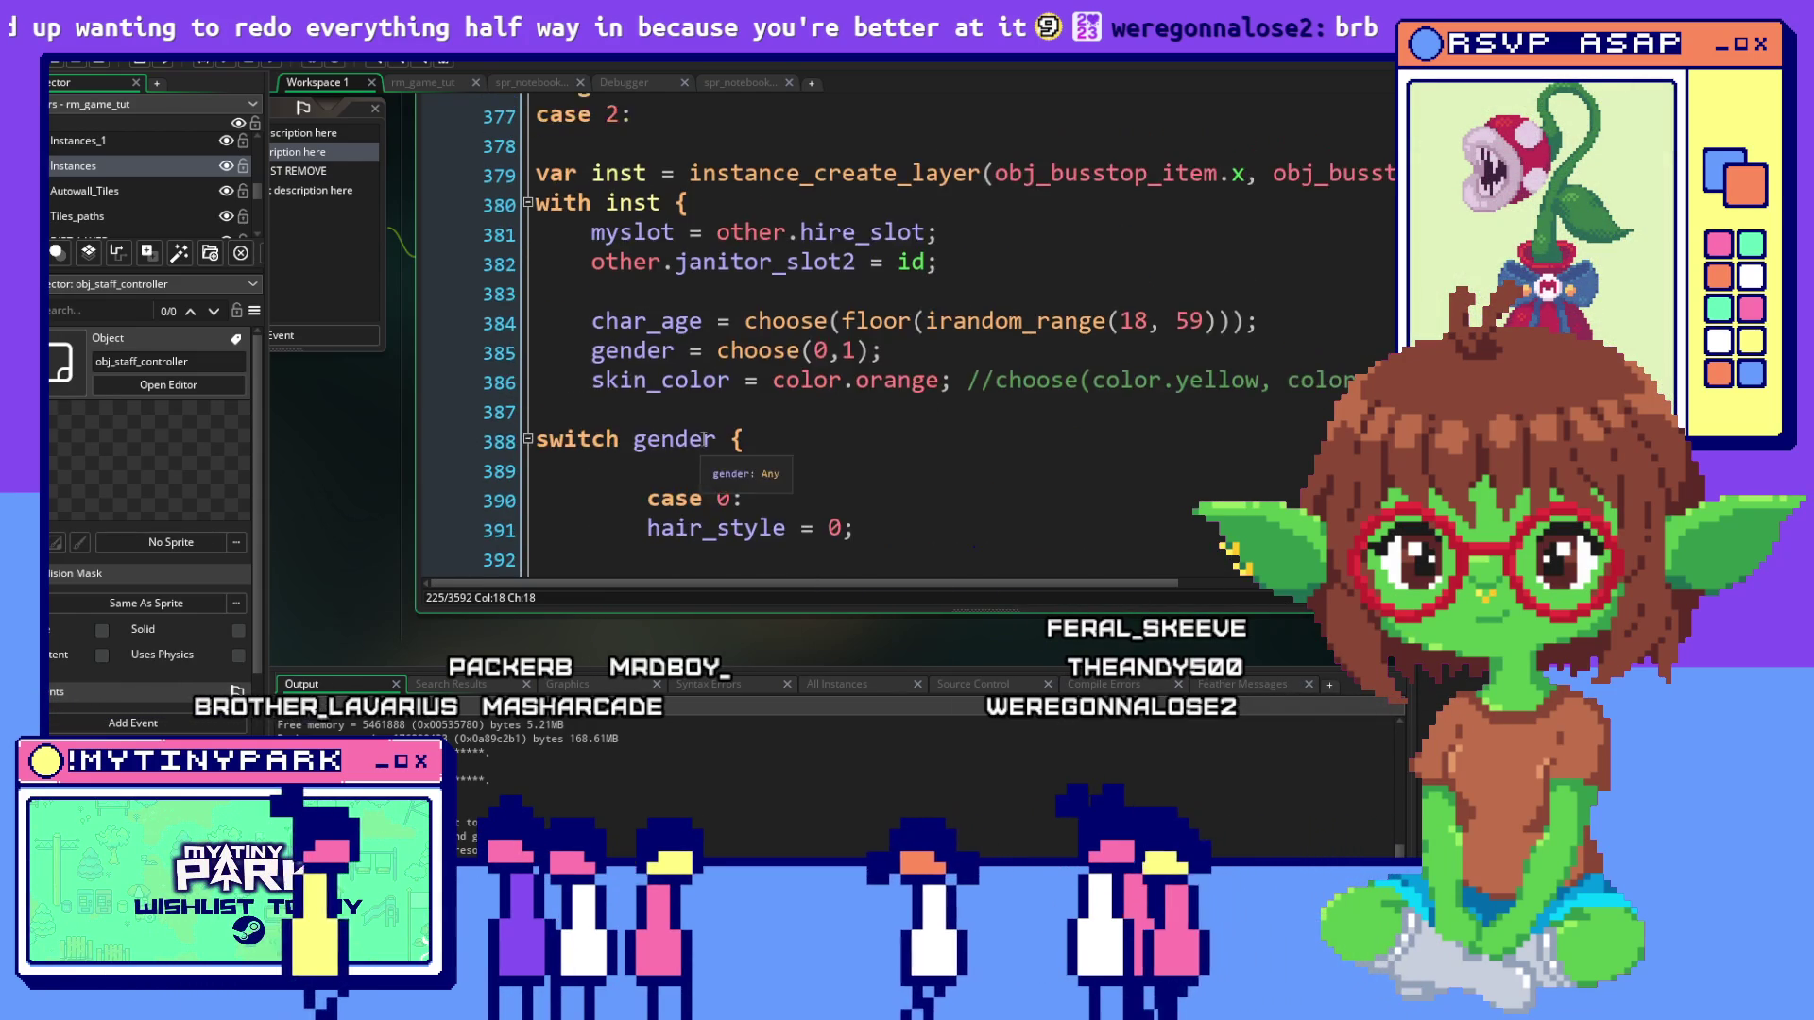
scroll(554, 307, "up", 3)
Collapse the SLOT 2 through SLOT 10 regions of the hiring switch
left_click(528, 362)
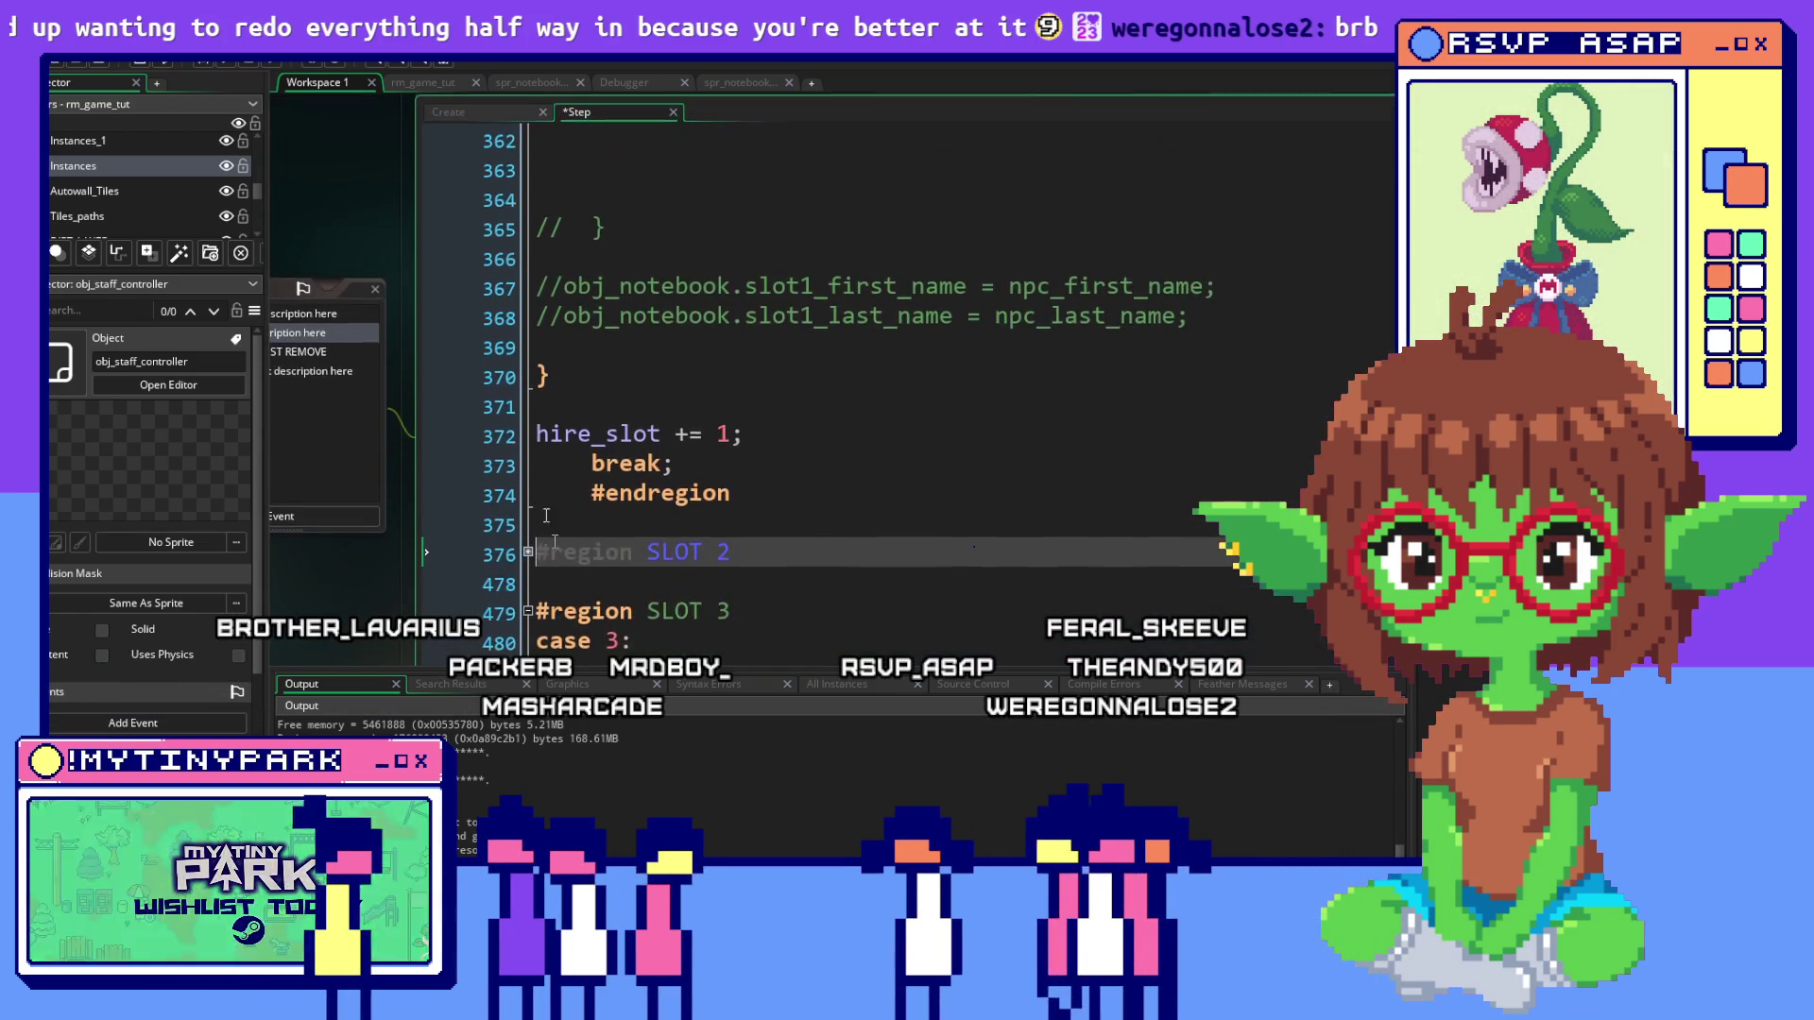
left_click(528, 613)
scroll(527, 586, "down", 2)
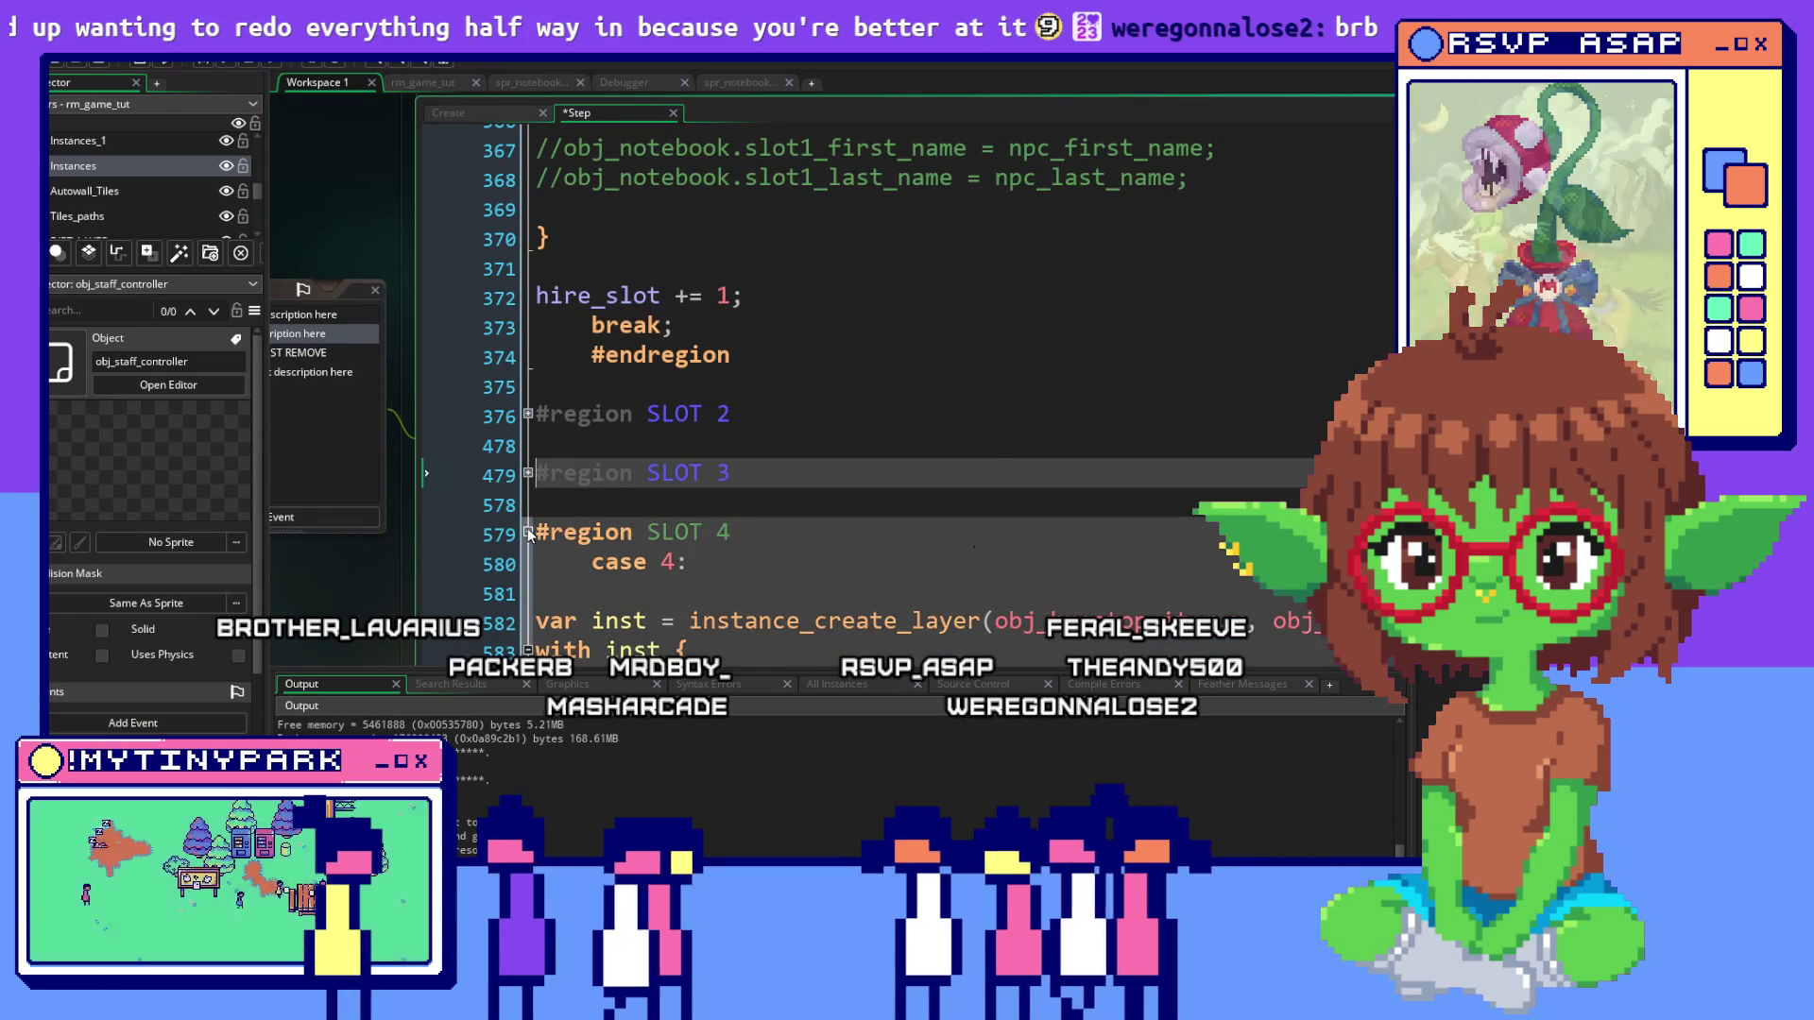
left_click(528, 532)
left_click(528, 621)
scroll(529, 586, "down", 2)
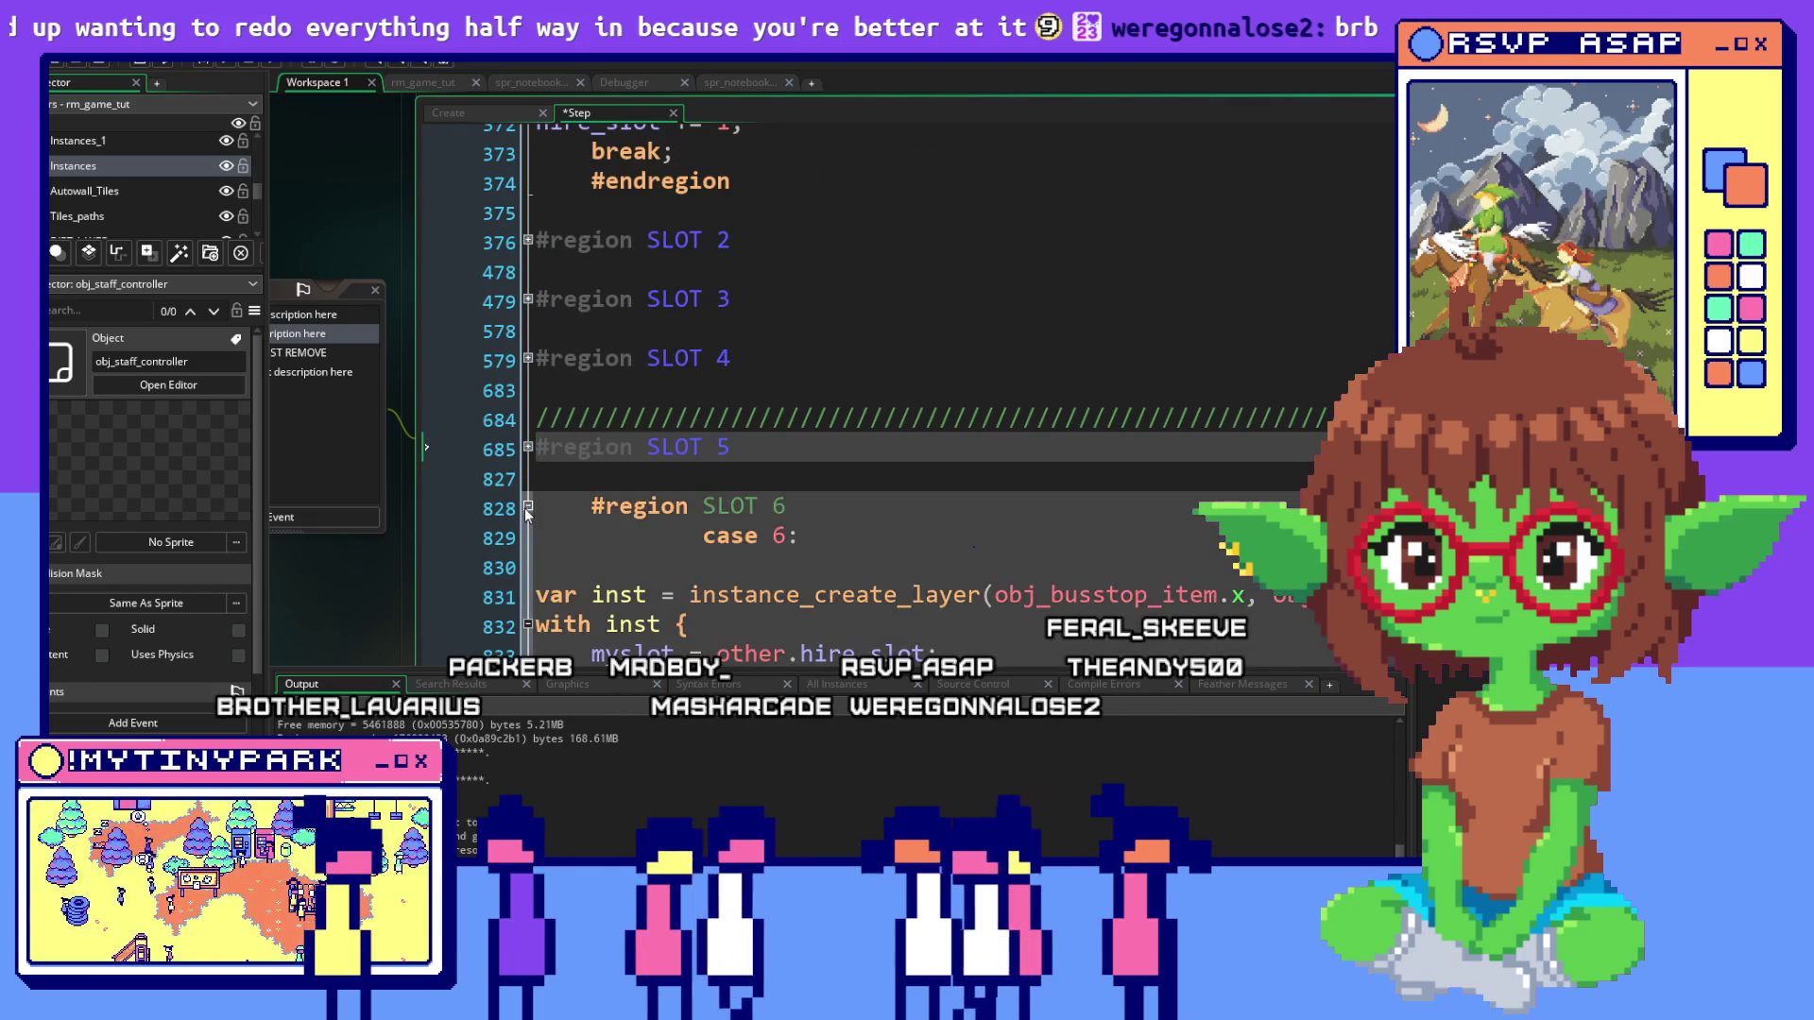
left_click(528, 506)
left_click(530, 565)
scroll(530, 558, "down", 2)
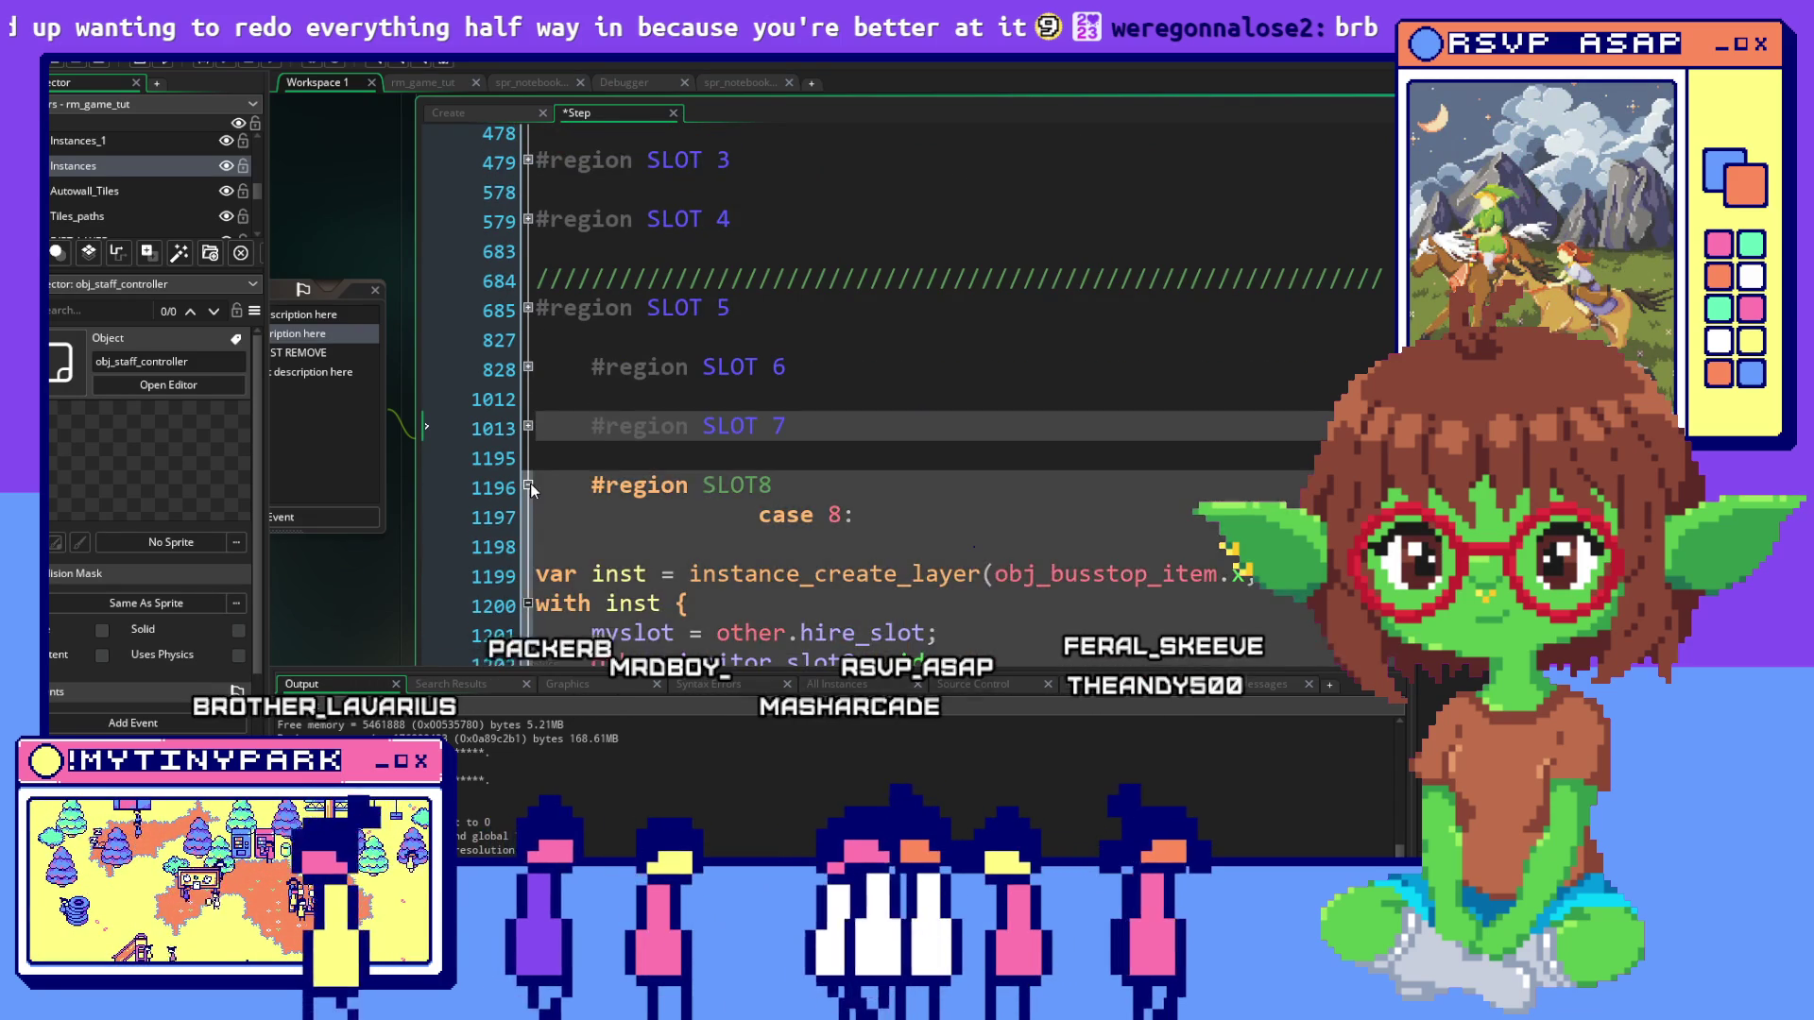
left_click(530, 484)
left_click(529, 545)
left_click(529, 603)
Review the slot 1 and slot 2 janitor code, then shrink the Output panel
scroll(567, 453, "down", 3)
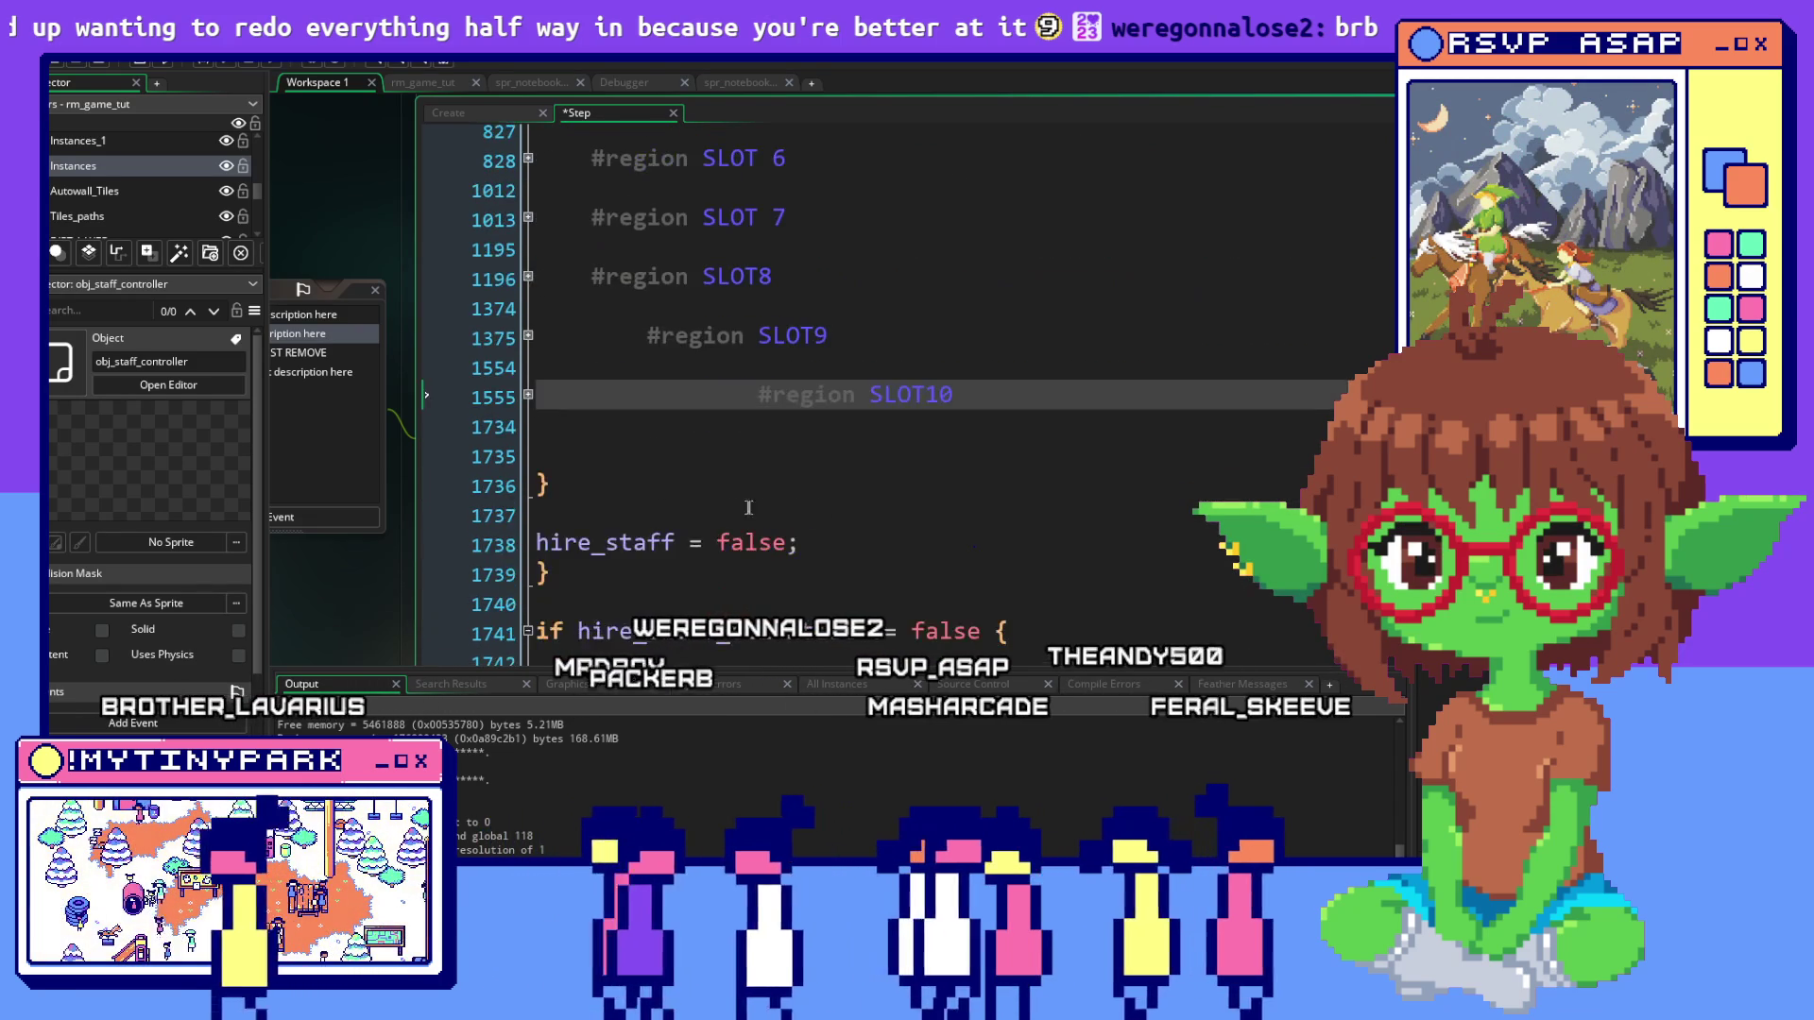
scroll(549, 431, "down", 2)
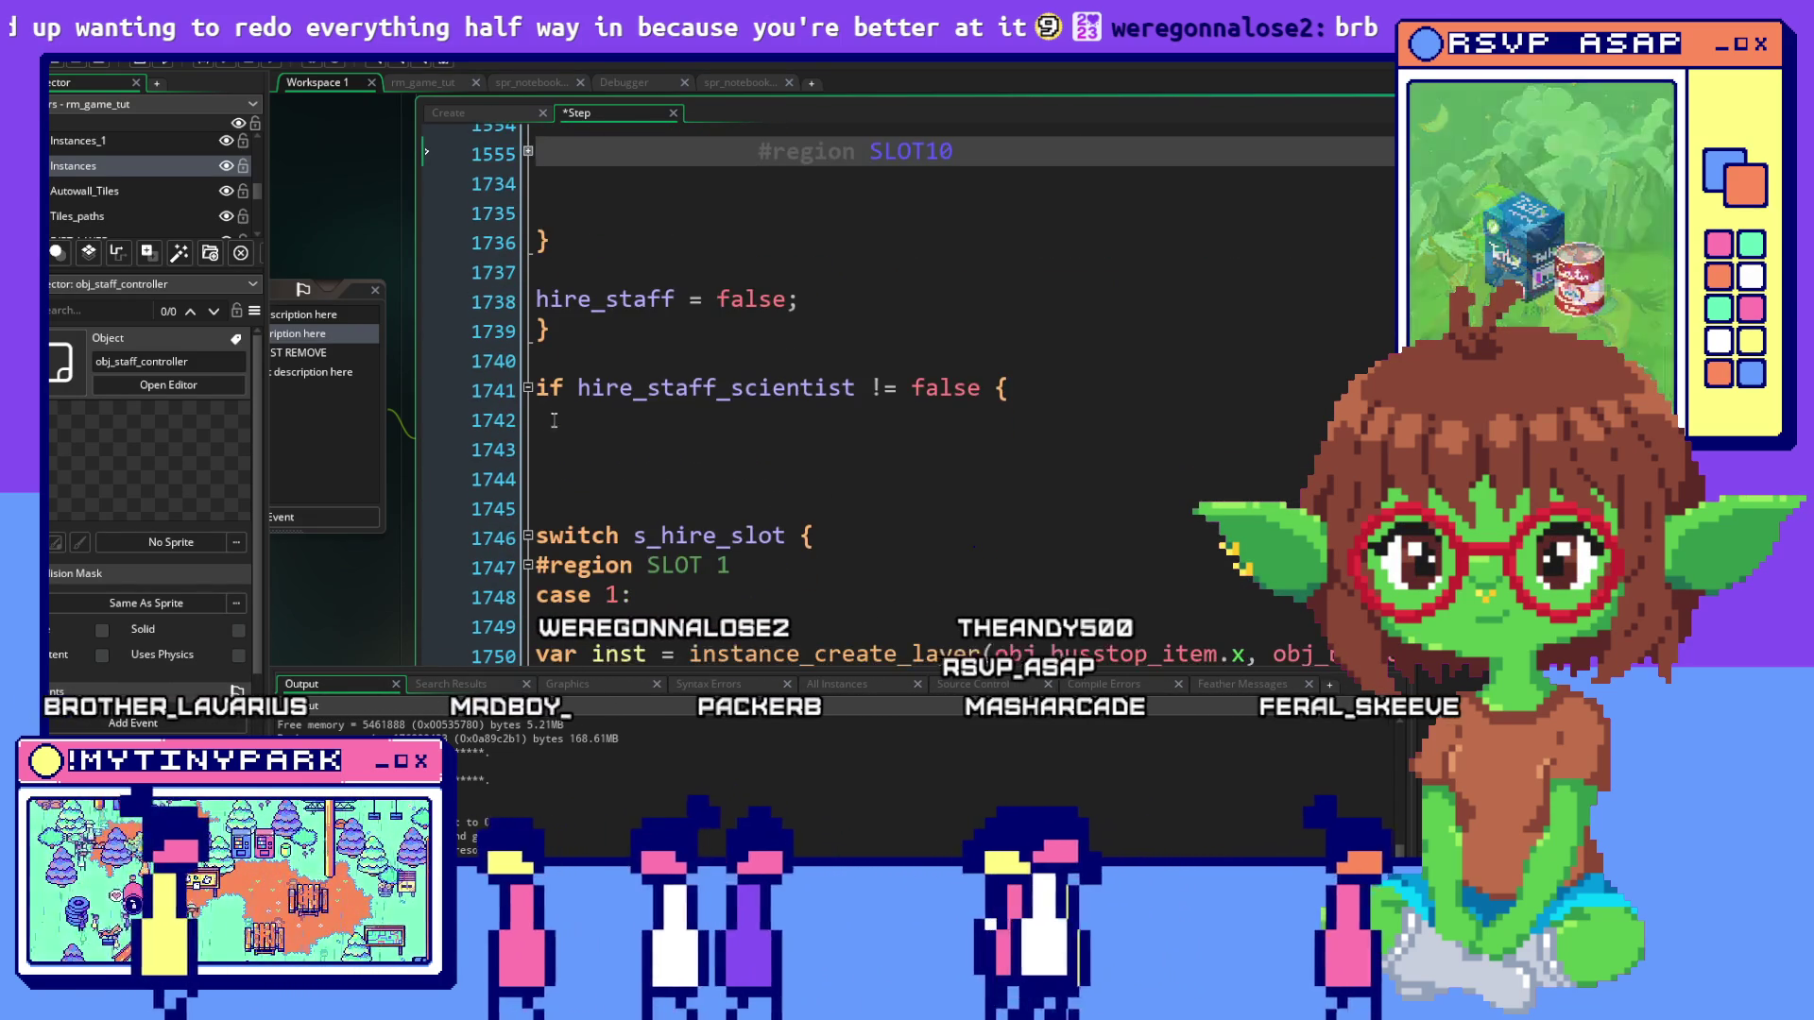
scroll(557, 404, "up", 1)
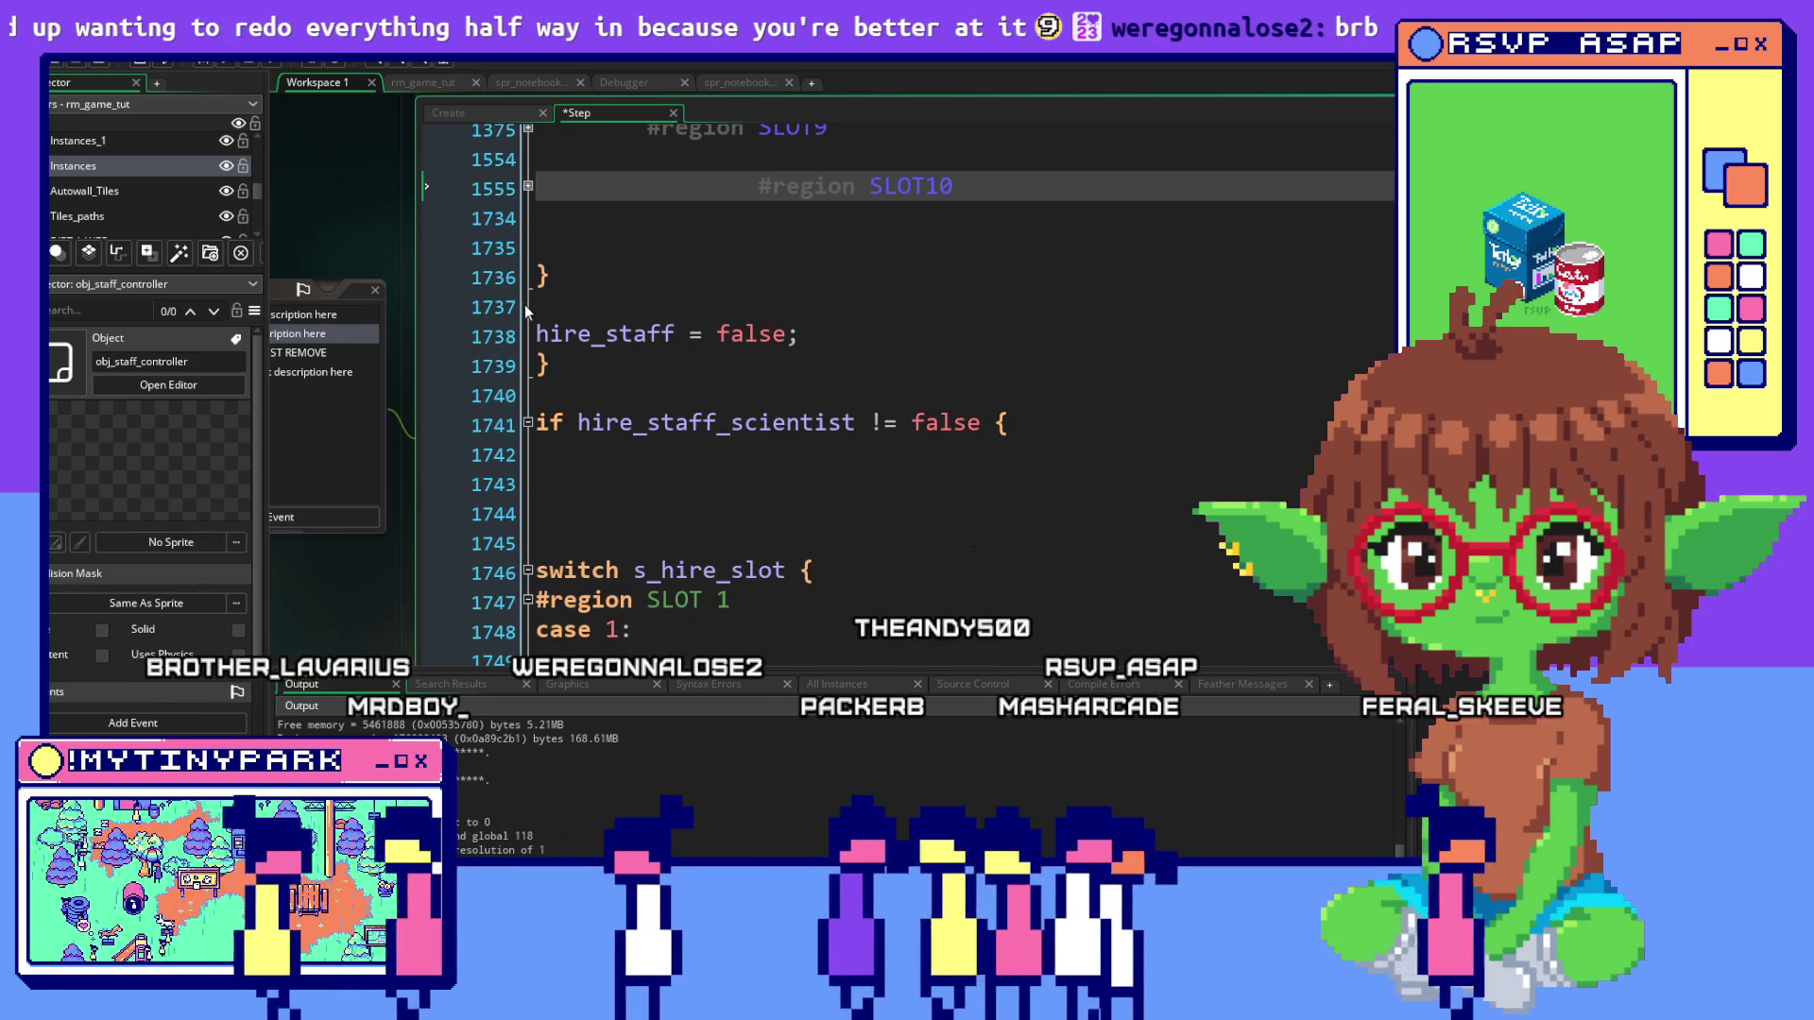
left_click(661, 277)
scroll(1021, 403, "up", 5)
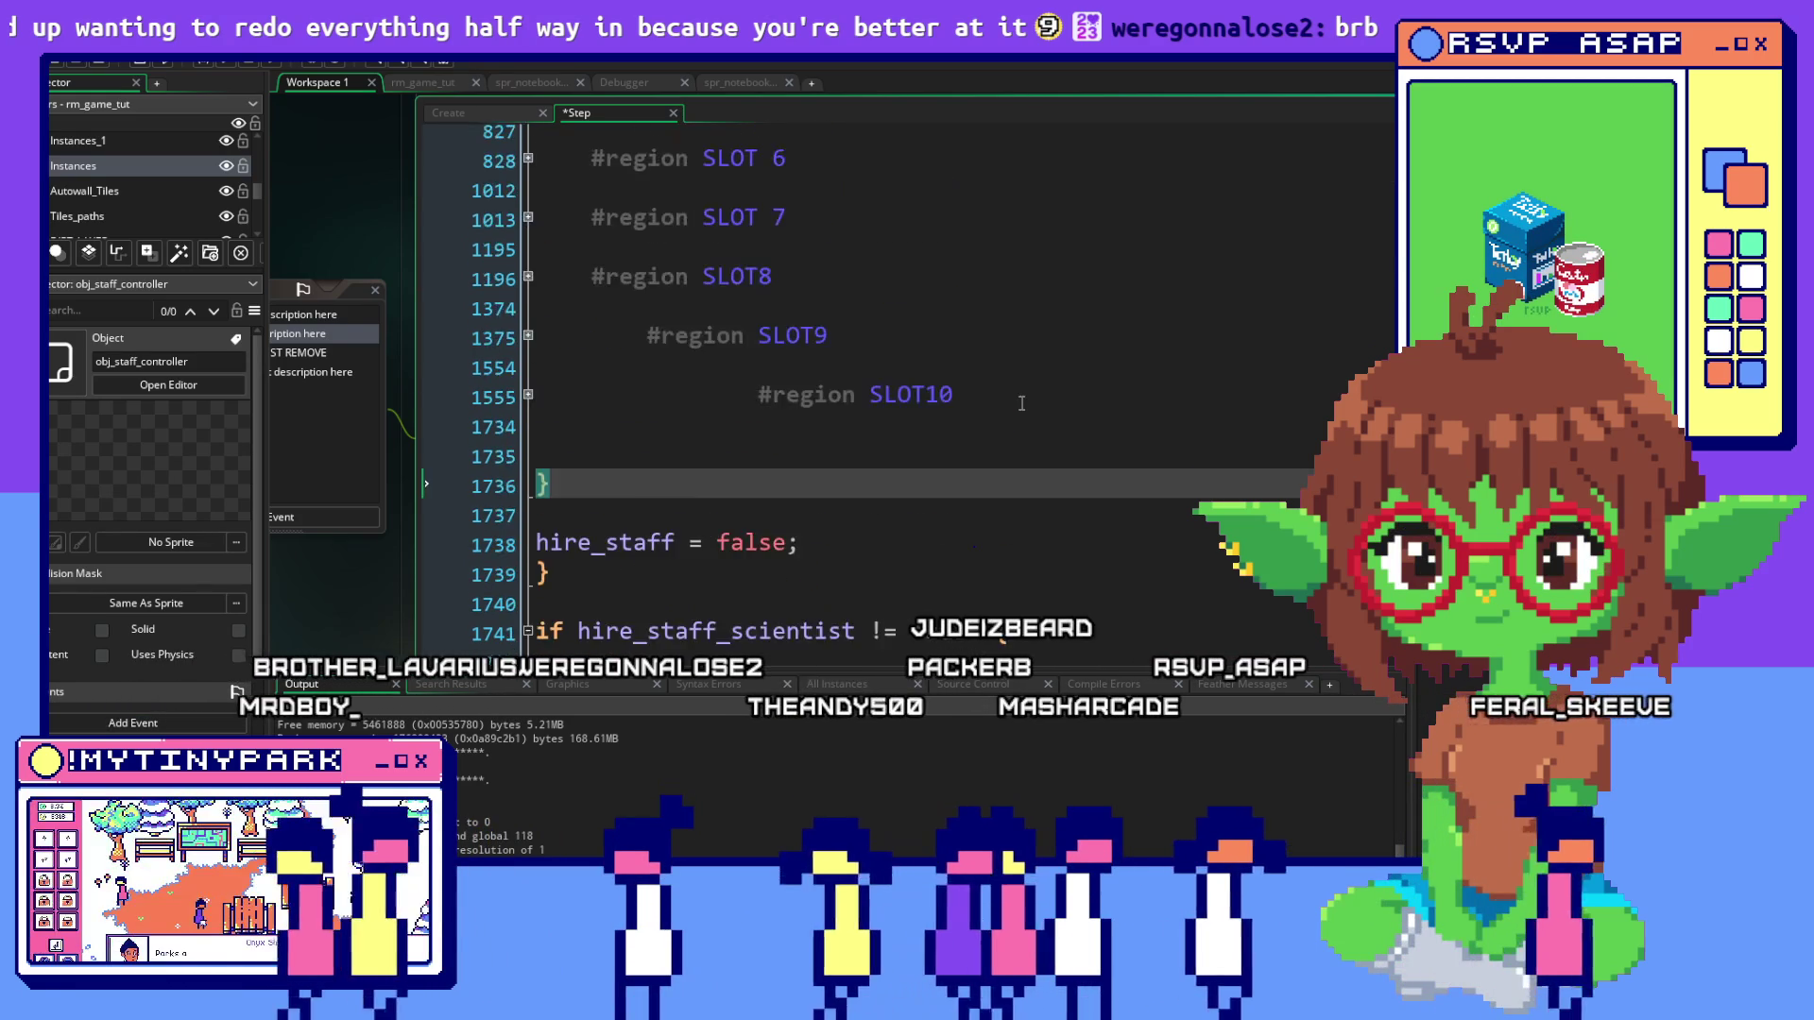
scroll(1021, 403, "down", 2)
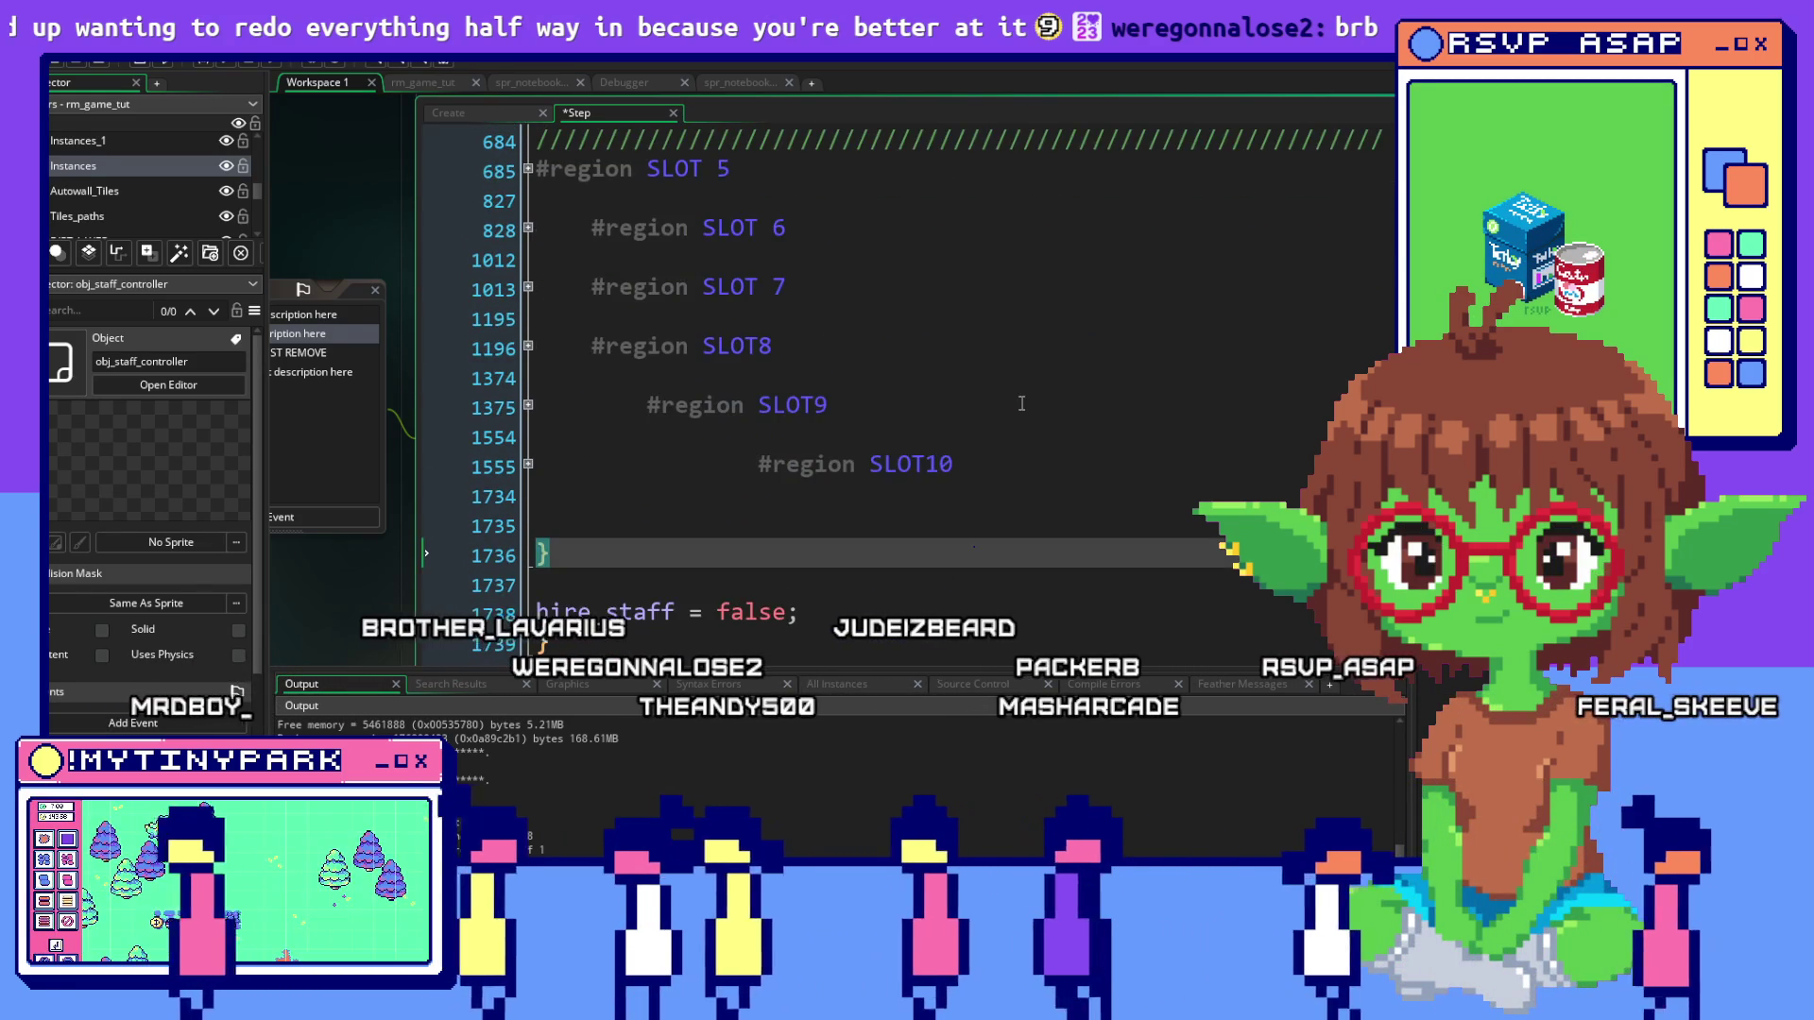
scroll(1021, 404, "up", 9)
scroll(1021, 403, "up", 10)
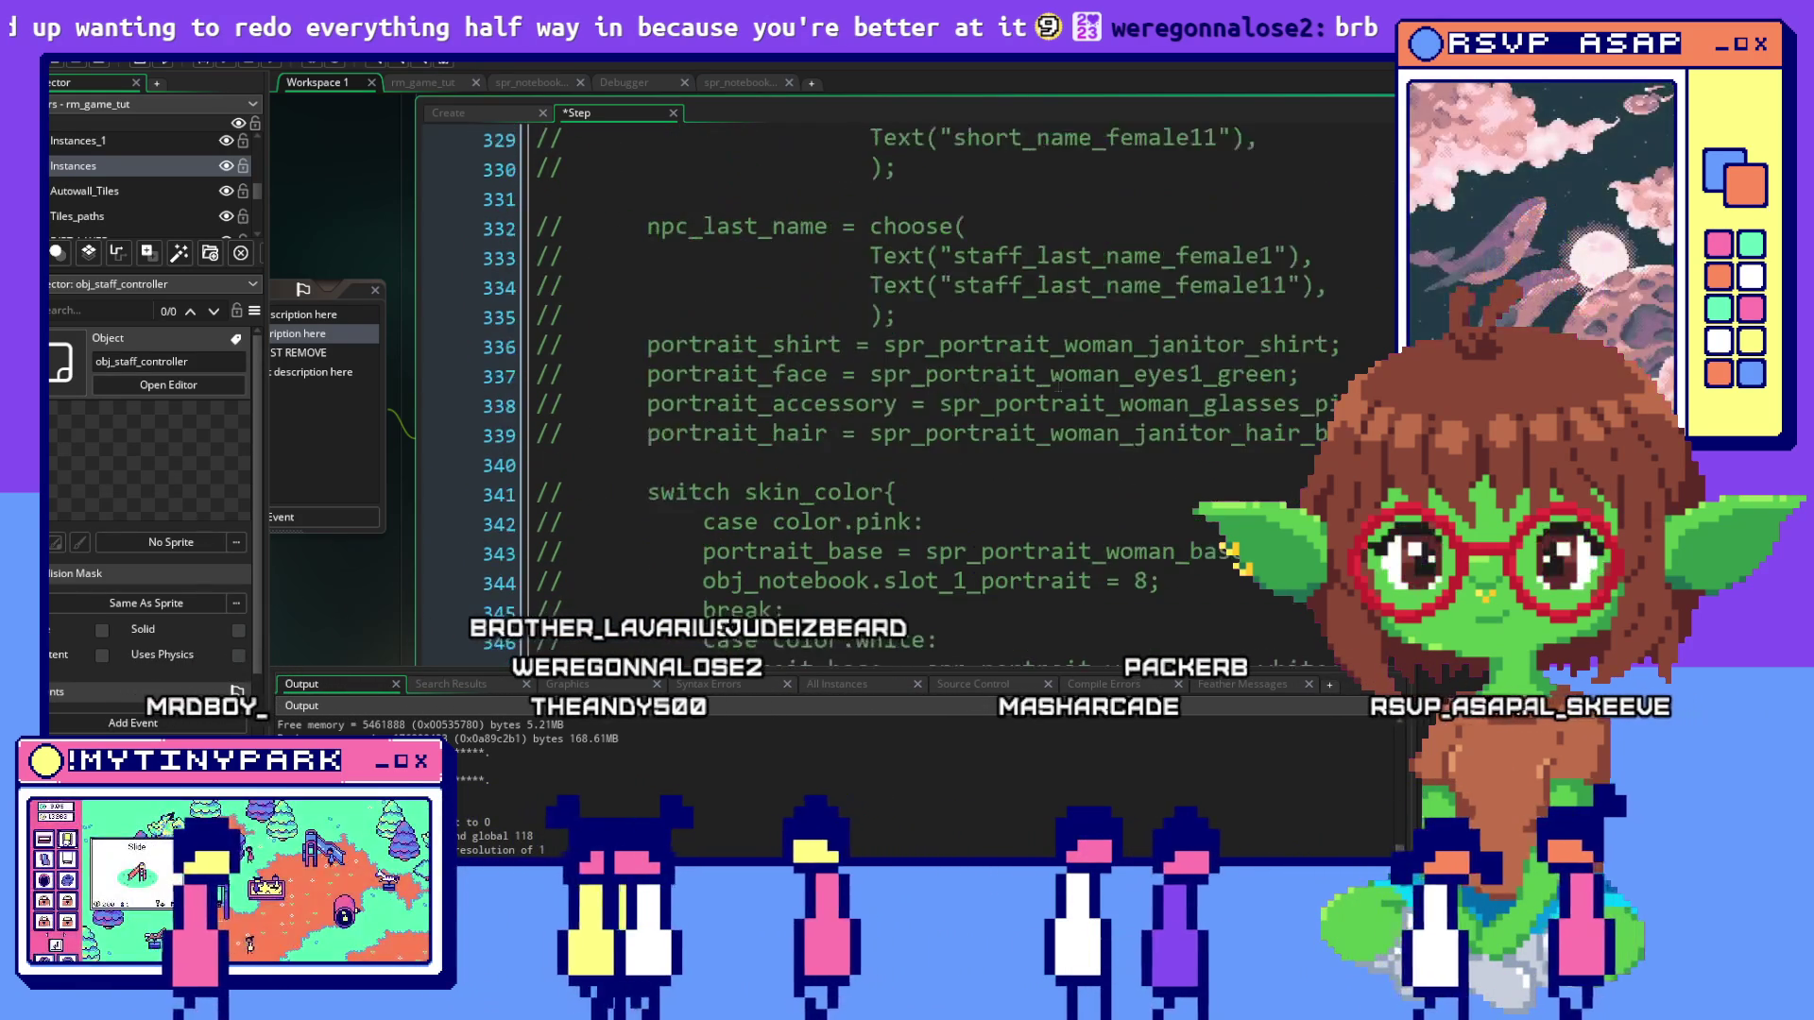
scroll(1062, 379, "up", 11)
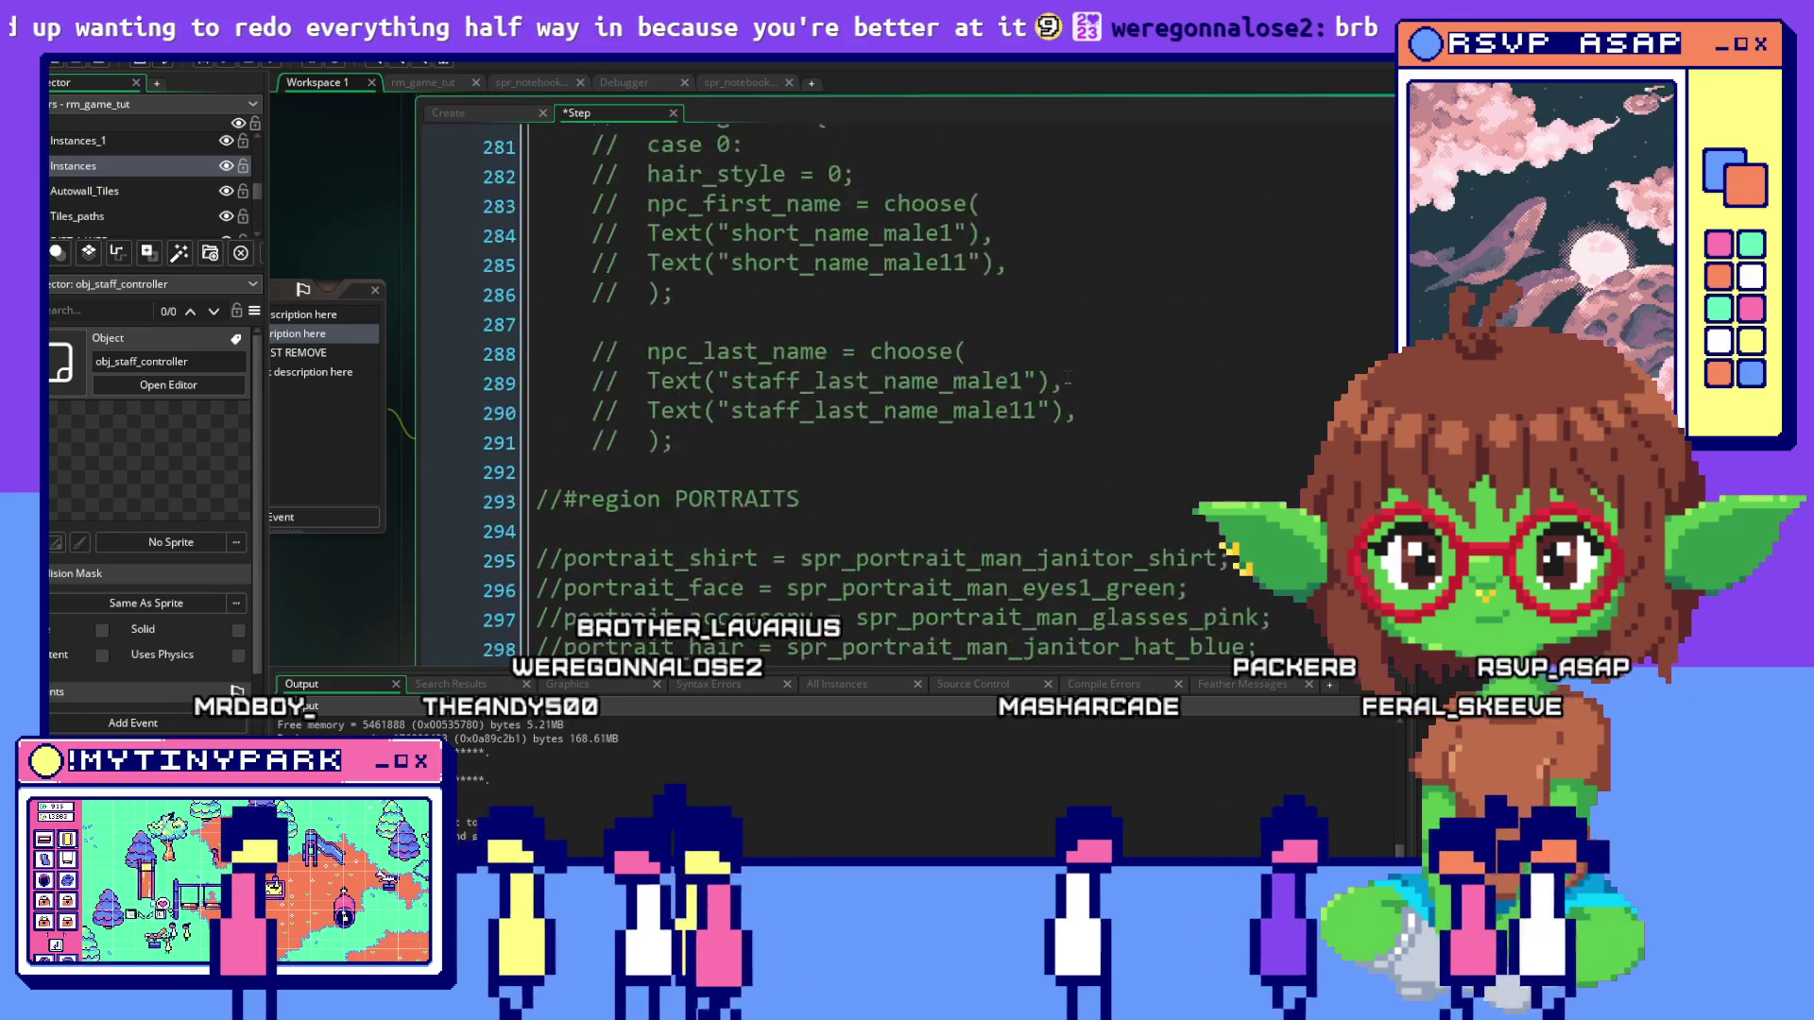
scroll(1096, 365, "up", 12)
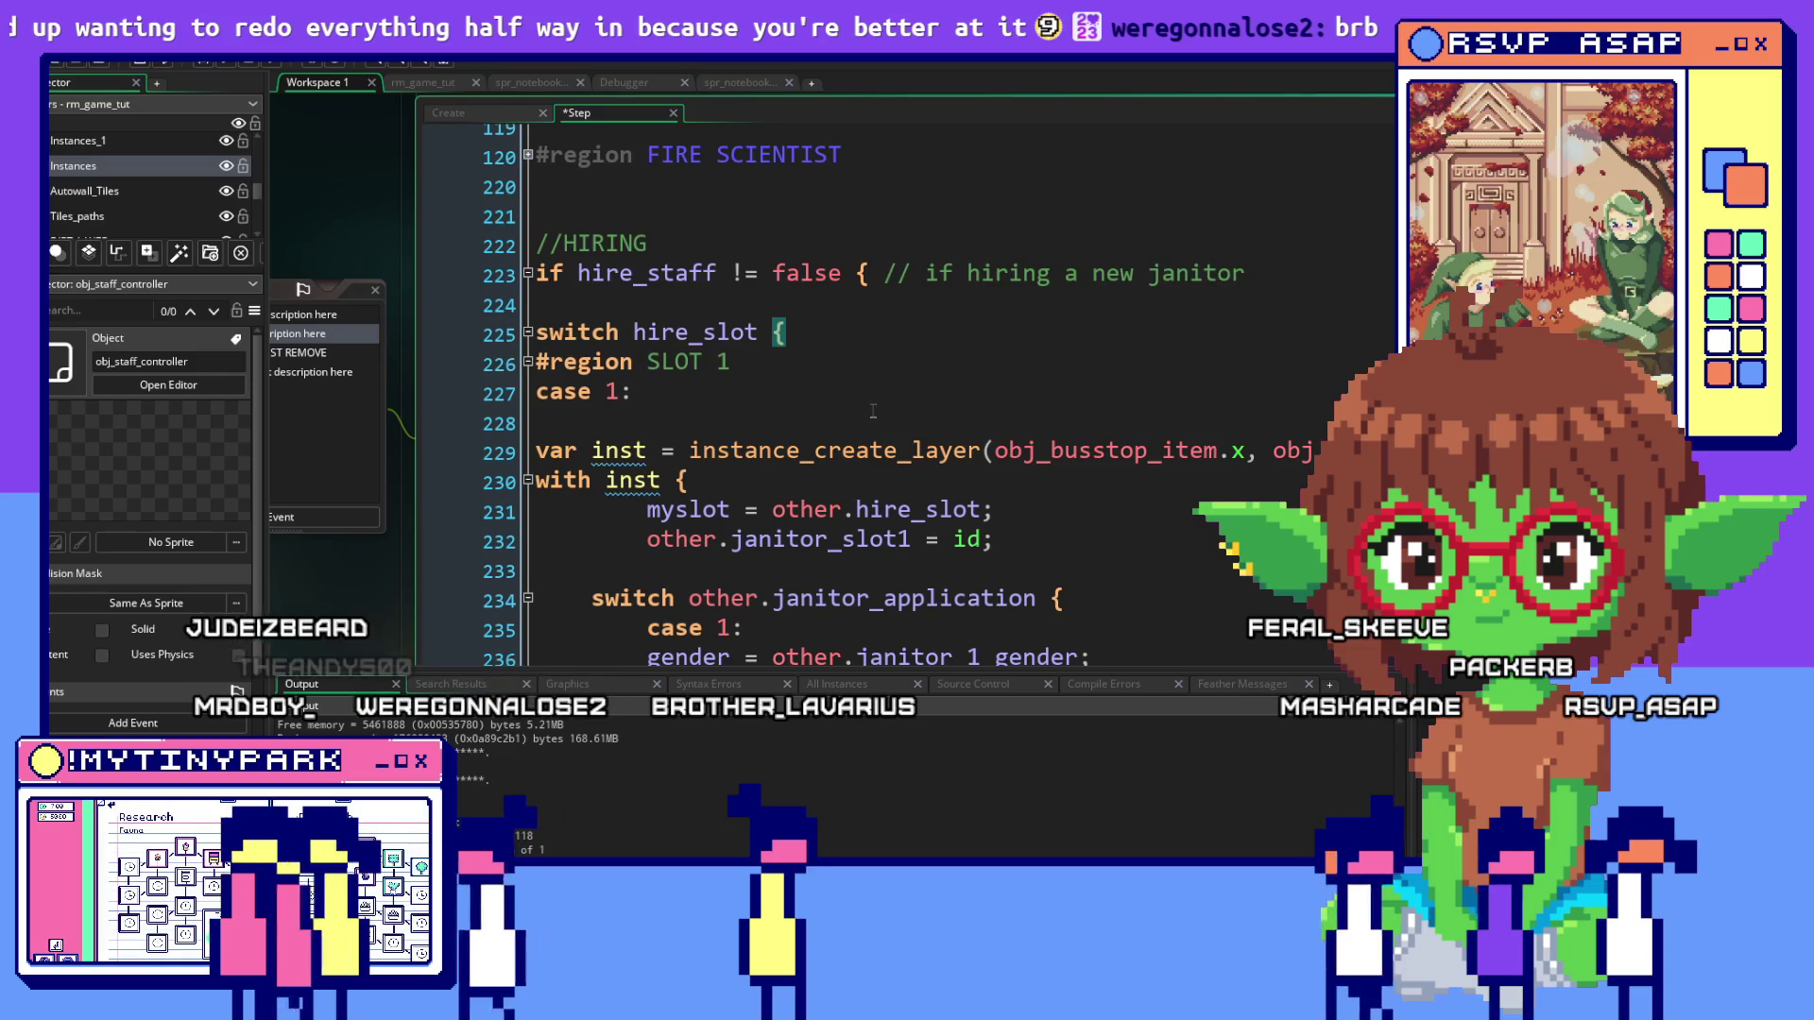
scroll(873, 411, "down", 1)
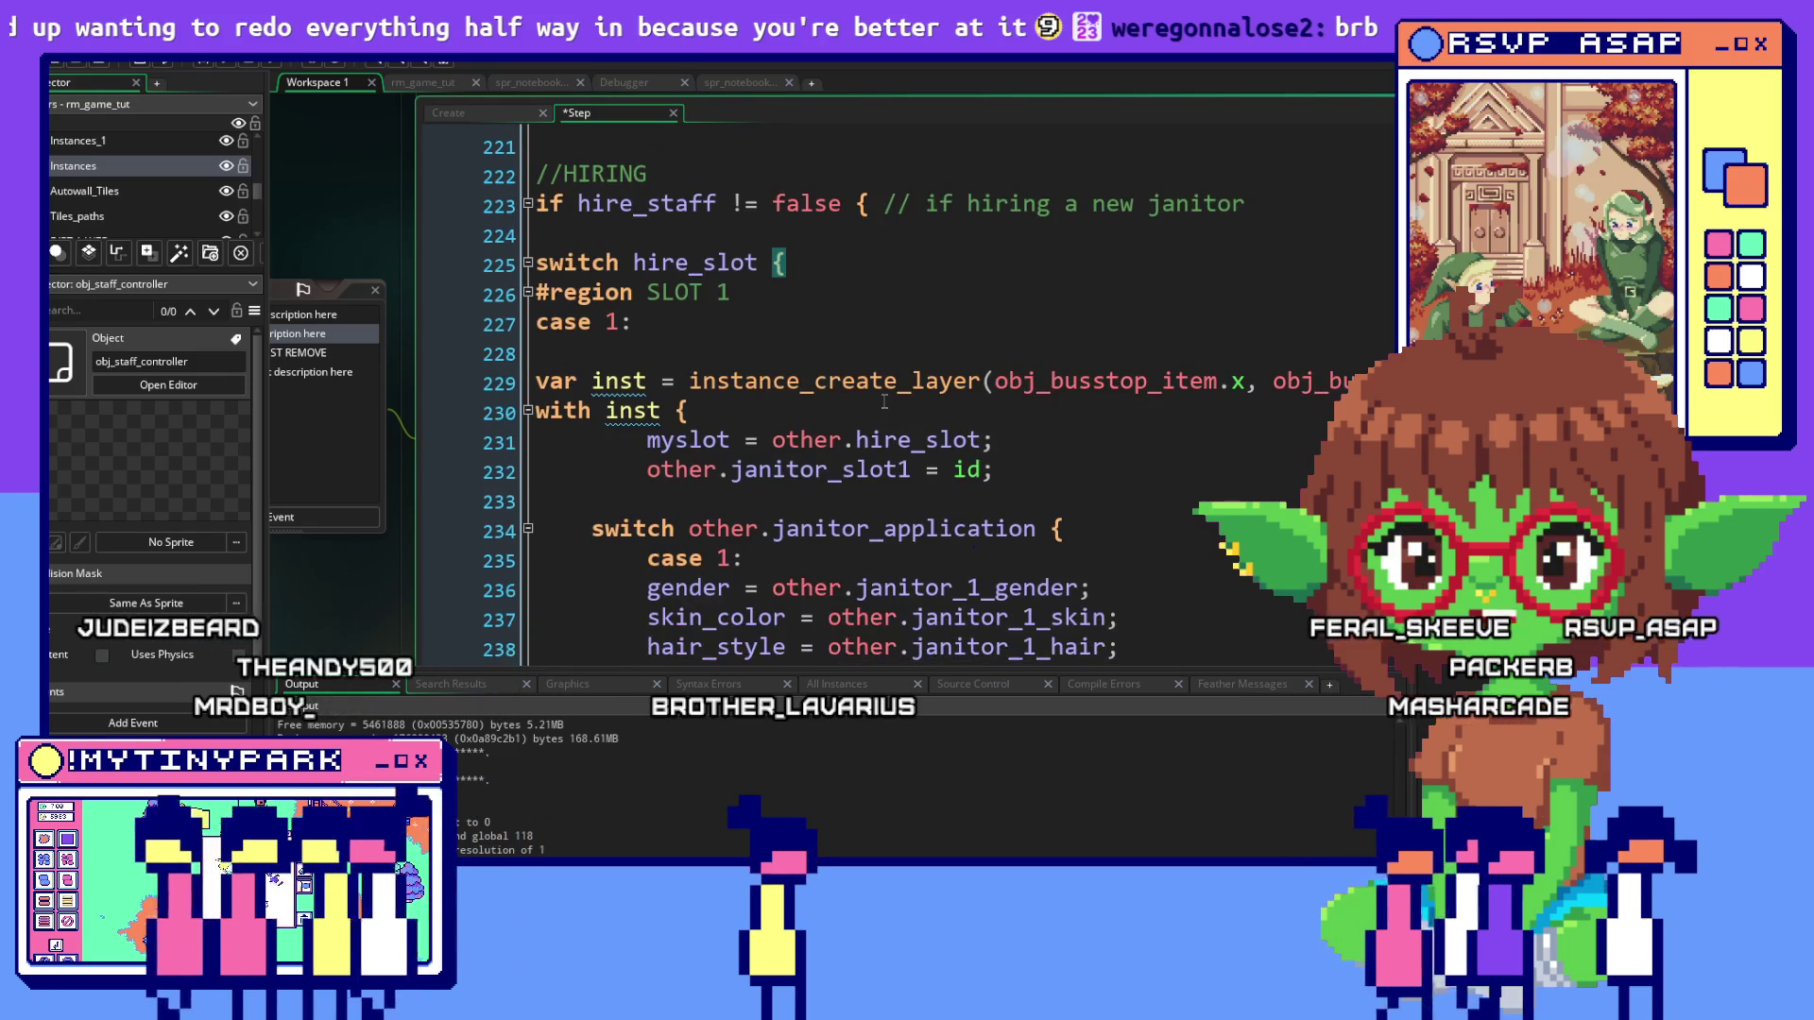
scroll(884, 401, "down", 13)
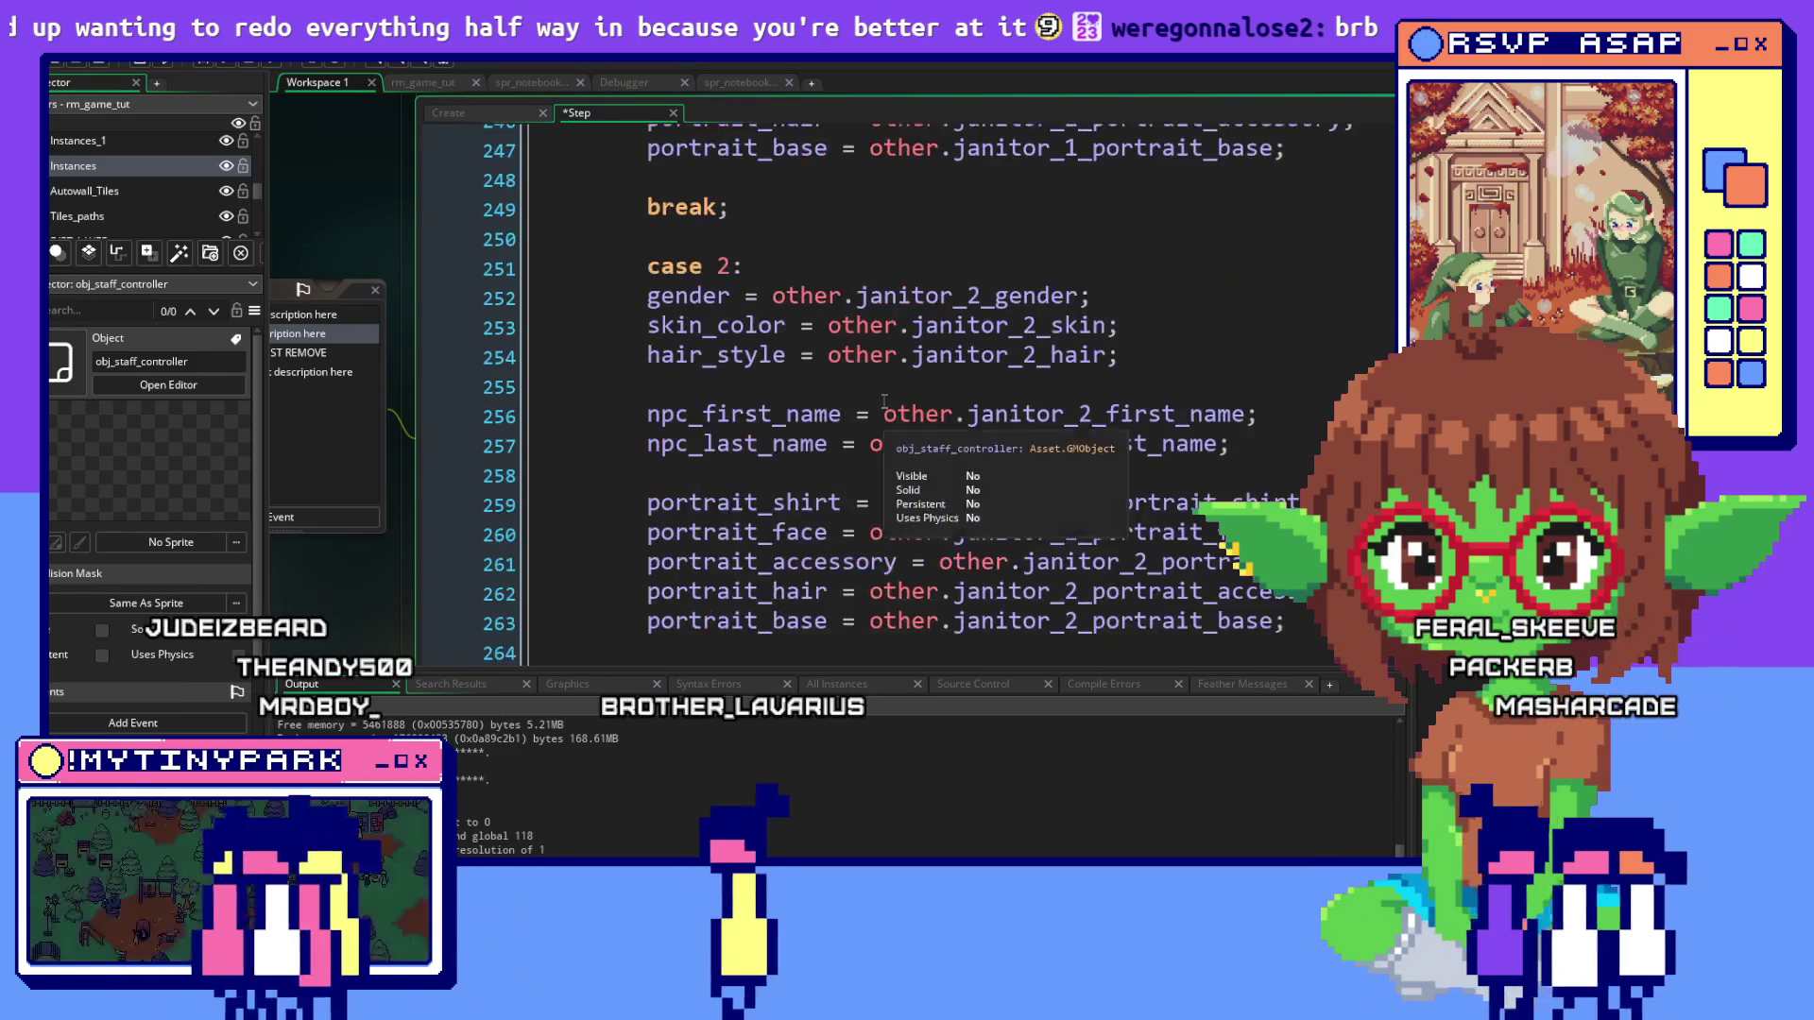
scroll(884, 401, "down", 2)
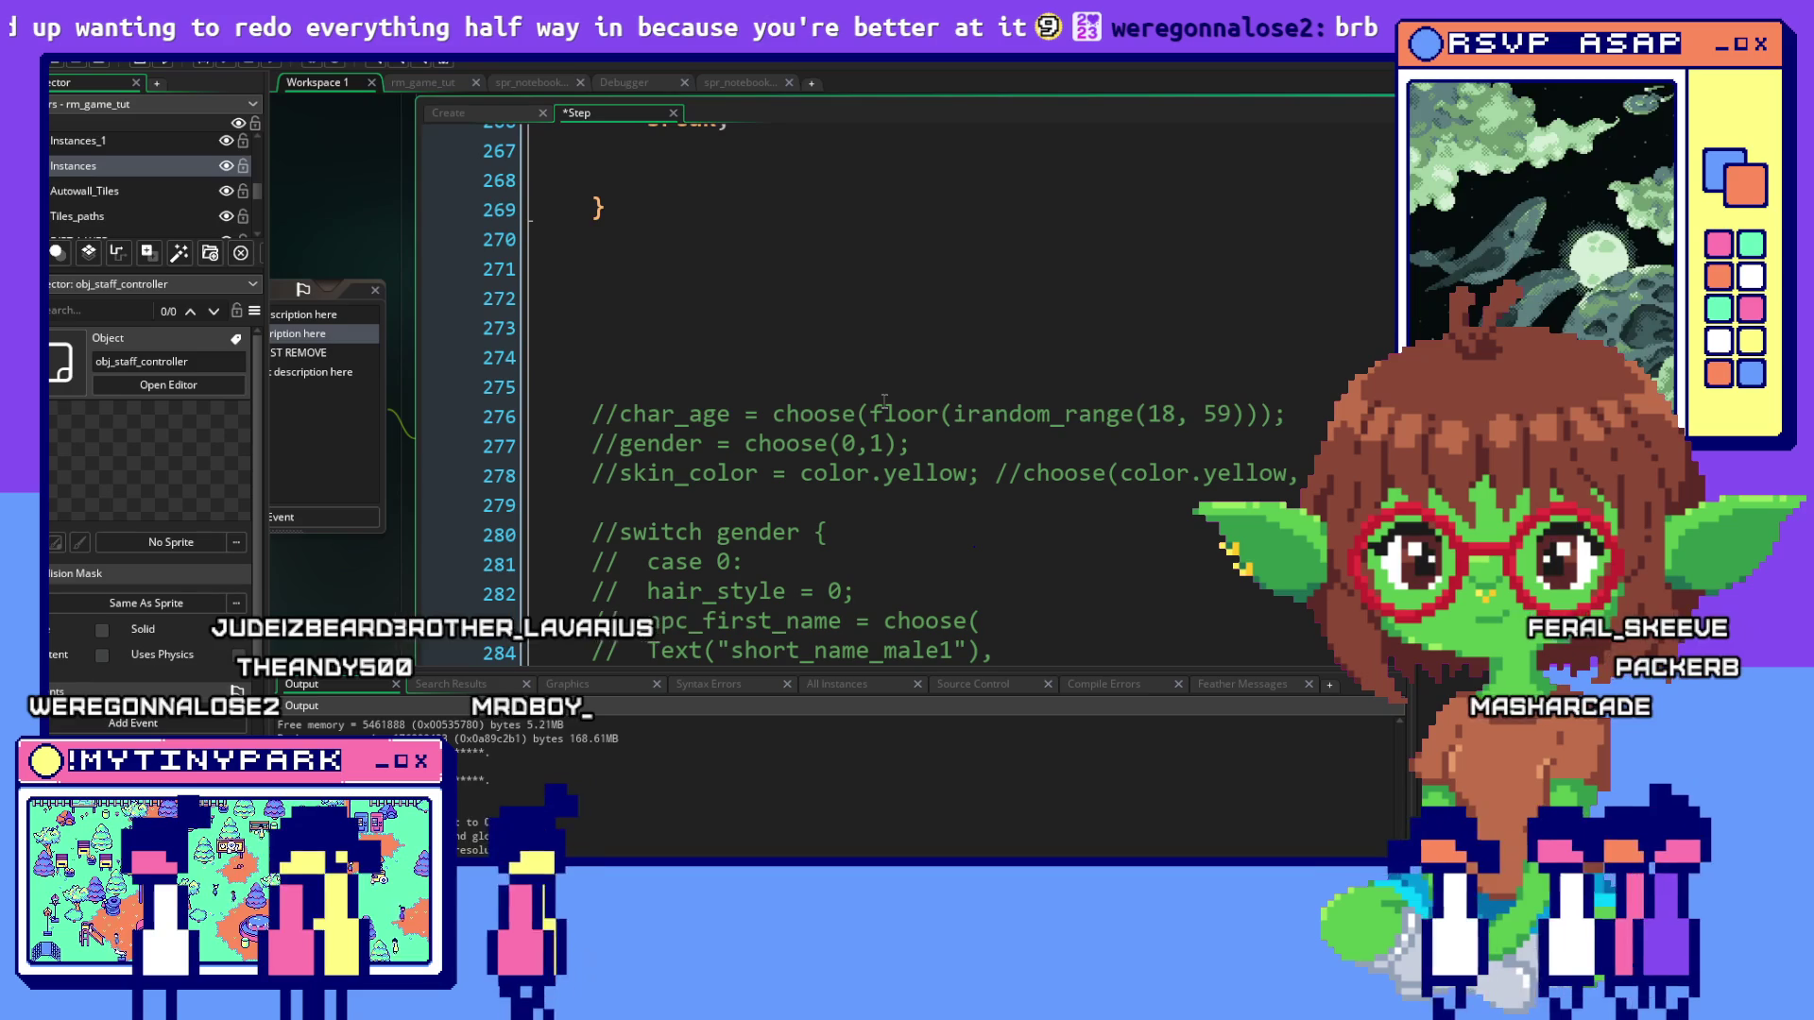
scroll(885, 401, "up", 2)
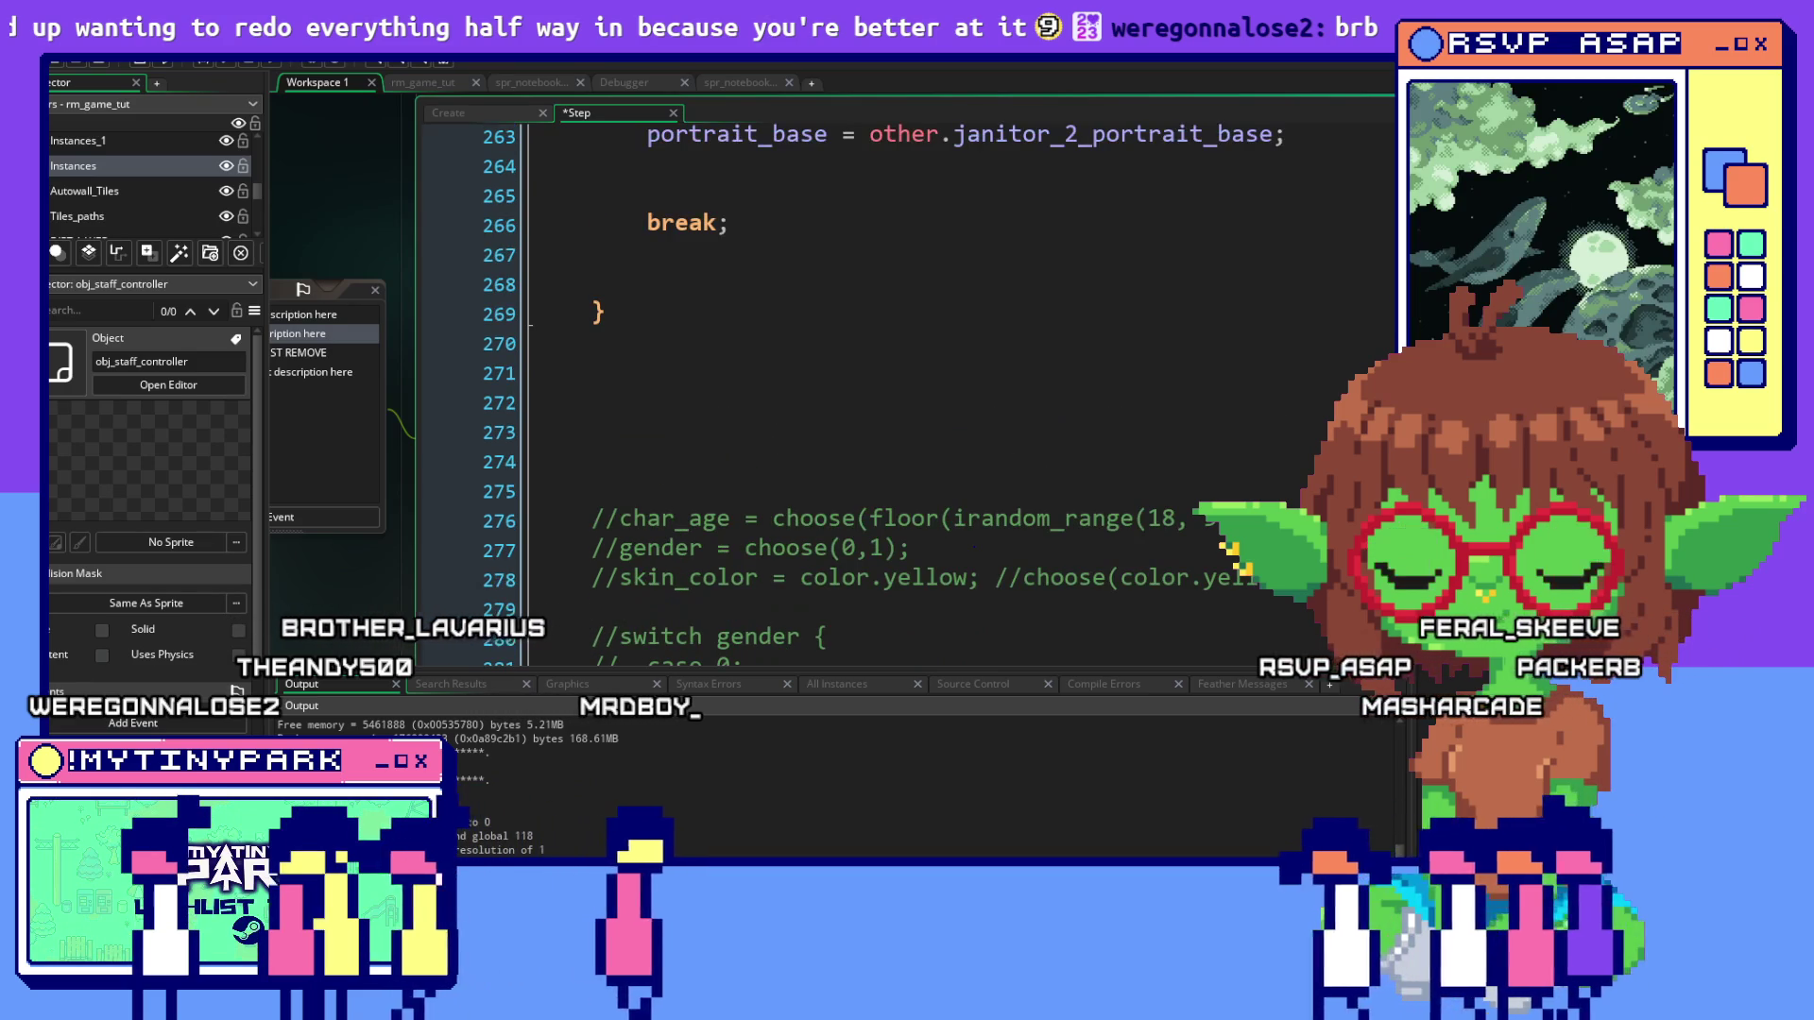
scroll(1207, 393, "up", 1)
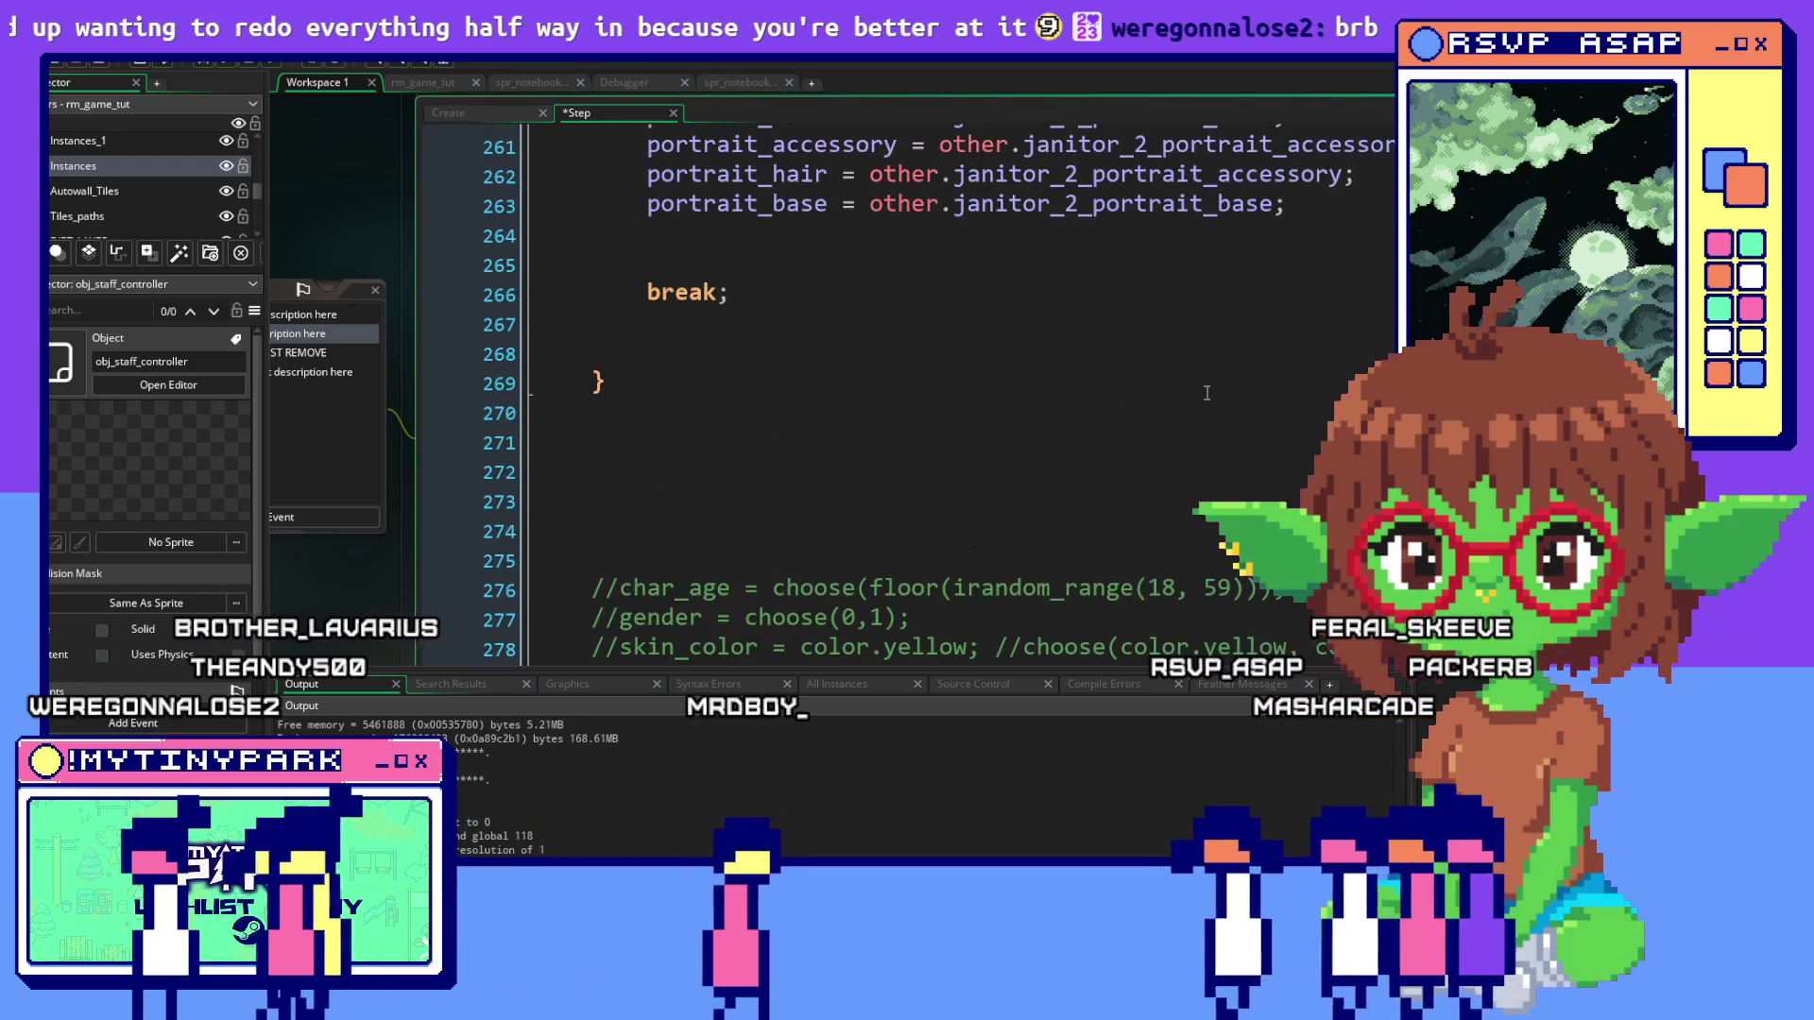
scroll(1207, 393, "up", 4)
scroll(1039, 378, "down", 4)
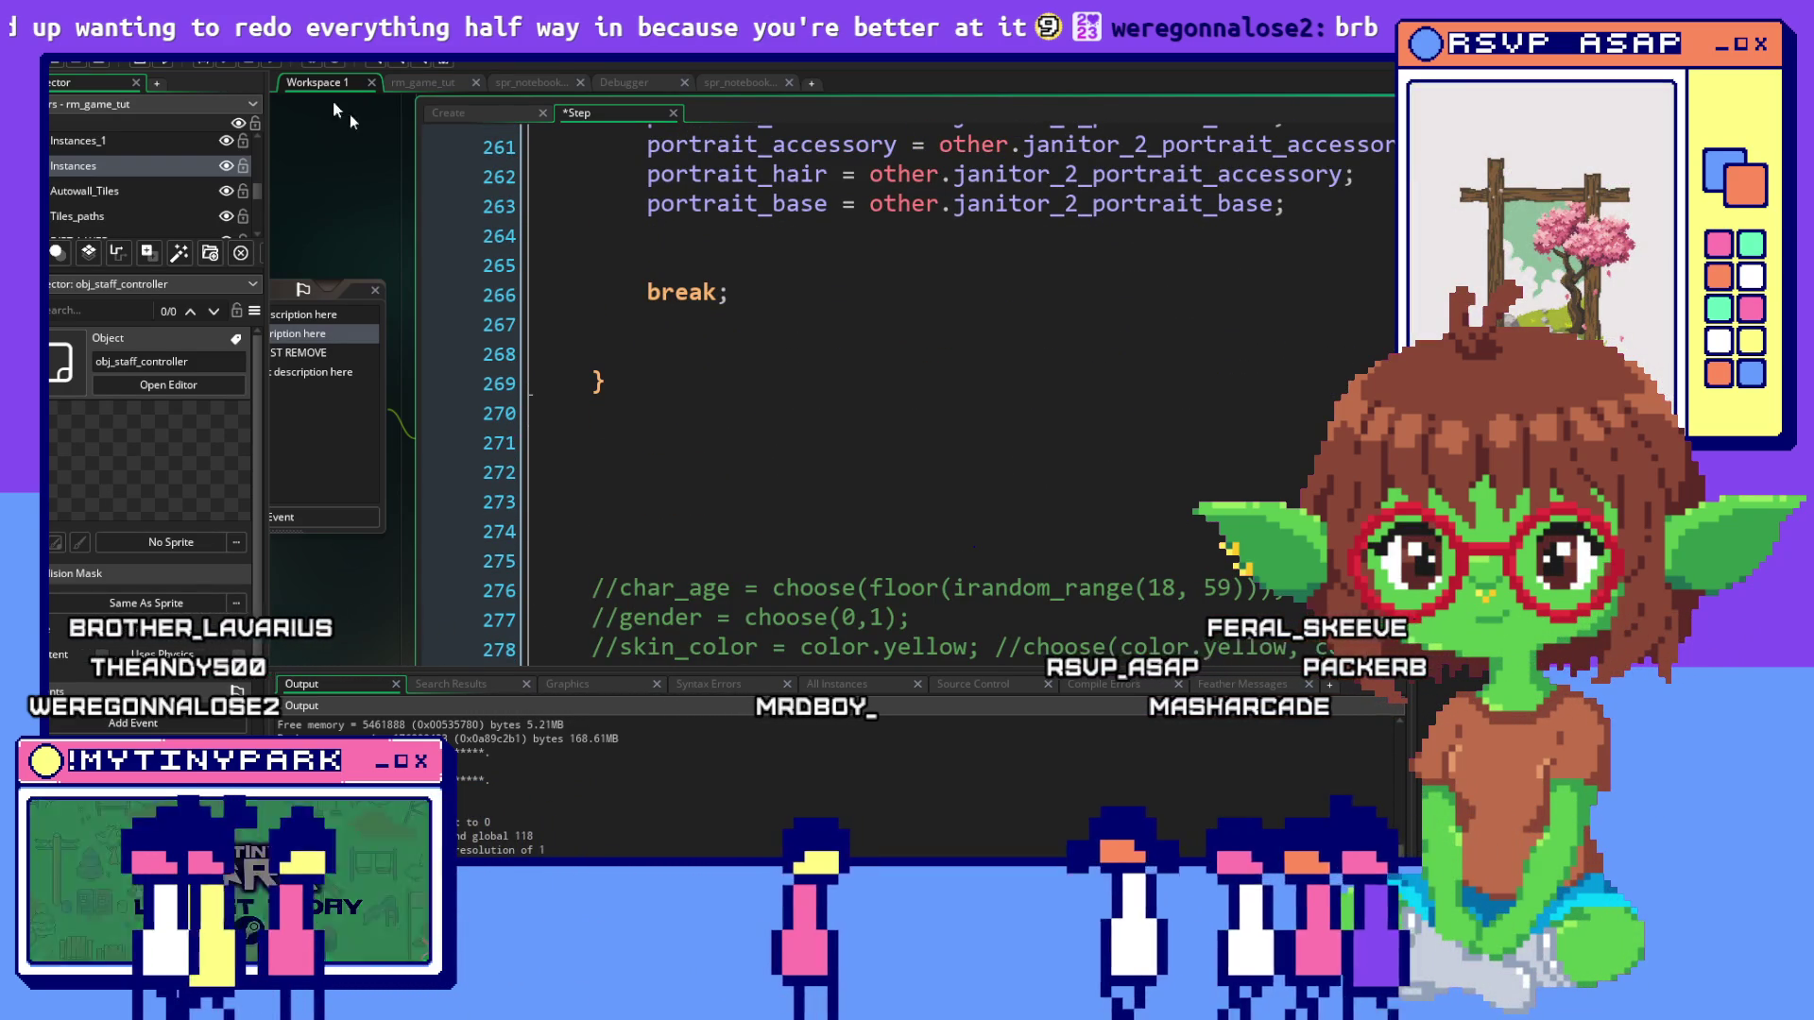
left_click(558, 126)
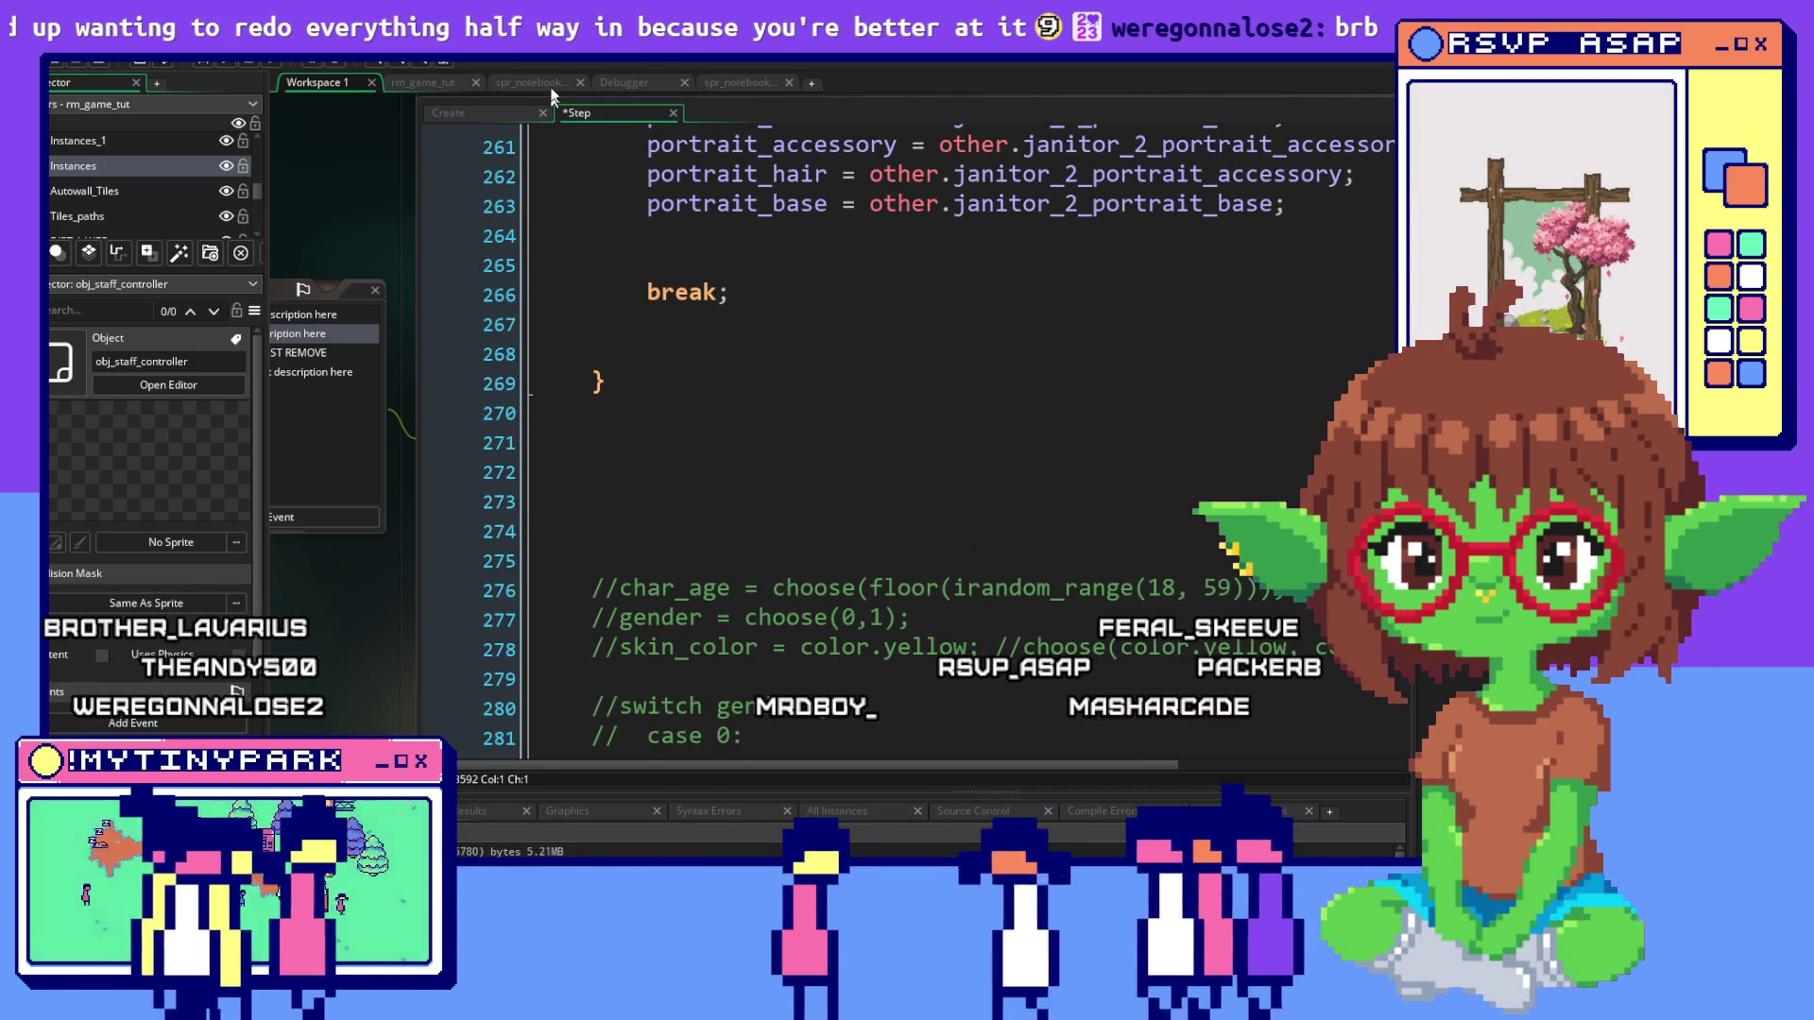
Switch to the Debugger workspace and debug-run My Tiny Park to the mayor's welcome
left_click(196, 60)
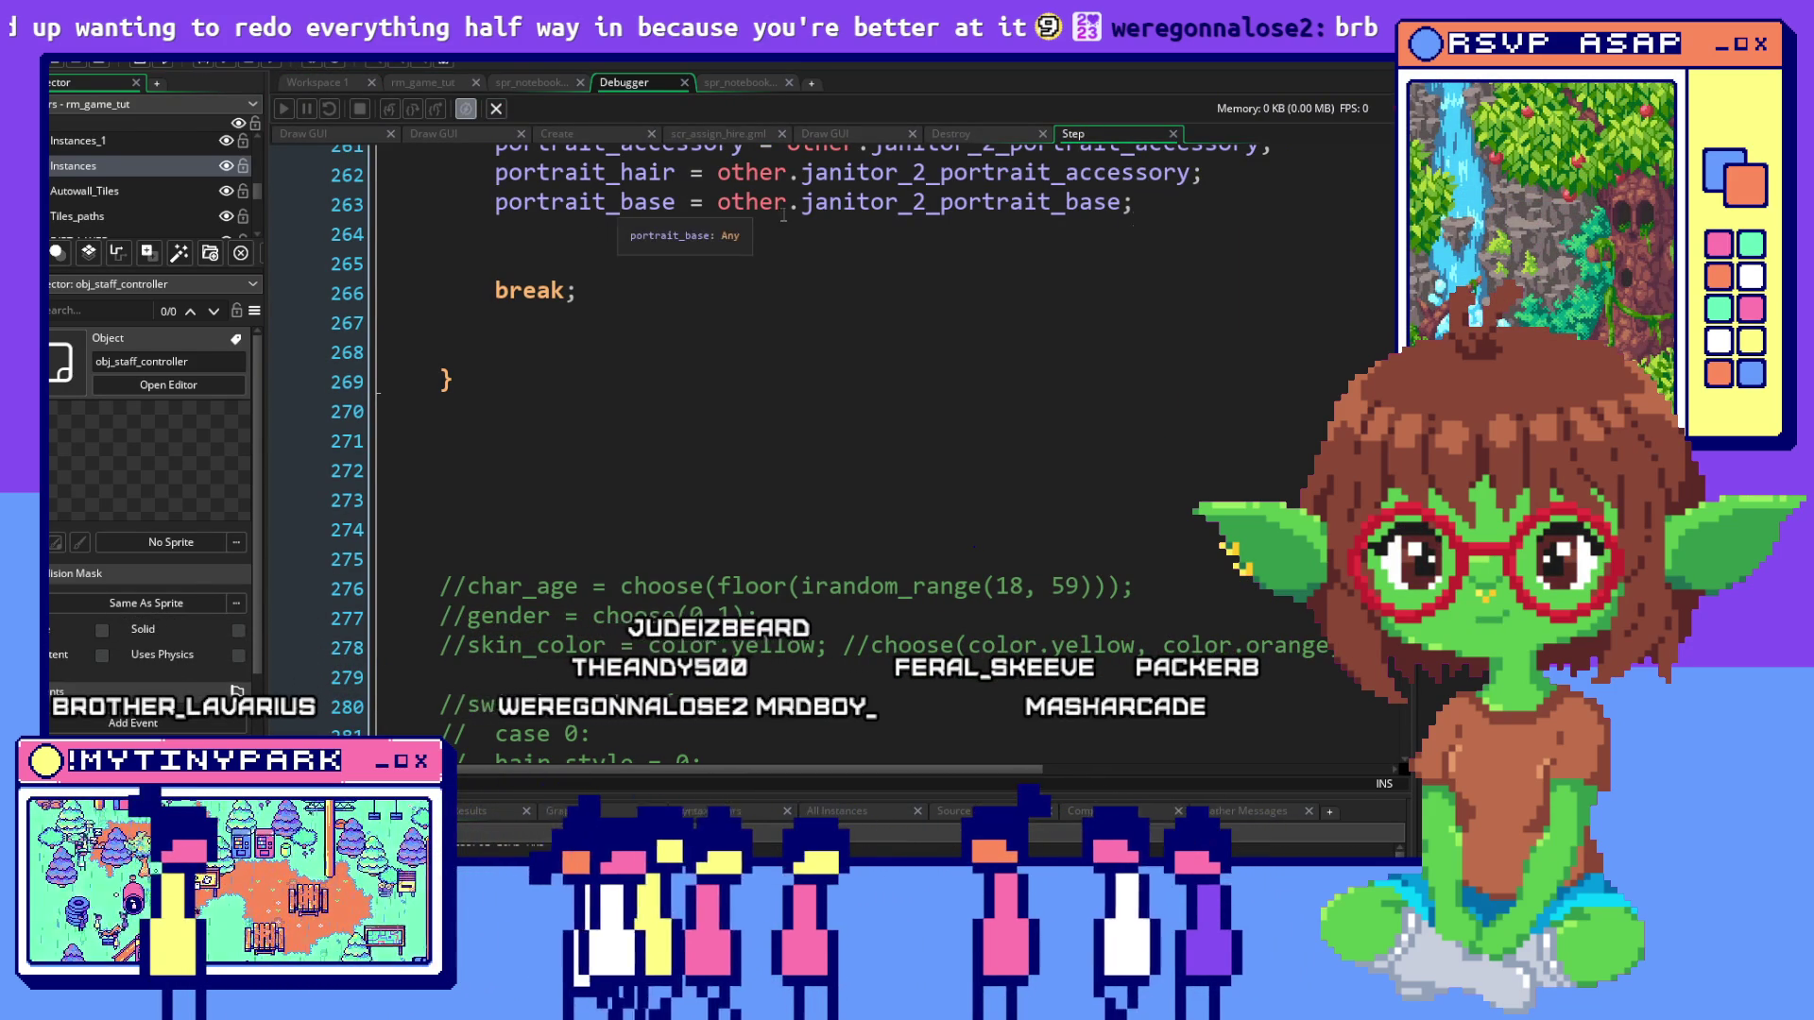
scroll(1058, 269, "up", 4)
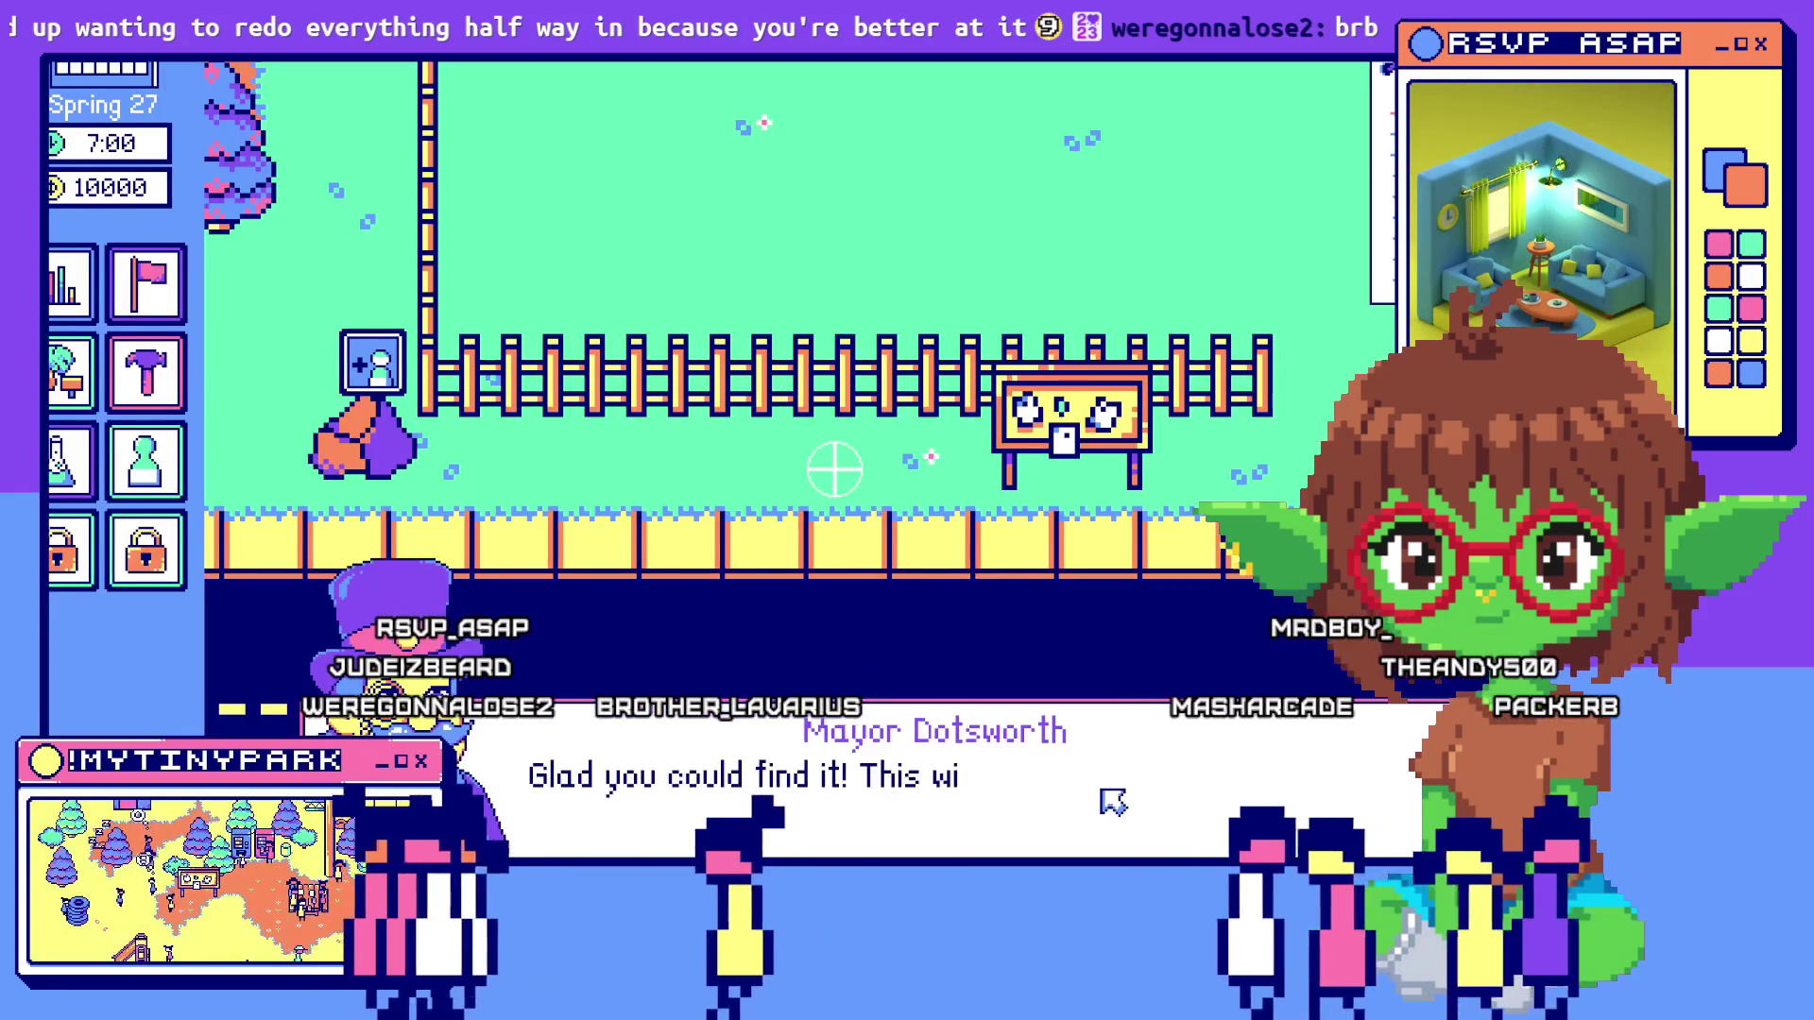
Dismiss the mayor's dialogue, place two tool sheds, and open the janitor hiring panel
left_click(1112, 801)
left_click(147, 373)
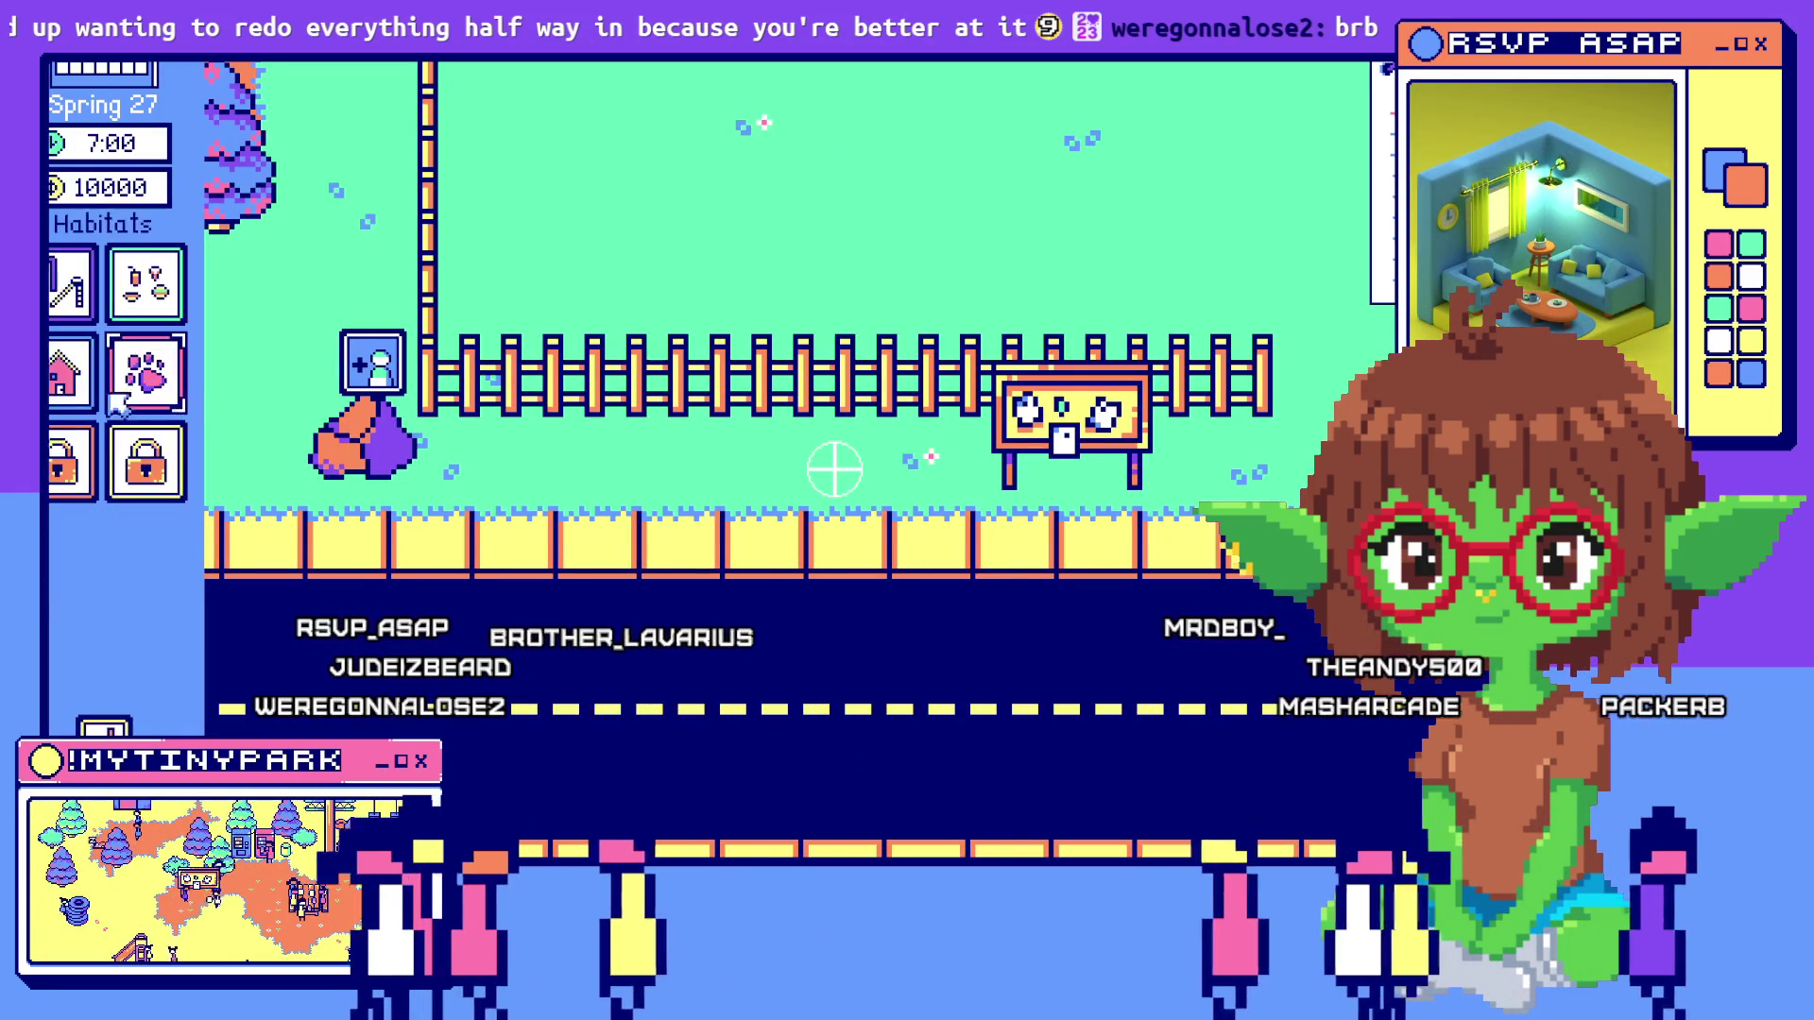
left_click(147, 373)
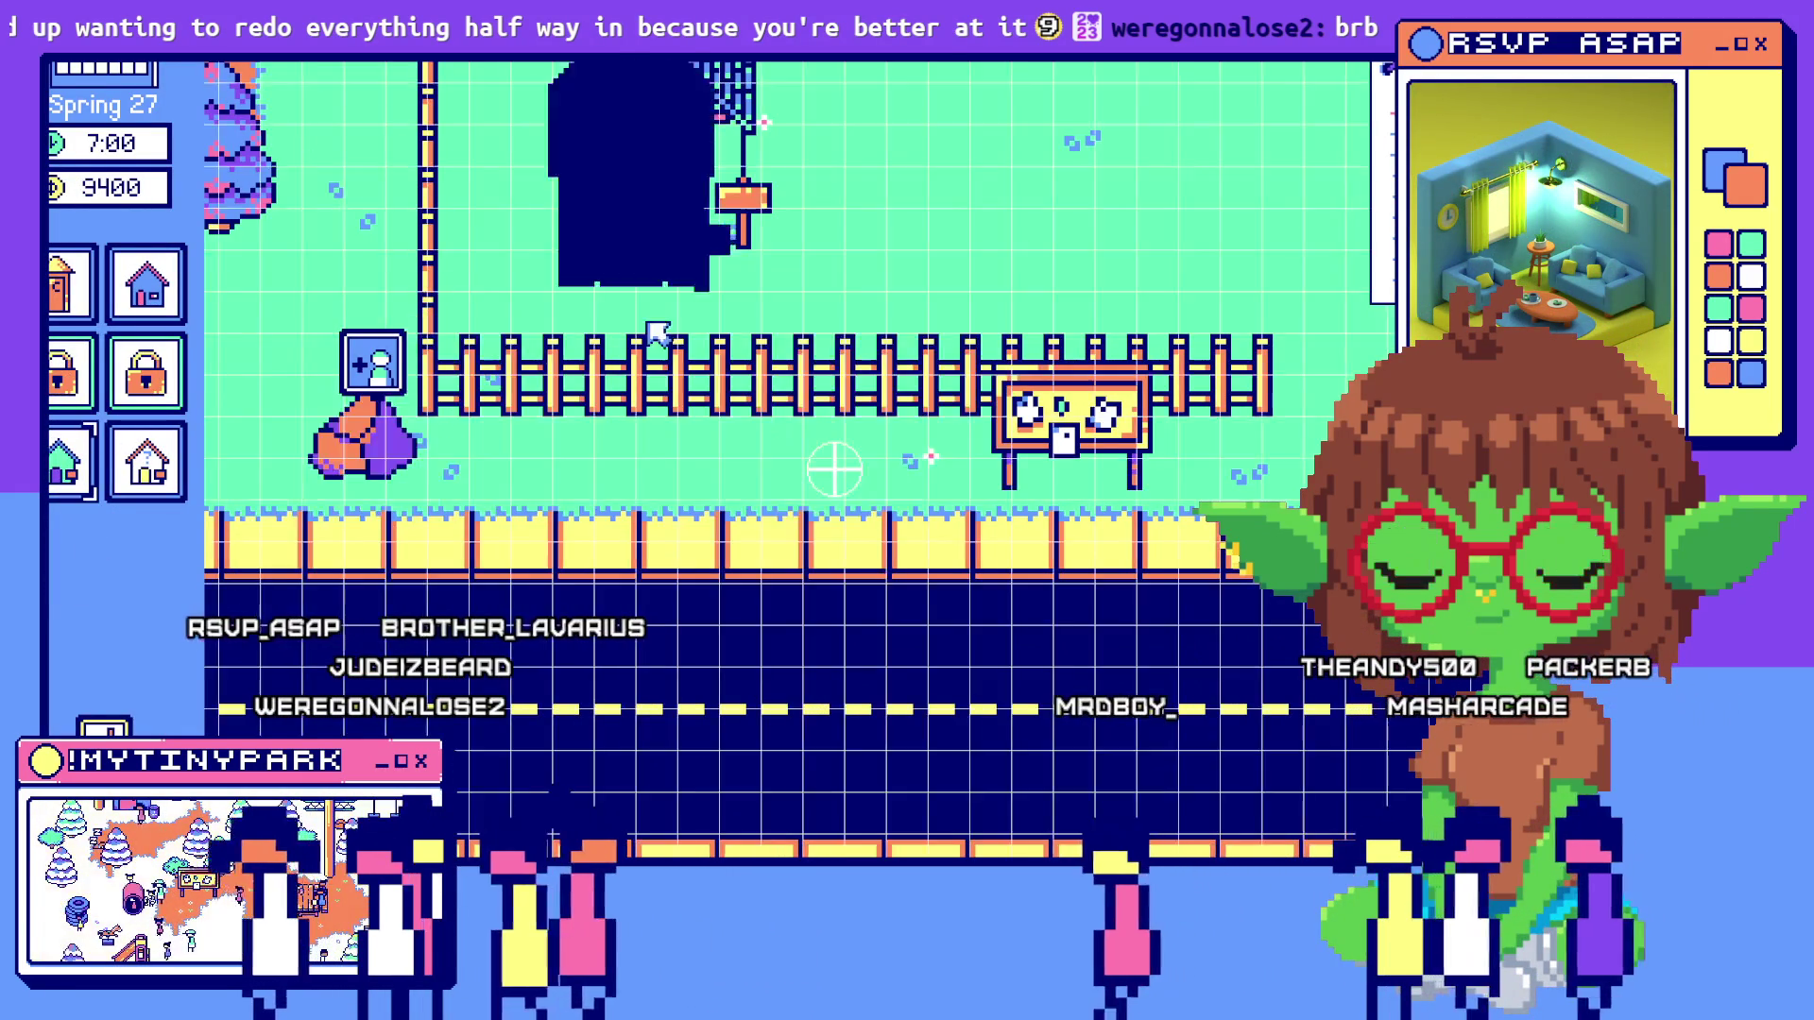
key("space")
key("Up")
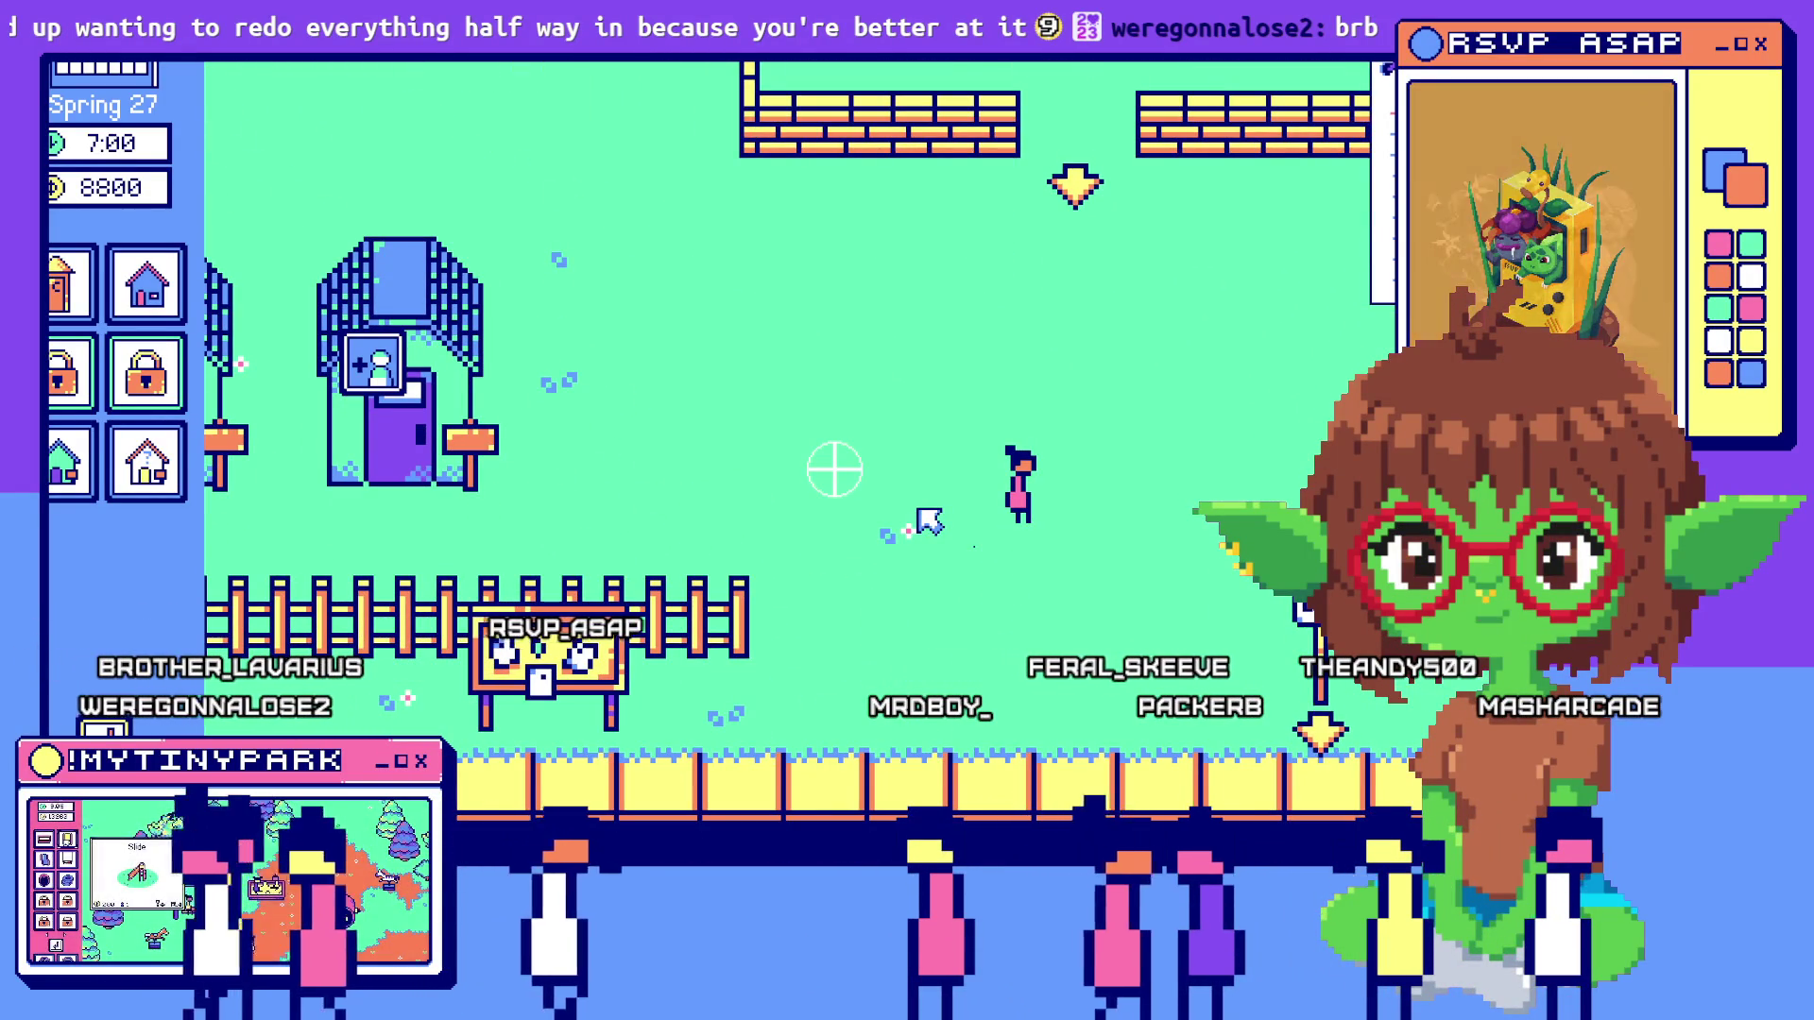
key("j")
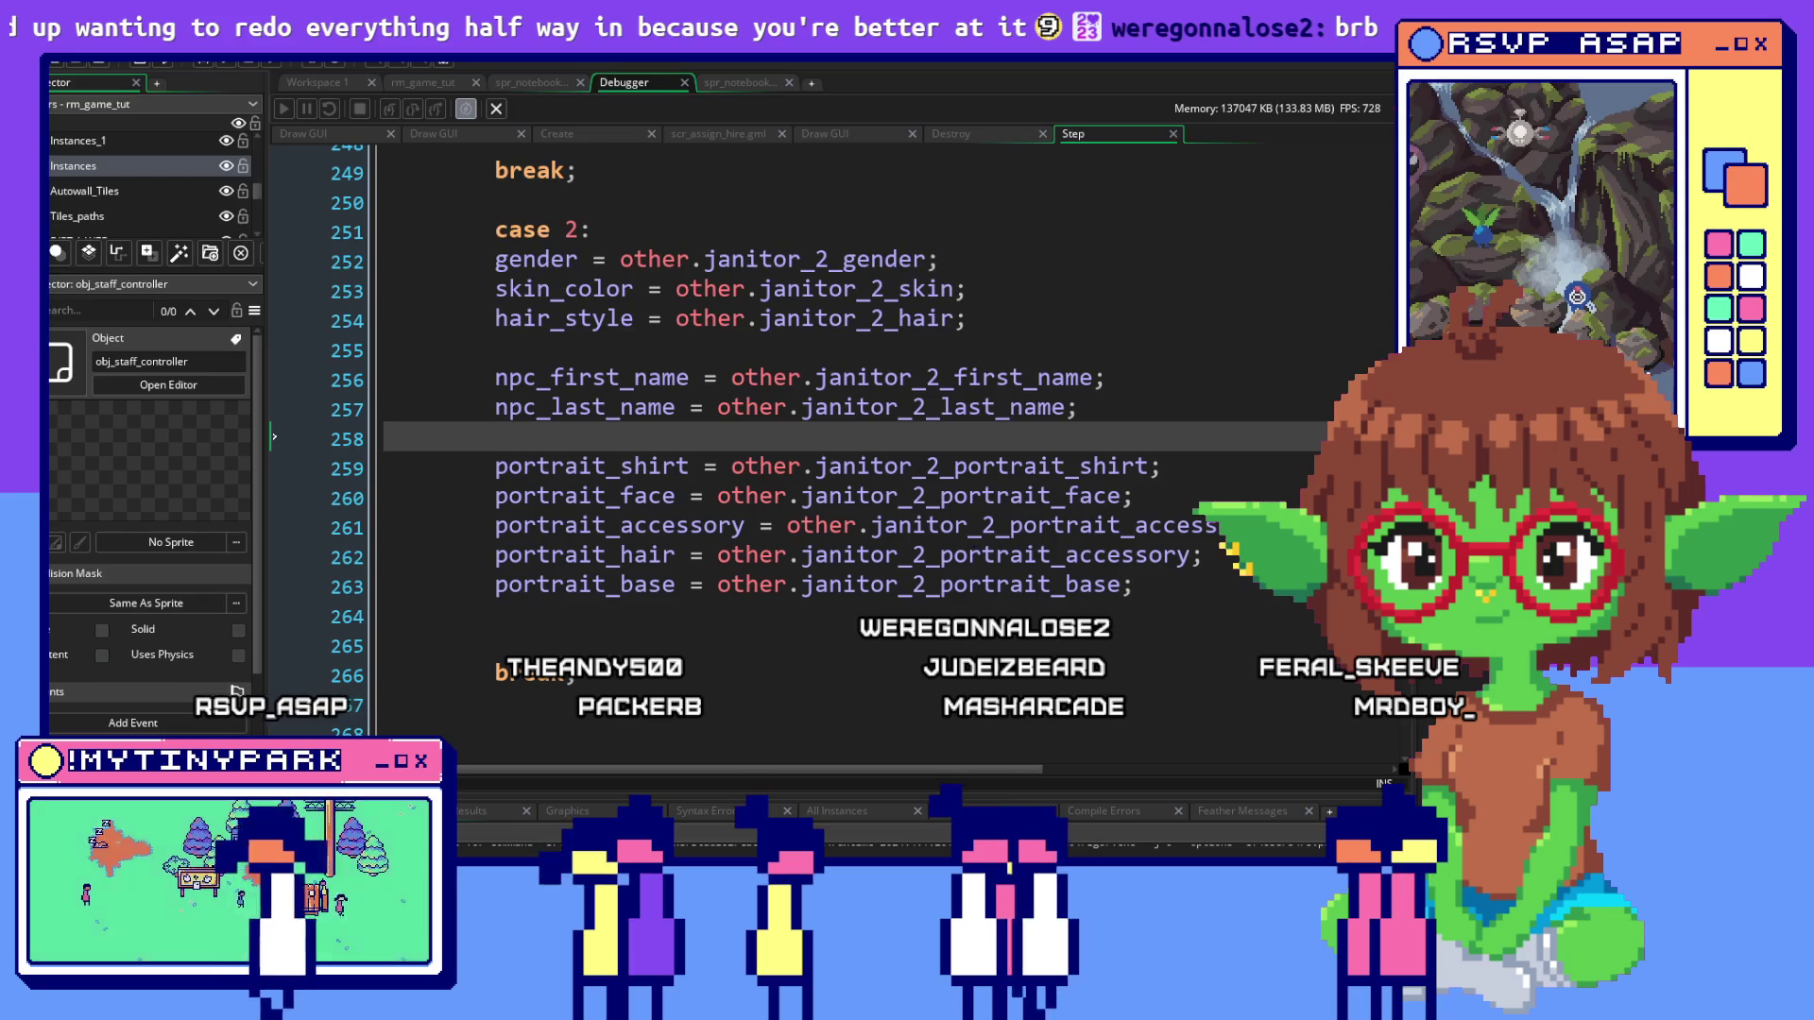
Replace 'accessory' with 'hair' in both slots' portrait_hair lines, then rerun with F5
left_click(1126, 580)
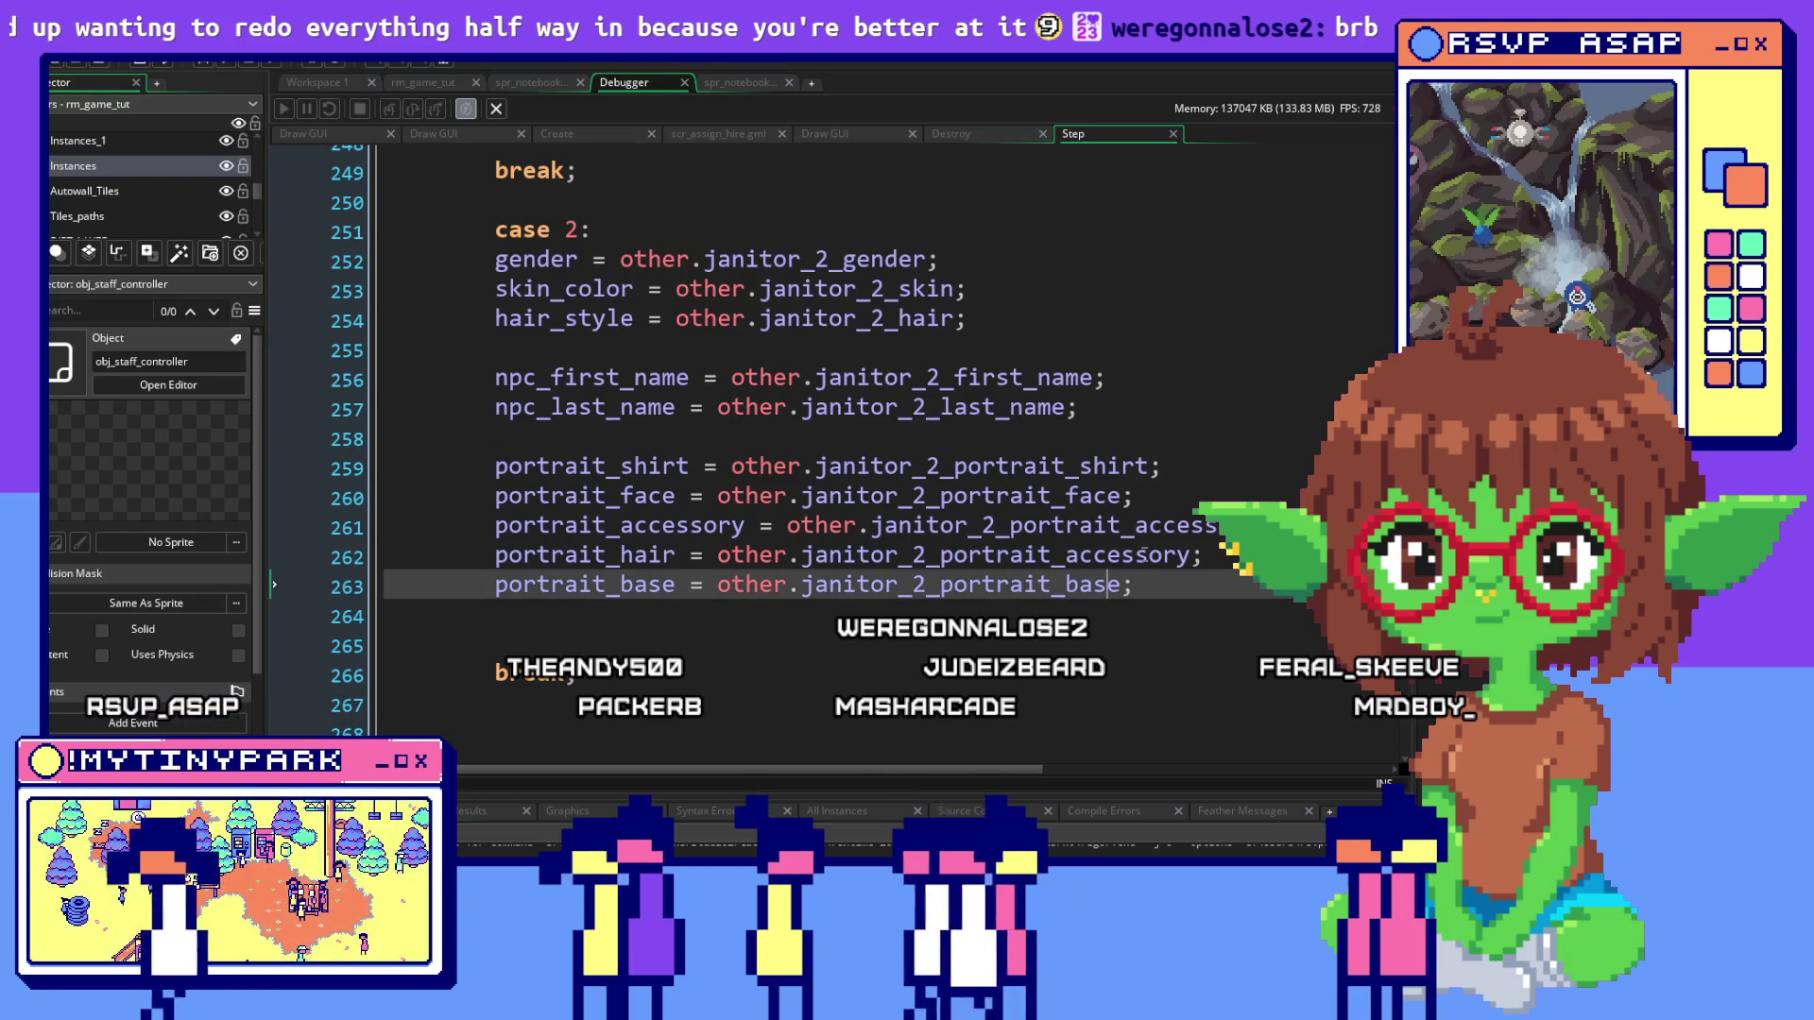
left_click_drag(1192, 557, 1024, 564)
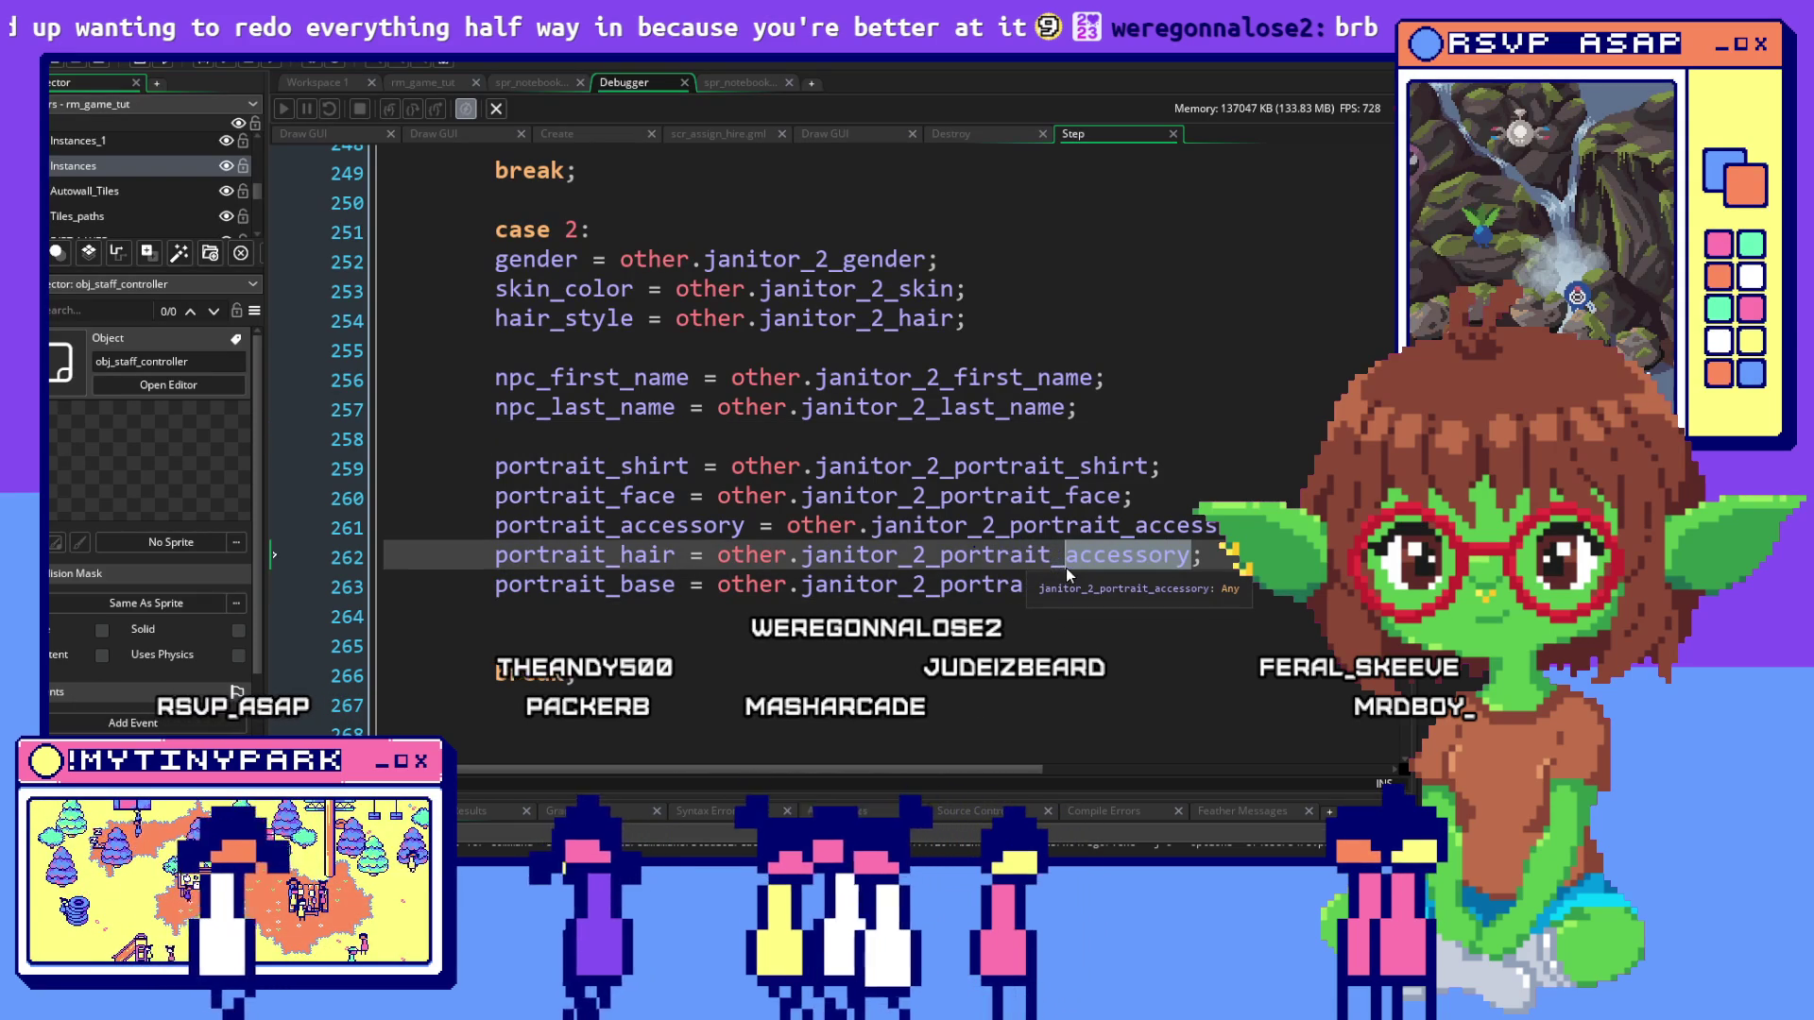
type("hair")
scroll(1117, 580, "up", 1)
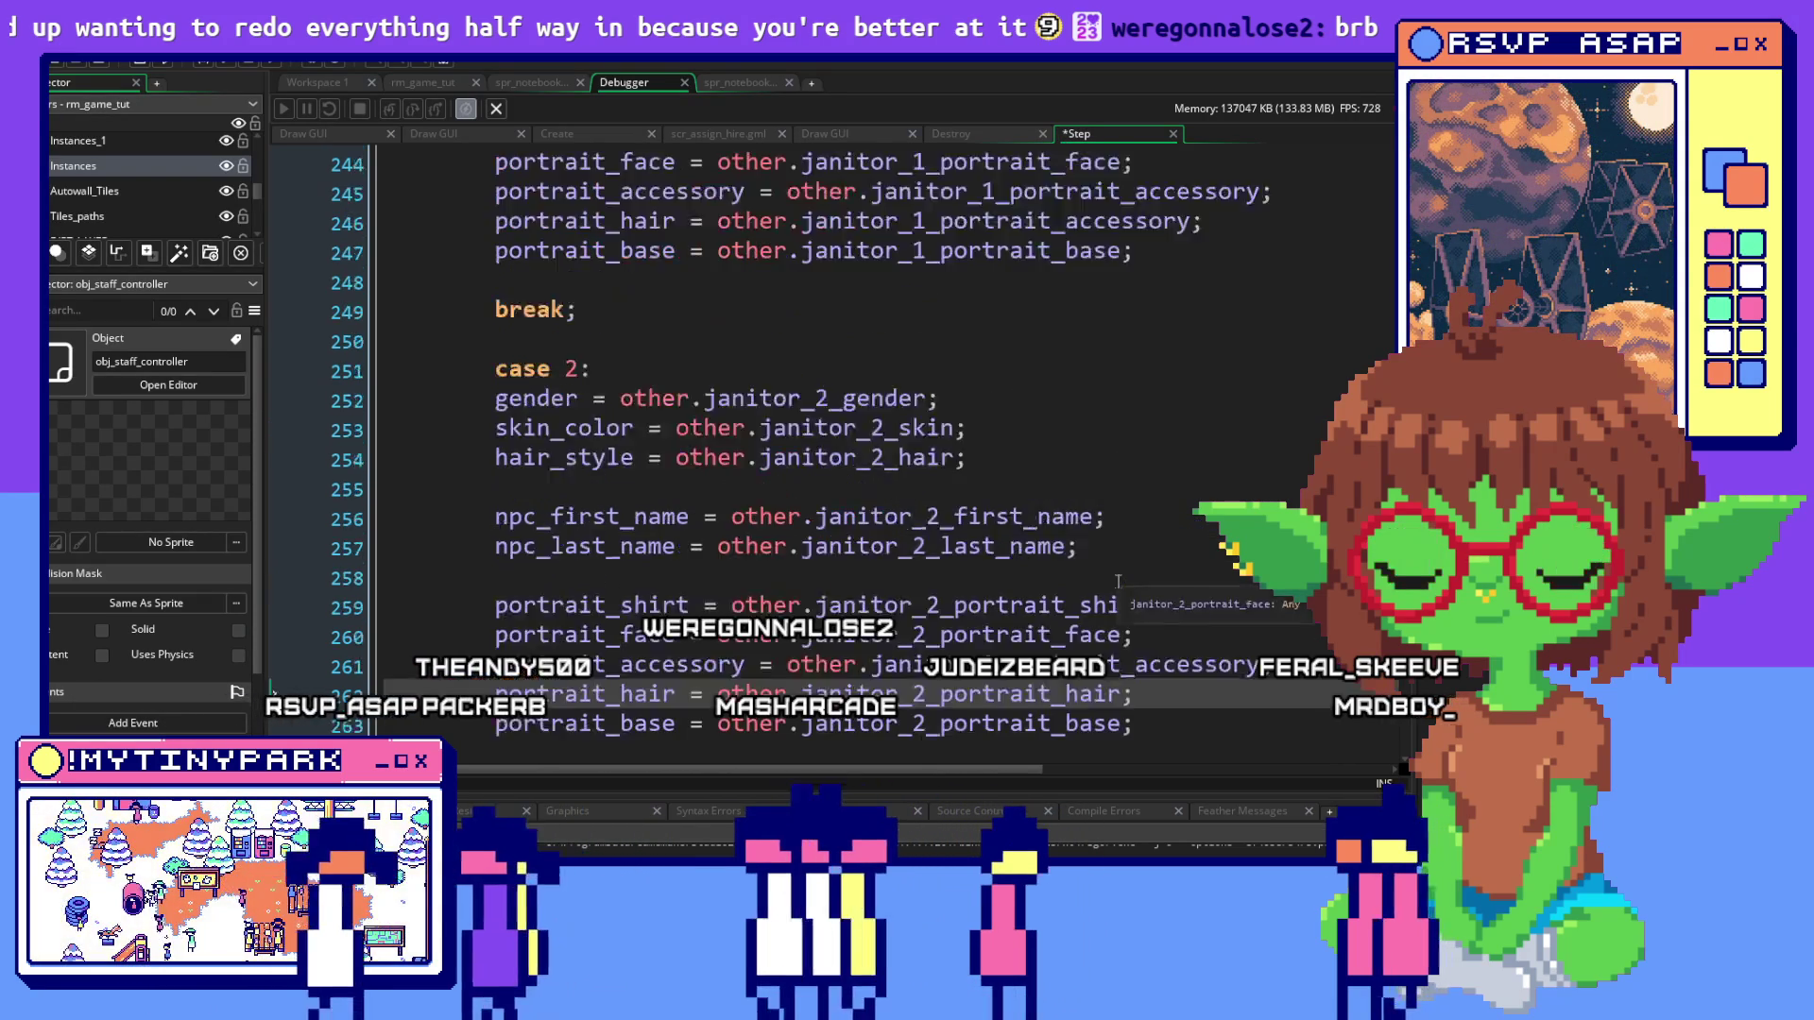
scroll(1118, 580, "up", 2)
left_click_drag(1051, 326, 999, 331)
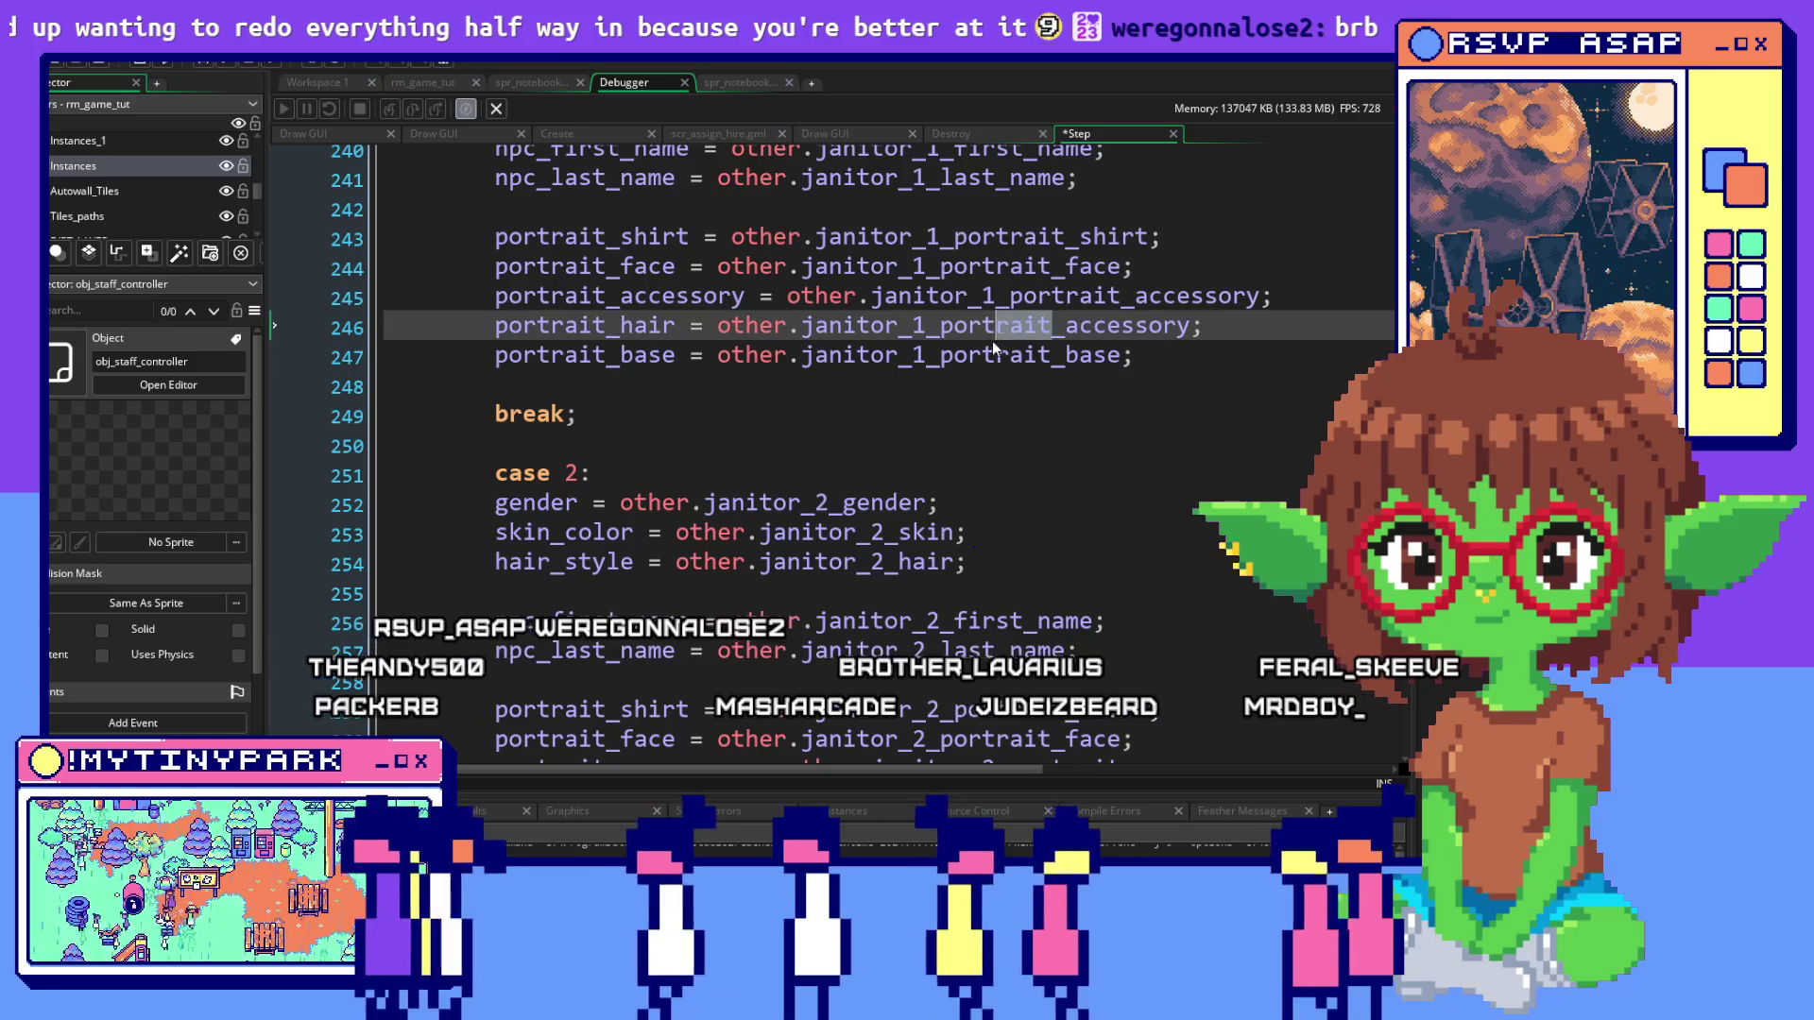
left_click_drag(1190, 326, 1073, 337)
type("hair")
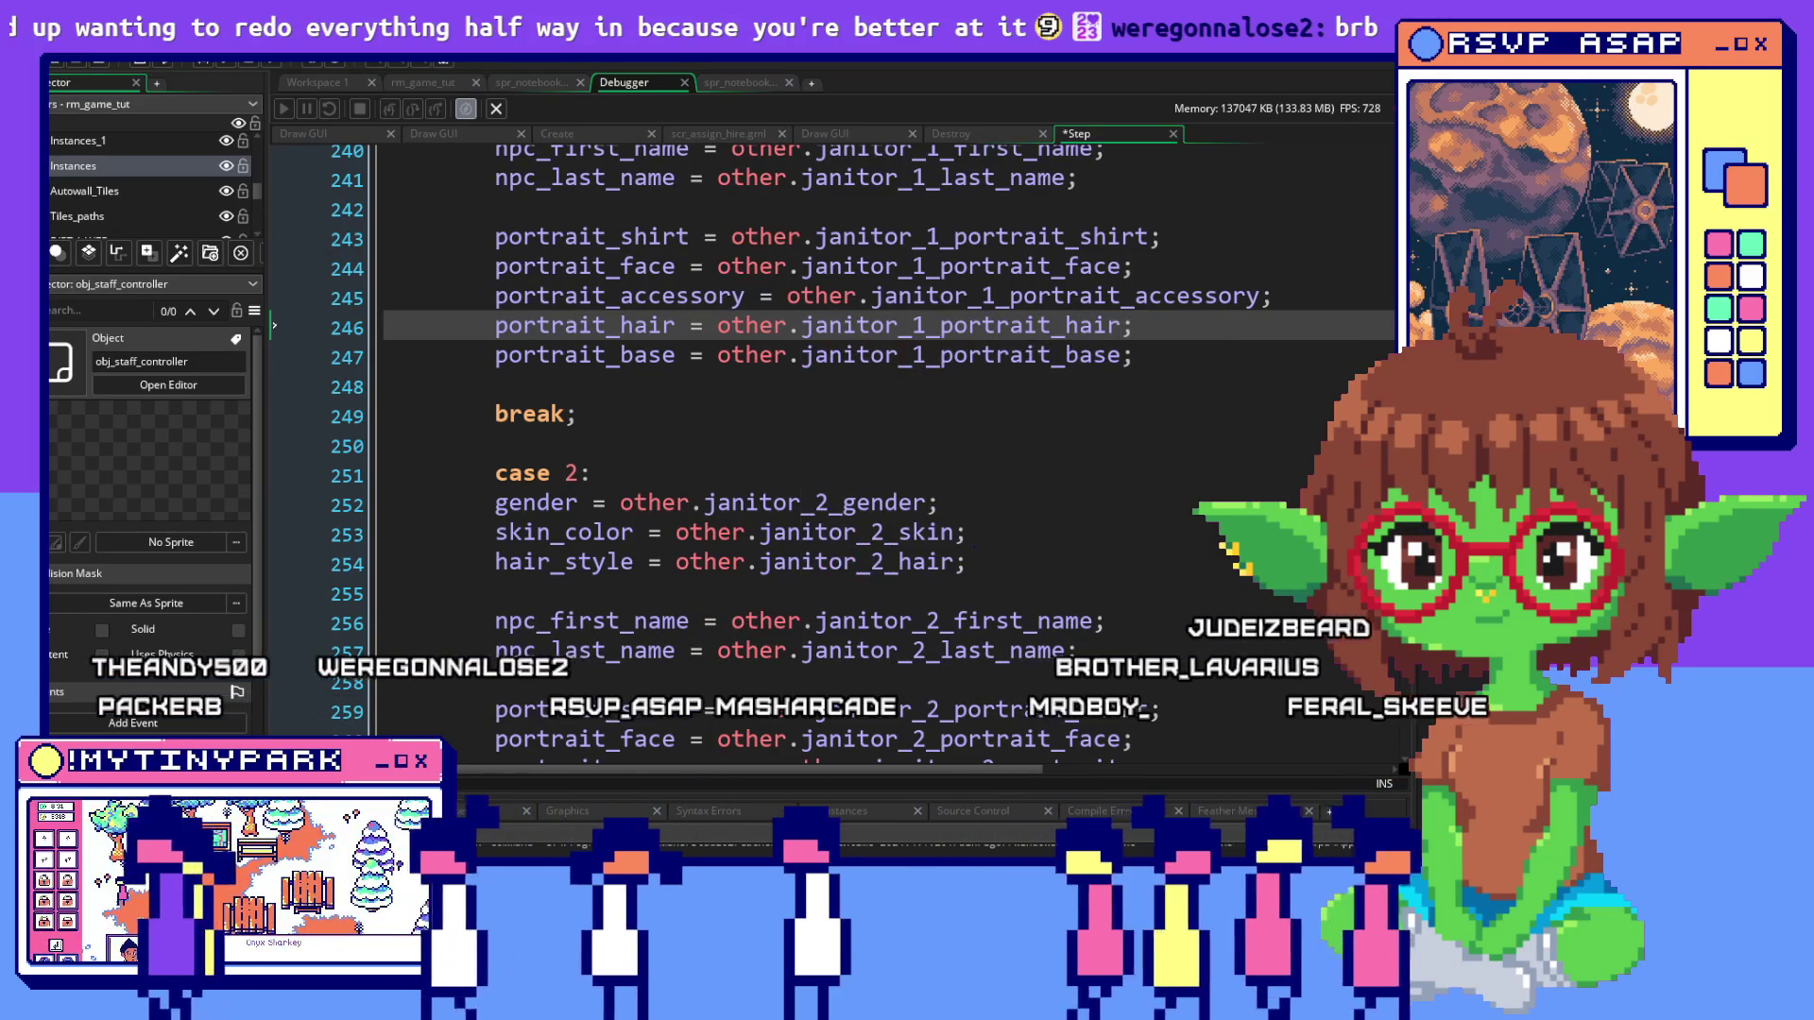
left_click(1133, 621)
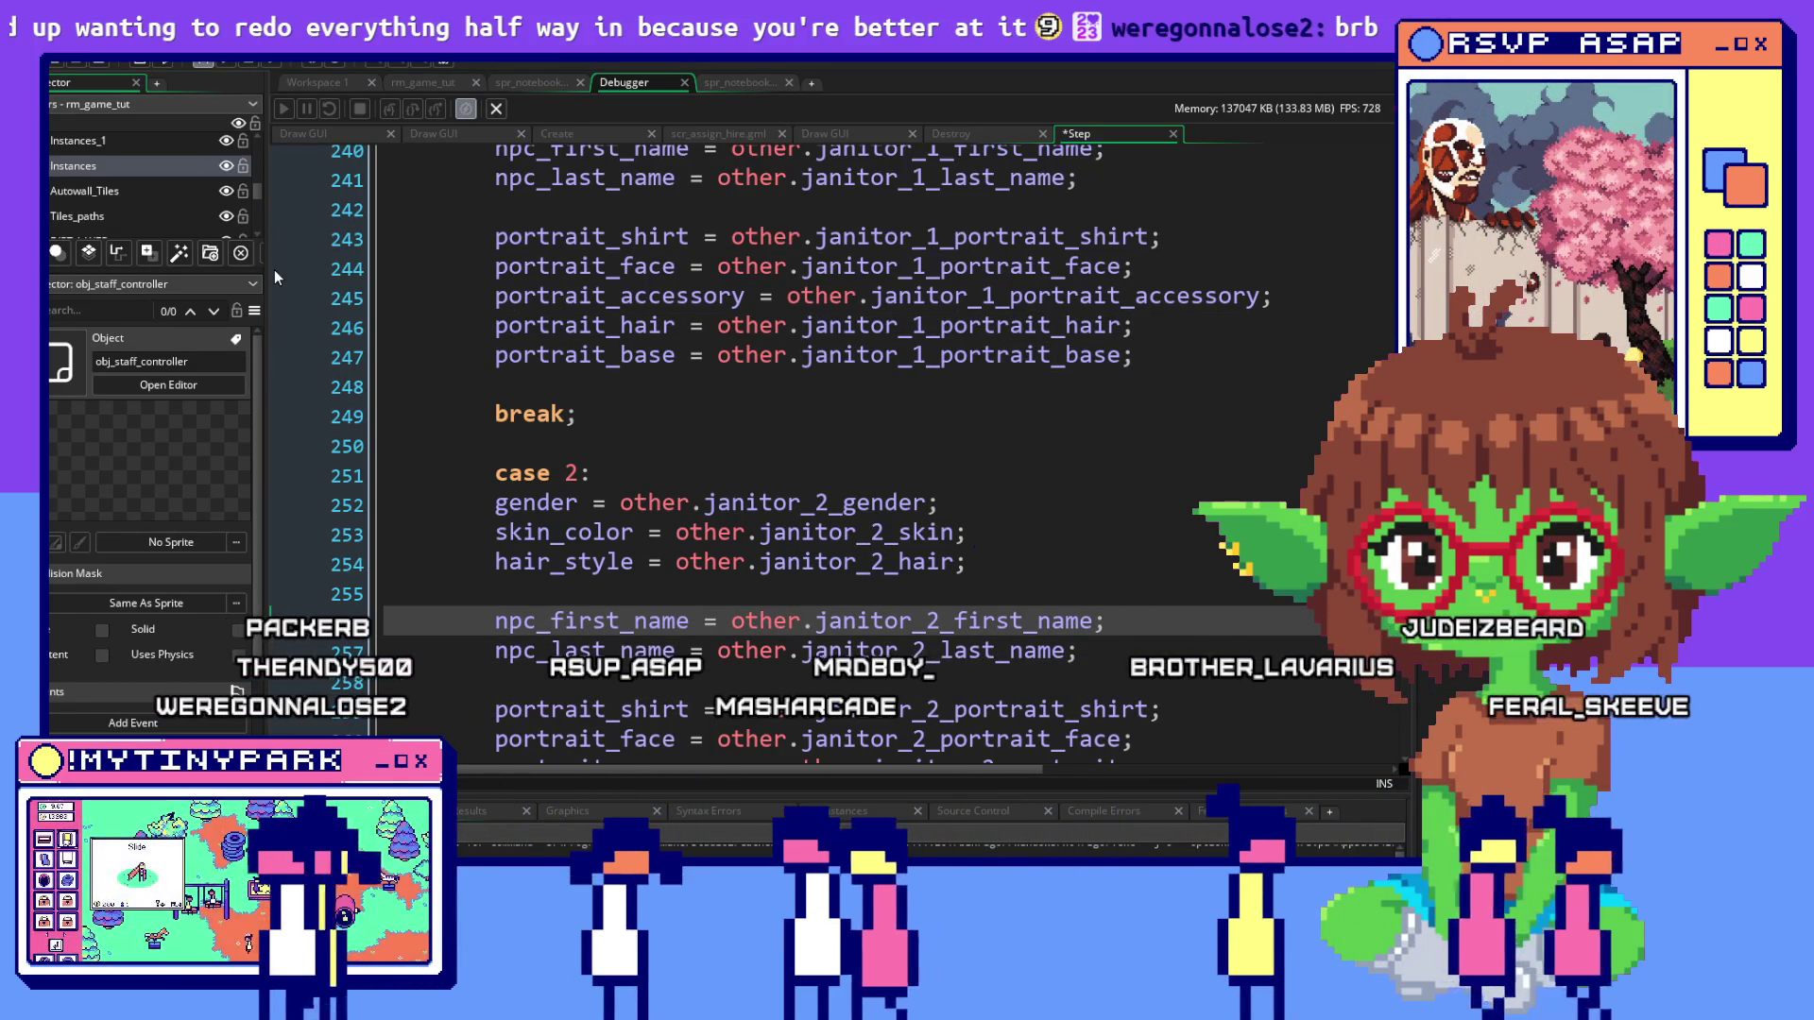
key("F5")
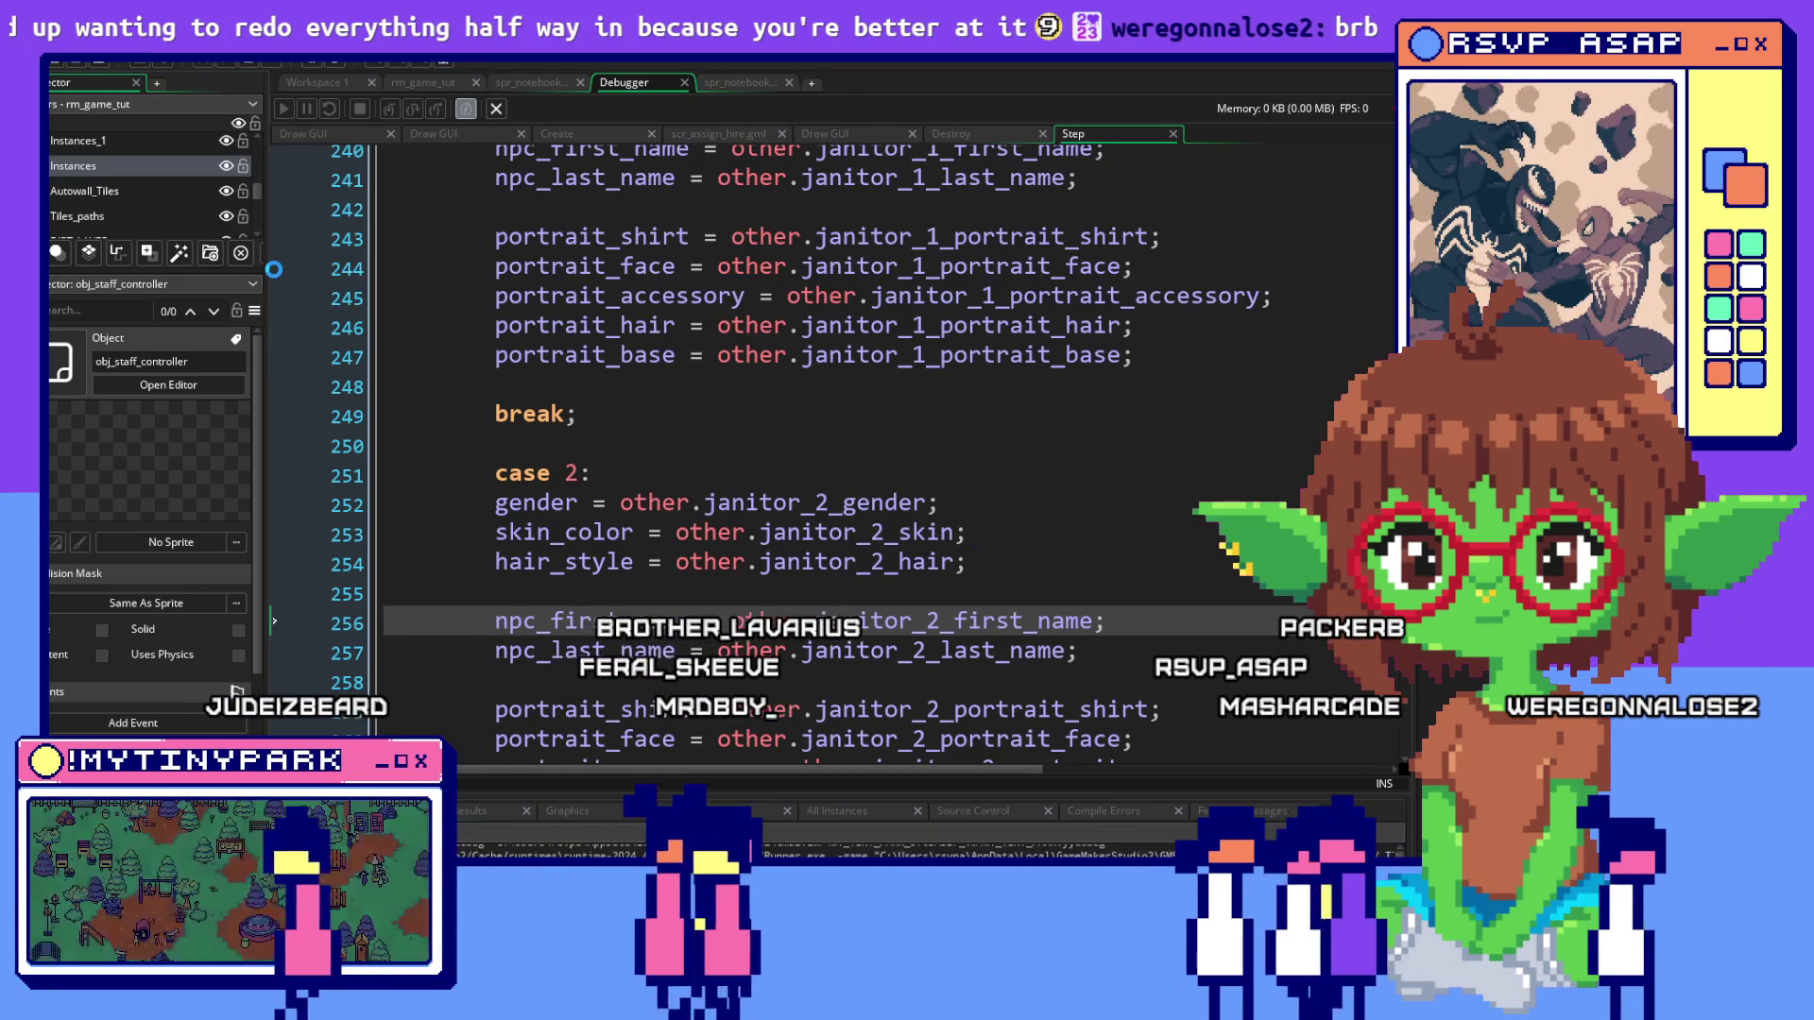
While the game compiles, bring the pixel-art editor with the ABOUT CHARACTER canvas forward
key("alt+Tab")
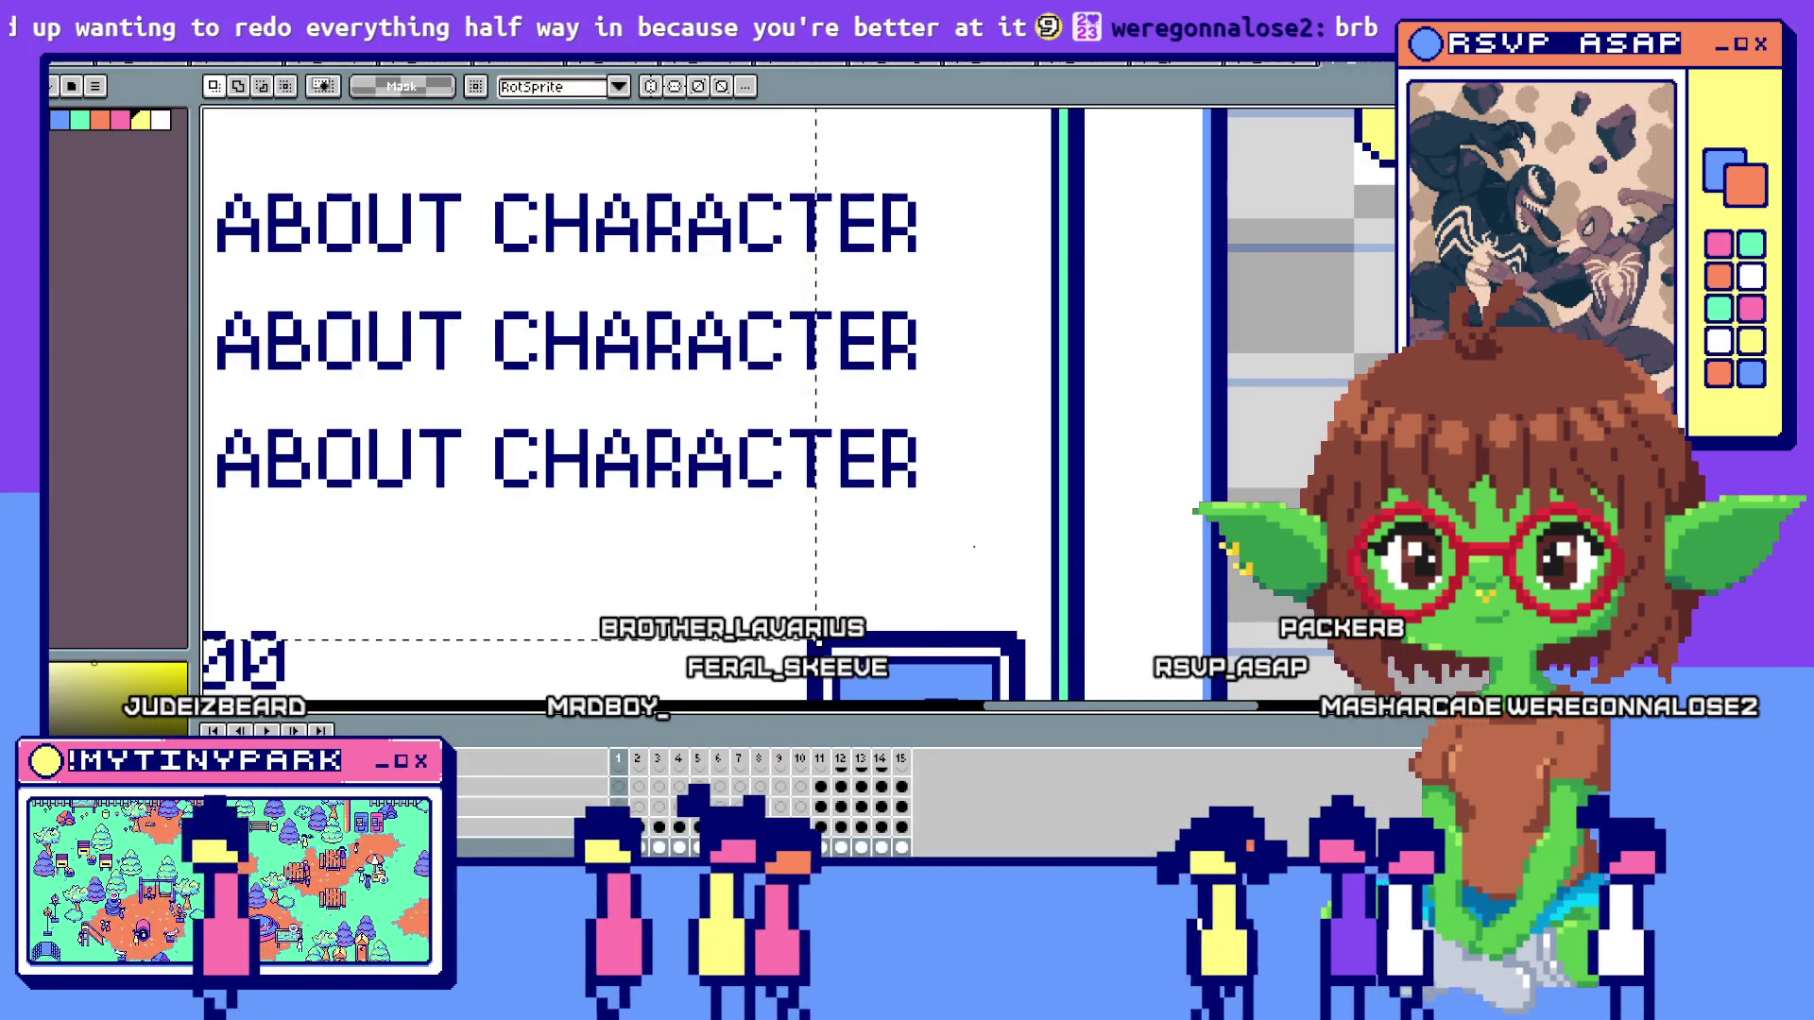
Dismiss the mayor's dialogue in the relaunched park and place two tool sheds
key("alt+Tab")
key("alt+Tab")
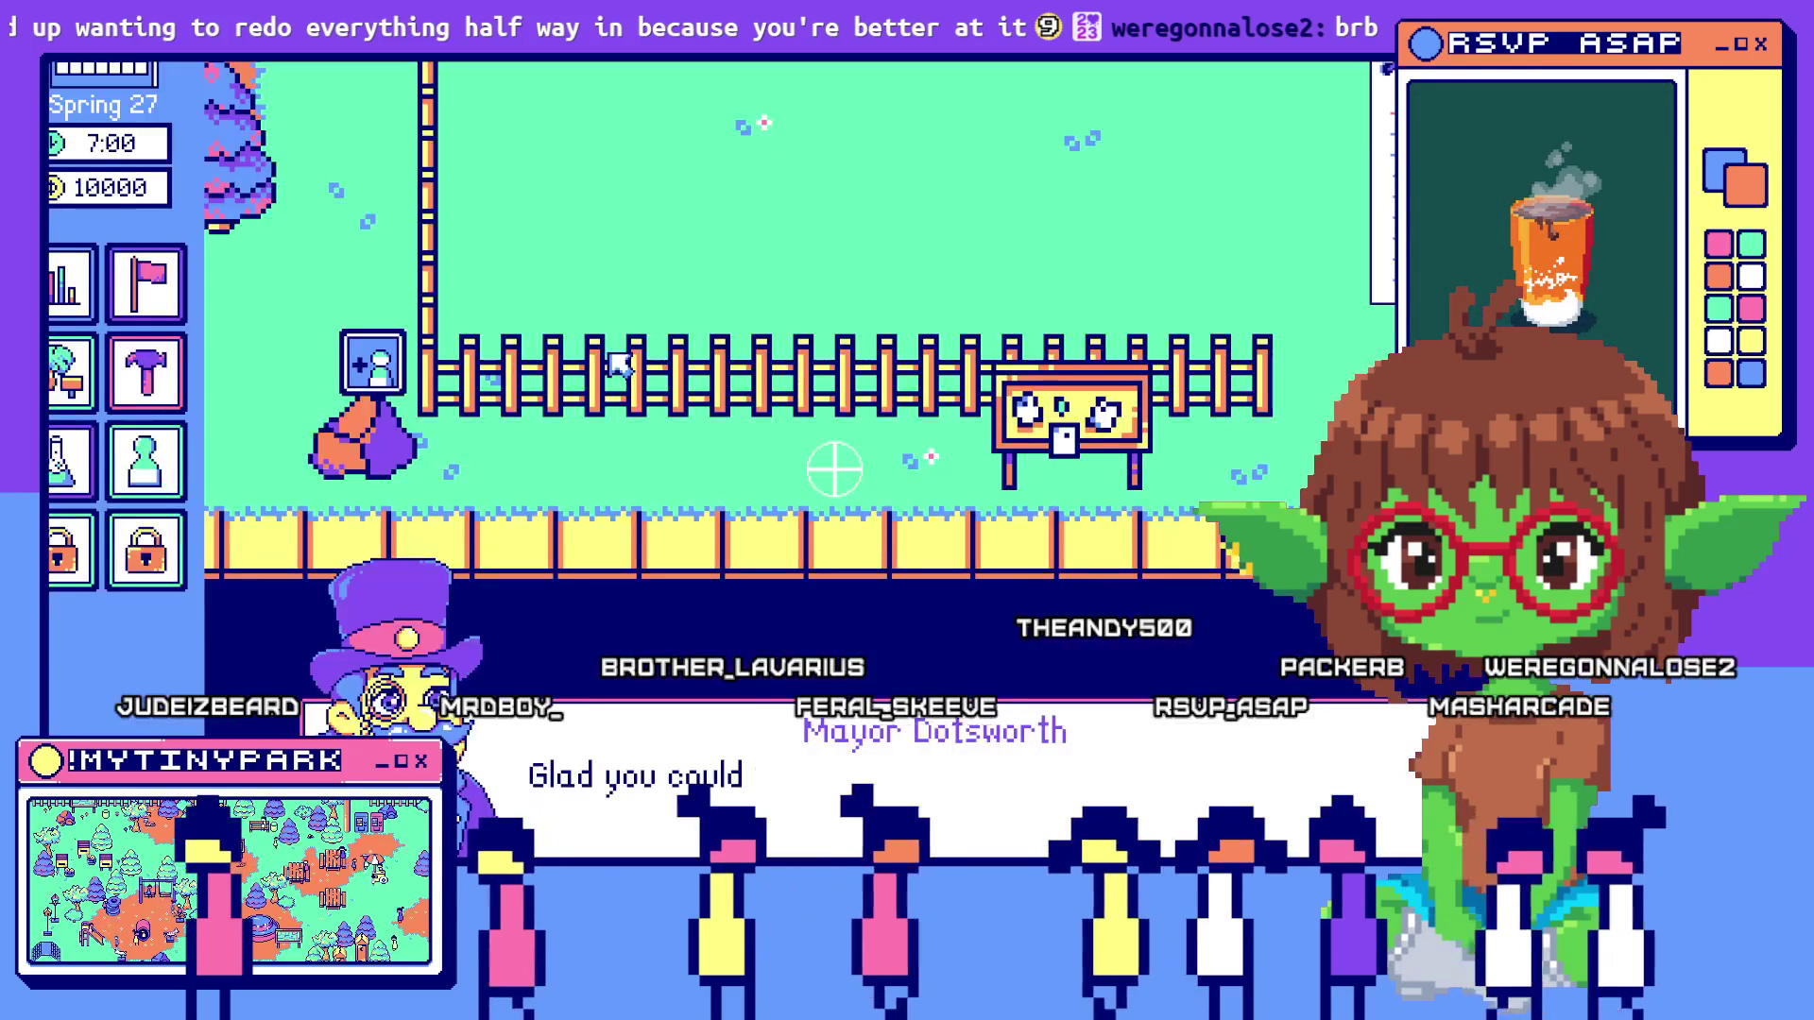
left_click(1176, 760)
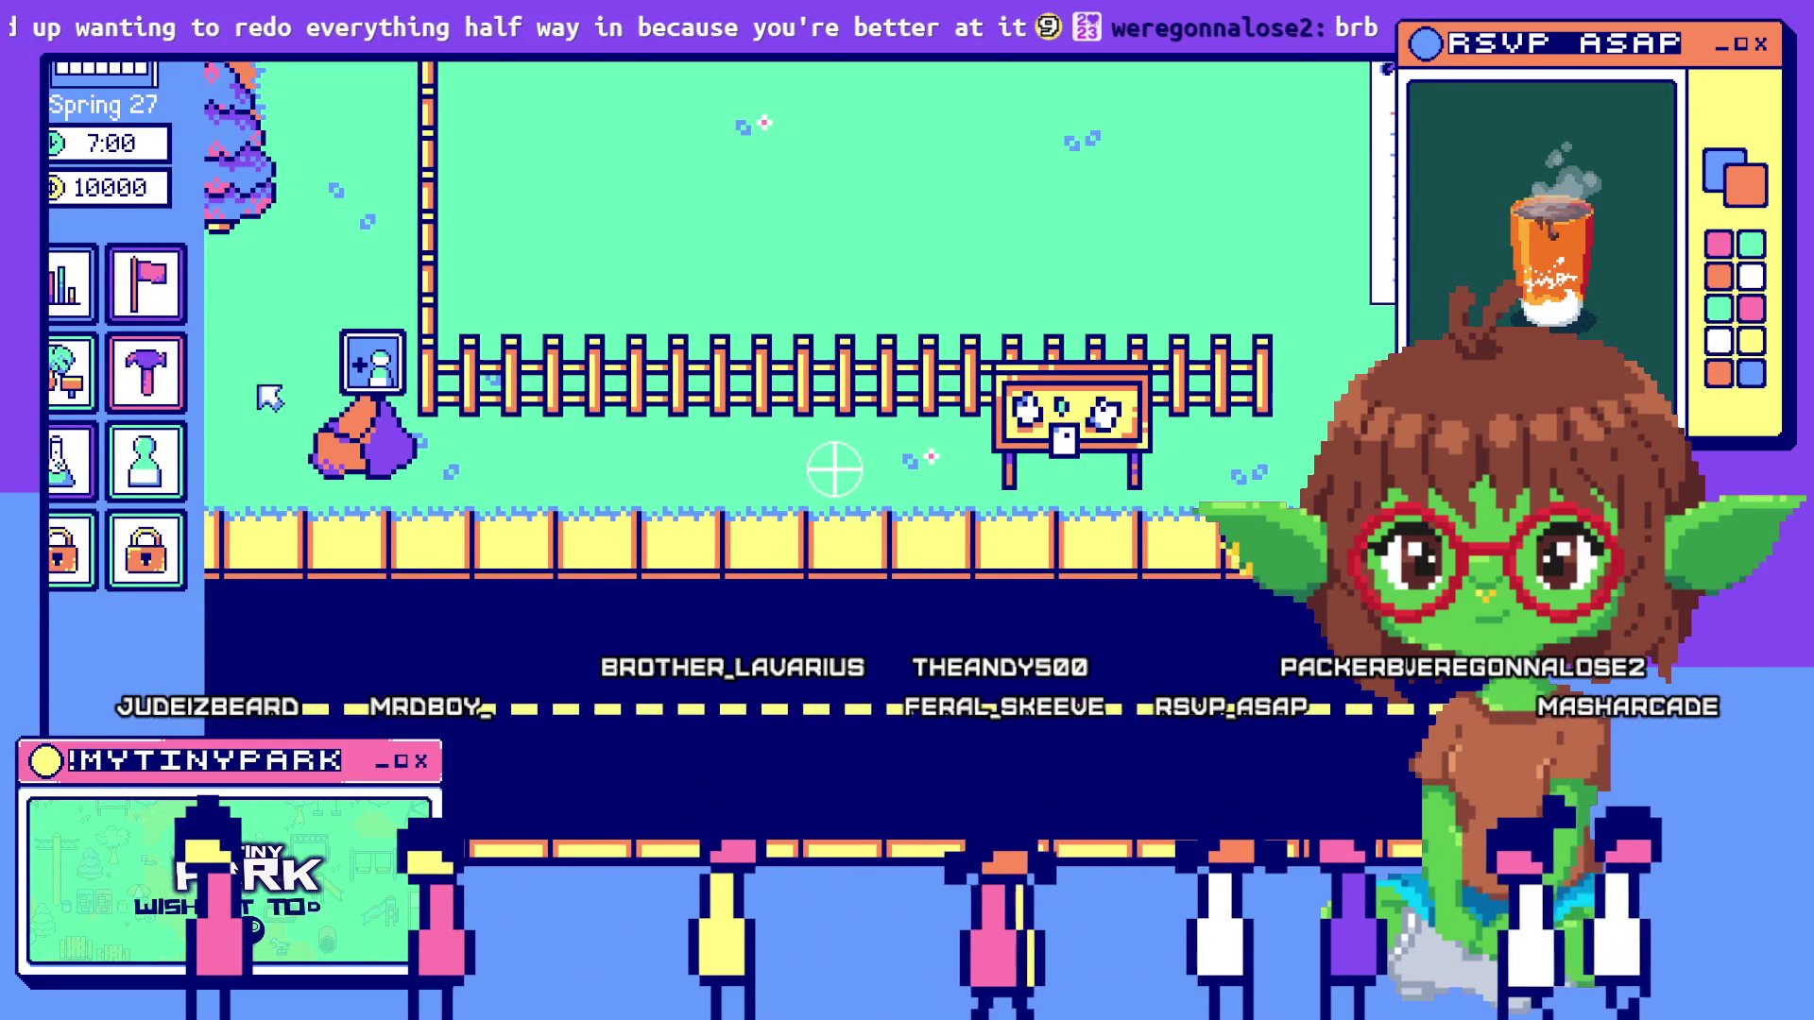
left_click(146, 373)
left_click(146, 284)
left_click(614, 253)
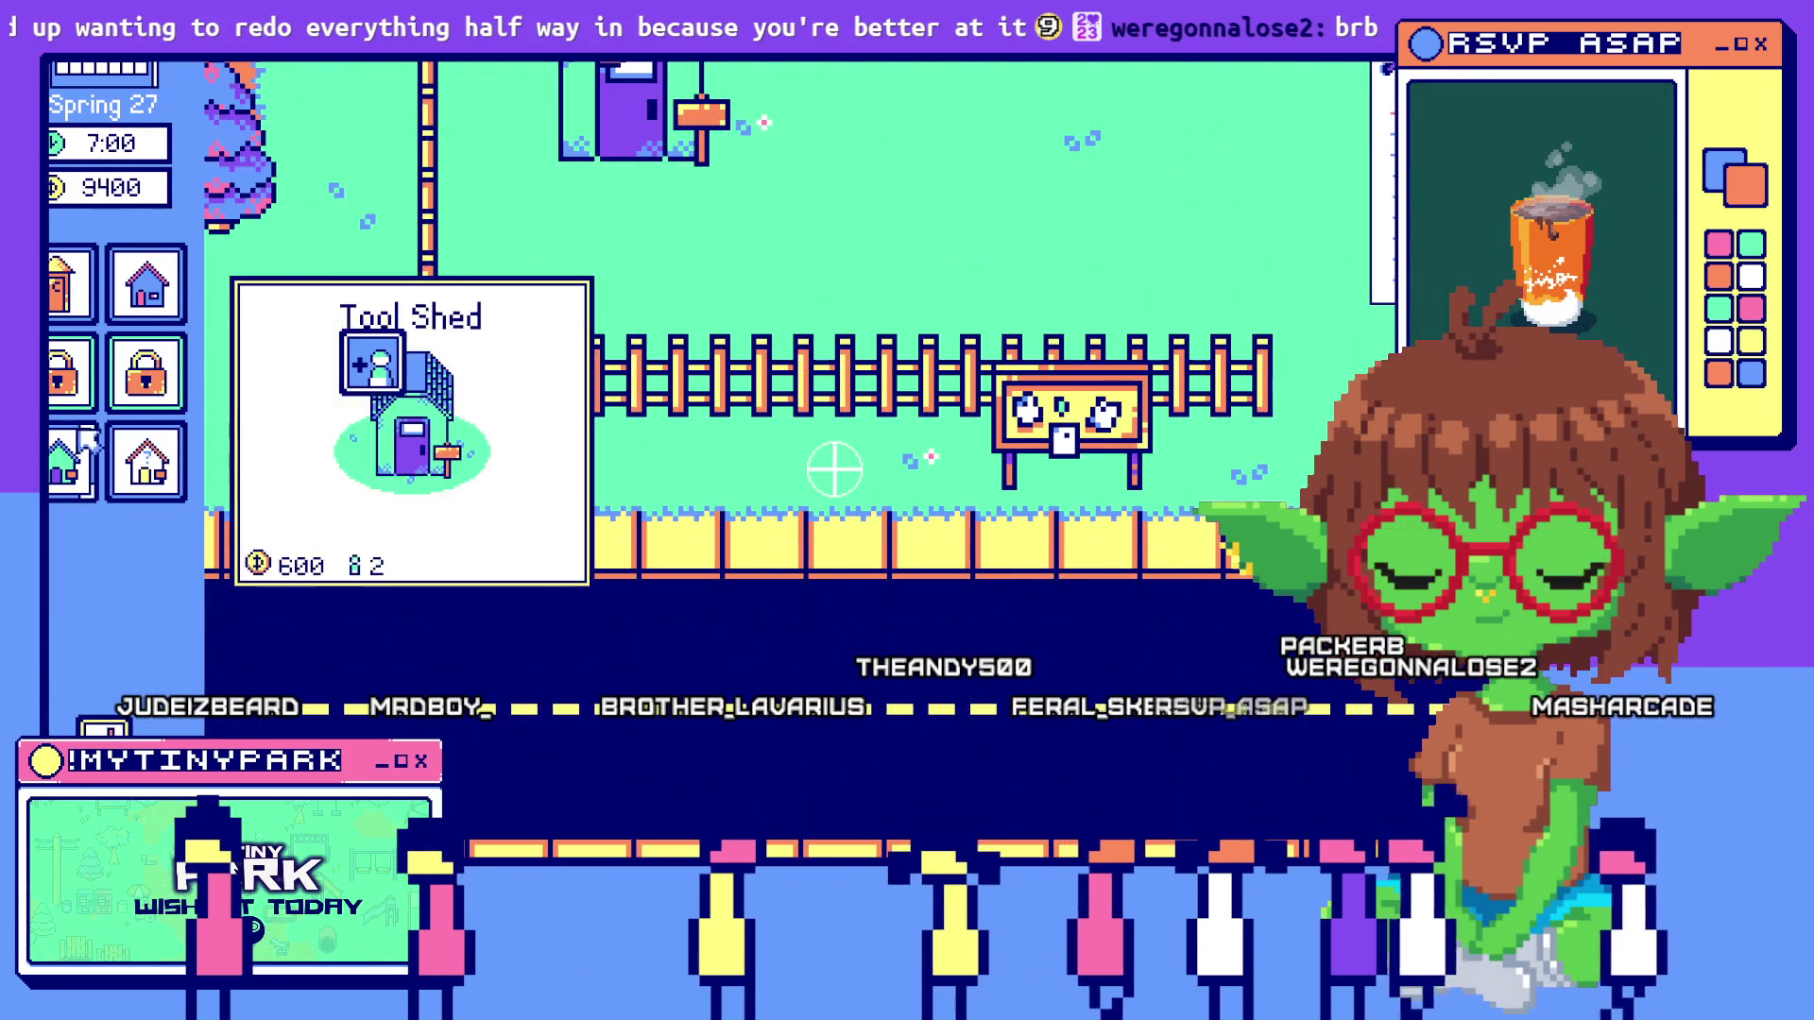
left_click(869, 250)
key("Escape")
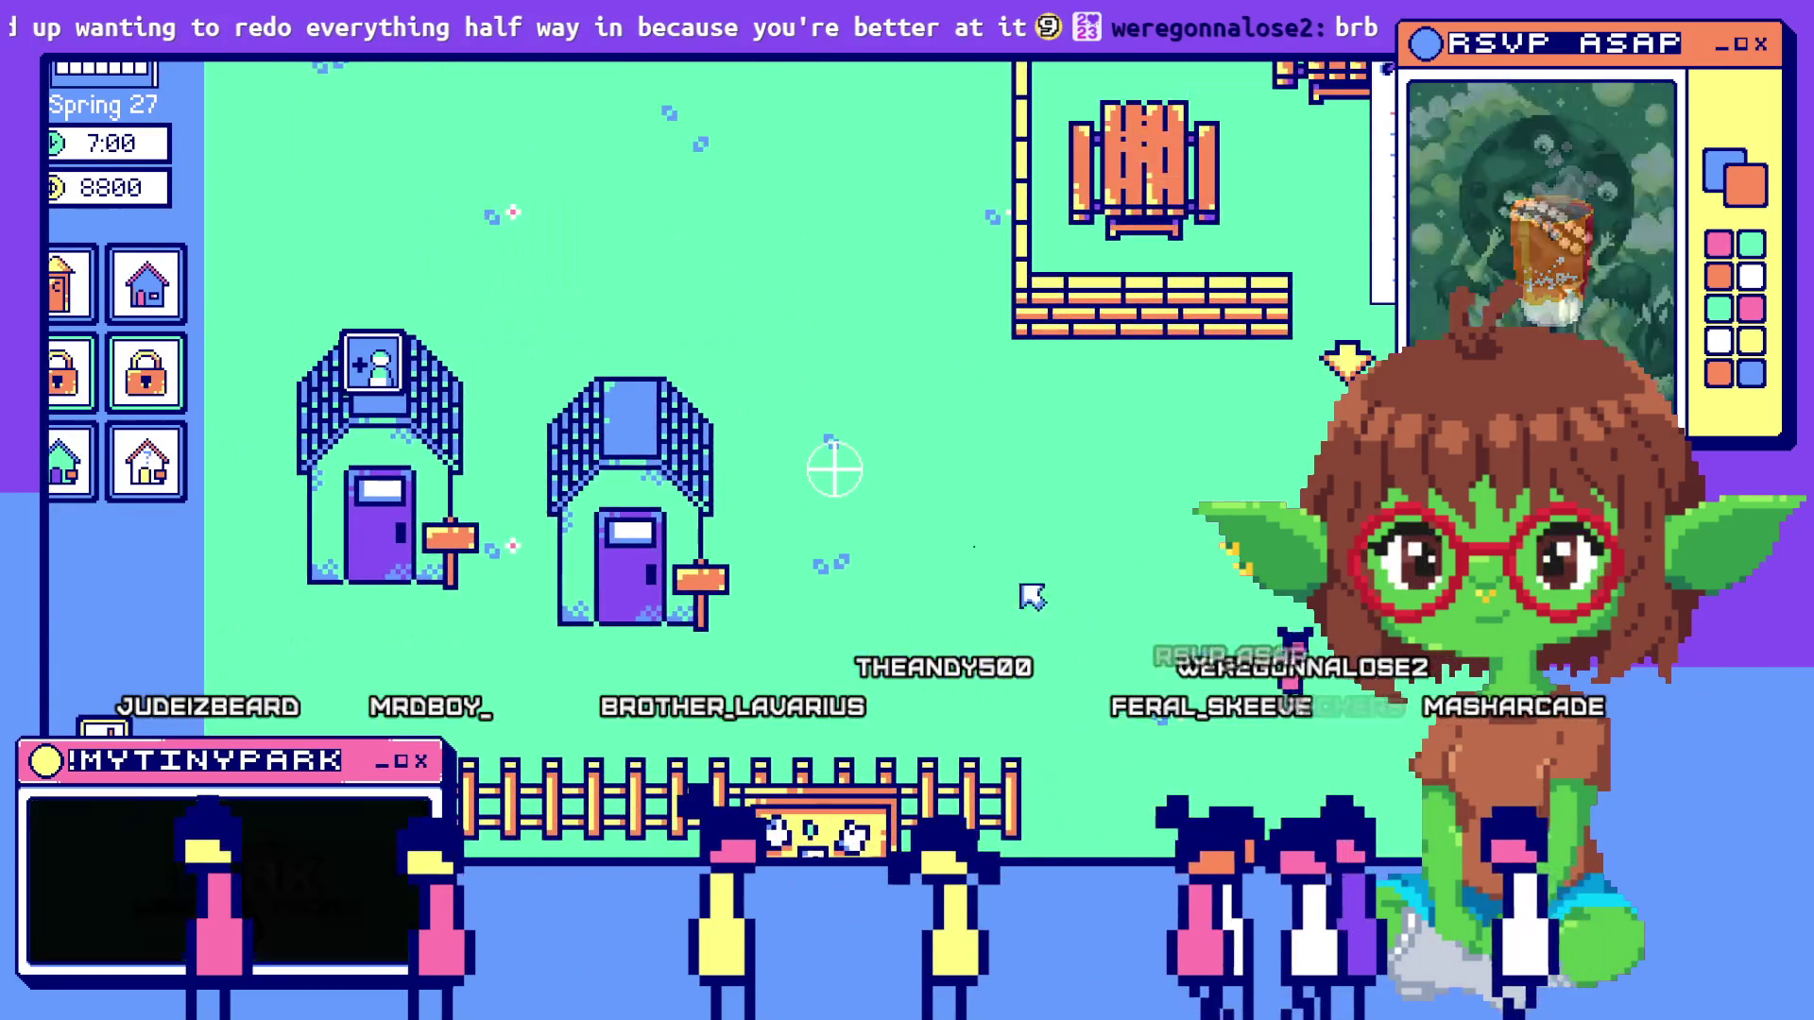
Check the staff notebook's Janitors page, then open the janitor hiring panel at the shed
left_click(163, 479)
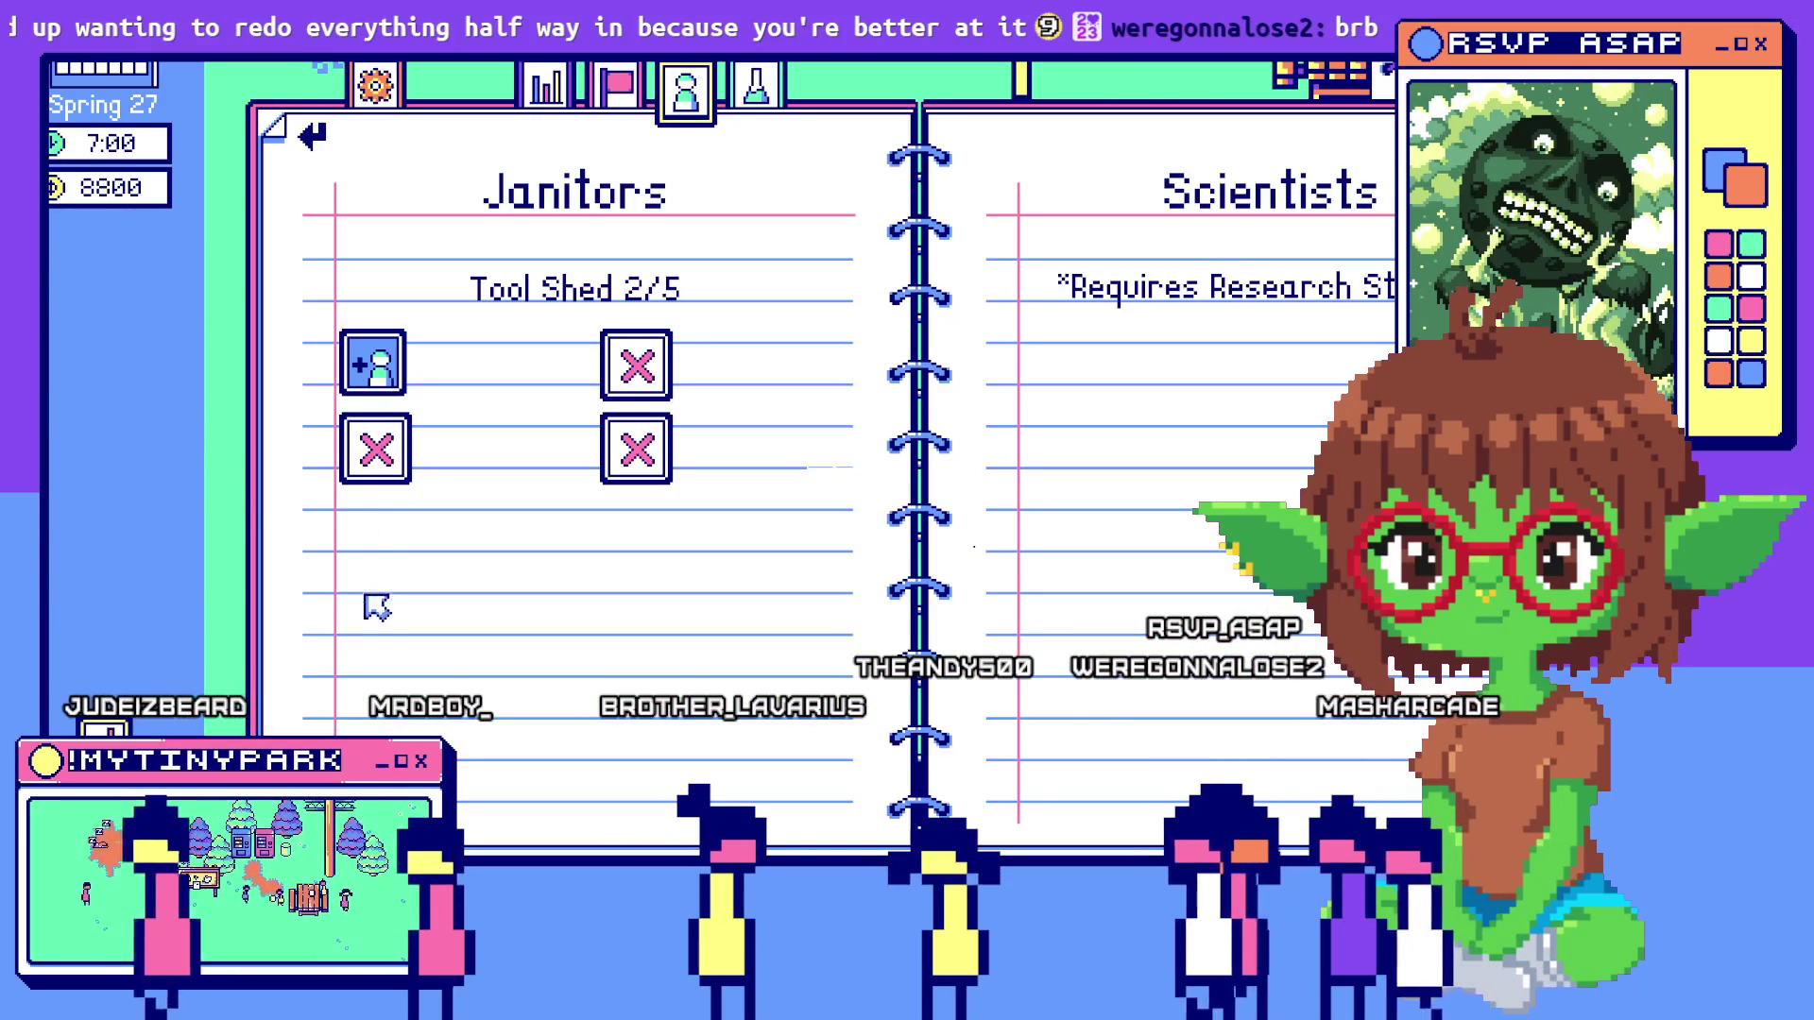
key("Escape")
left_click(172, 489)
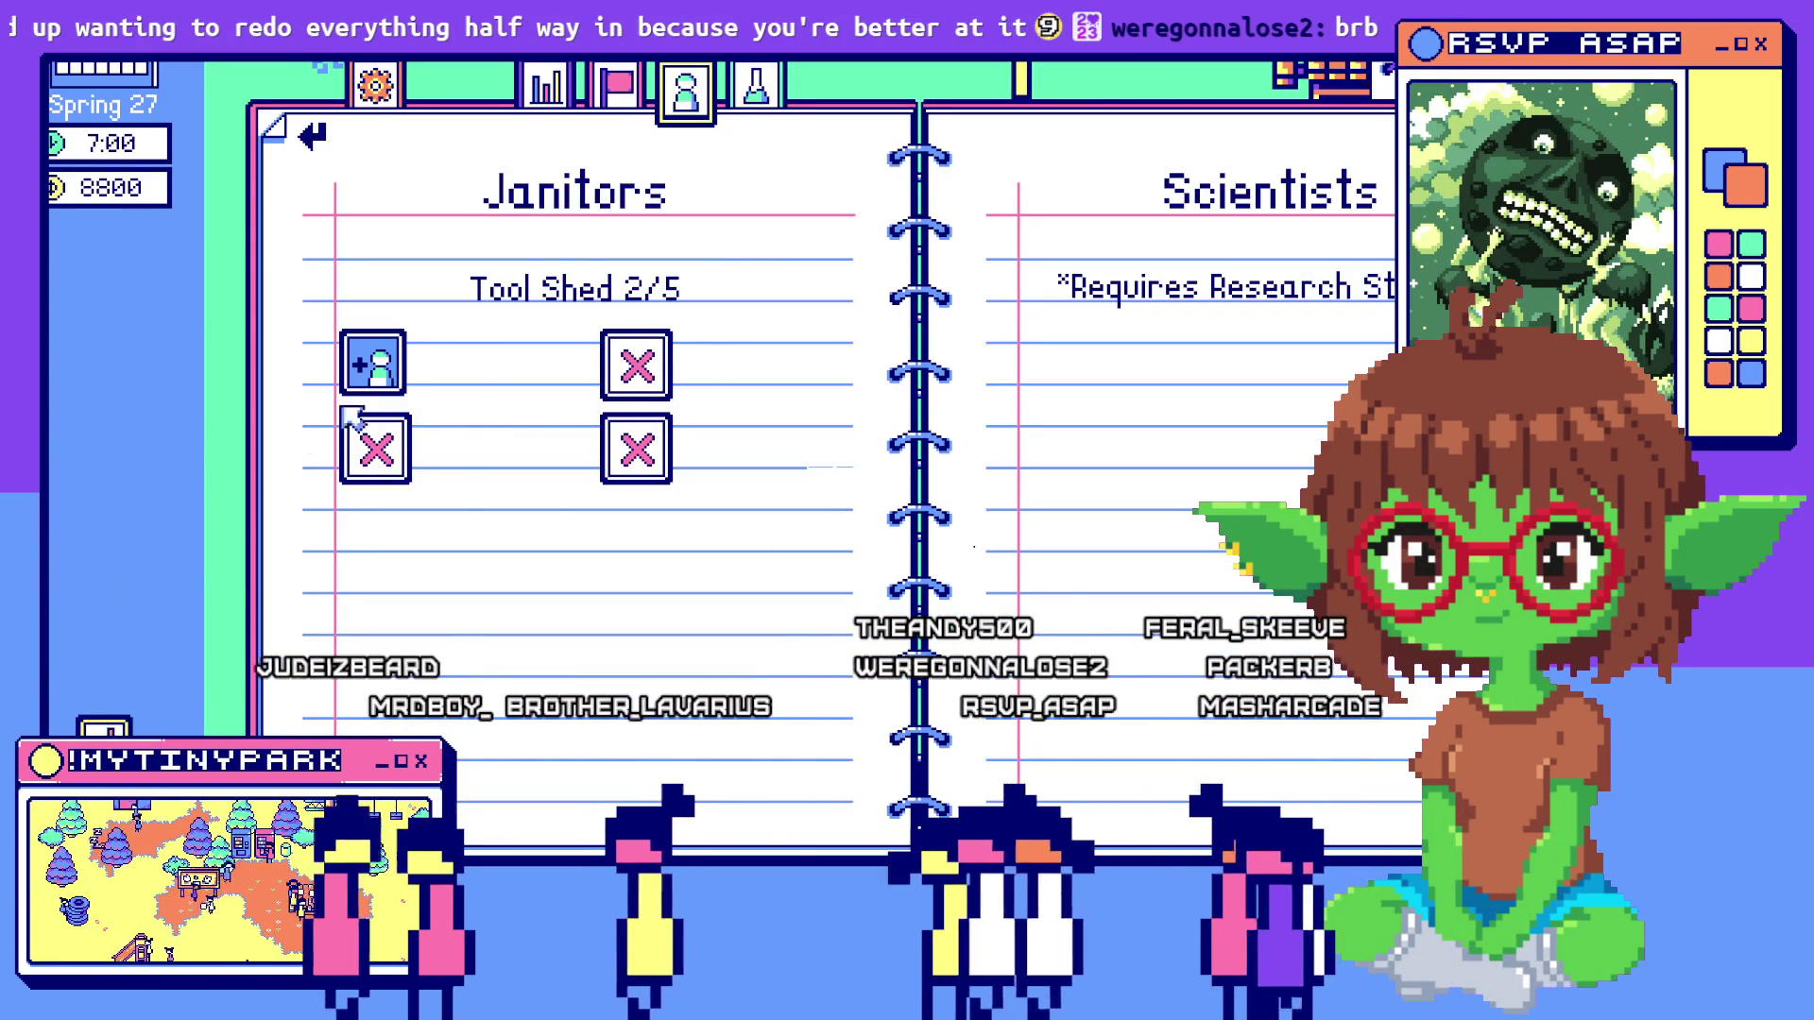
key("Escape")
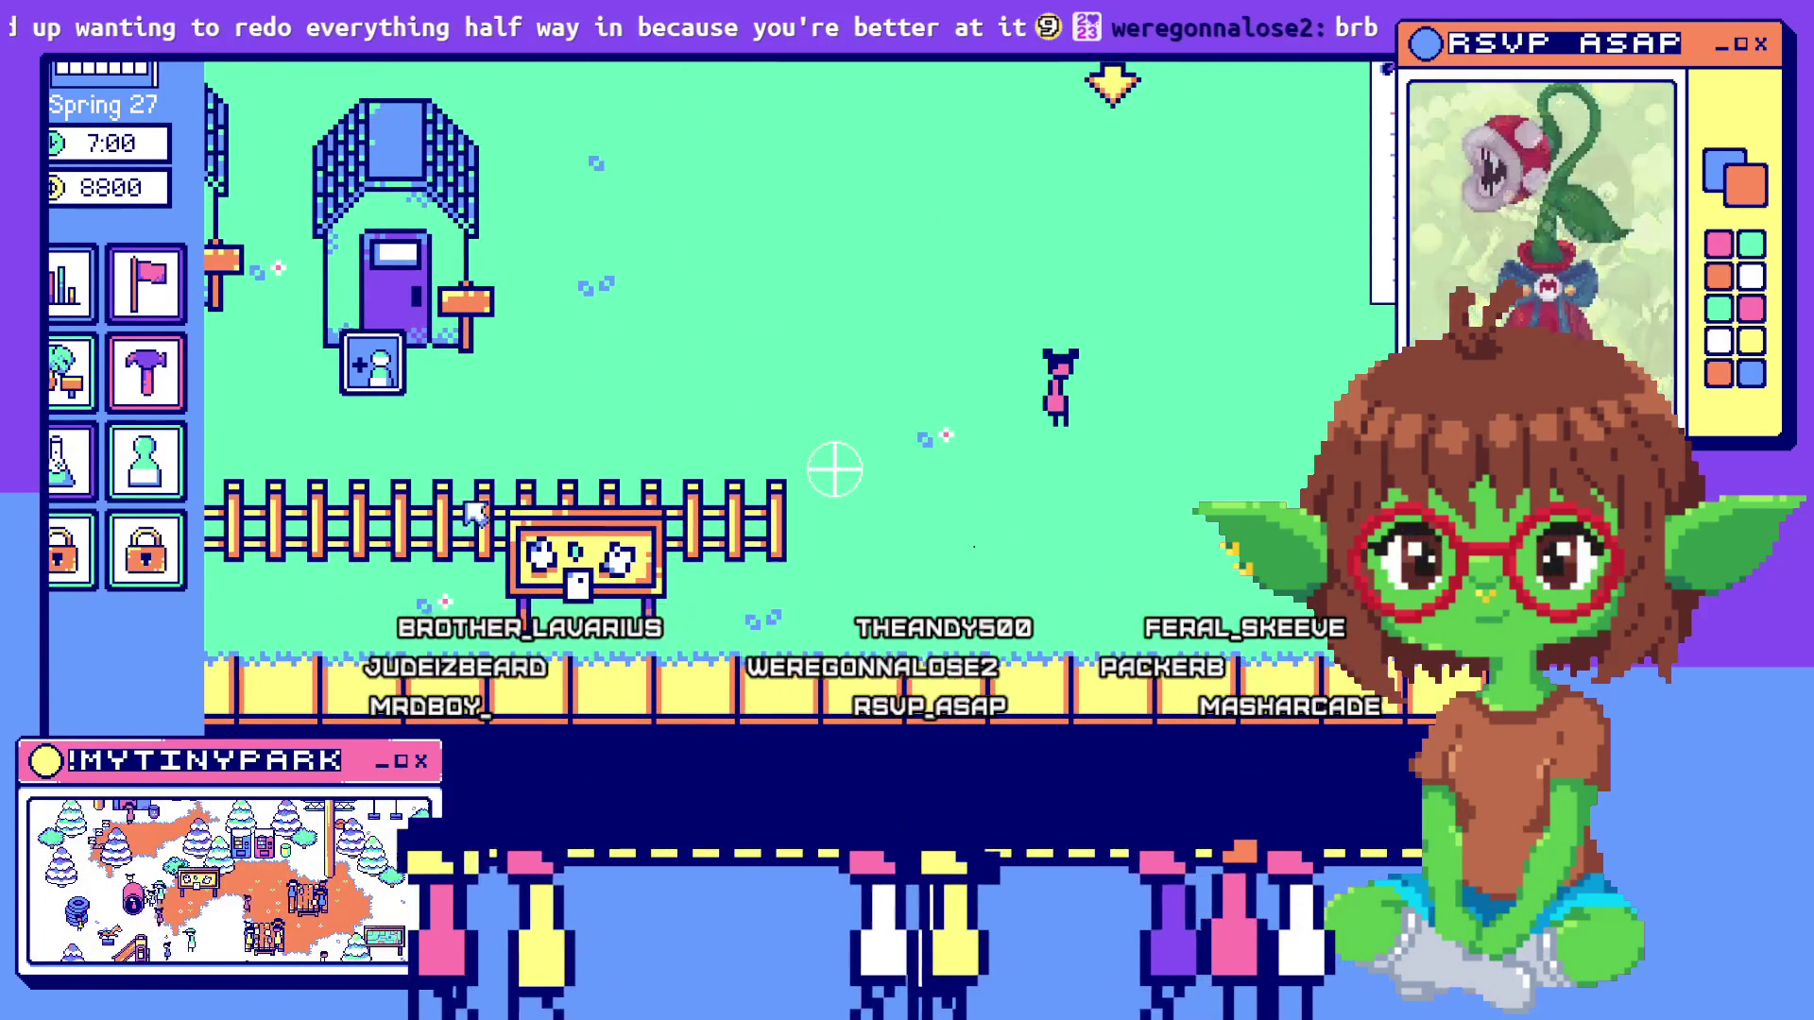
key("Escape")
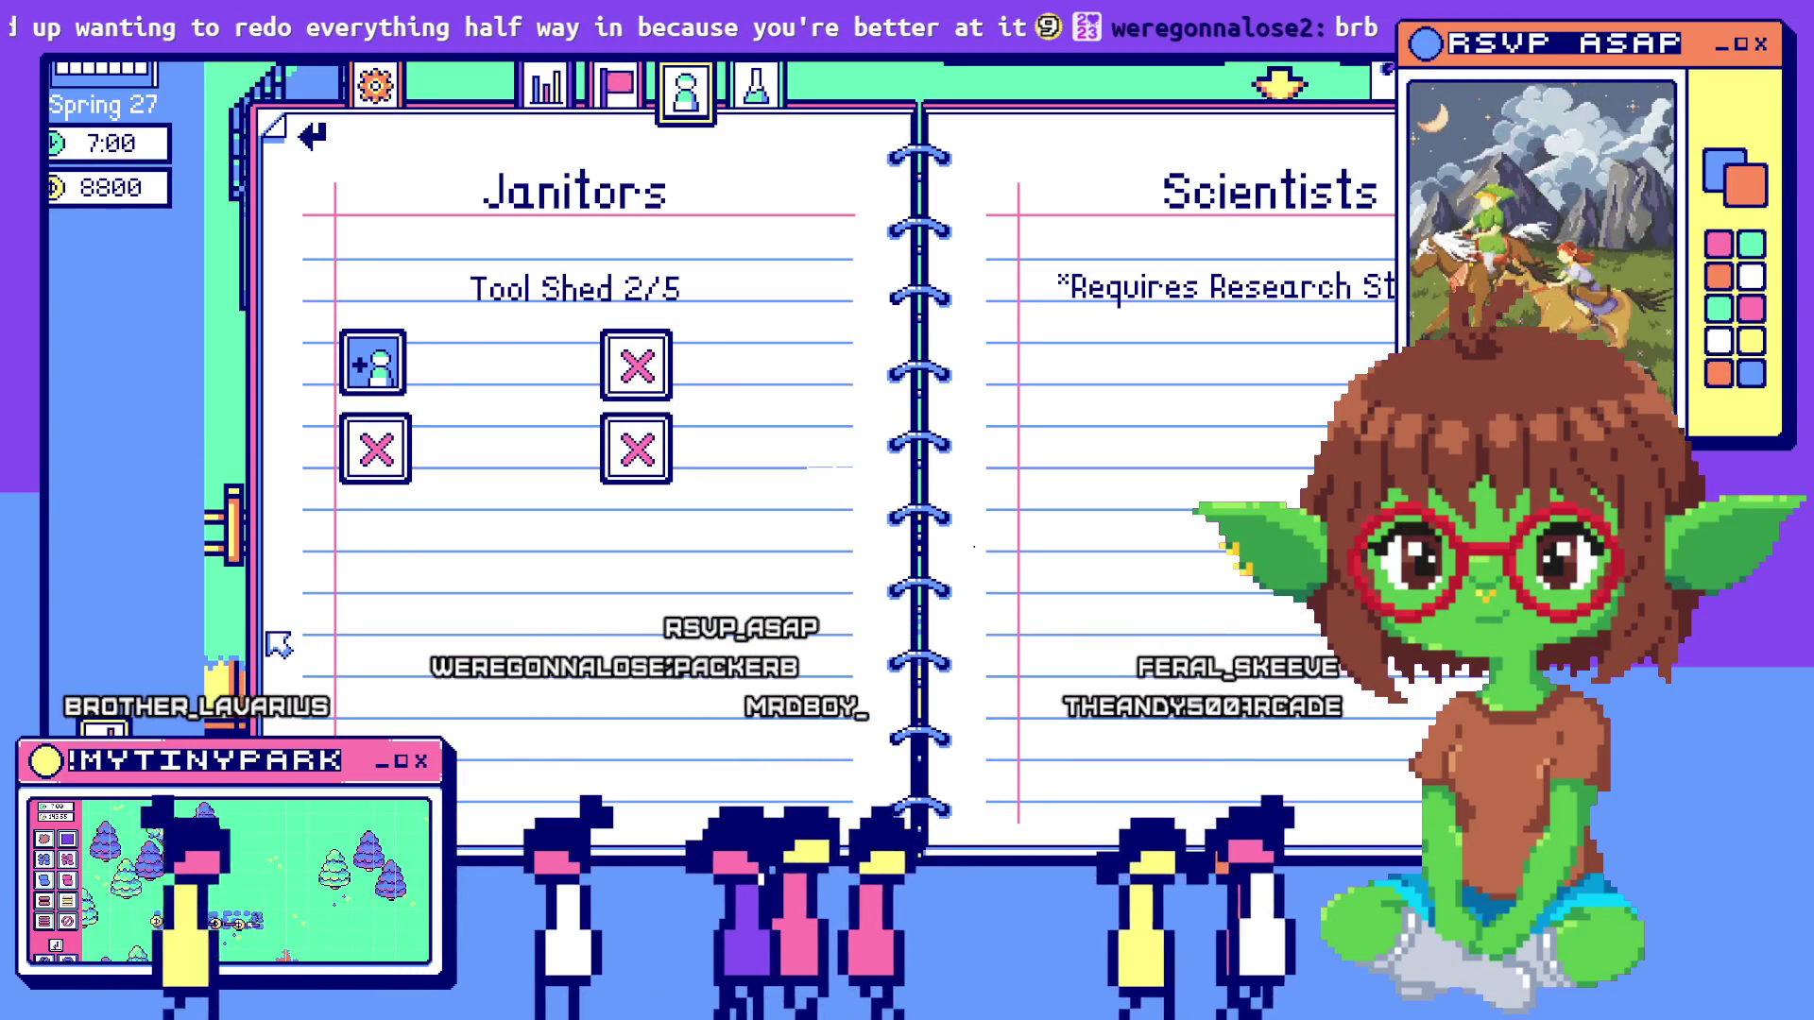
left_click(373, 362)
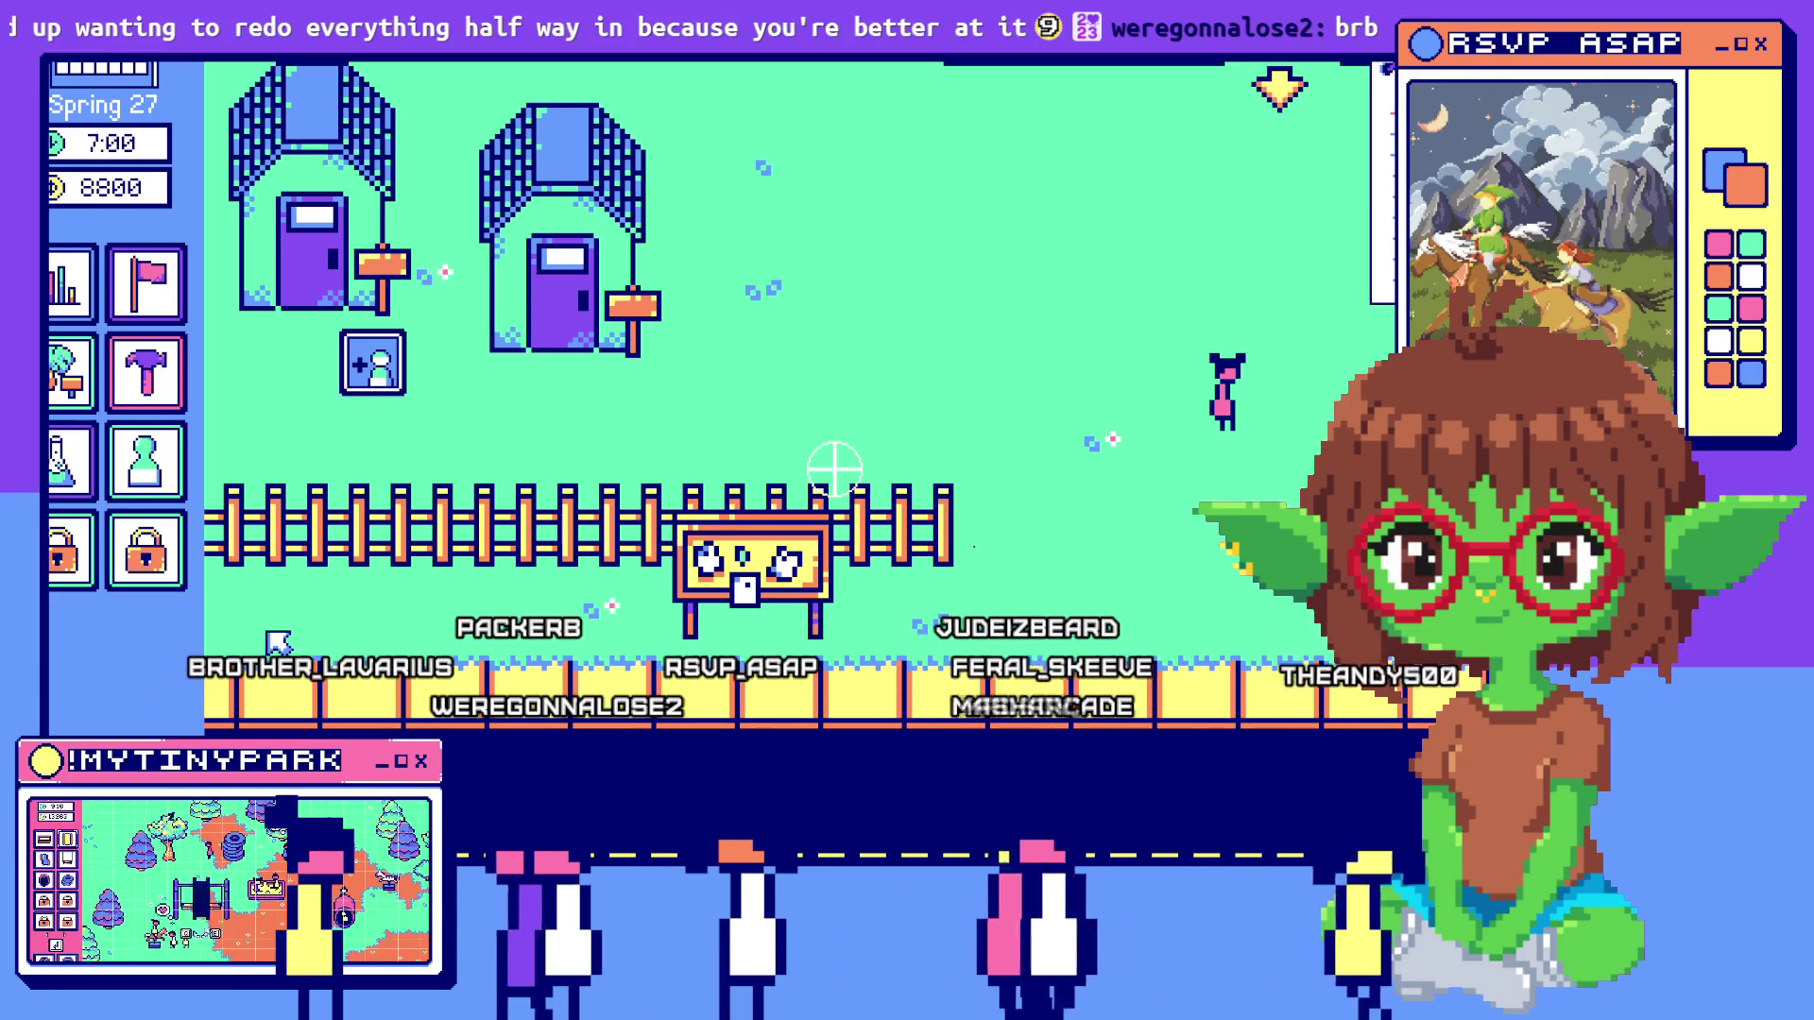
left_click(835, 467)
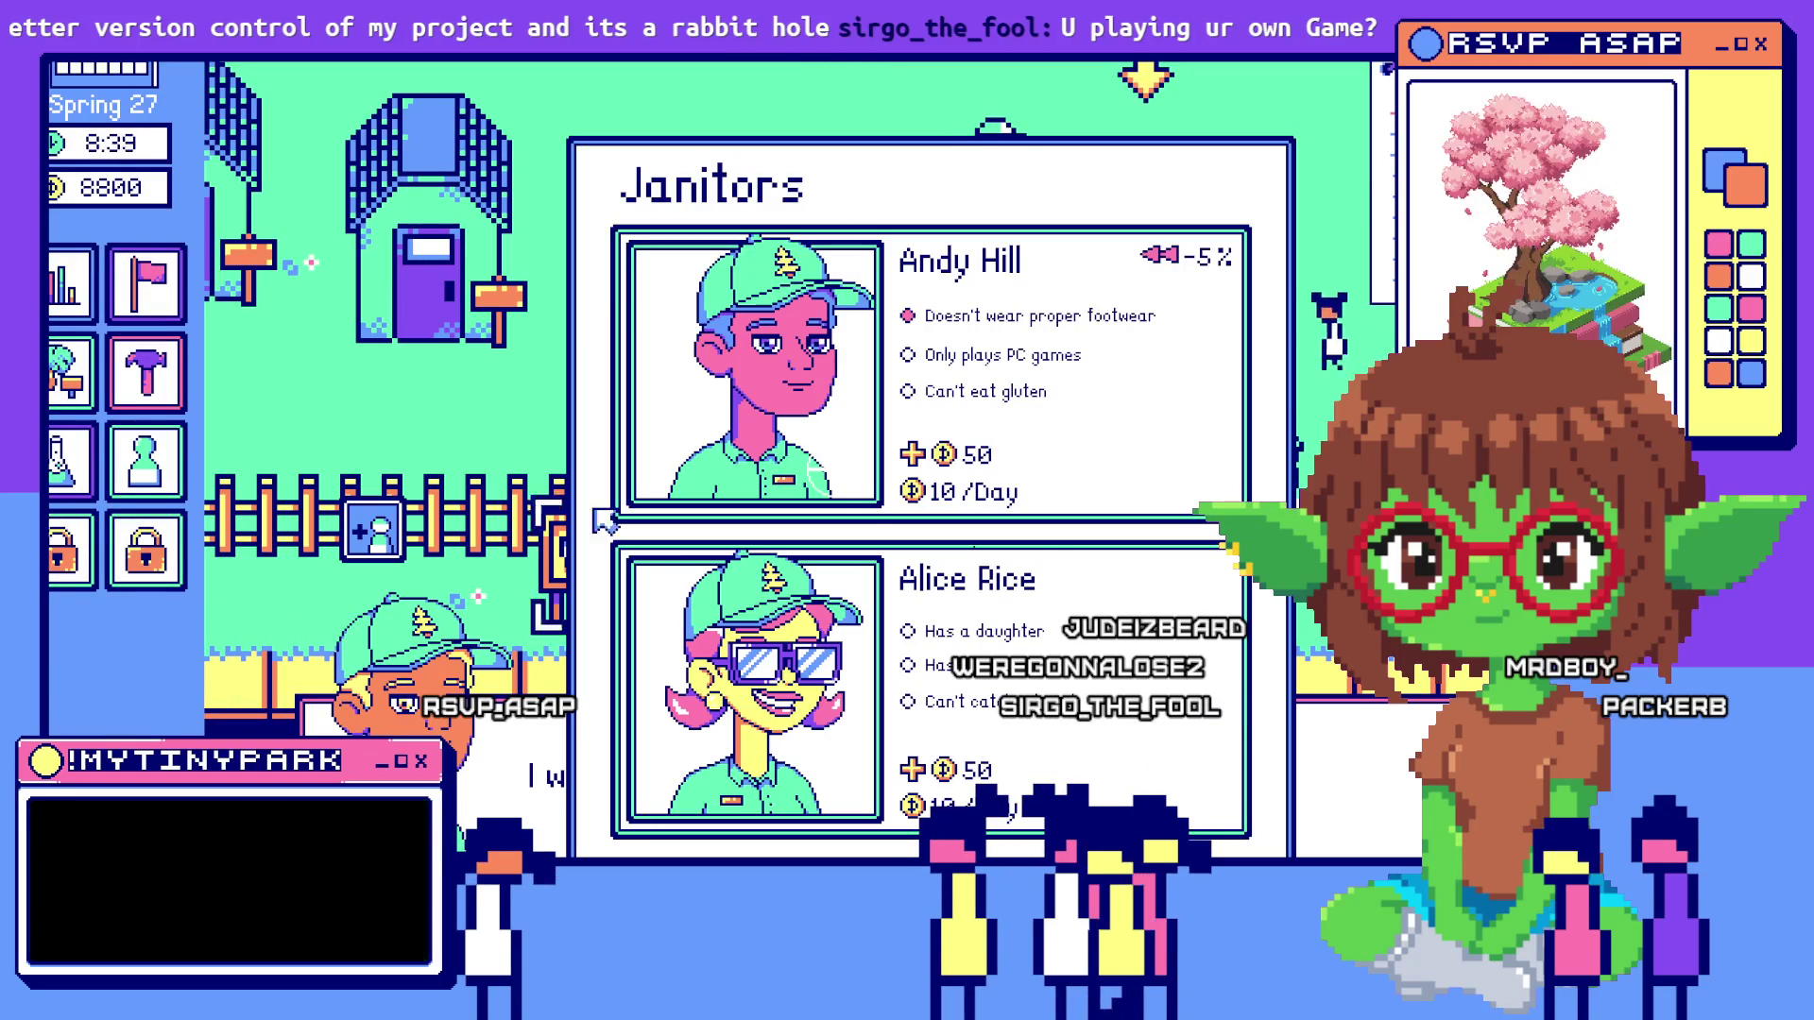
Leave the running game's Janitors screen, bringing the pixel-art editor to the front
key("alt+Tab")
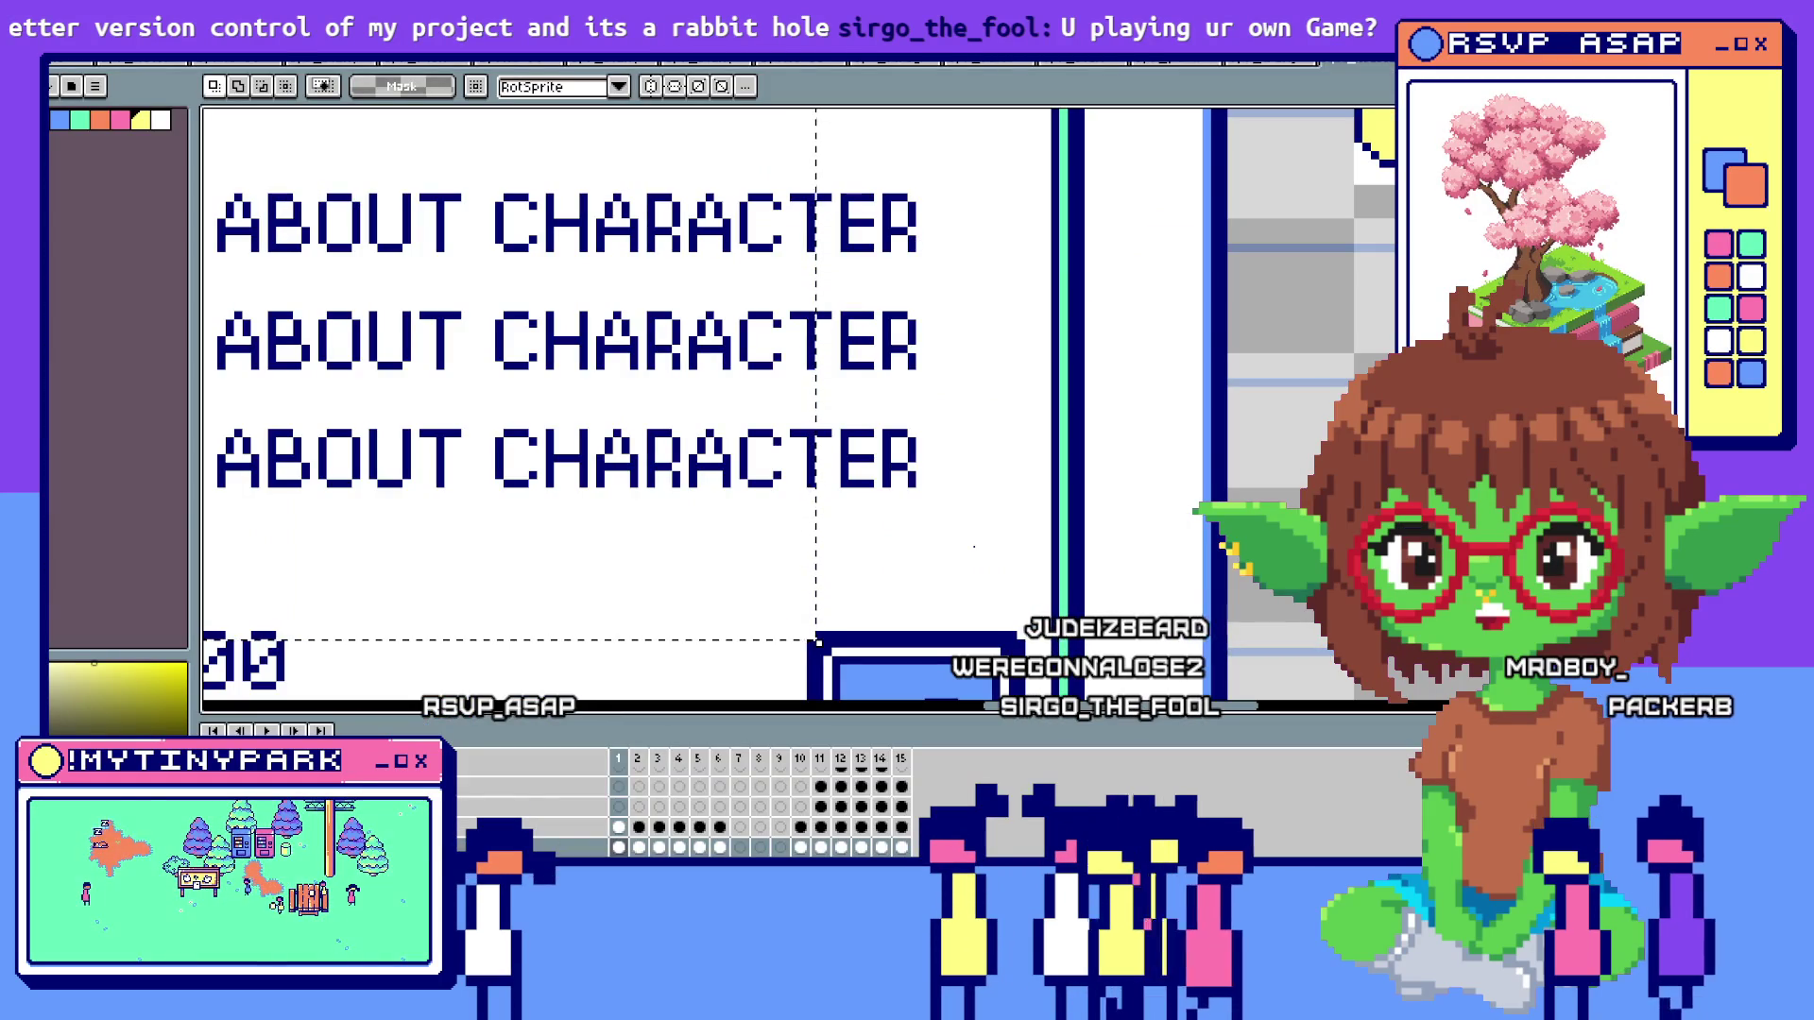
Return to the Step code and locate the break at the end of case 2
key("alt+Tab")
scroll(982, 463, "down", 2)
scroll(982, 462, "up", 3)
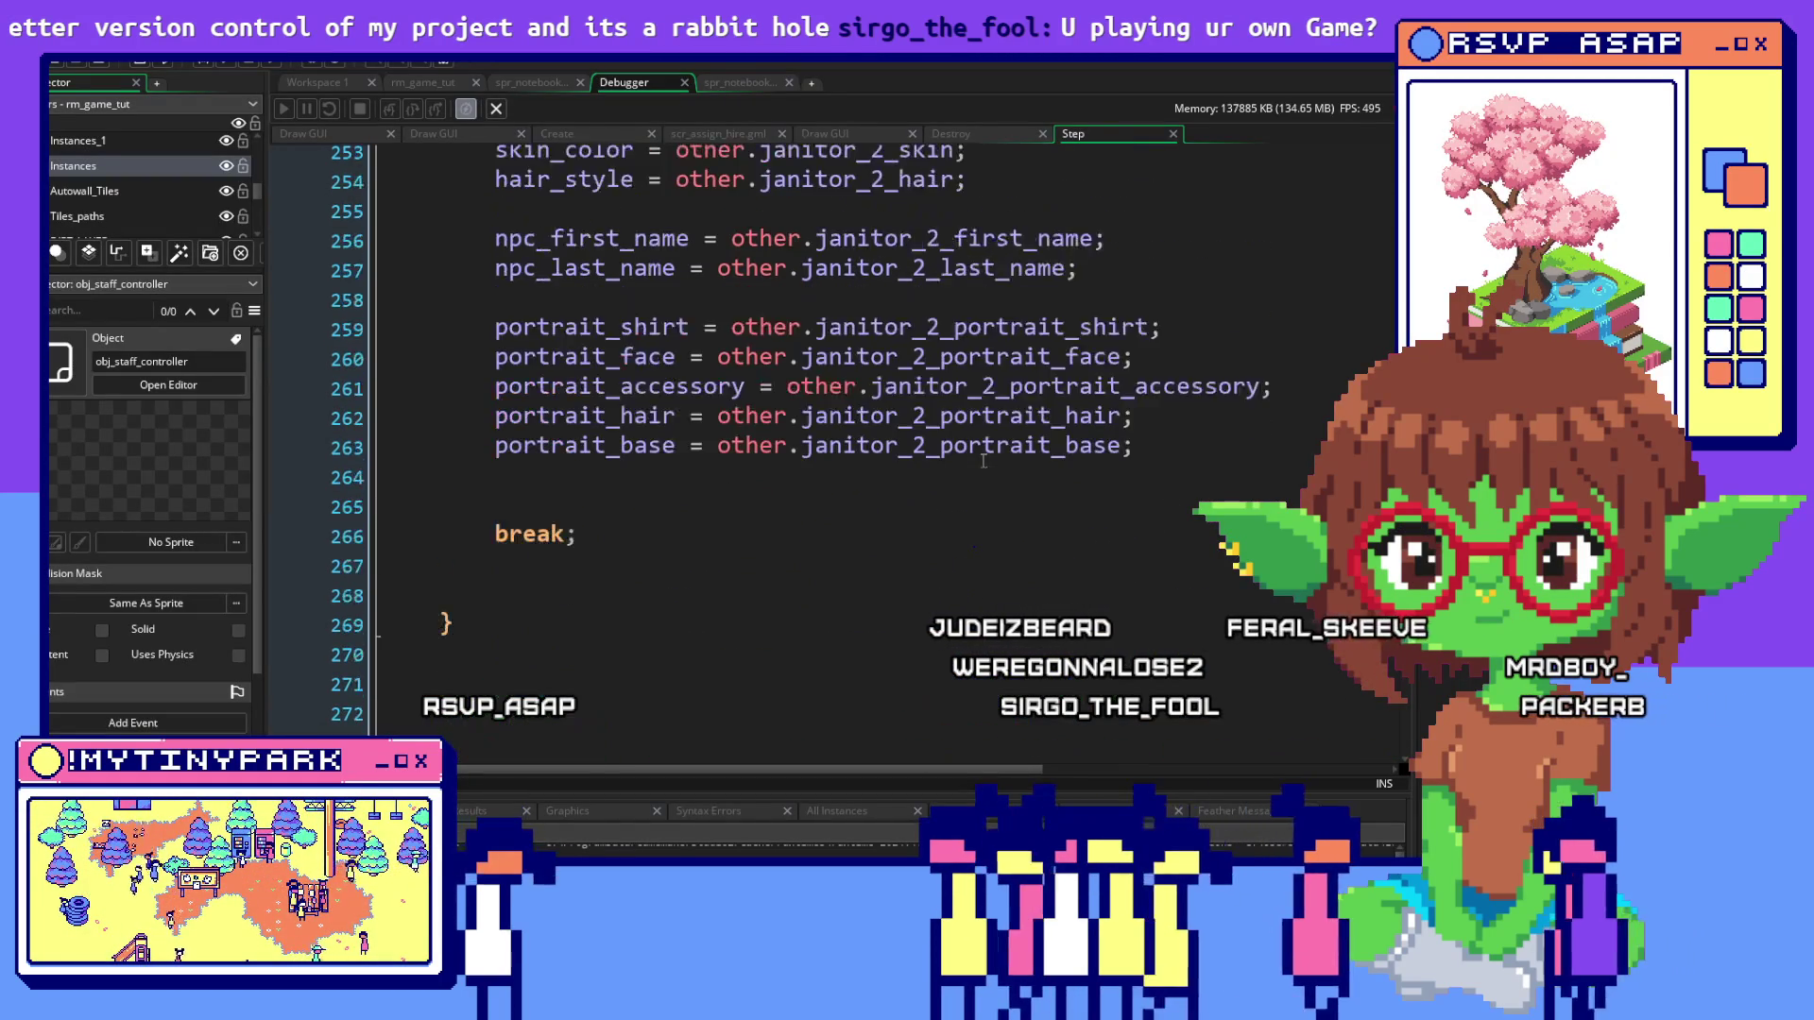
scroll(982, 461, "down", 4)
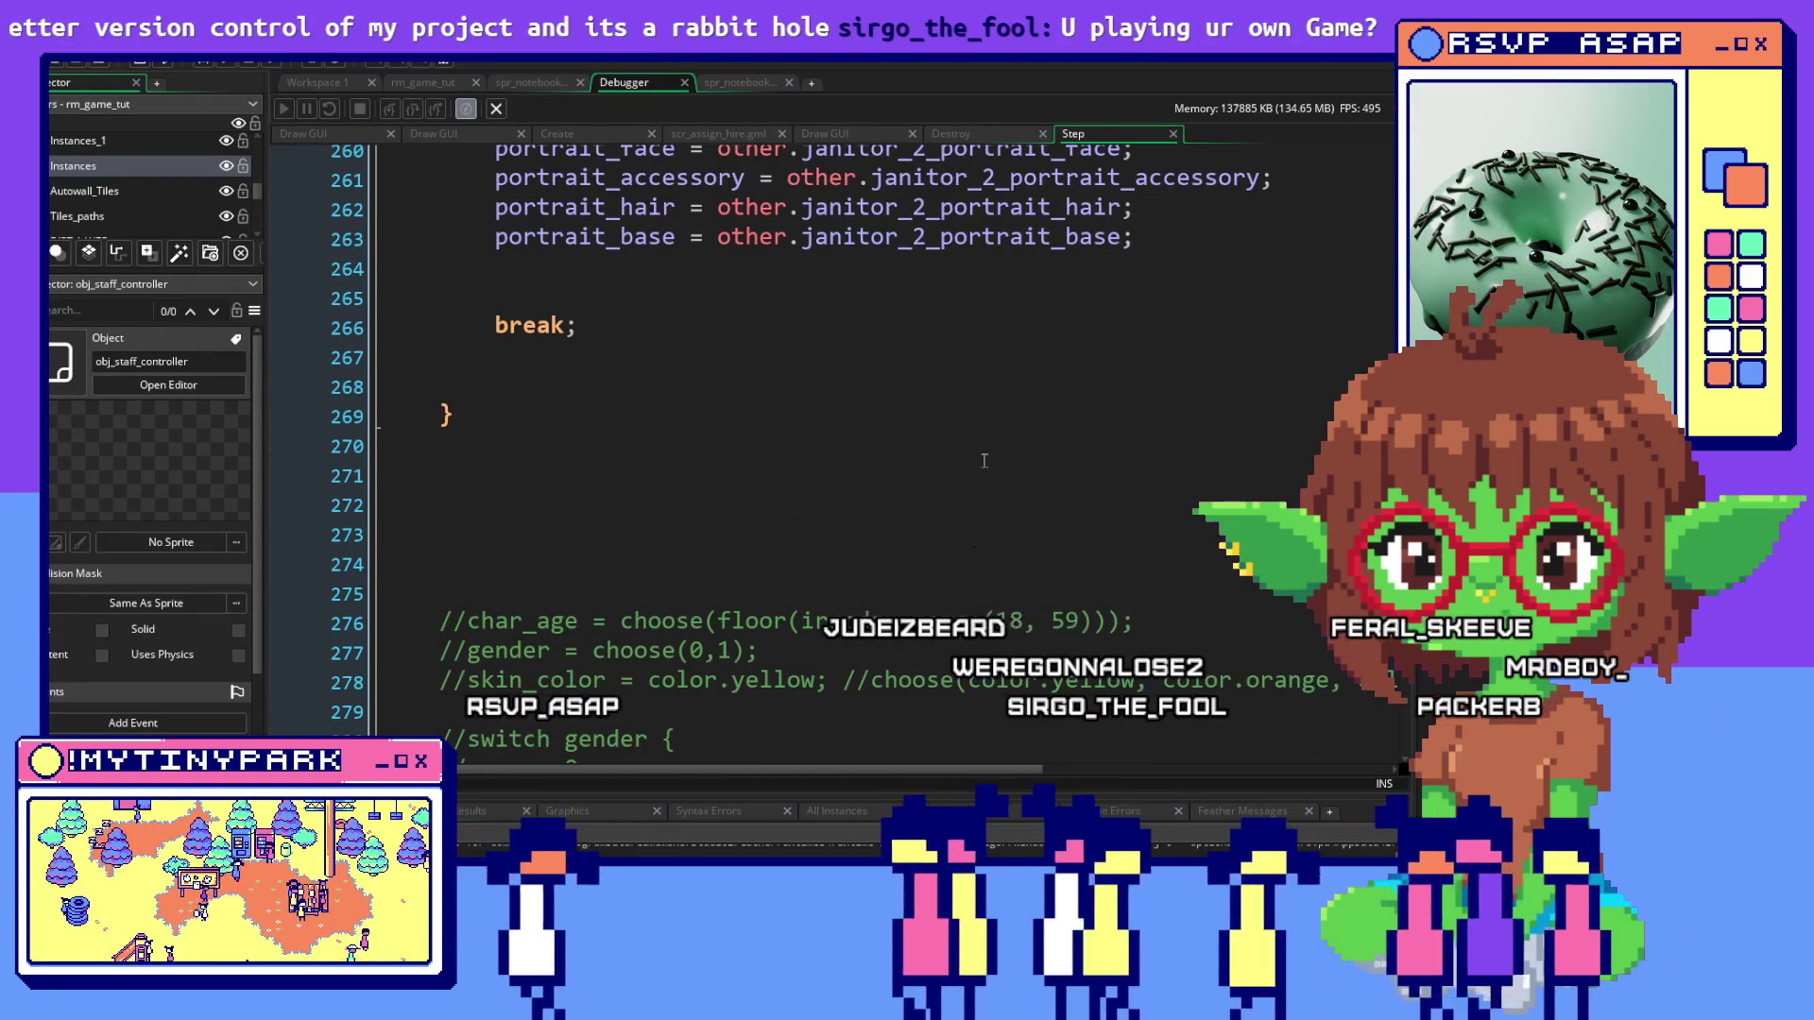
scroll(983, 461, "up", 2)
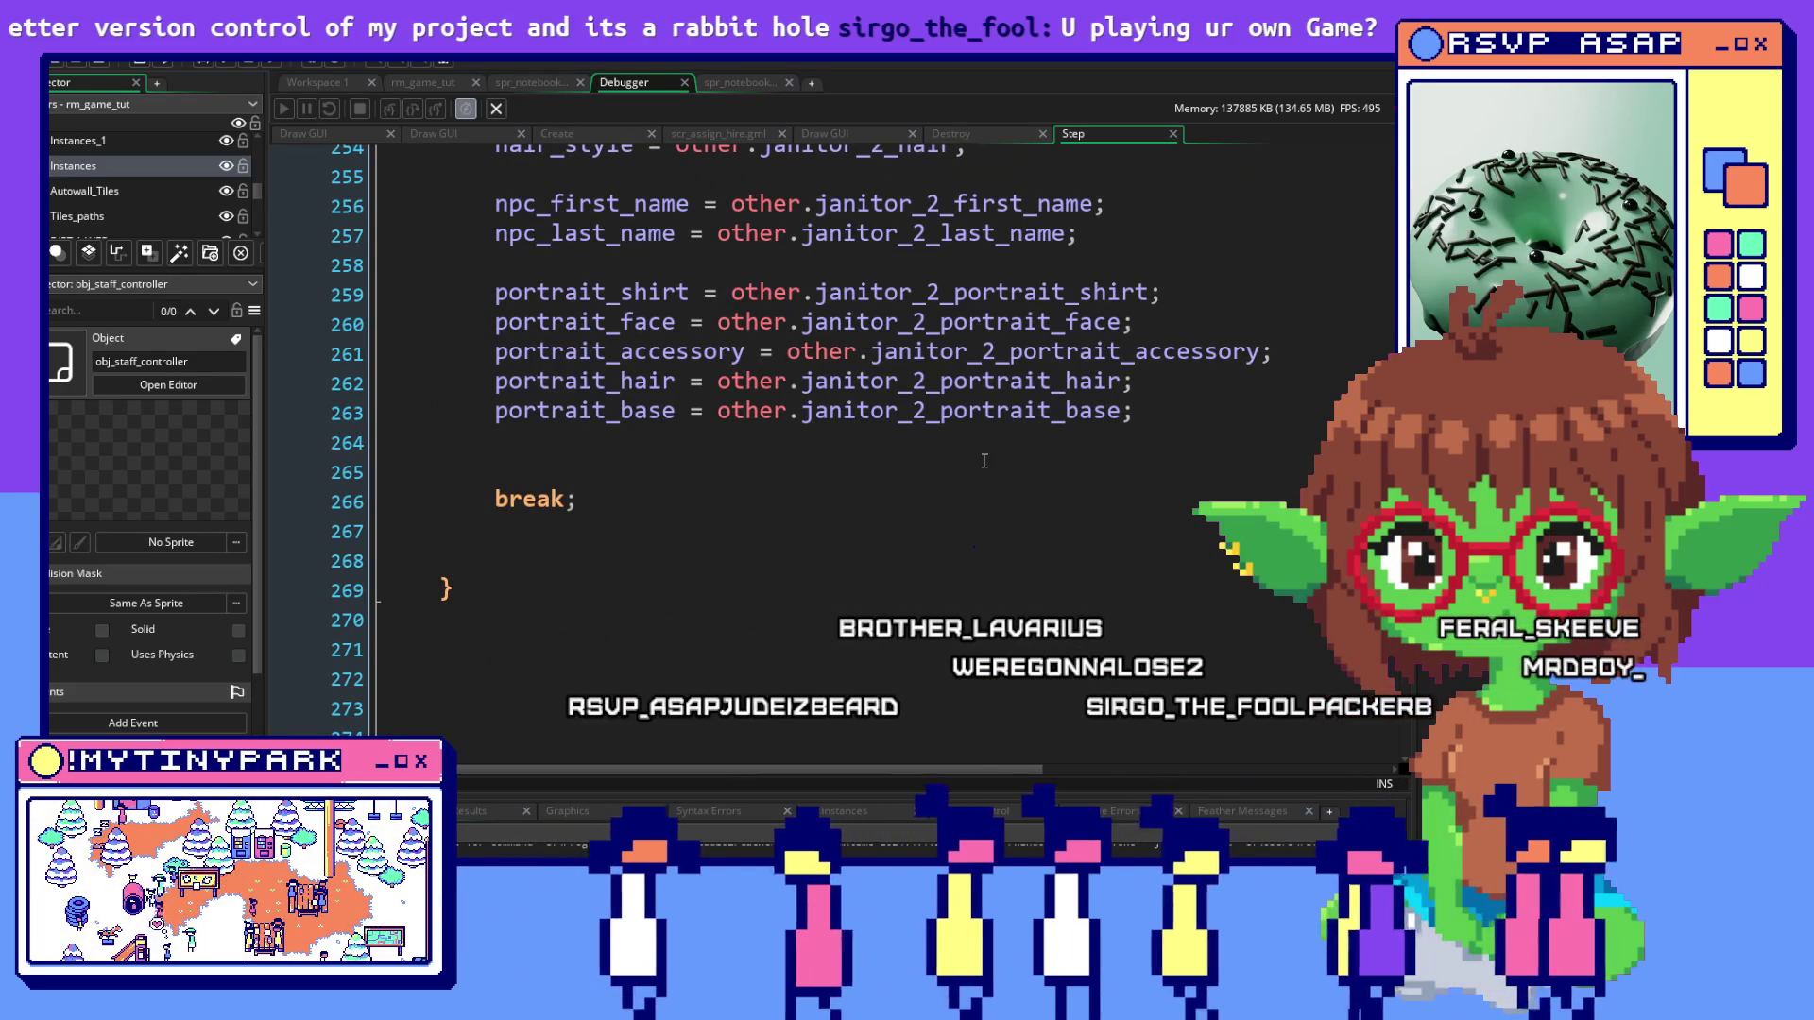
scroll(984, 461, "down", 14)
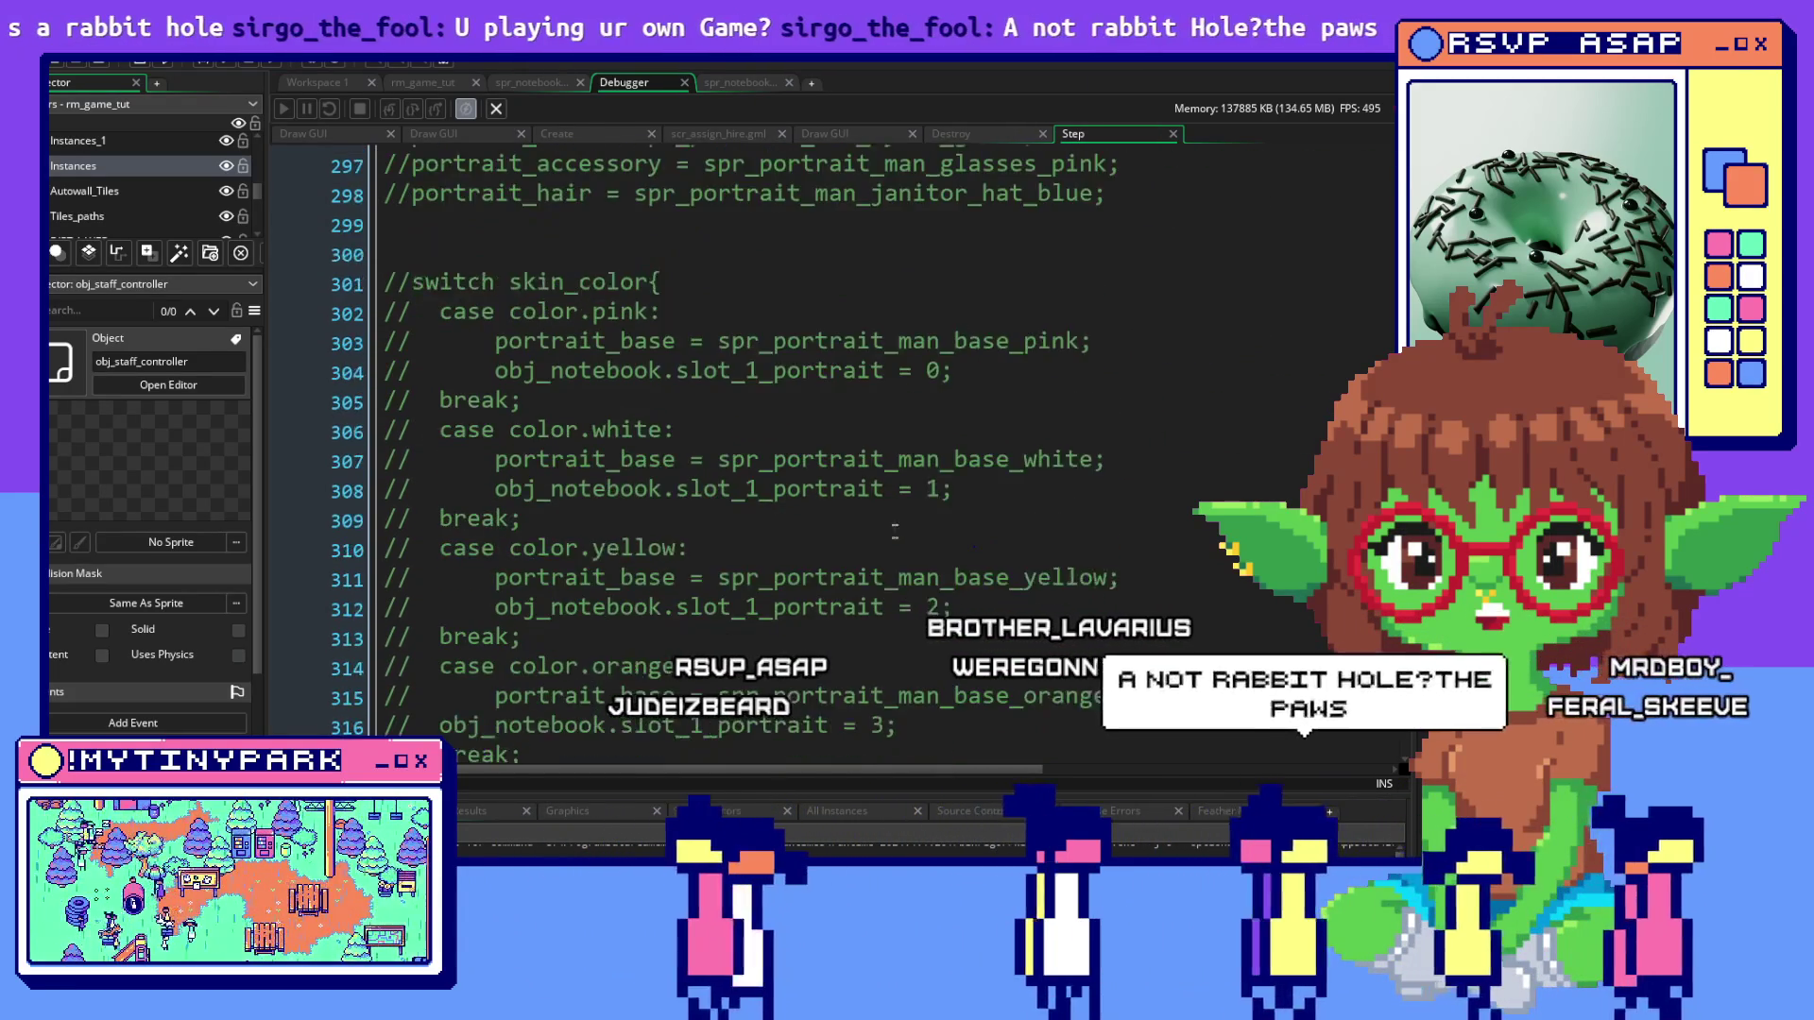
scroll(894, 530, "down", 5)
scroll(893, 519, "up", 7)
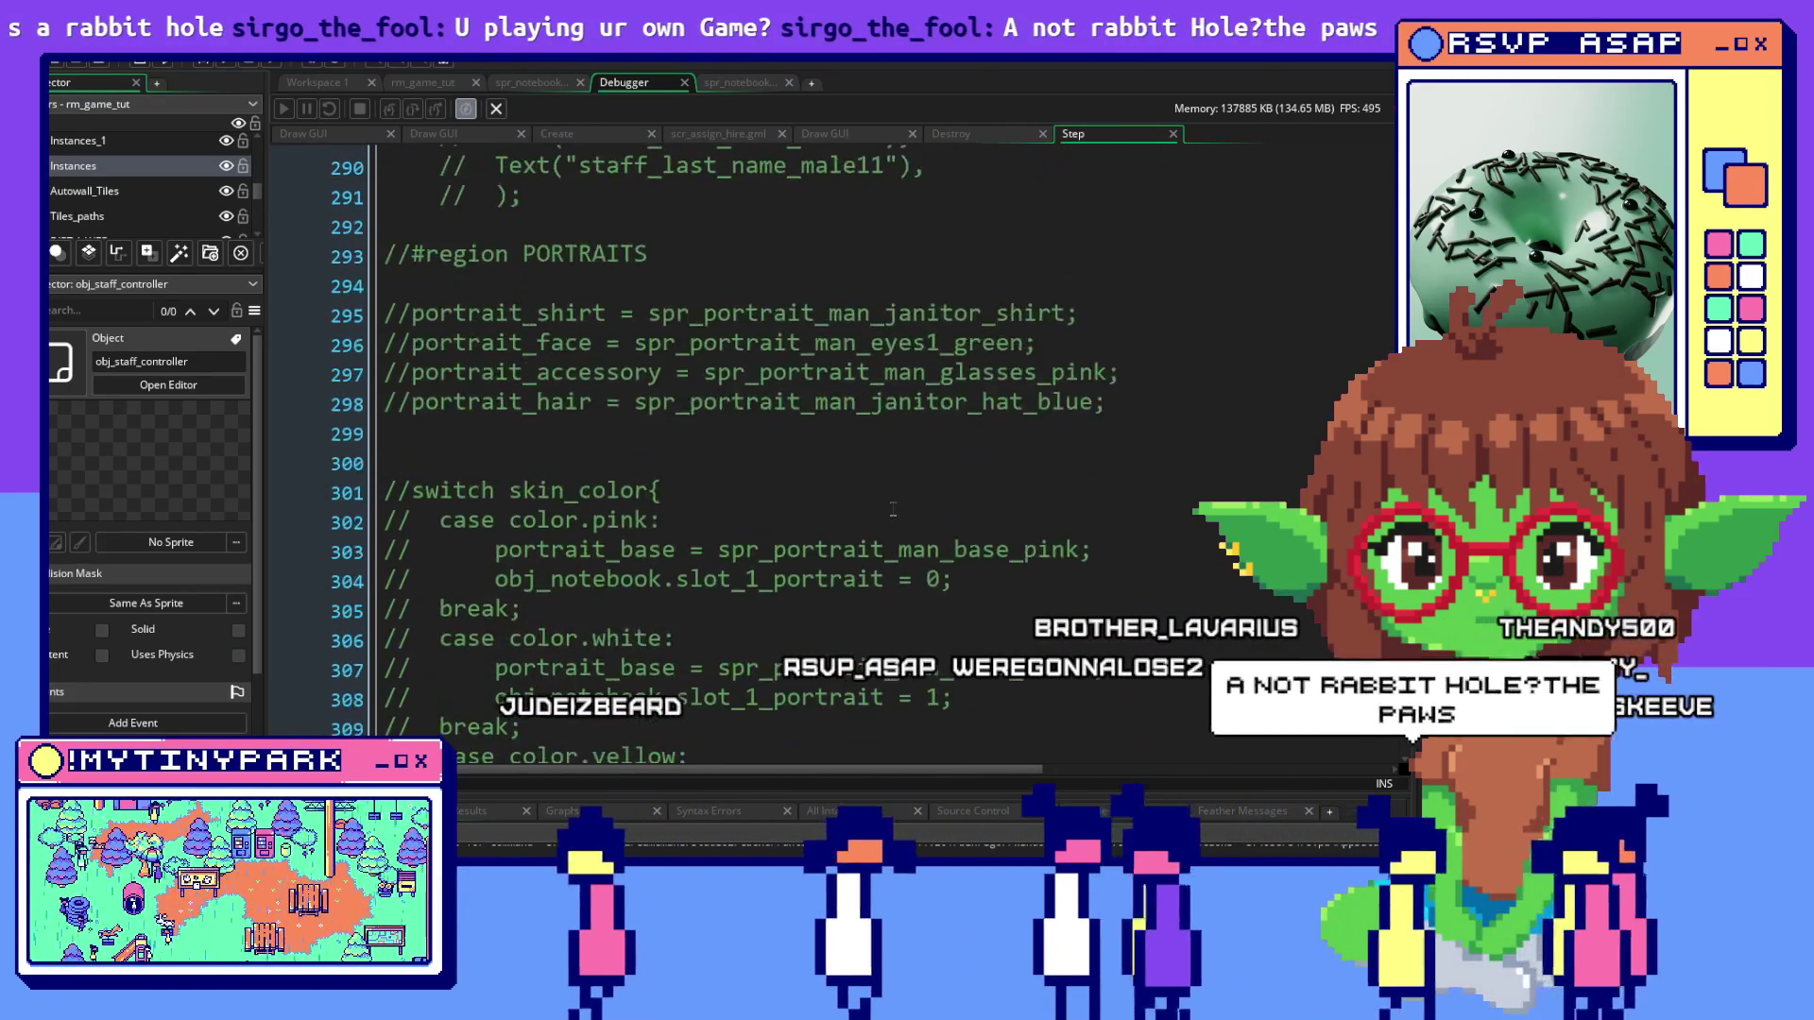
scroll(893, 509, "up", 11)
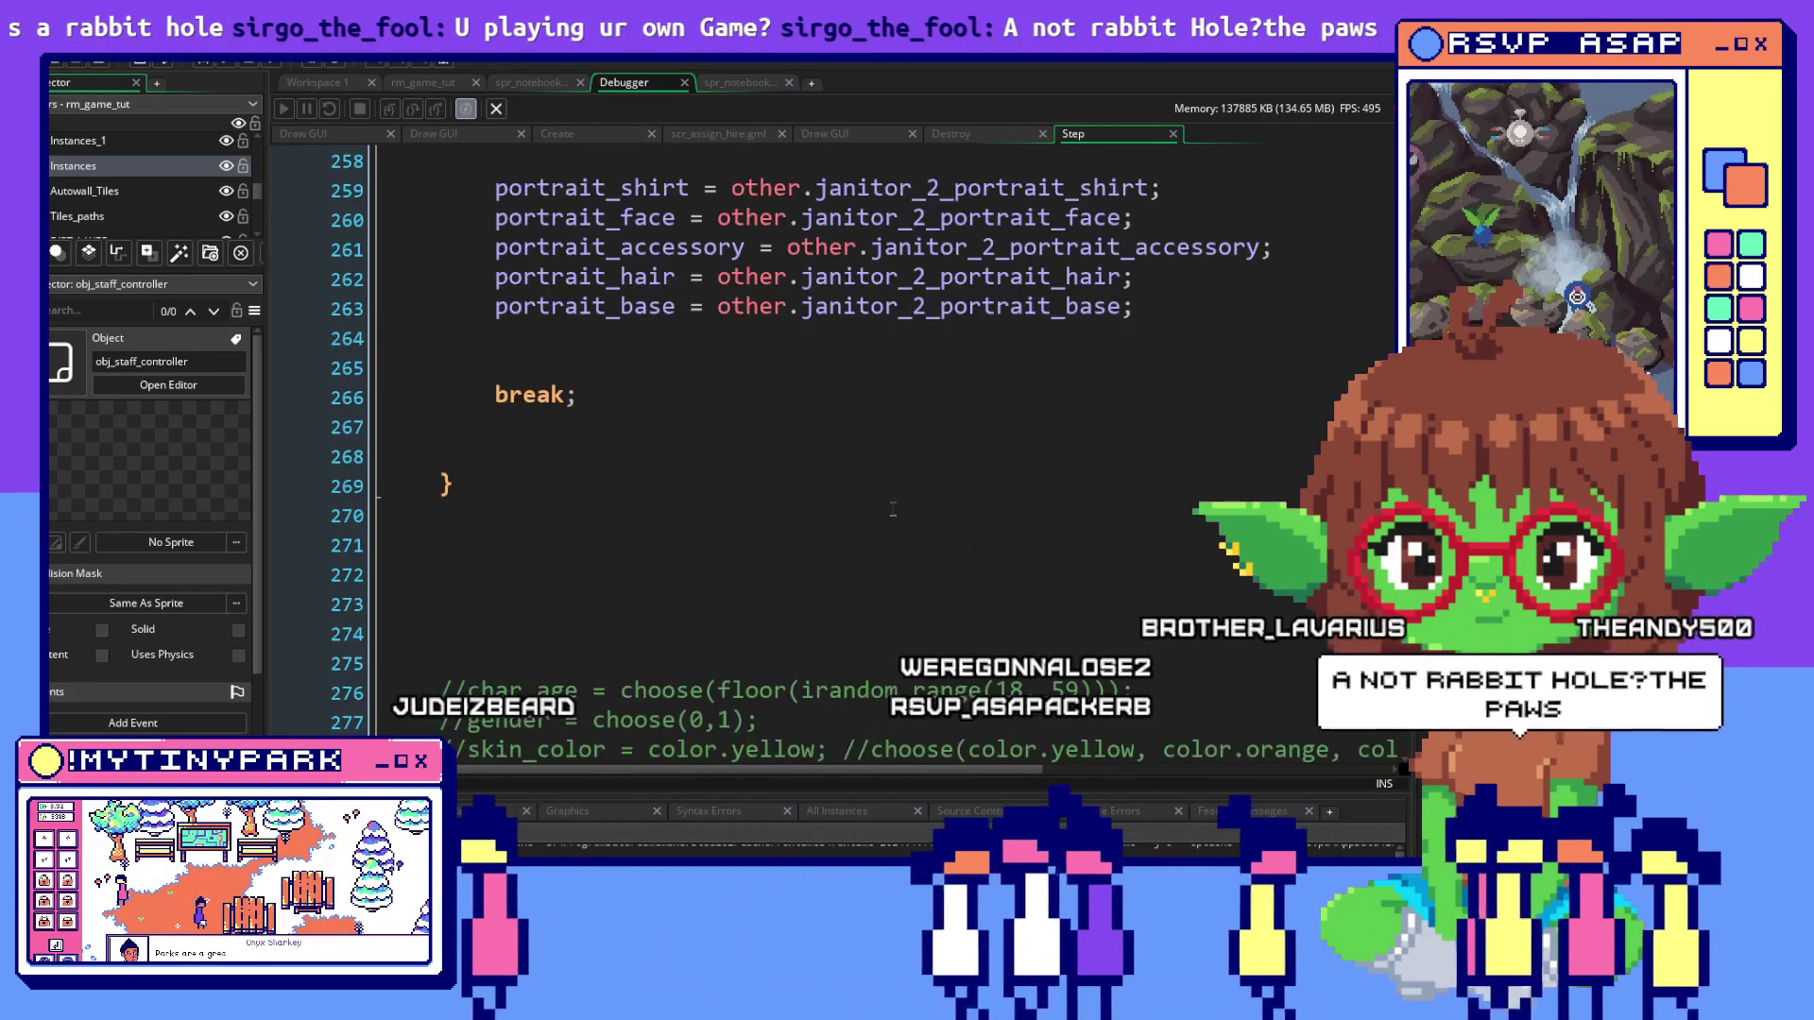
scroll(892, 509, "up", 8)
scroll(892, 510, "up", 1)
scroll(893, 510, "up", 3)
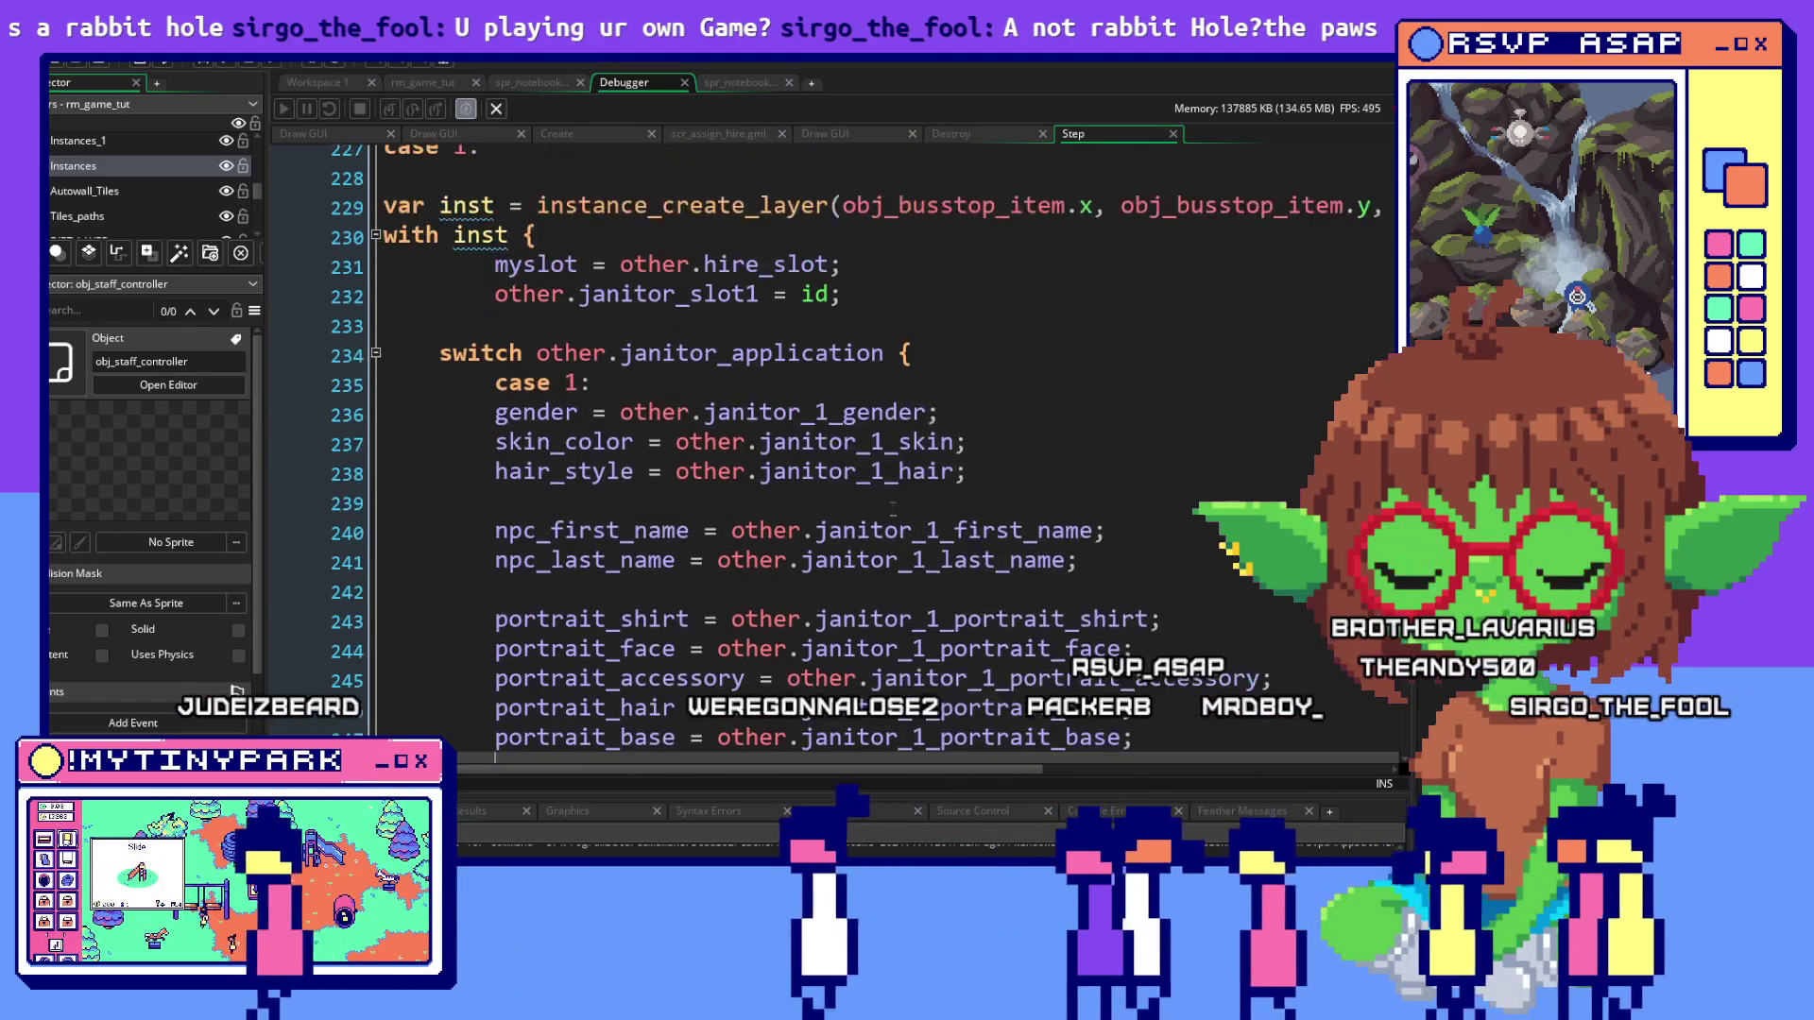
scroll(893, 510, "down", 9)
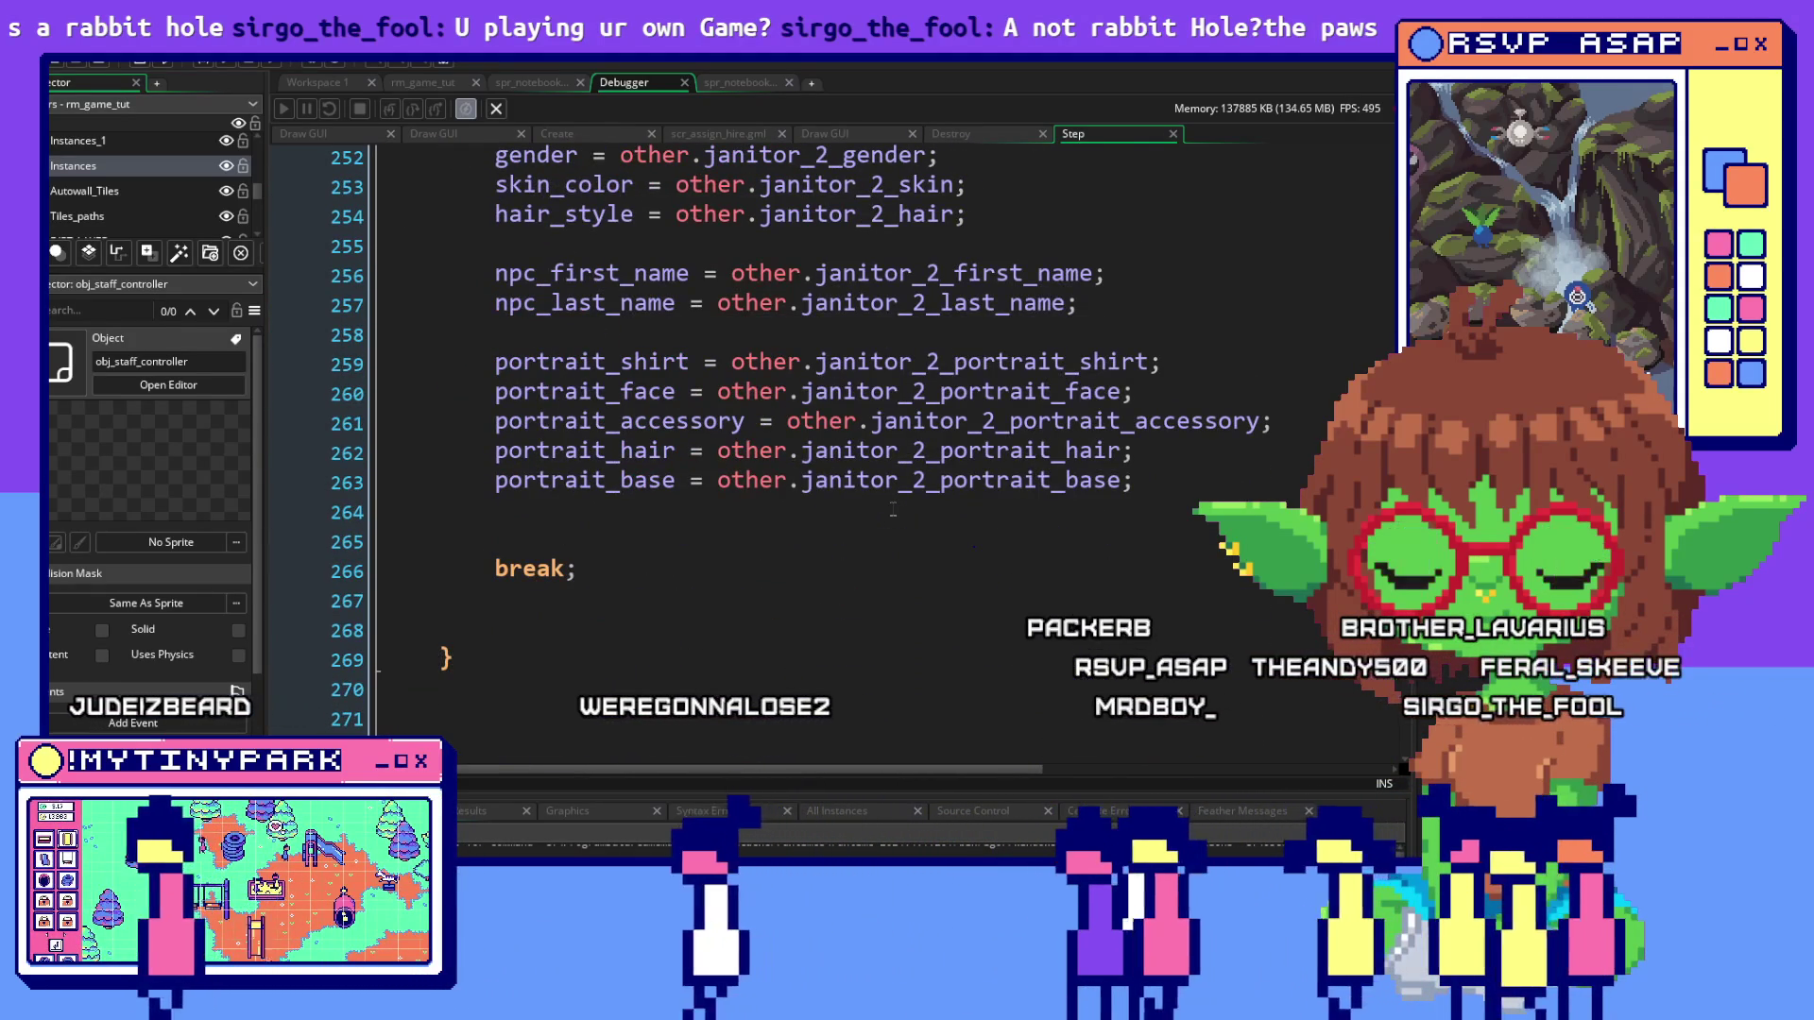
scroll(893, 509, "up", 9)
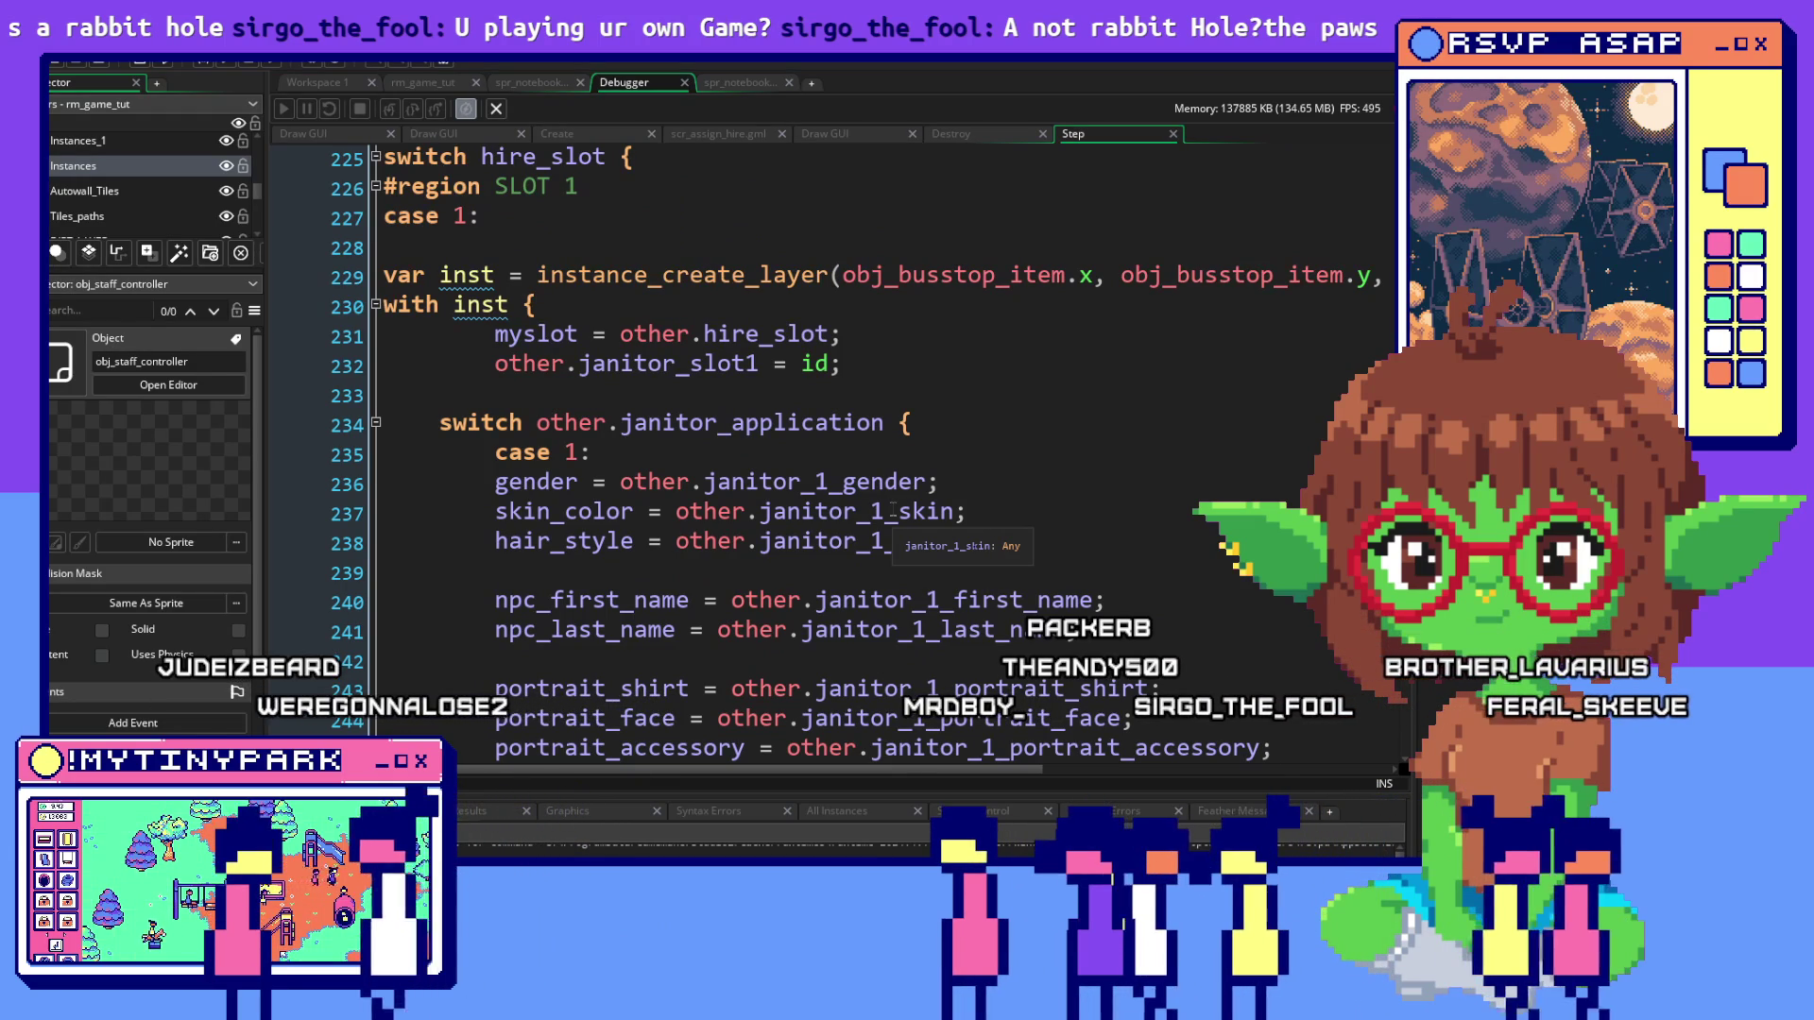
scroll(893, 510, "down", 11)
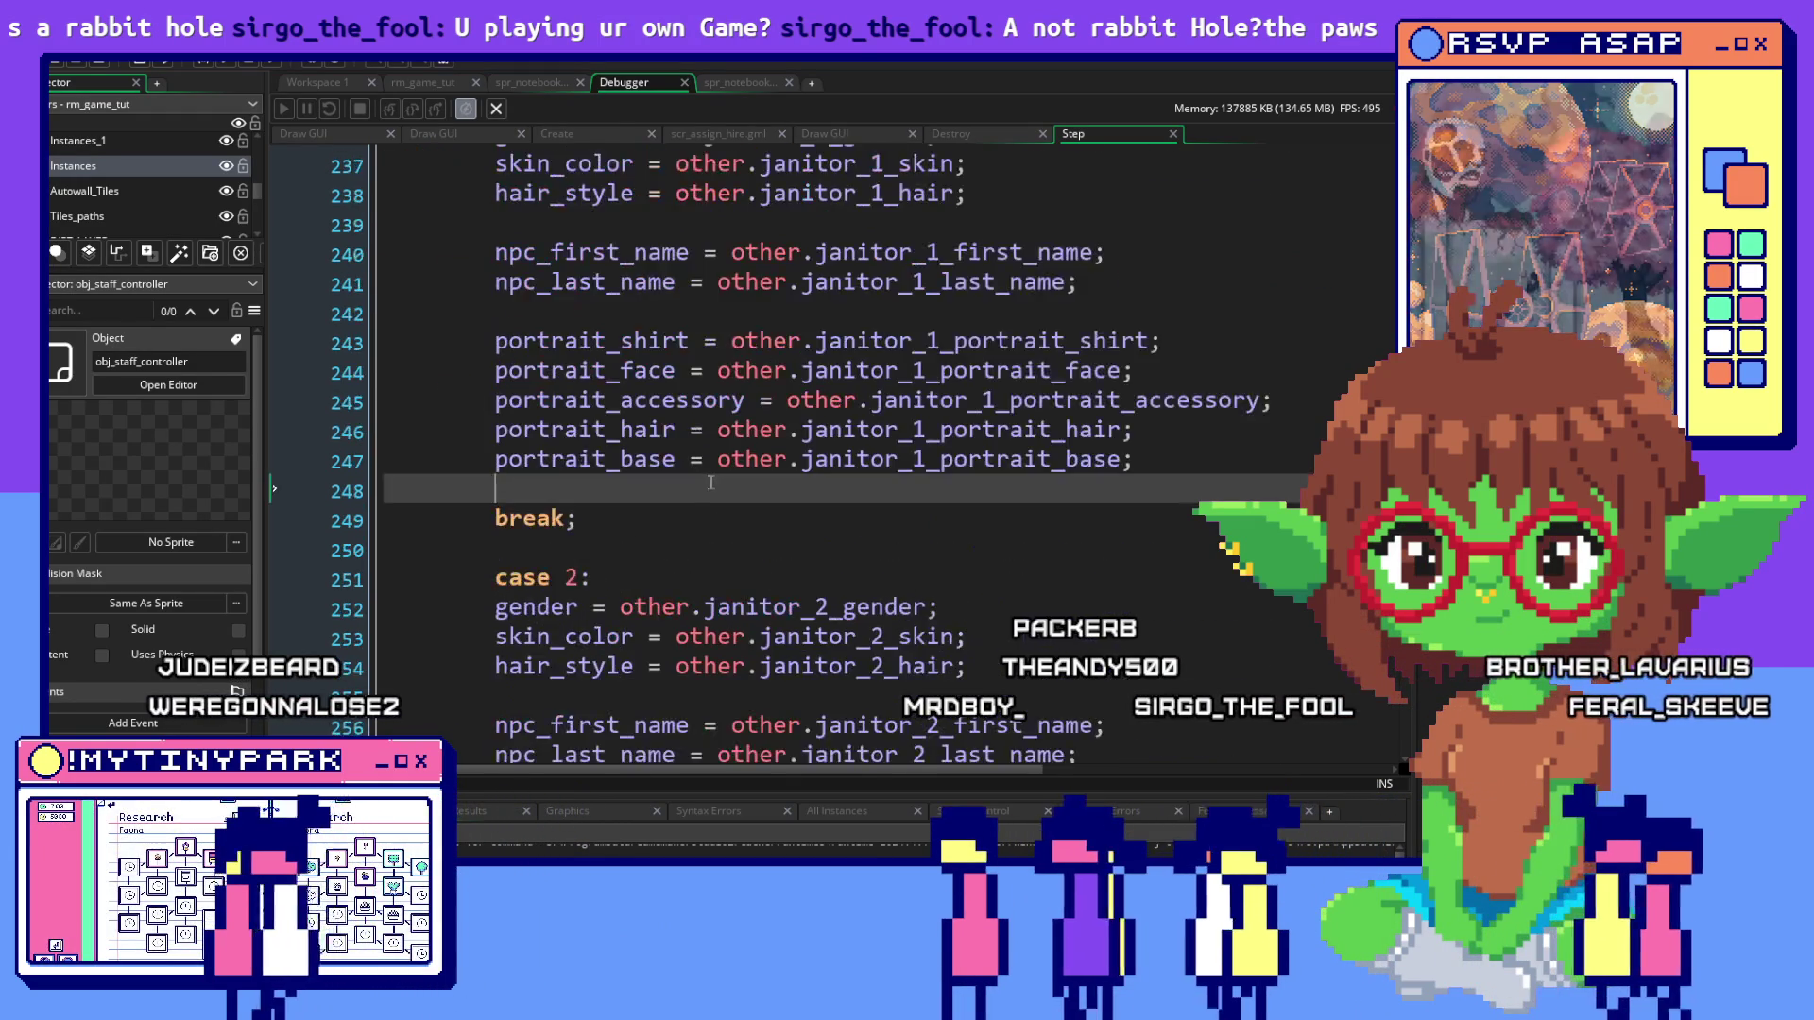
Delete the extra blank lines after and above case 2's break
left_click(454, 456)
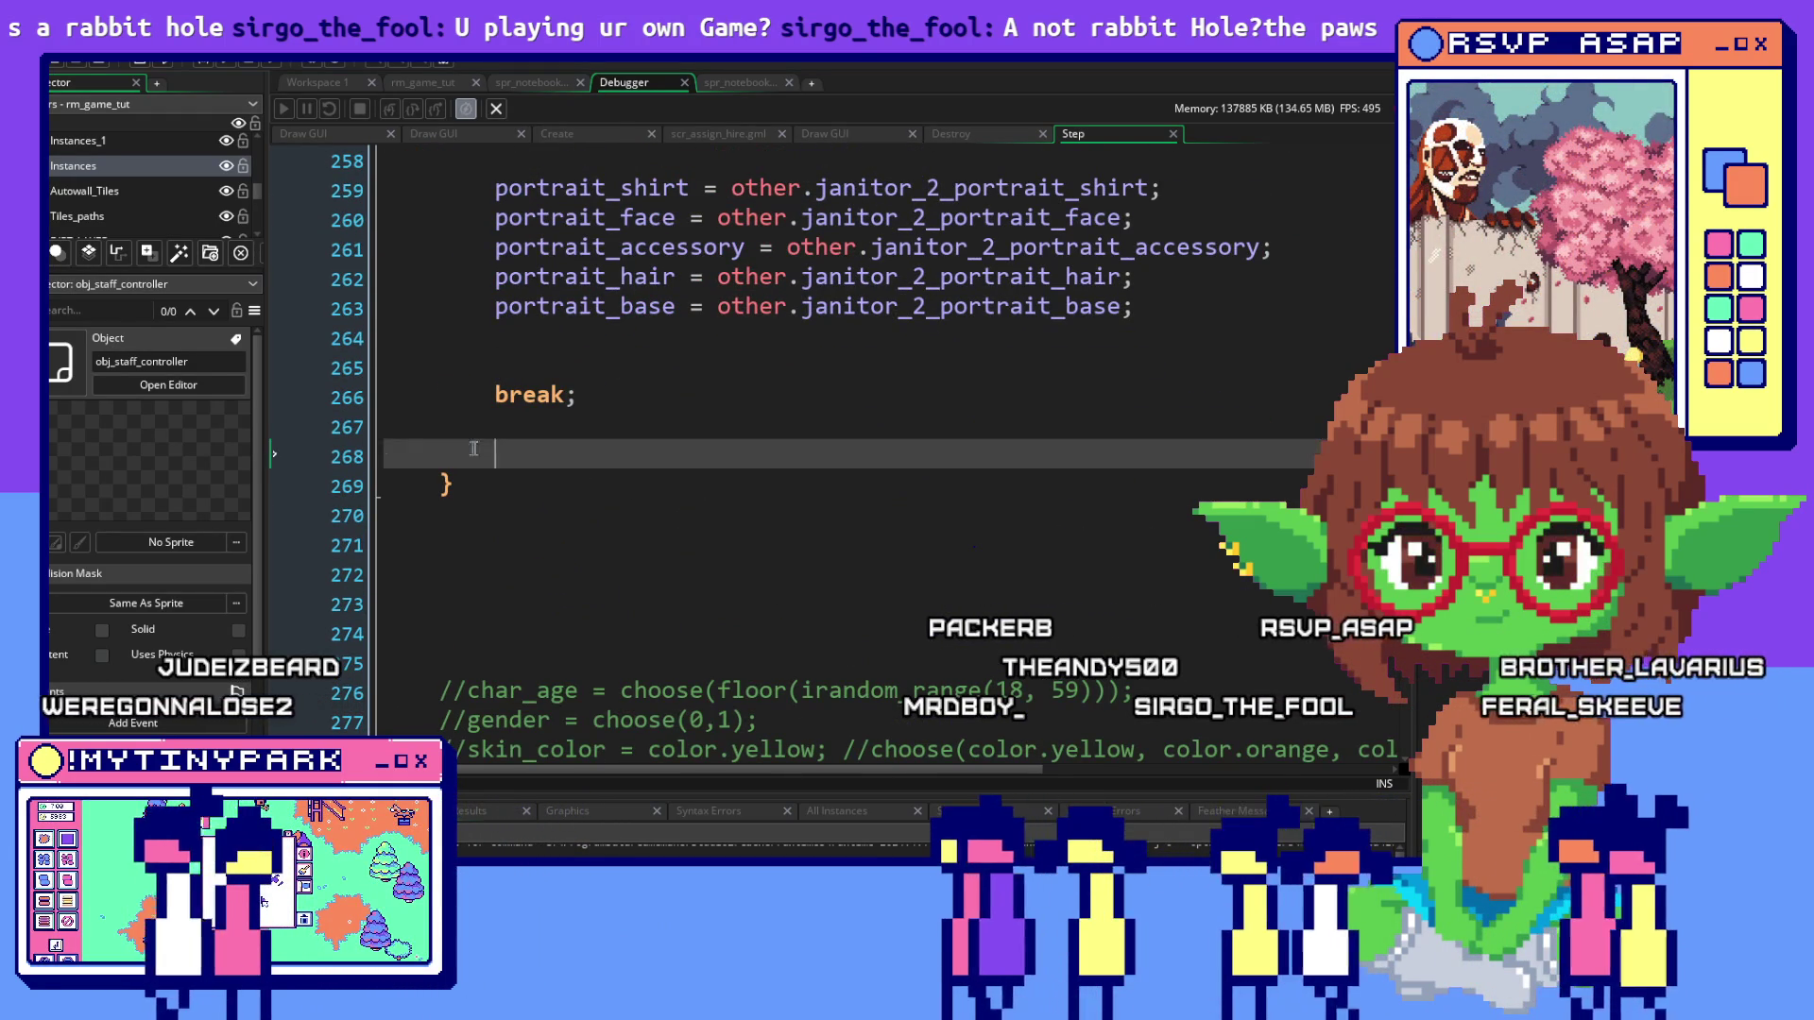
key("Up")
key("Delete")
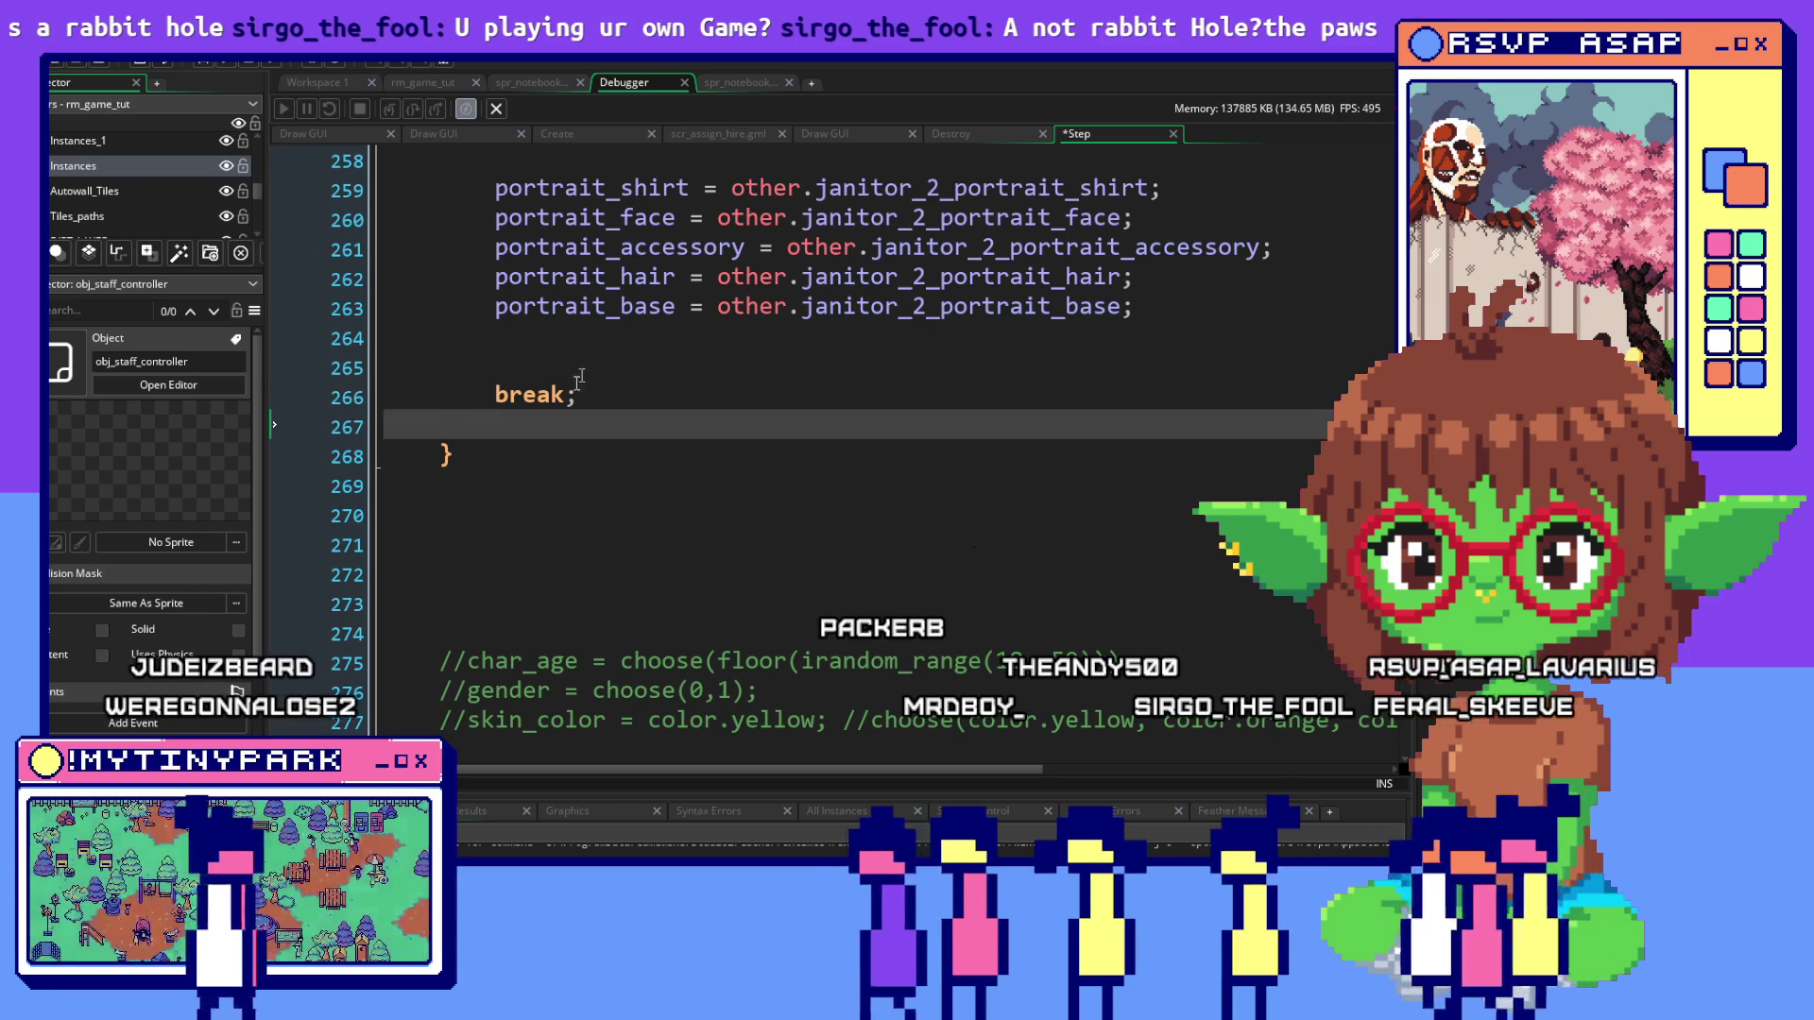
key("Up")
key("Up")
key("BackSpace")
scroll(564, 248, "up", 2)
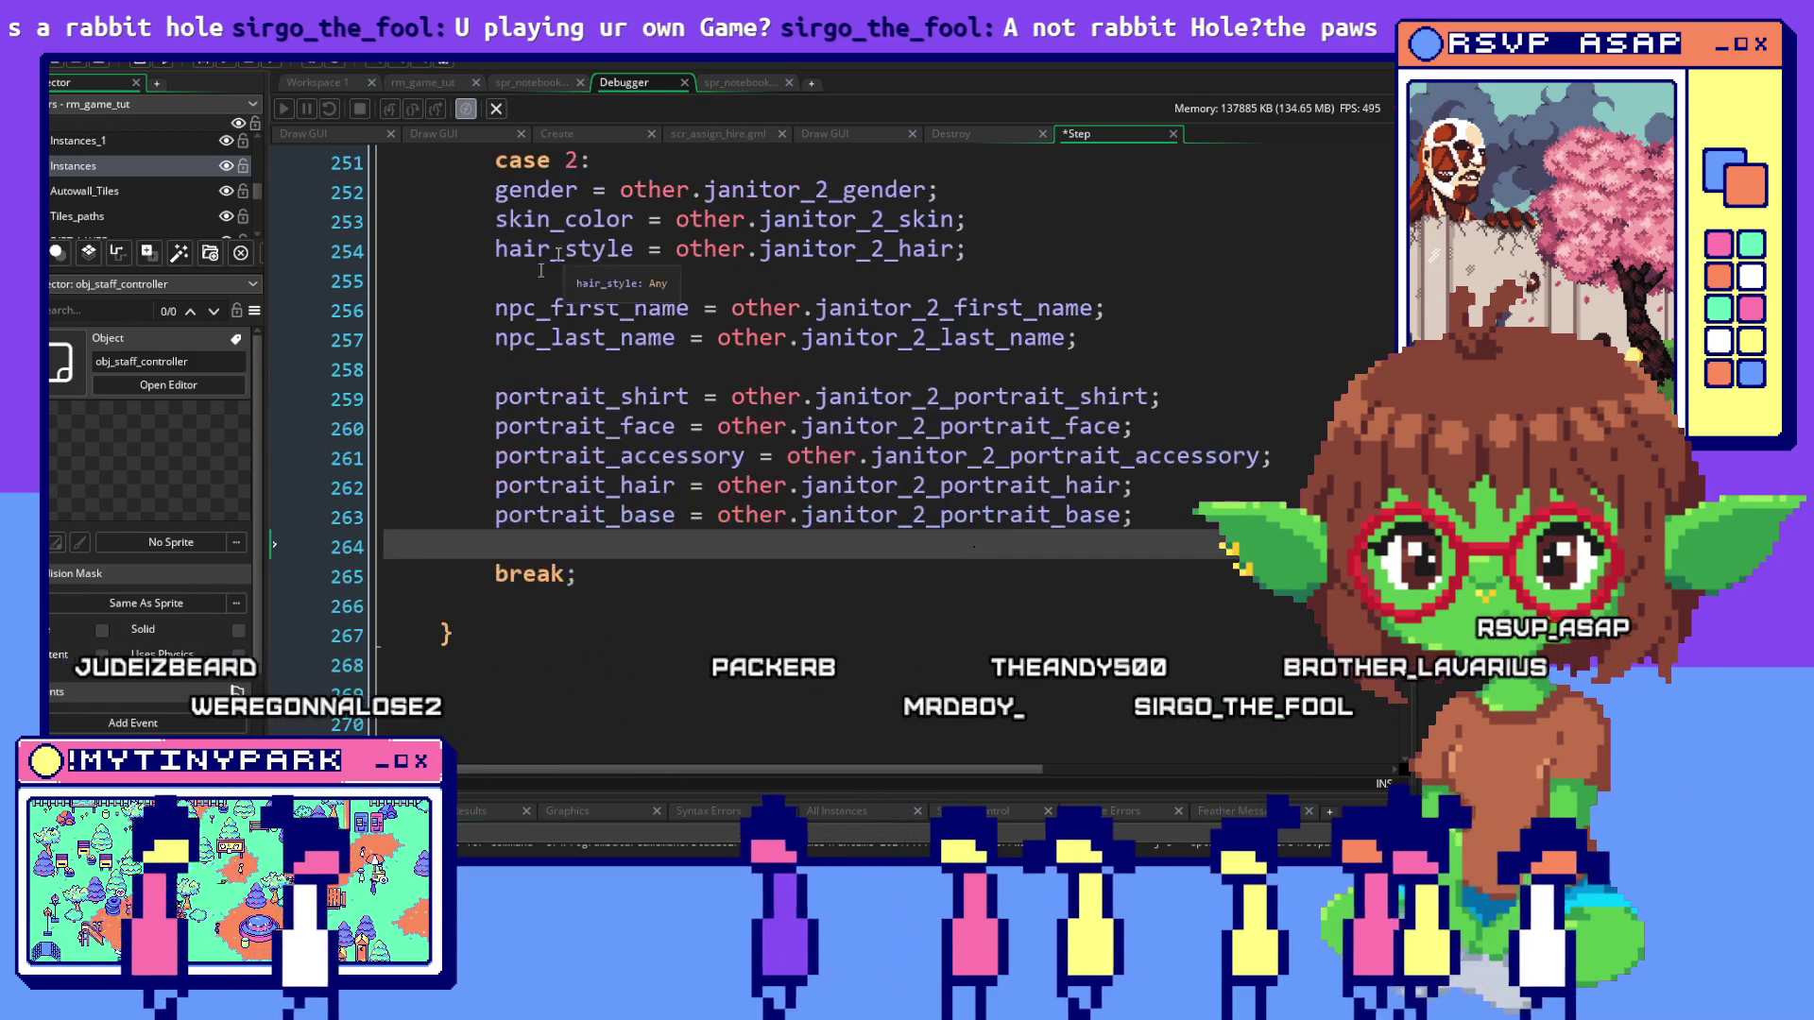
mouse_move(544, 610)
left_mouse_down()
mouse_move(340, 619)
mouse_move(326, 382)
mouse_move(365, 374)
mouse_move(362, 354)
left_mouse_up()
scroll(365, 366, "up", 1)
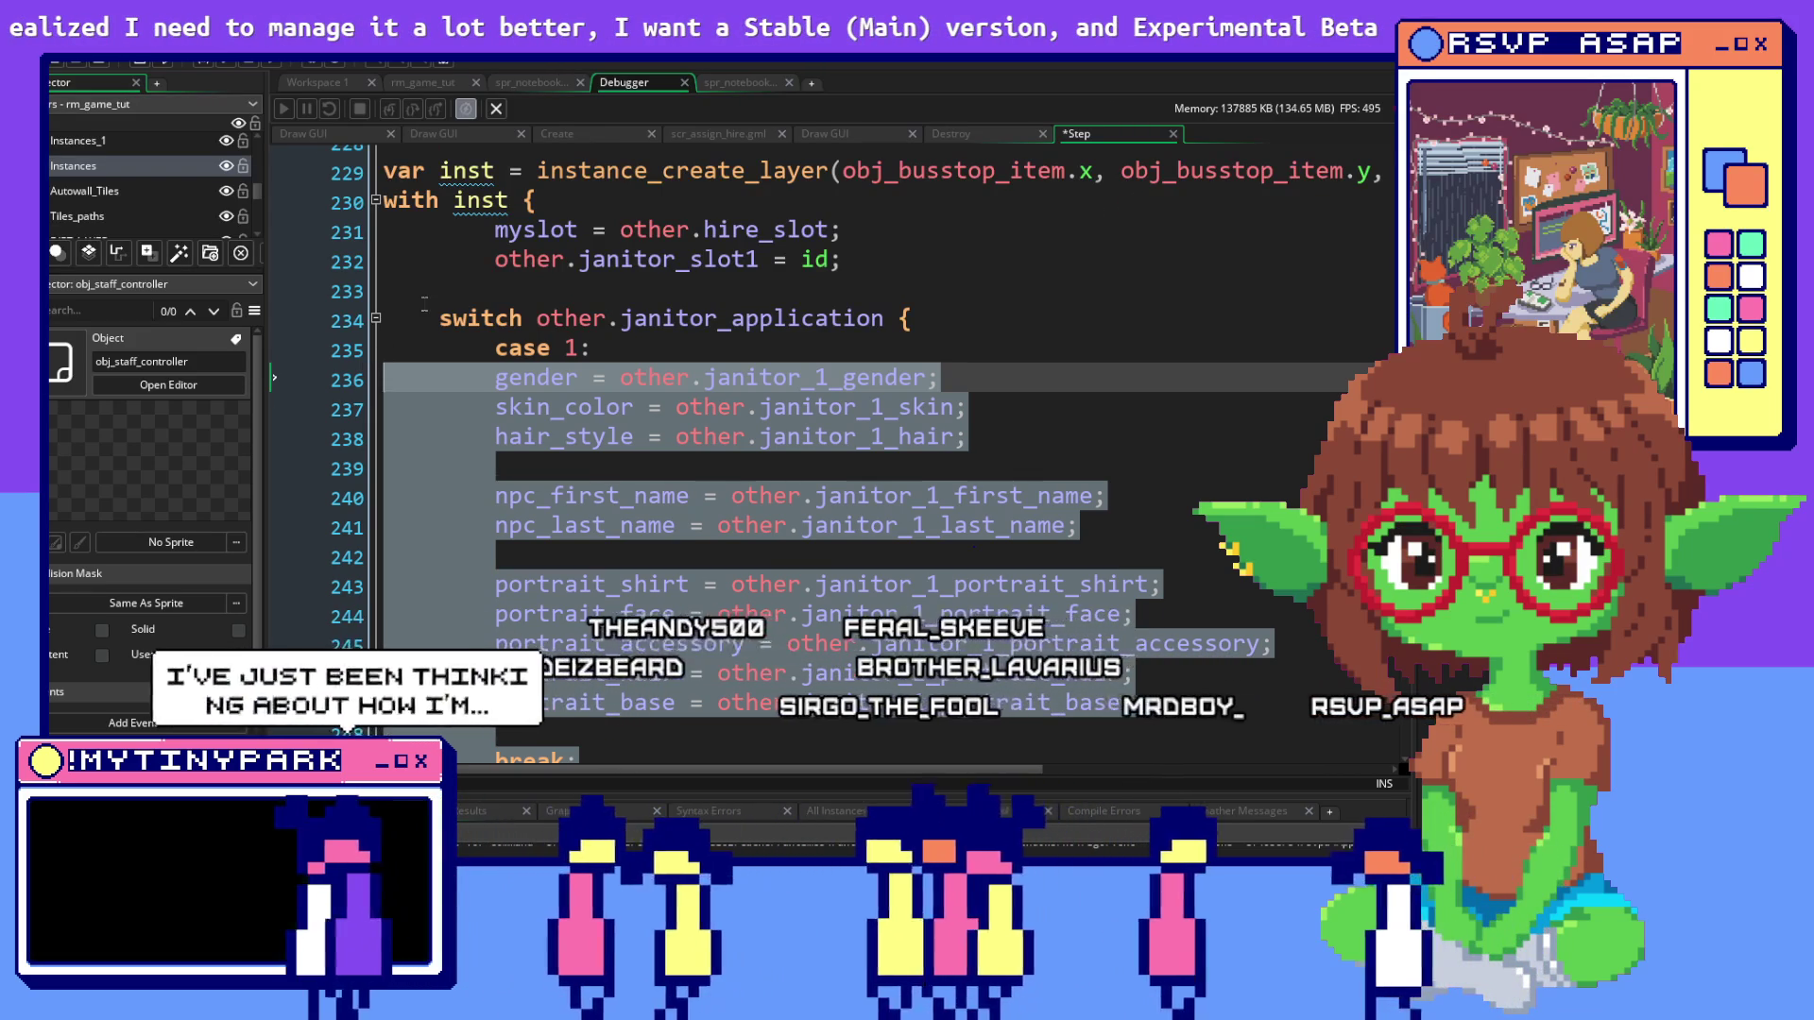
scroll(362, 354, "up", 2)
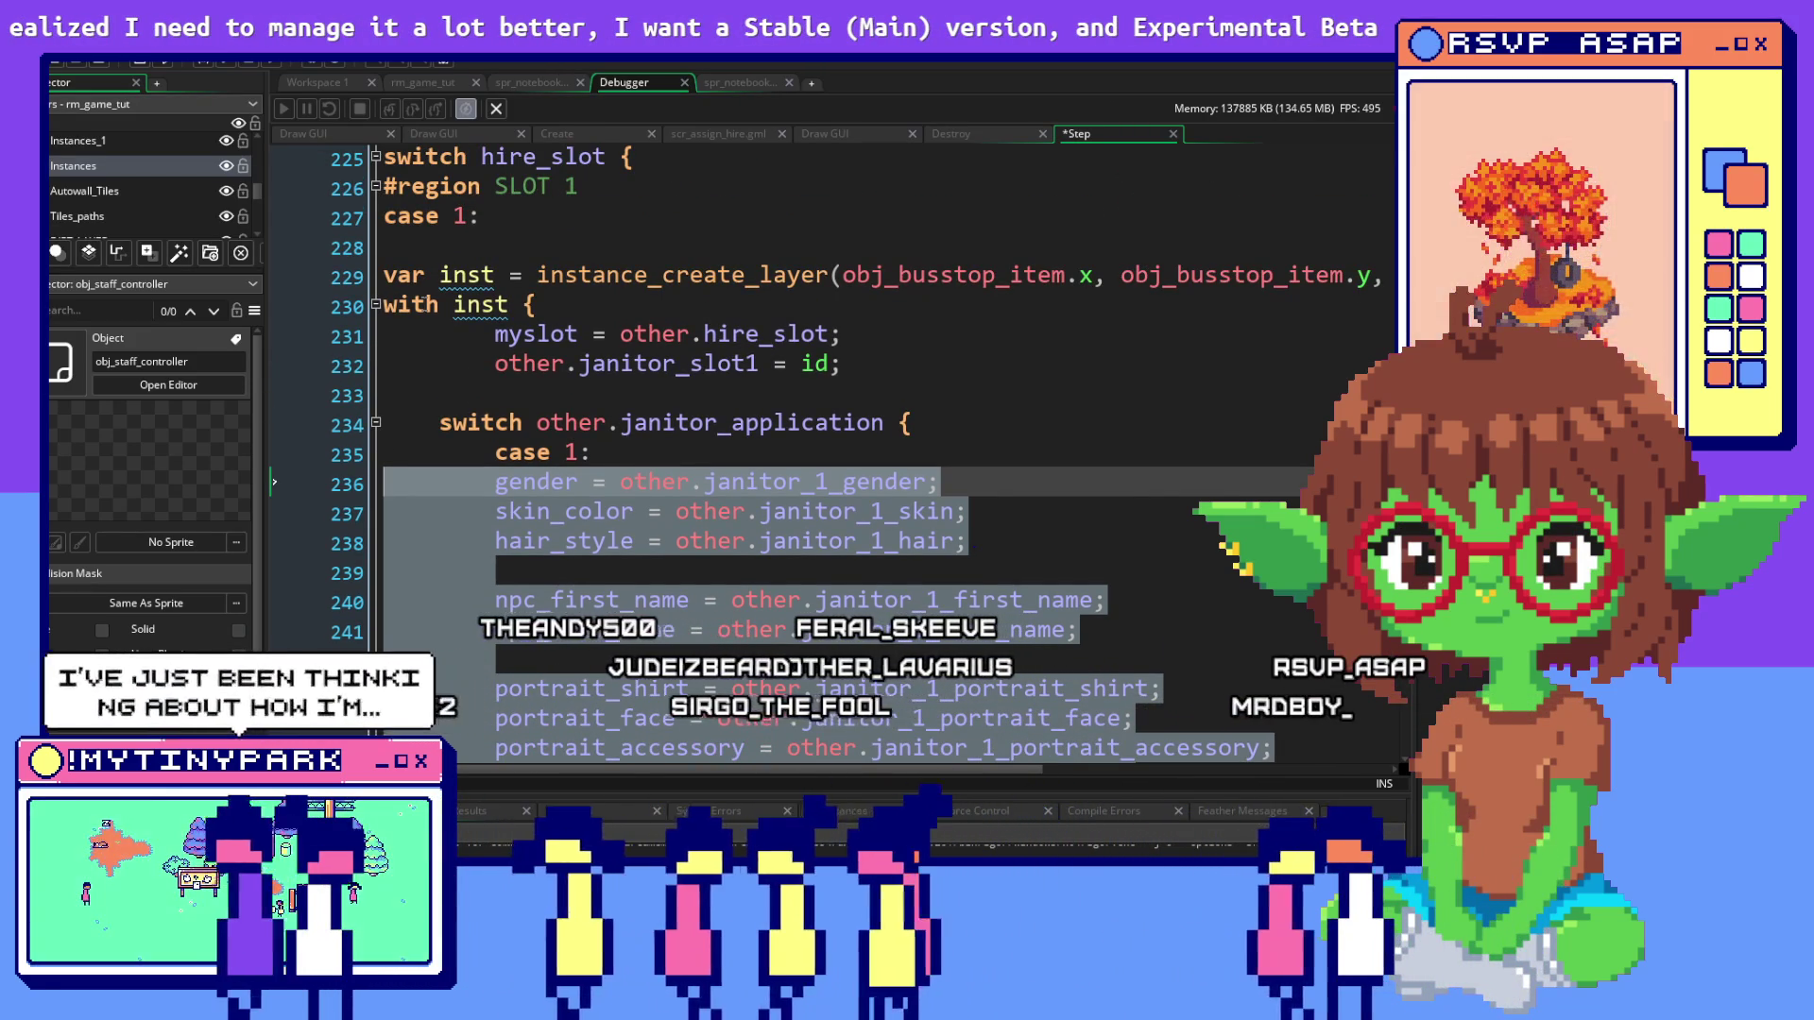
left_click(431, 359)
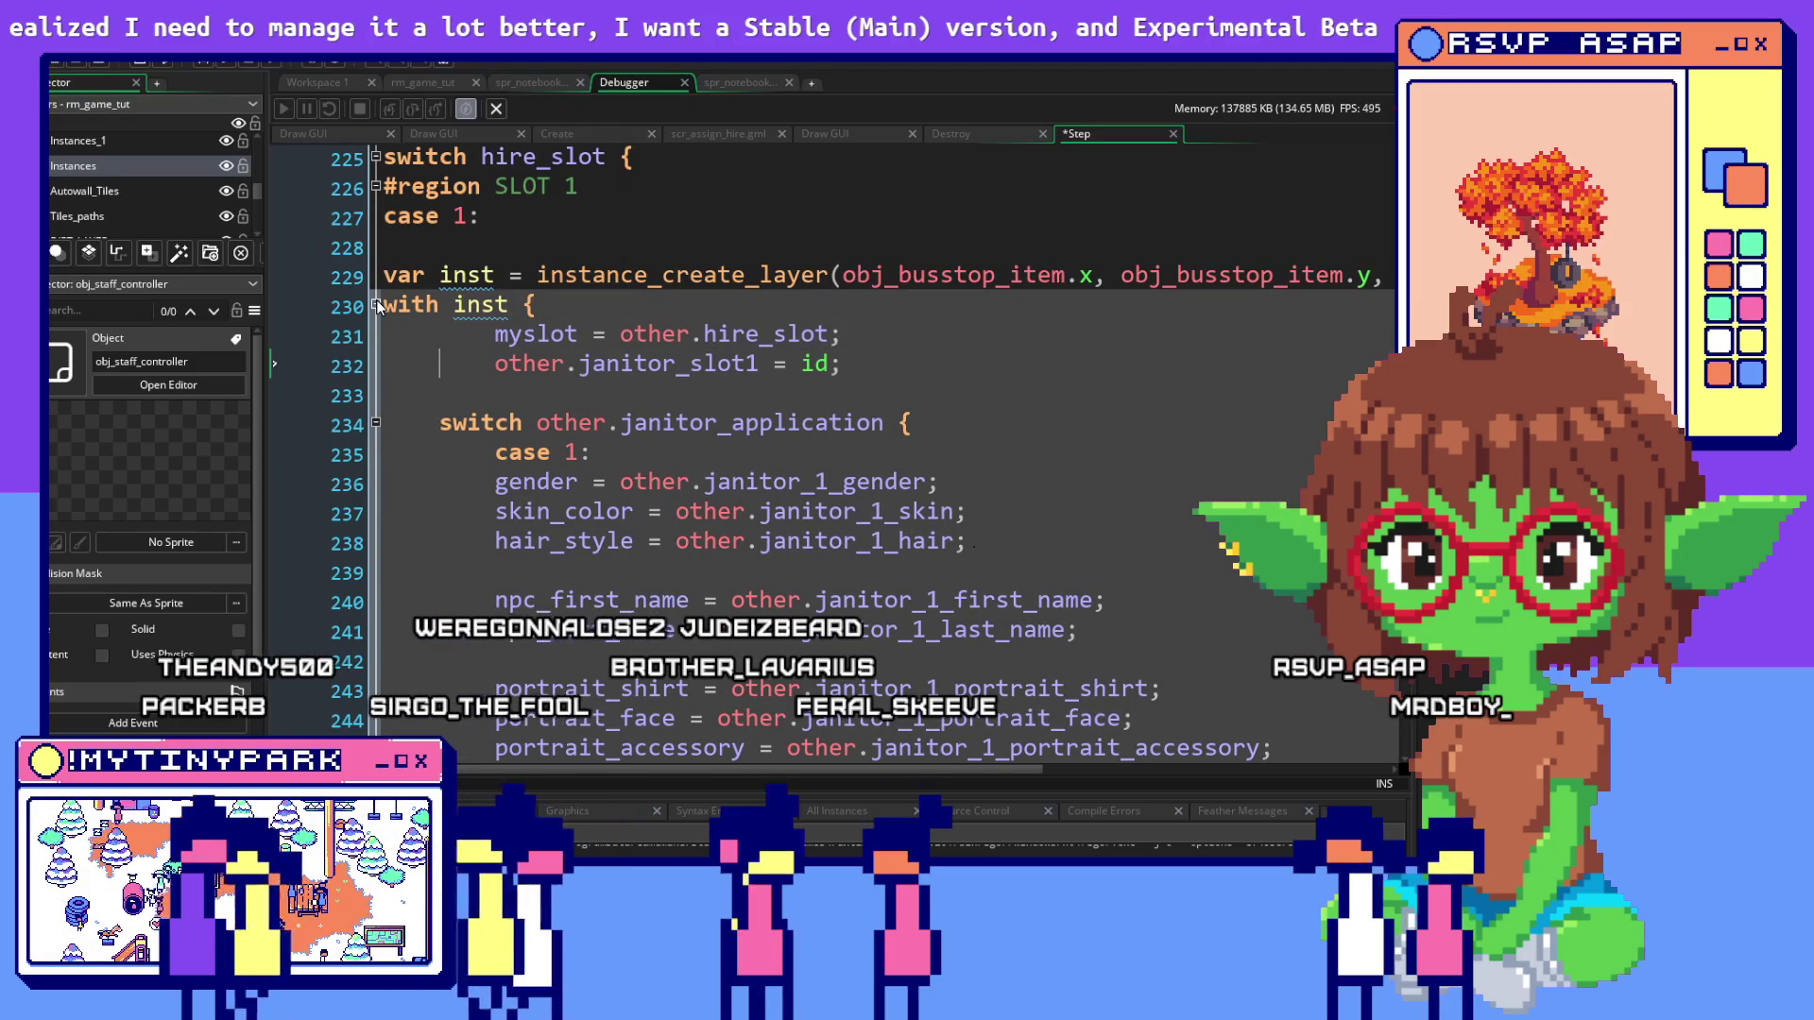
left_click_drag(397, 329, 1094, 393)
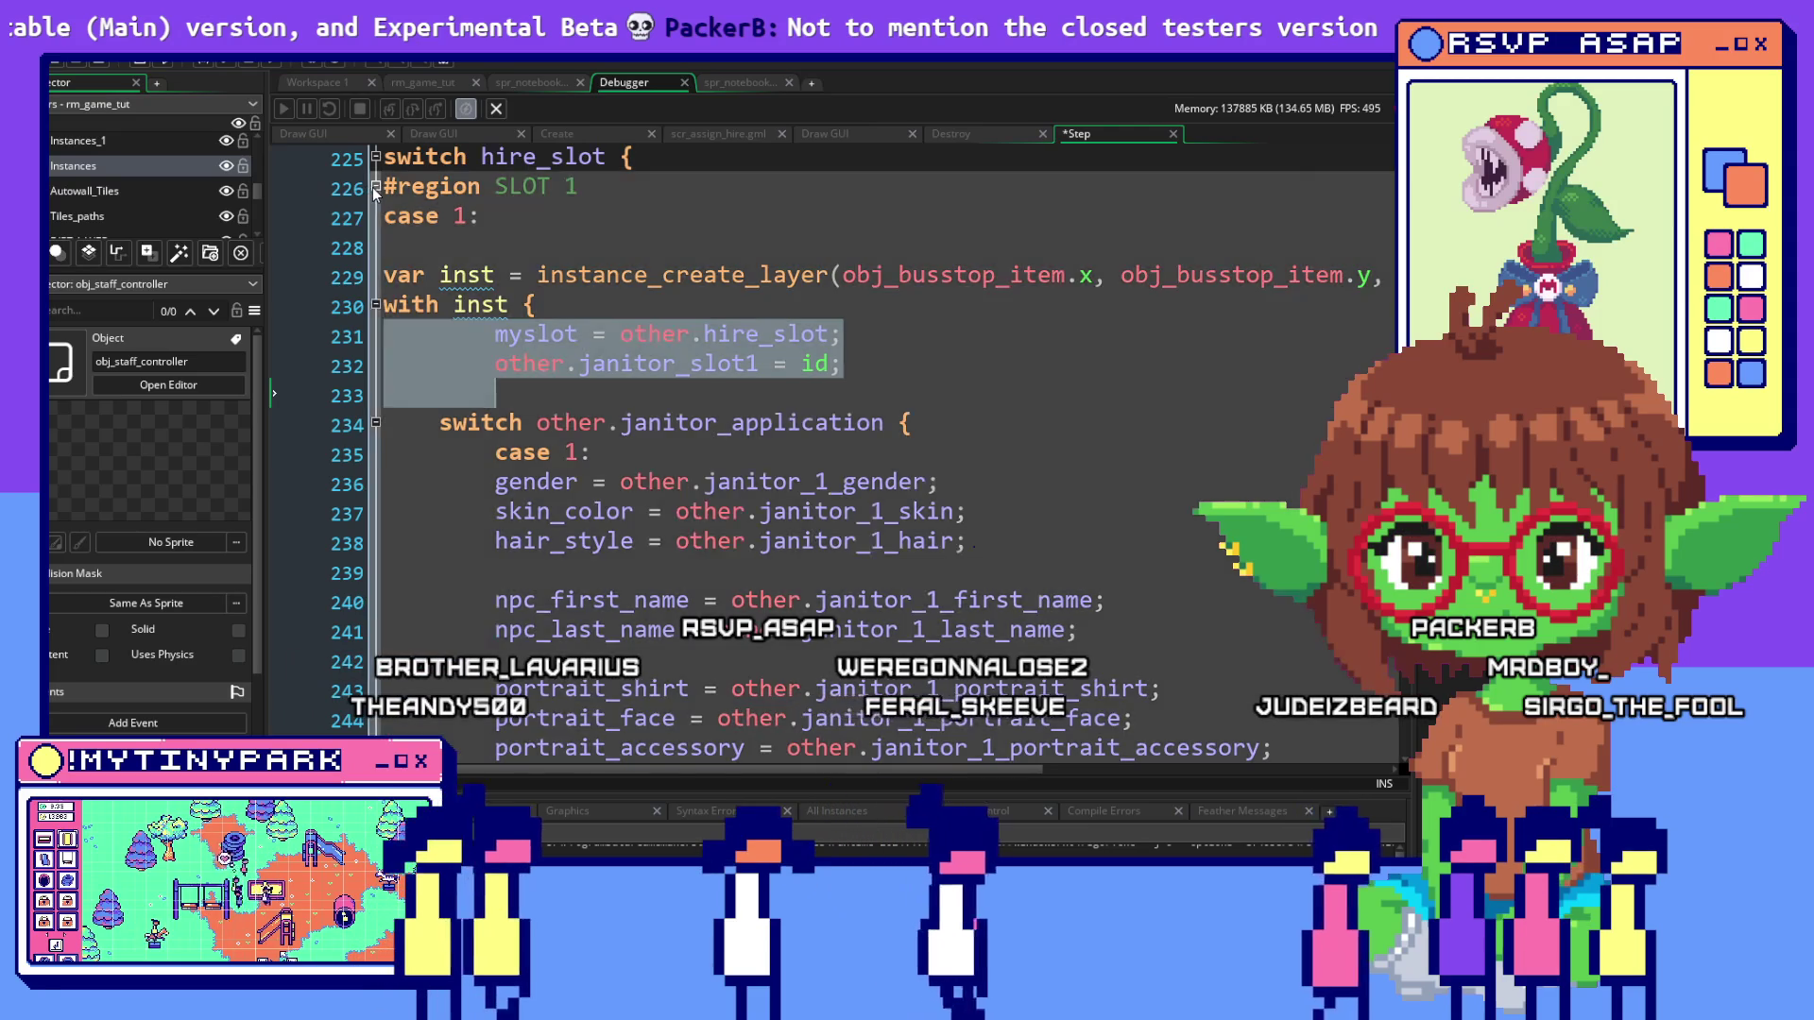
Collapse and re-expand the SLOT 1 region and its with inst block
left_click(374, 186)
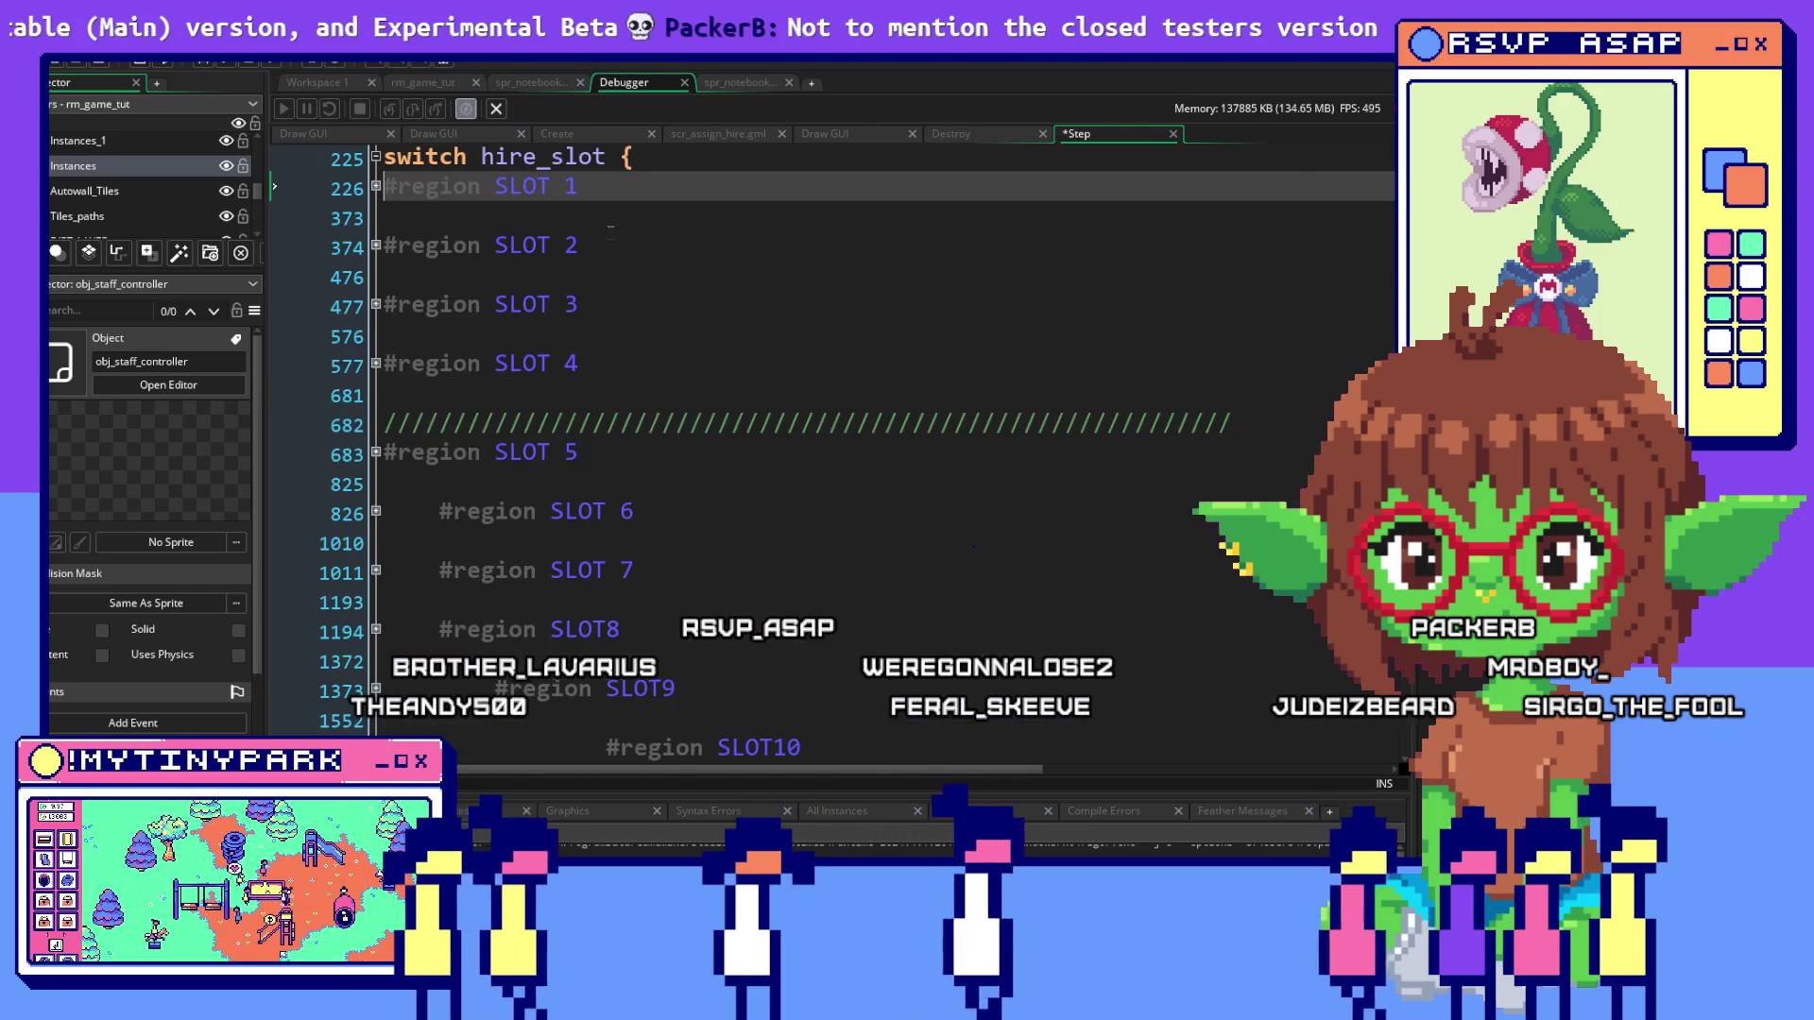
left_click(374, 186)
left_click(377, 307)
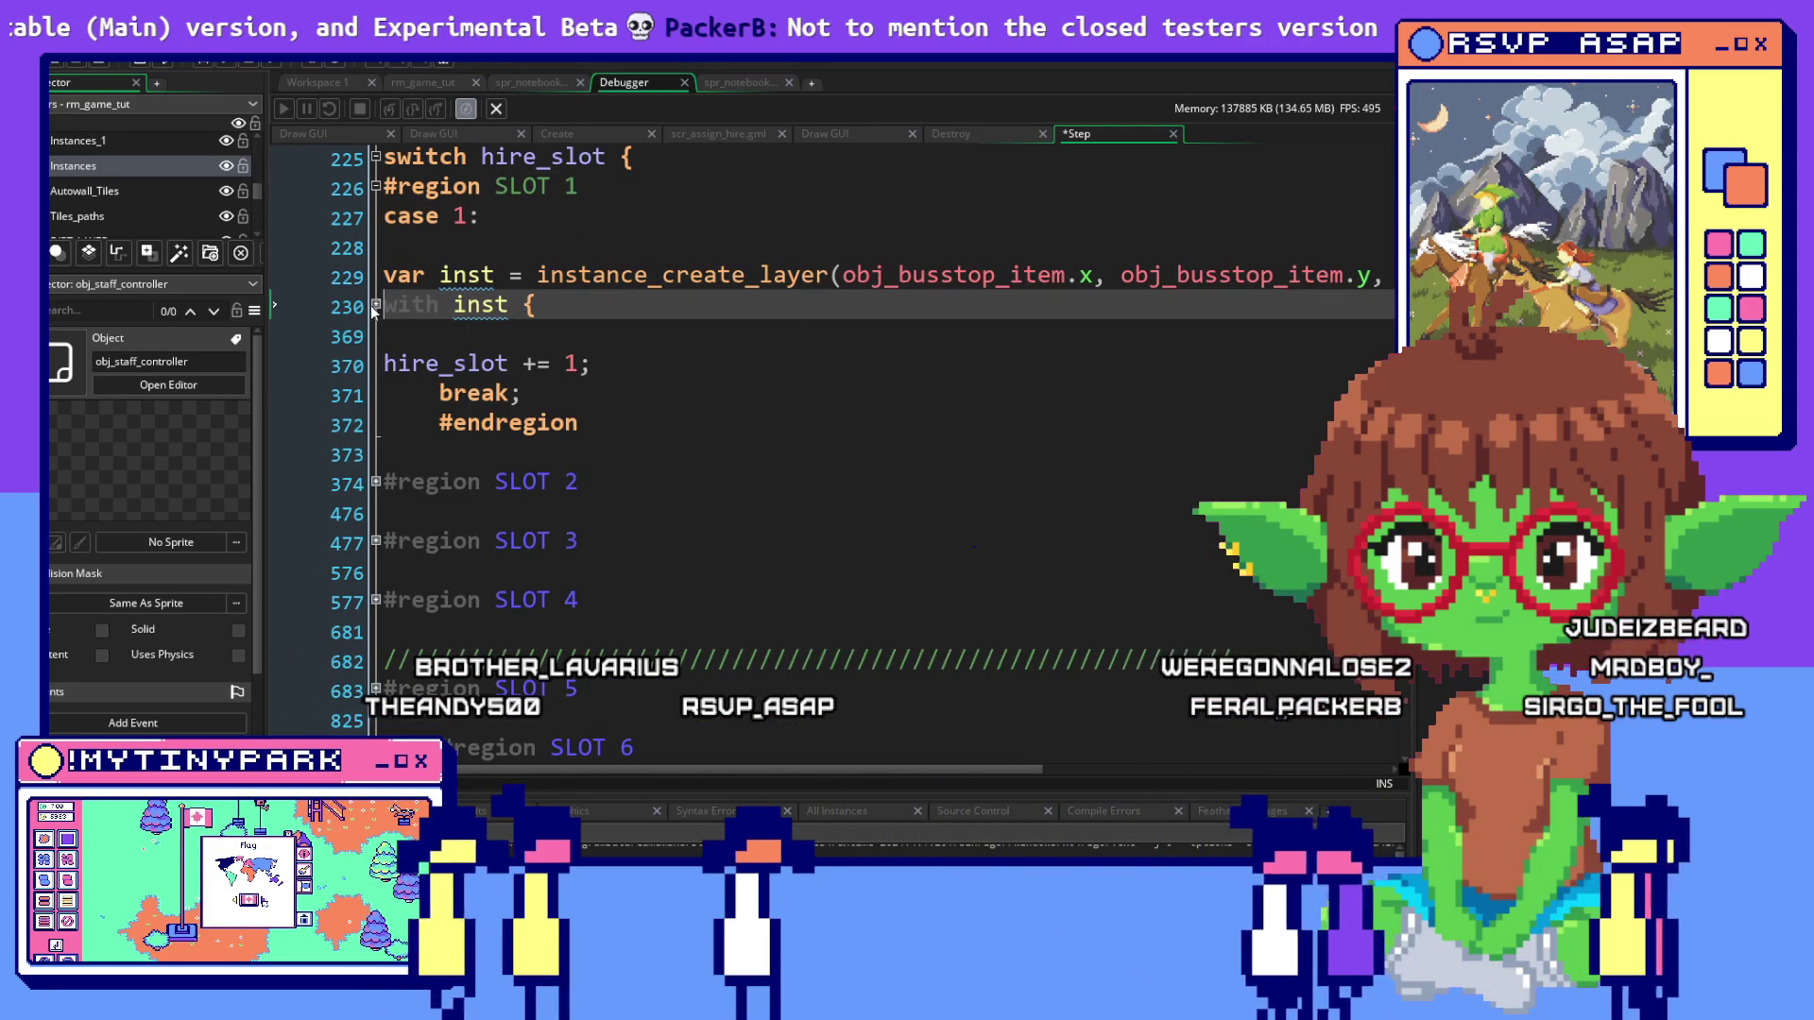
left_click(374, 306)
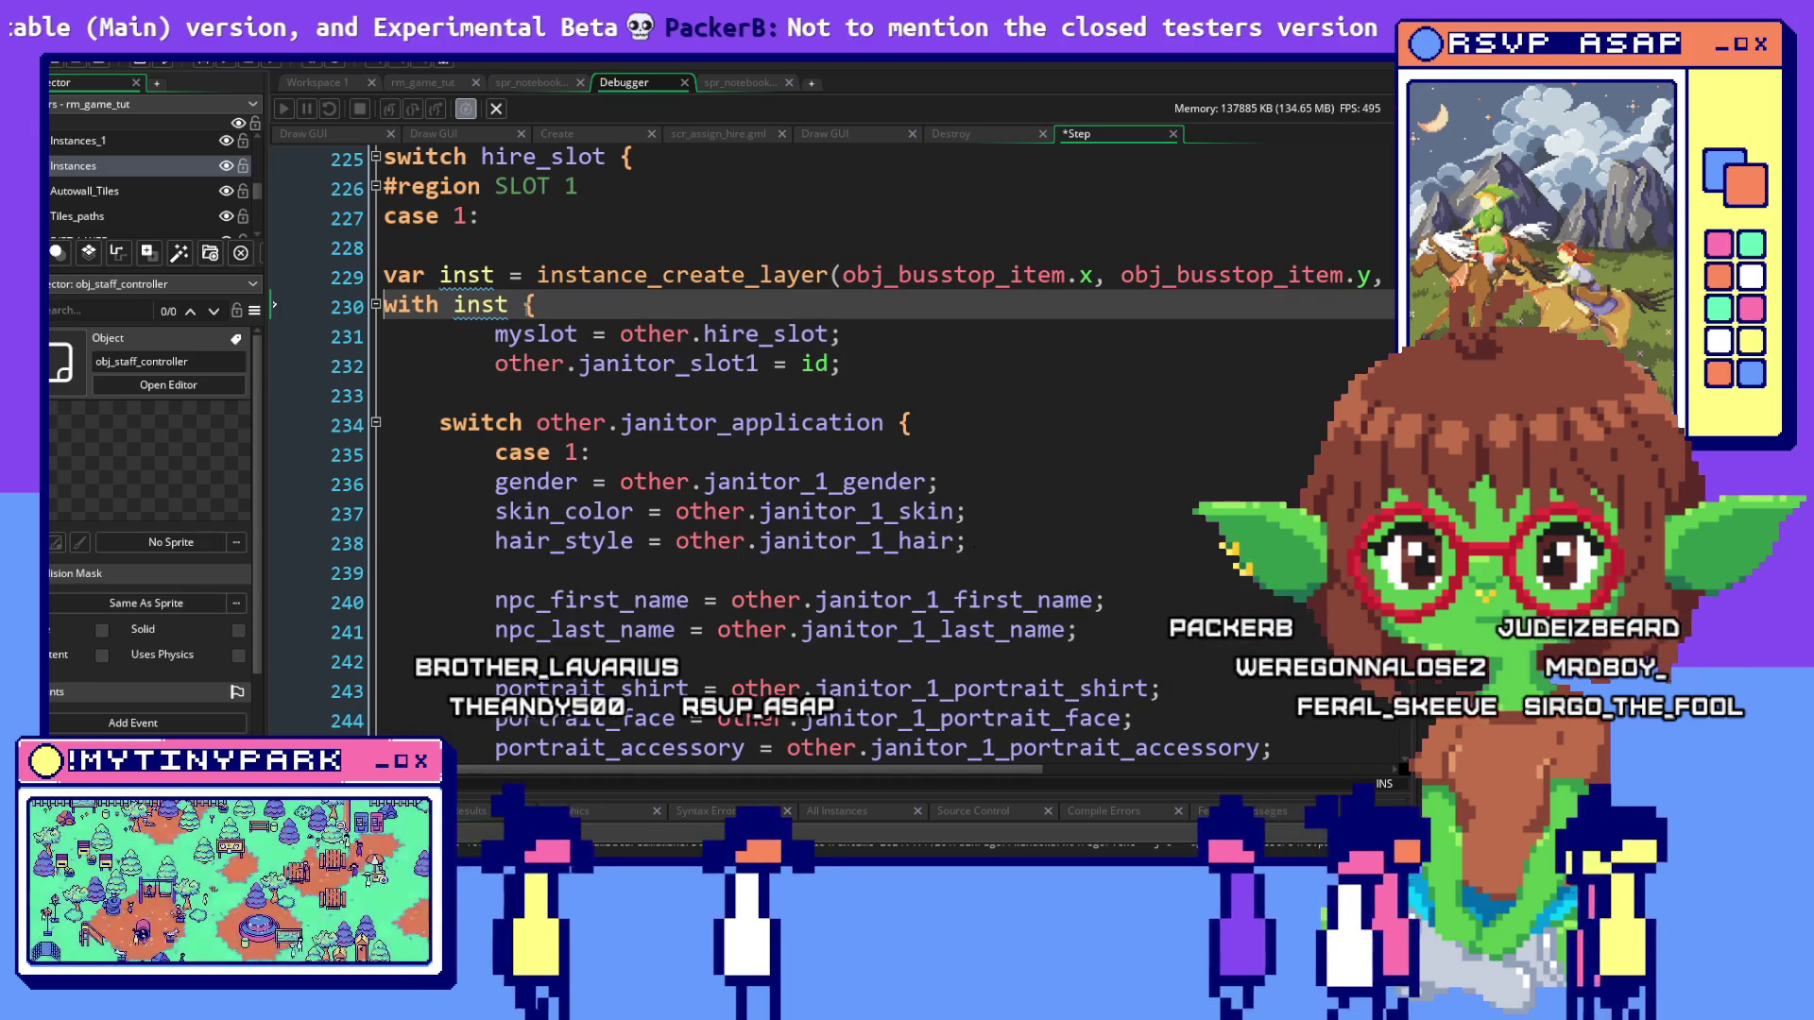
Expand the SLOT 2 region and its 'with inst {' block
scroll(498, 367, "down", 10)
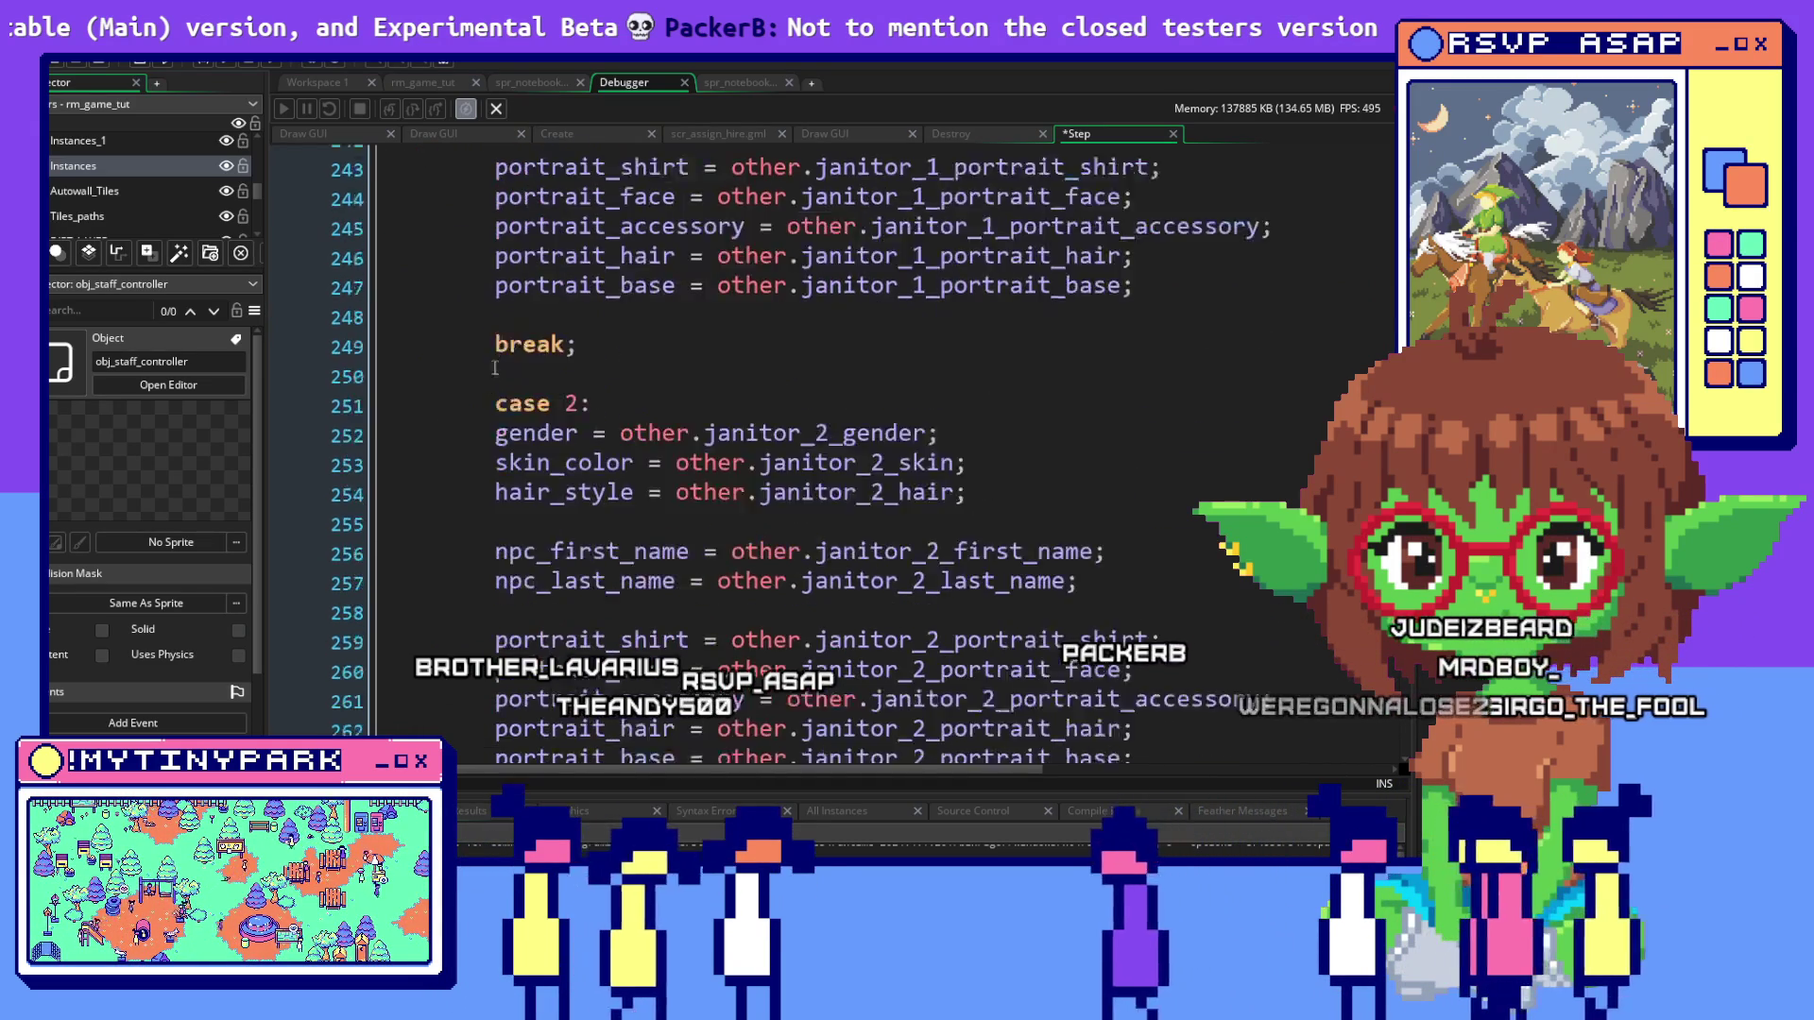
scroll(499, 367, "down", 10)
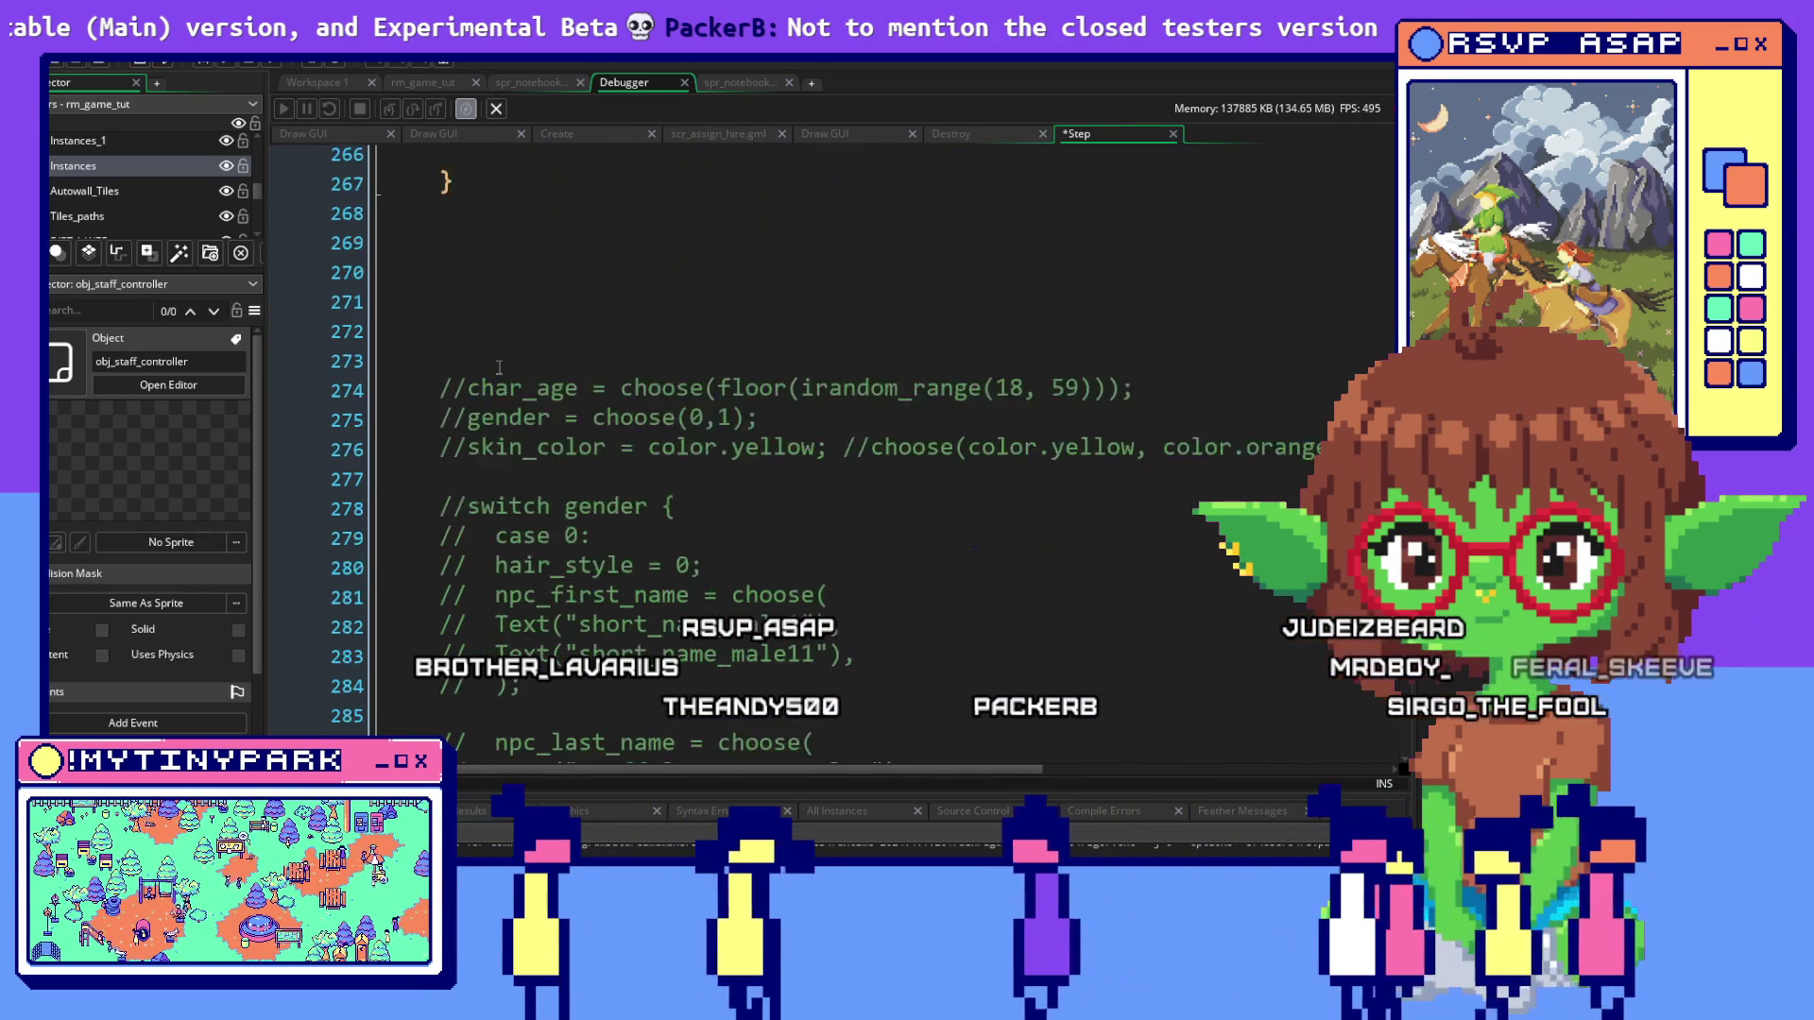
scroll(498, 368, "down", 11)
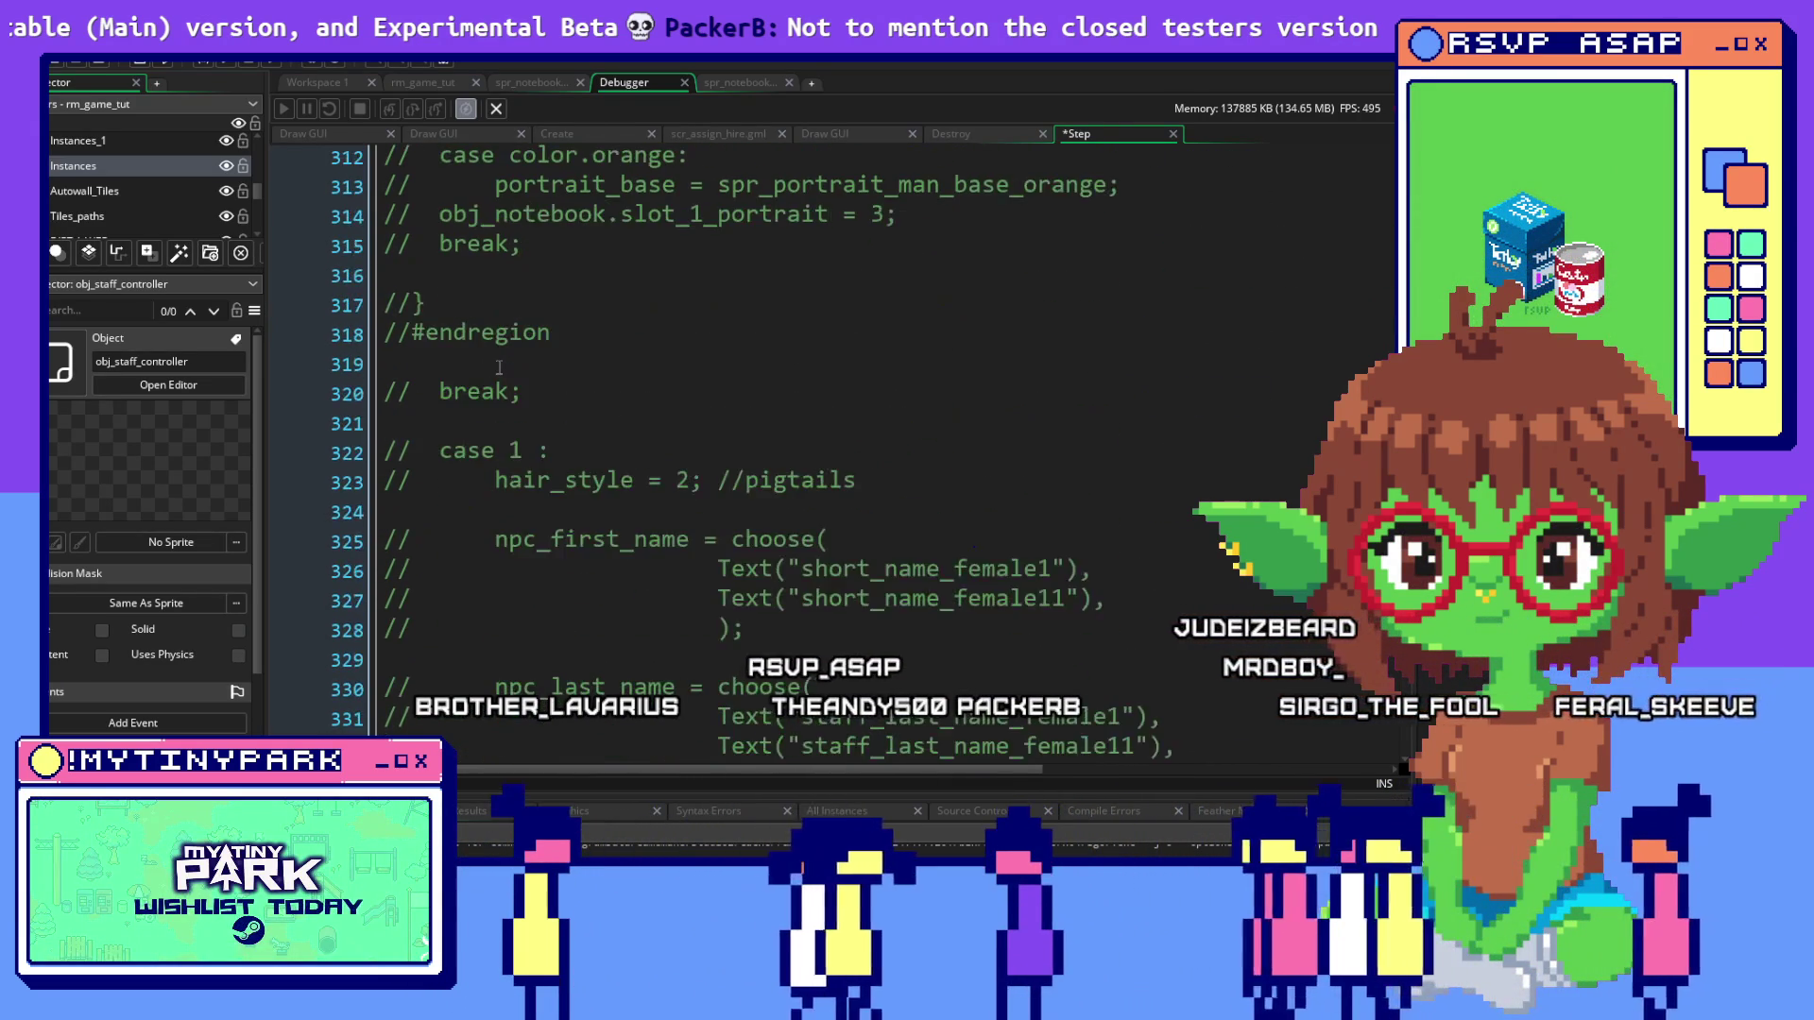
scroll(499, 367, "down", 10)
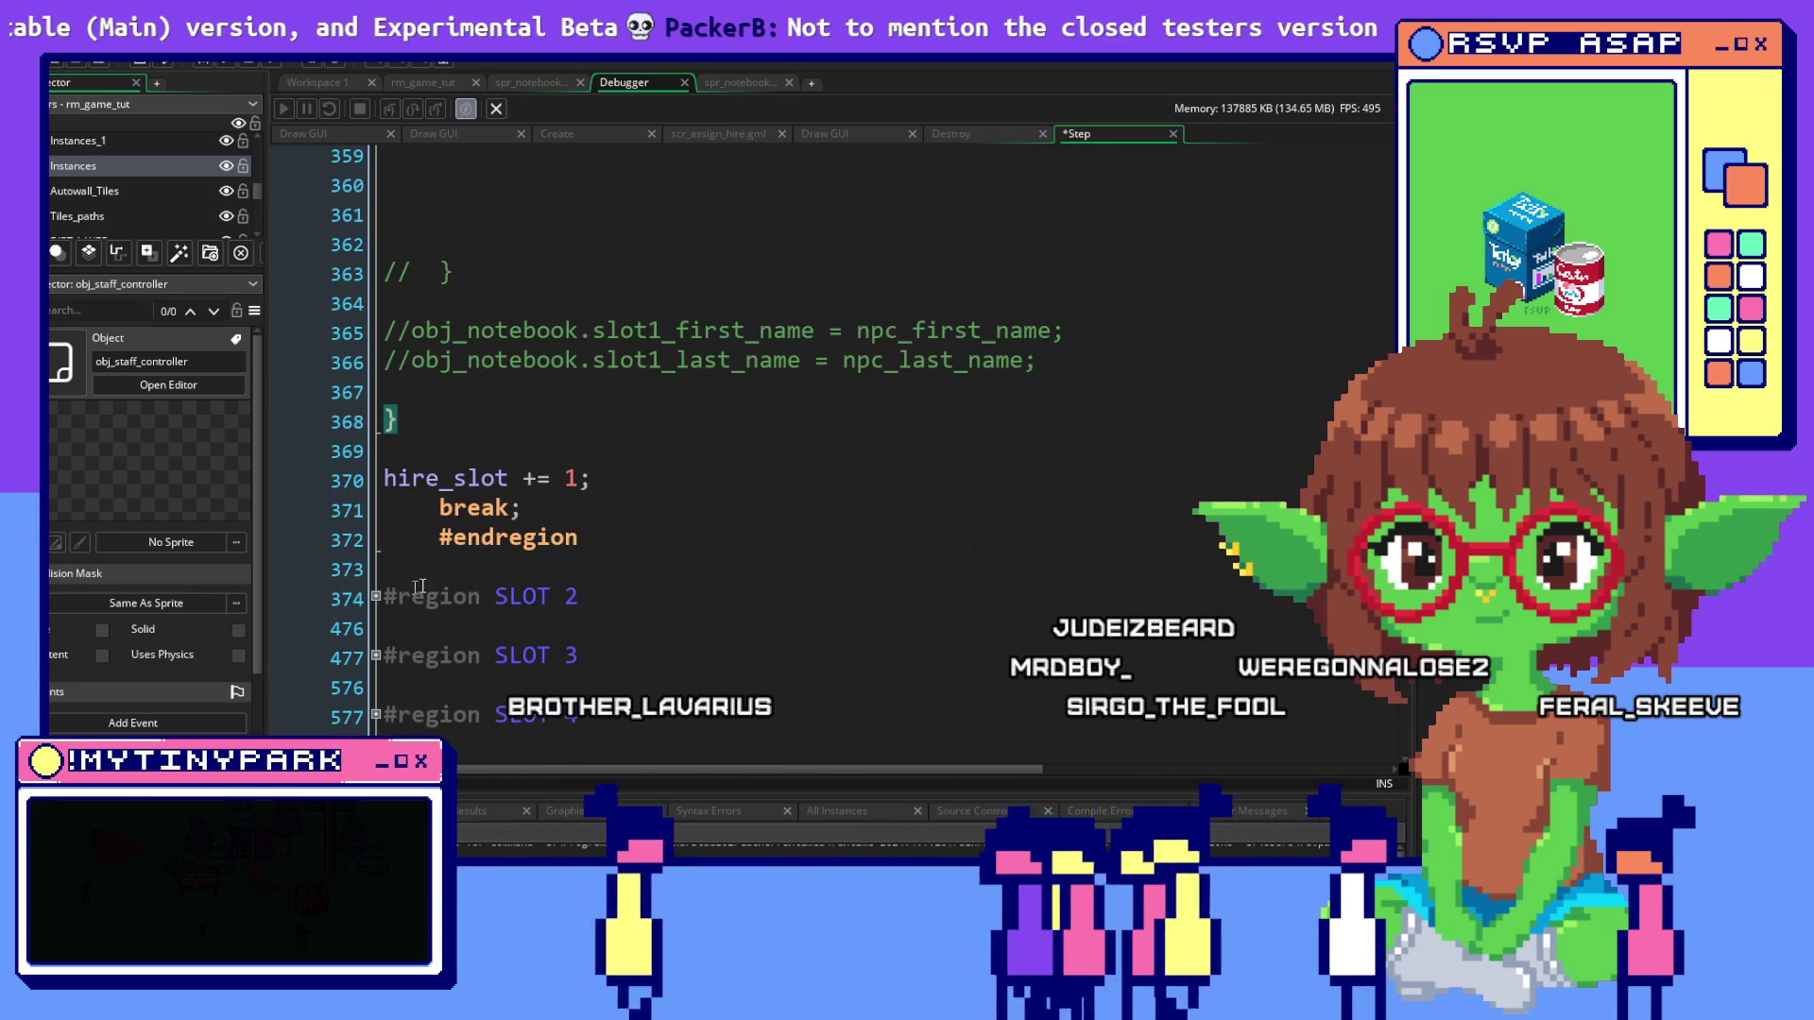
left_click(375, 597)
scroll(397, 586, "down", 4)
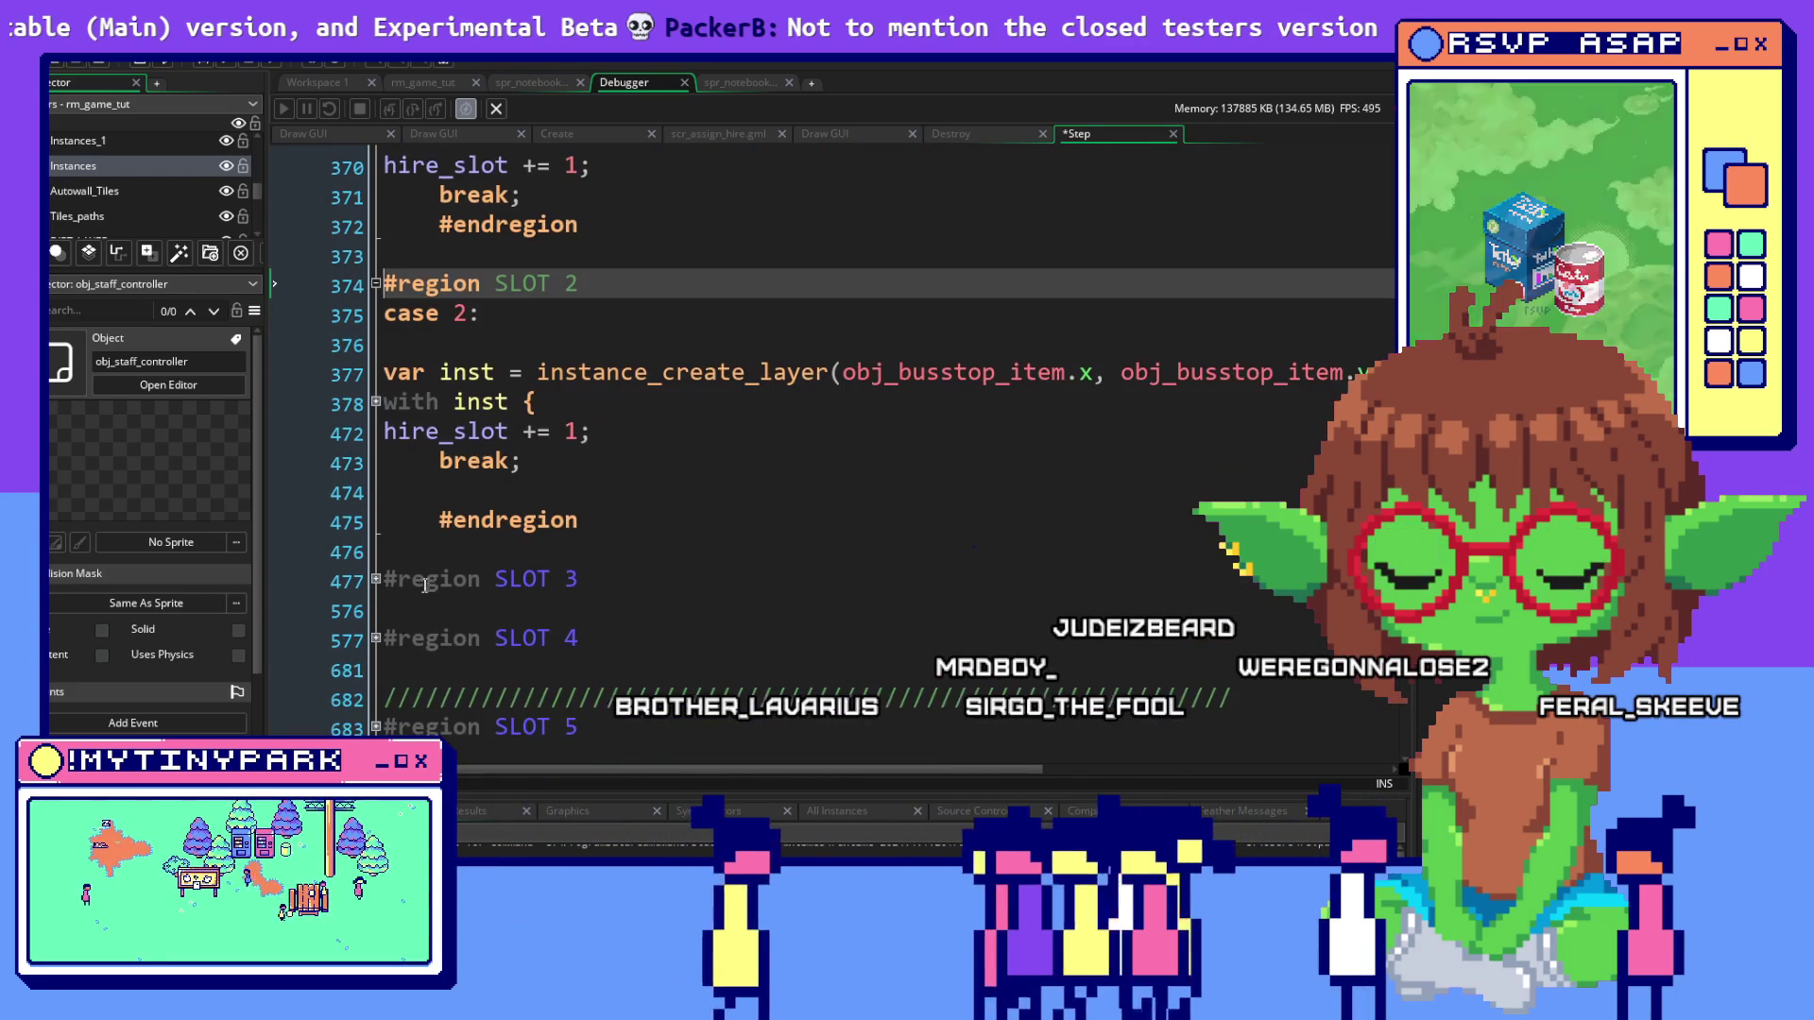
left_click(375, 401)
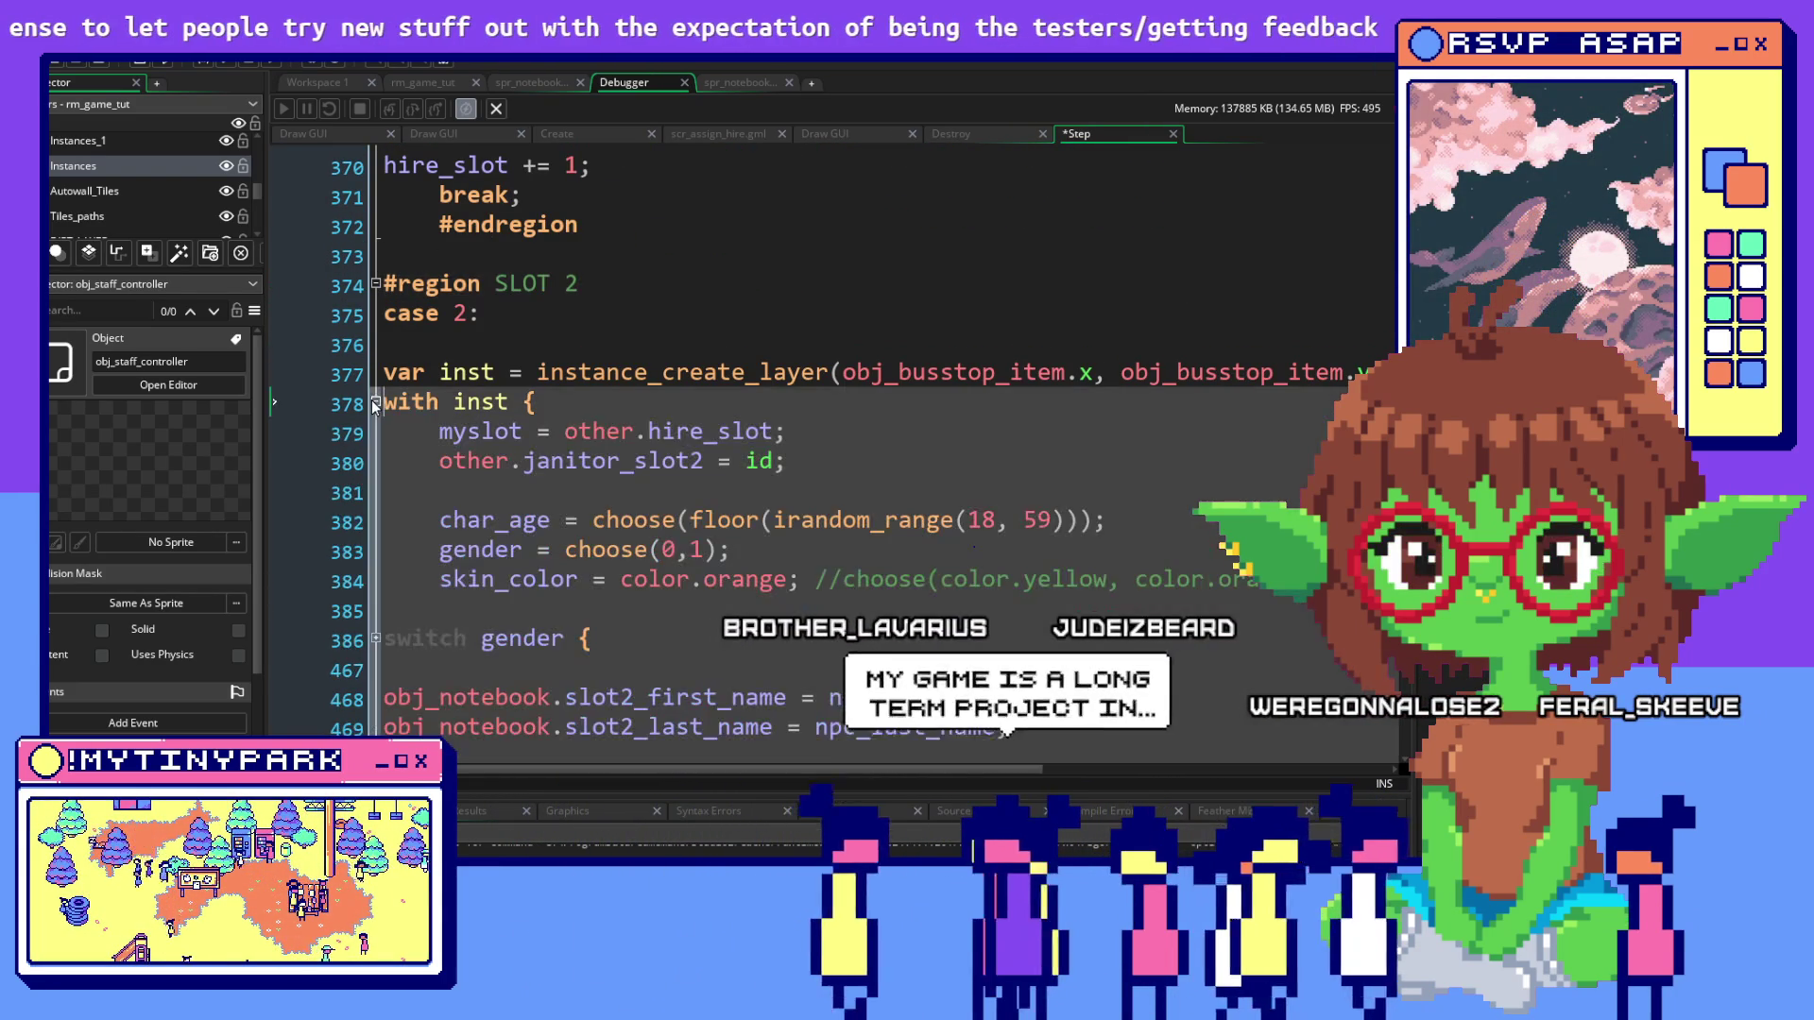
Select and delete lines 379–469 inside SLOT 2's with-inst block
mouse_move(383, 431)
left_mouse_down()
mouse_move(406, 463)
mouse_move(784, 463)
mouse_move(961, 591)
mouse_move(911, 579)
mouse_move(629, 366)
mouse_move(597, 321)
left_mouse_up()
scroll(909, 583, "down", 2)
scroll(909, 583, "down", 3)
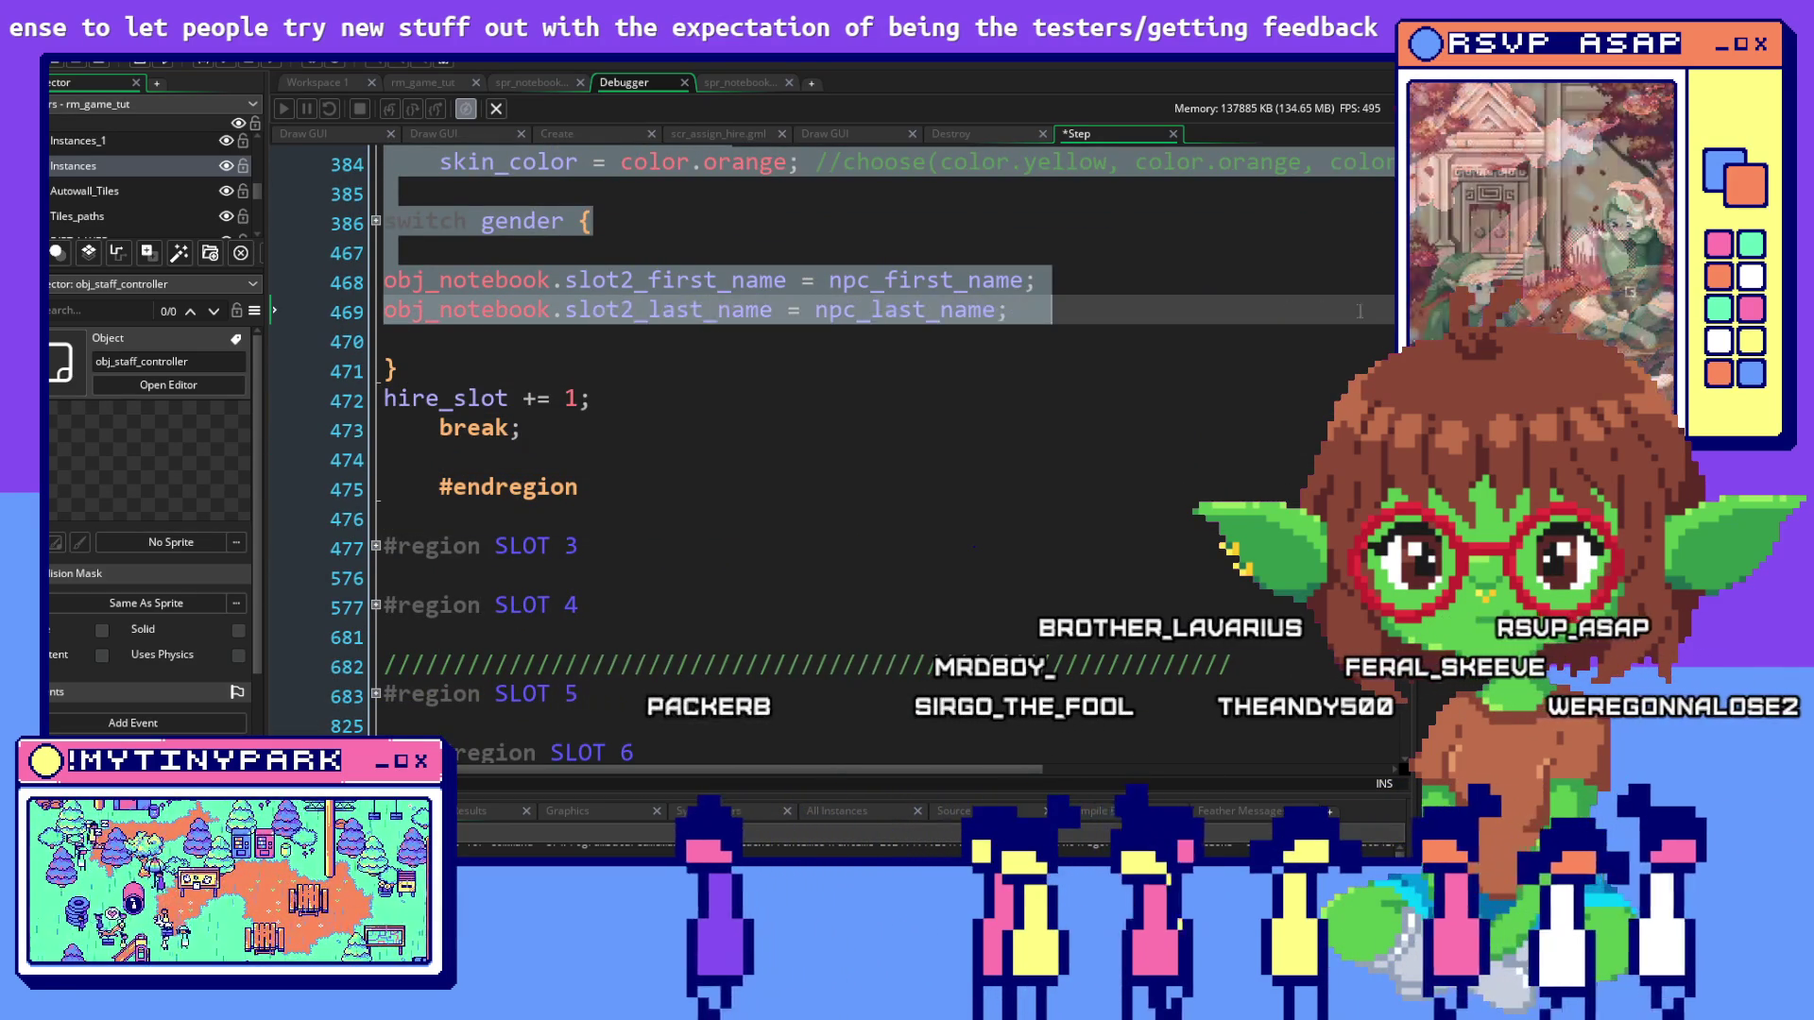
scroll(628, 415, "up", 1)
scroll(628, 415, "up", 2)
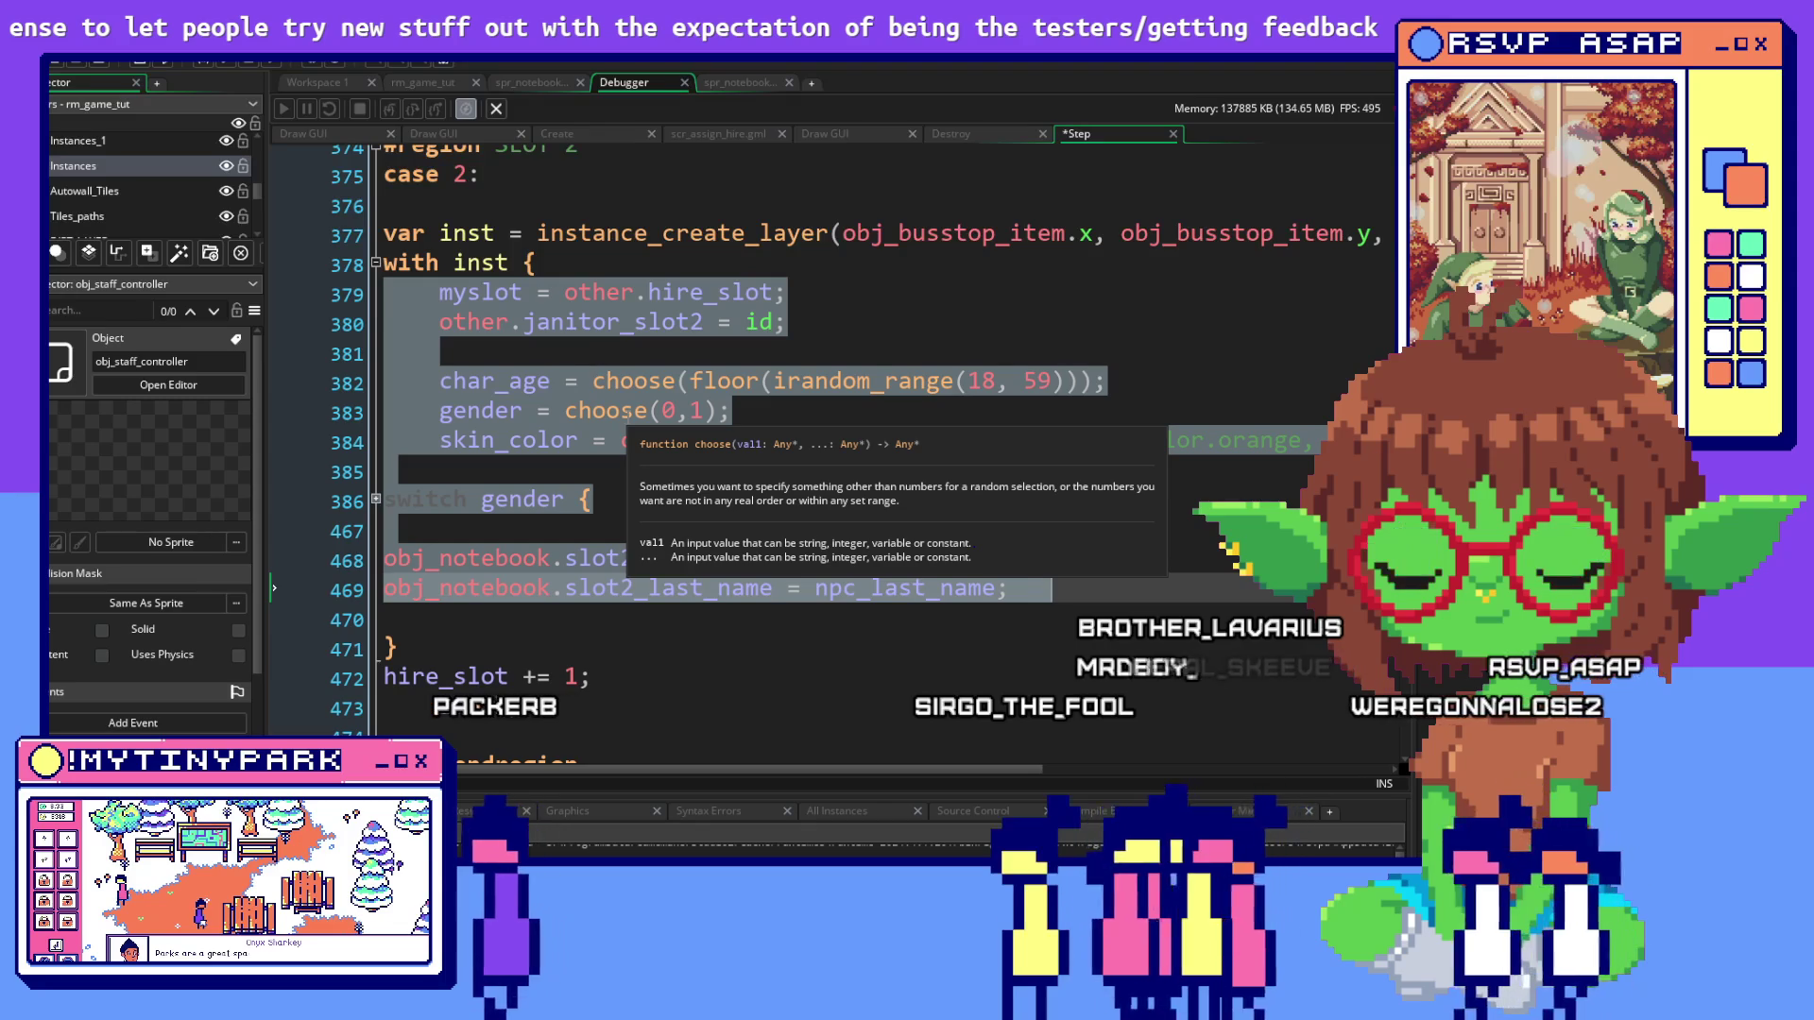
key("Delete")
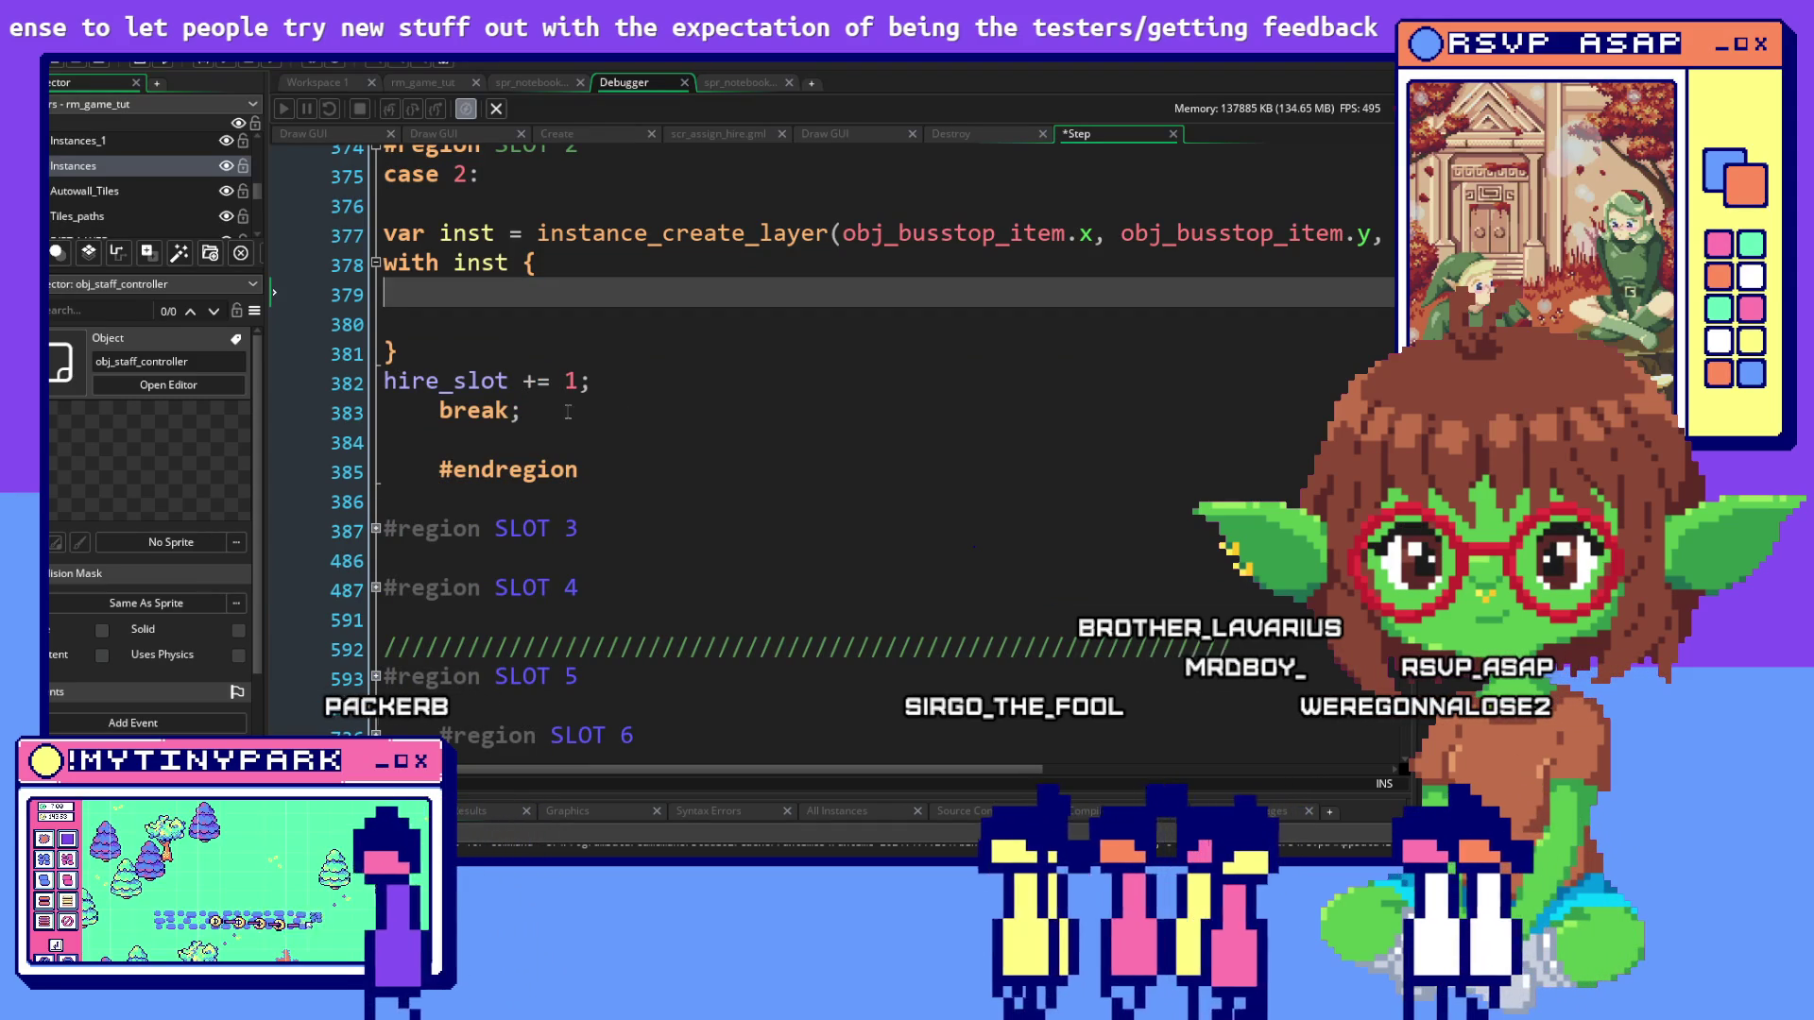
Select the code inside SLOT 1's with-inst block
scroll(518, 322, "up", 4)
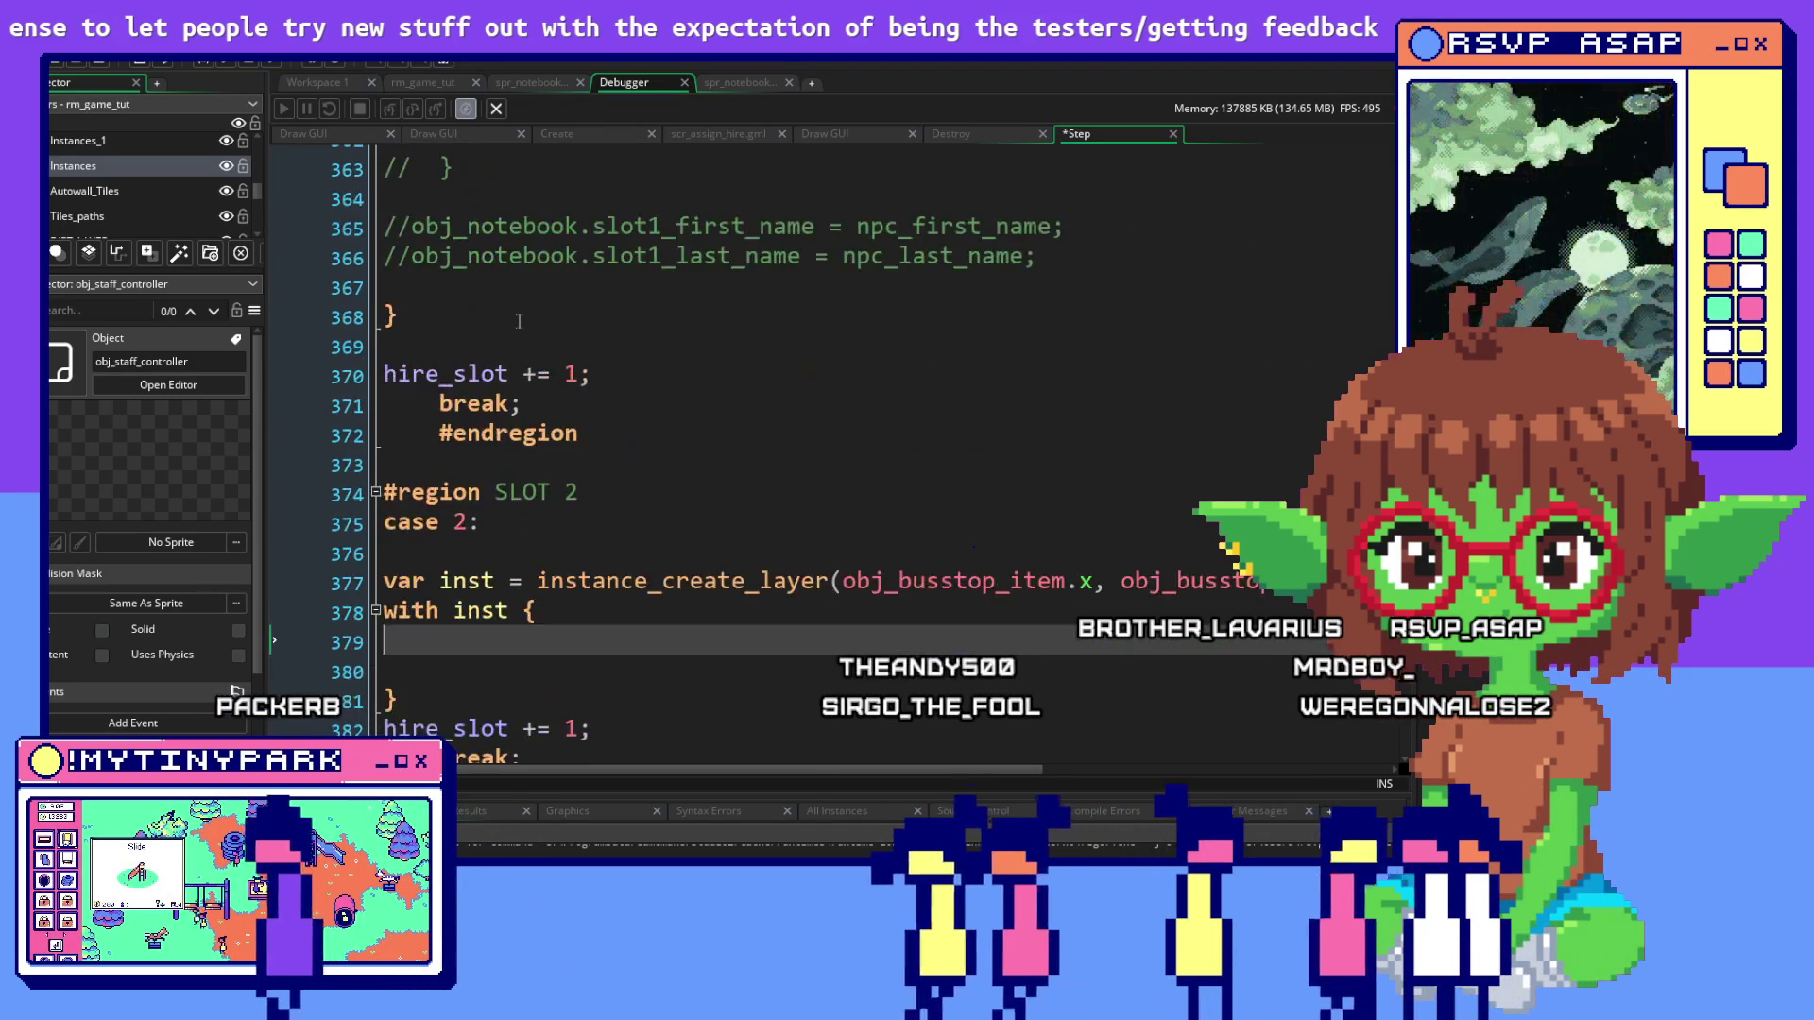
scroll(519, 322, "up", 16)
scroll(519, 323, "up", 12)
scroll(519, 322, "up", 8)
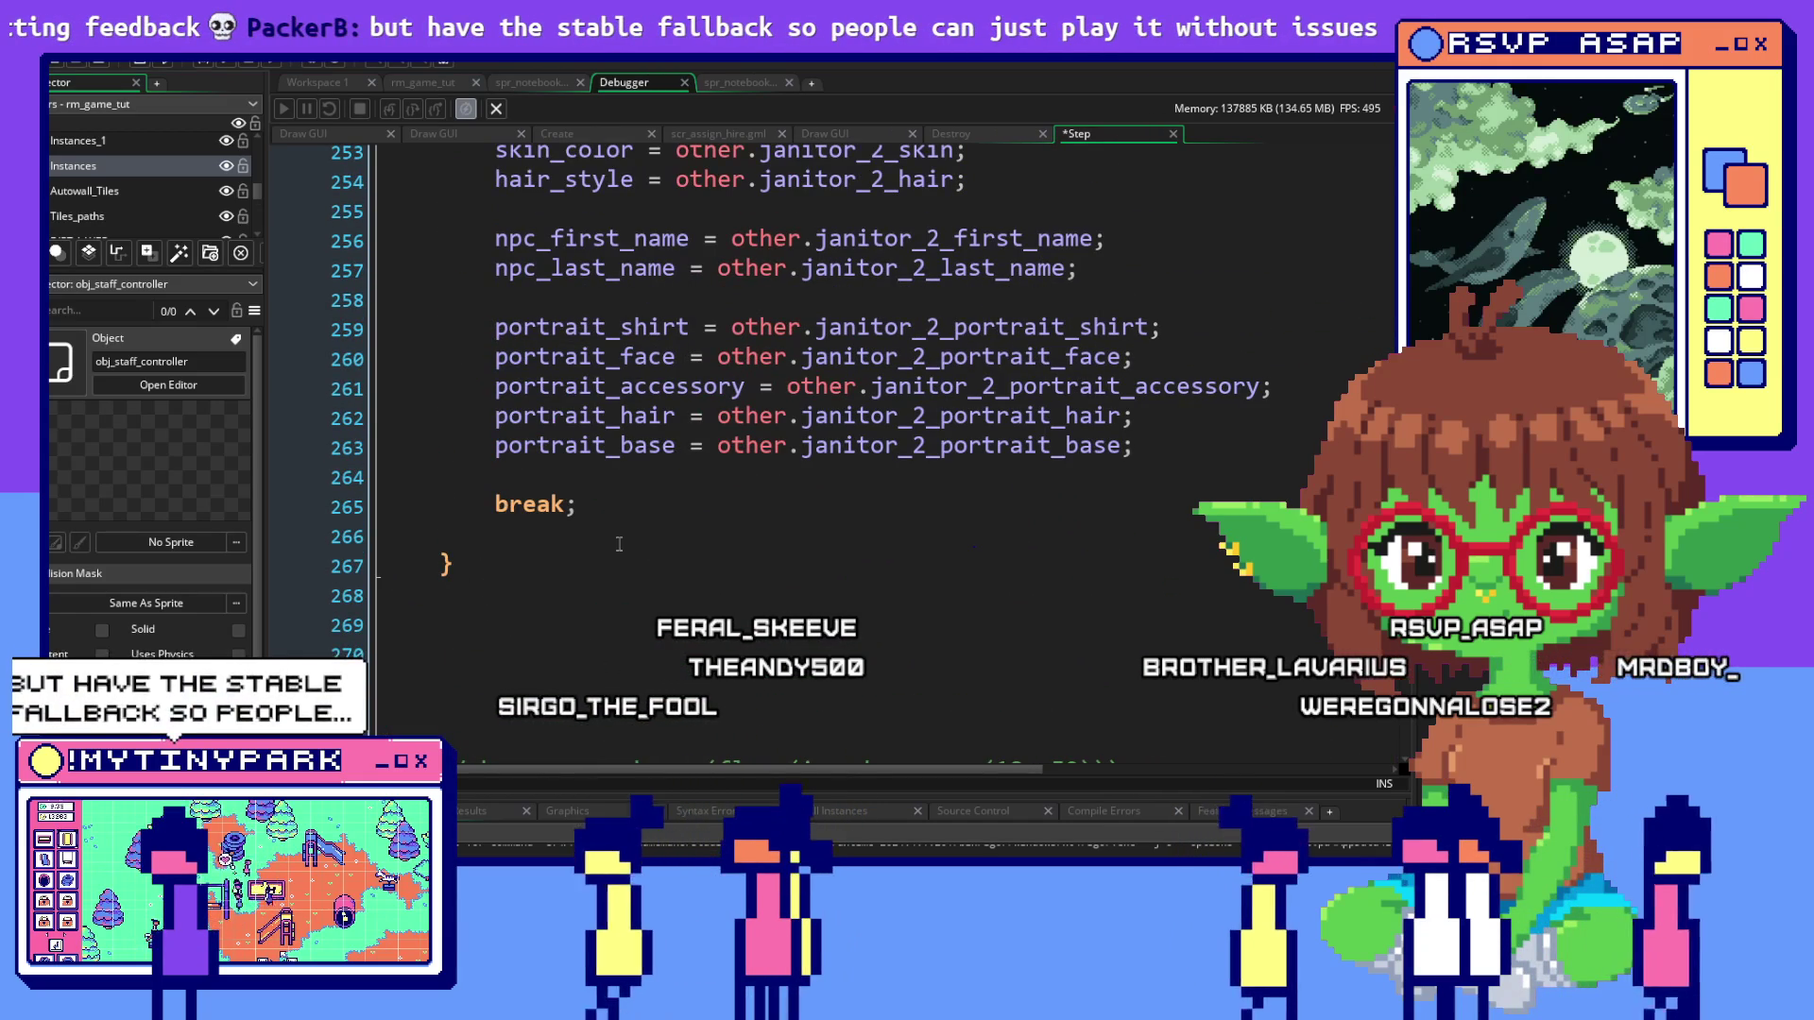
left_click(604, 503)
scroll(540, 384, "down", 2)
scroll(540, 384, "up", 2)
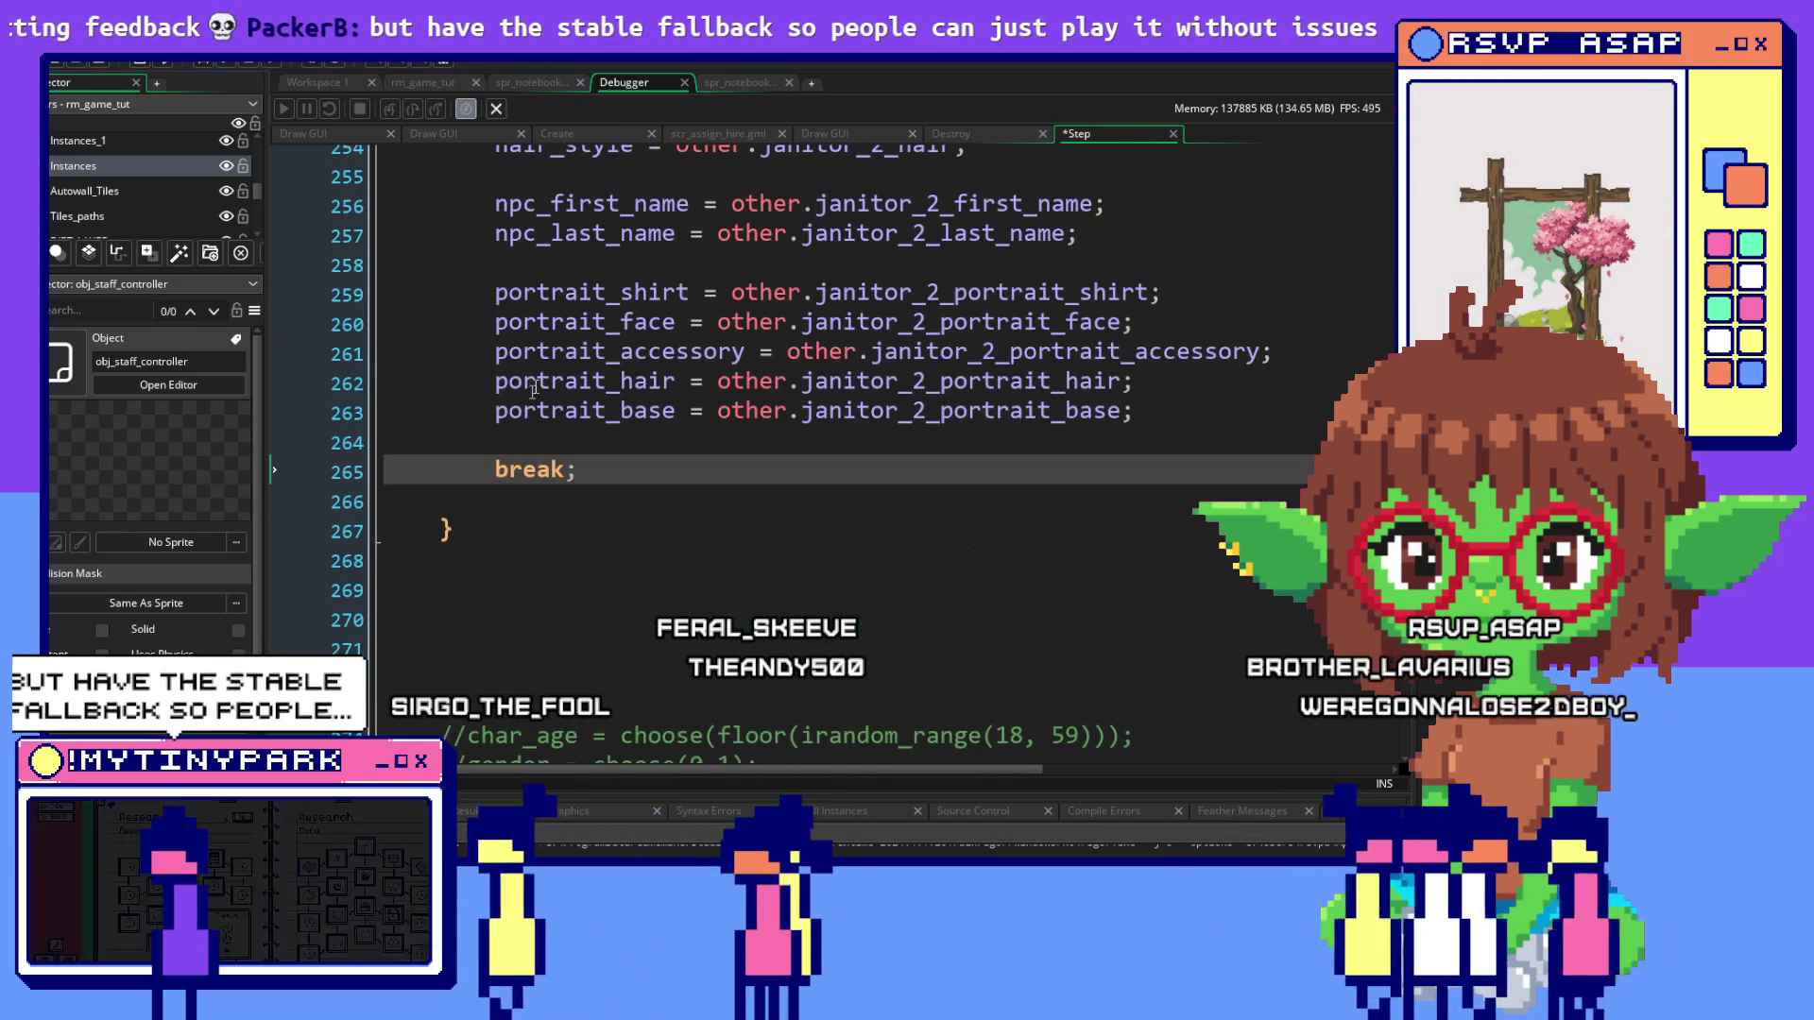
mouse_move(492, 531)
left_mouse_down()
mouse_move(408, 431)
mouse_move(485, 394)
mouse_move(423, 416)
mouse_move(368, 307)
left_mouse_up()
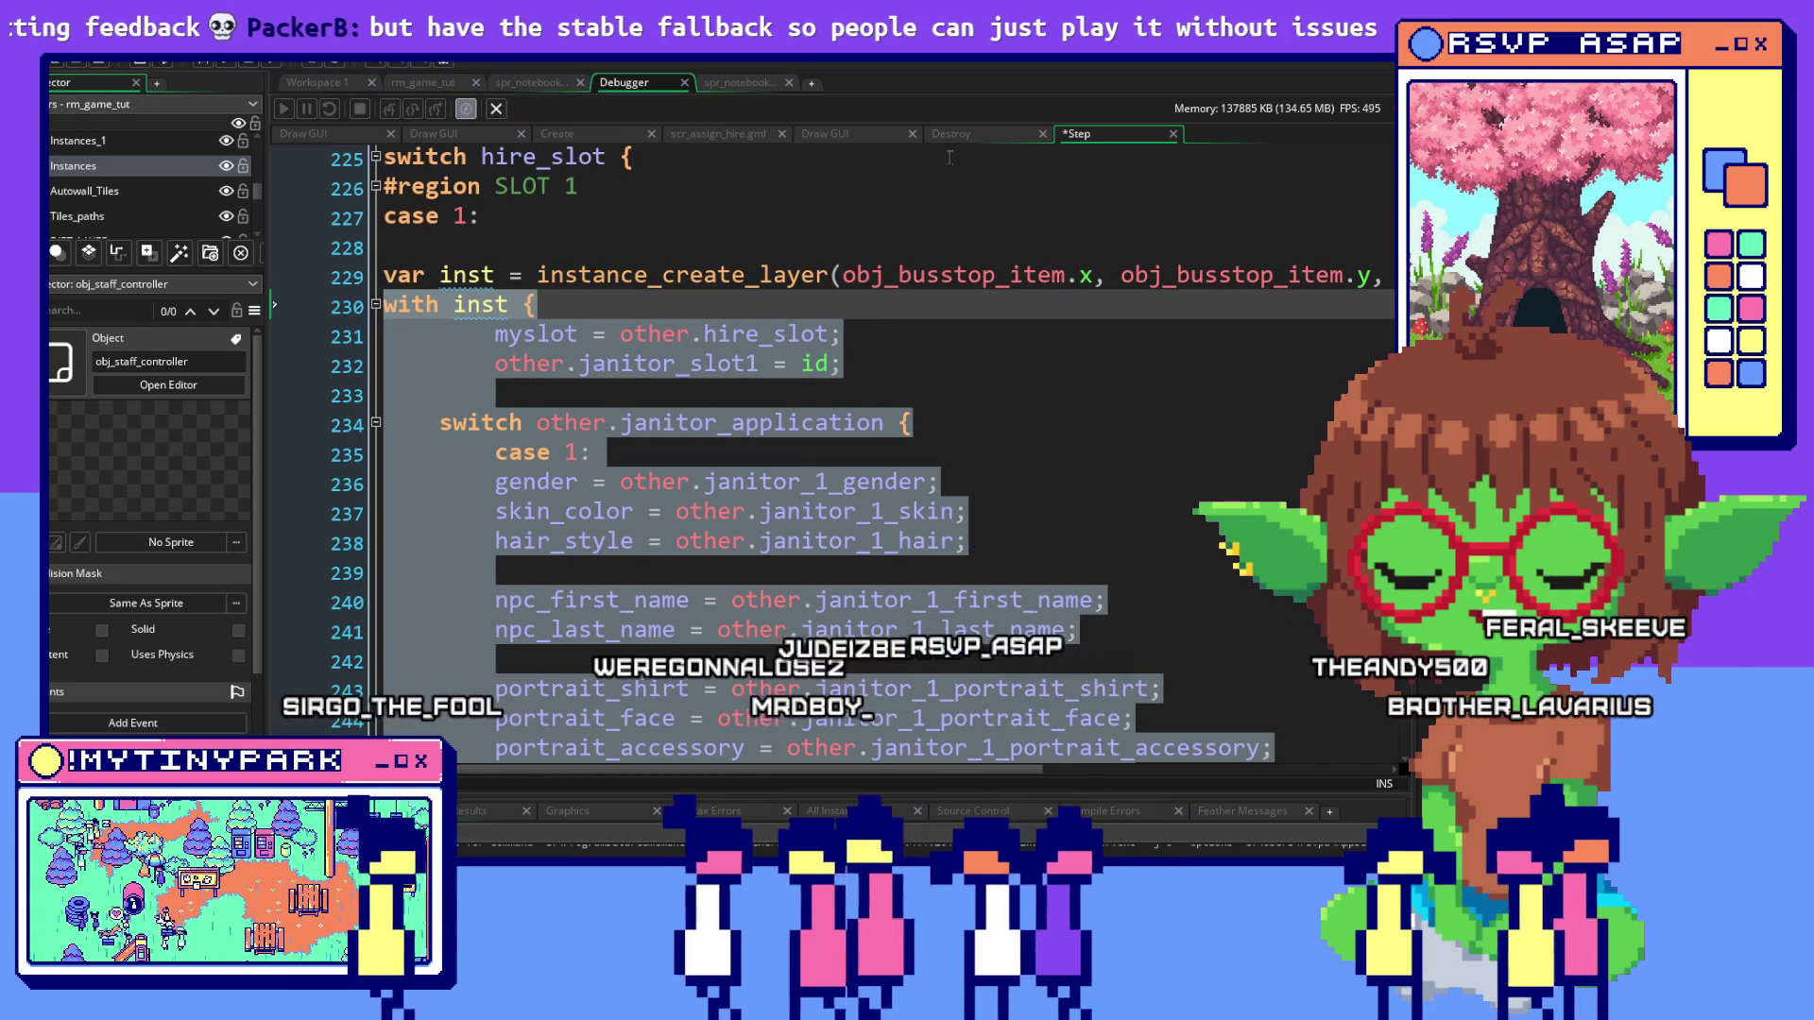
Comment out the selected janitor_2 lines with Comment Selection
scroll(949, 157, "down", 12)
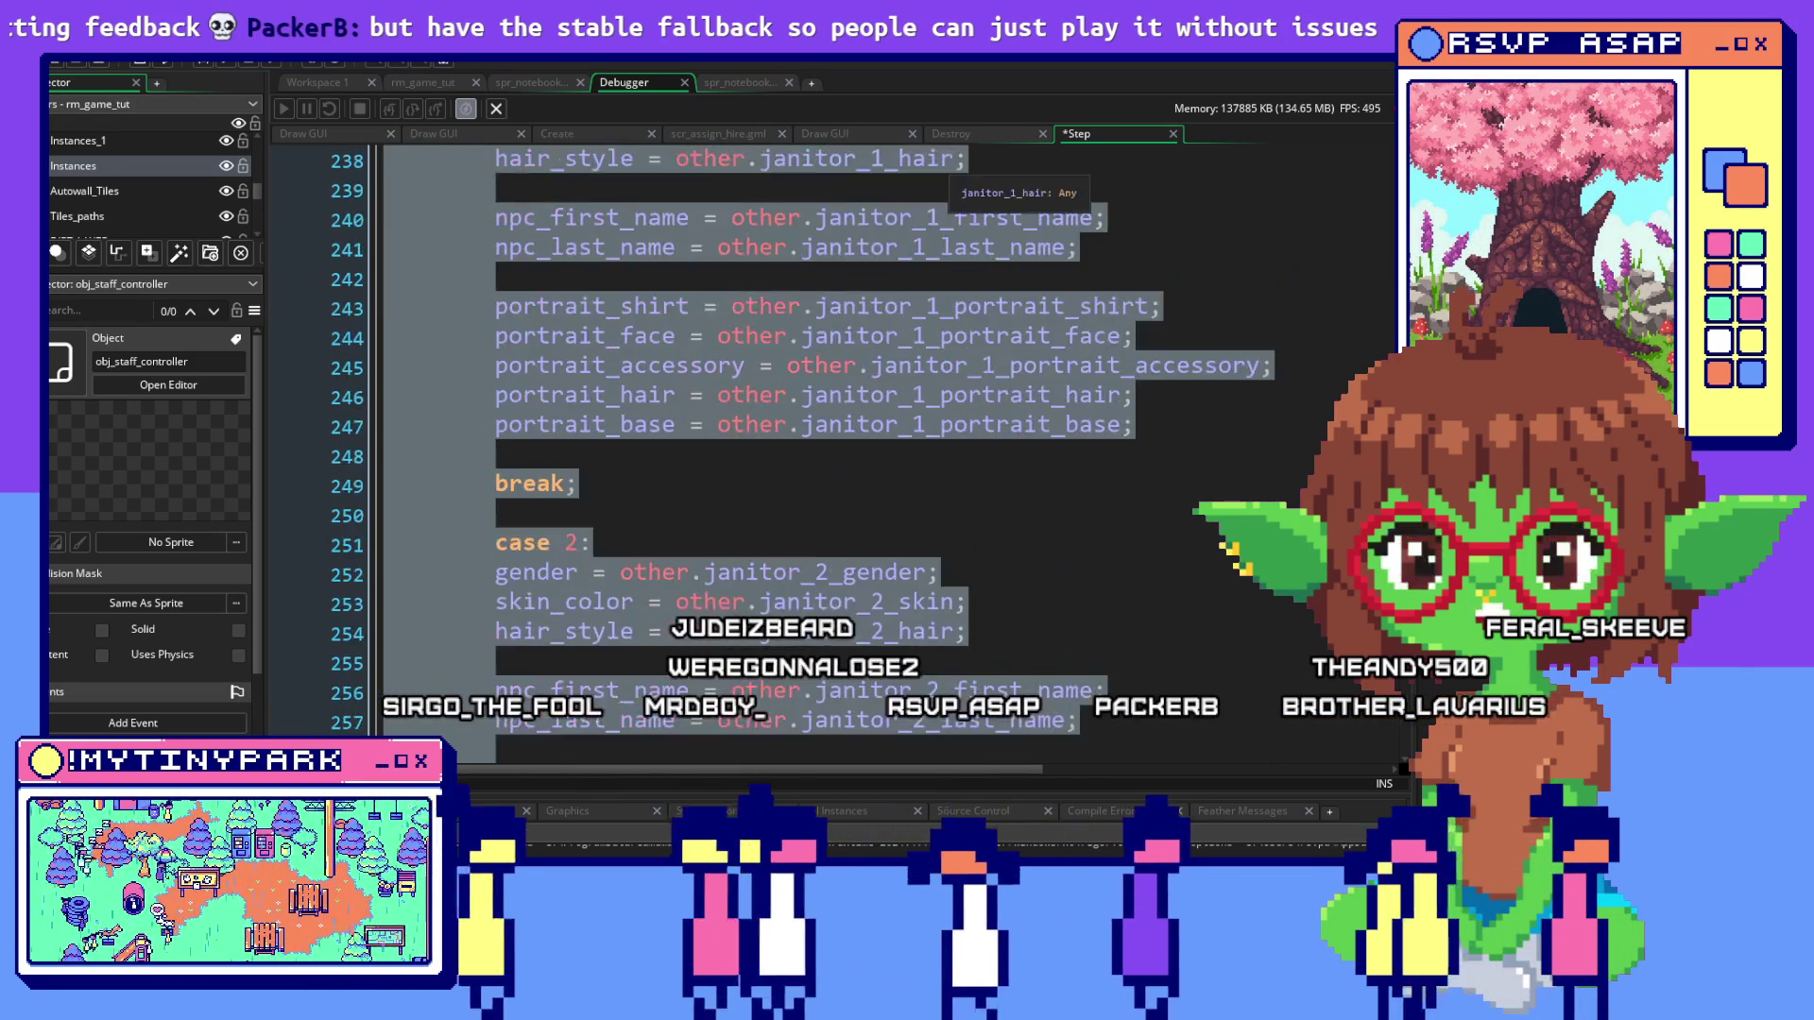
right_click(831, 157)
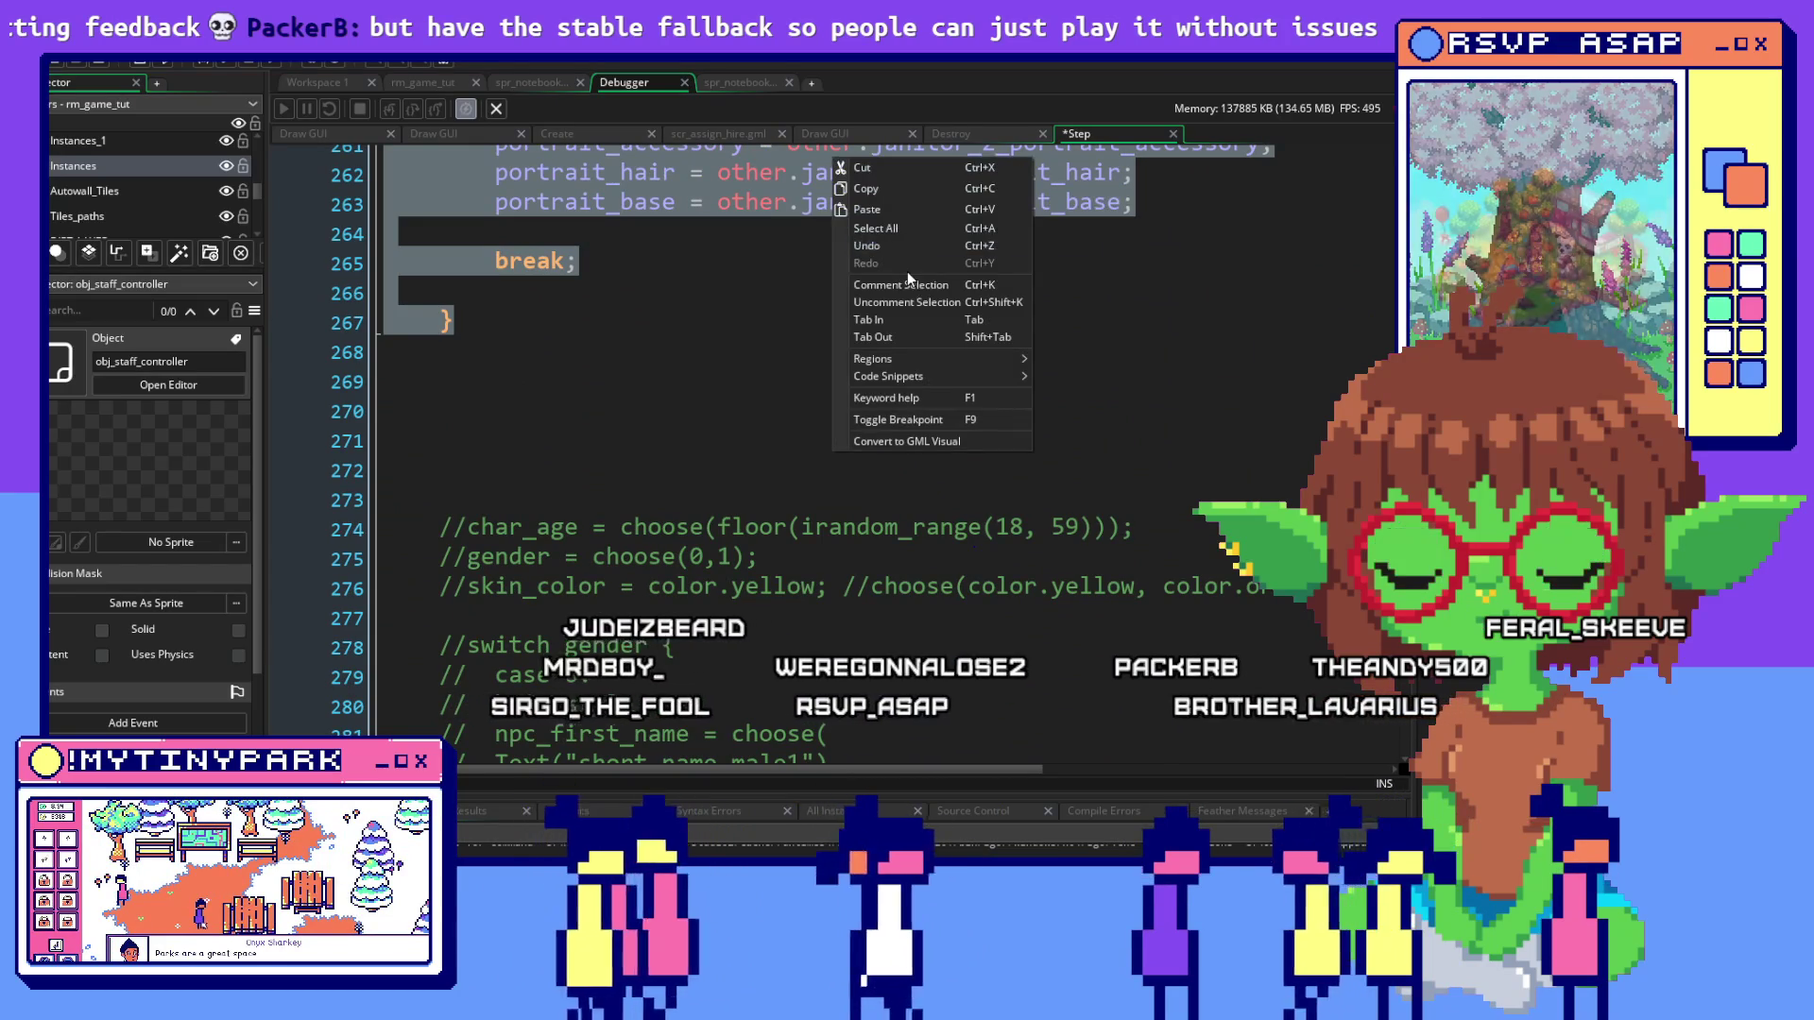
left_click(914, 285)
left_click(1057, 382)
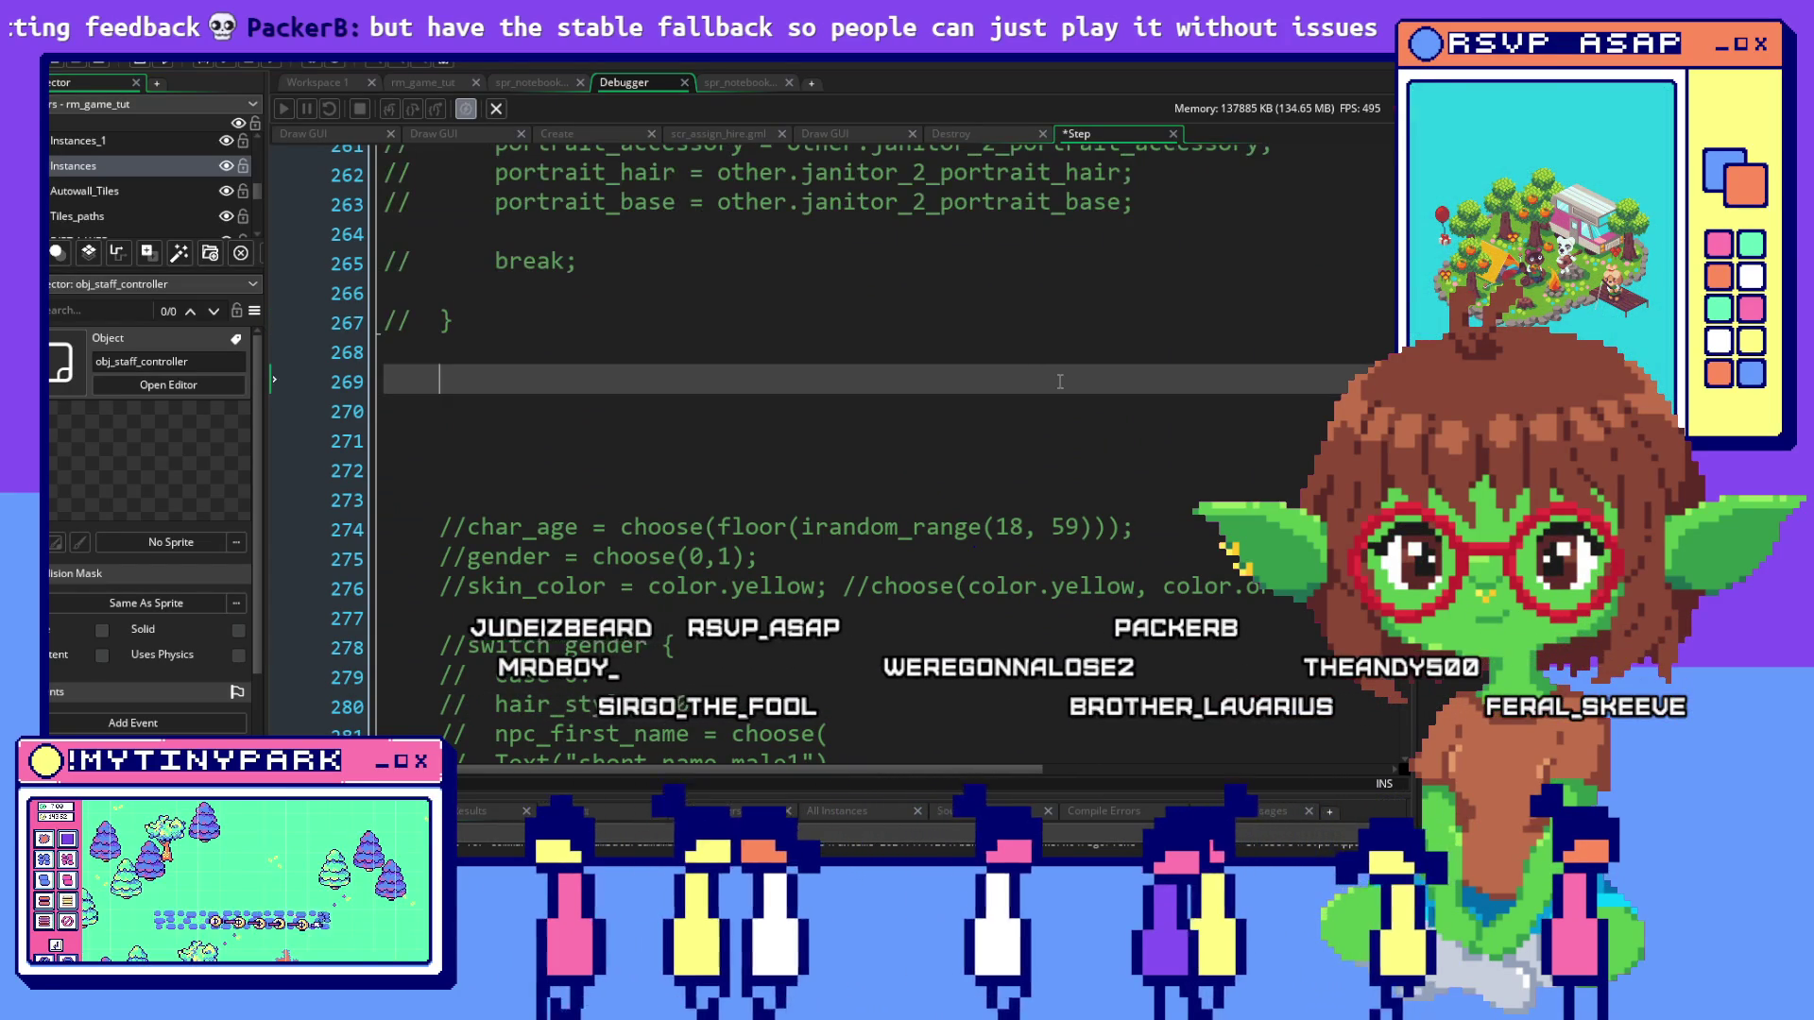
Copy SLOT 1's code that copies janitor application and portrait data (lines 230–267)
left_click_drag(1059, 381, 792, 201)
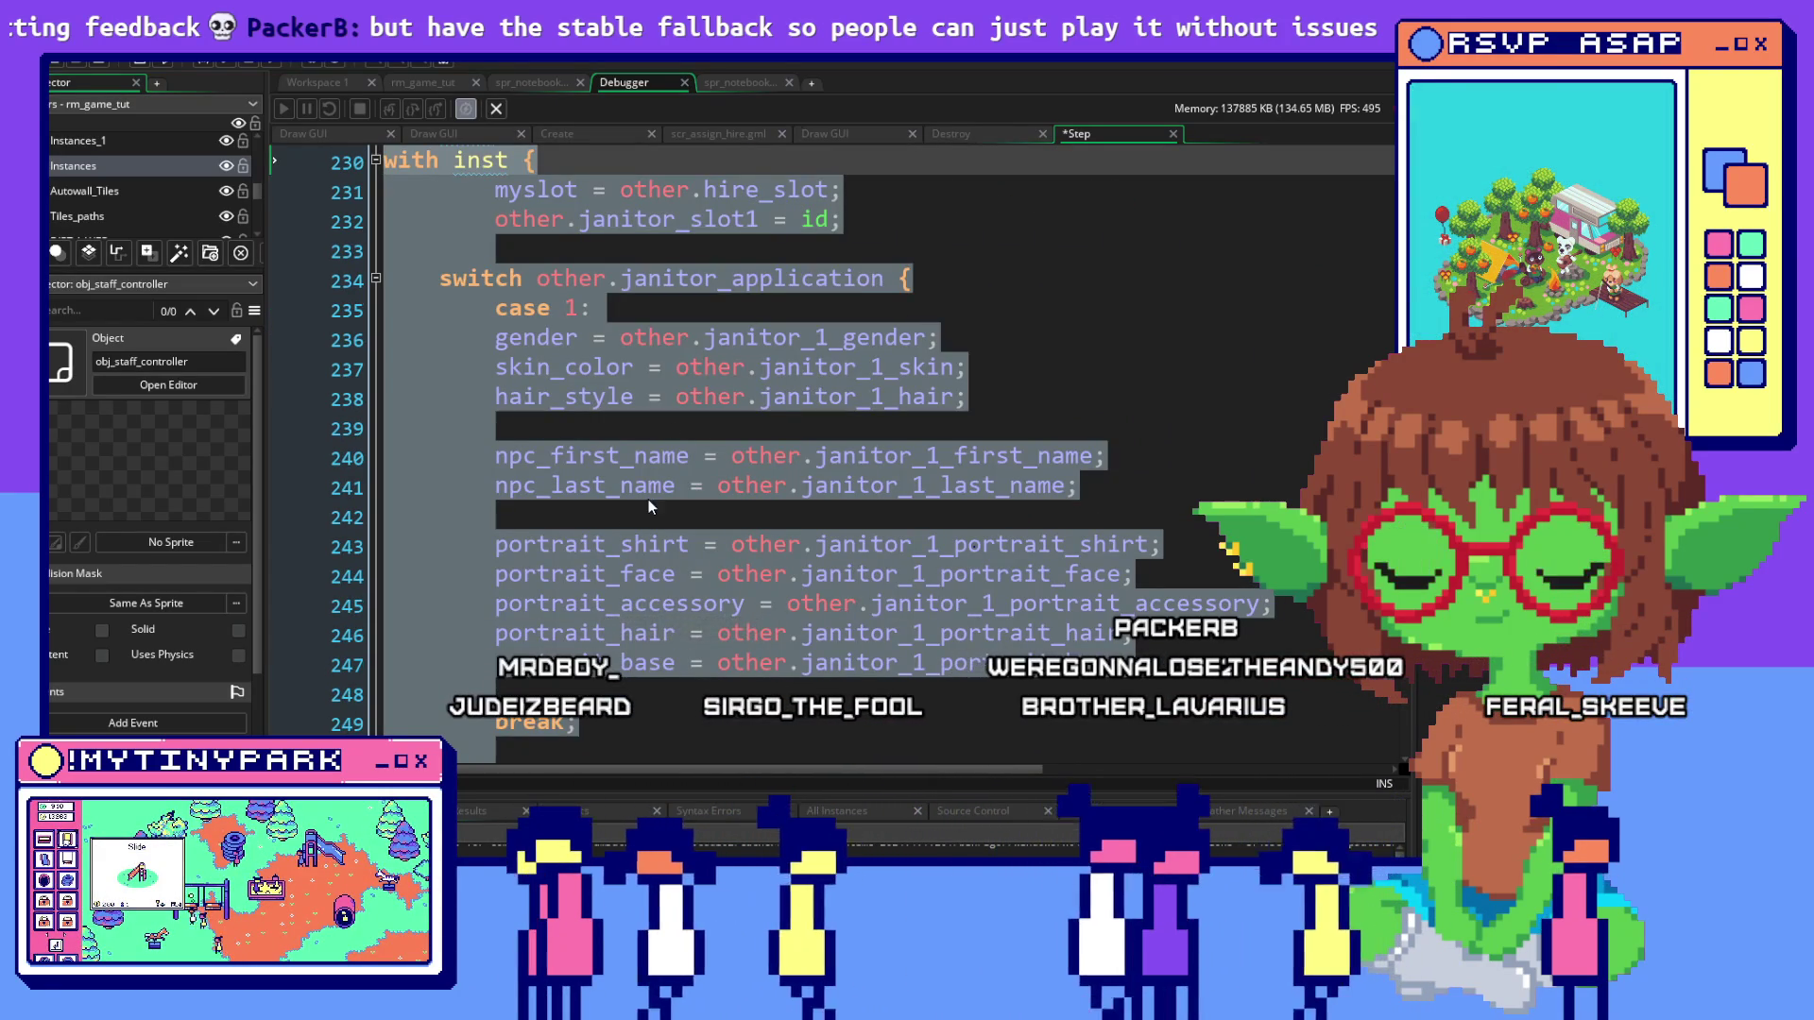
right_click(669, 588)
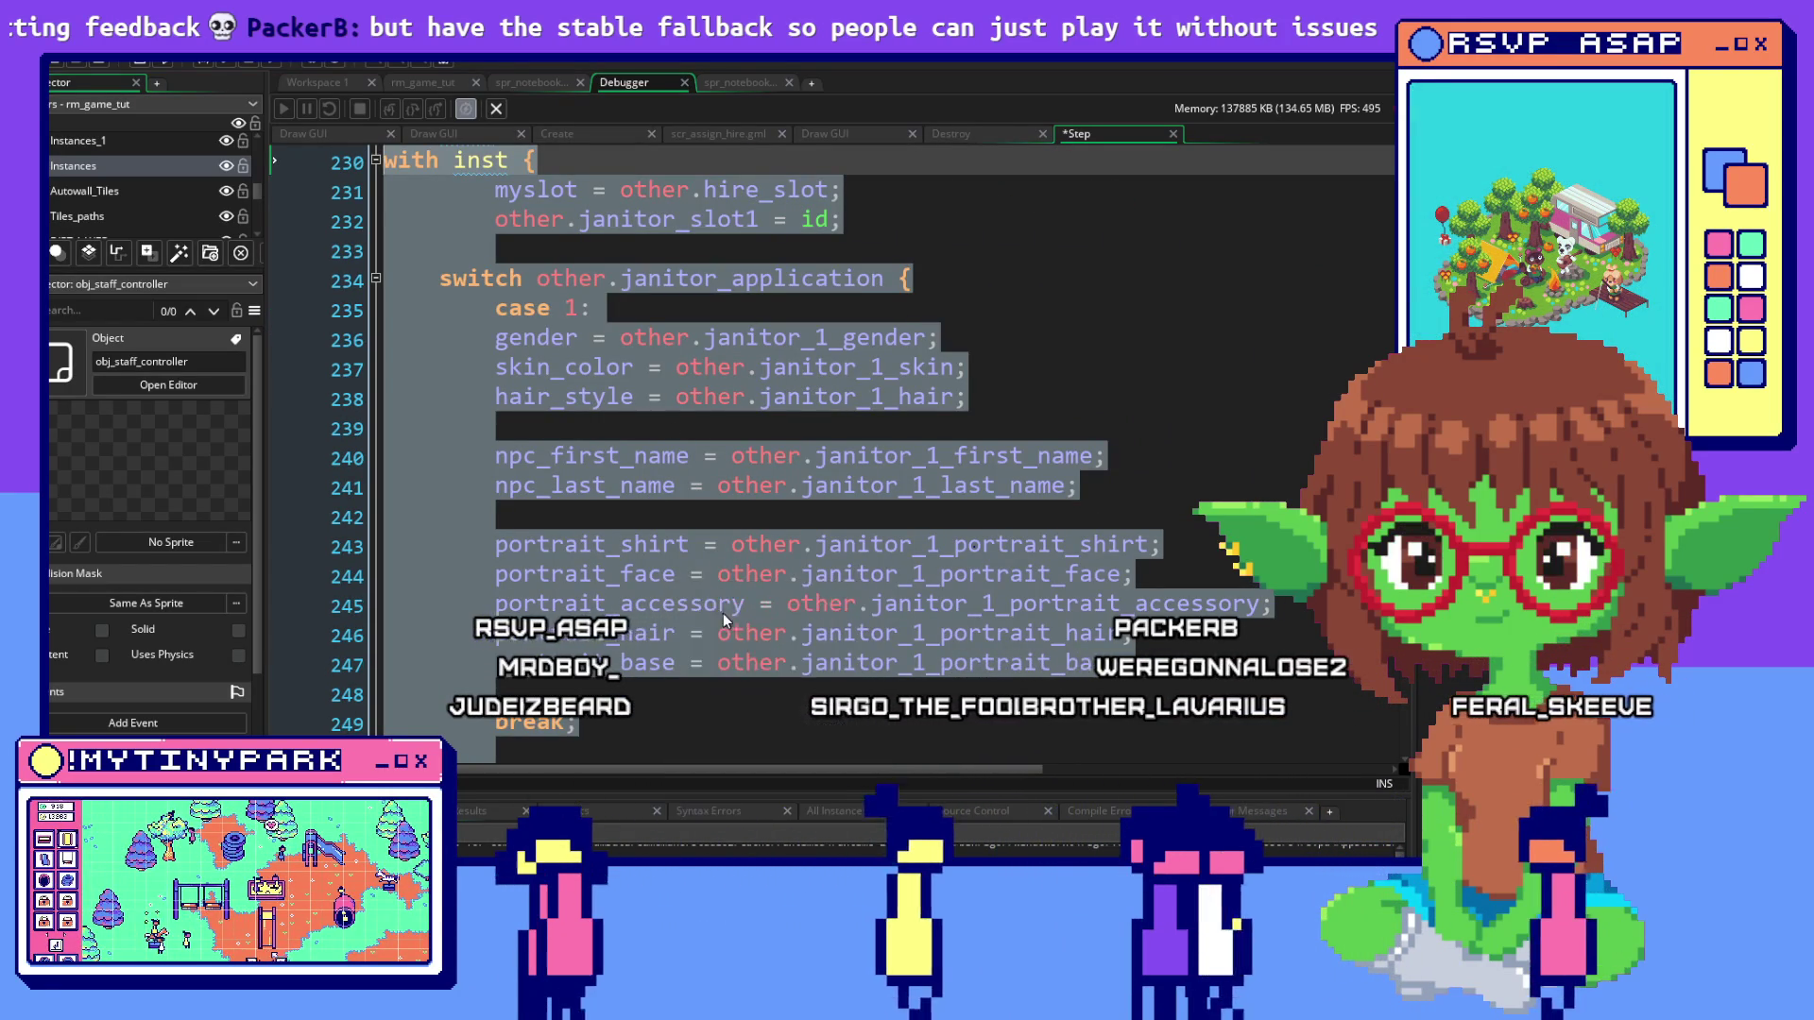
left_click(723, 614)
scroll(875, 557, "down", 7)
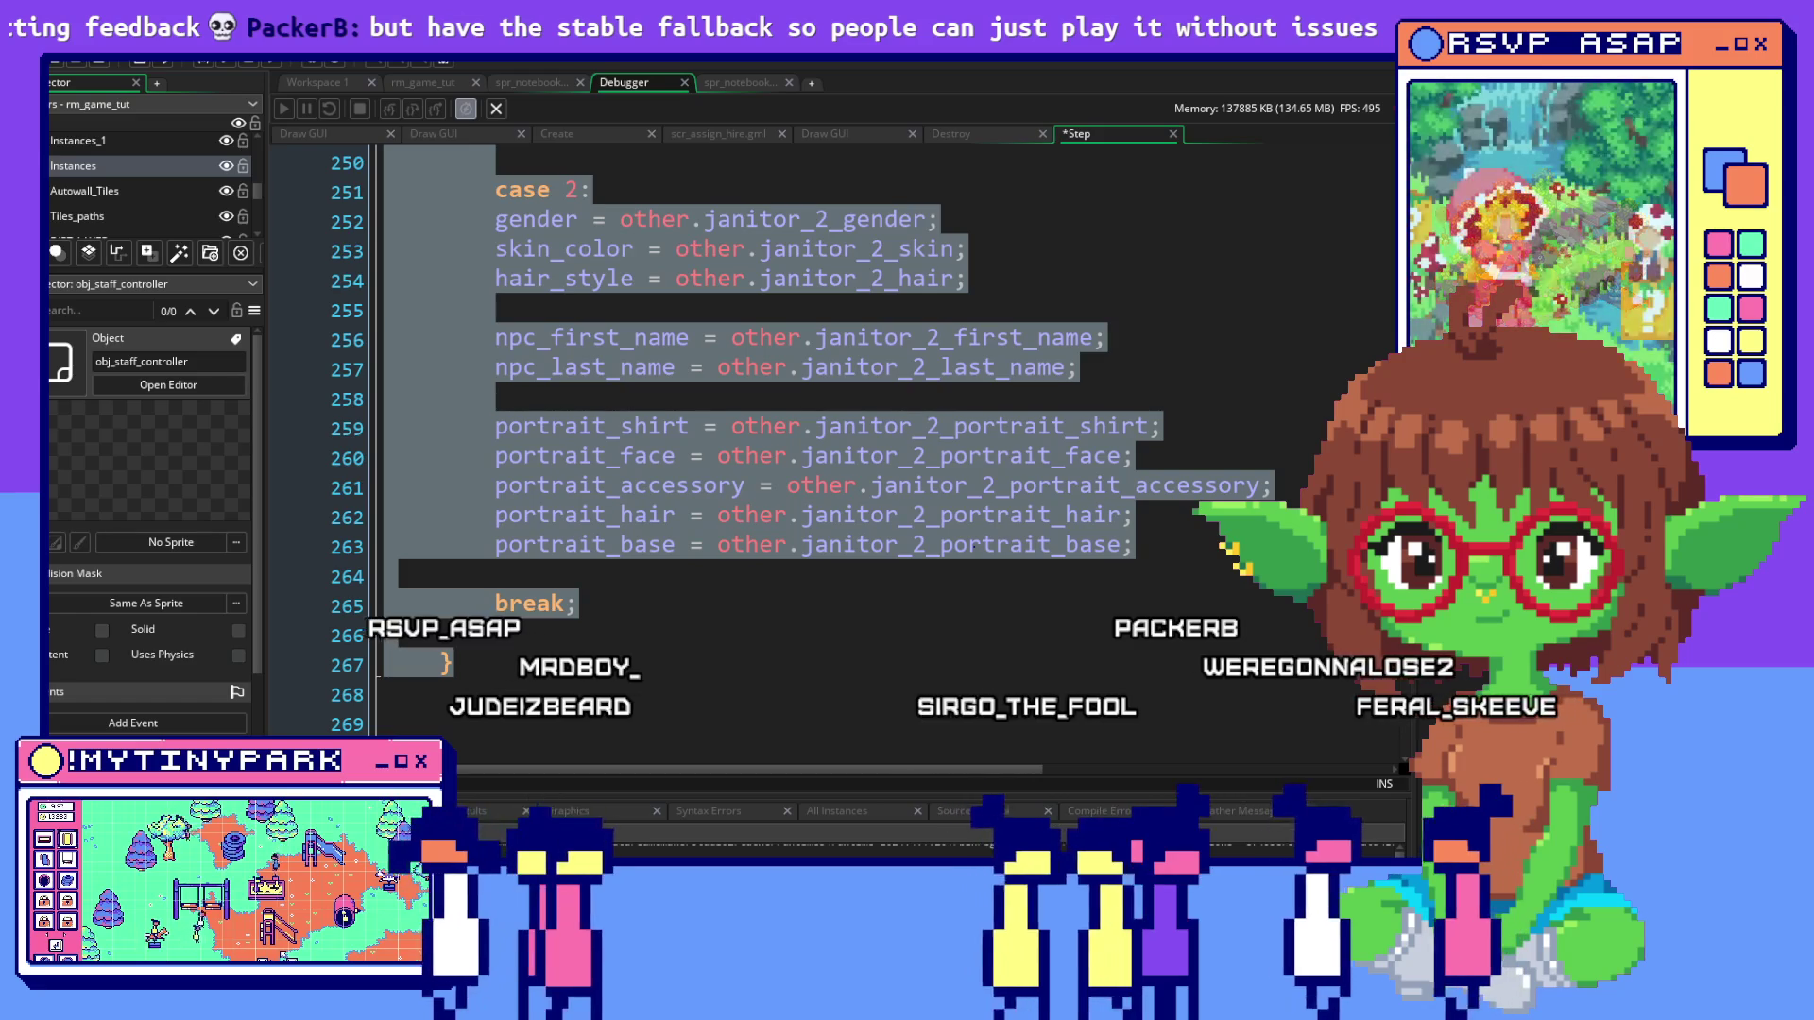
scroll(973, 546, "down", 5)
scroll(831, 444, "down", 15)
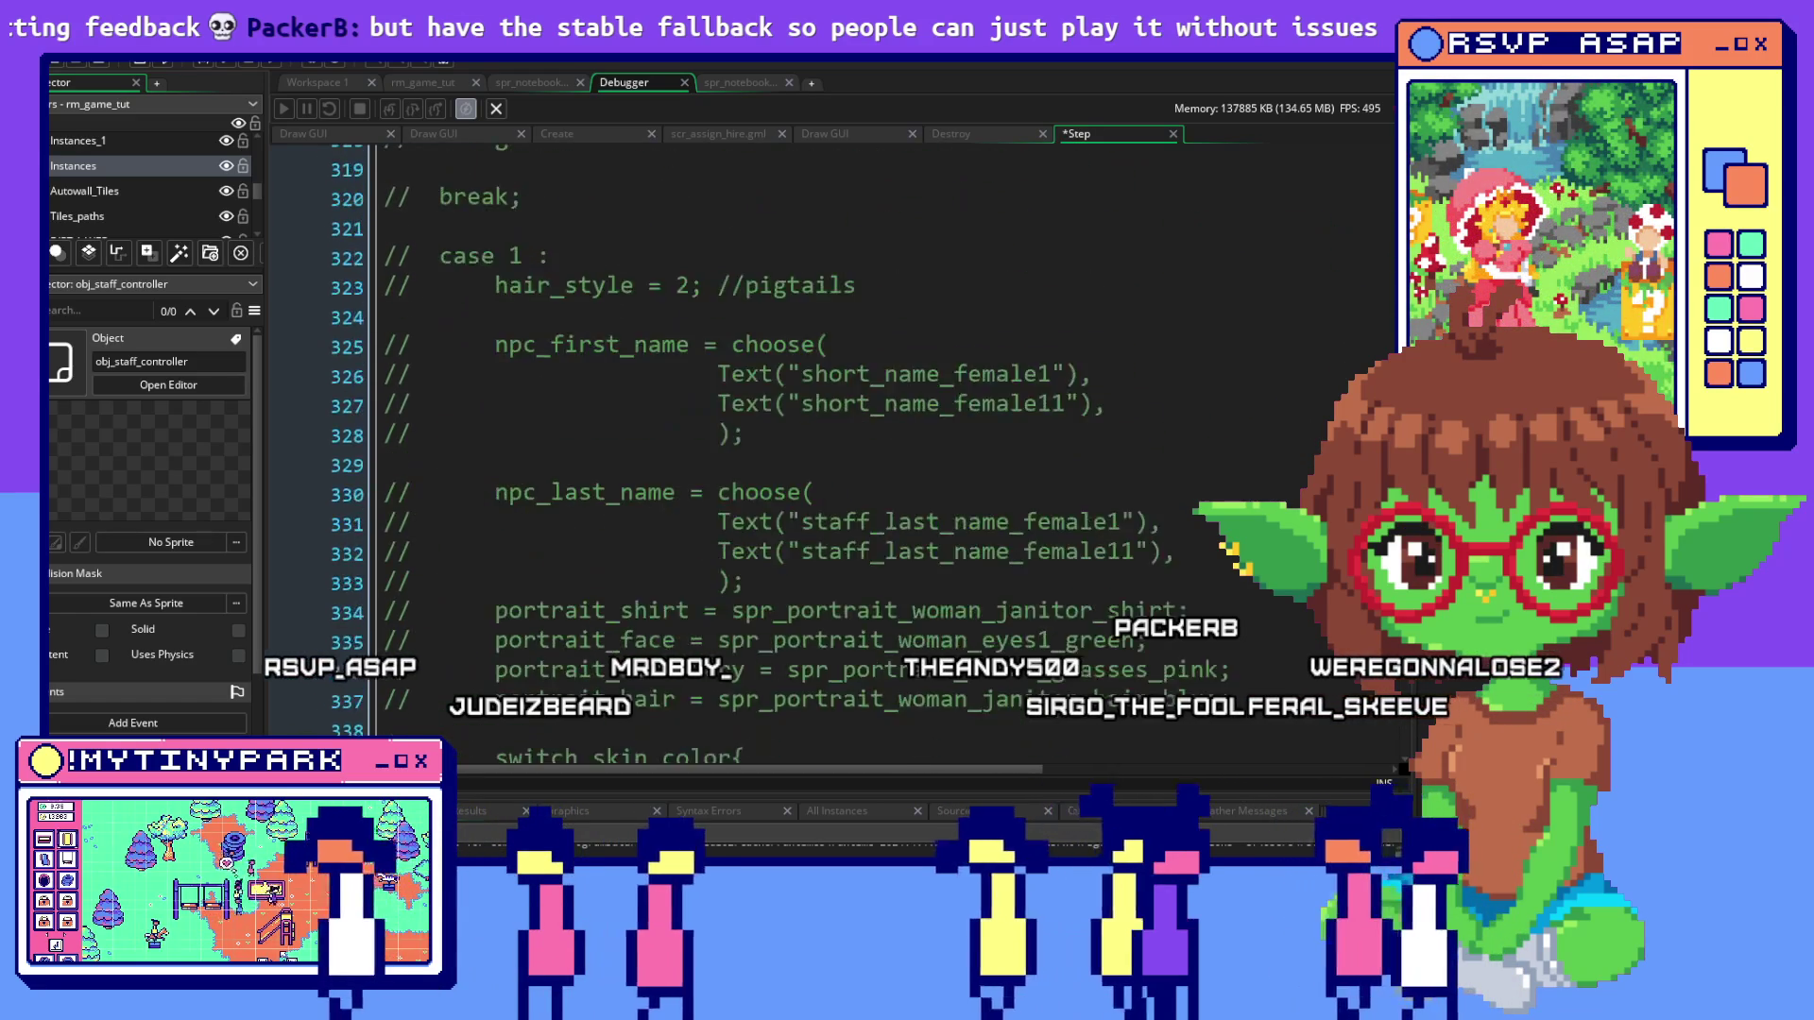
Inspect SLOT 2's empty hiring block and its closing lines
scroll(831, 444, "up", 3)
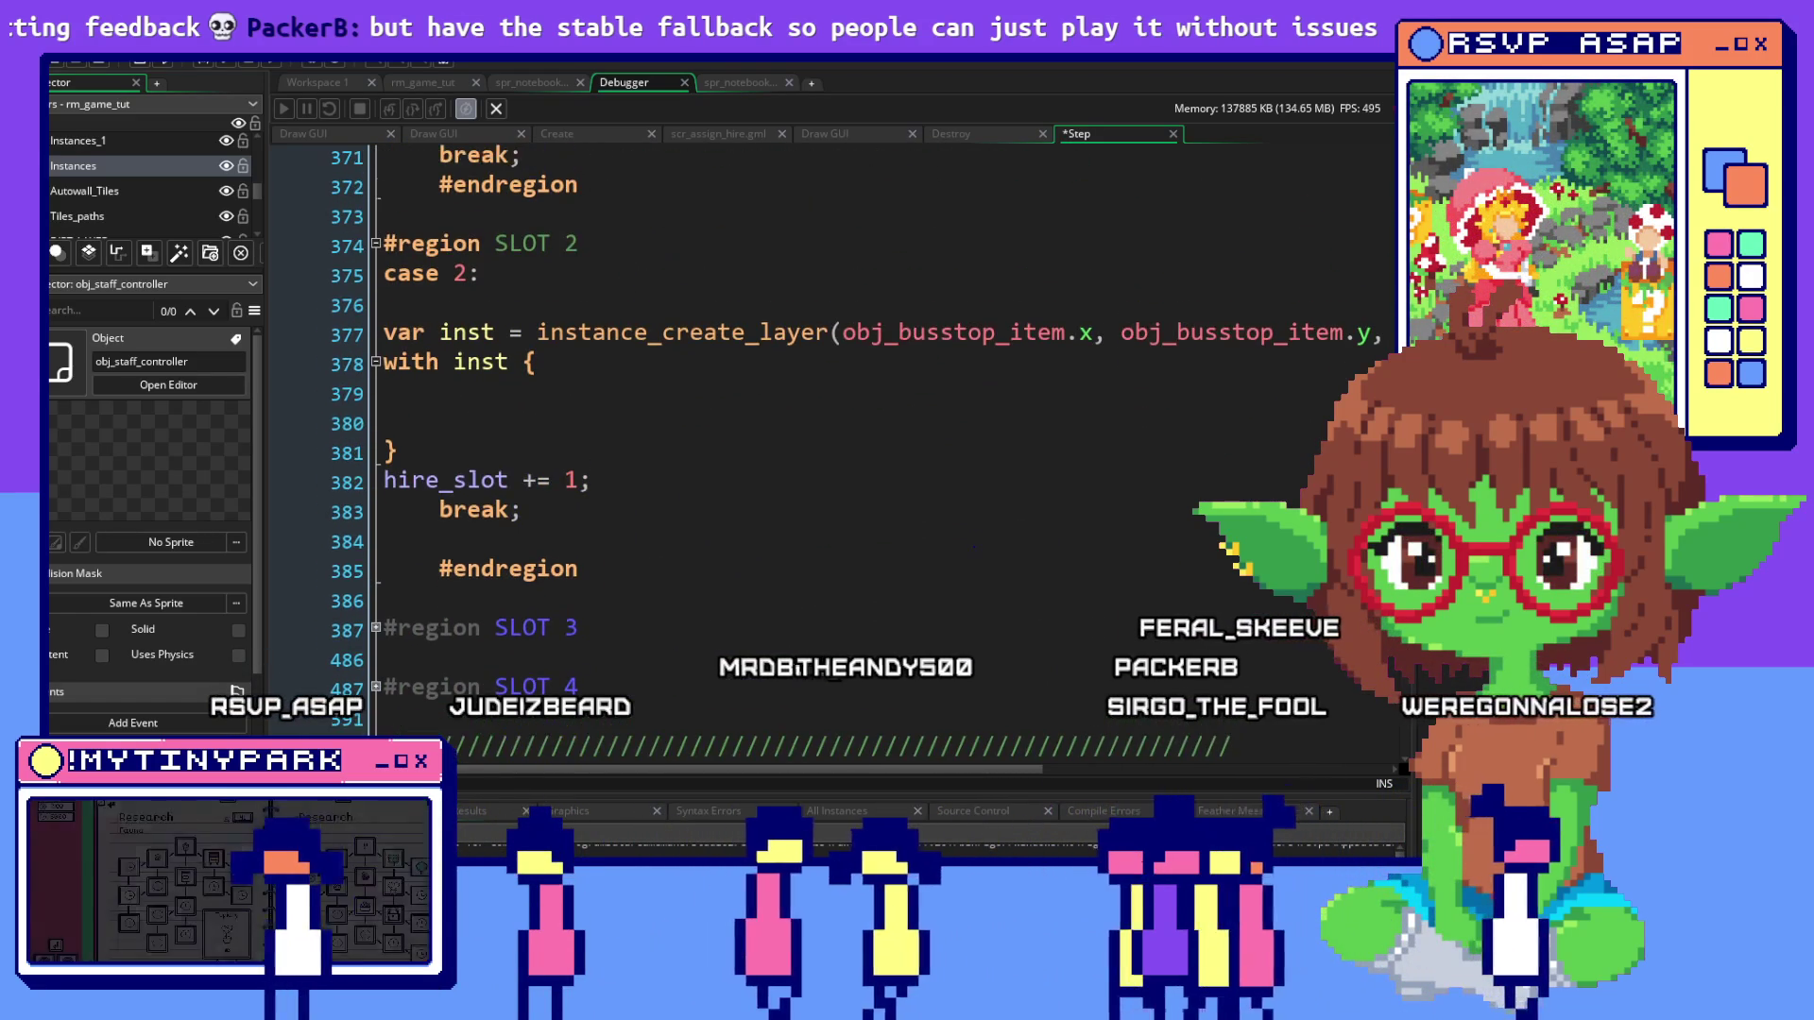
scroll(832, 444, "down", 2)
scroll(832, 444, "up", 2)
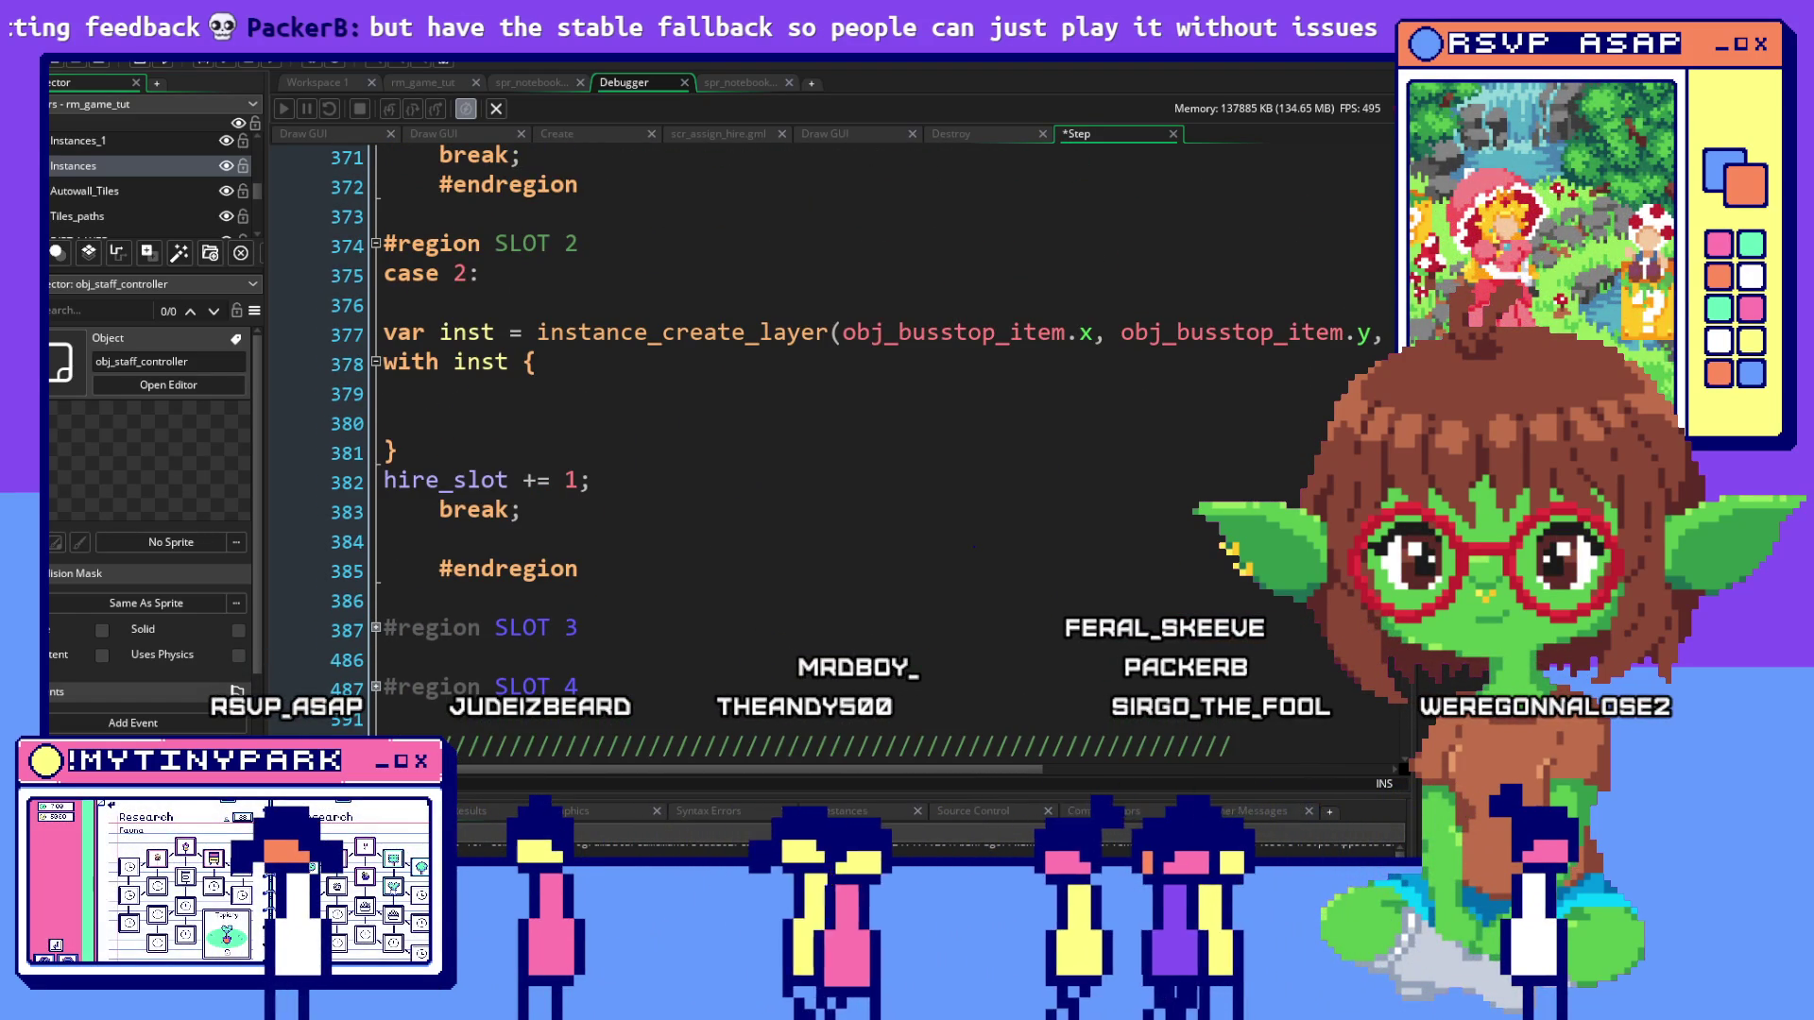
left_click(585, 387)
left_click(412, 455)
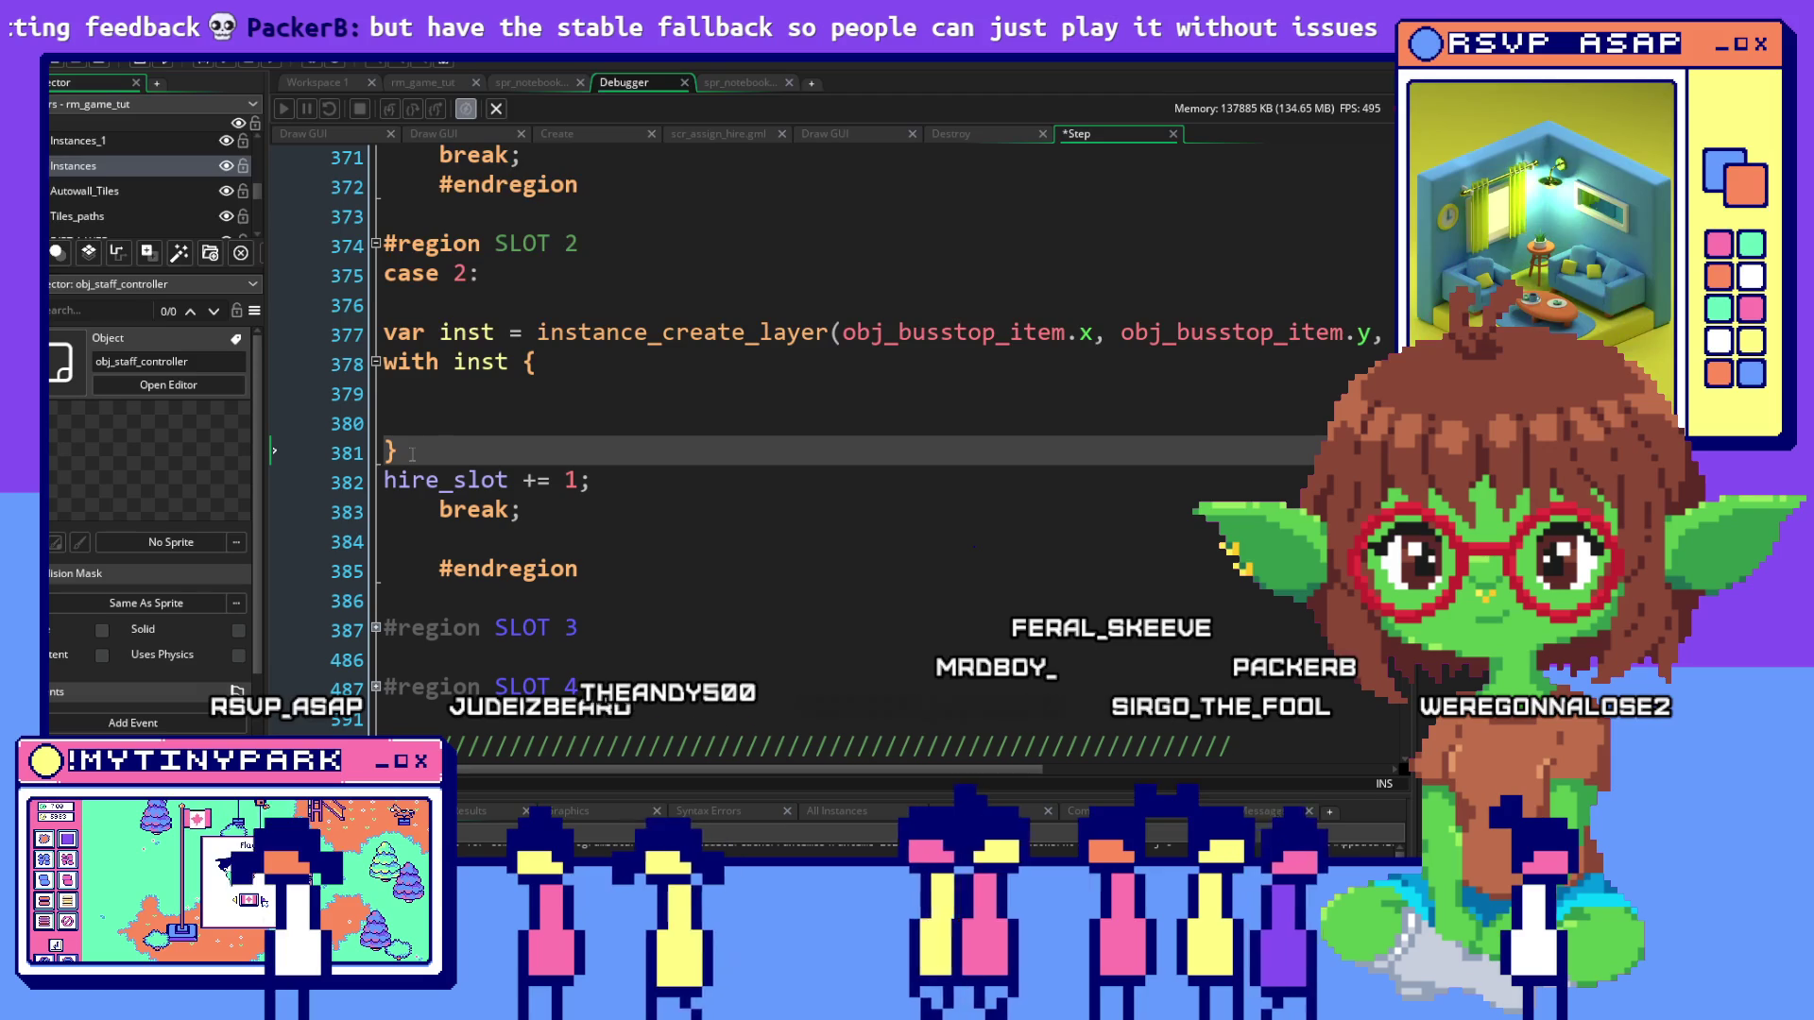
left_click(589, 616)
left_click(520, 511)
scroll(521, 512, "down", 1)
Shrink the output panel so the code editor shows more lines
left_click_drag(766, 789, 762, 862)
left_click(831, 593)
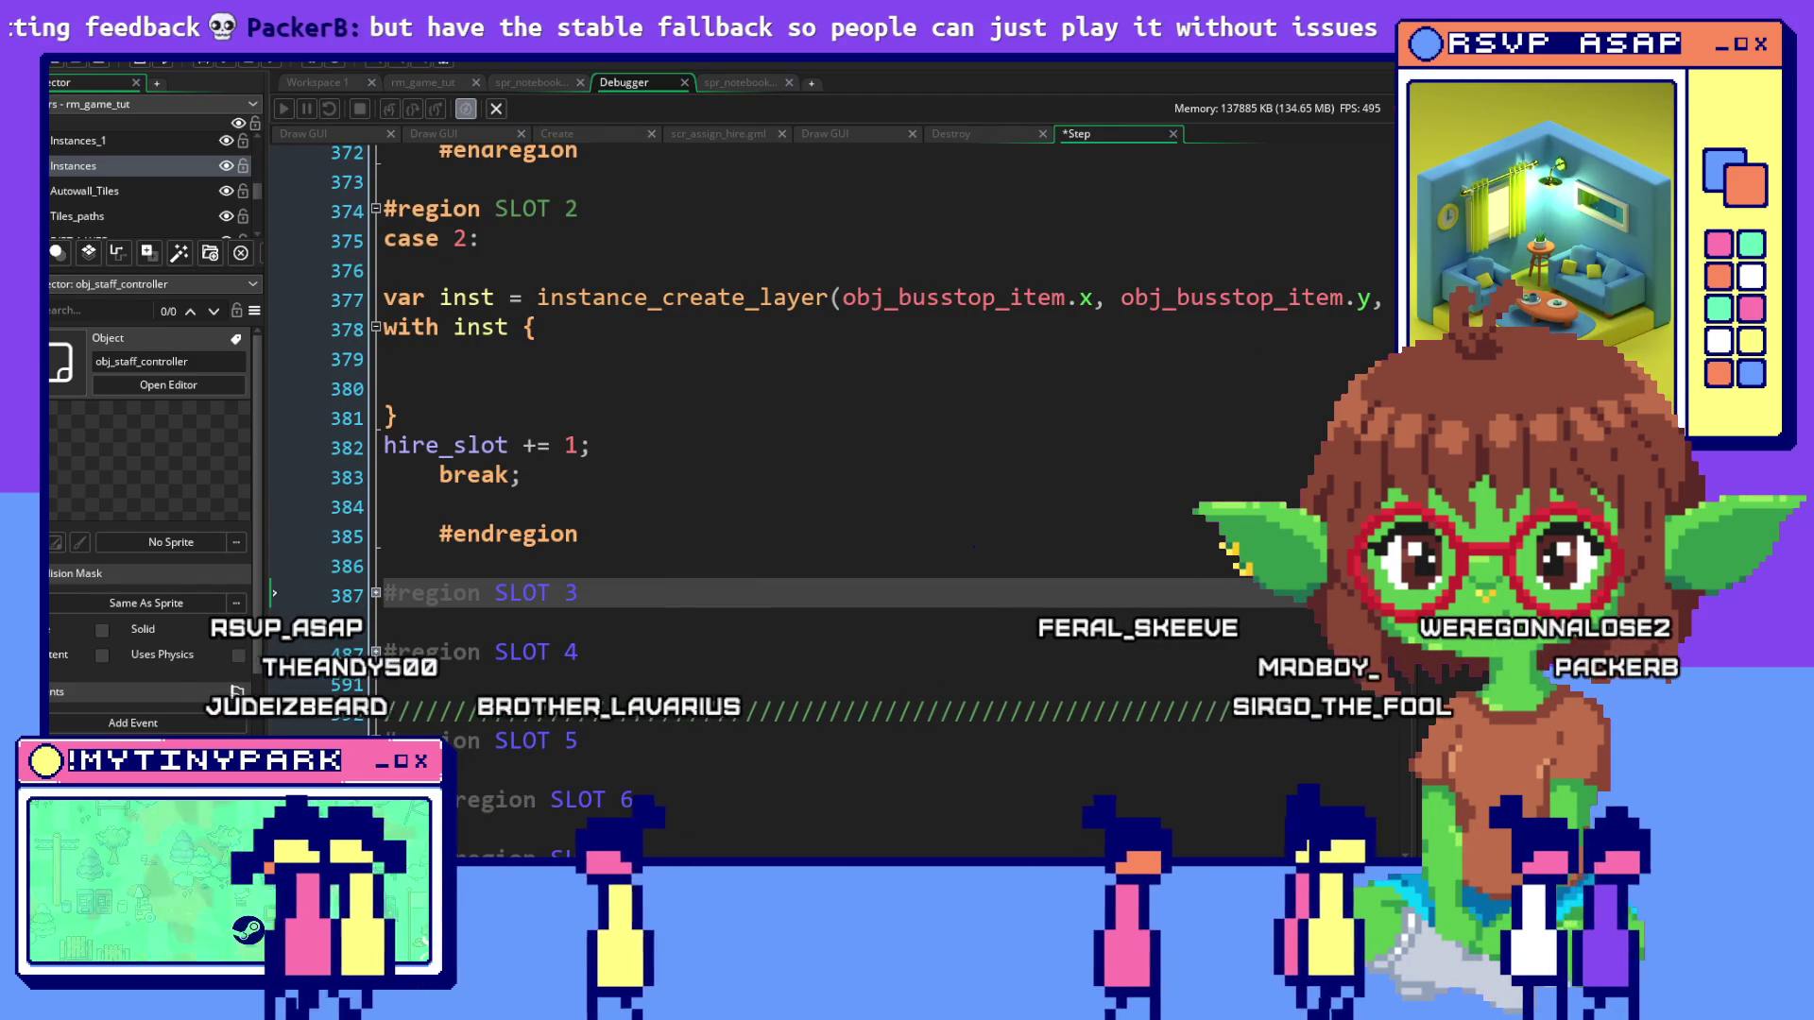
left_click(578, 534)
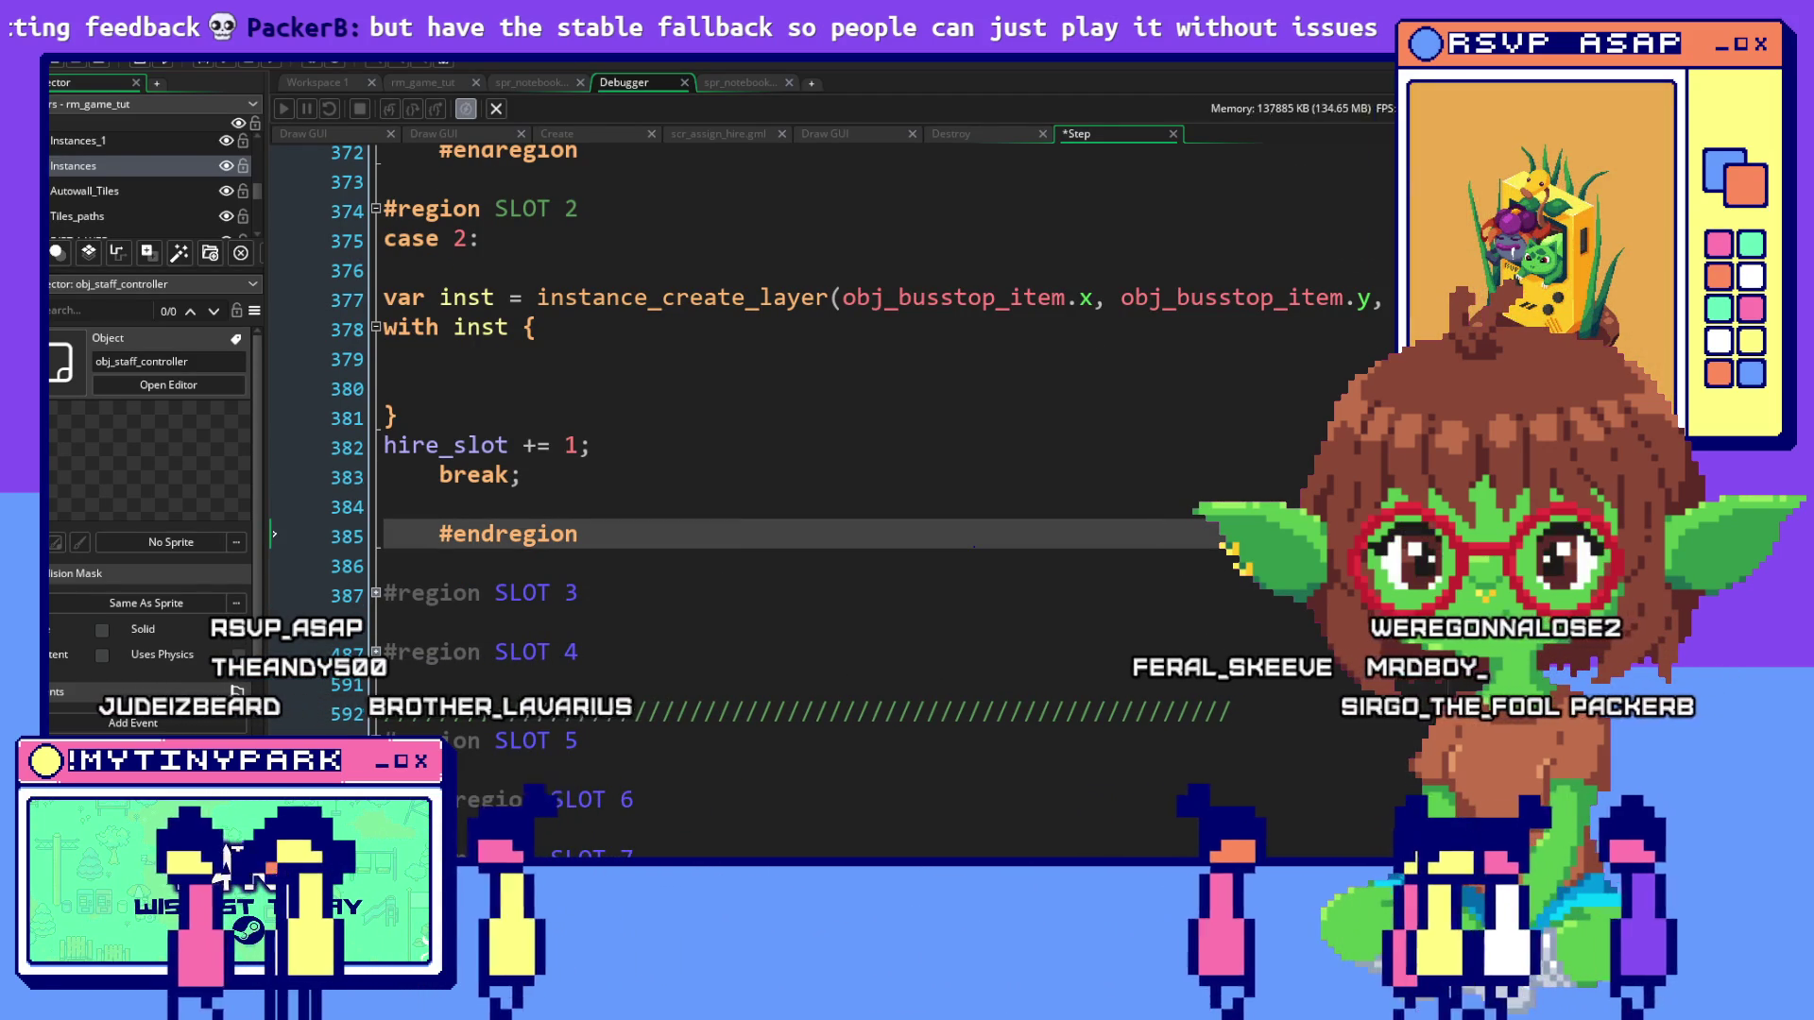
scroll(598, 628, "down", 7)
scroll(598, 628, "down", 10)
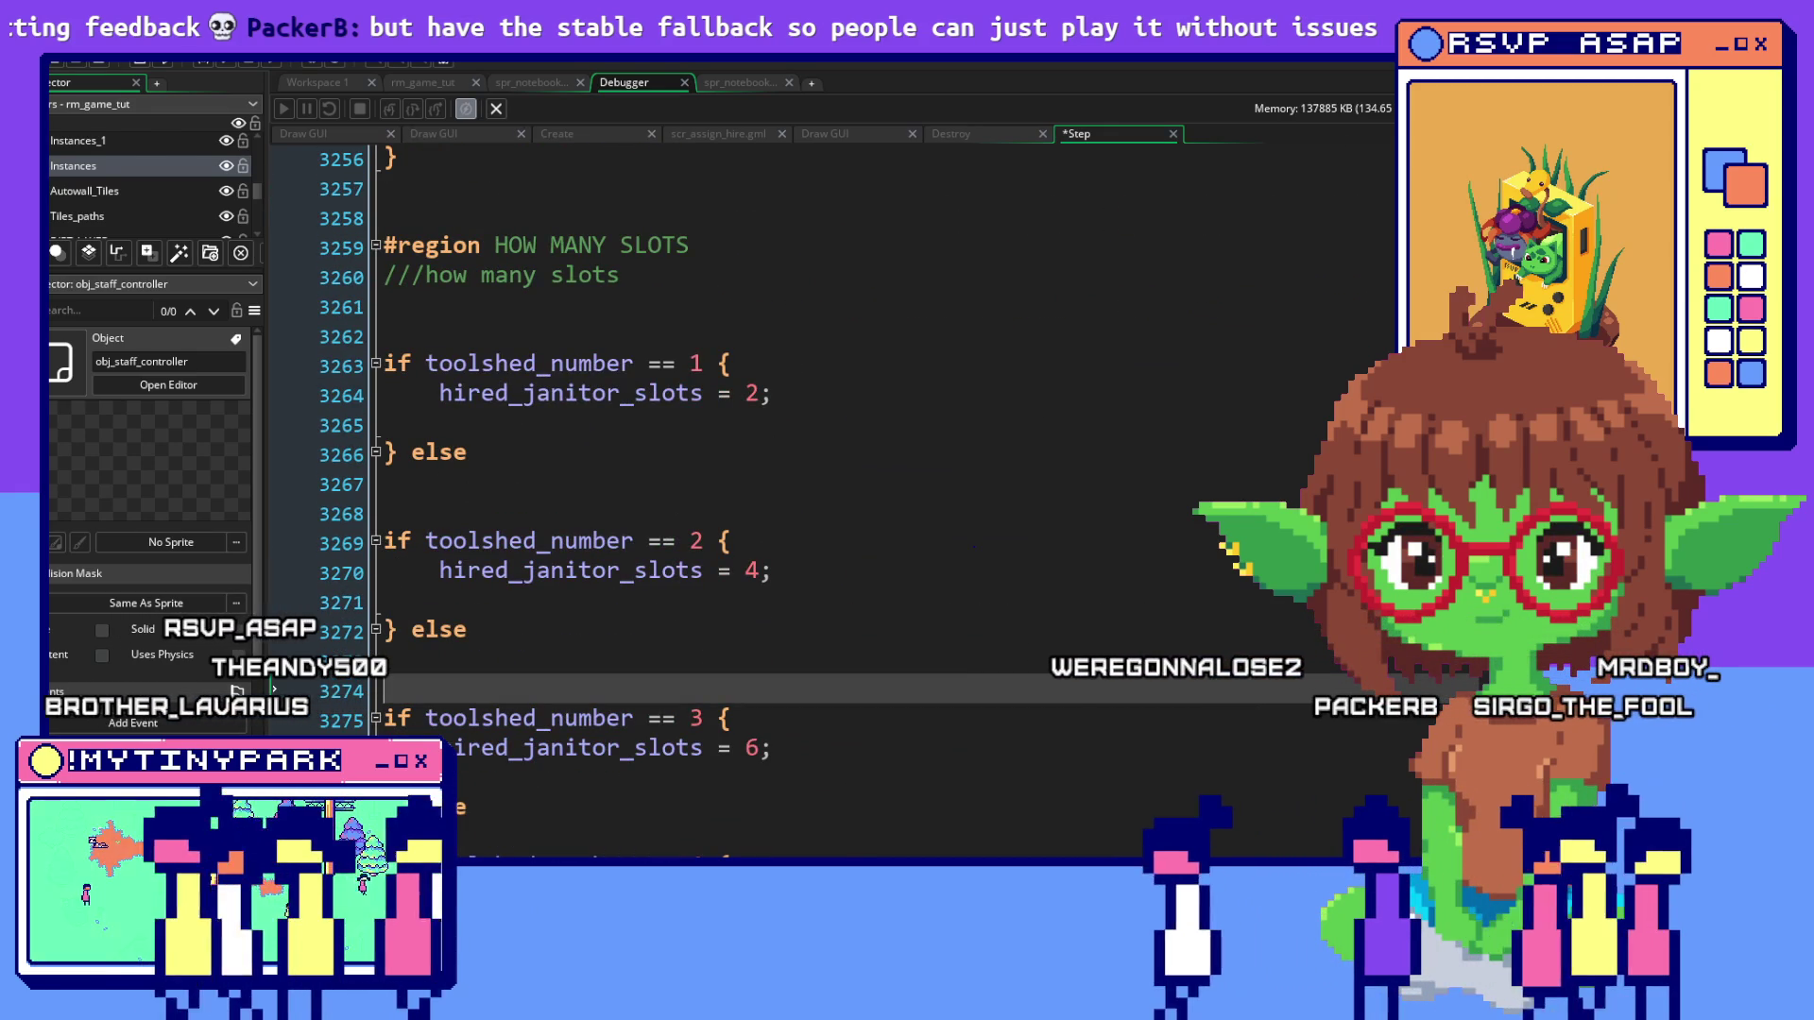
scroll(831, 492, "down", 10)
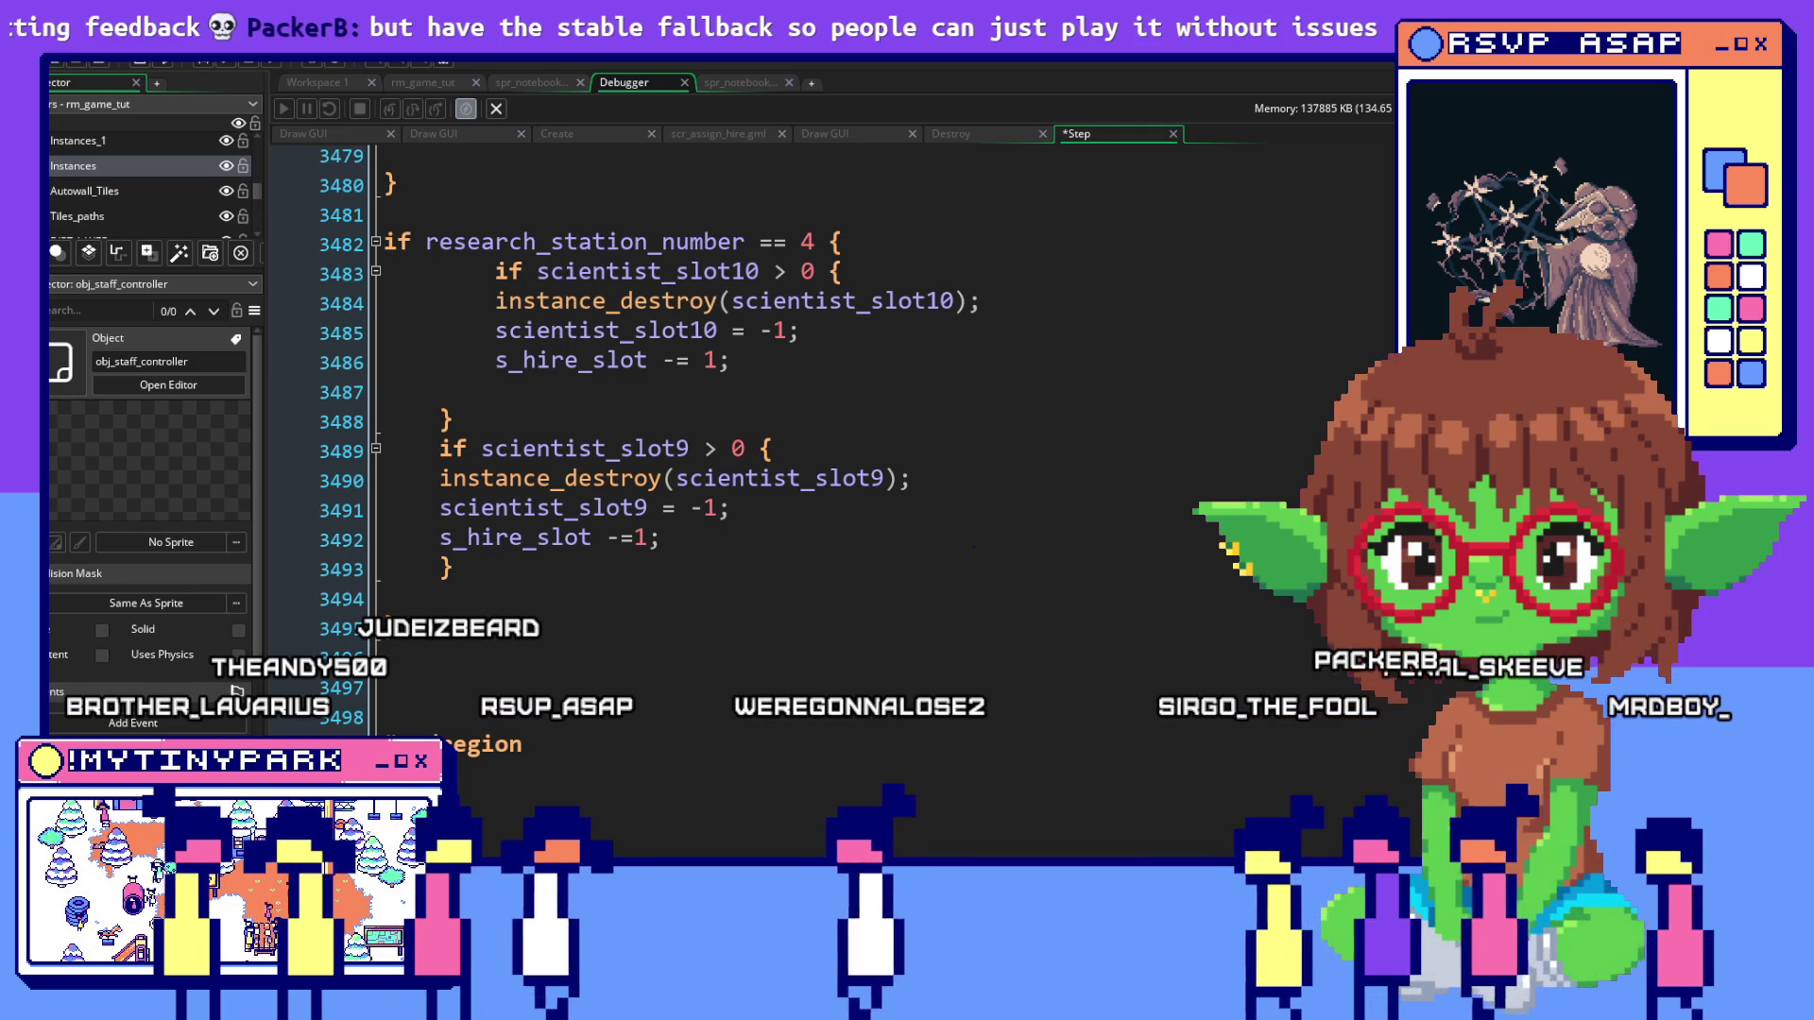
Return to the top of the staff controller's Step code and switch to Workspace 1
left_click(662, 540)
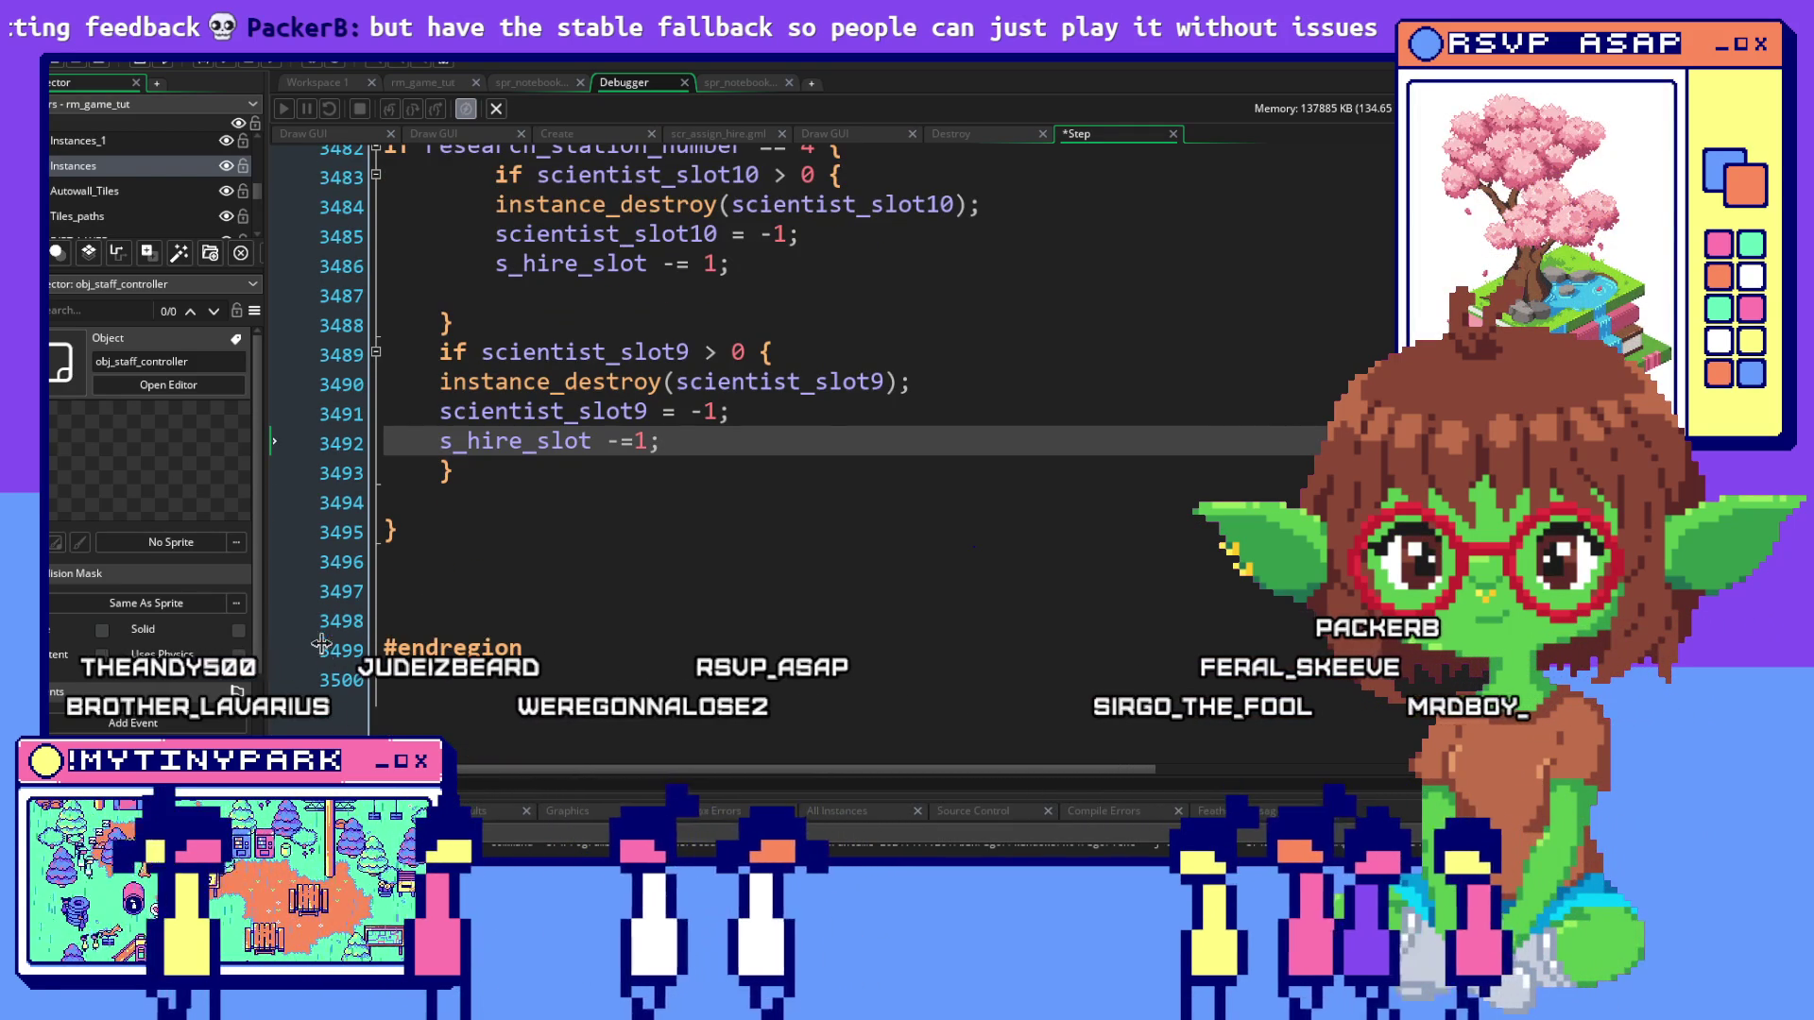
scroll(296, 643, "up", 1)
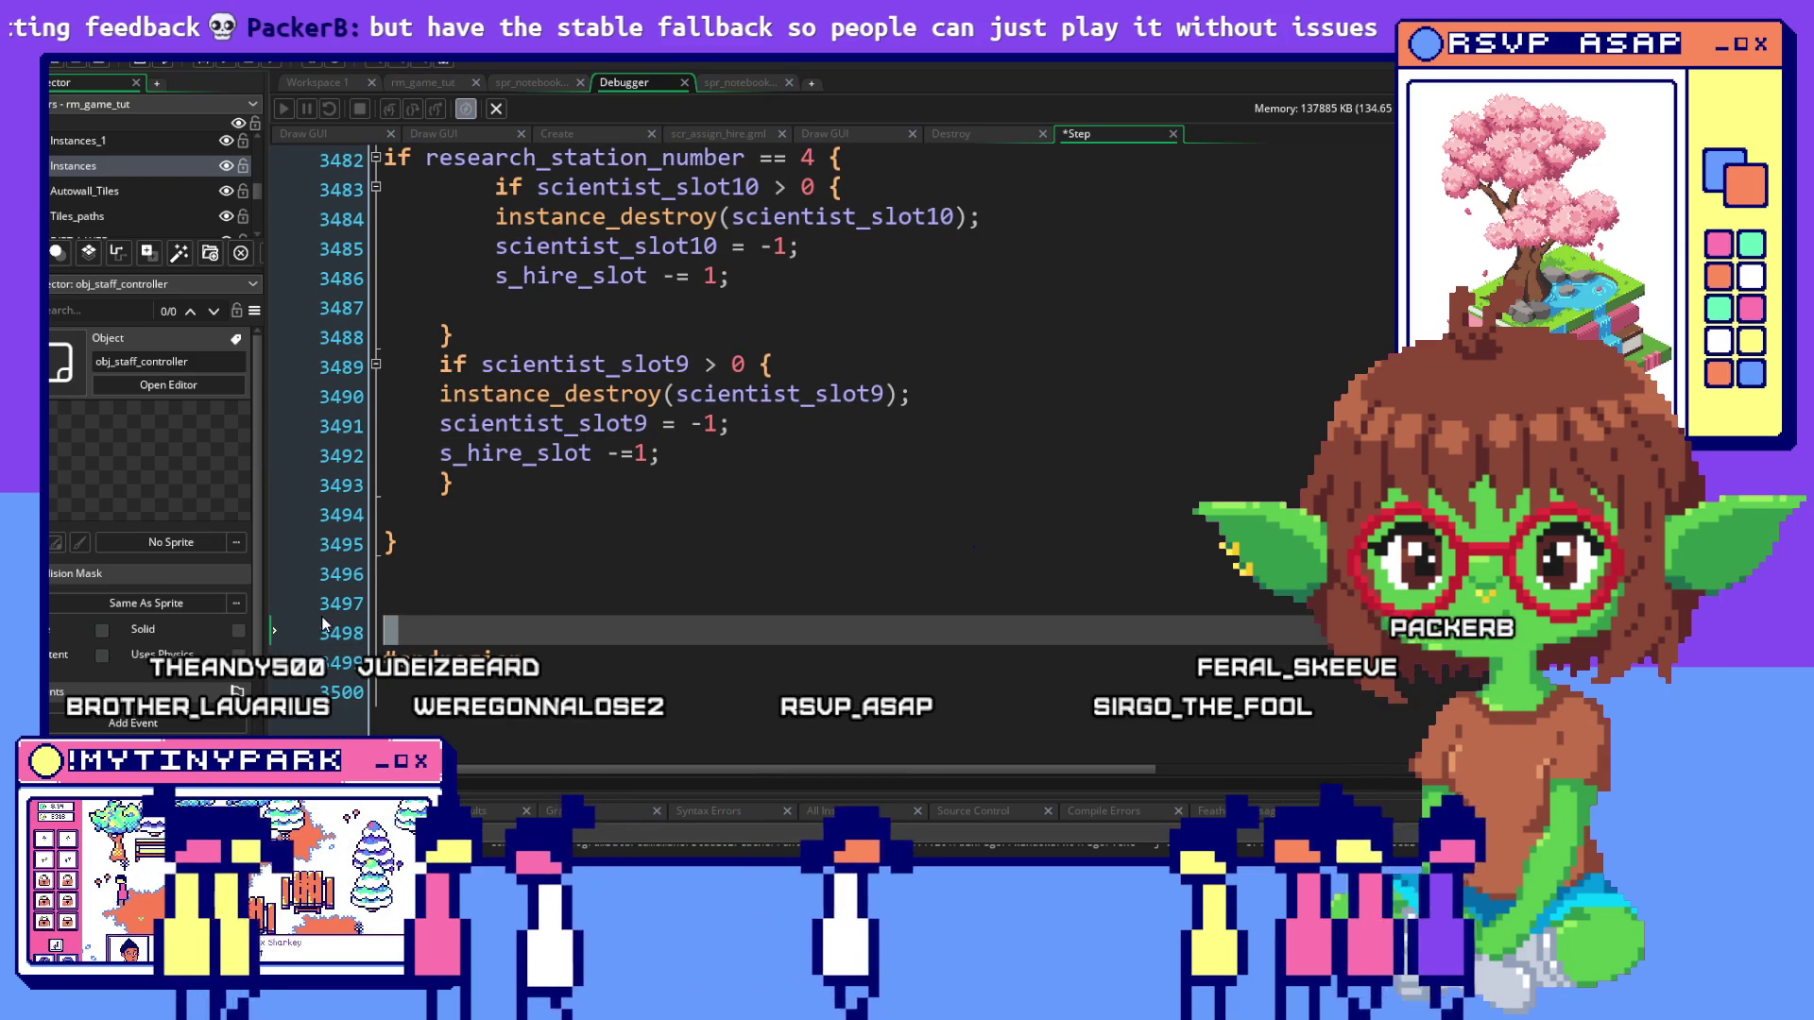
right_click(512, 564)
key("Escape")
scroll(548, 441, "up", 1)
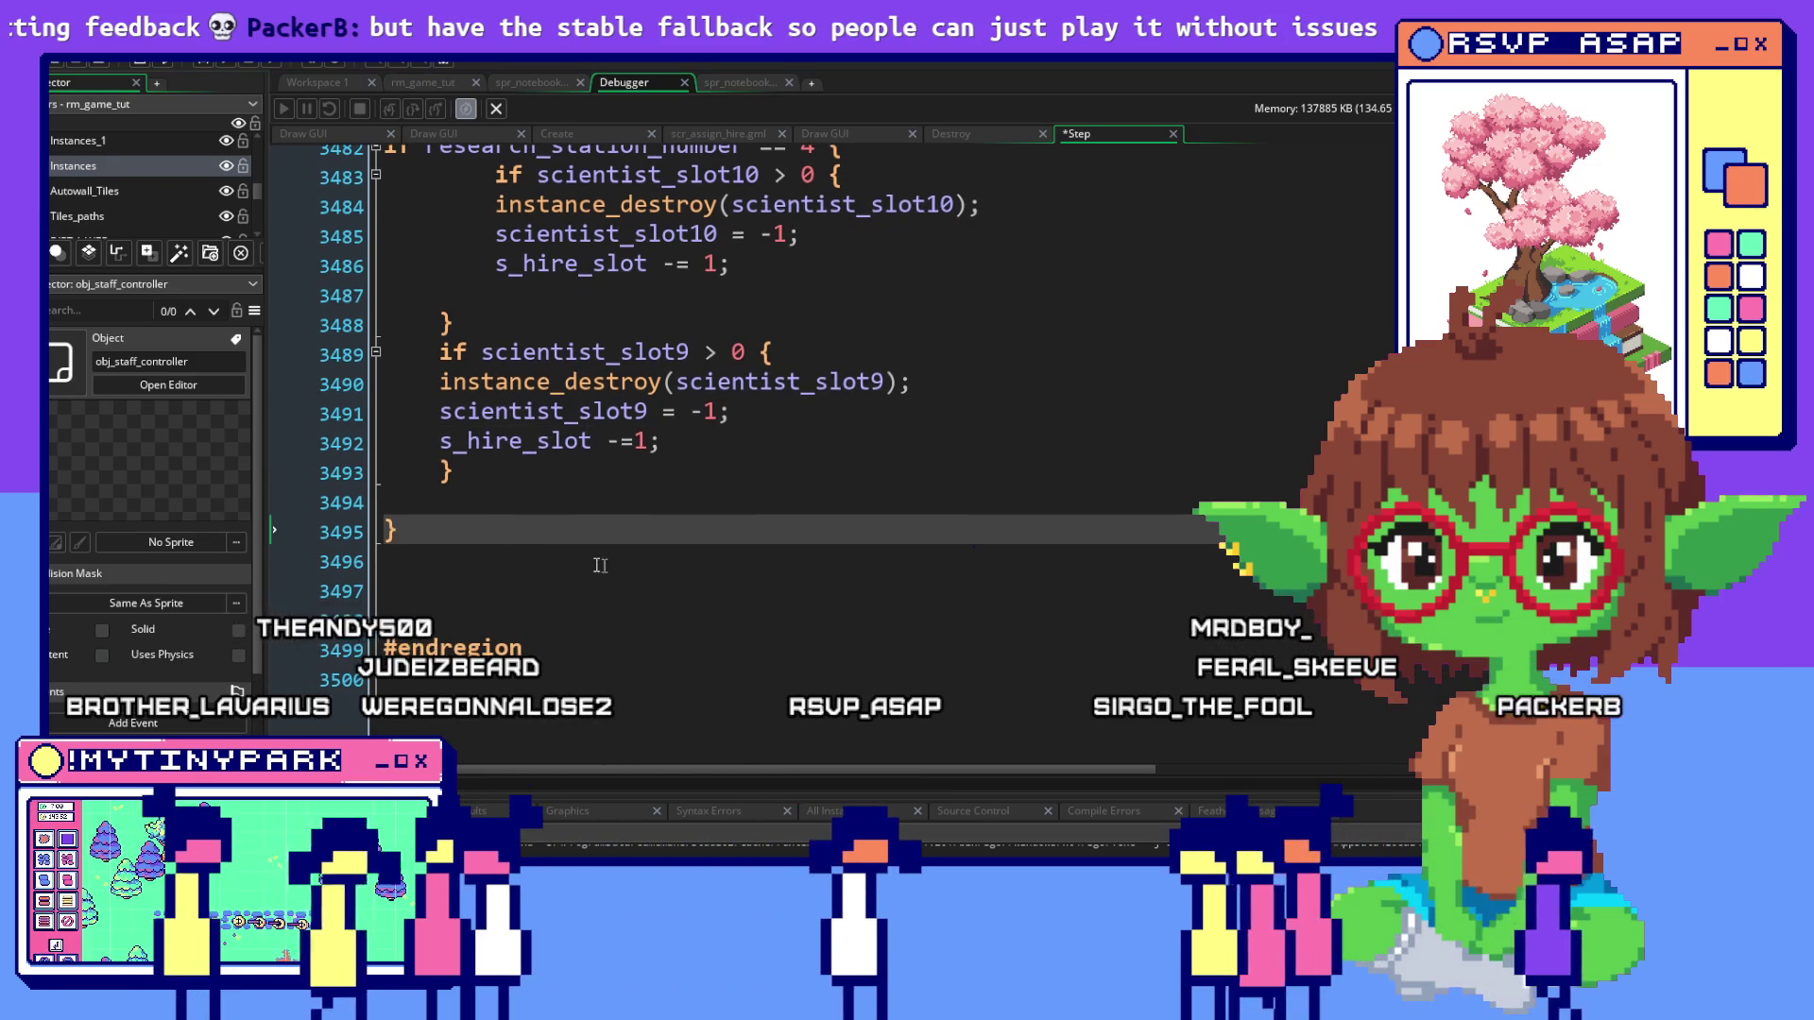
left_click(925, 470)
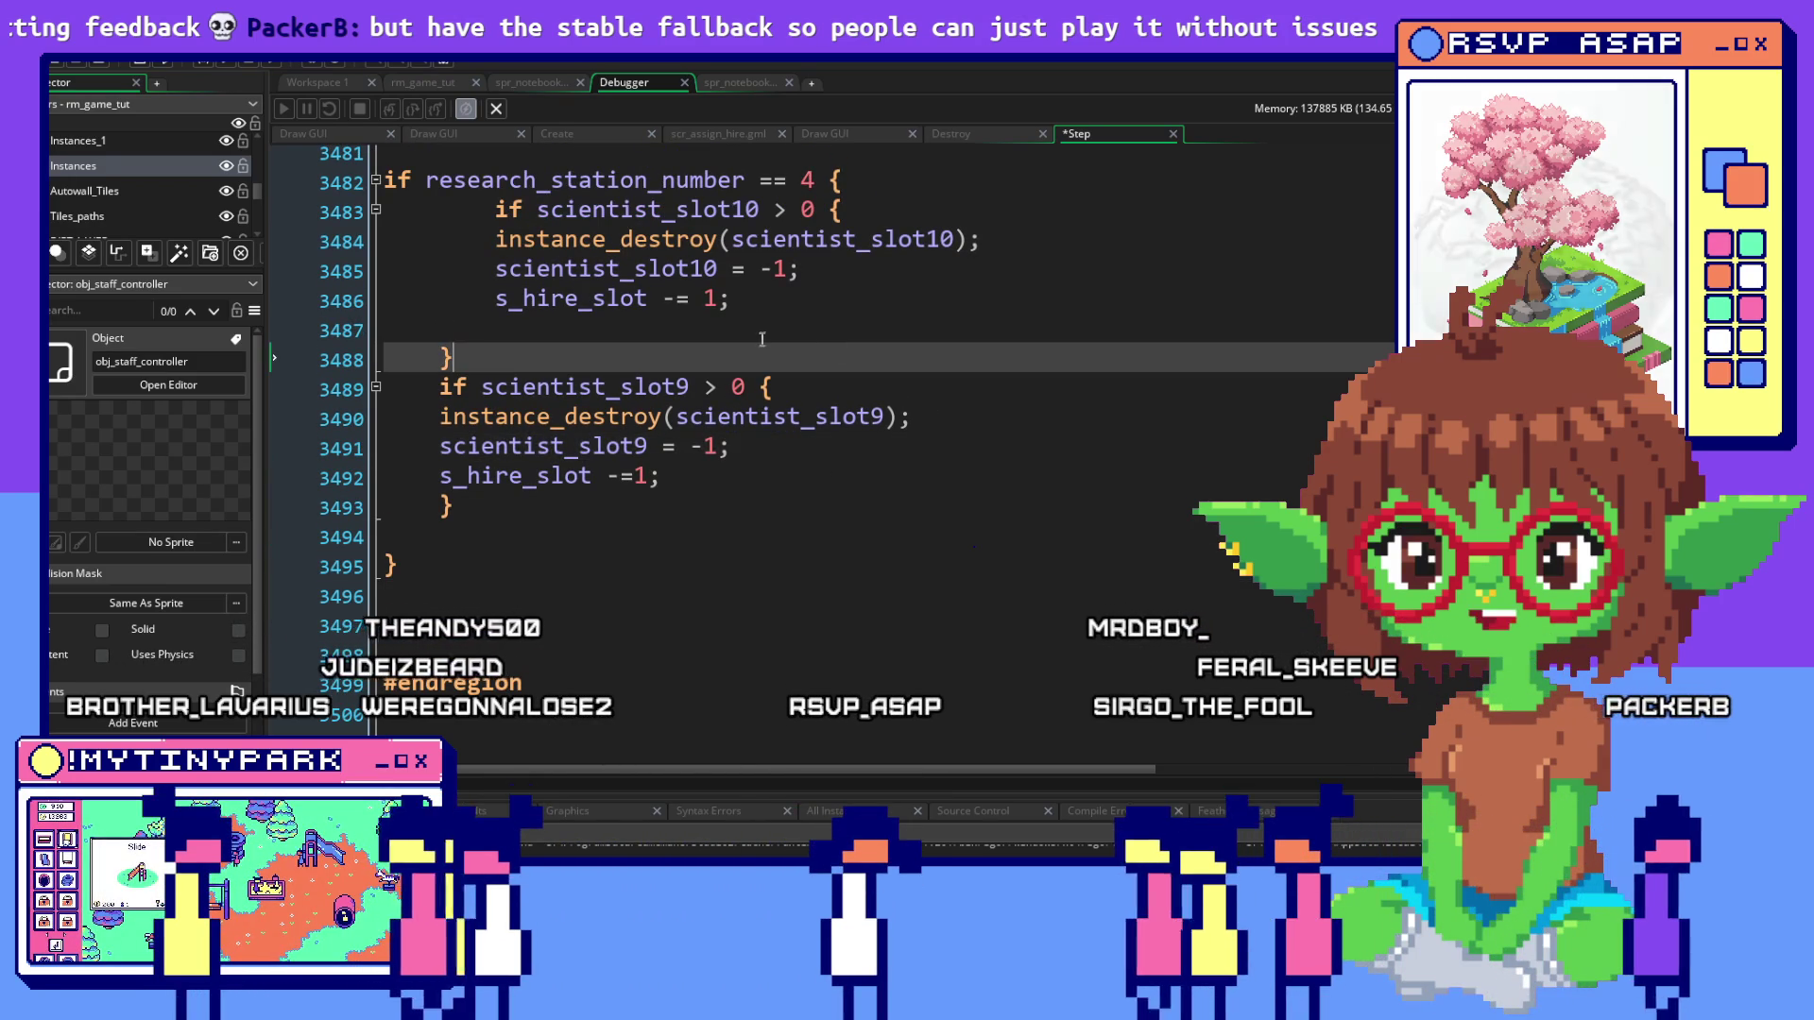
key("Up")
key("Up")
key("Up")
key("ctrl+Home")
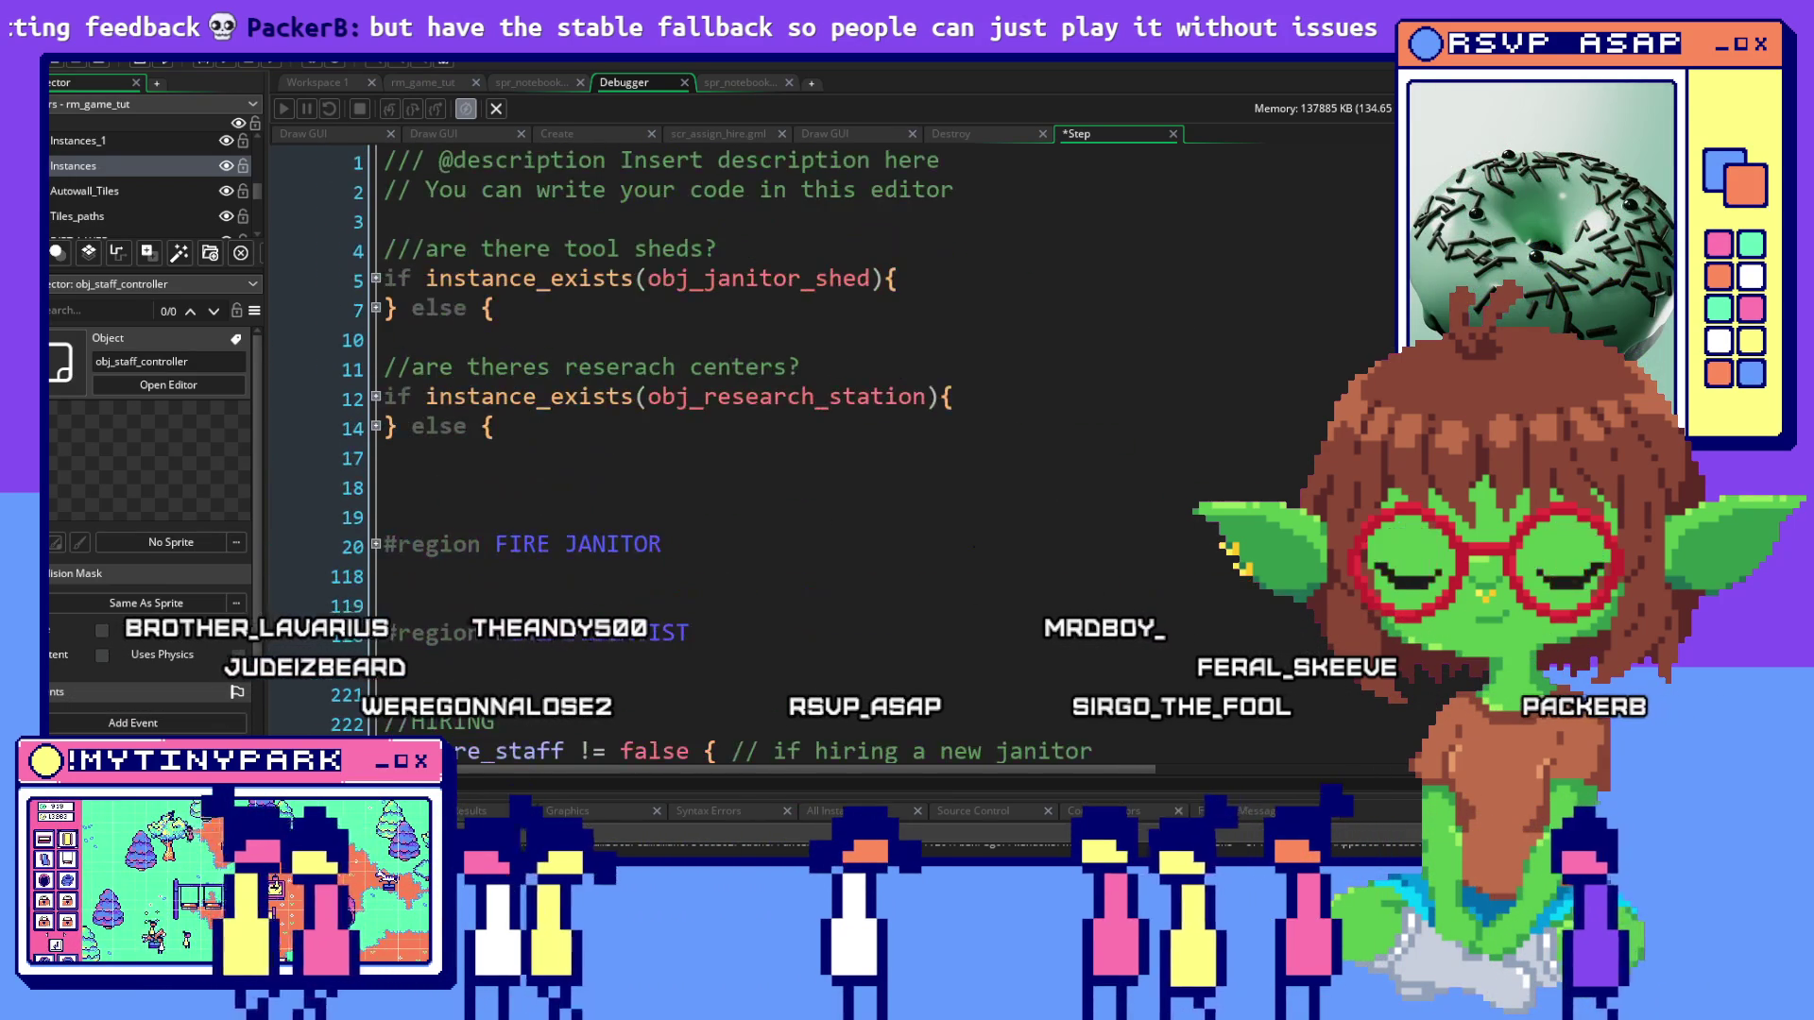
left_click(926, 276)
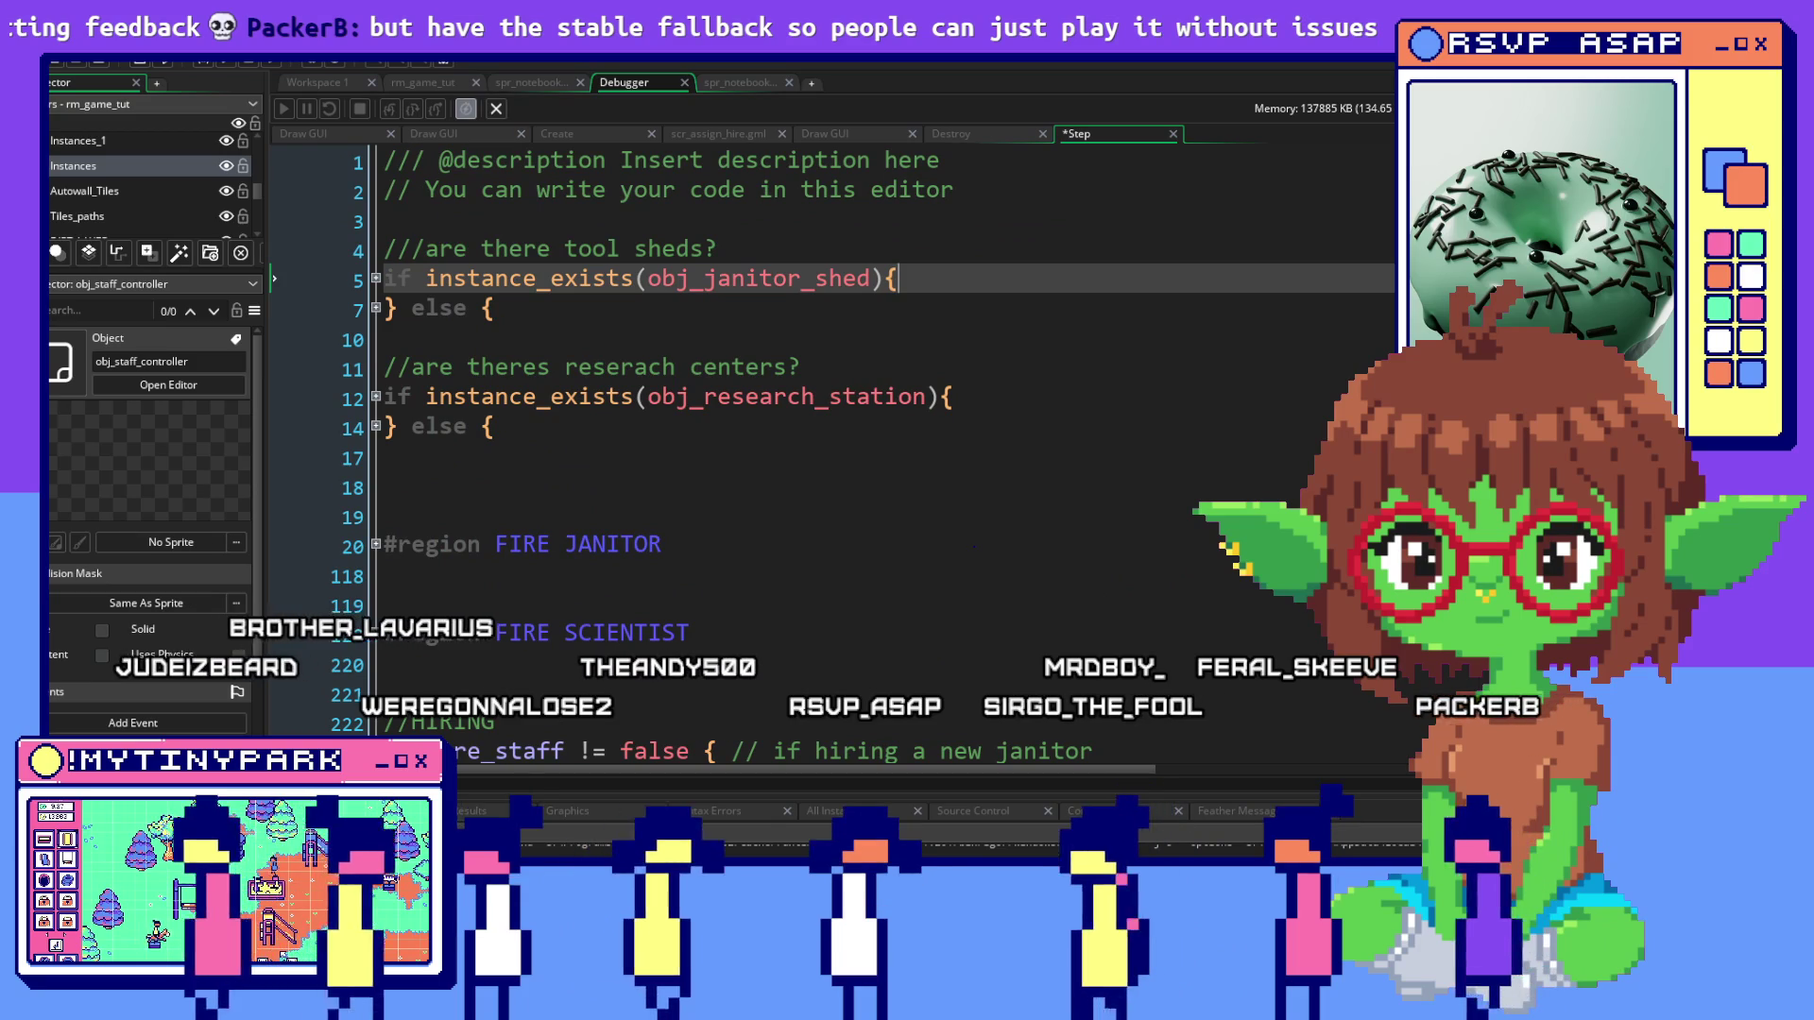
key("ctrl+Tab")
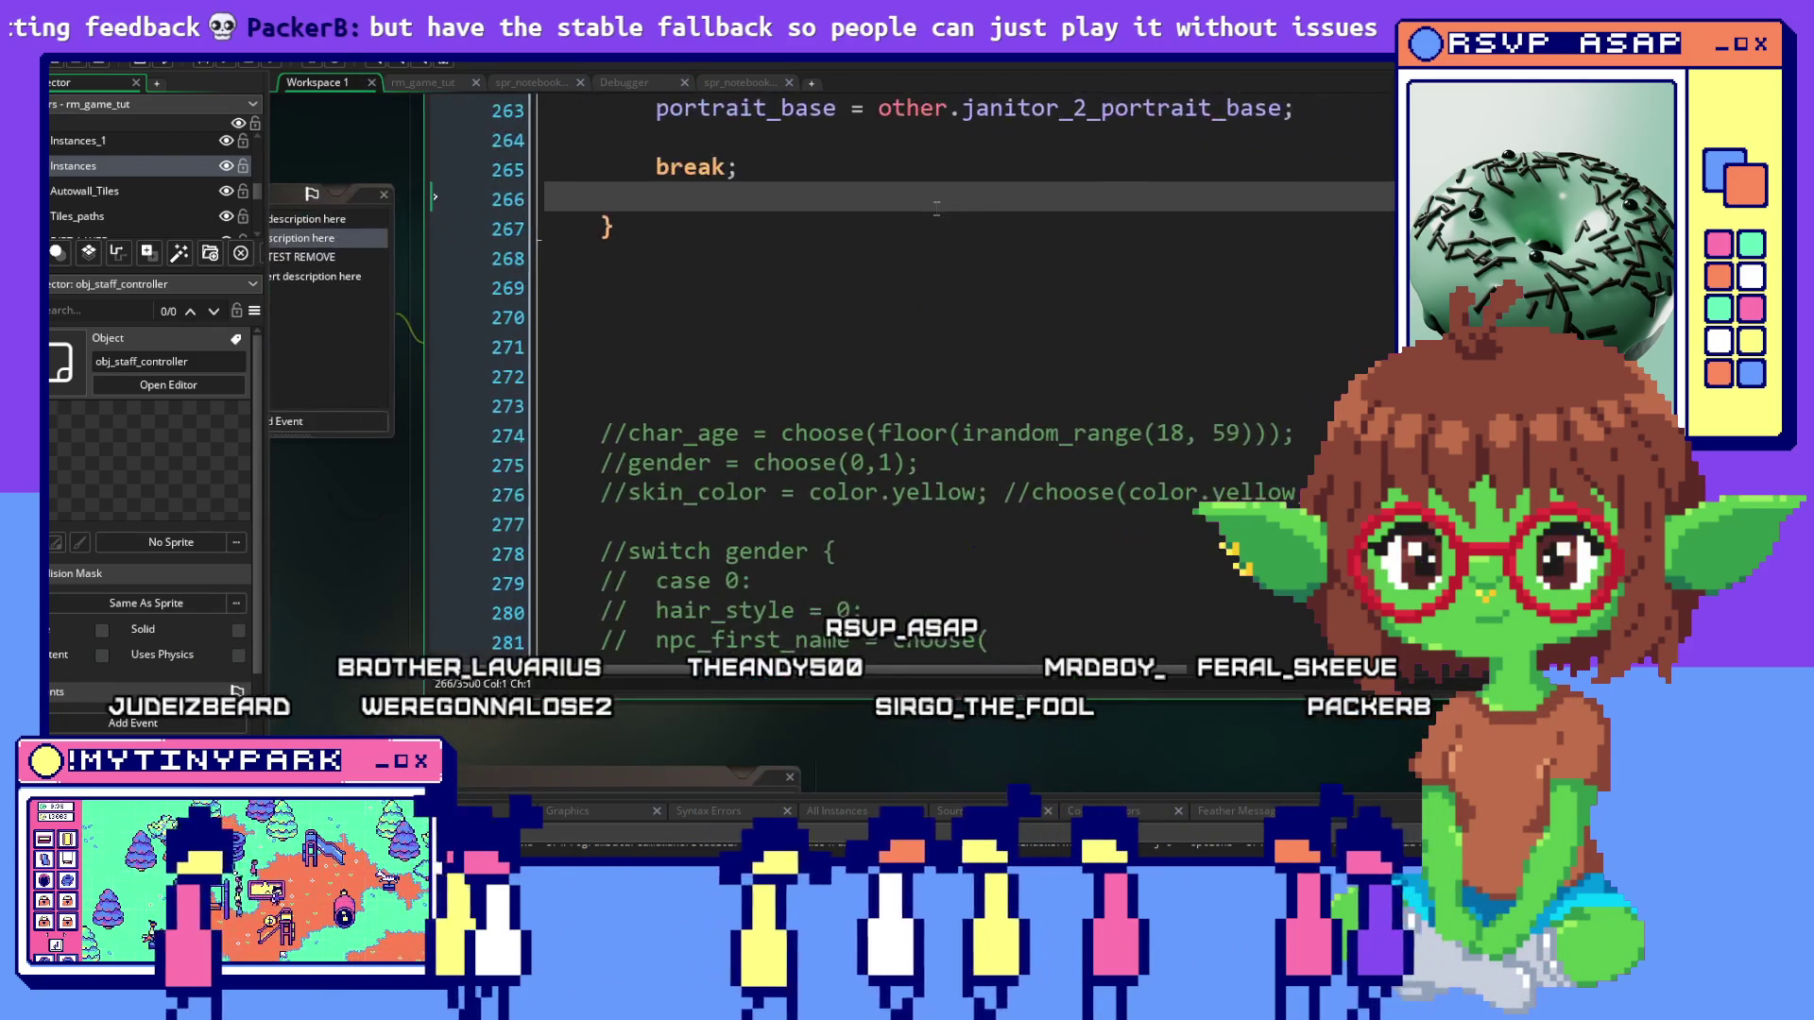
Unfold #region SLOT 2 and put the copied janitor_application switch inside its with inst block
left_click(825, 250)
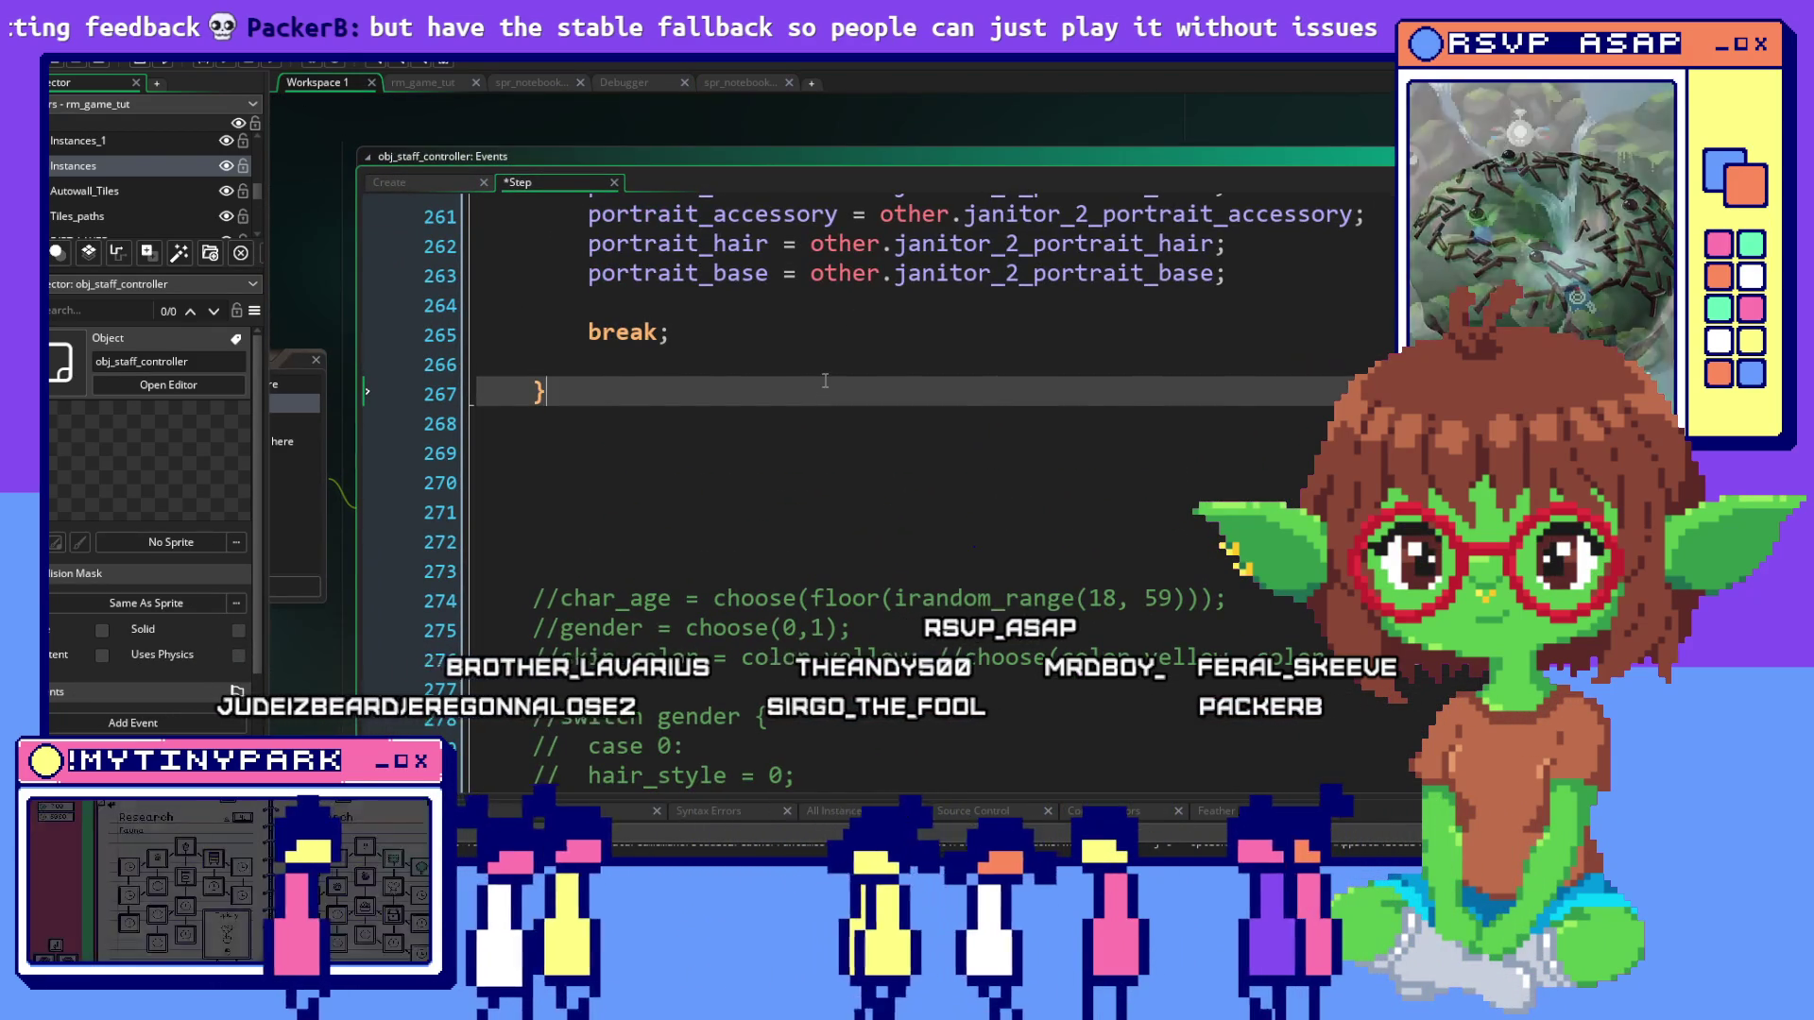
scroll(825, 381, "up", 5)
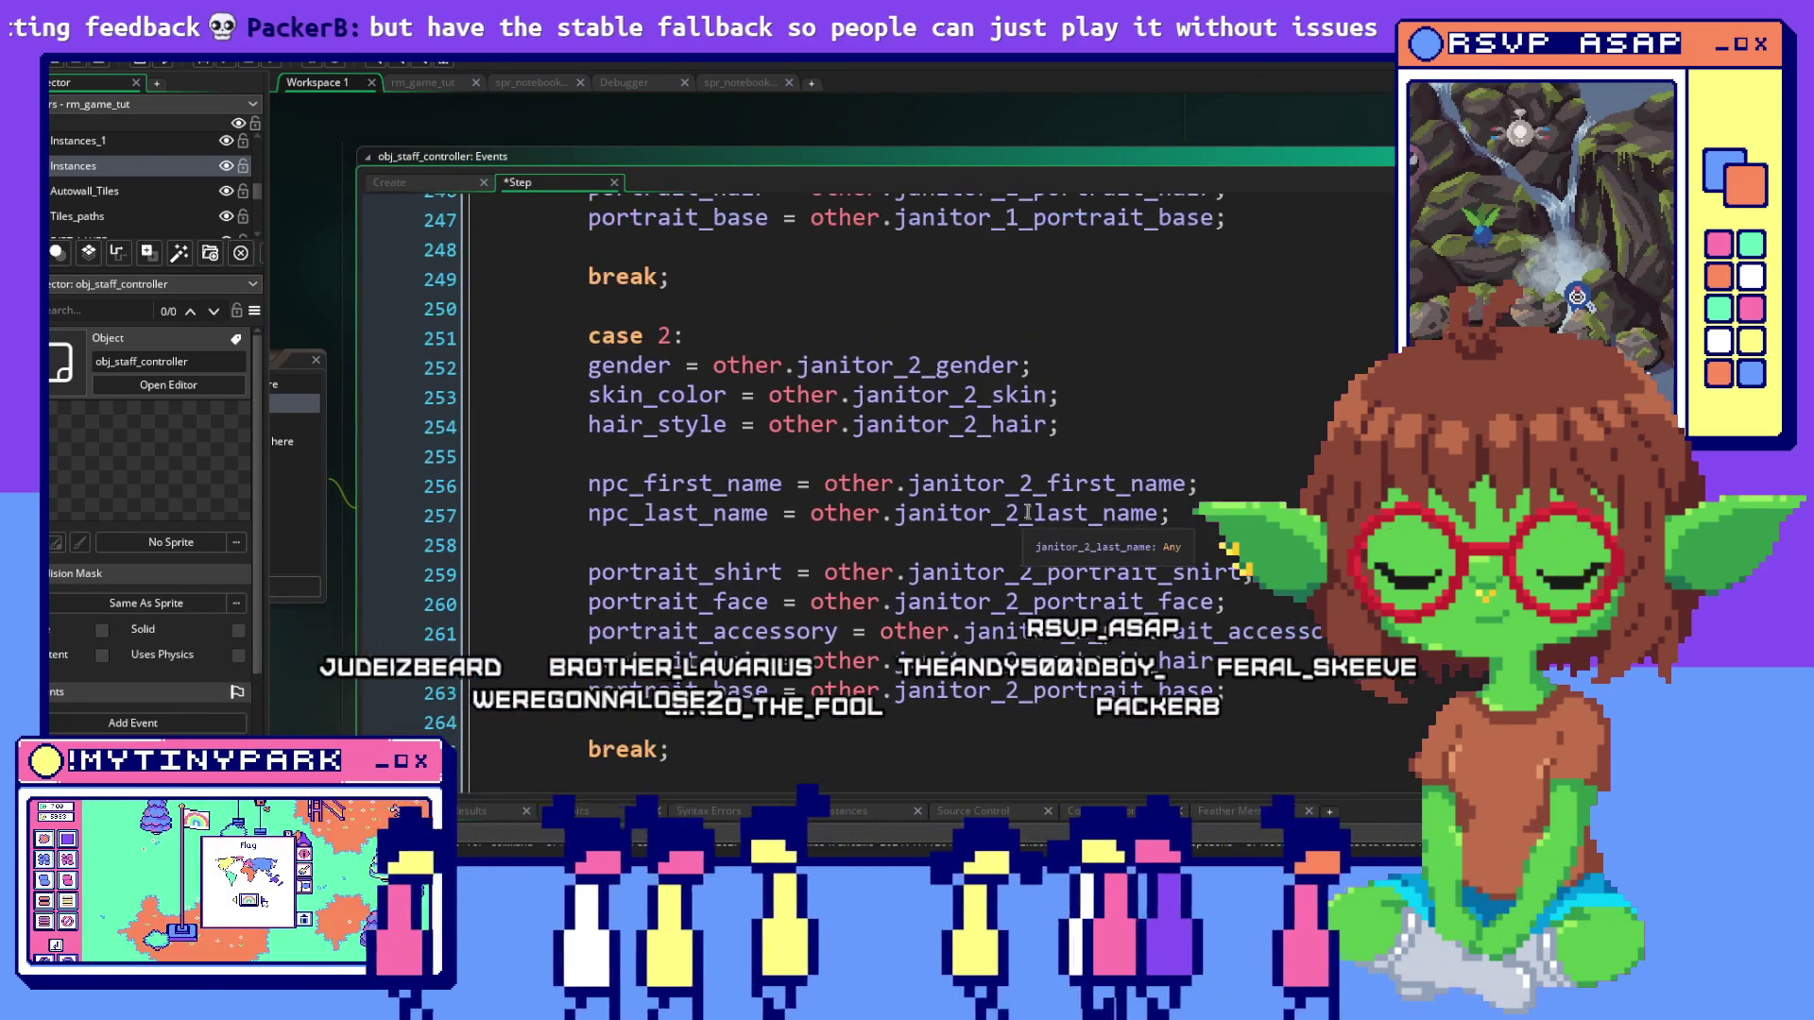
mouse_move(1040, 674)
left_mouse_down()
mouse_move(557, 428)
mouse_move(534, 463)
mouse_move(482, 373)
mouse_move(586, 349)
left_mouse_up()
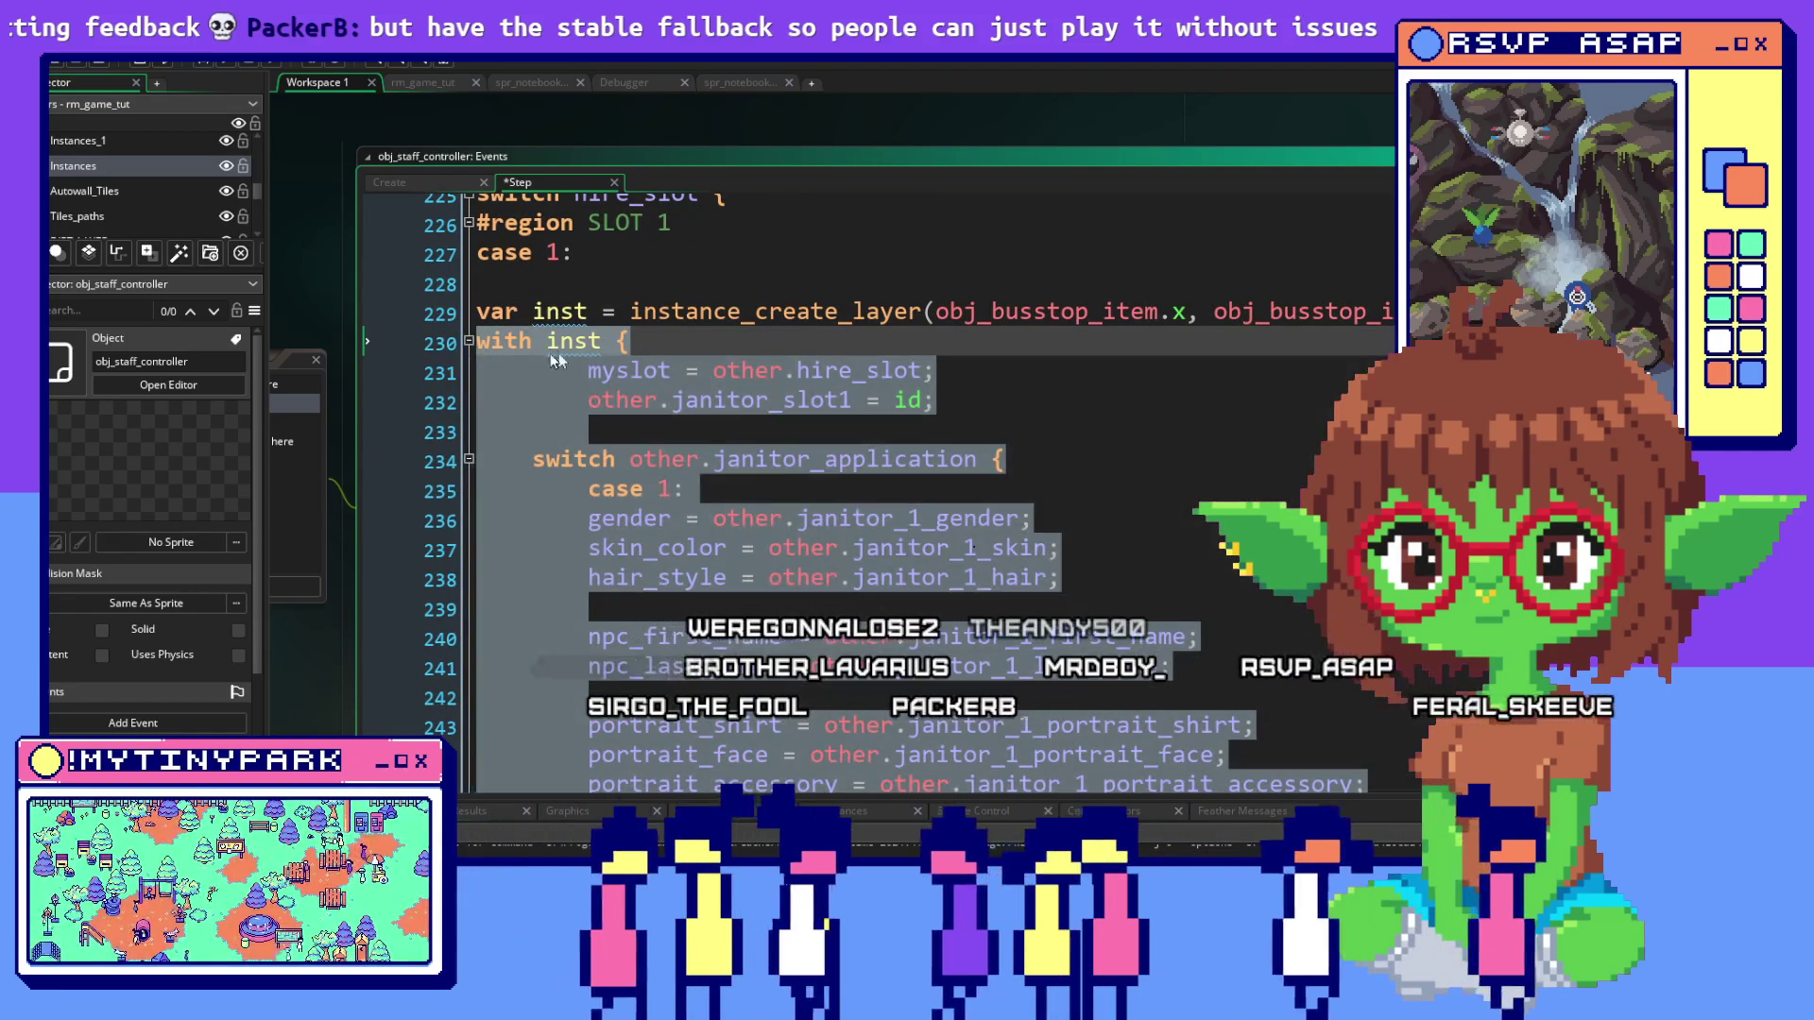
left_click(469, 341)
triple_click(746, 343)
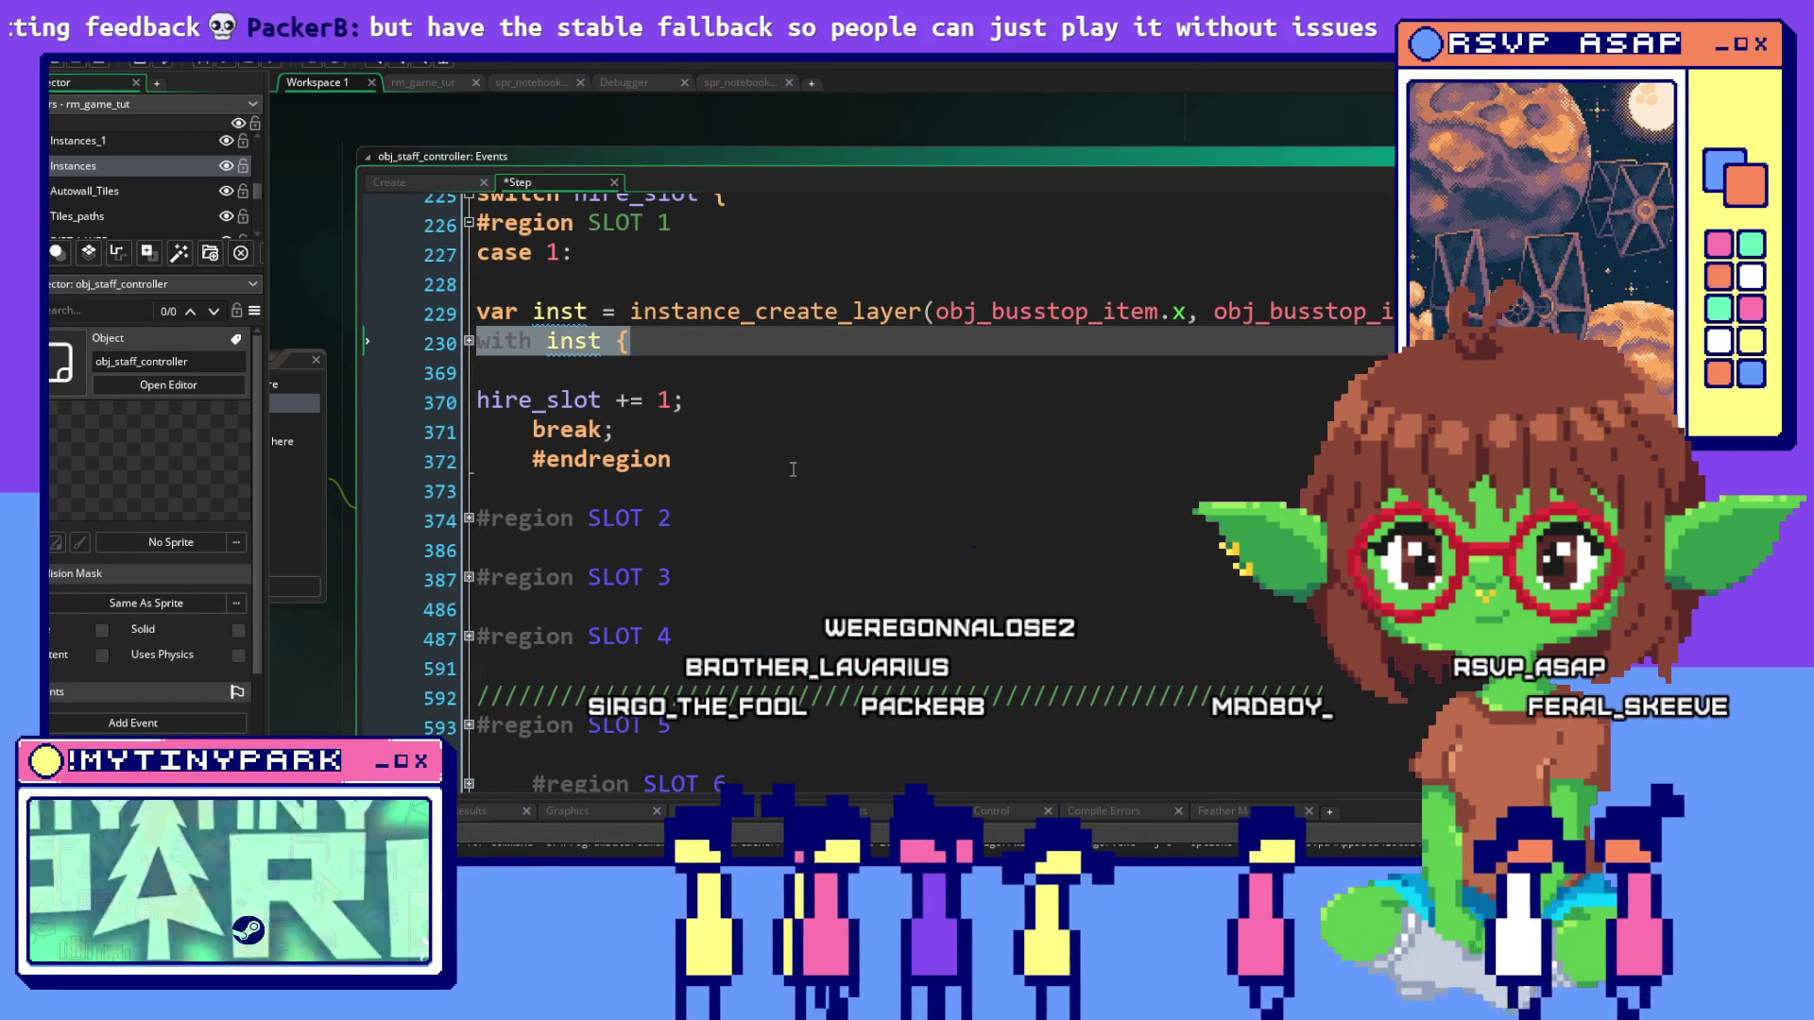
scroll(776, 460, "down", 5)
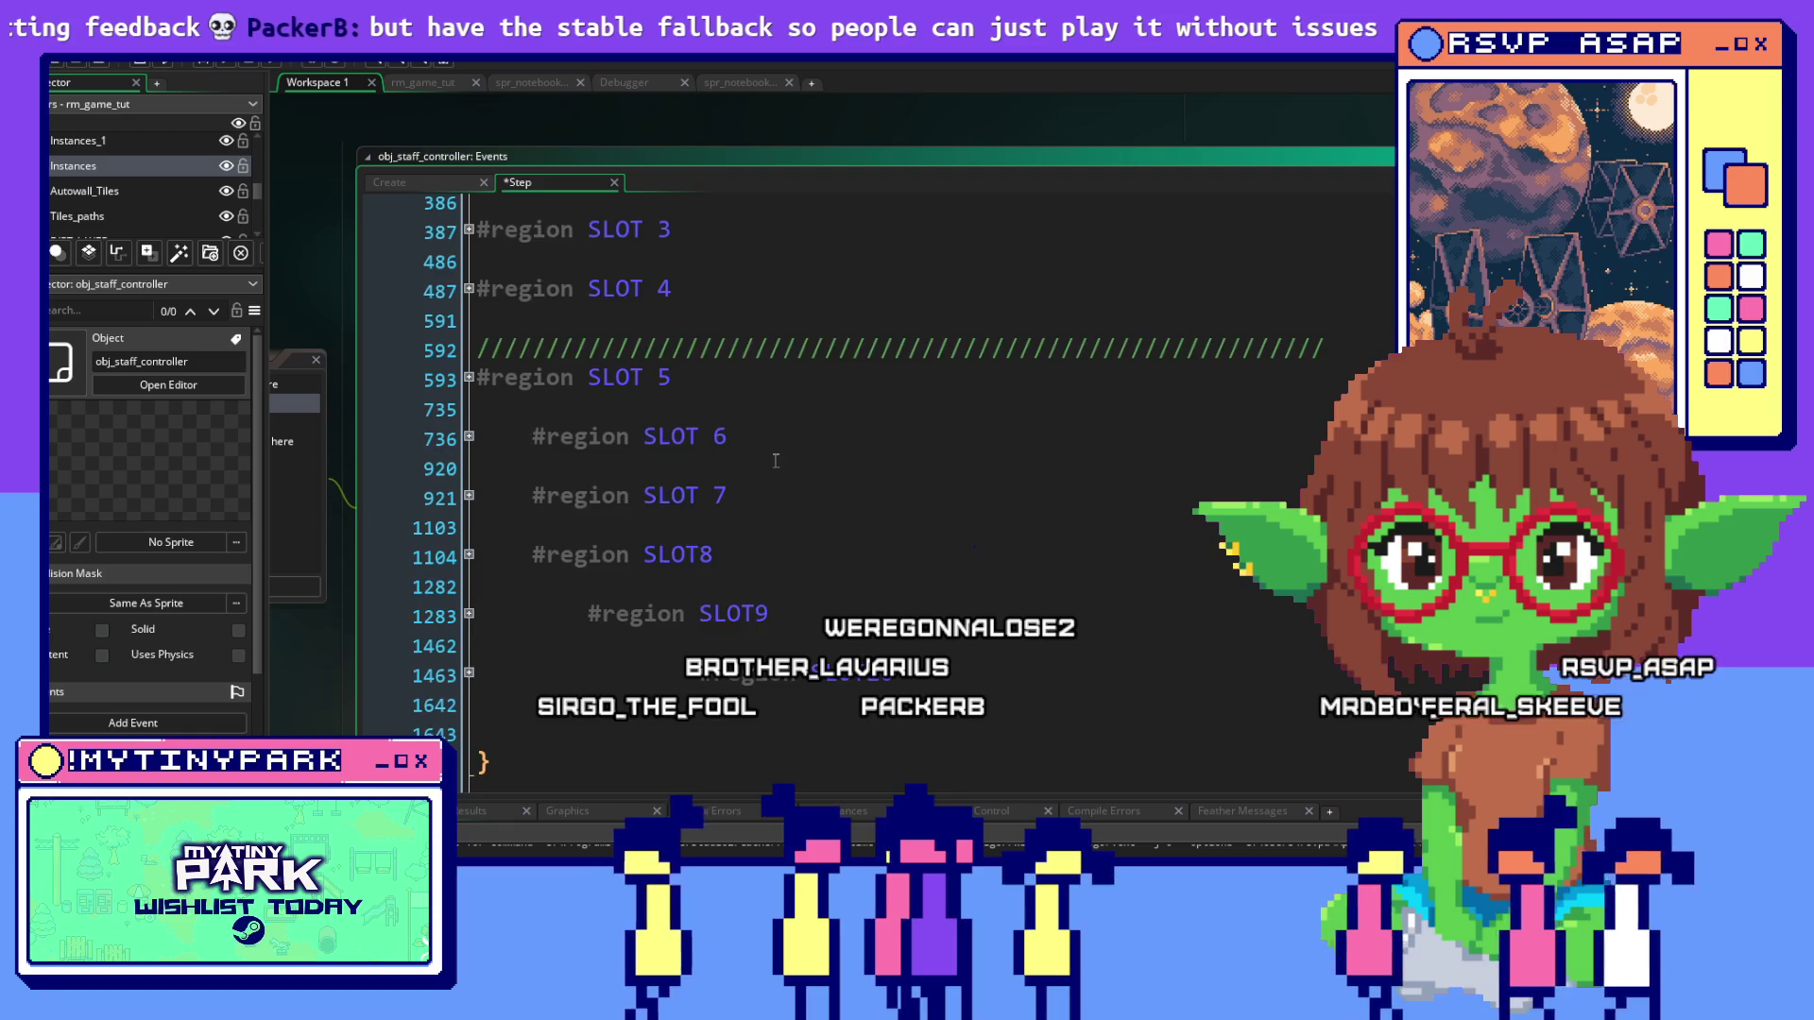
scroll(453, 344, "up", 3)
left_click(467, 344)
scroll(691, 454, "down", 1)
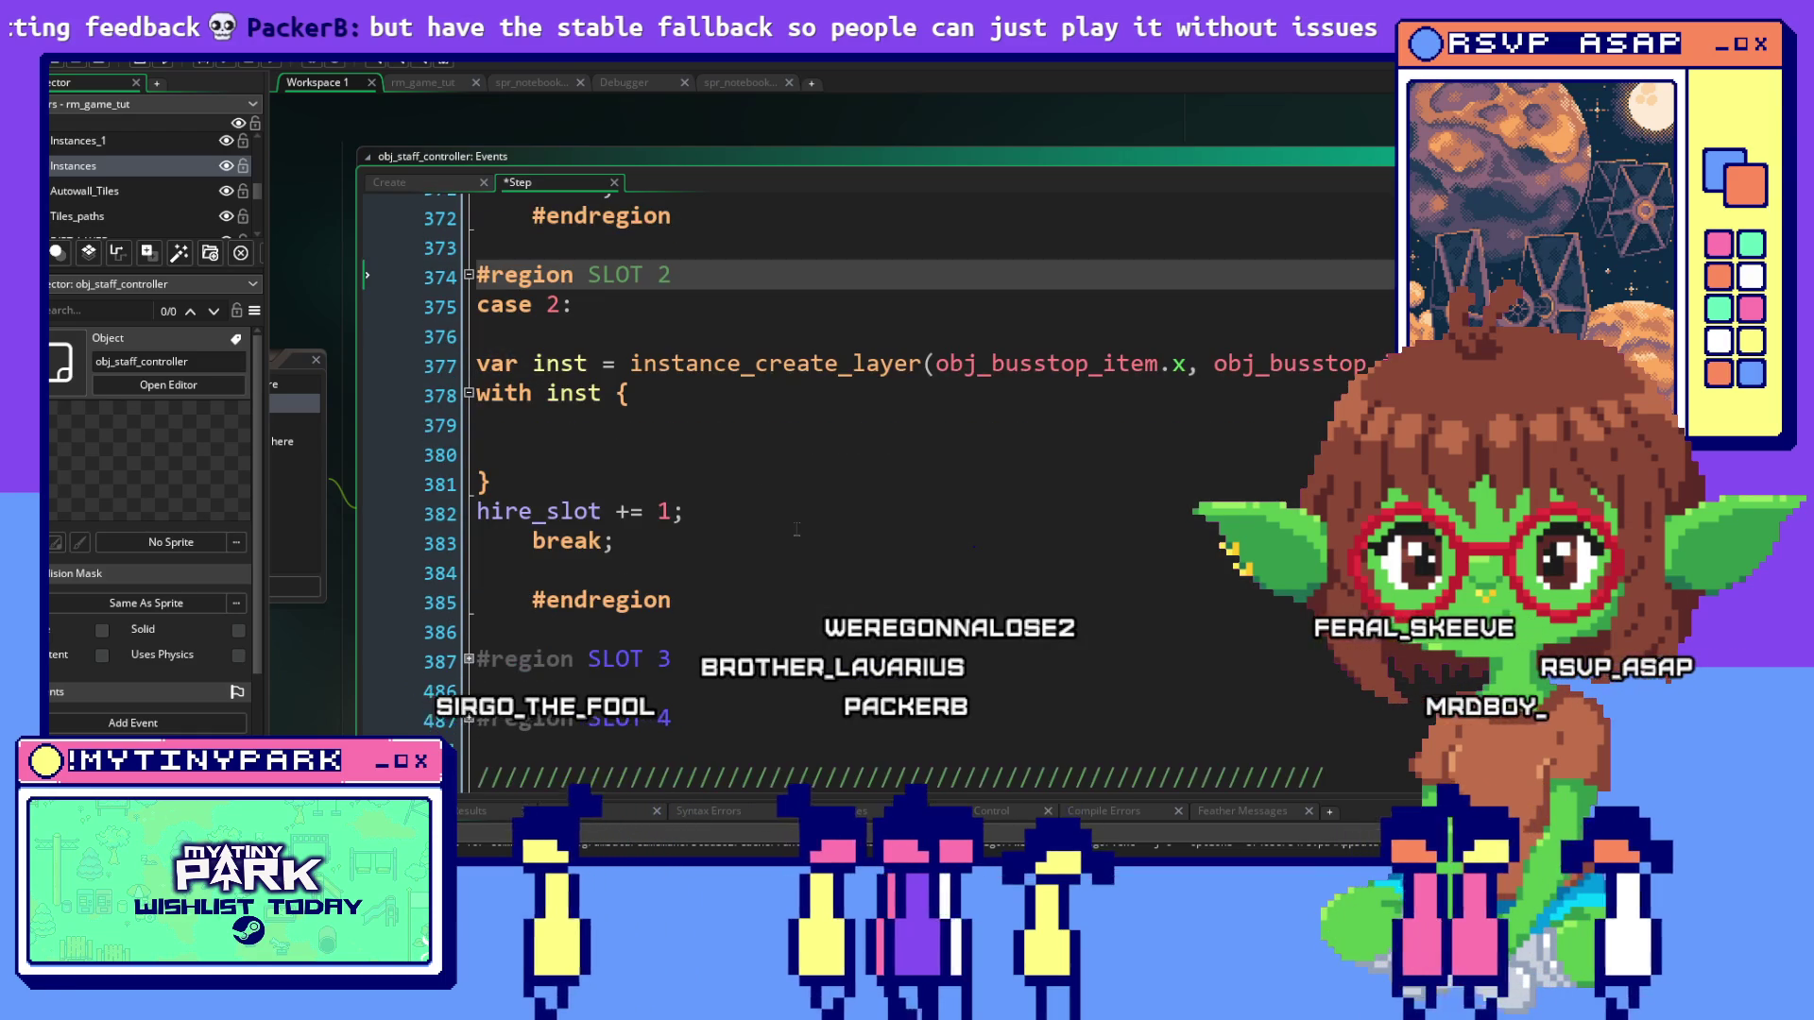
left_click(614, 393)
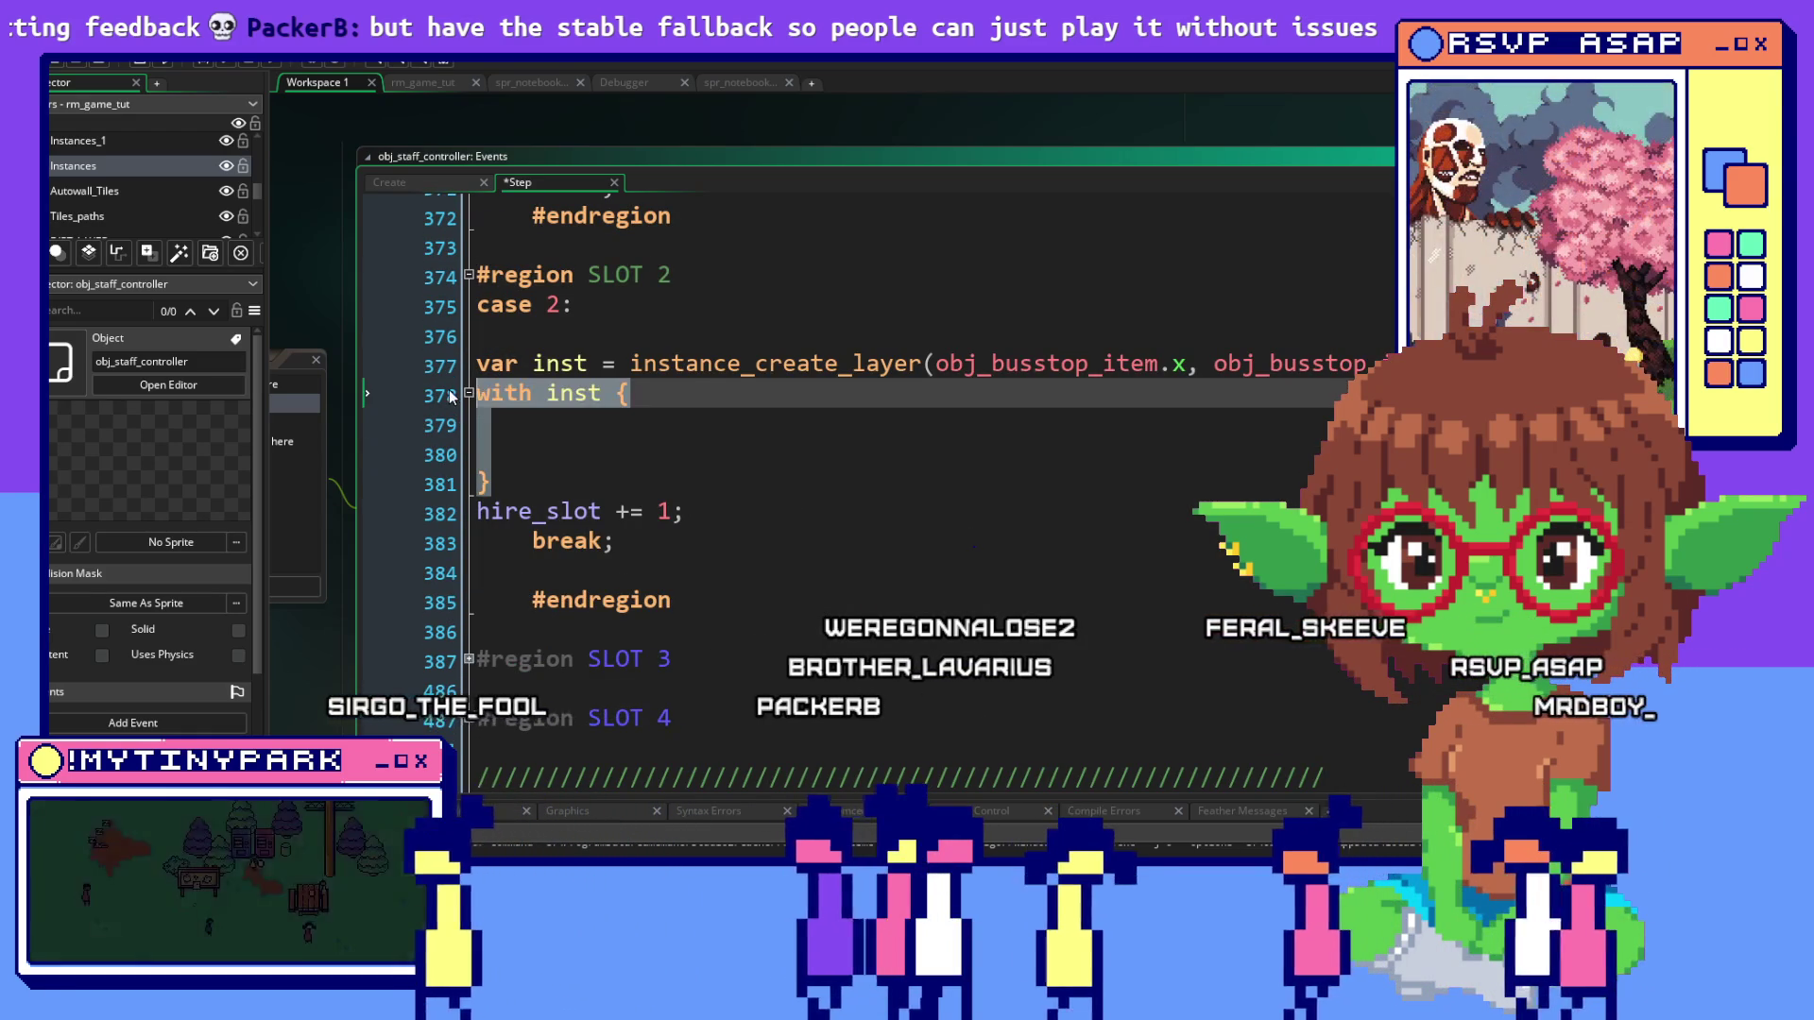
scroll(993, 536, "down", 5)
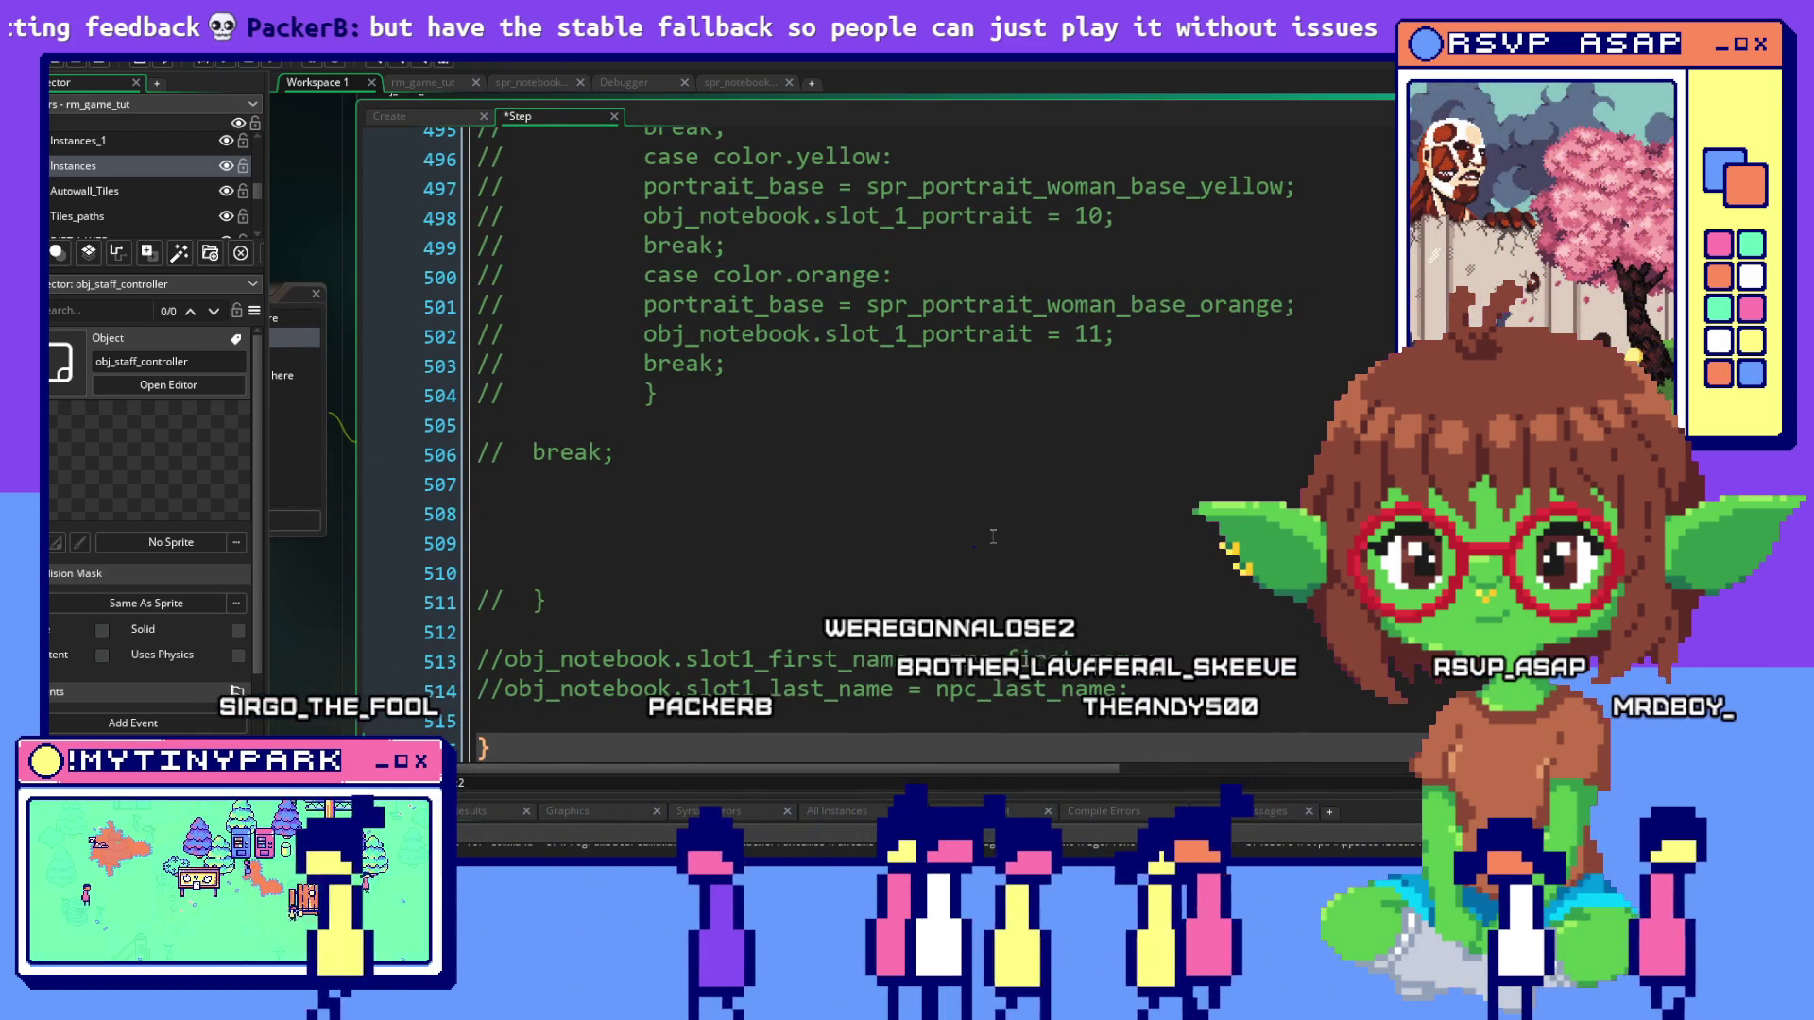
Delete the old commented-out janitor generation code and the leftover blank lines
mouse_move(491, 748)
left_mouse_down()
mouse_move(477, 487)
mouse_move(395, 267)
mouse_move(491, 402)
mouse_move(456, 297)
mouse_move(472, 189)
mouse_move(685, 247)
mouse_move(566, 170)
mouse_move(554, 274)
mouse_move(597, 418)
mouse_move(739, 351)
left_mouse_up()
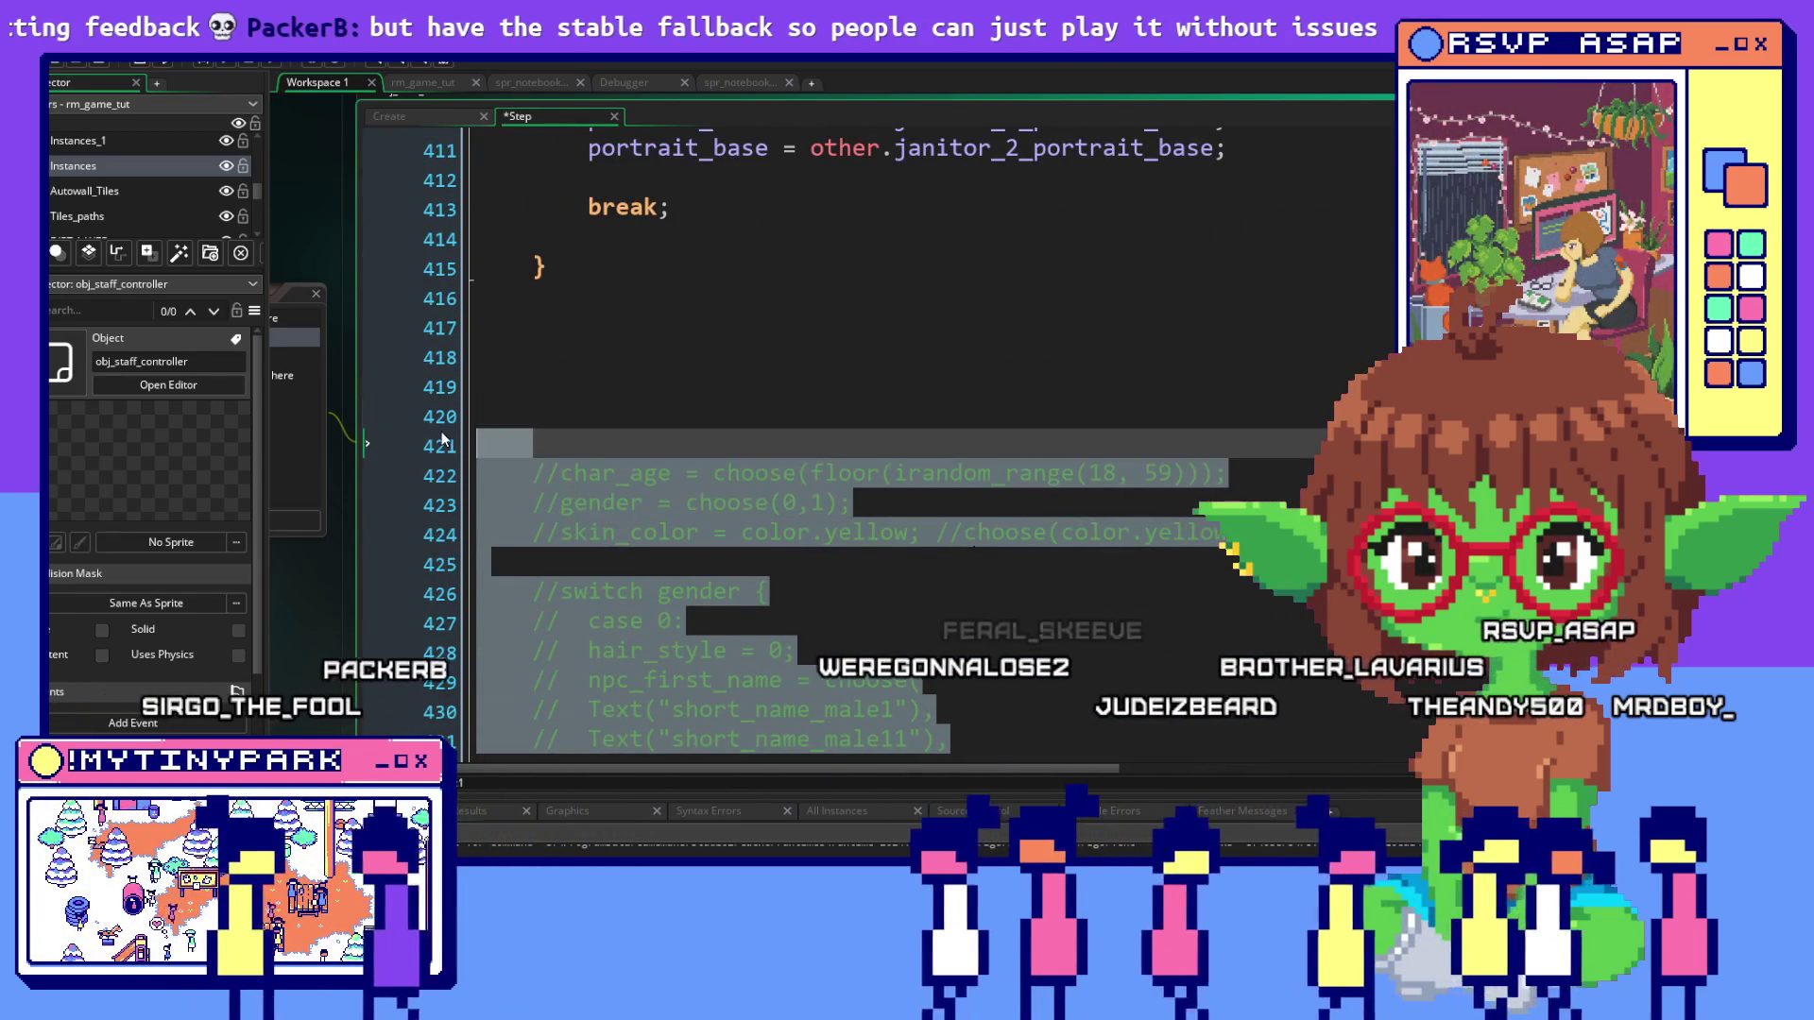
key("Delete")
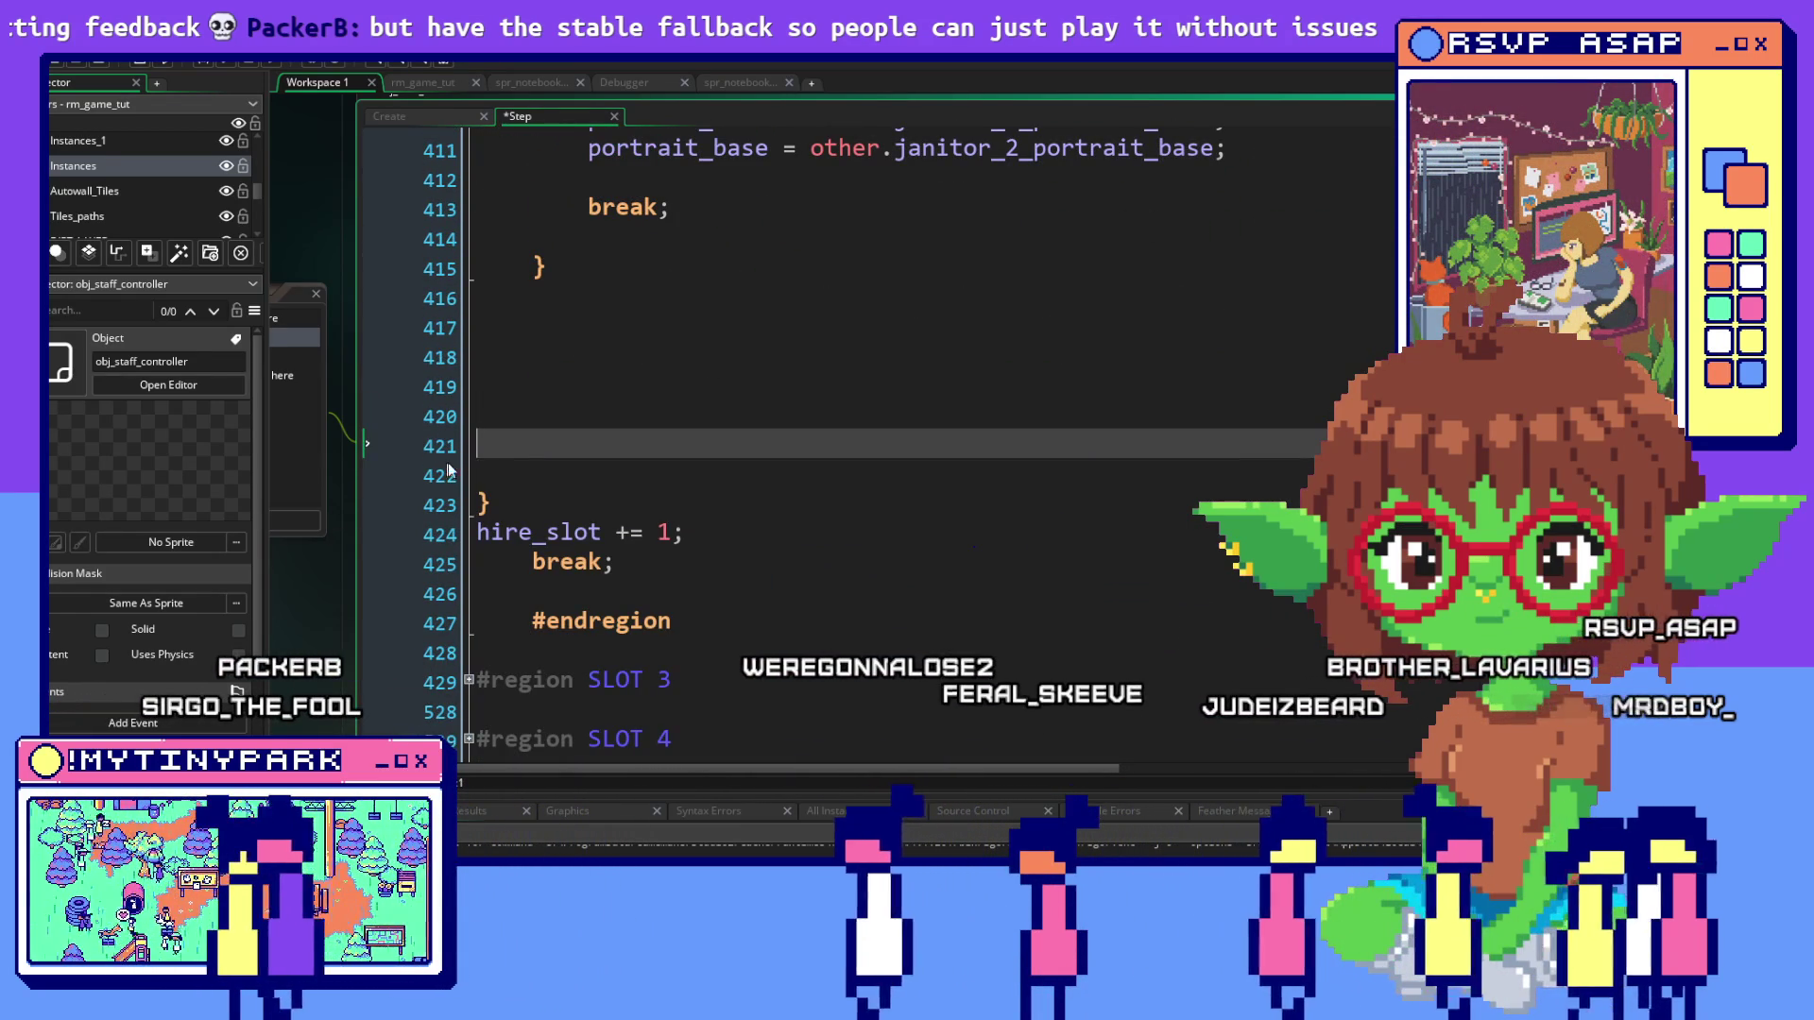
left_click_drag(491, 463, 491, 321)
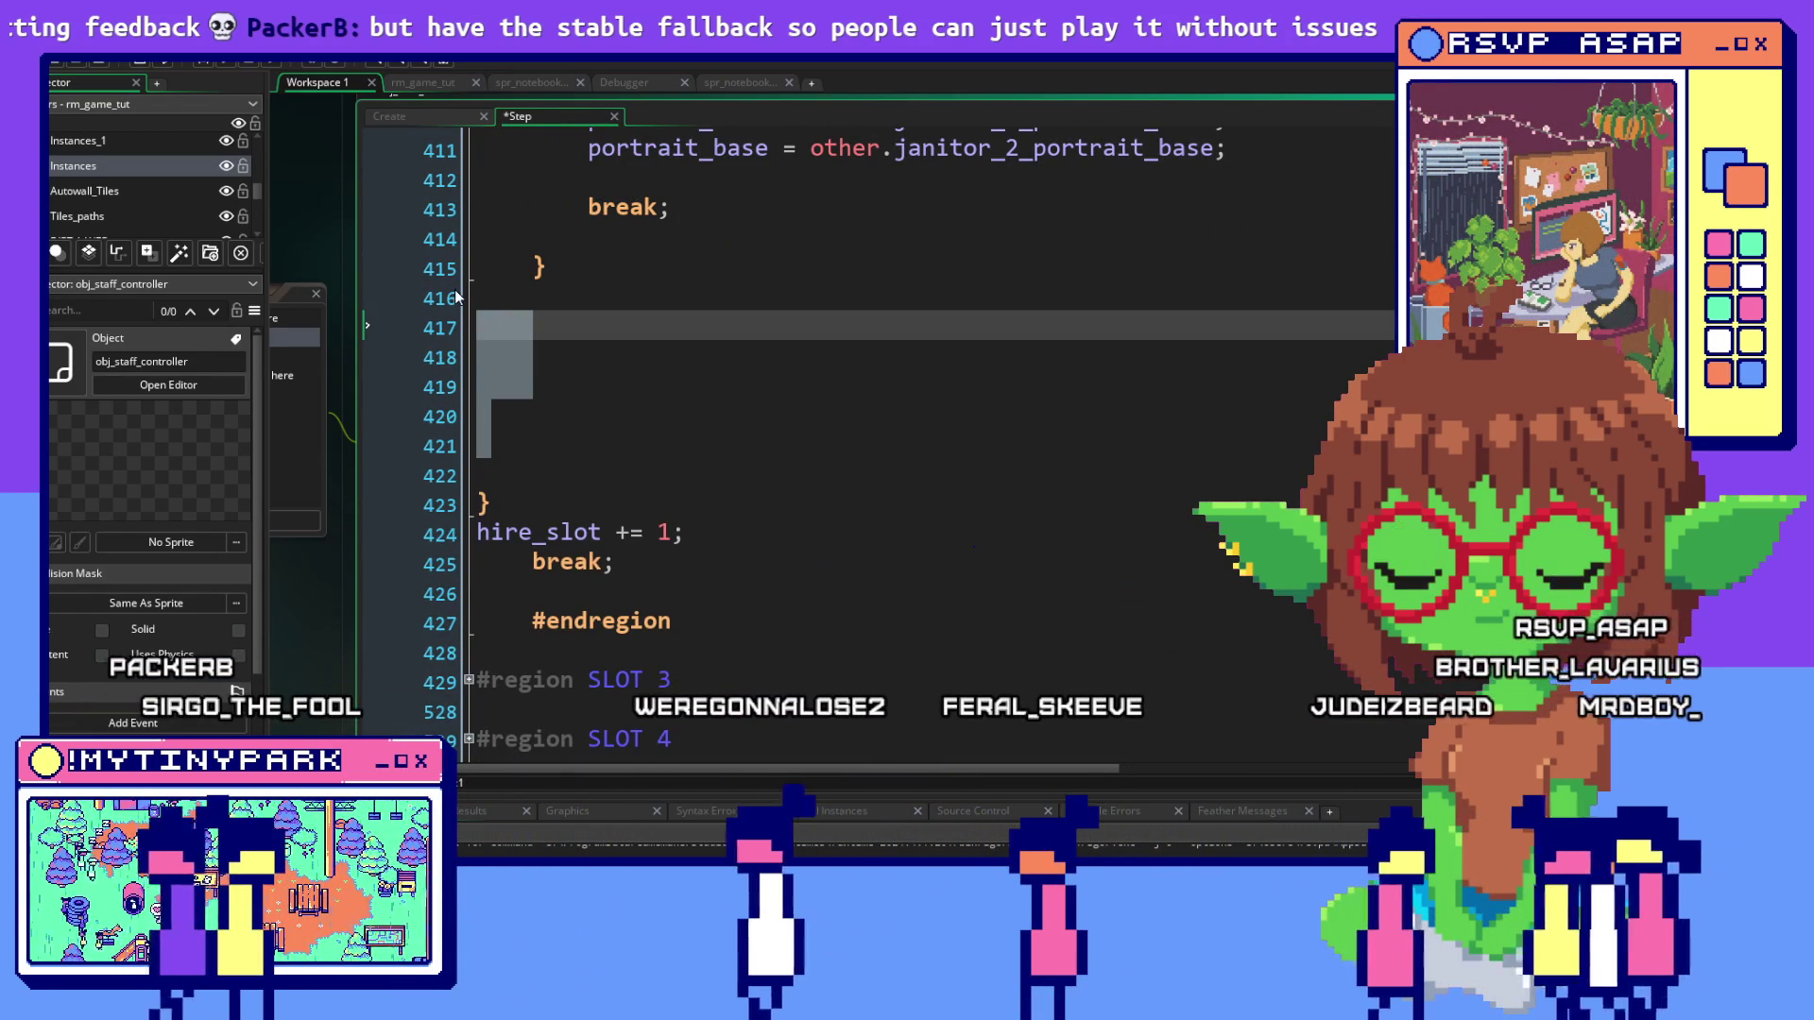
key("Delete")
key("Delete")
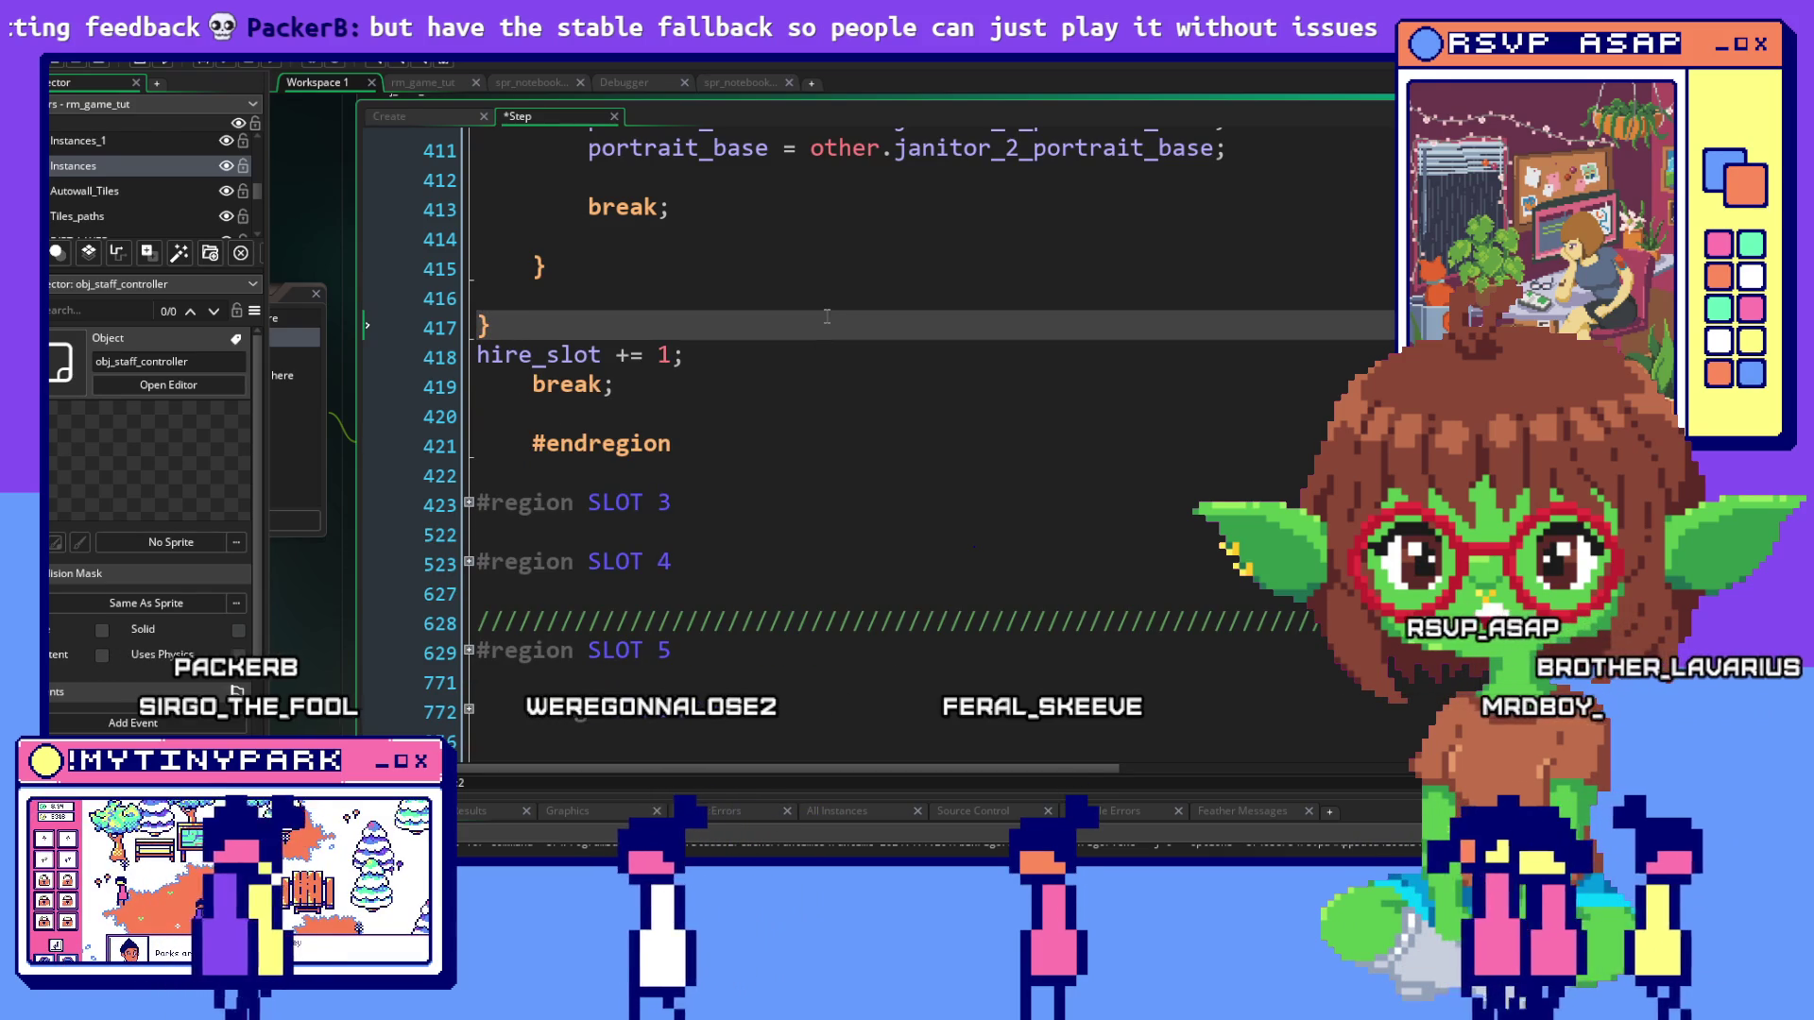
scroll(955, 302, "up", 3)
scroll(1008, 314, "down", 2)
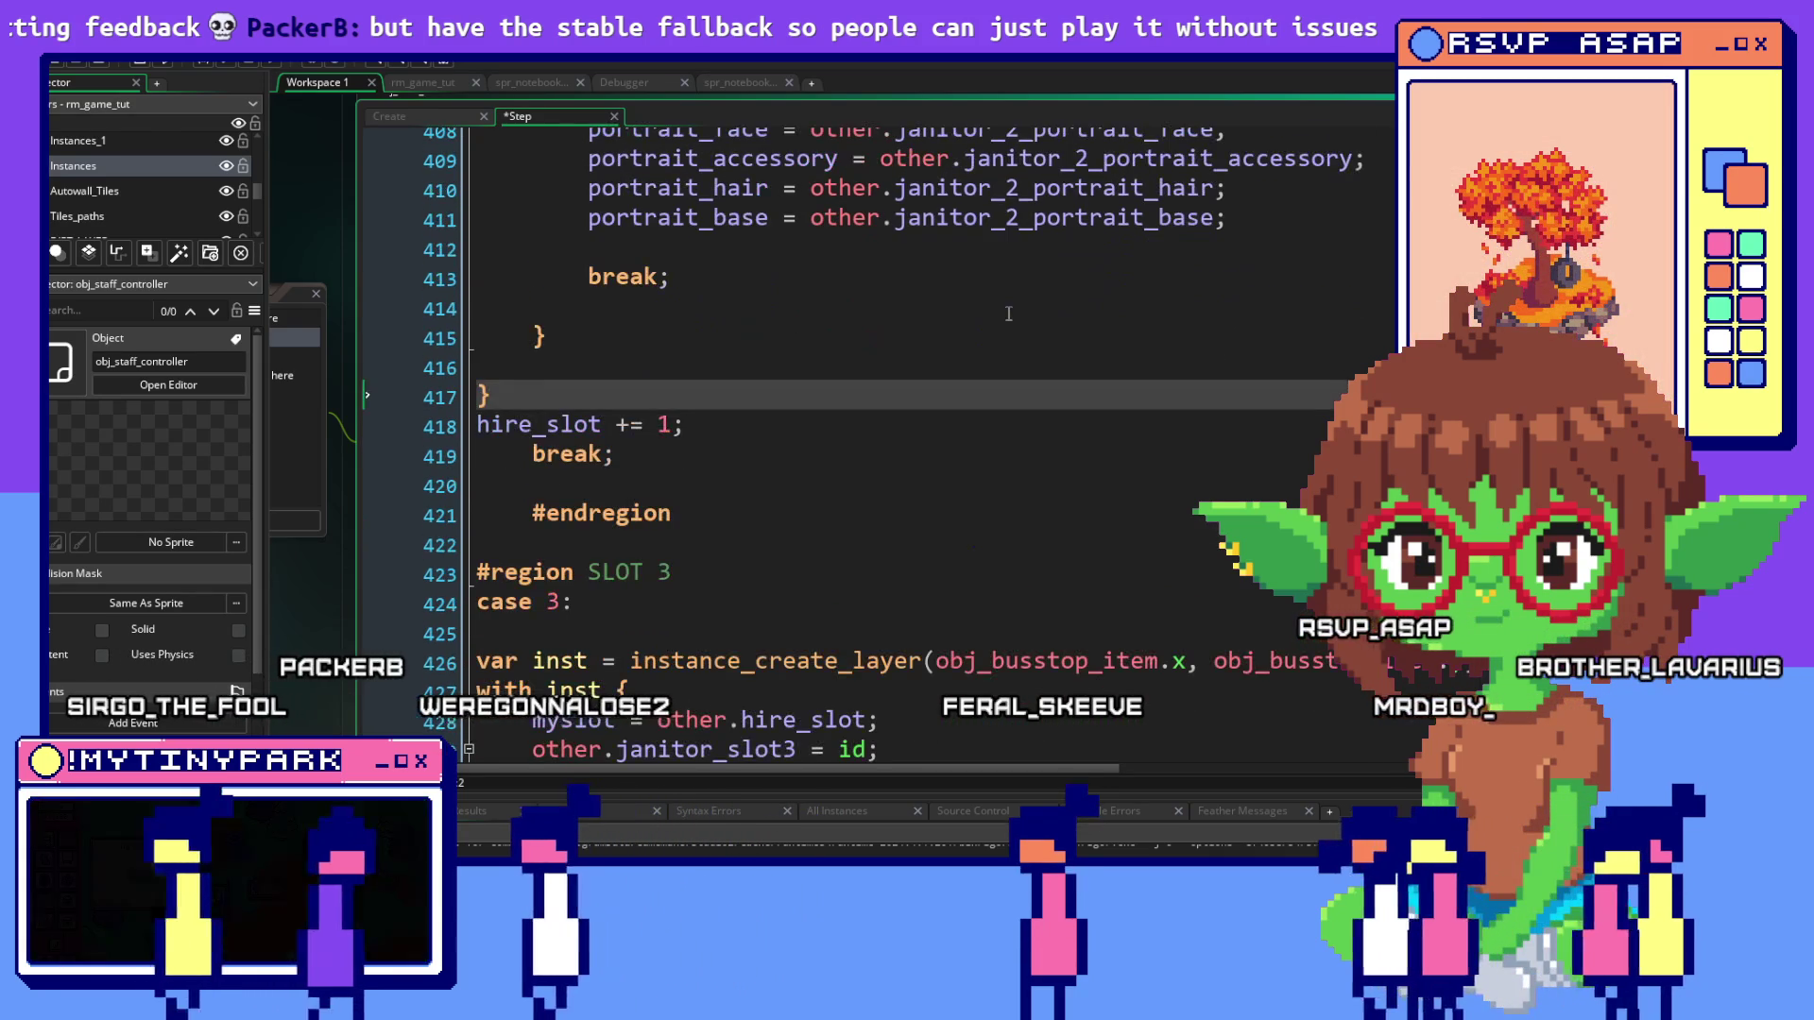
scroll(1008, 314, "up", 5)
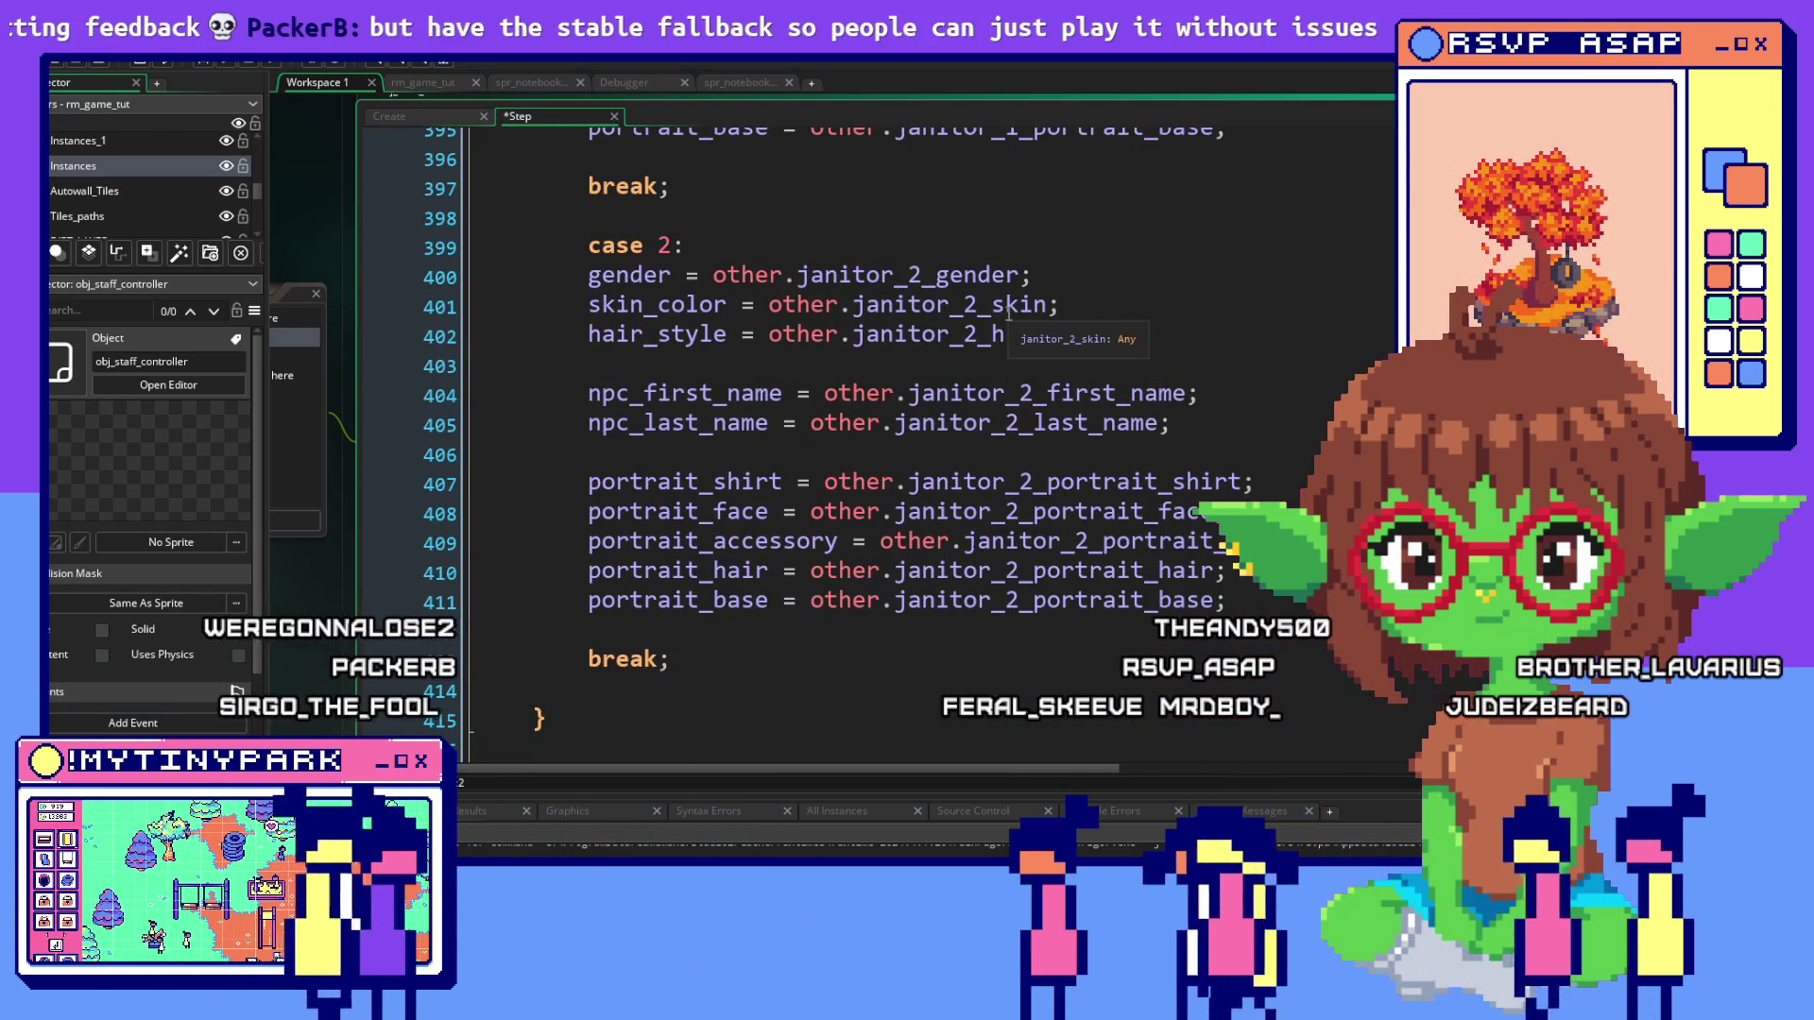
scroll(1008, 314, "up", 2)
scroll(1008, 314, "up", 4)
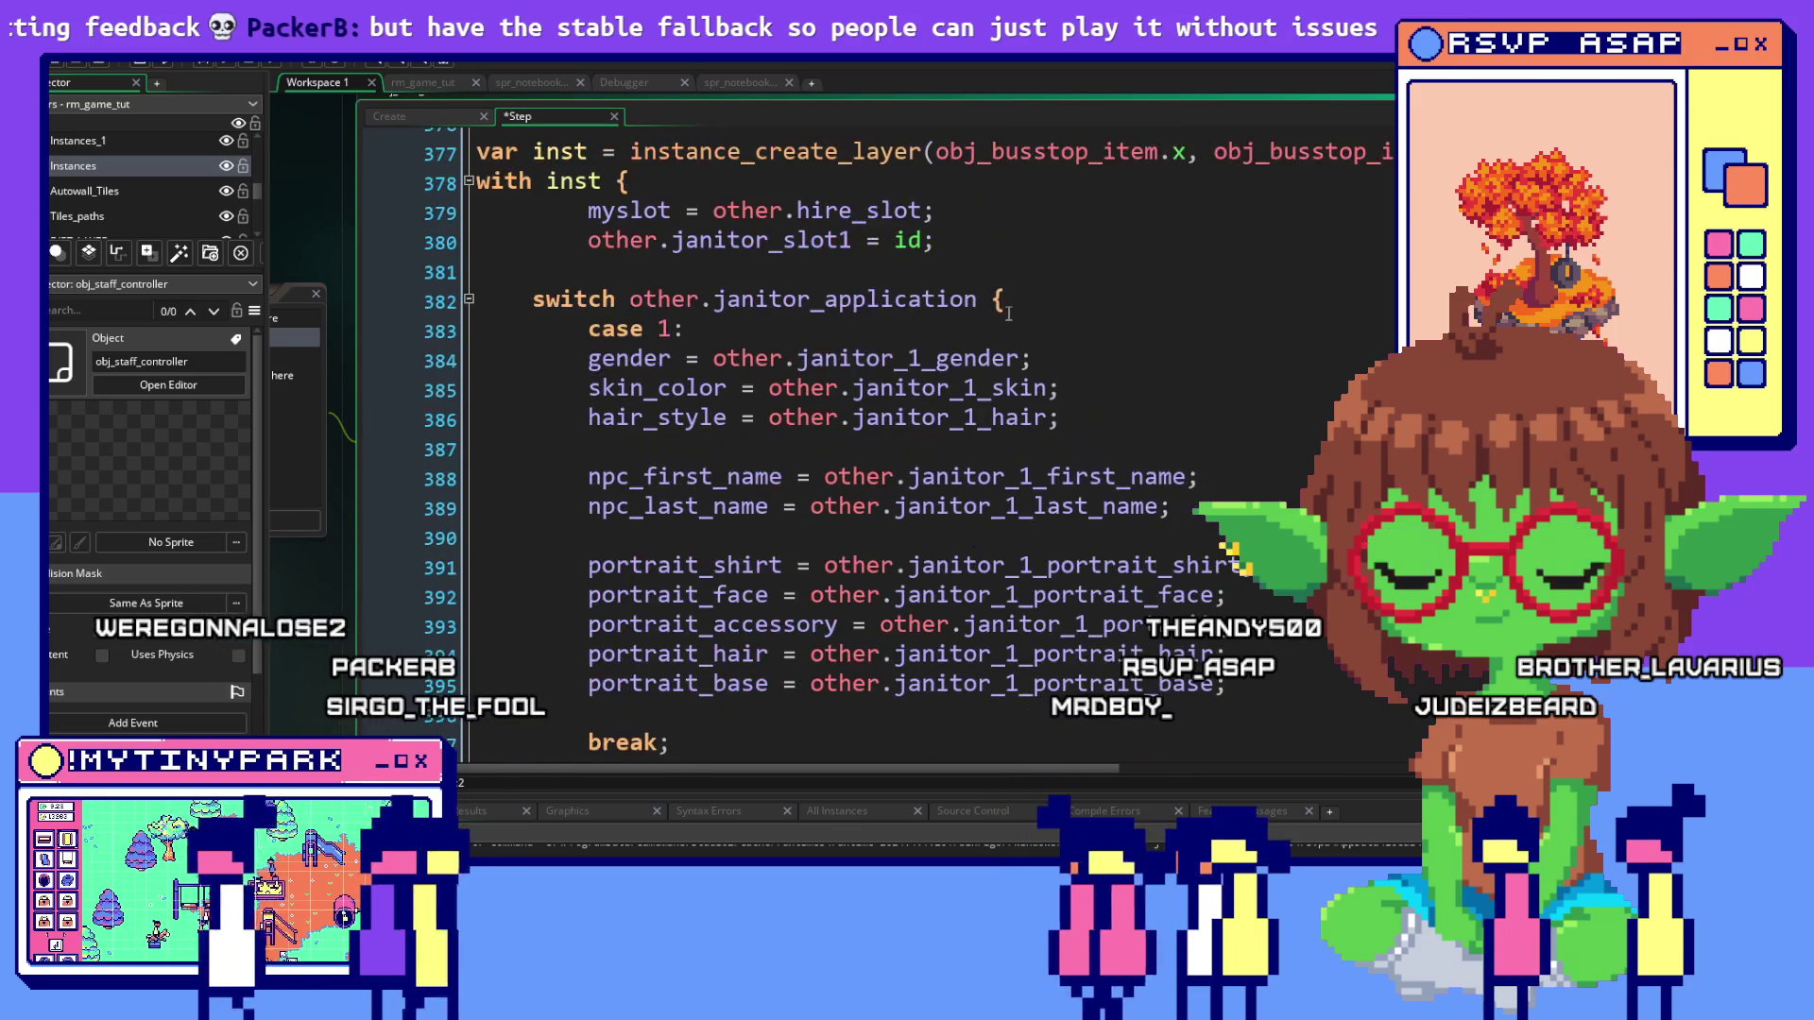
scroll(1008, 314, "up", 2)
scroll(1008, 314, "up", 3)
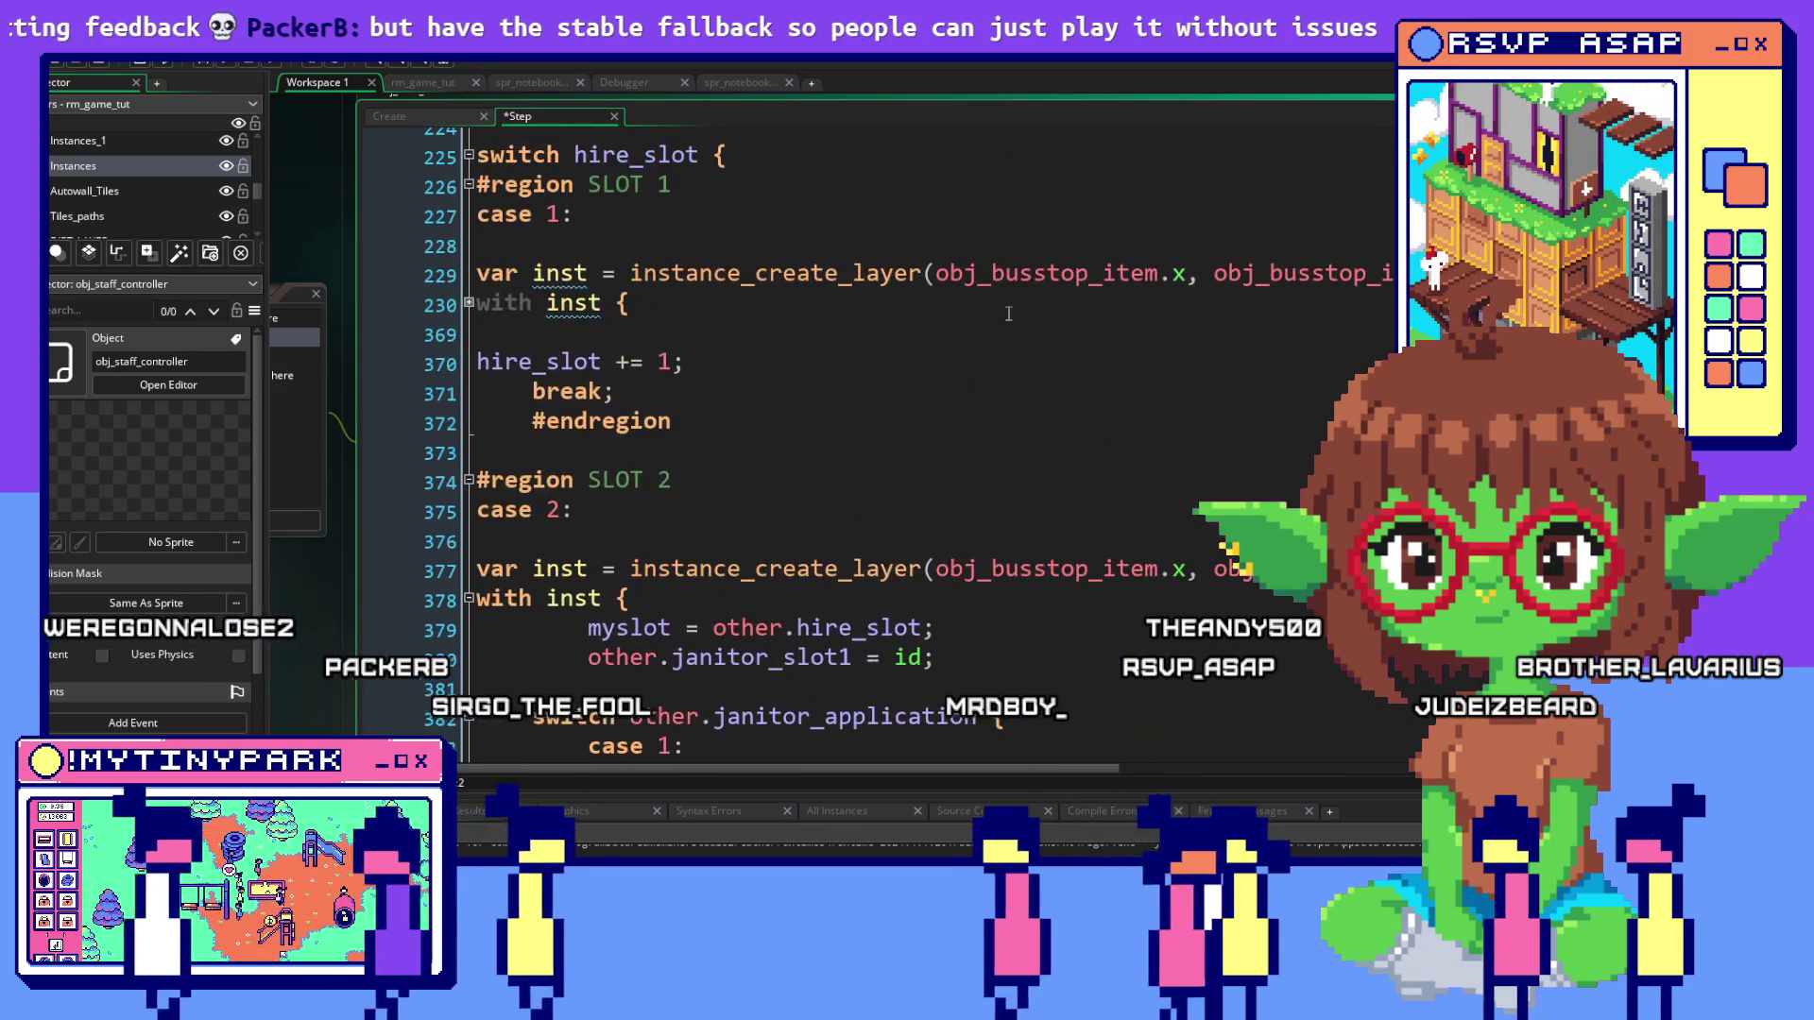
scroll(897, 347, "down", 2)
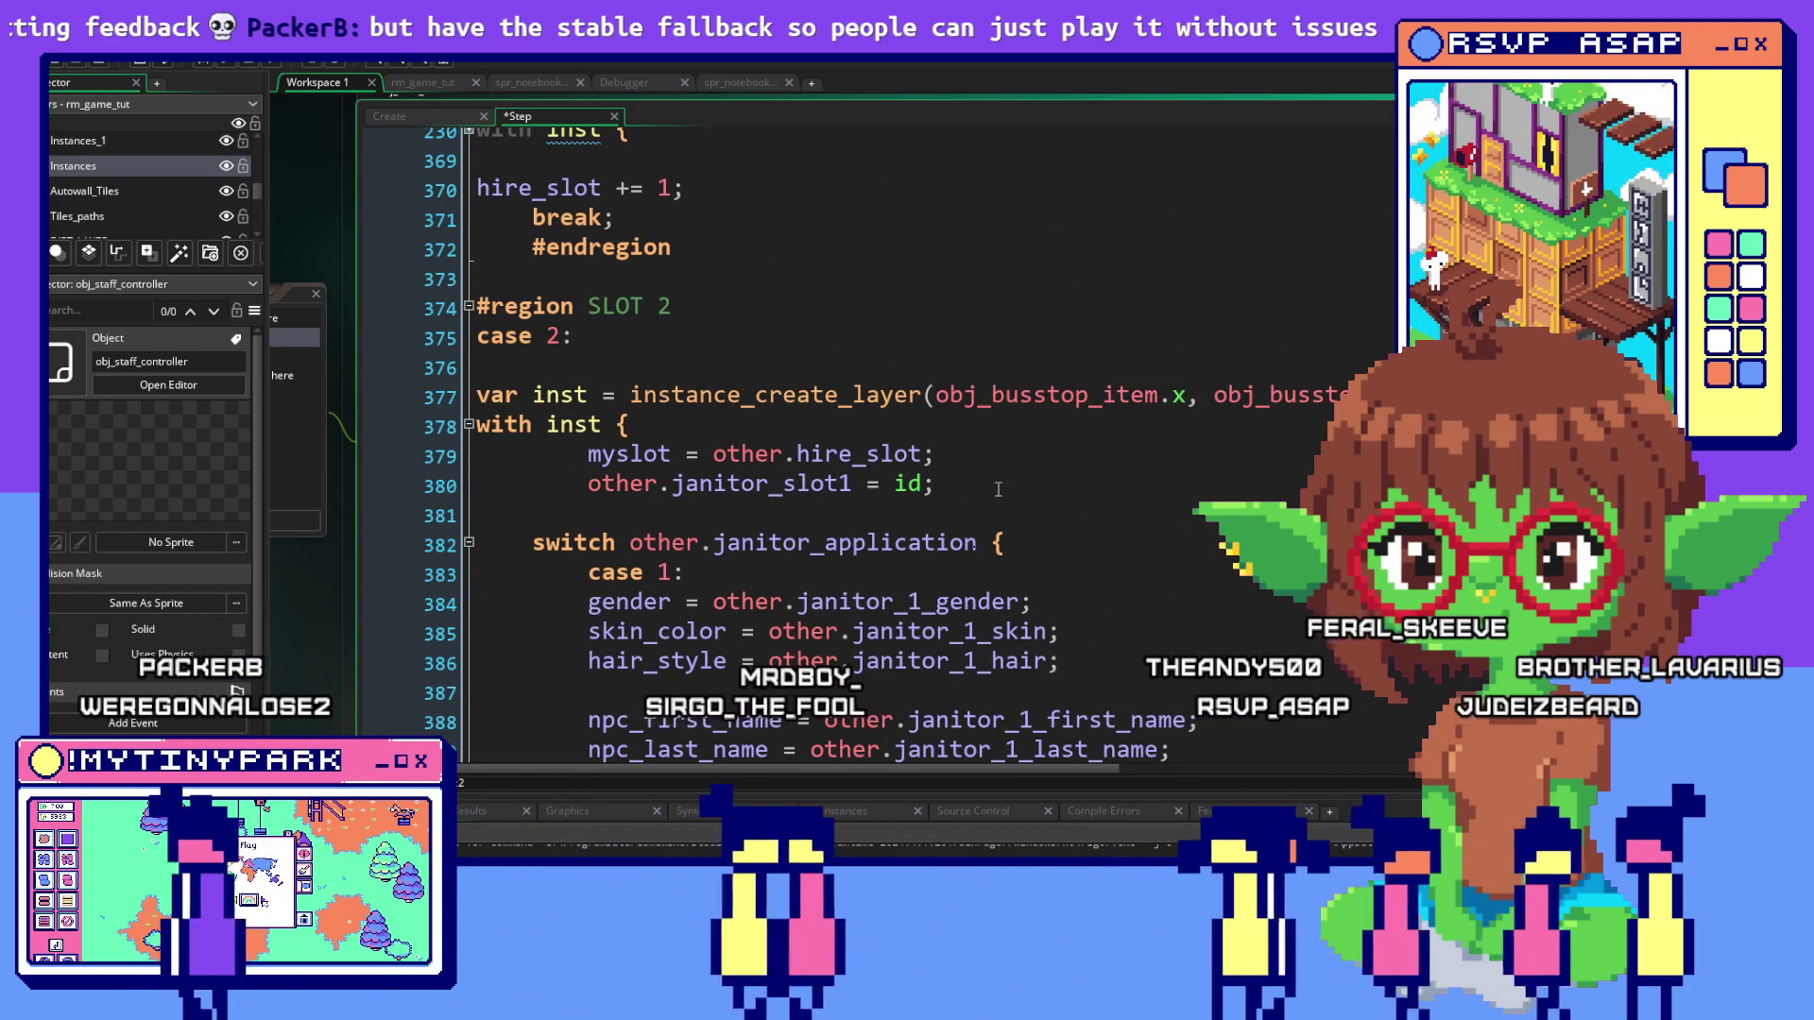
Change janitor_slot1 to janitor_slot2 on line 380
left_click(997, 489)
left_click(847, 490)
key("BackSpace")
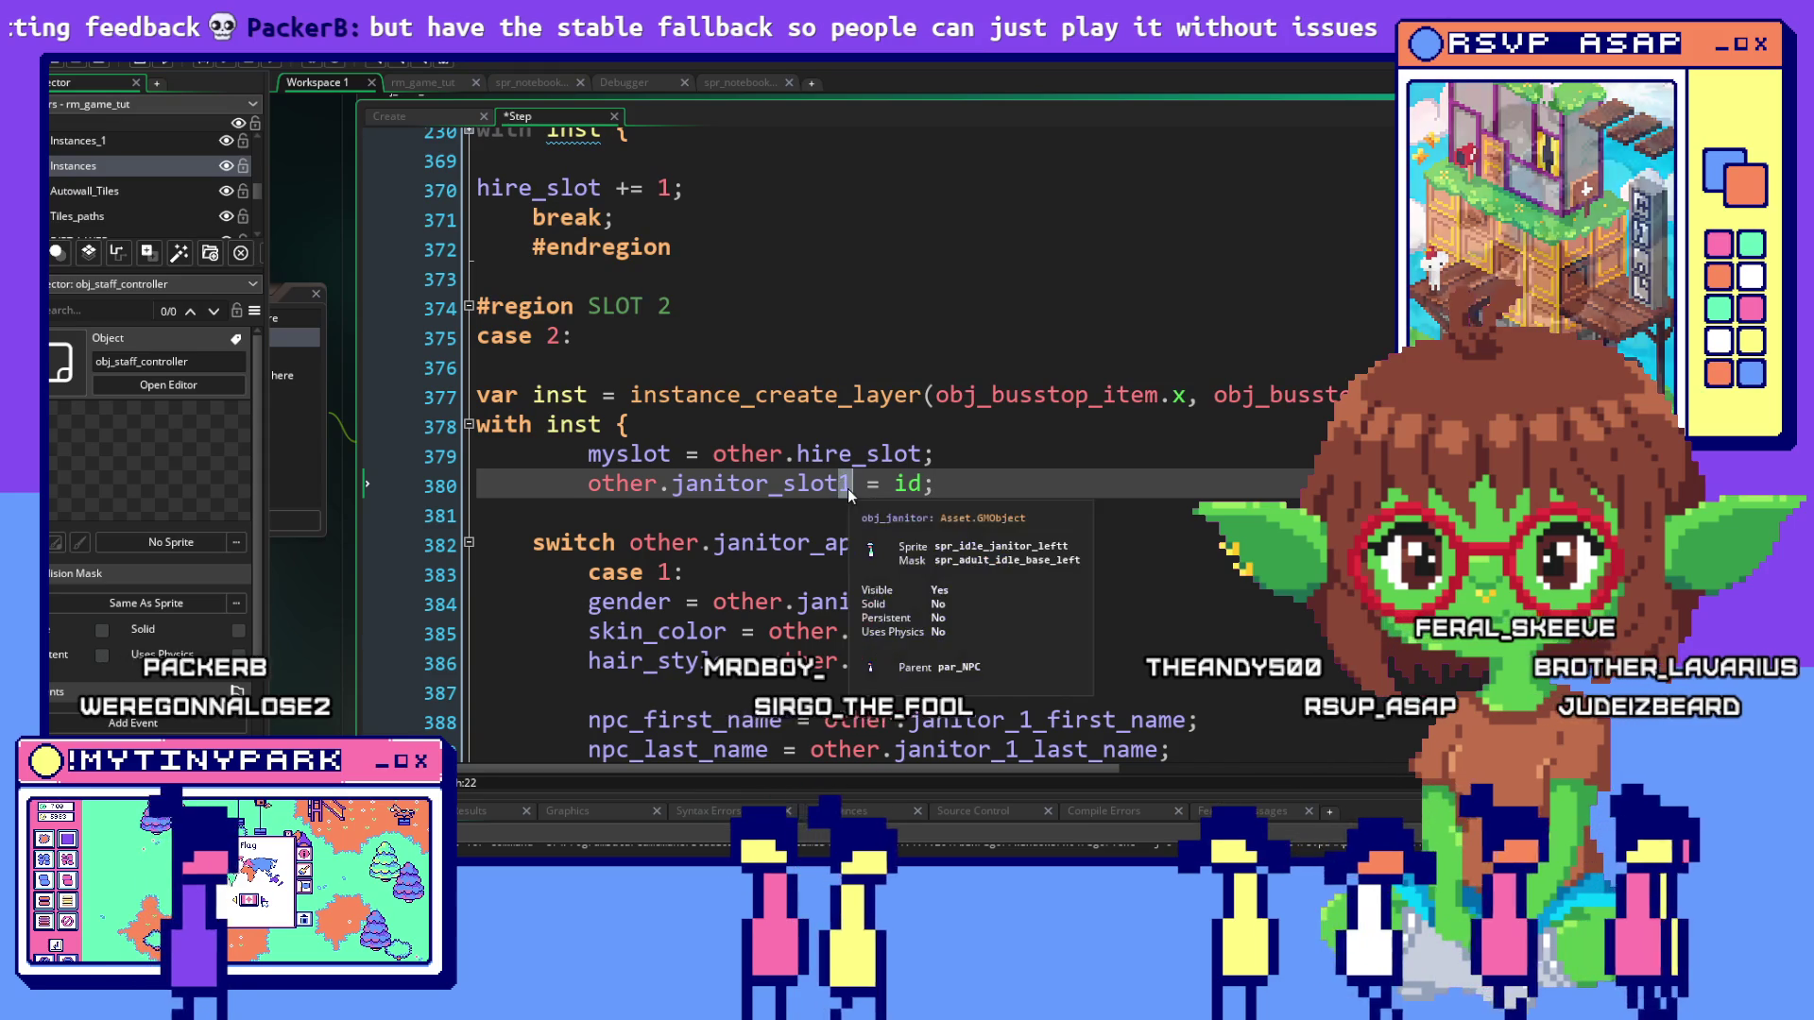
type("22")
key("BackSpace")
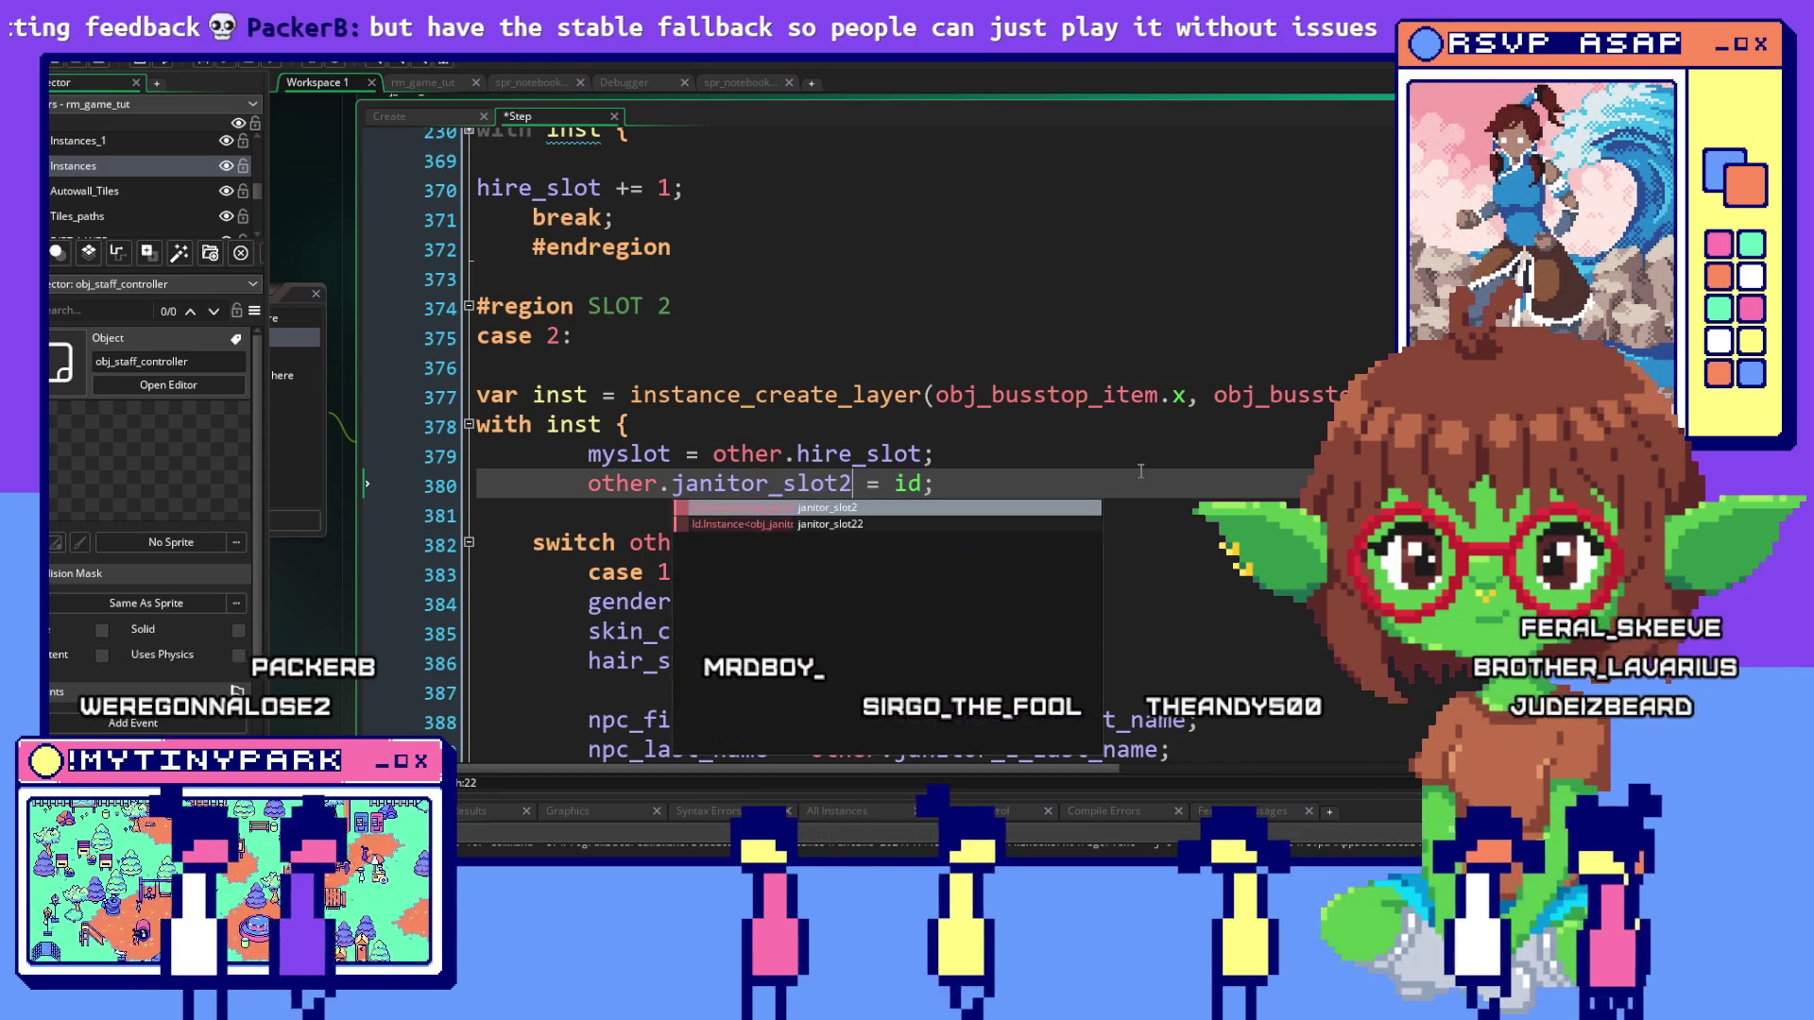
Run the game in debug mode with F6
scroll(968, 340, "down", 1)
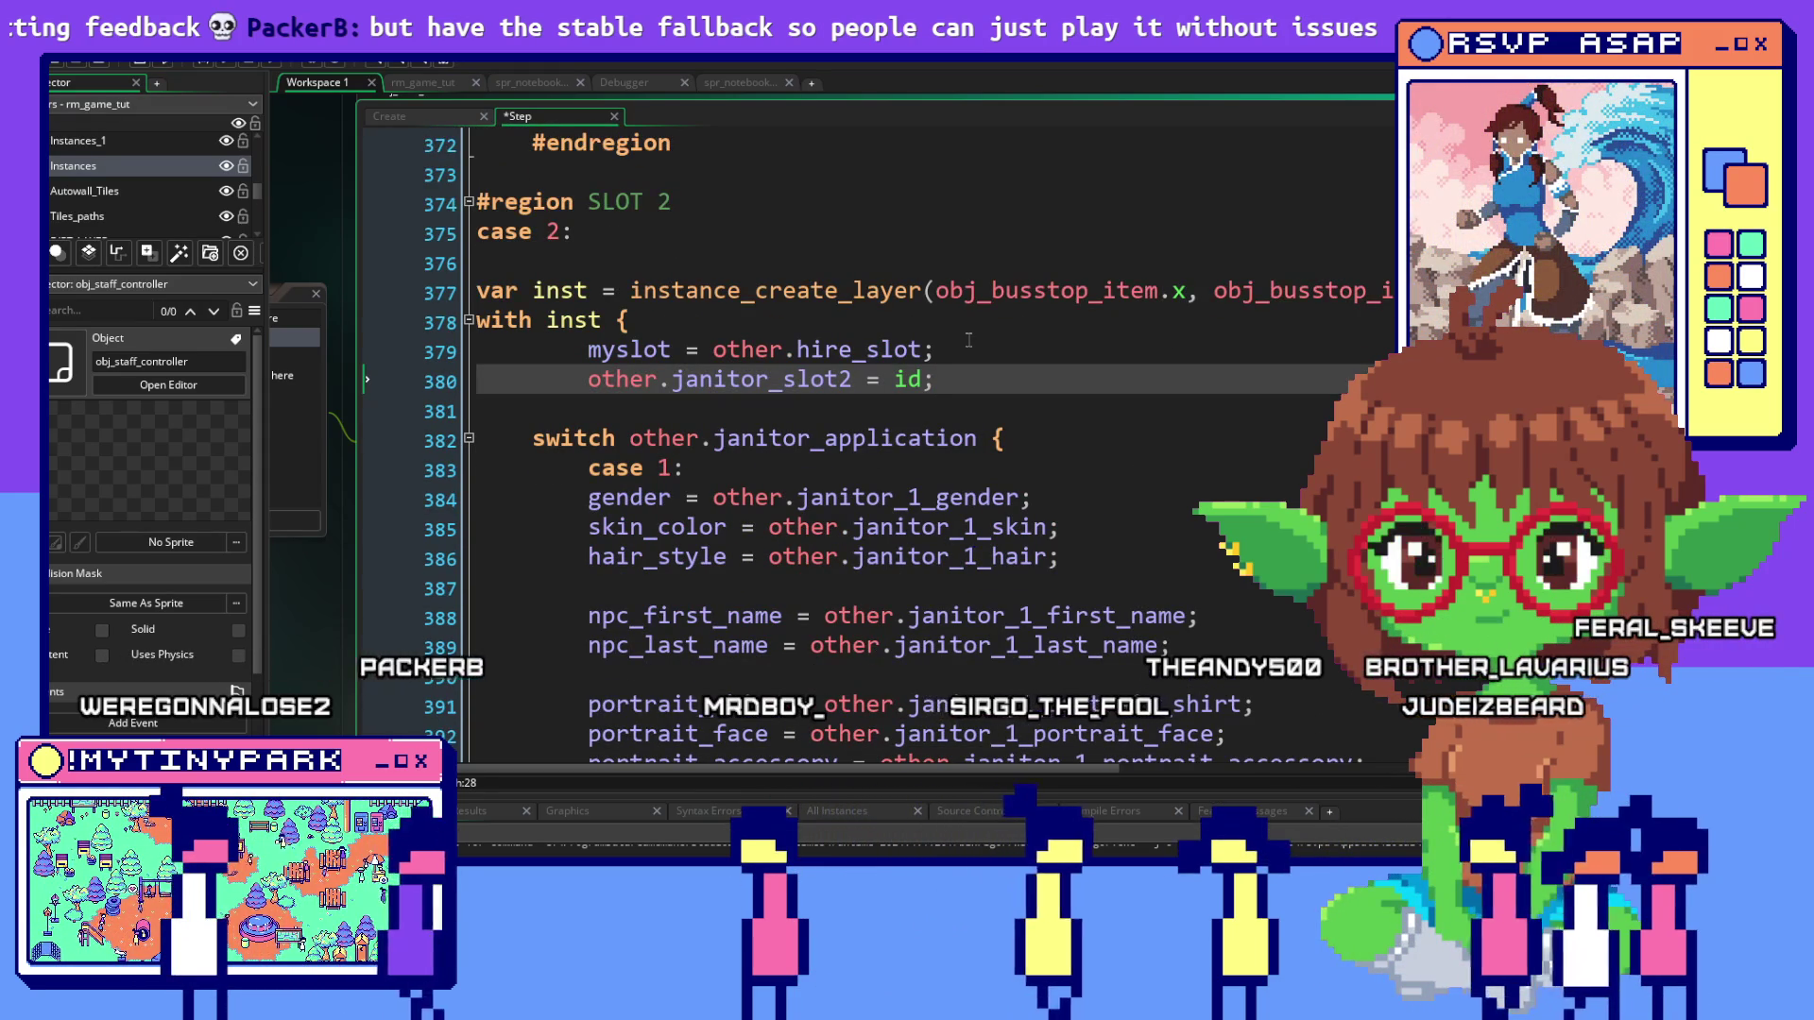
scroll(880, 464, "down", 1)
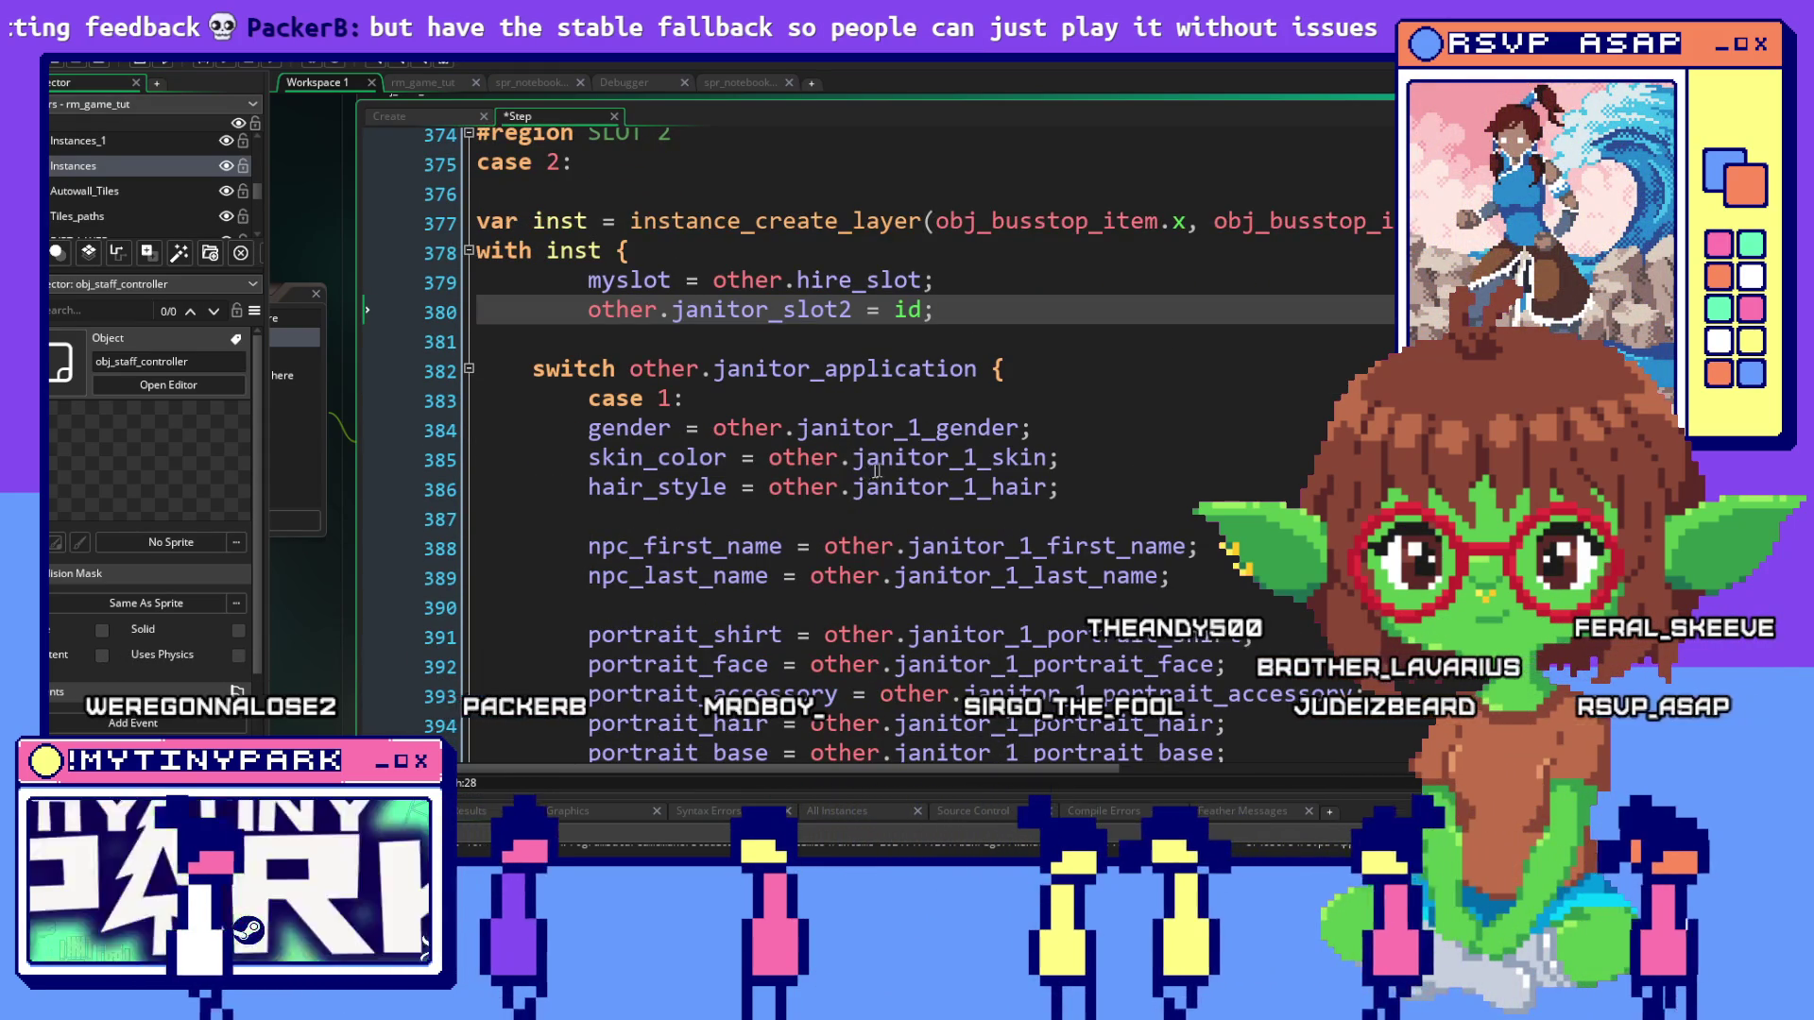
scroll(1039, 460, "down", 15)
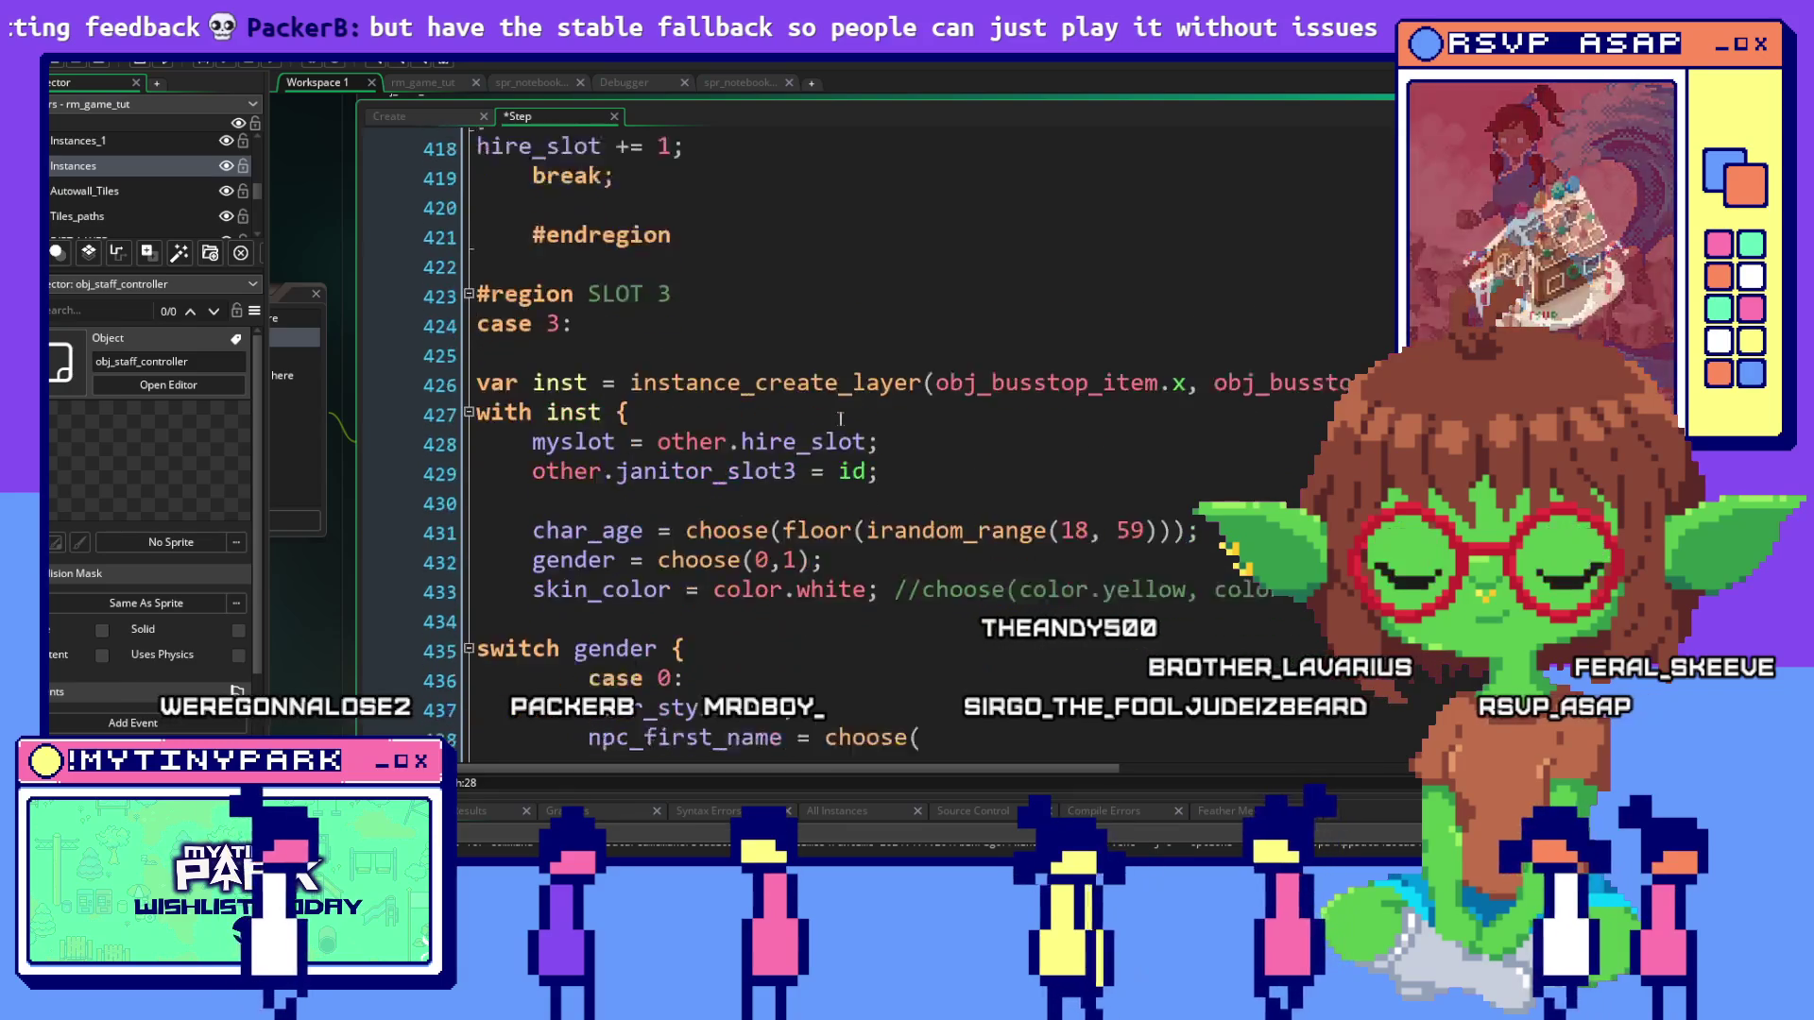
scroll(847, 419, "up", 5)
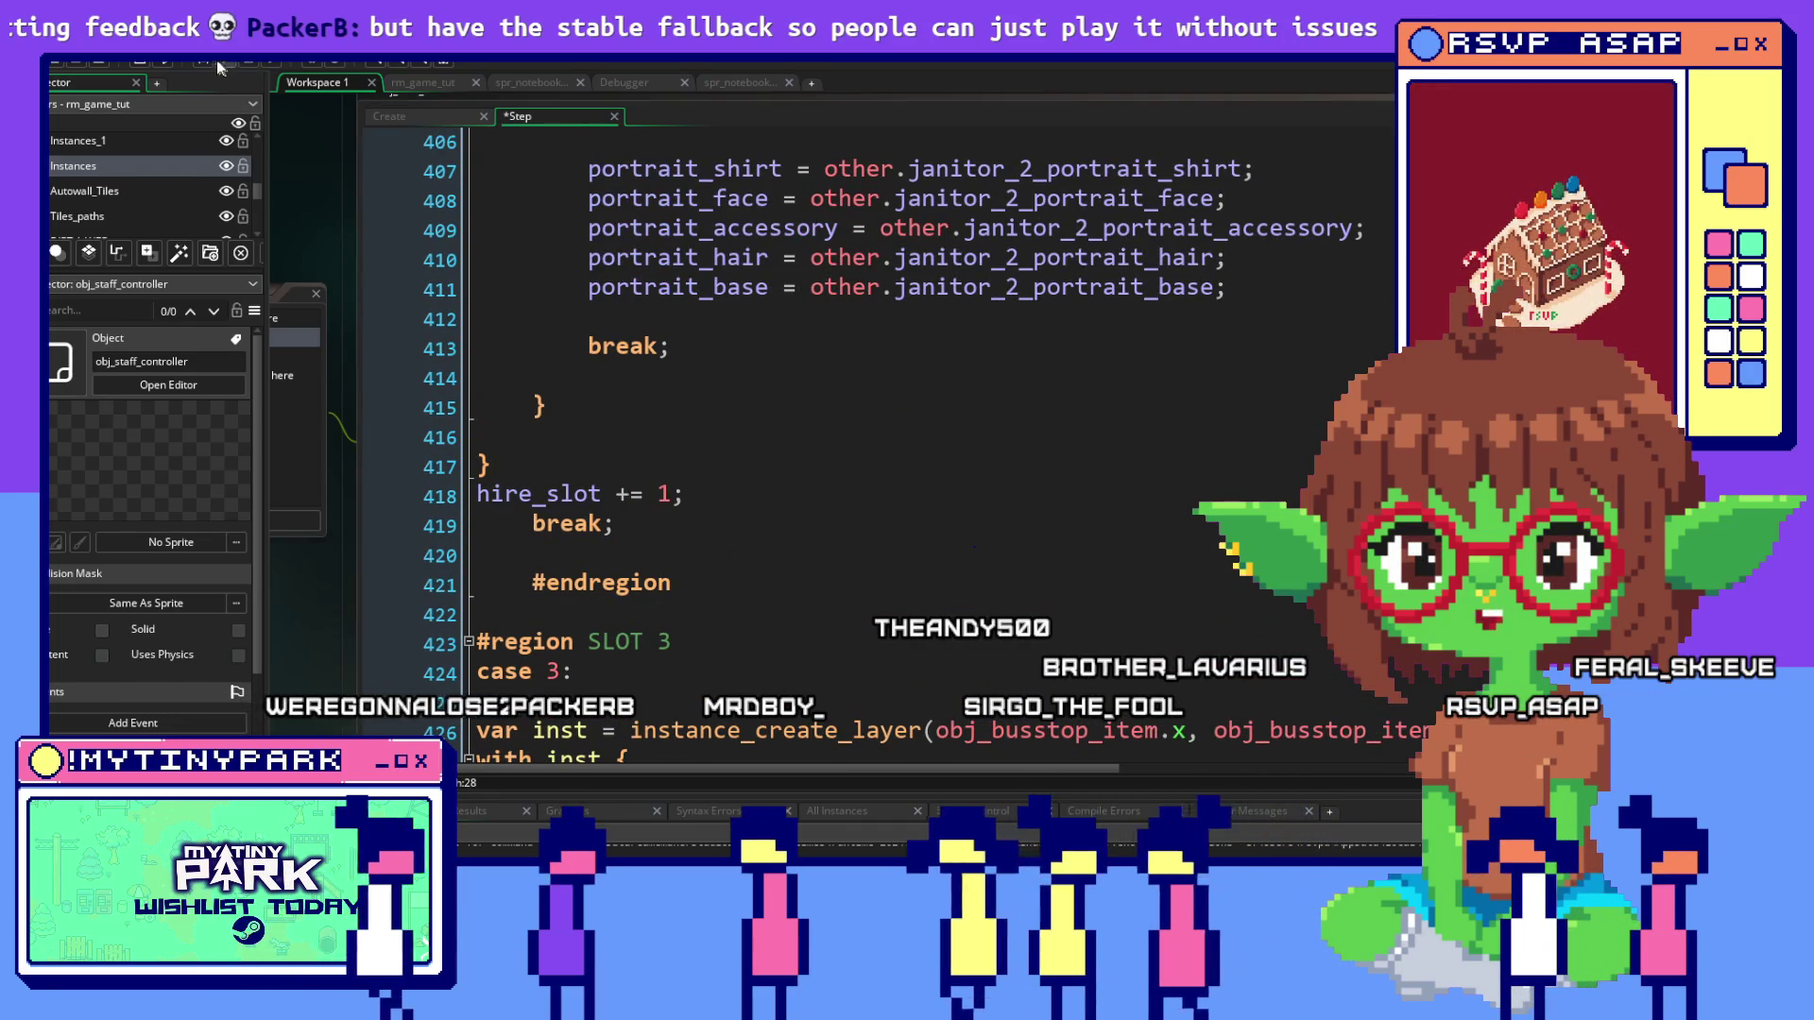
key("F6")
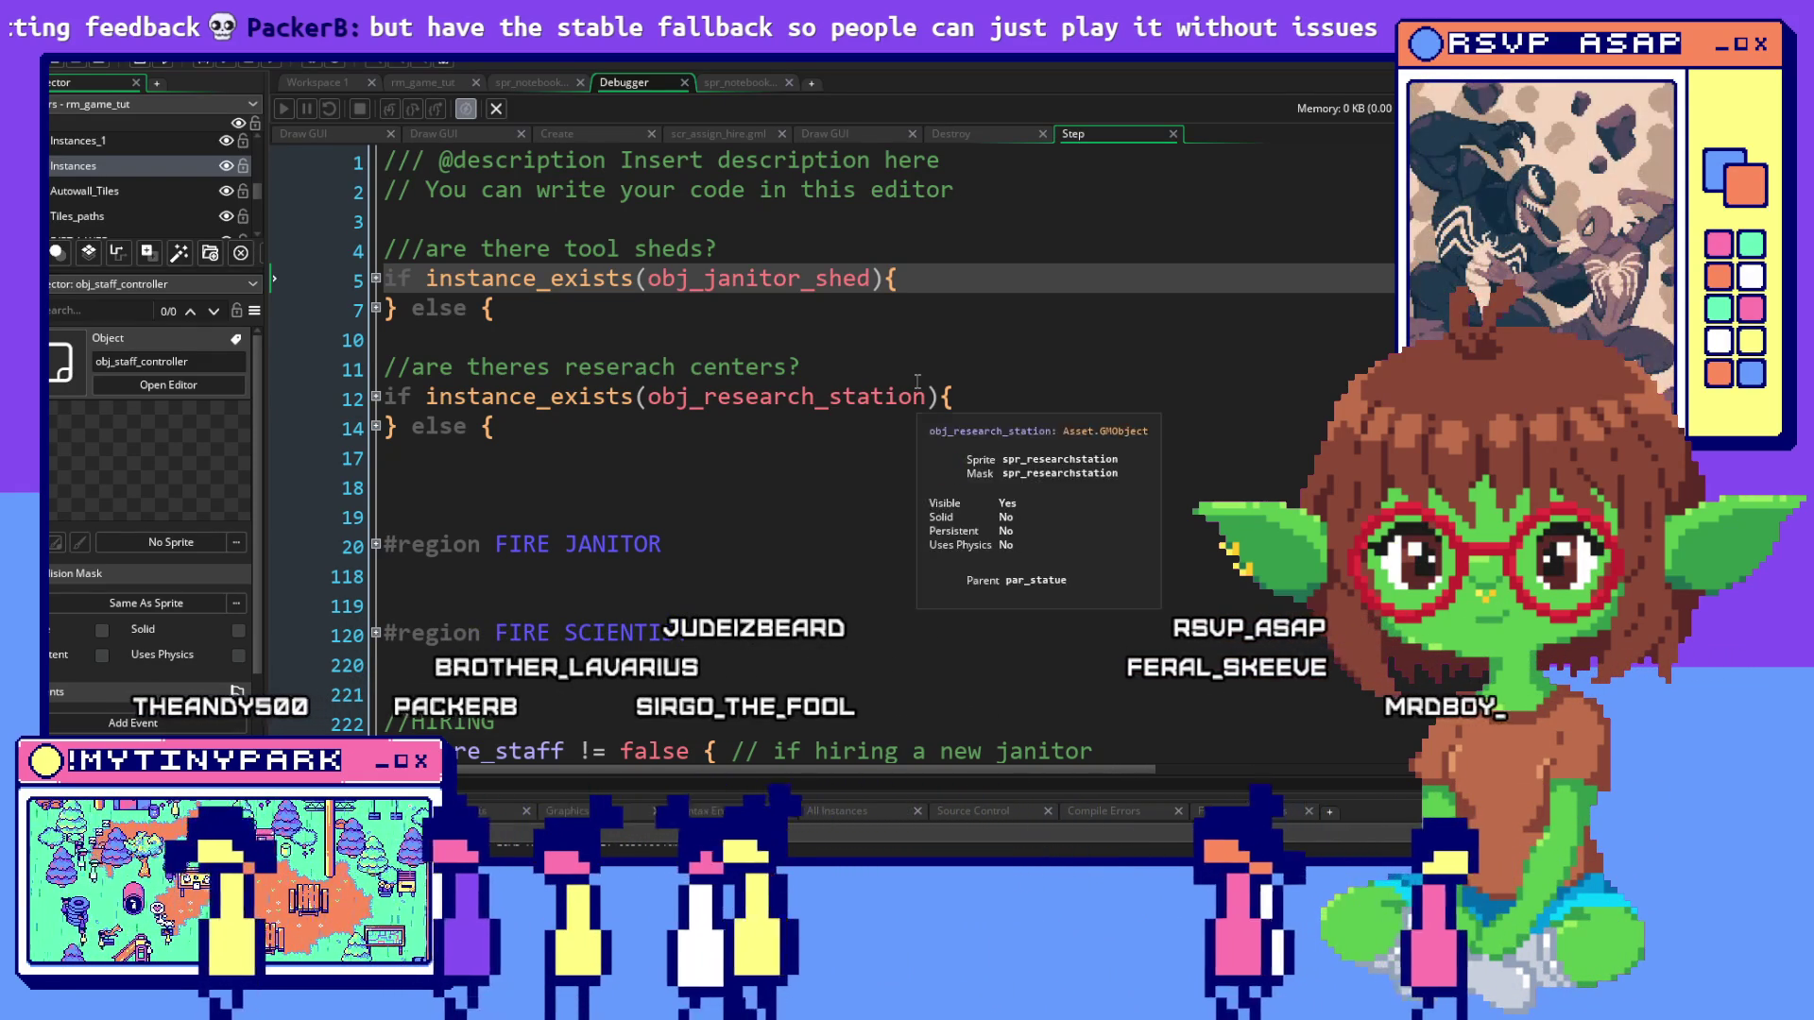
scroll(916, 382, "down", 1)
scroll(917, 382, "down", 2)
scroll(916, 381, "up", 2)
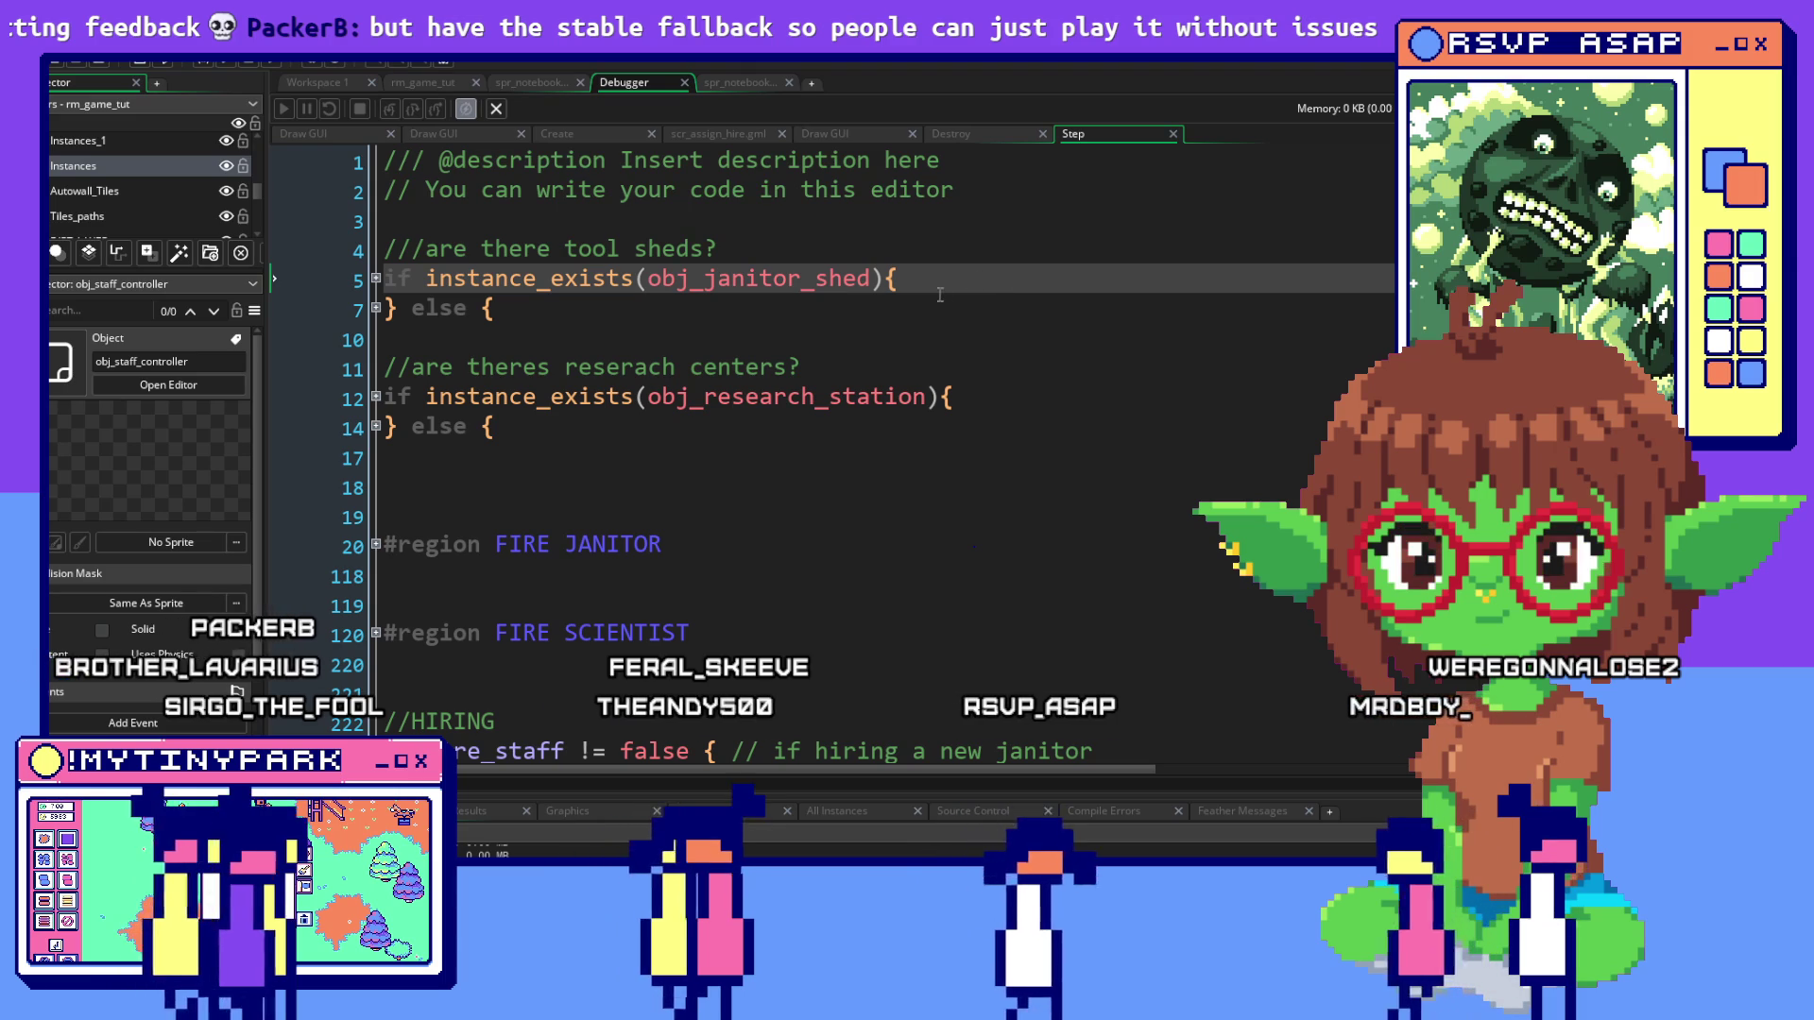
mouse_move(841, 279)
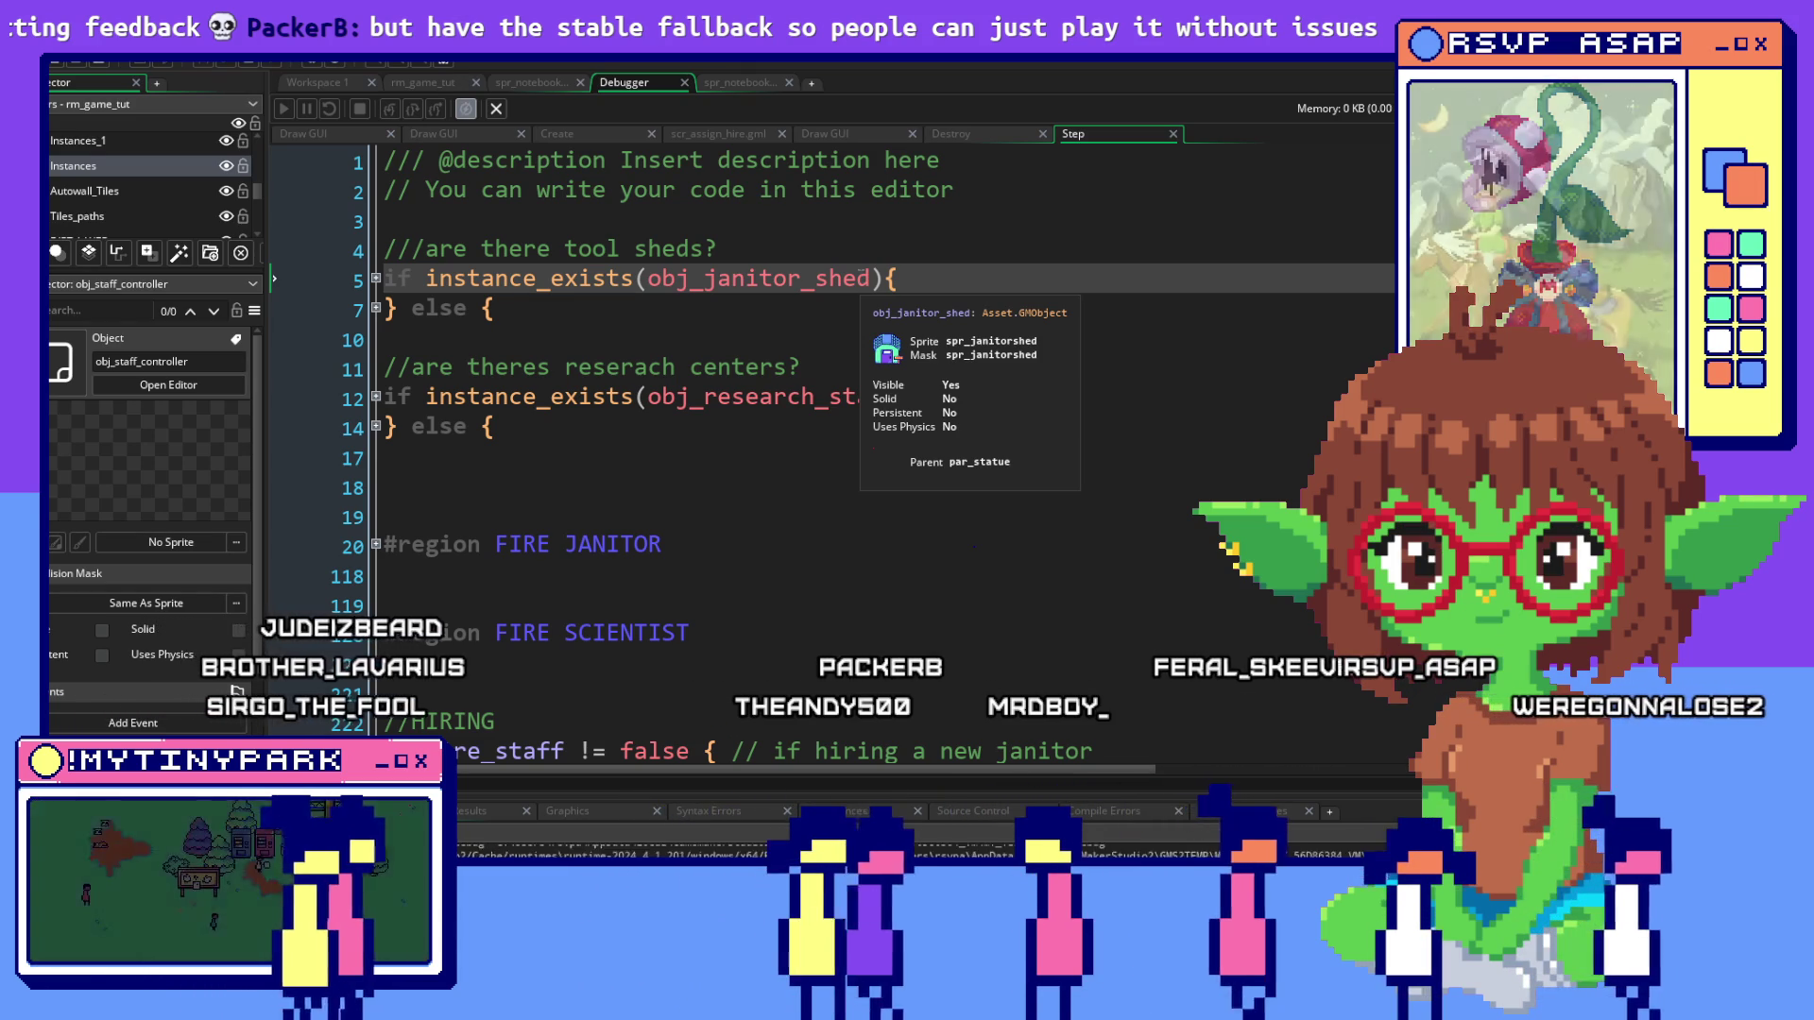
key("alt+Tab")
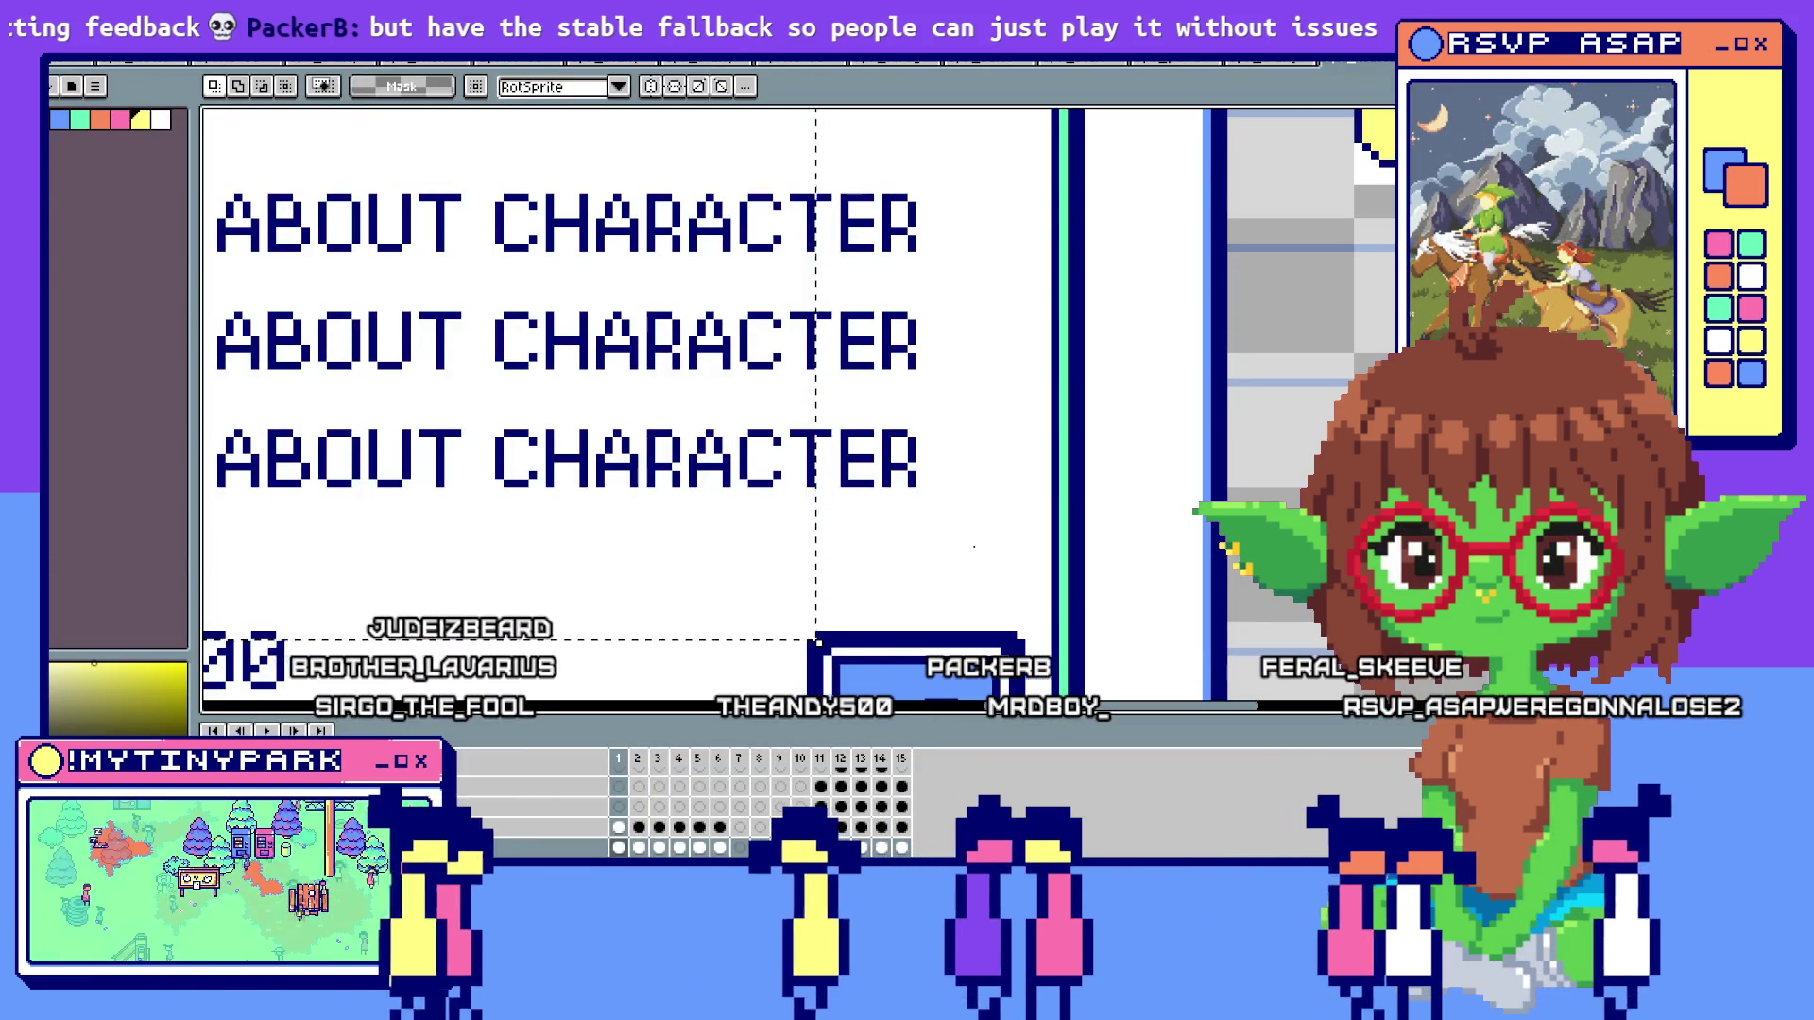
Switch to the running game and click through the mayor's greeting
key("alt+Tab")
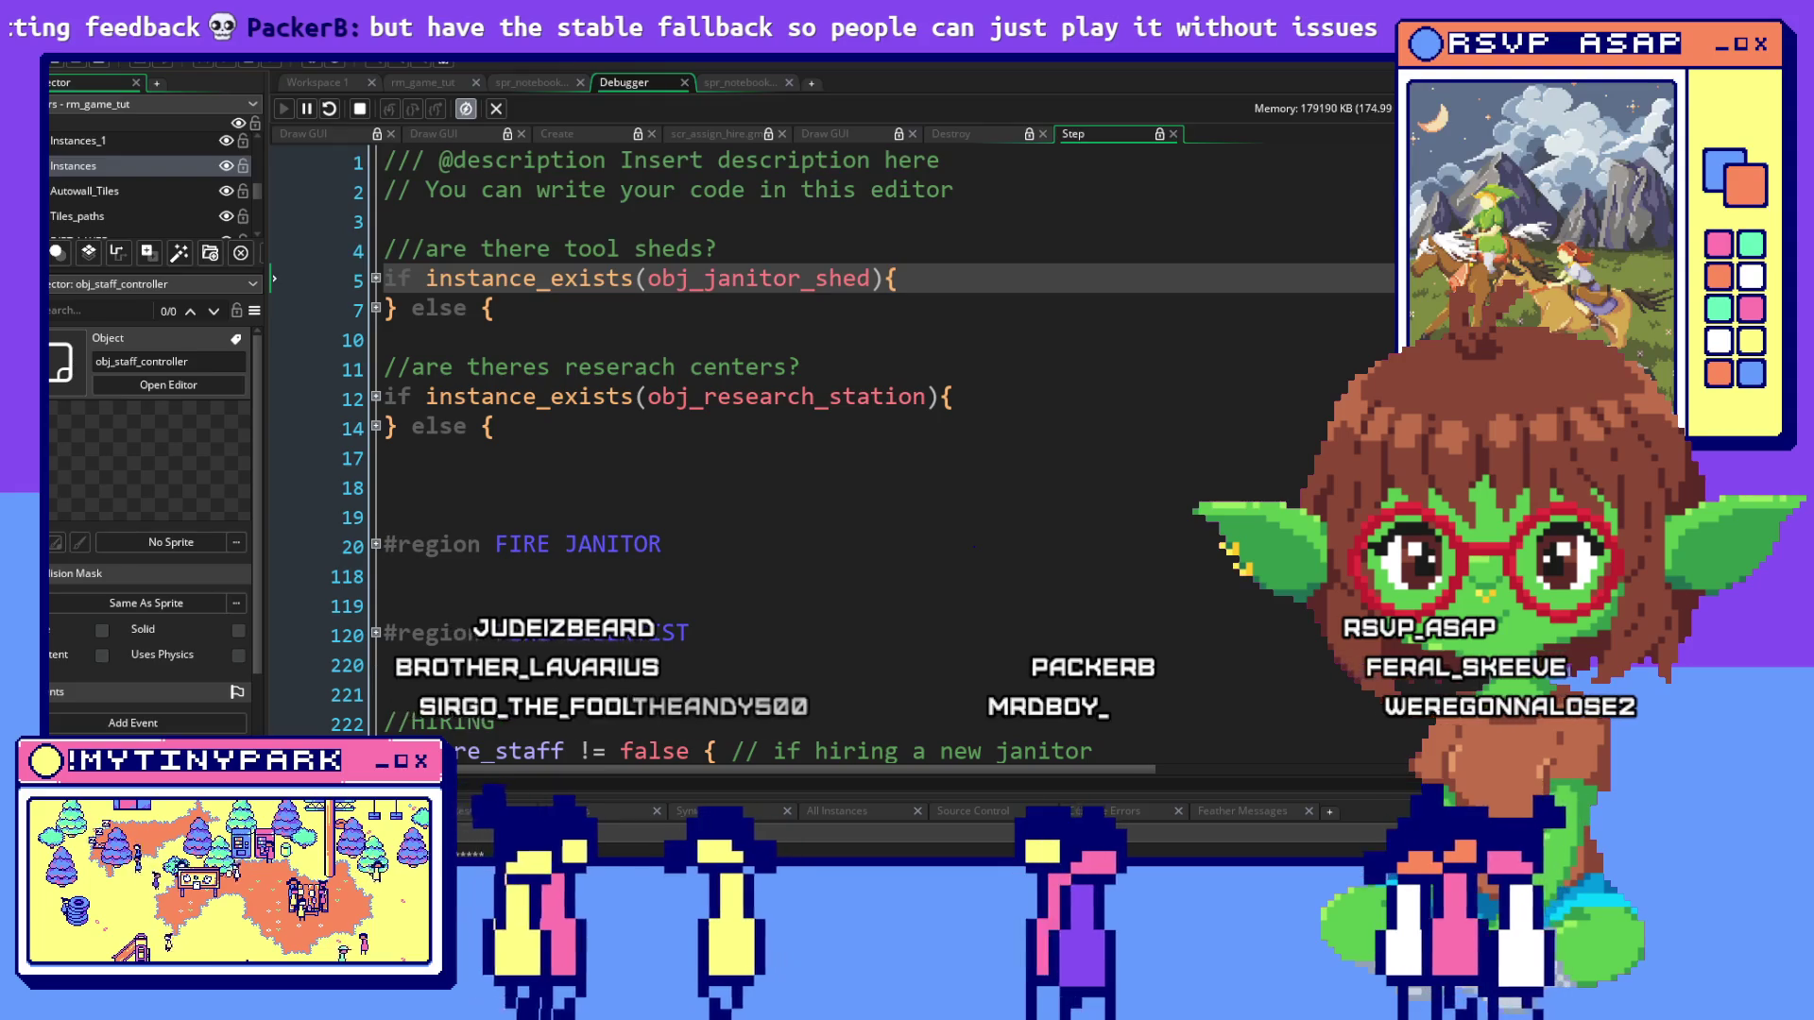
key("alt+Tab")
left_click(832, 470)
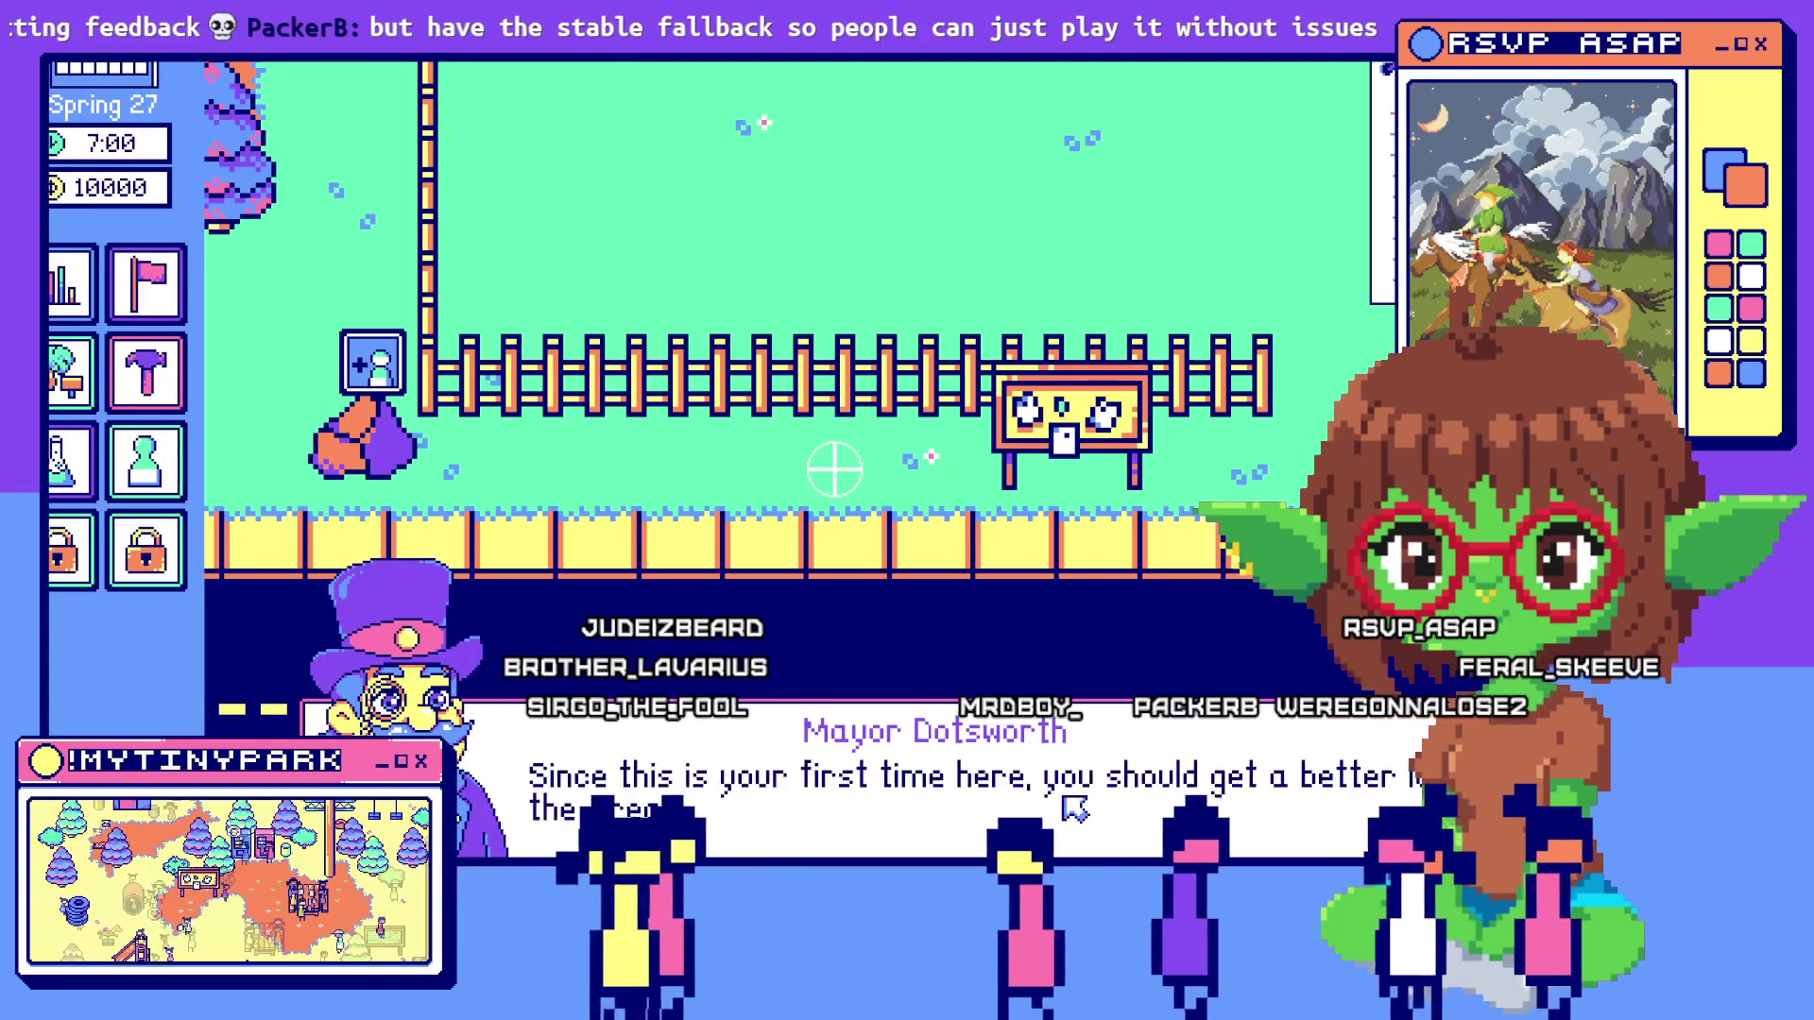
left_click(1072, 806)
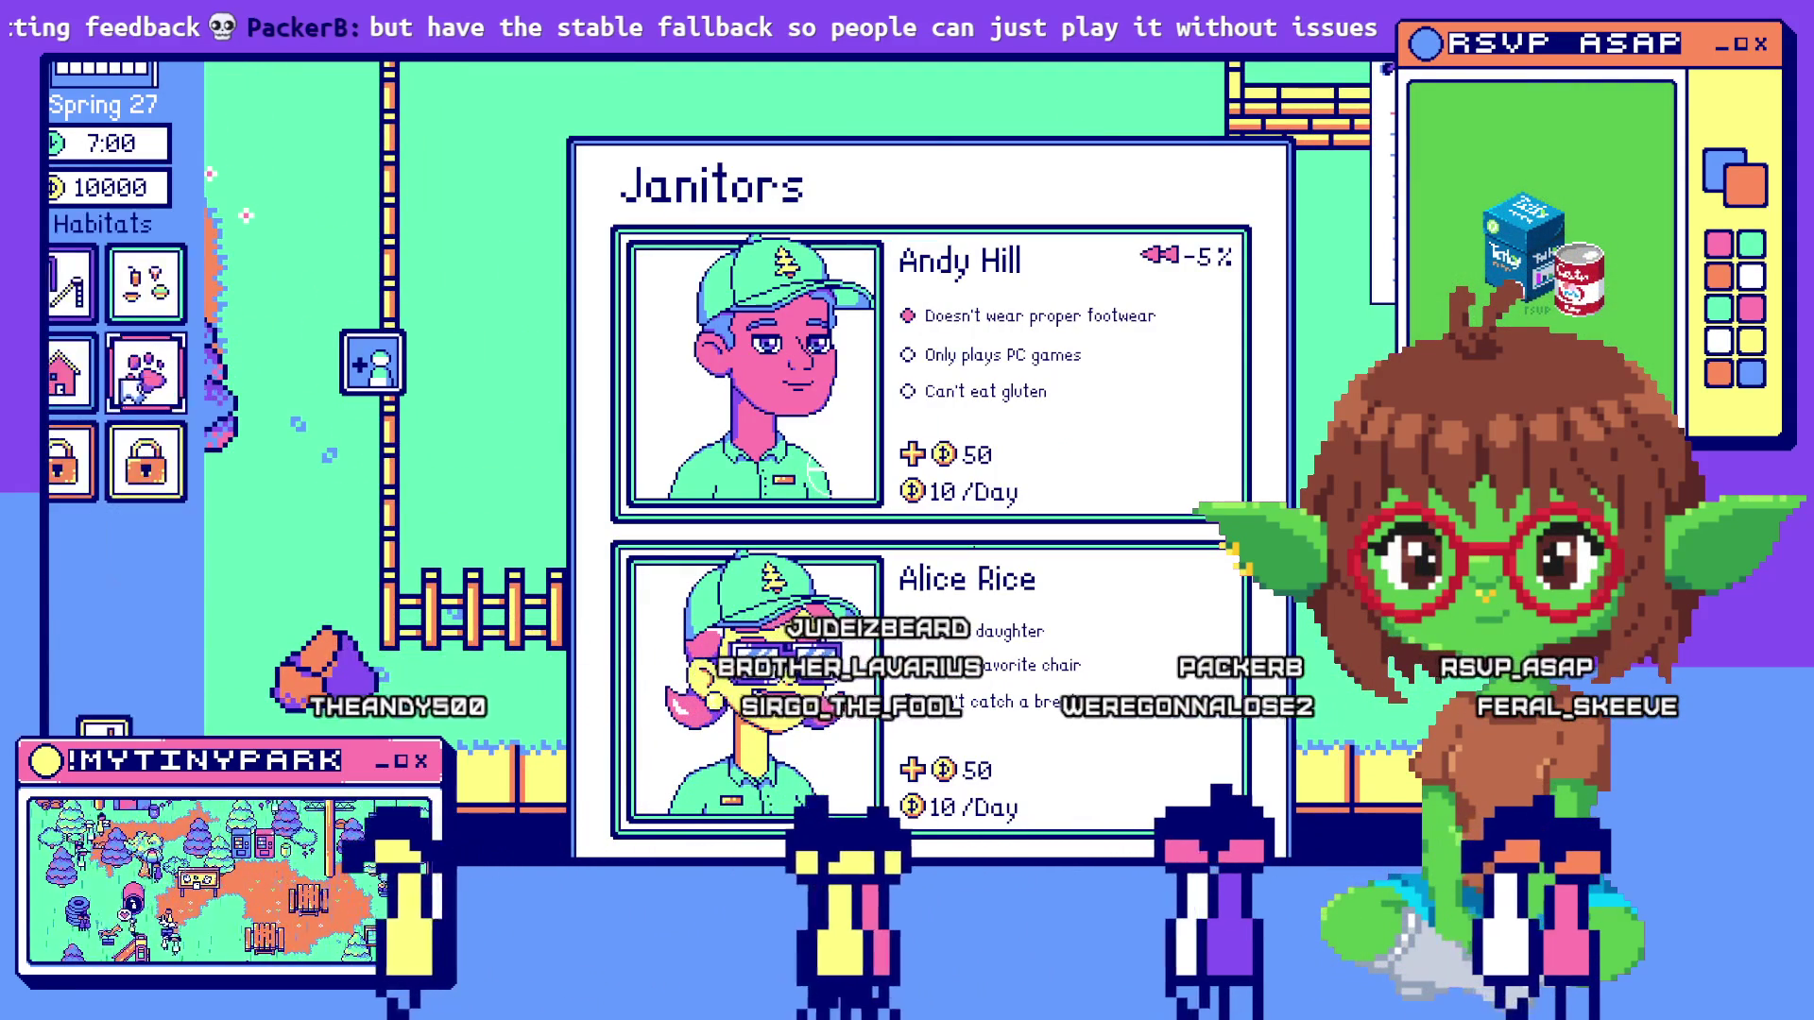
Build two Tool Sheds in the park, then return to GameMaker
left_click(73, 383)
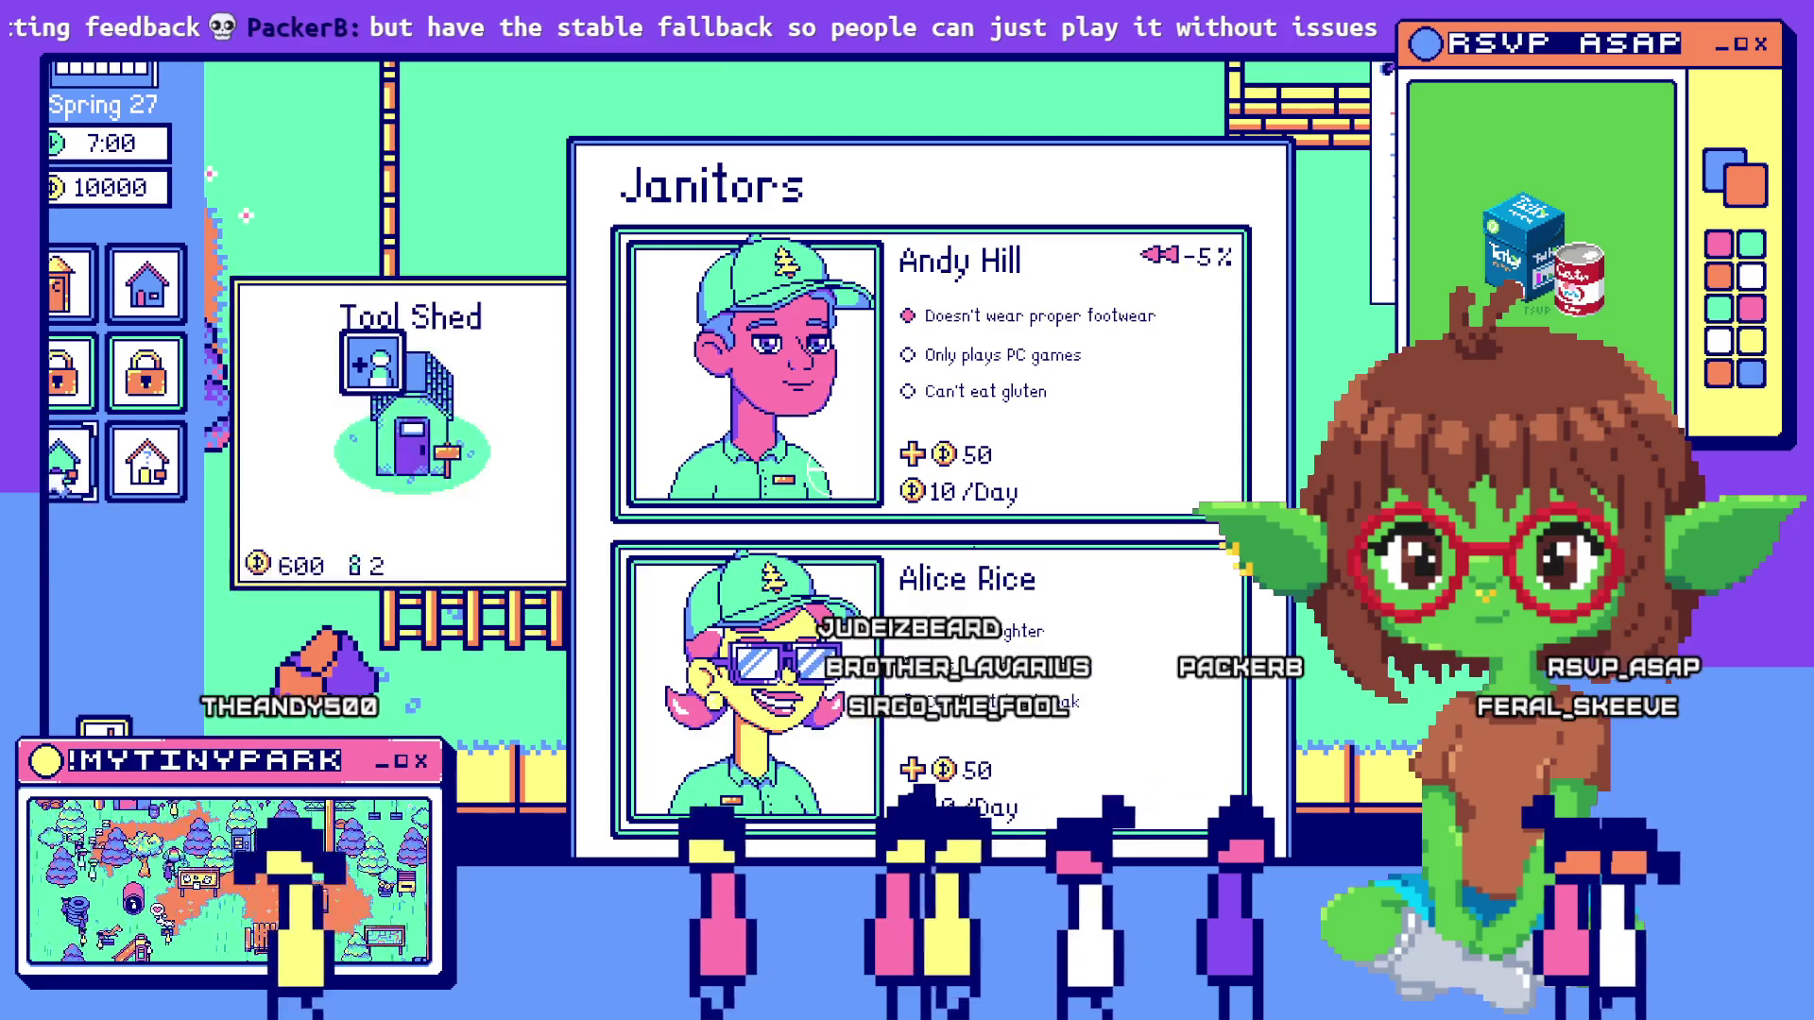
left_click(74, 383)
left_click(973, 187)
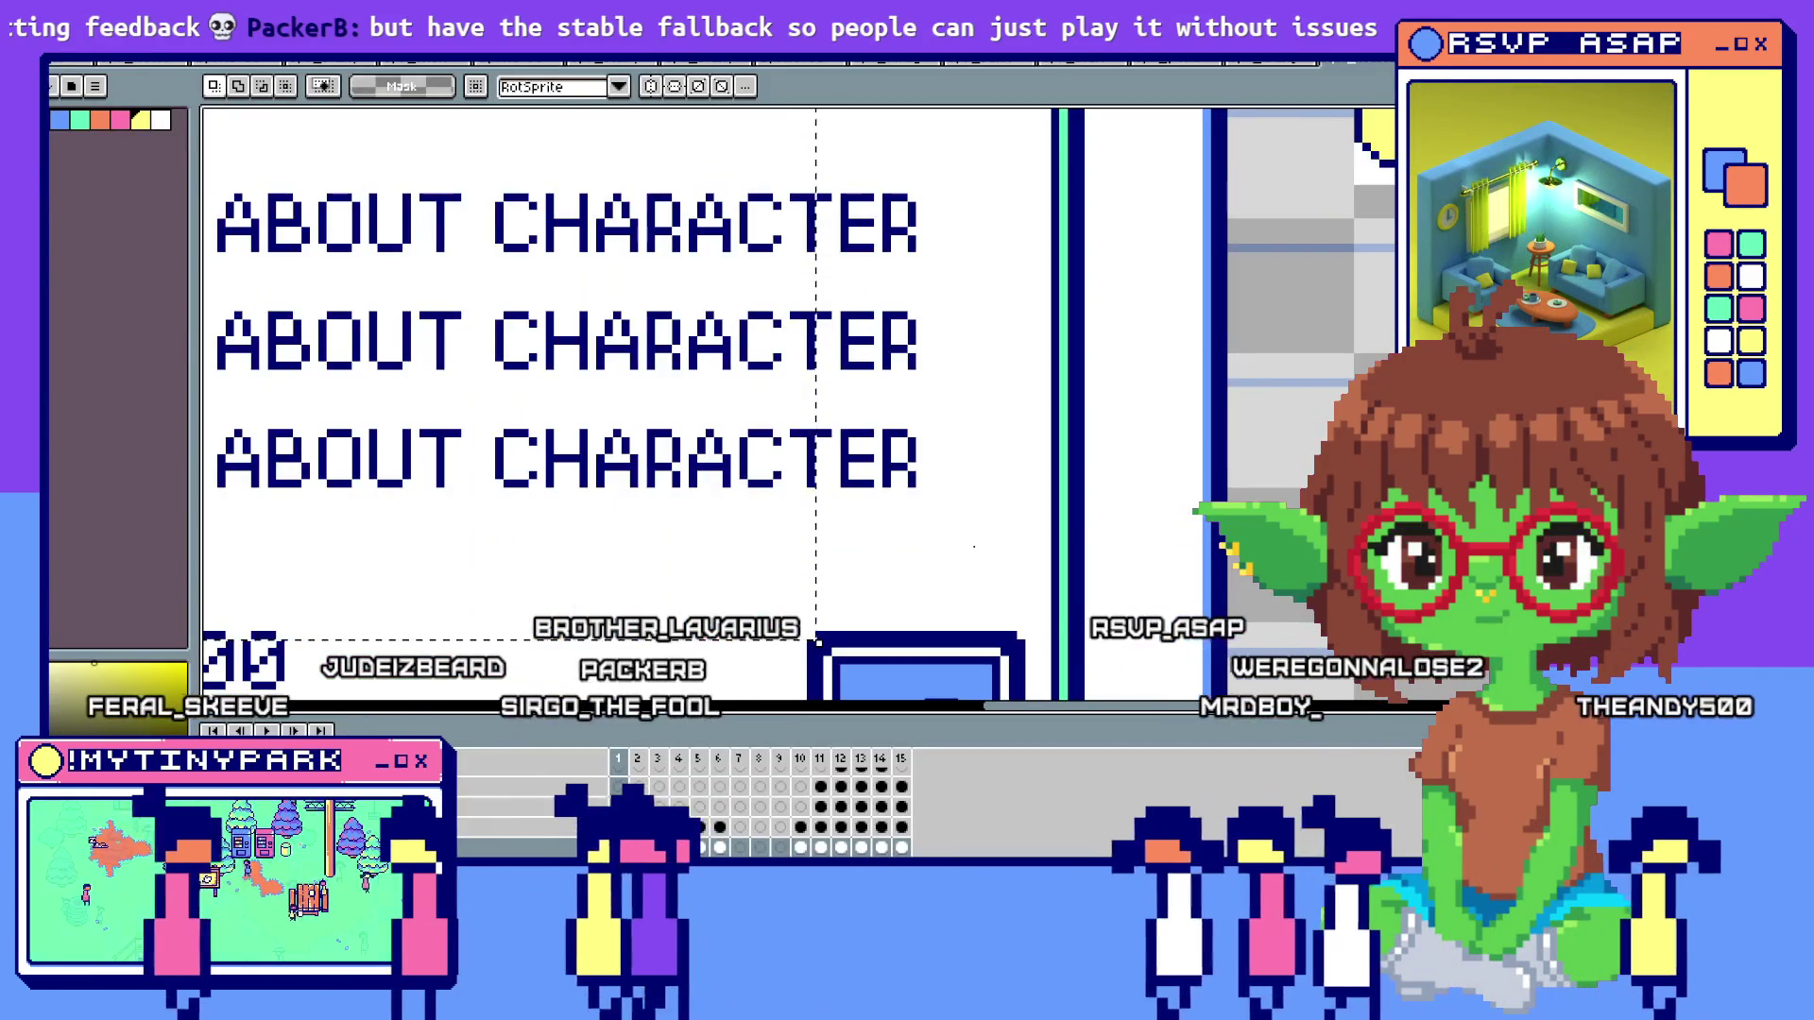
key("alt+Tab")
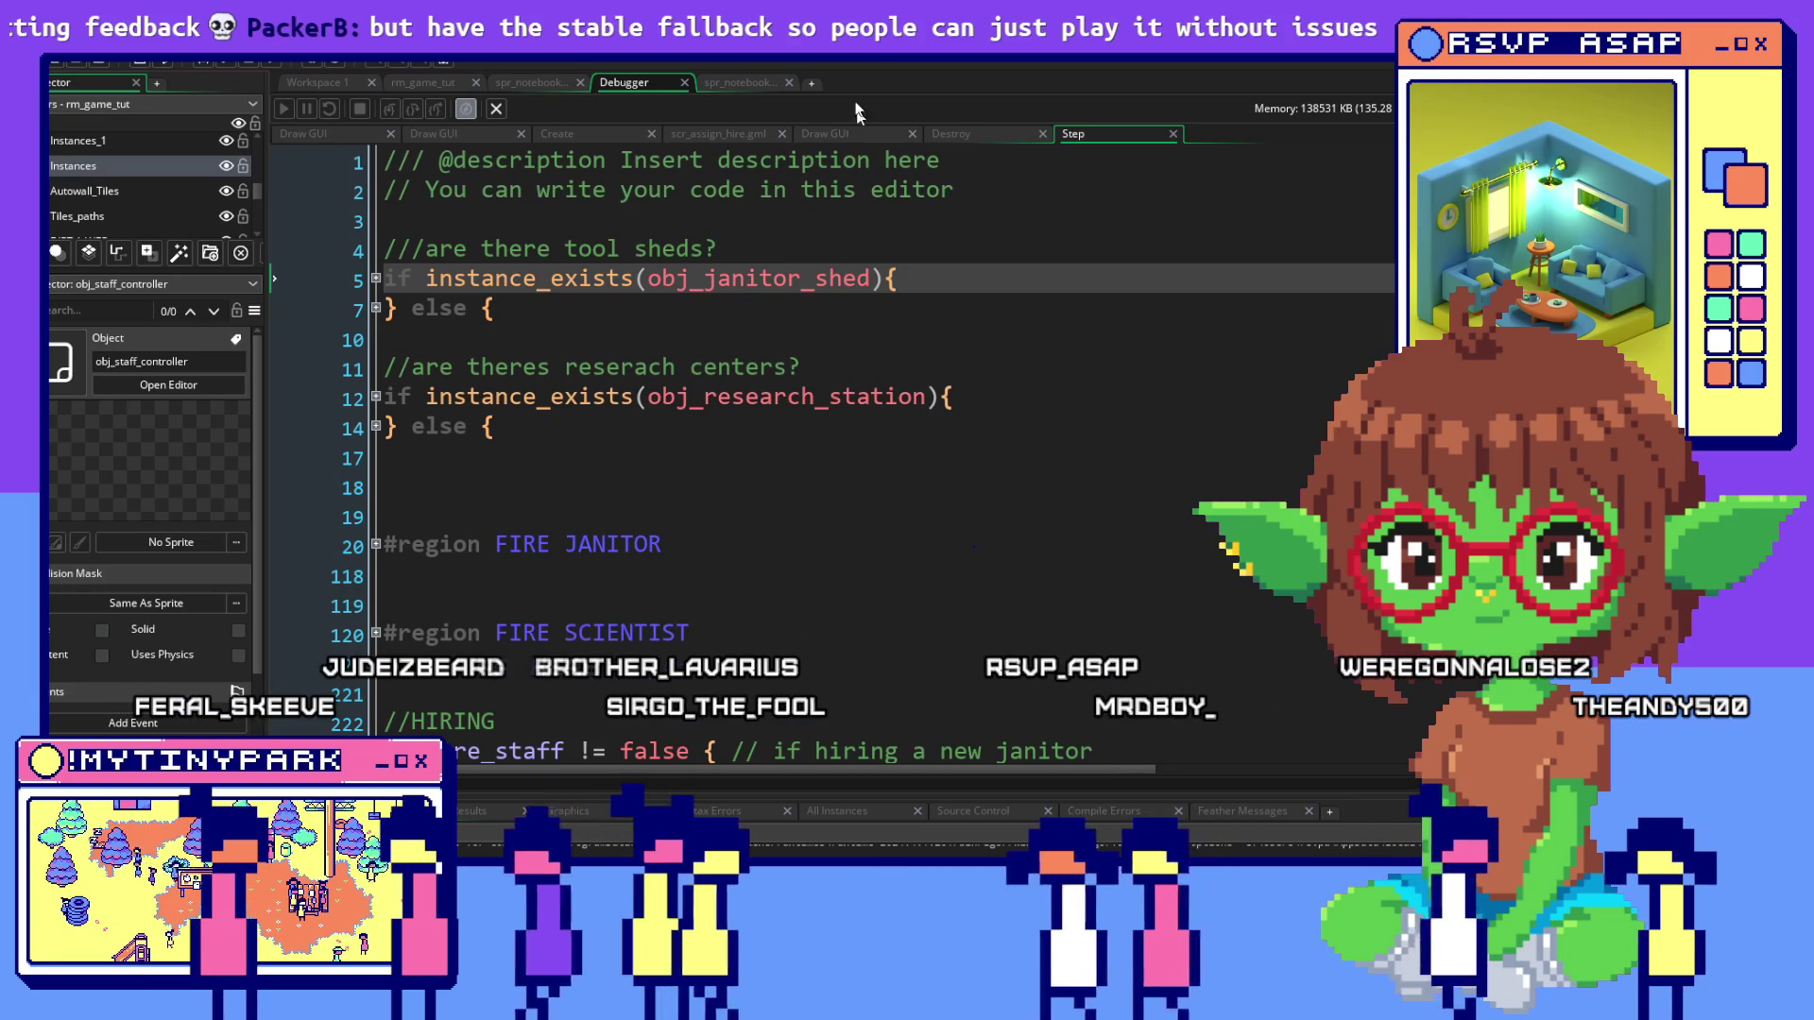